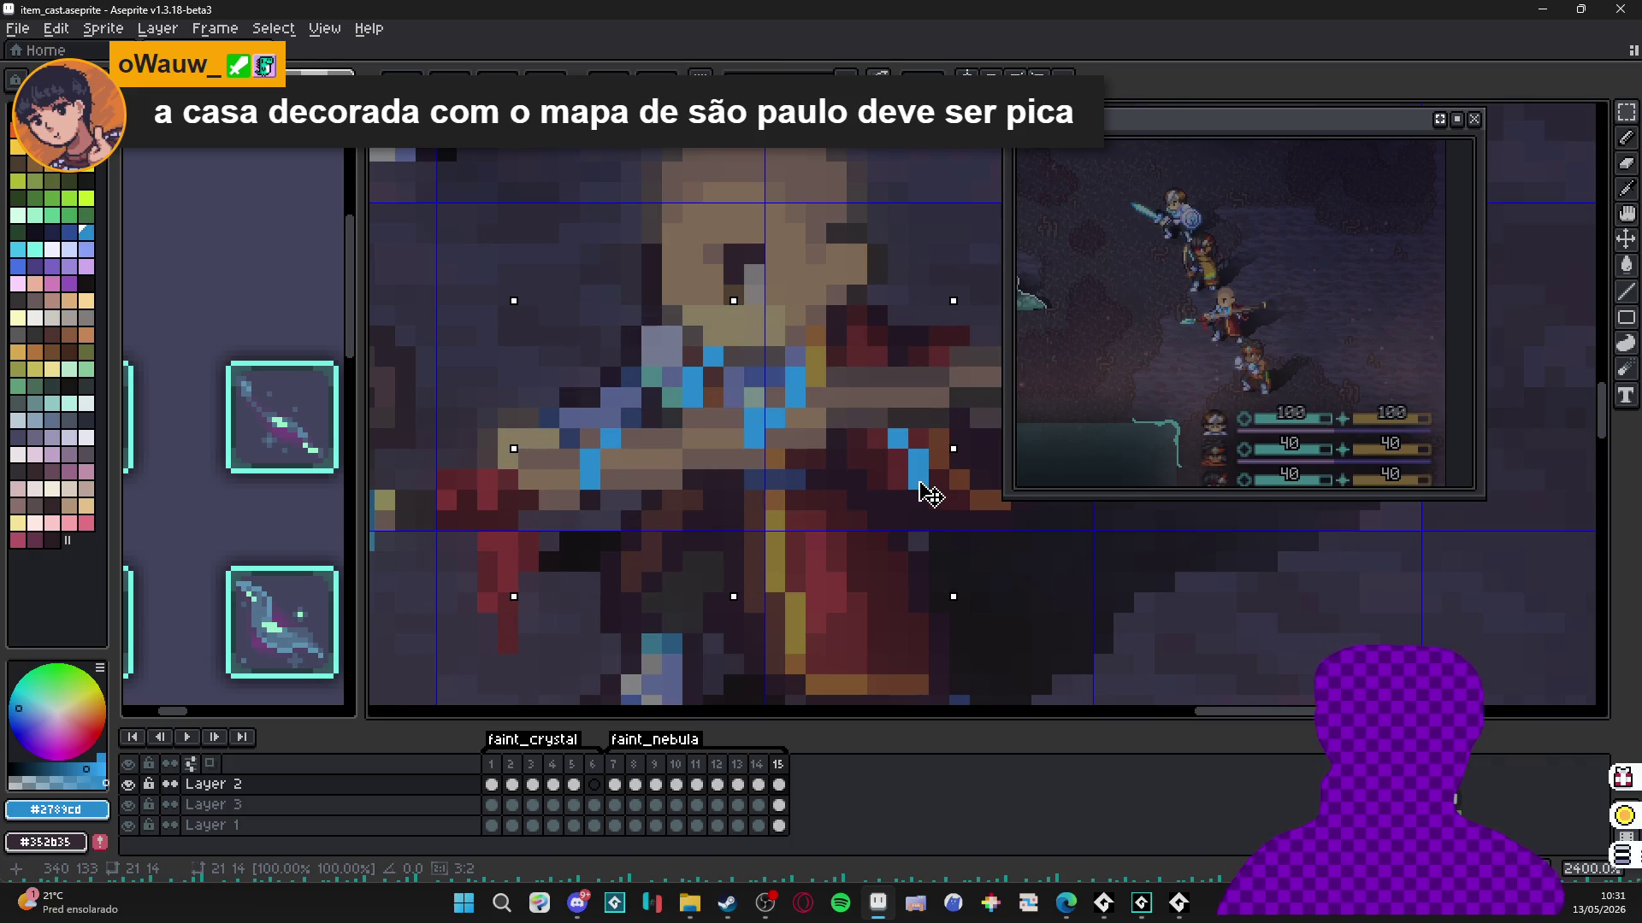
Nudge the selected pixels up one pixel, then drop the selection and return to the brush.
drag(932, 485, 935, 466)
key(ctrl+d)
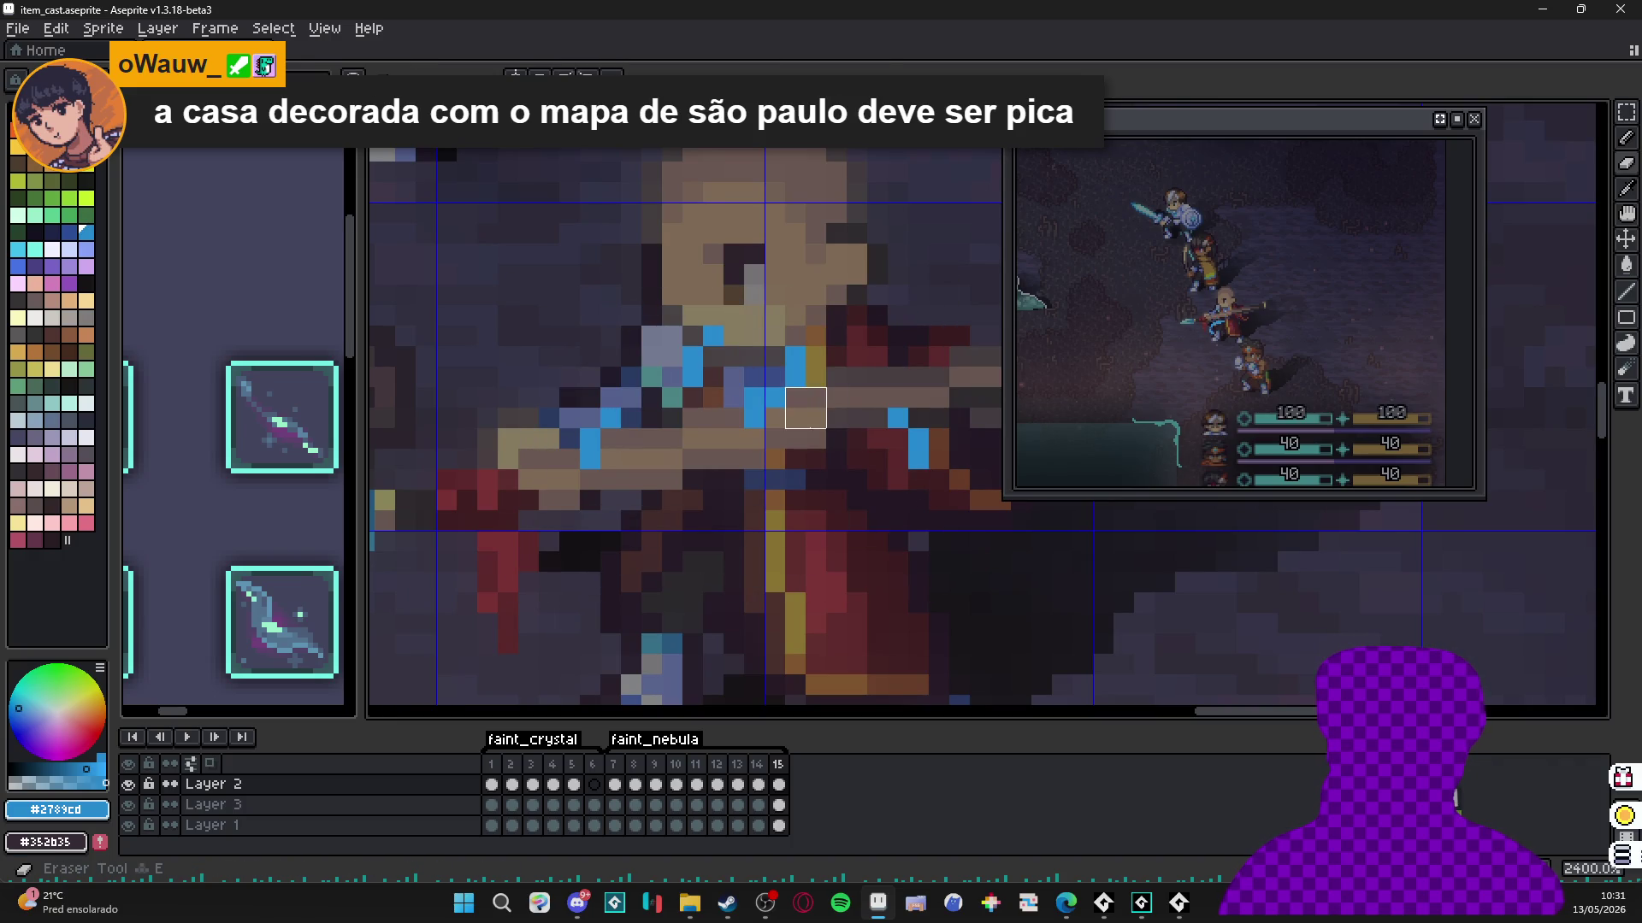
key(b)
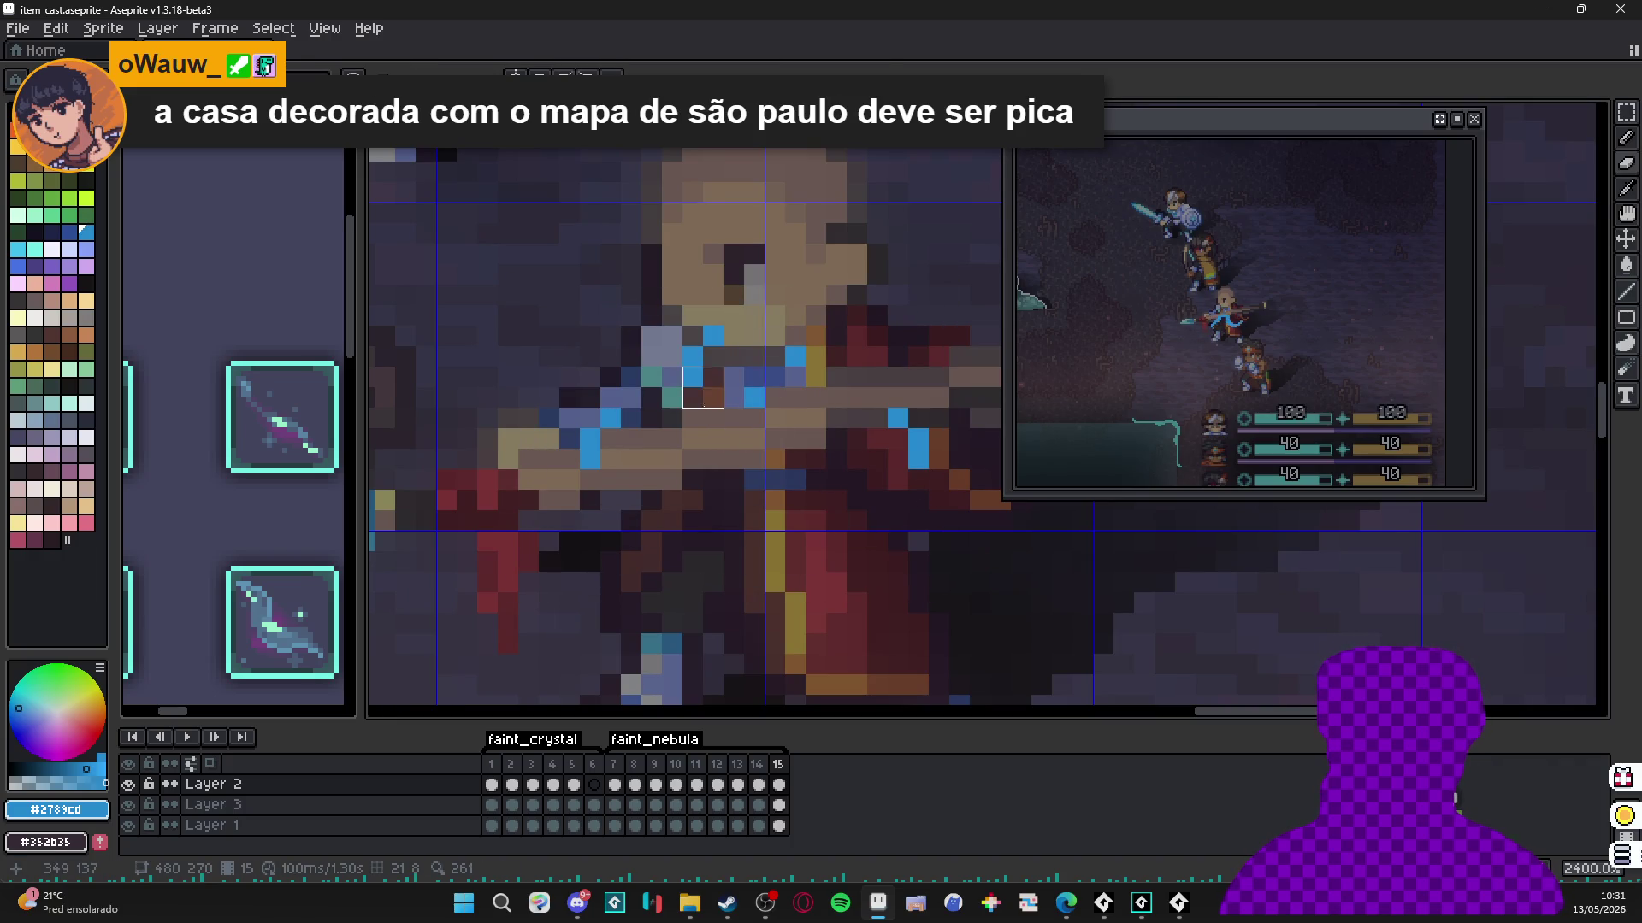
Paint over the stray blue pixels on the character's arms in dark red and add frame 16.
drag(692, 357, 693, 377)
drag(590, 438, 590, 459)
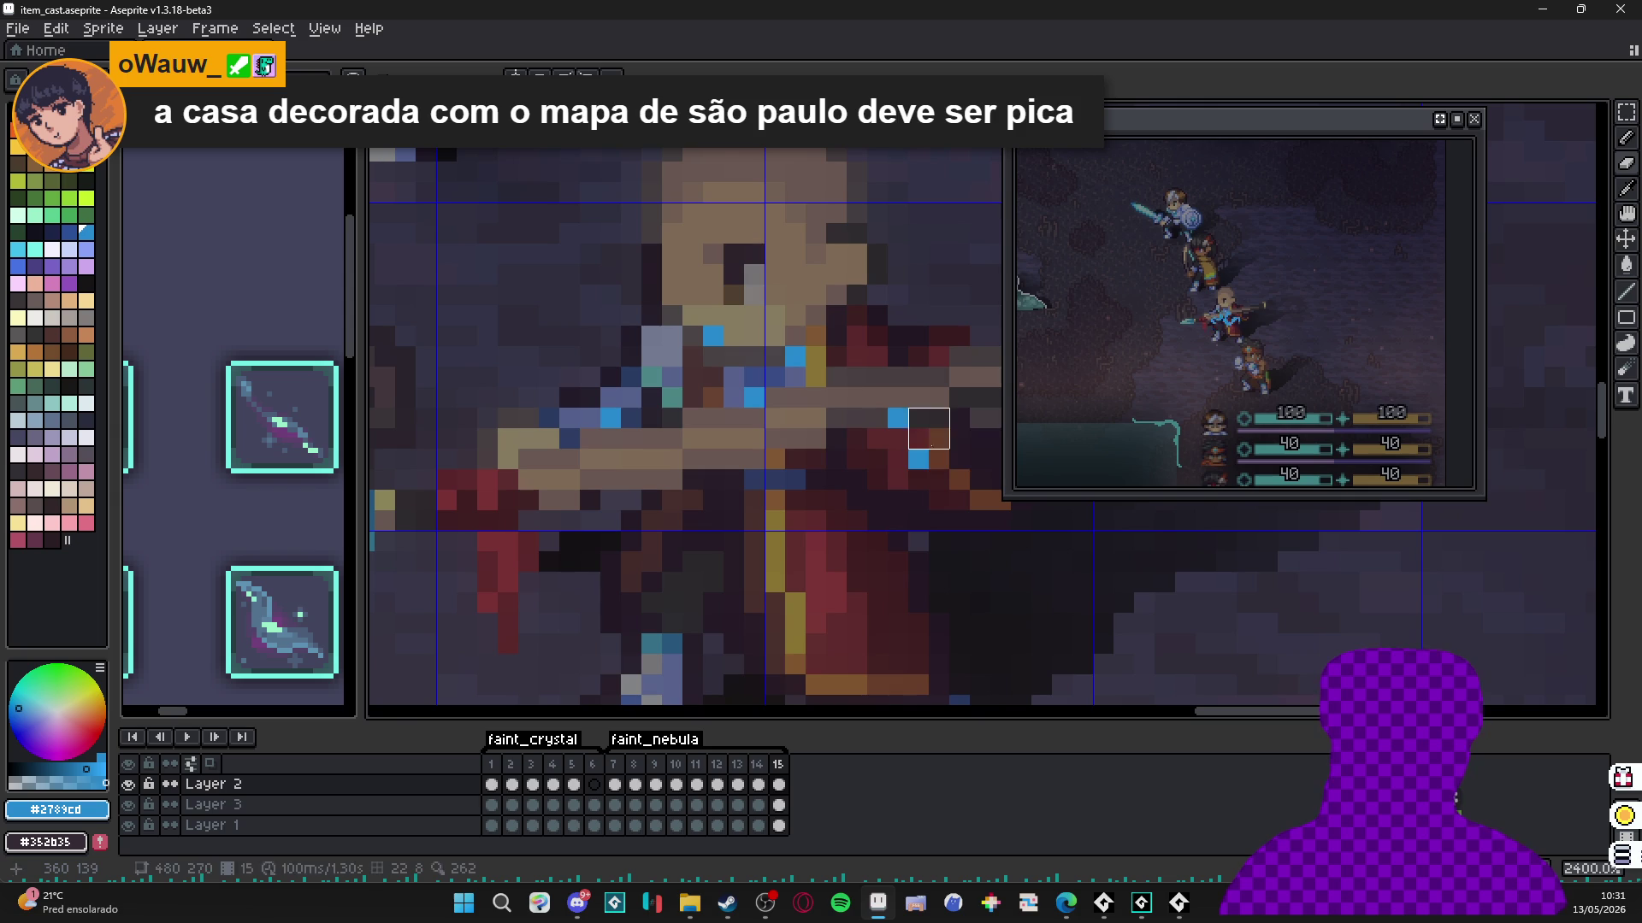
click(908, 449)
scroll(888, 428, down, 3)
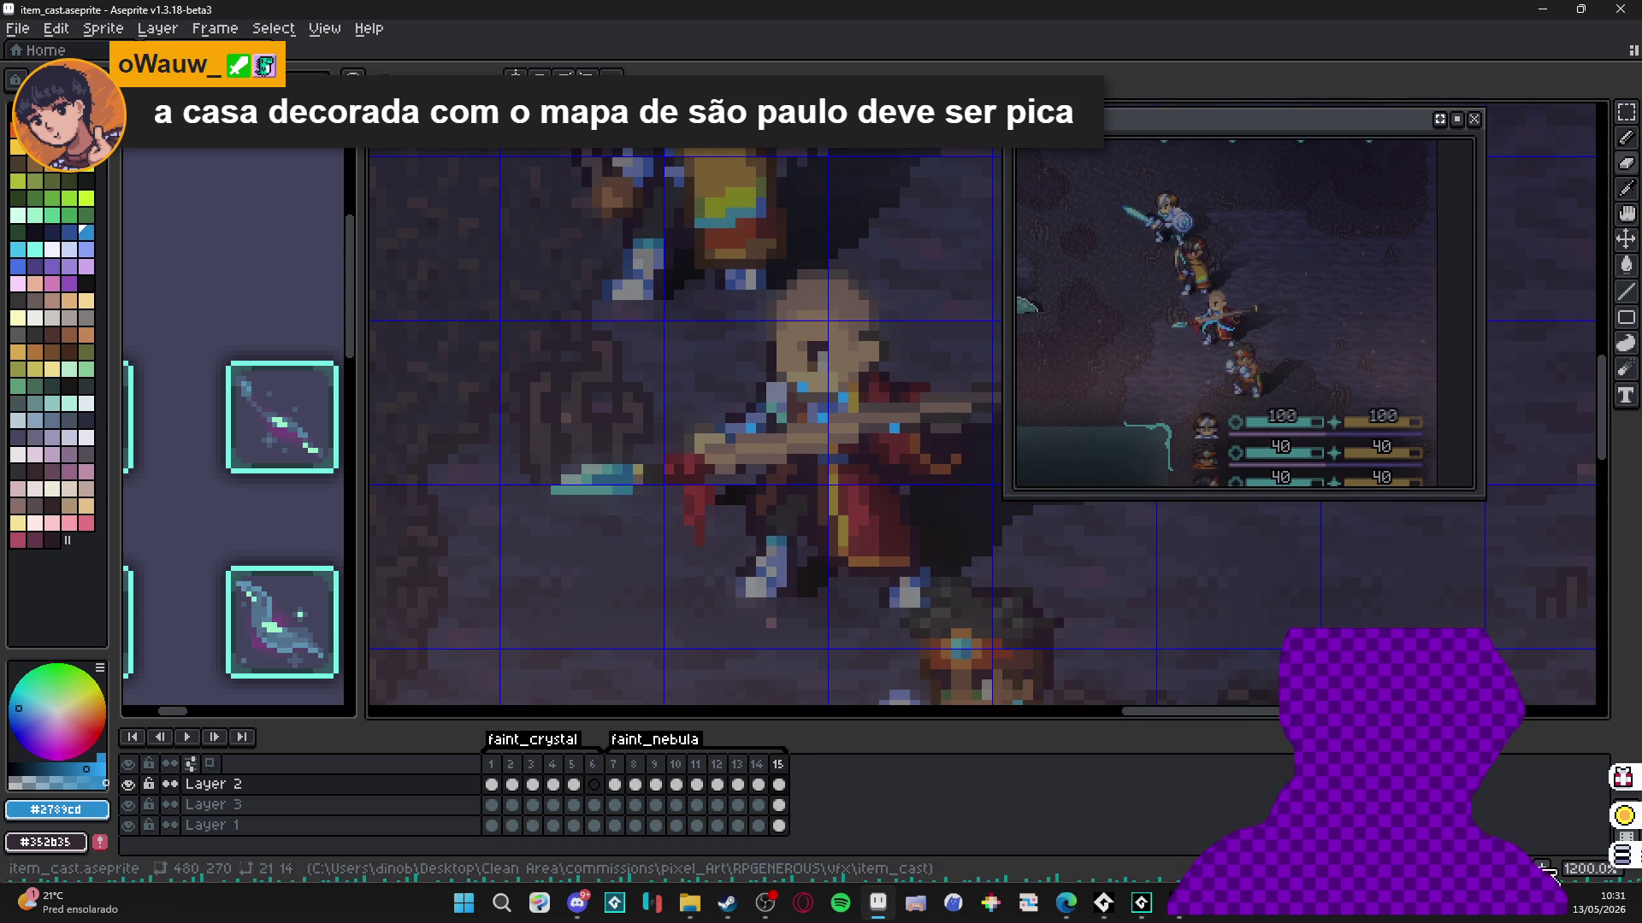
key(alt+n)
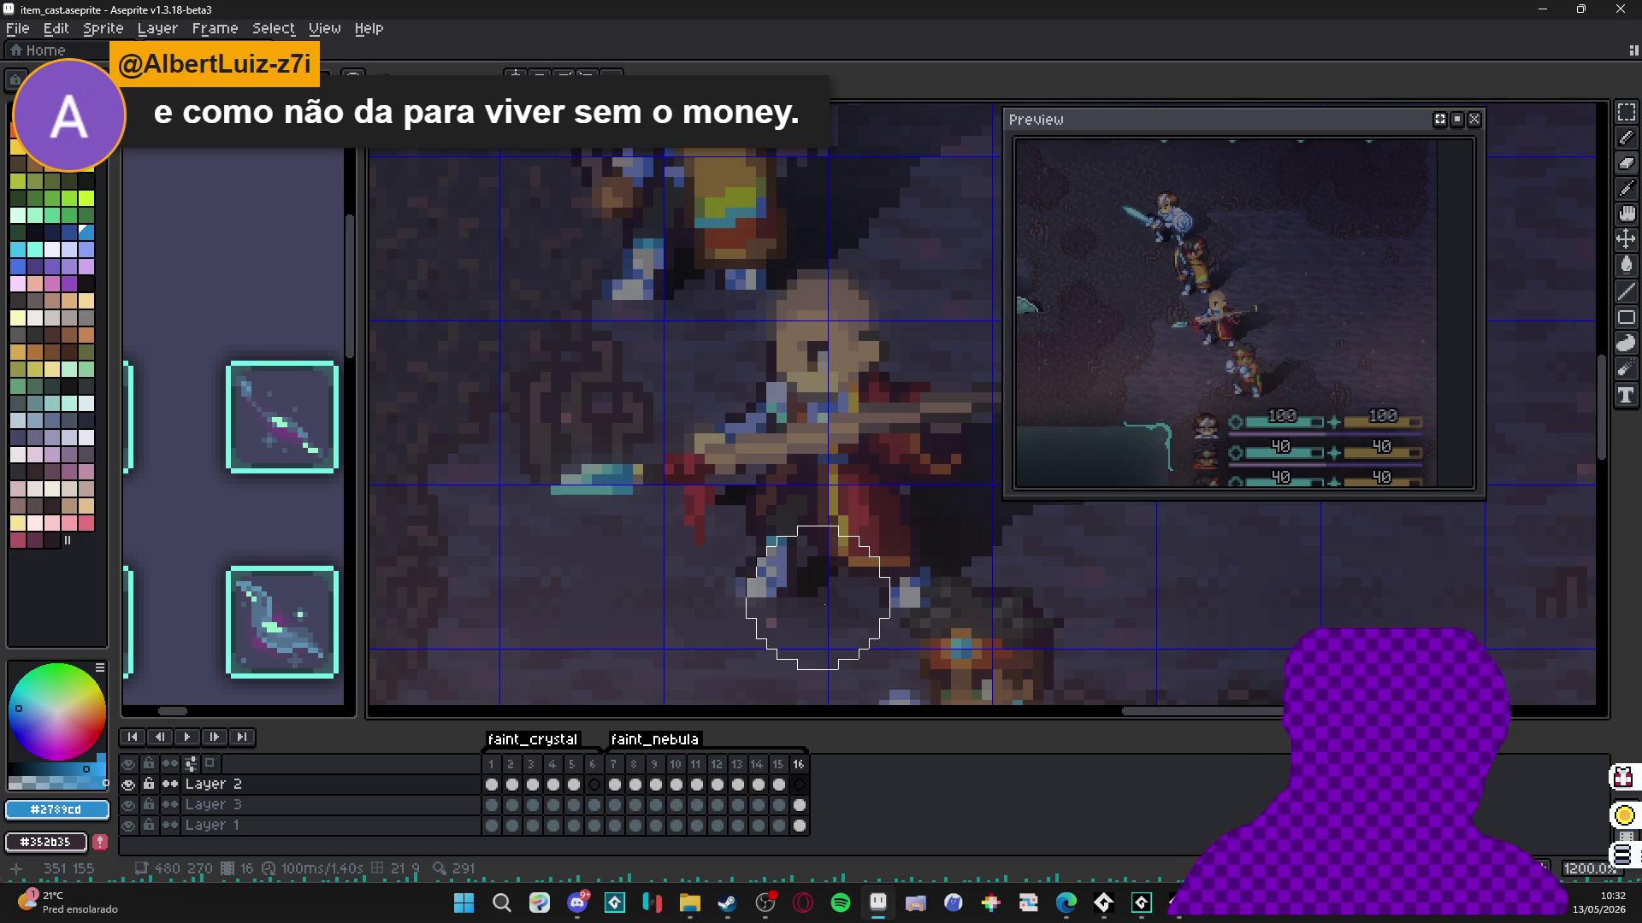
scroll(735, 641, down, 1)
click(617, 764)
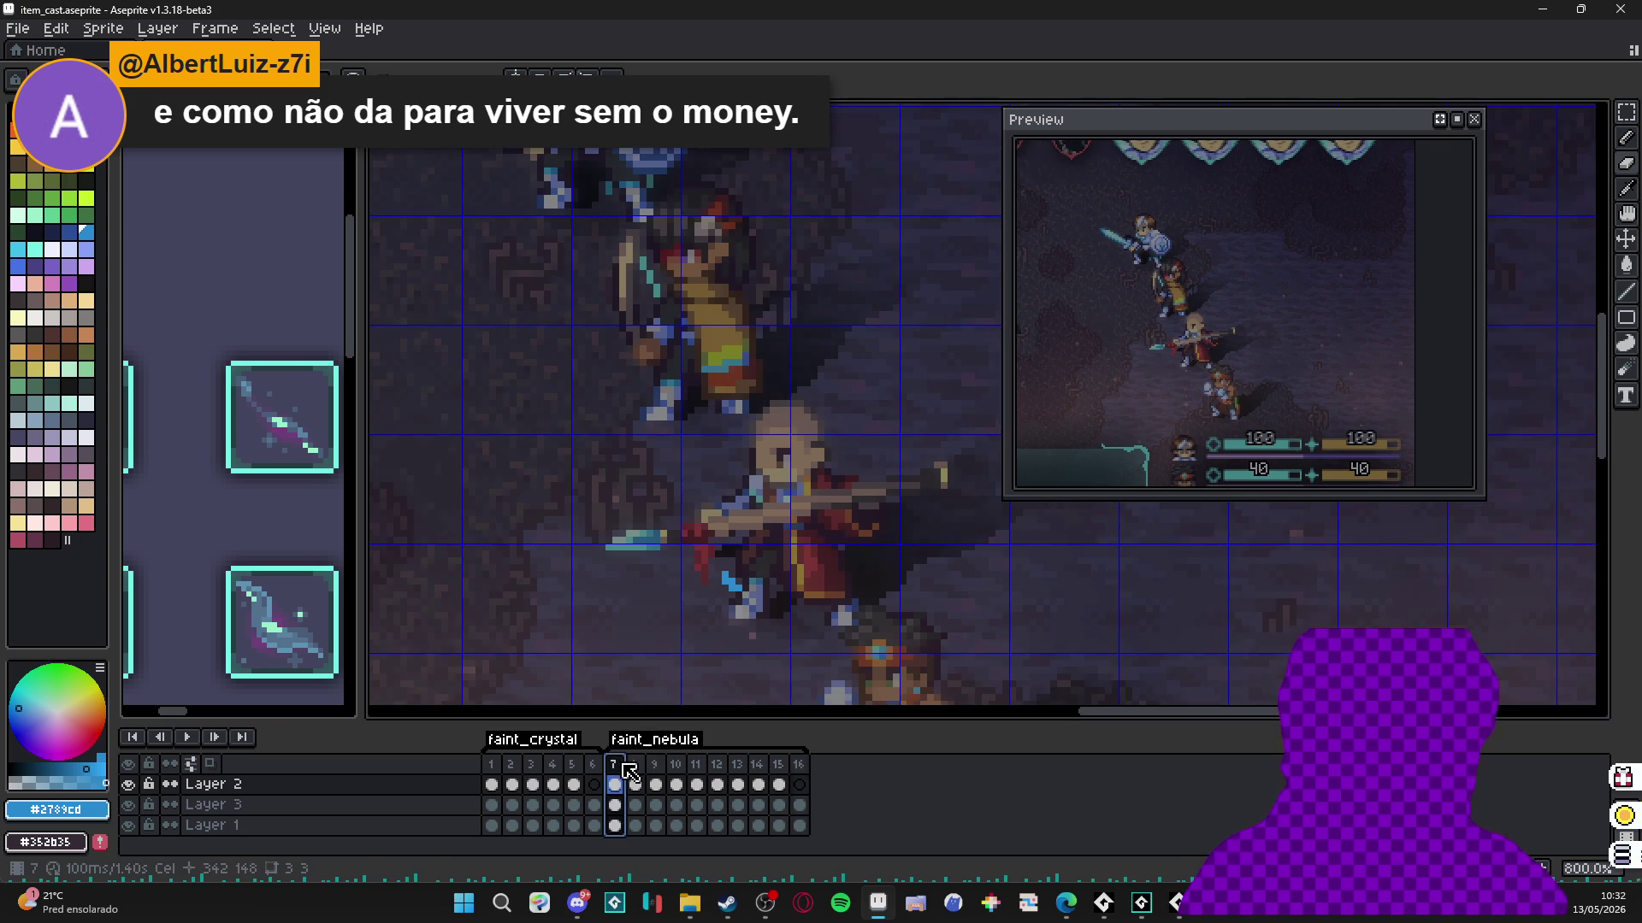
click(636, 763)
click(655, 763)
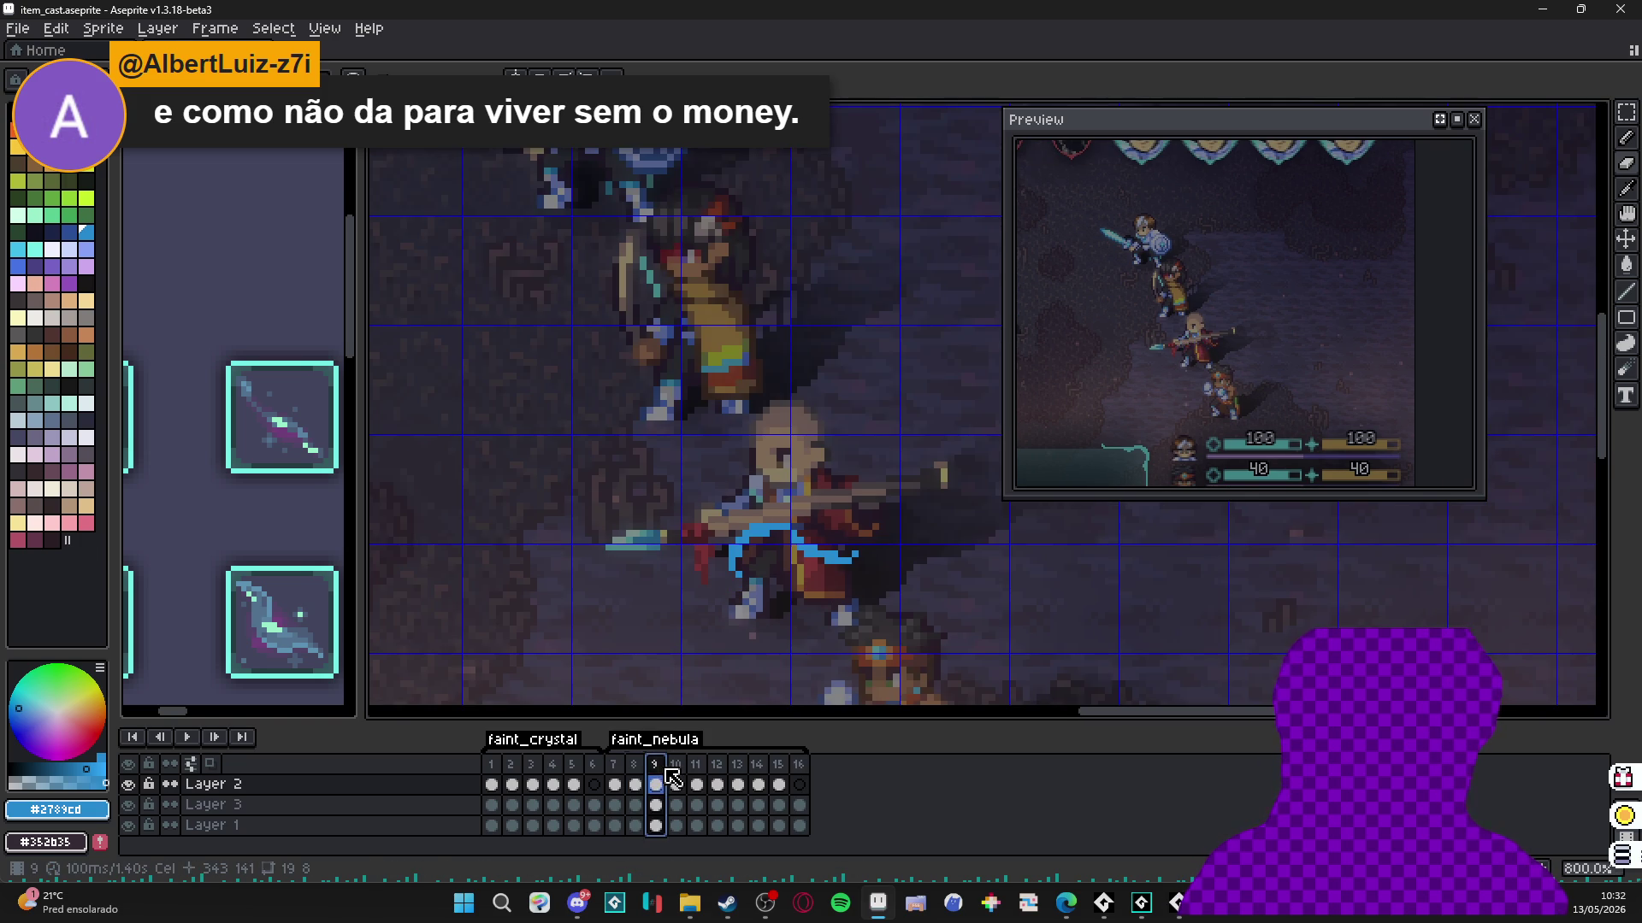
click(675, 763)
click(695, 764)
click(716, 764)
click(737, 764)
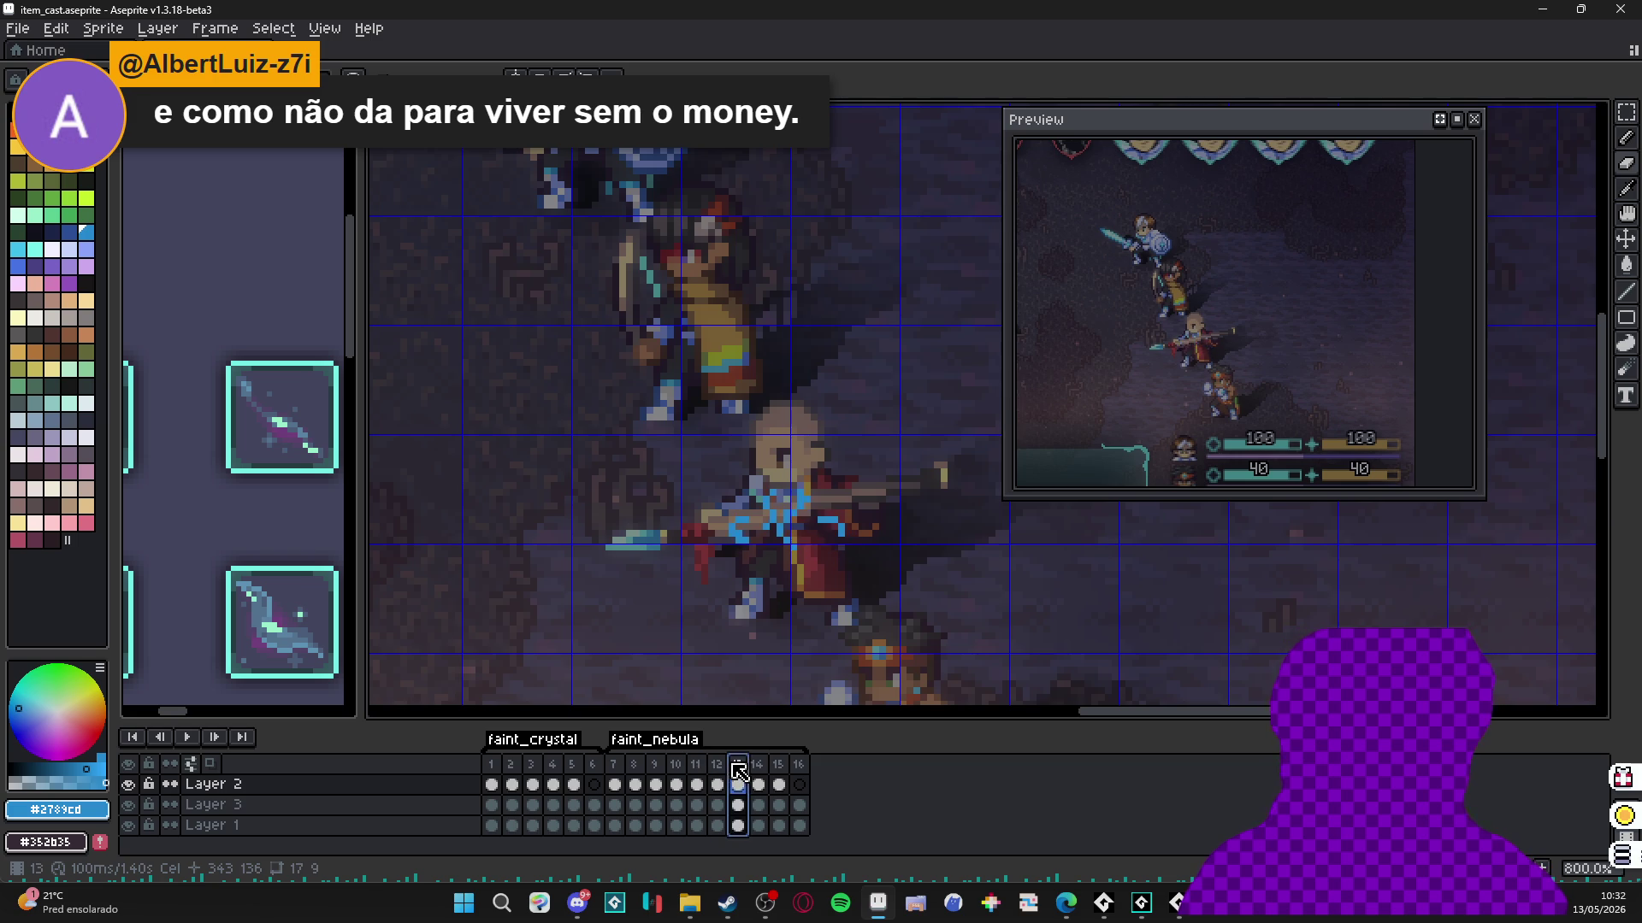
click(757, 764)
click(778, 764)
click(798, 764)
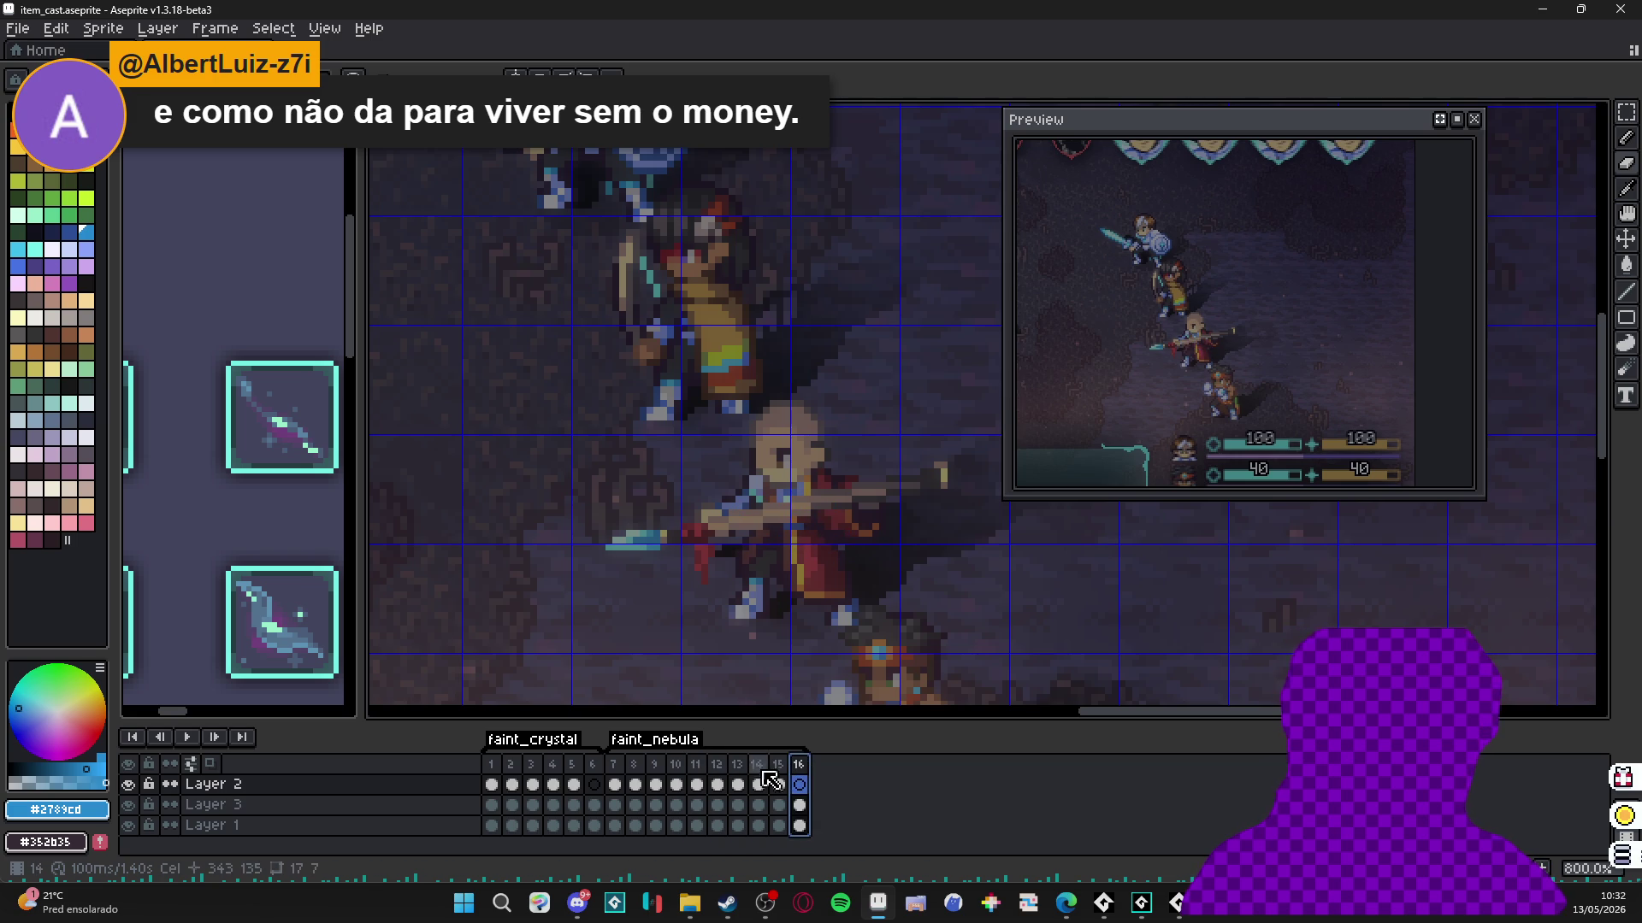
click(638, 781)
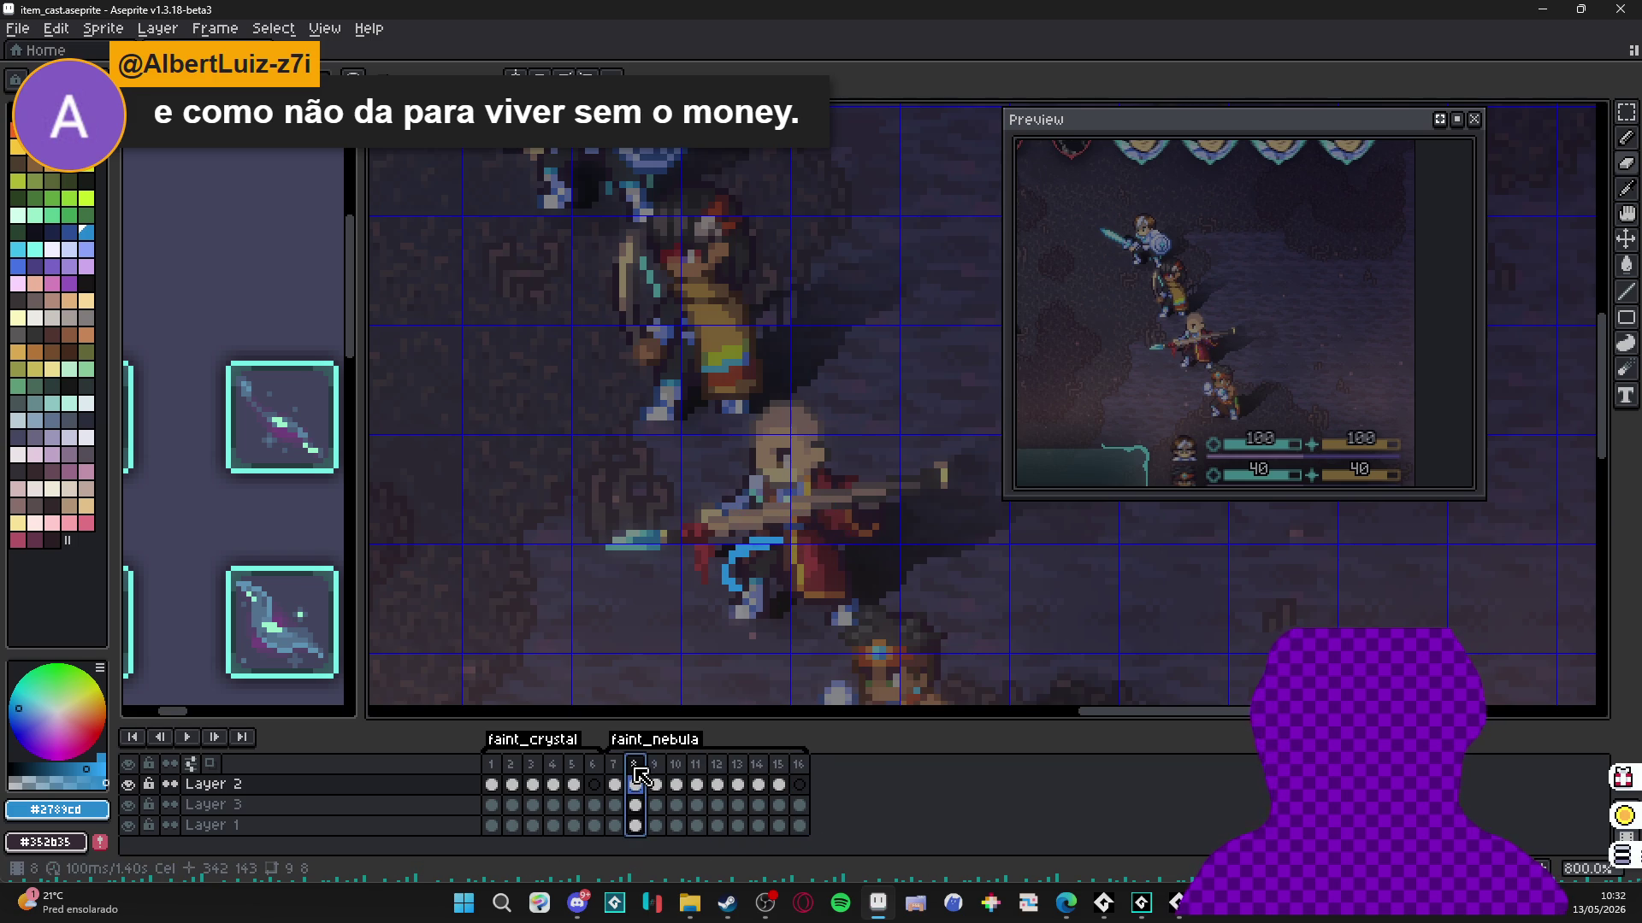
click(655, 780)
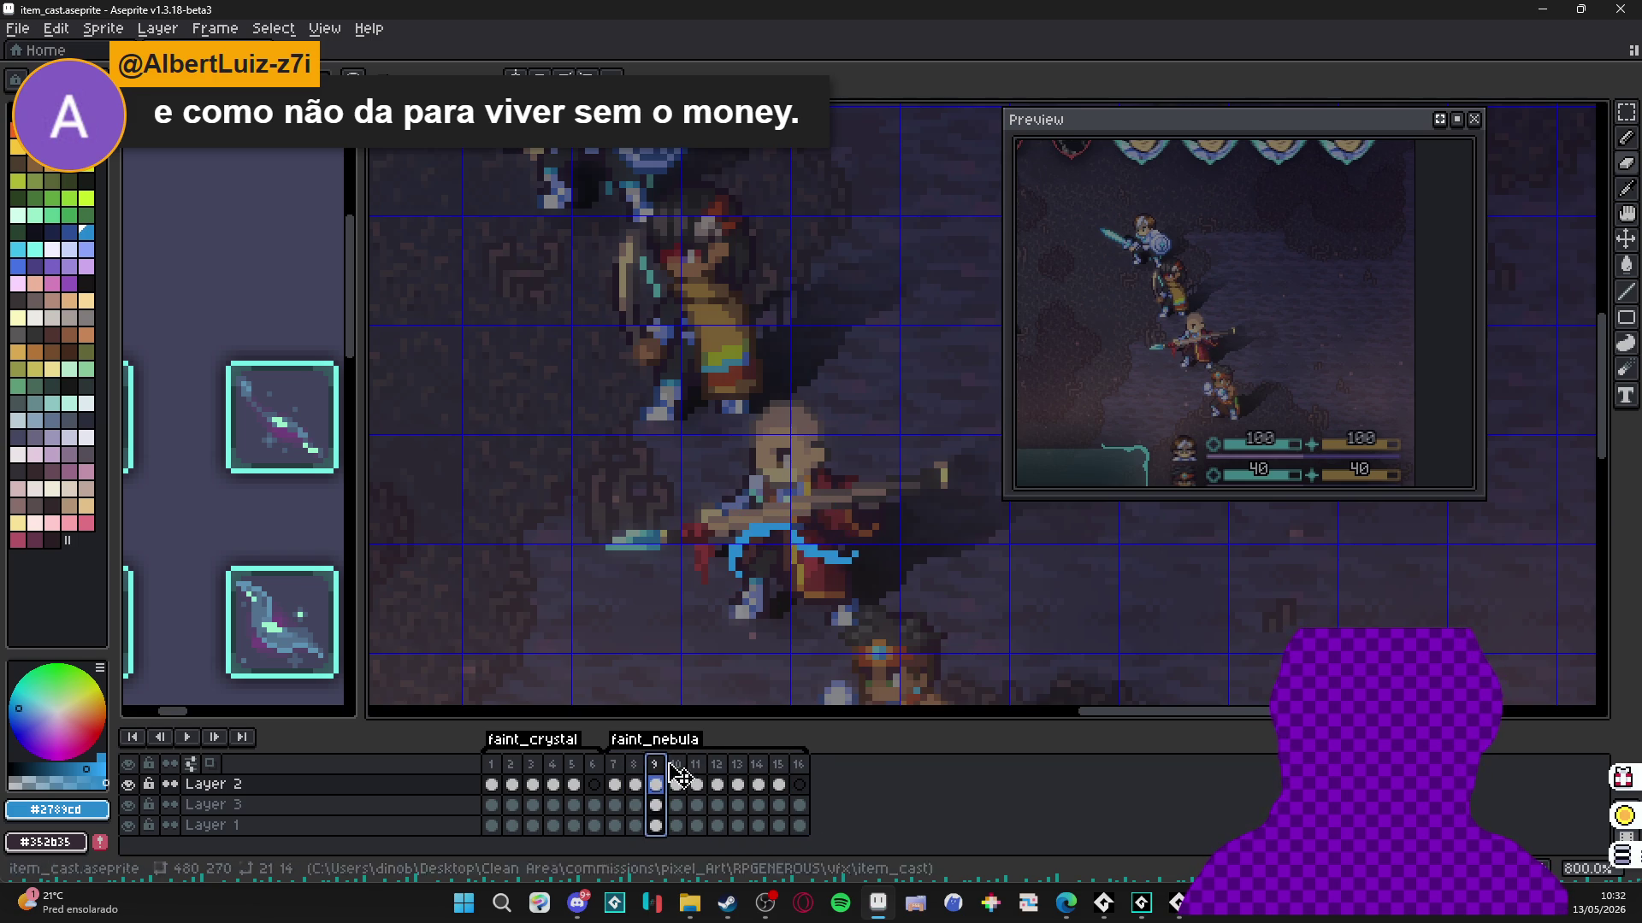
click(675, 780)
click(696, 780)
click(717, 780)
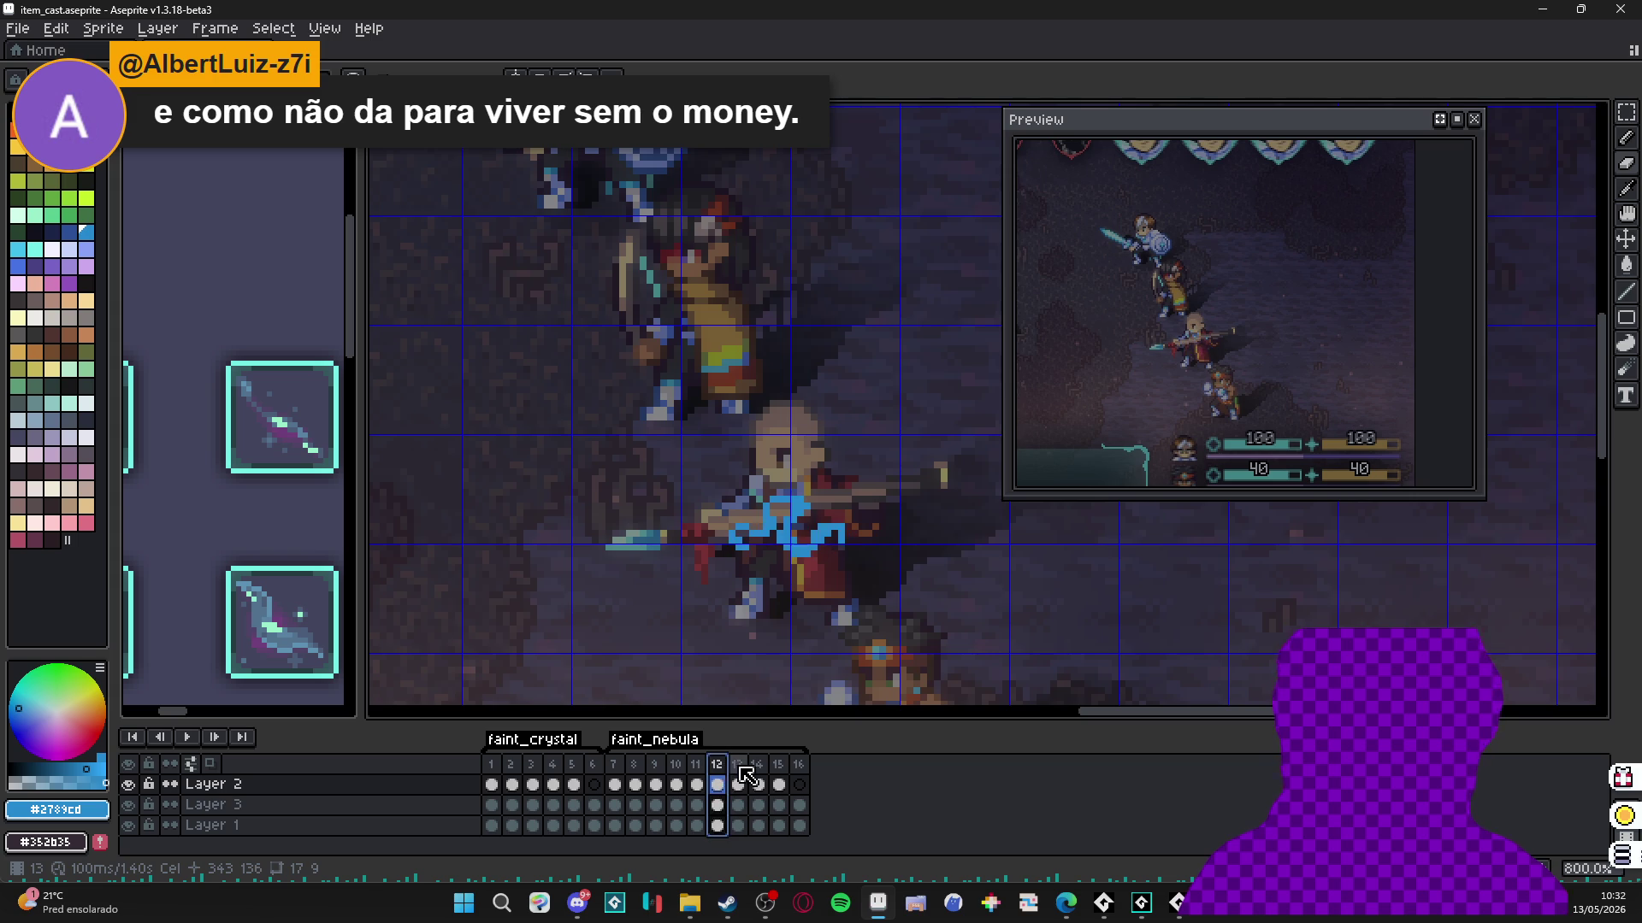
click(737, 780)
click(757, 779)
click(778, 781)
click(799, 784)
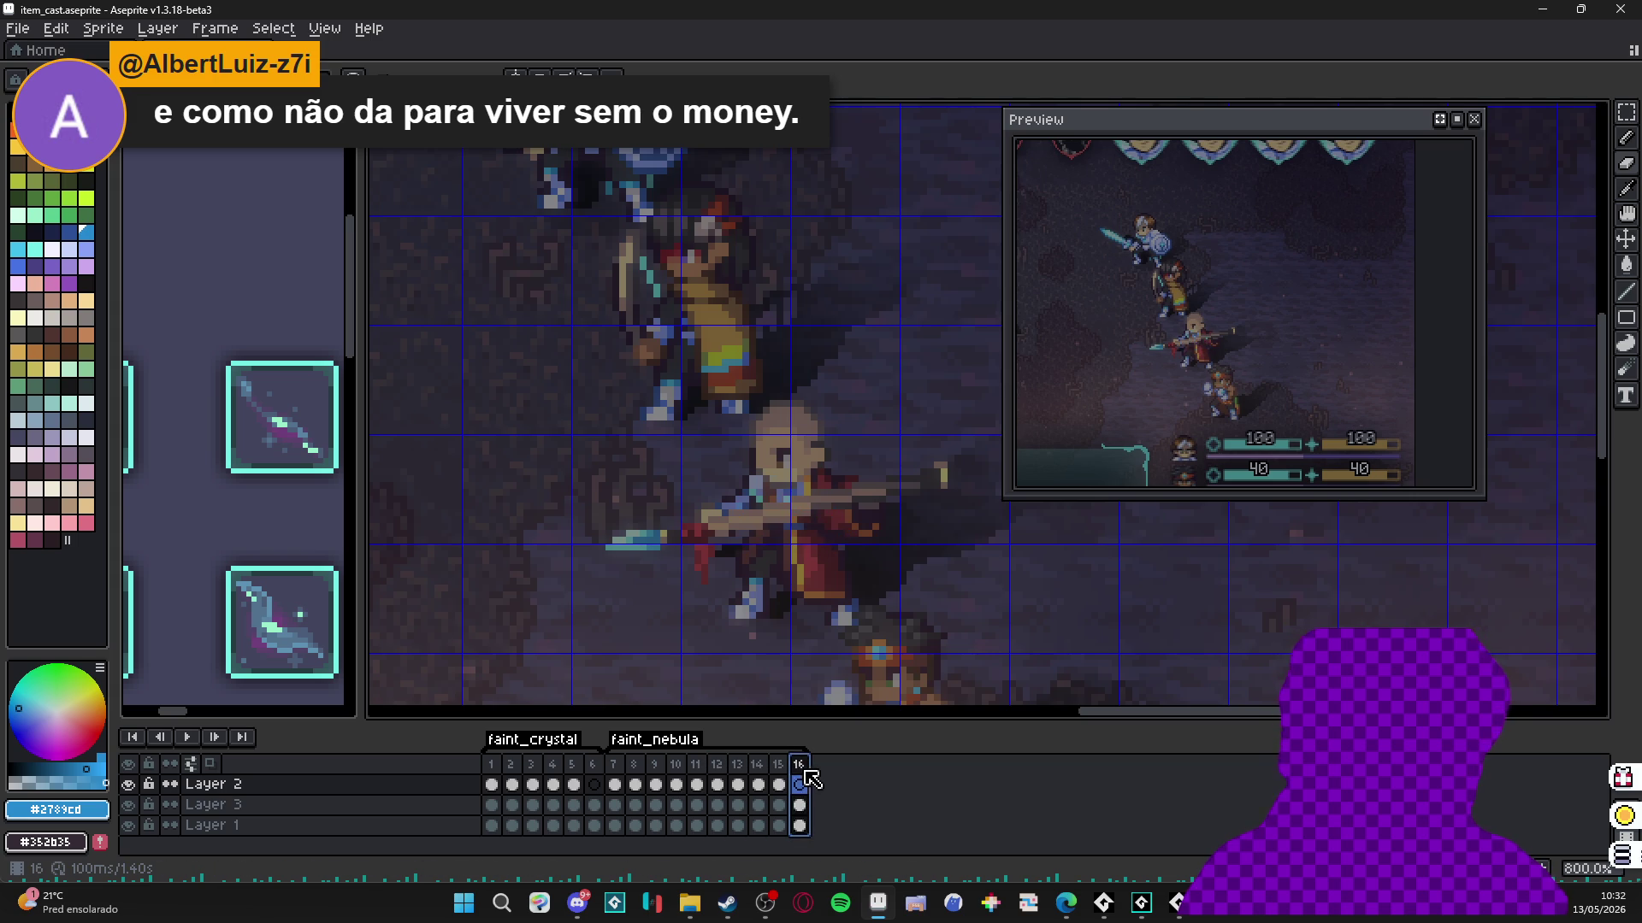
scroll(701, 457, down, 2)
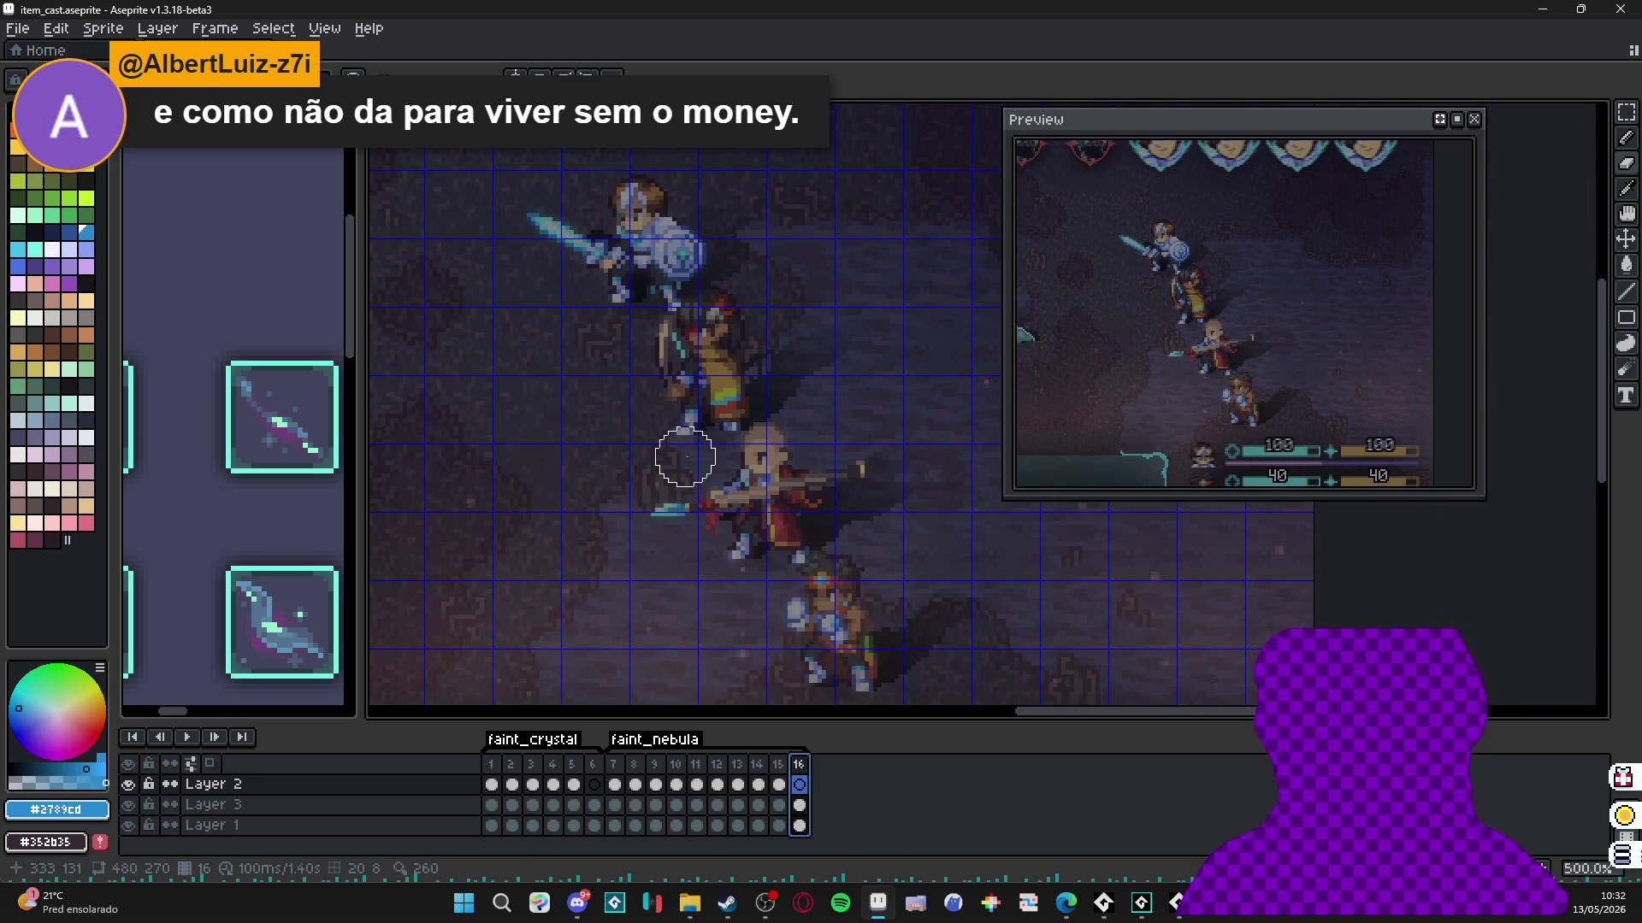
click(616, 784)
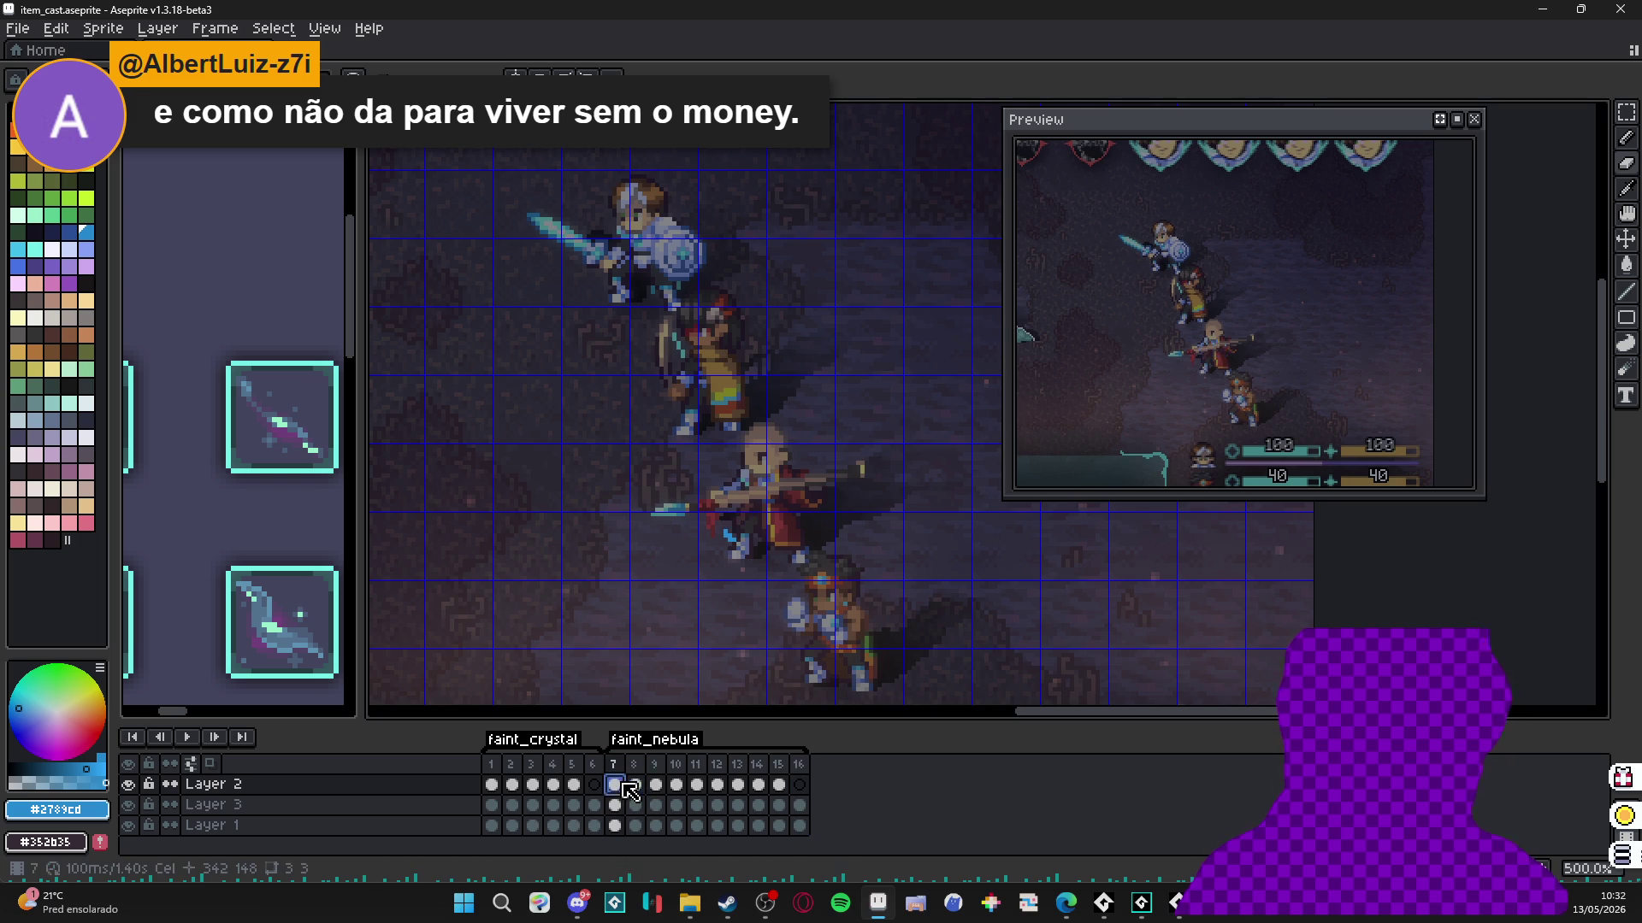
click(637, 783)
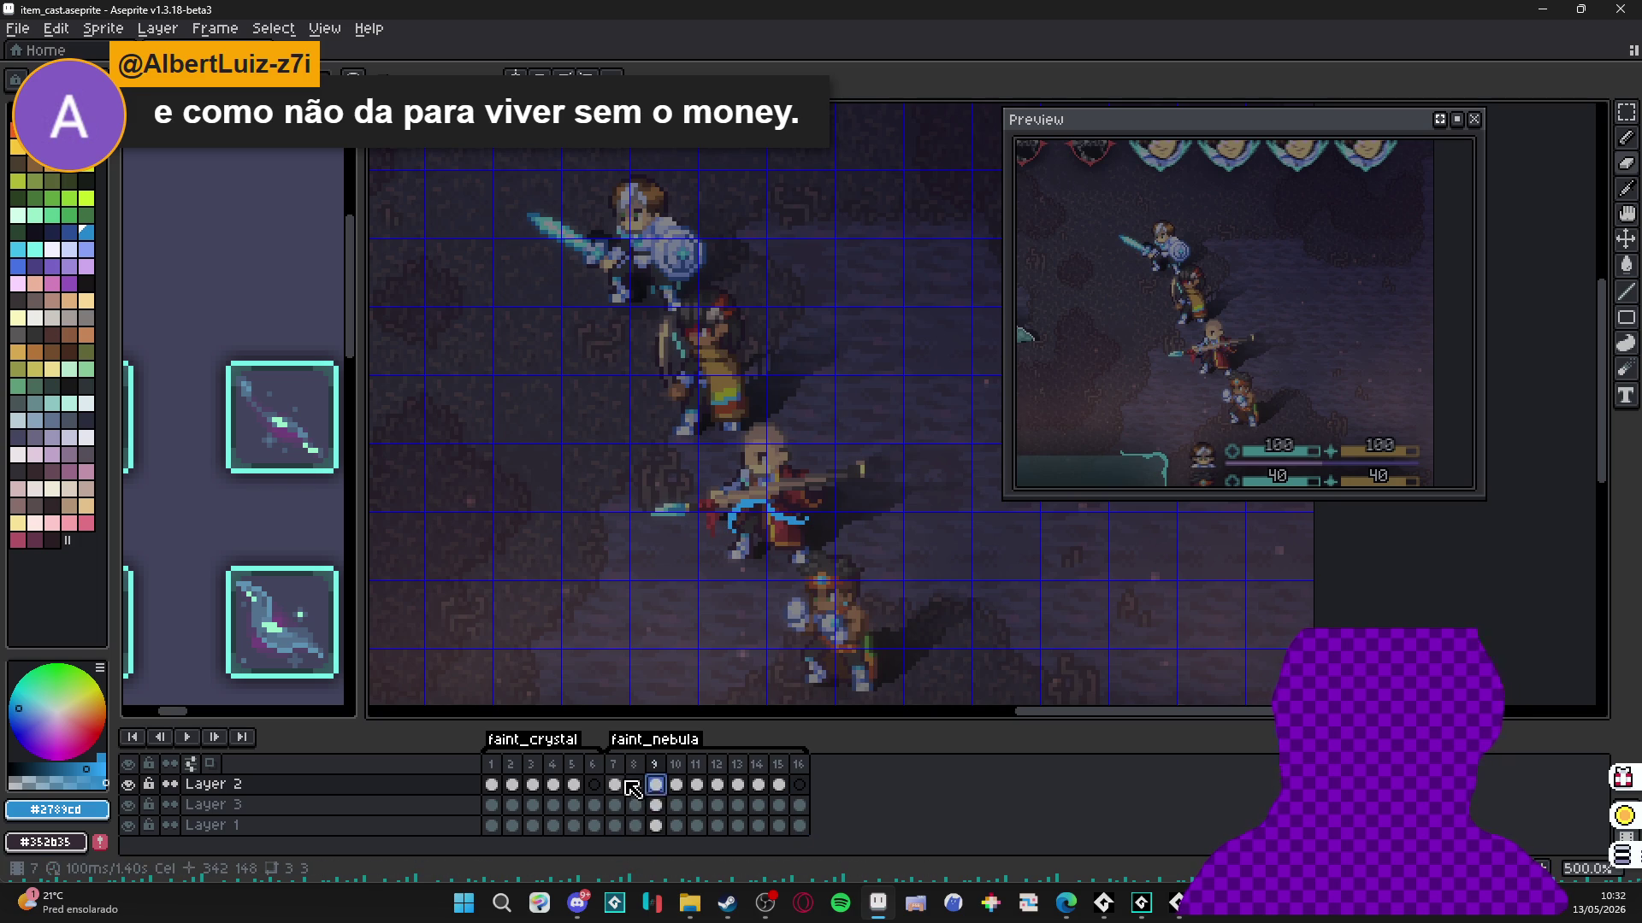
click(617, 784)
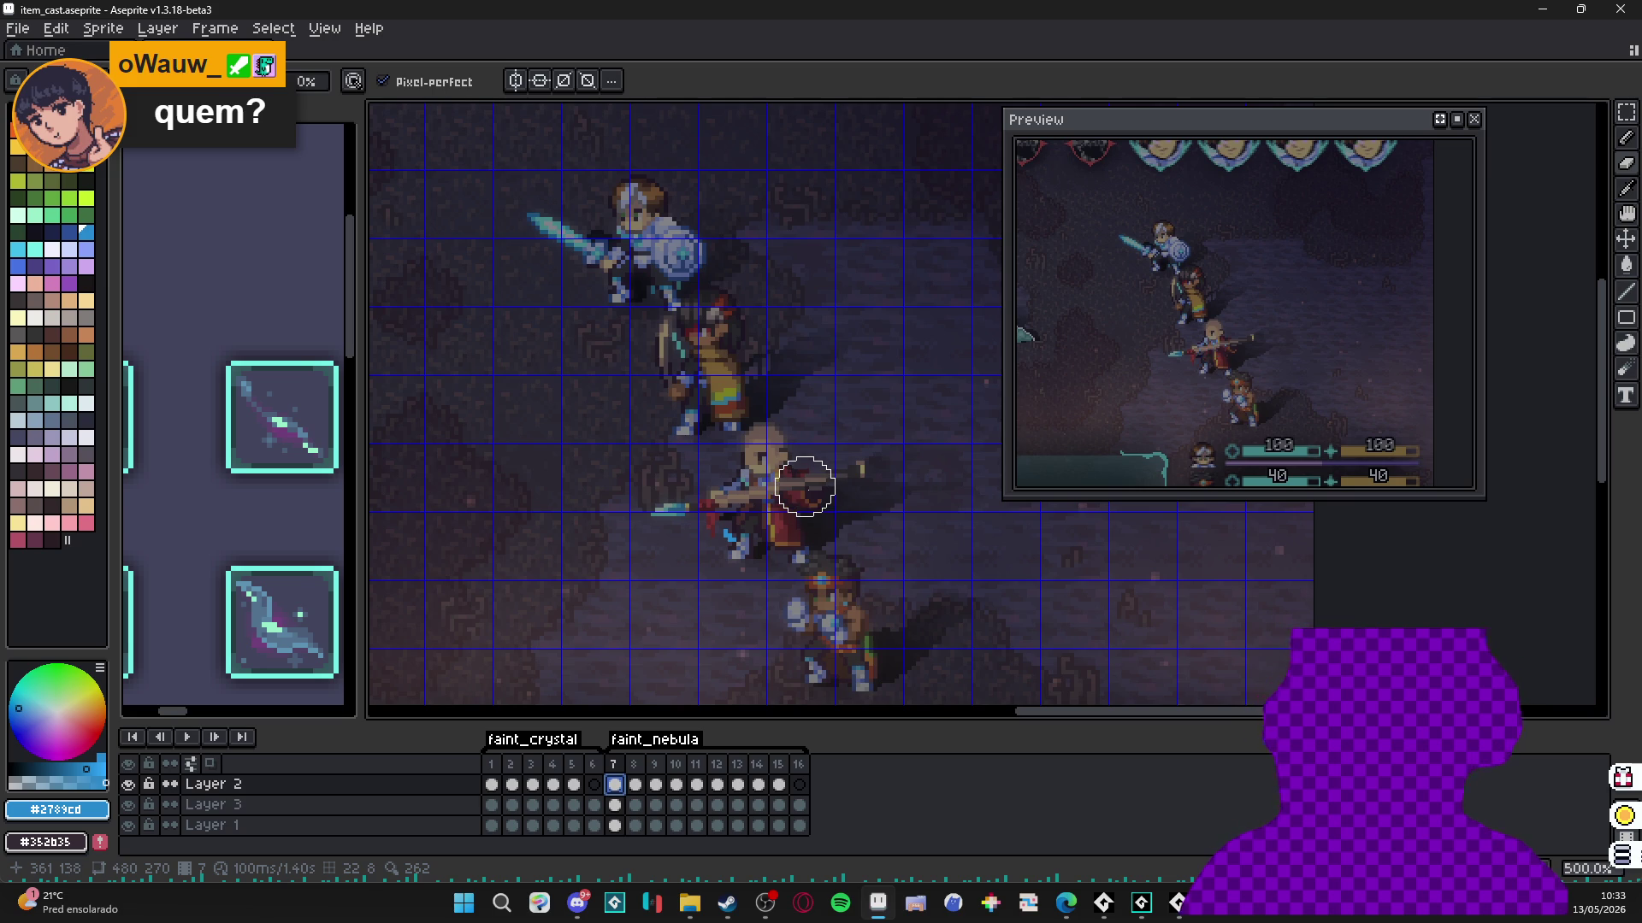
click(637, 784)
click(656, 784)
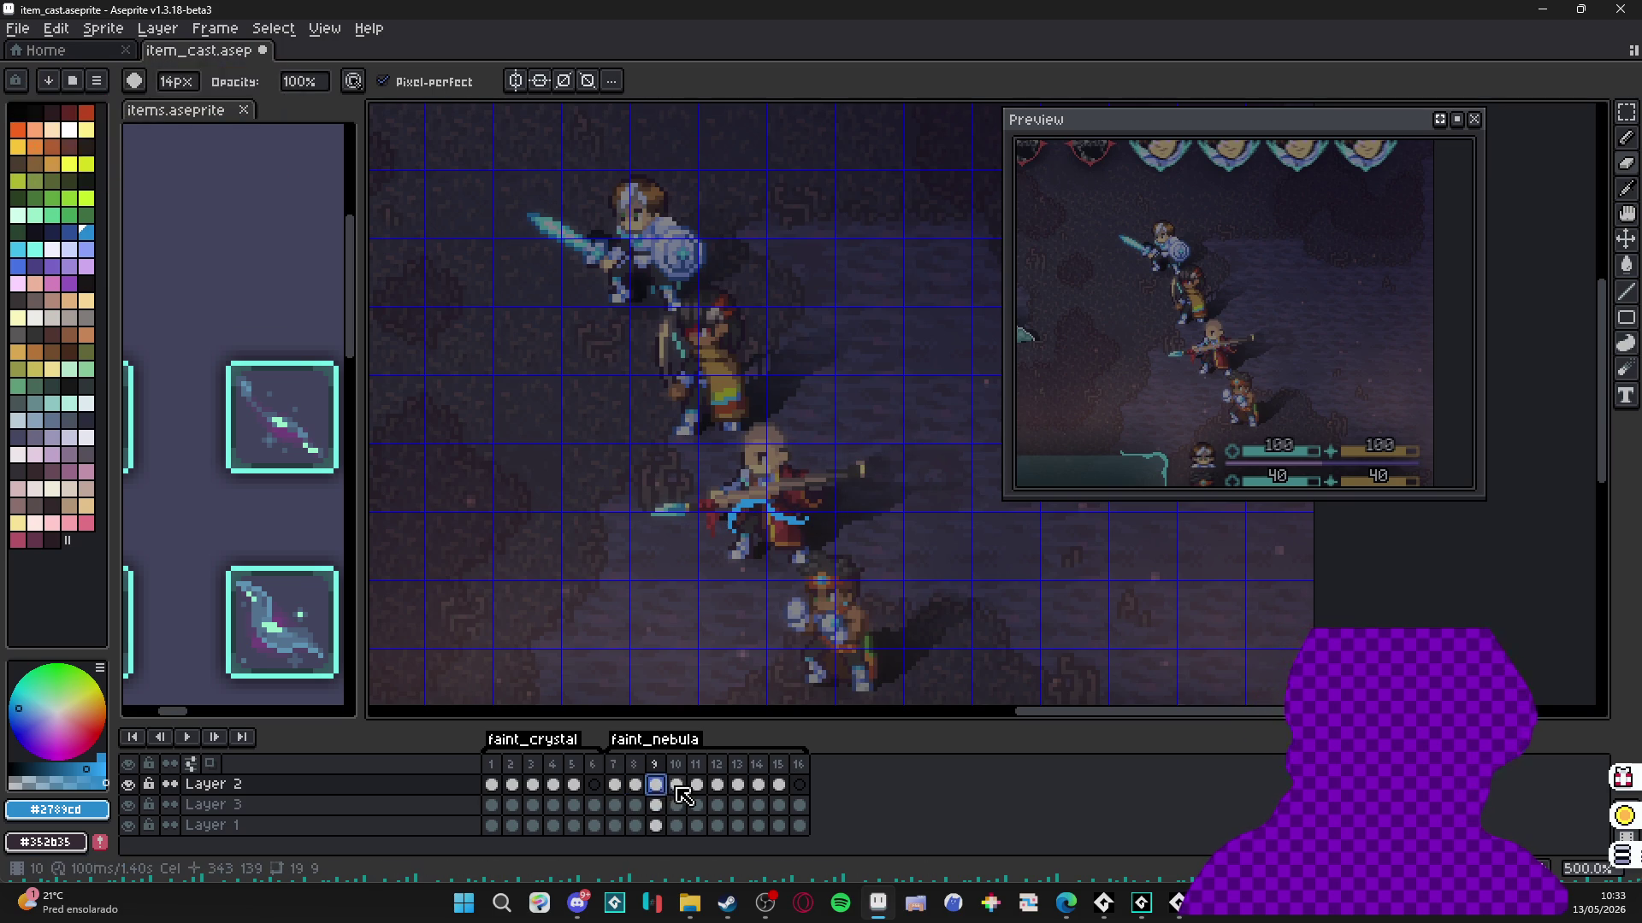
click(676, 789)
click(697, 788)
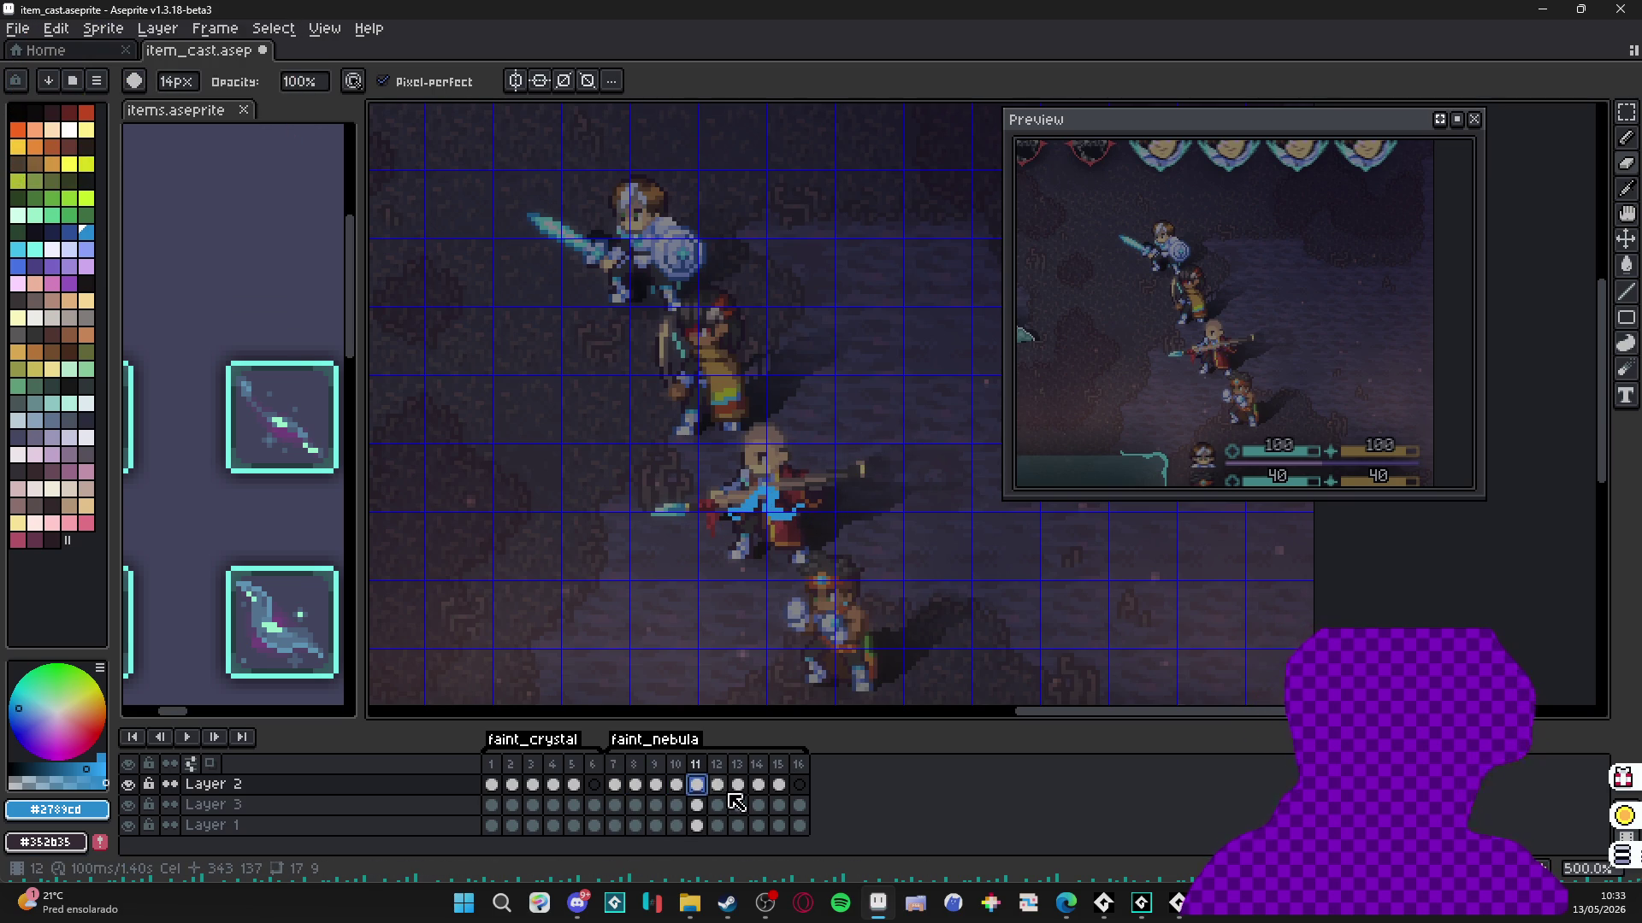
click(718, 790)
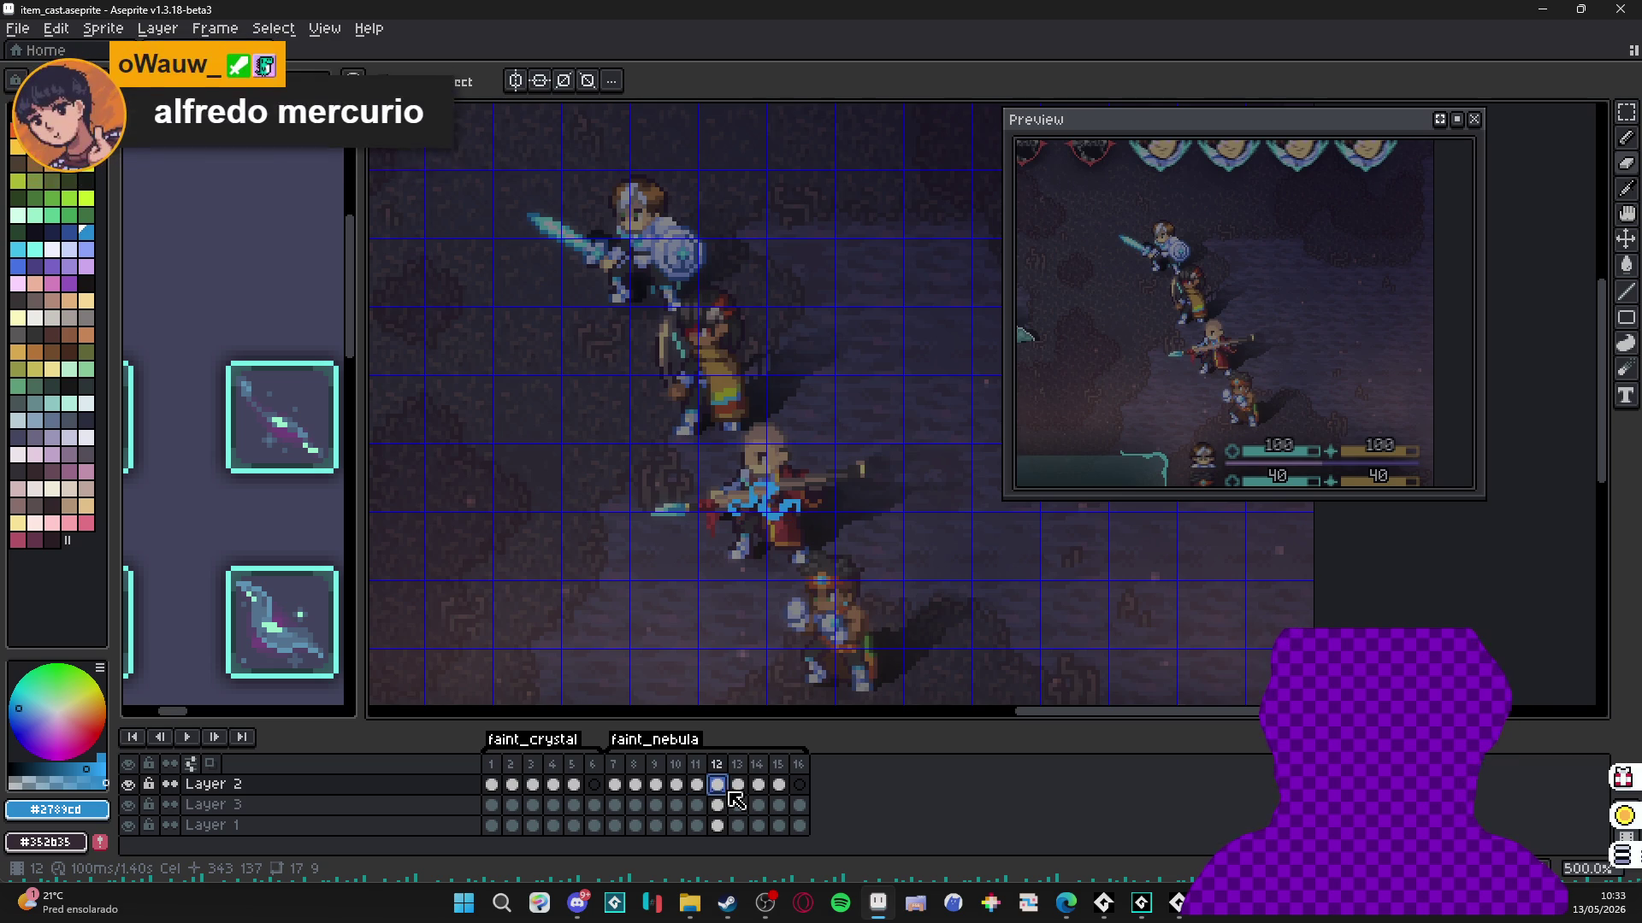
click(738, 790)
click(759, 790)
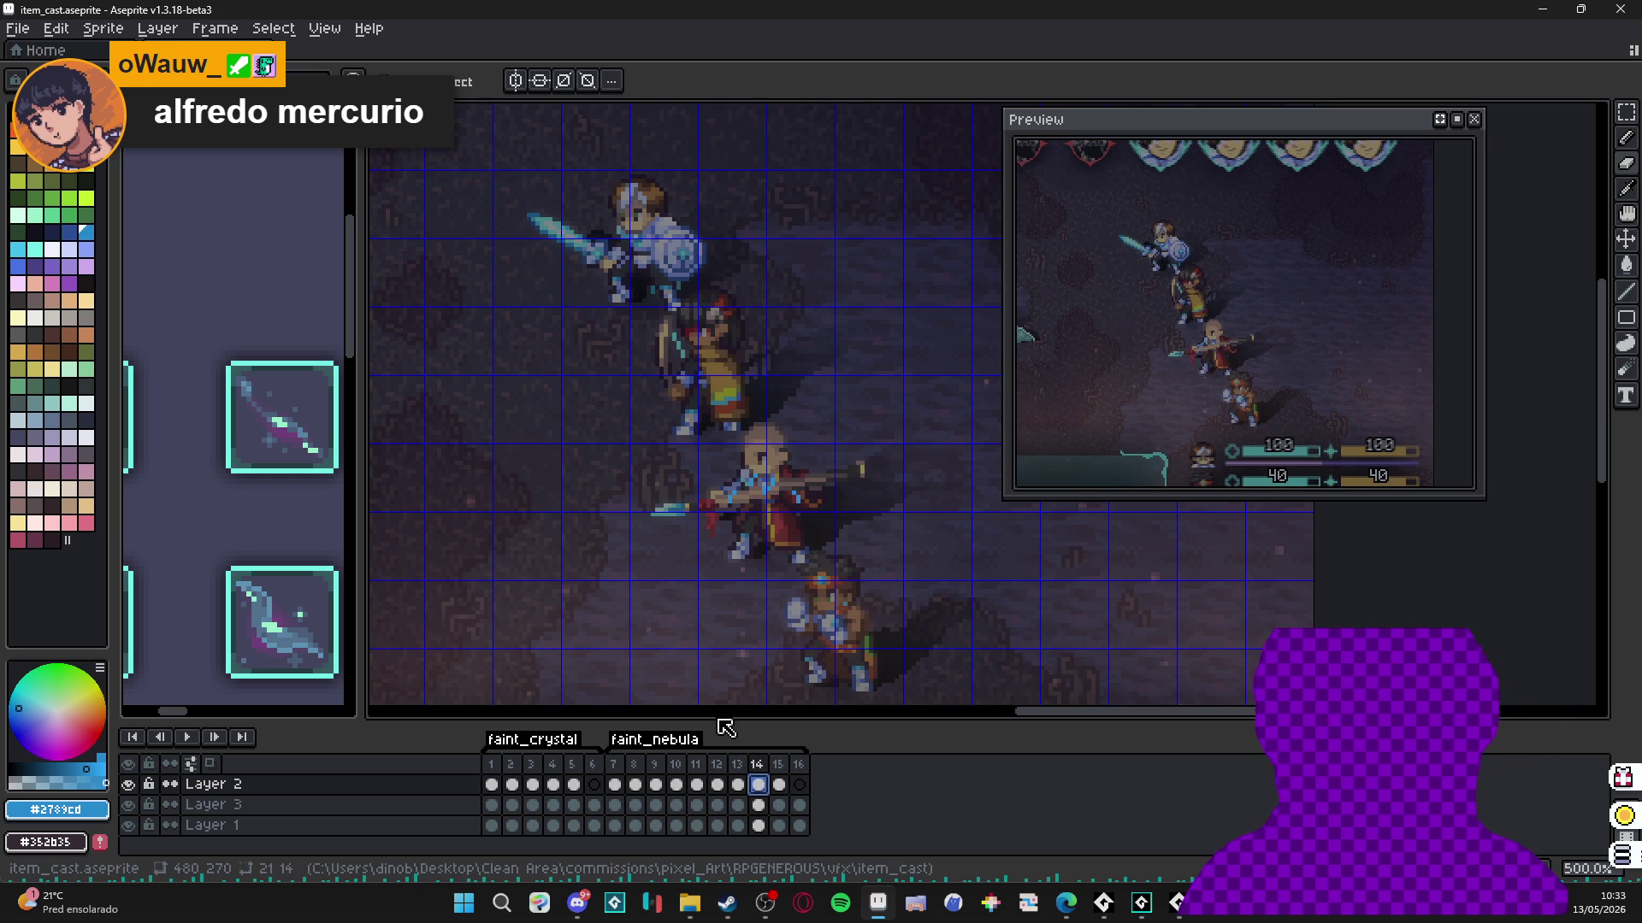
scroll(265, 450, down, 1)
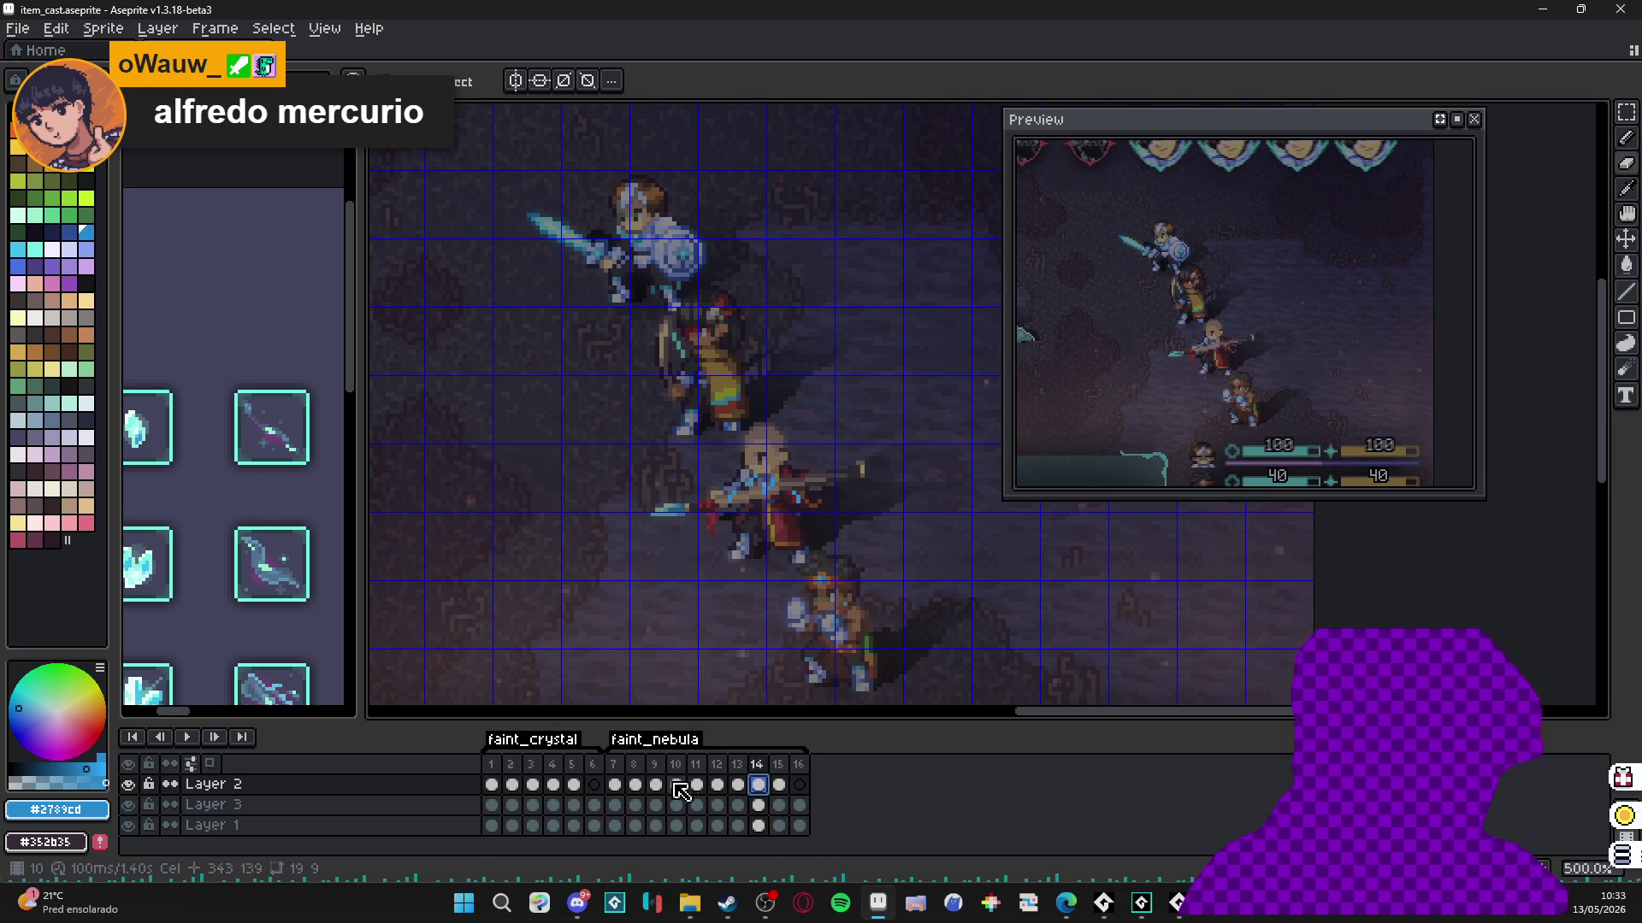
click(614, 785)
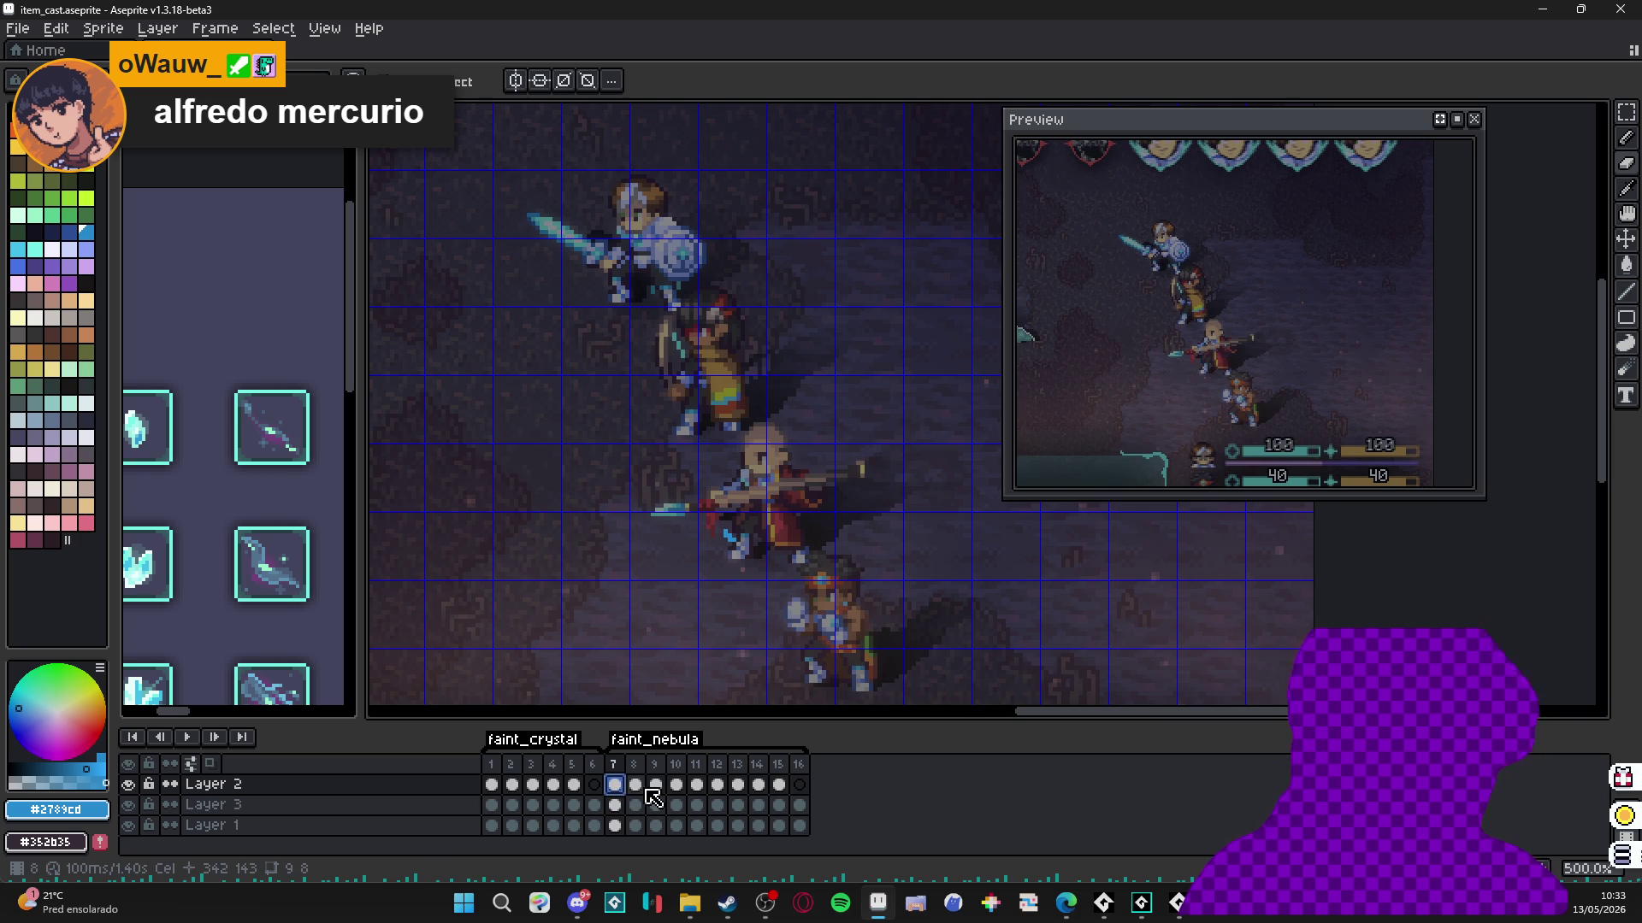
key(Right)
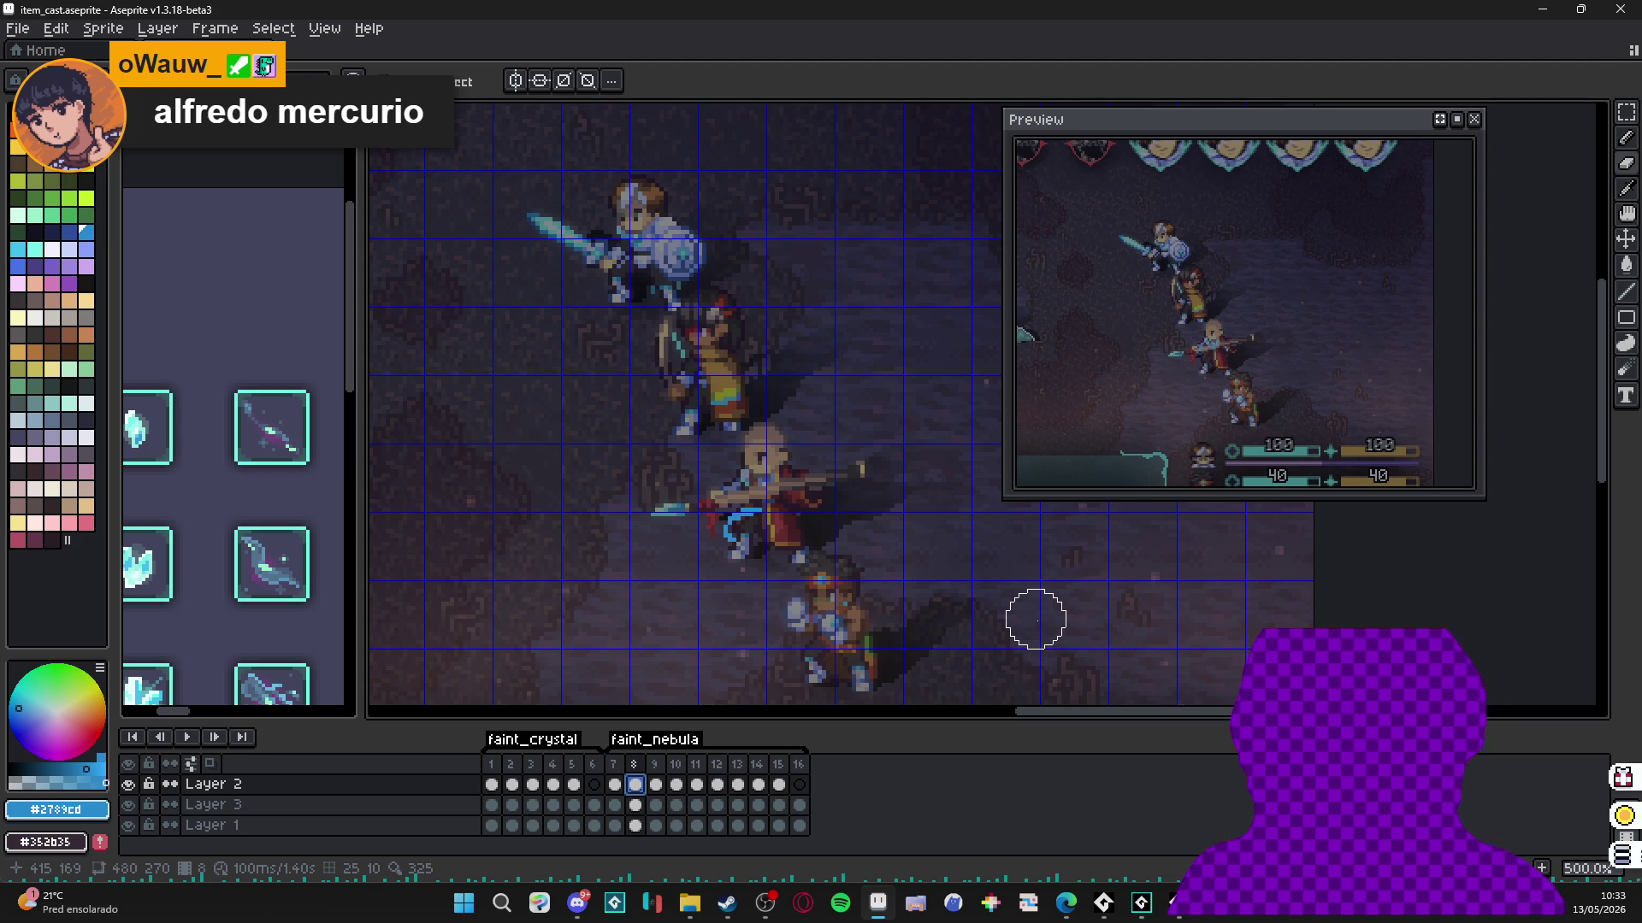
click(613, 763)
click(636, 784)
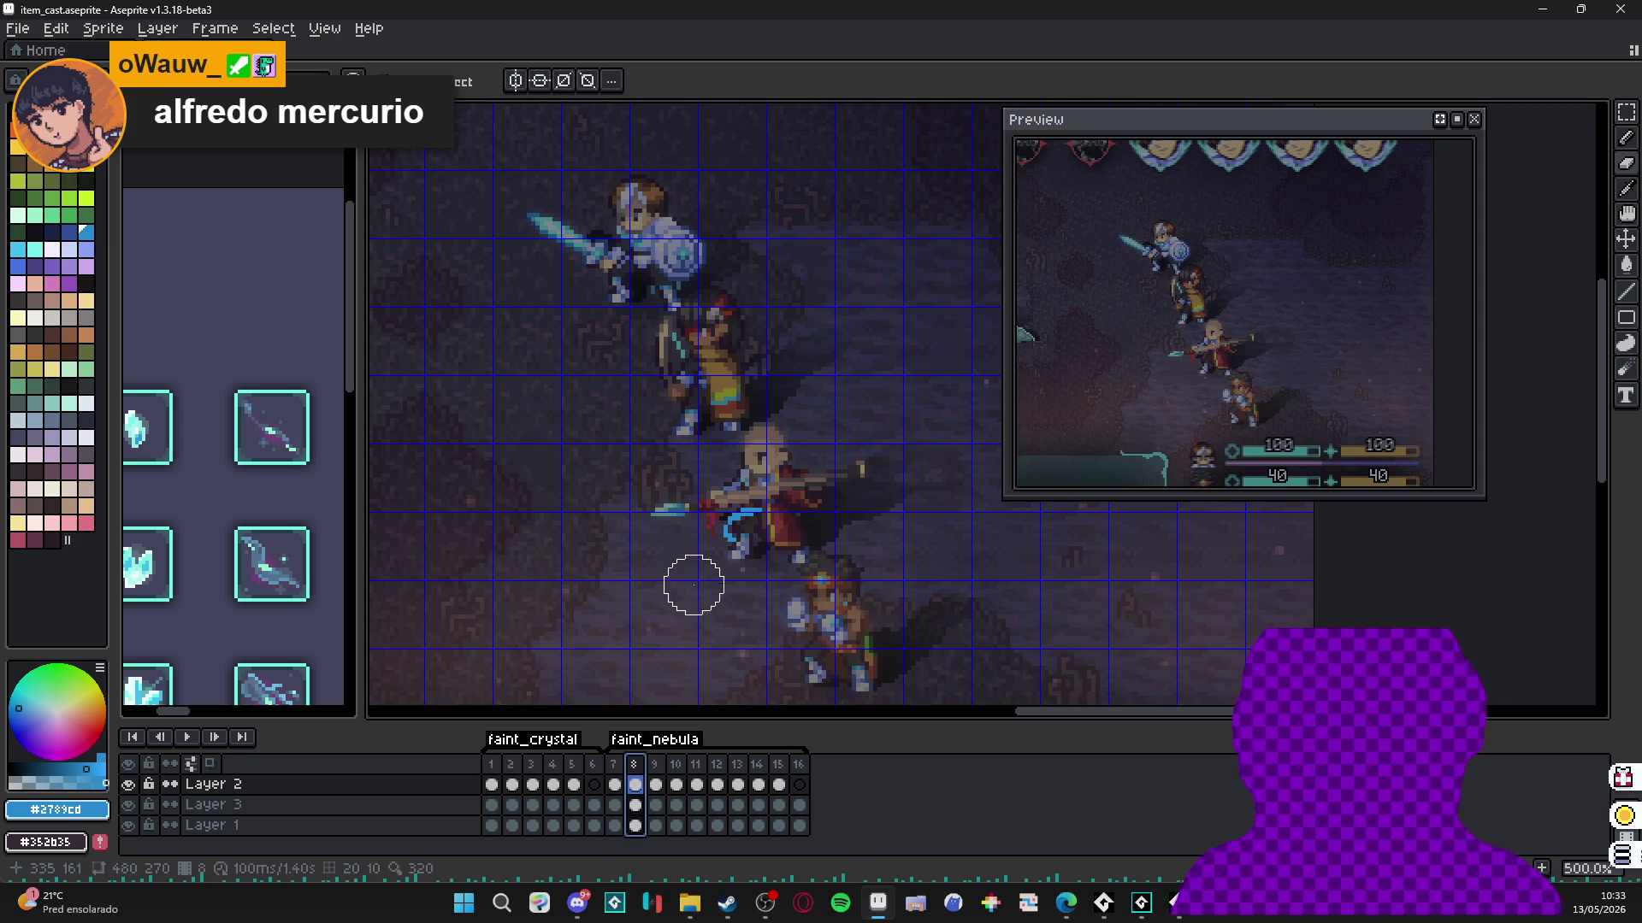
scroll(742, 520, up, 1)
scroll(742, 520, up, 1)
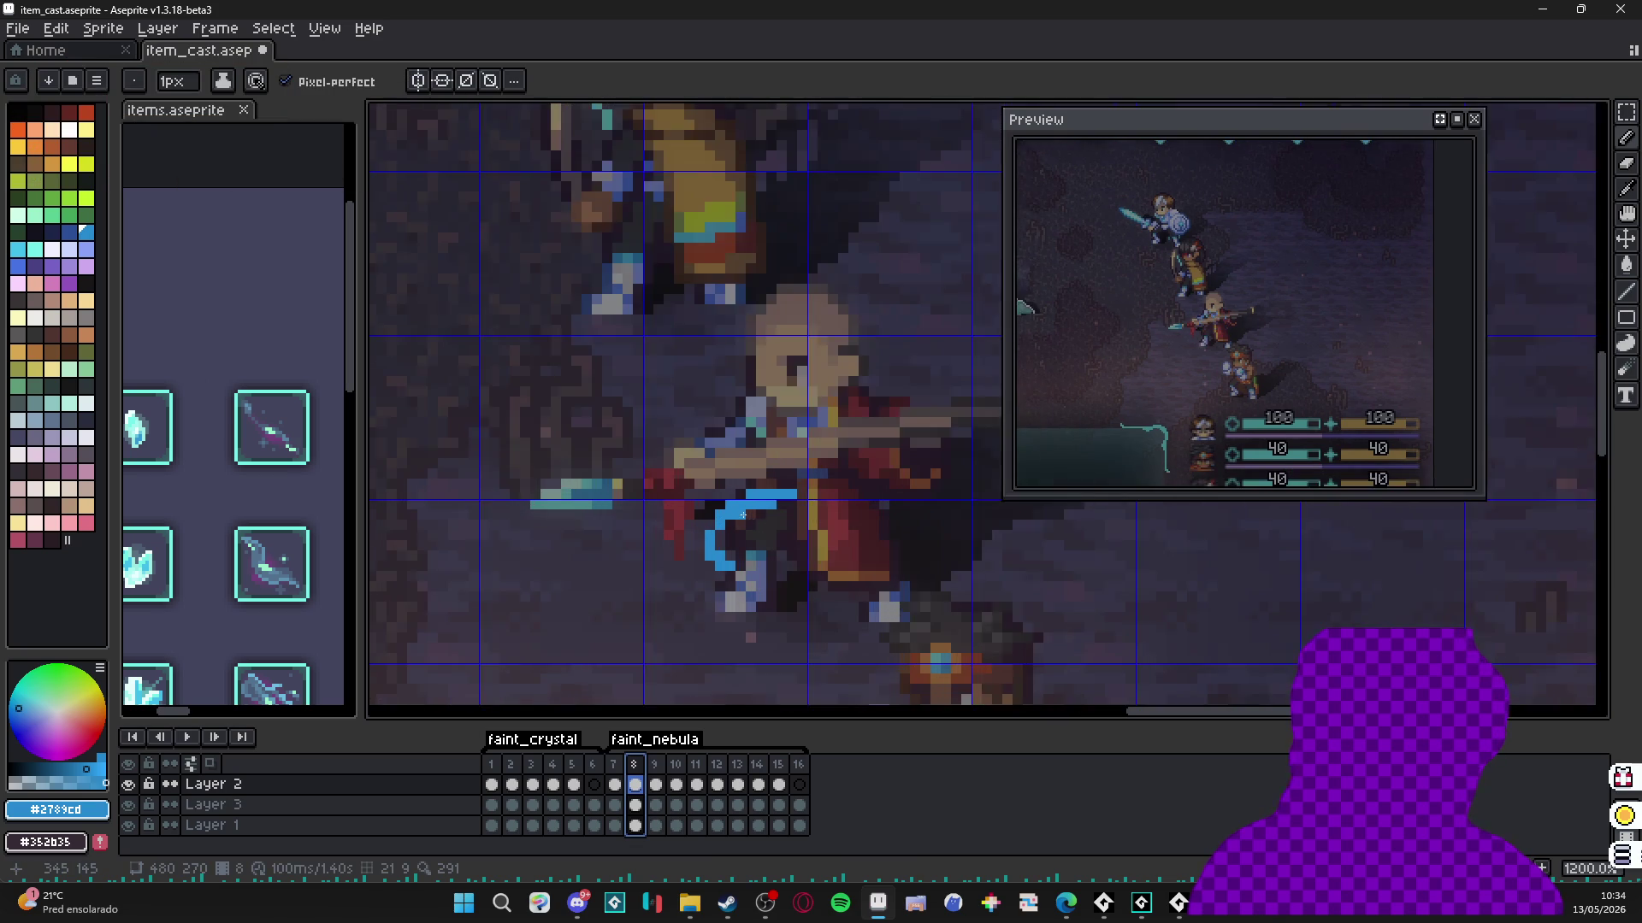
scroll(272, 571, up, 2)
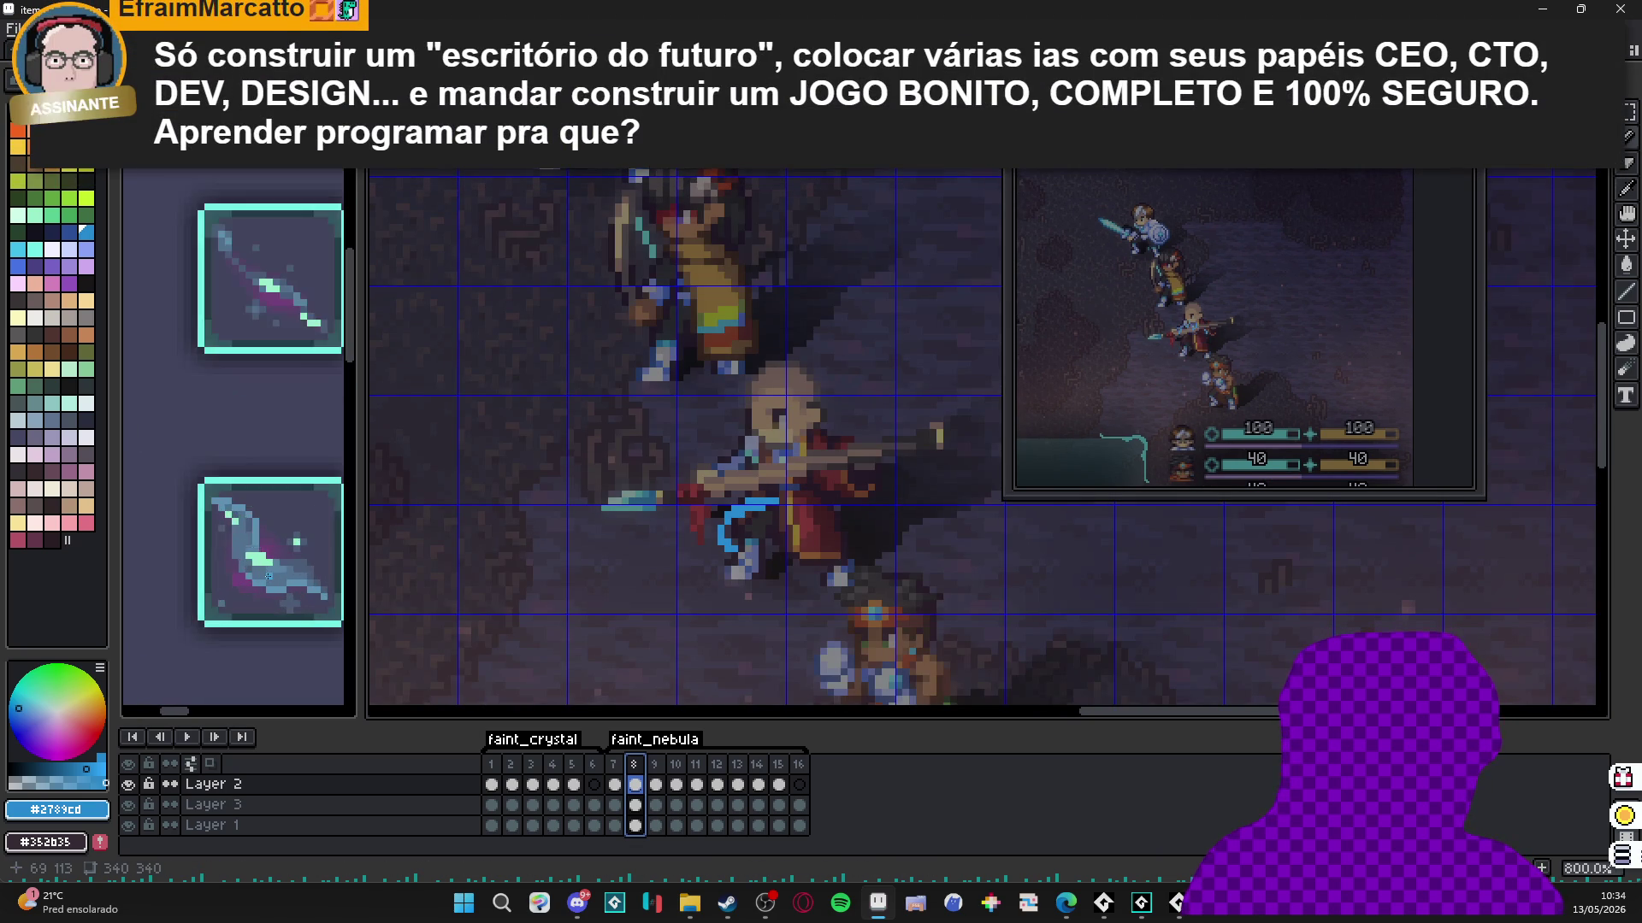
scroll(276, 588, up, 1)
click(276, 587)
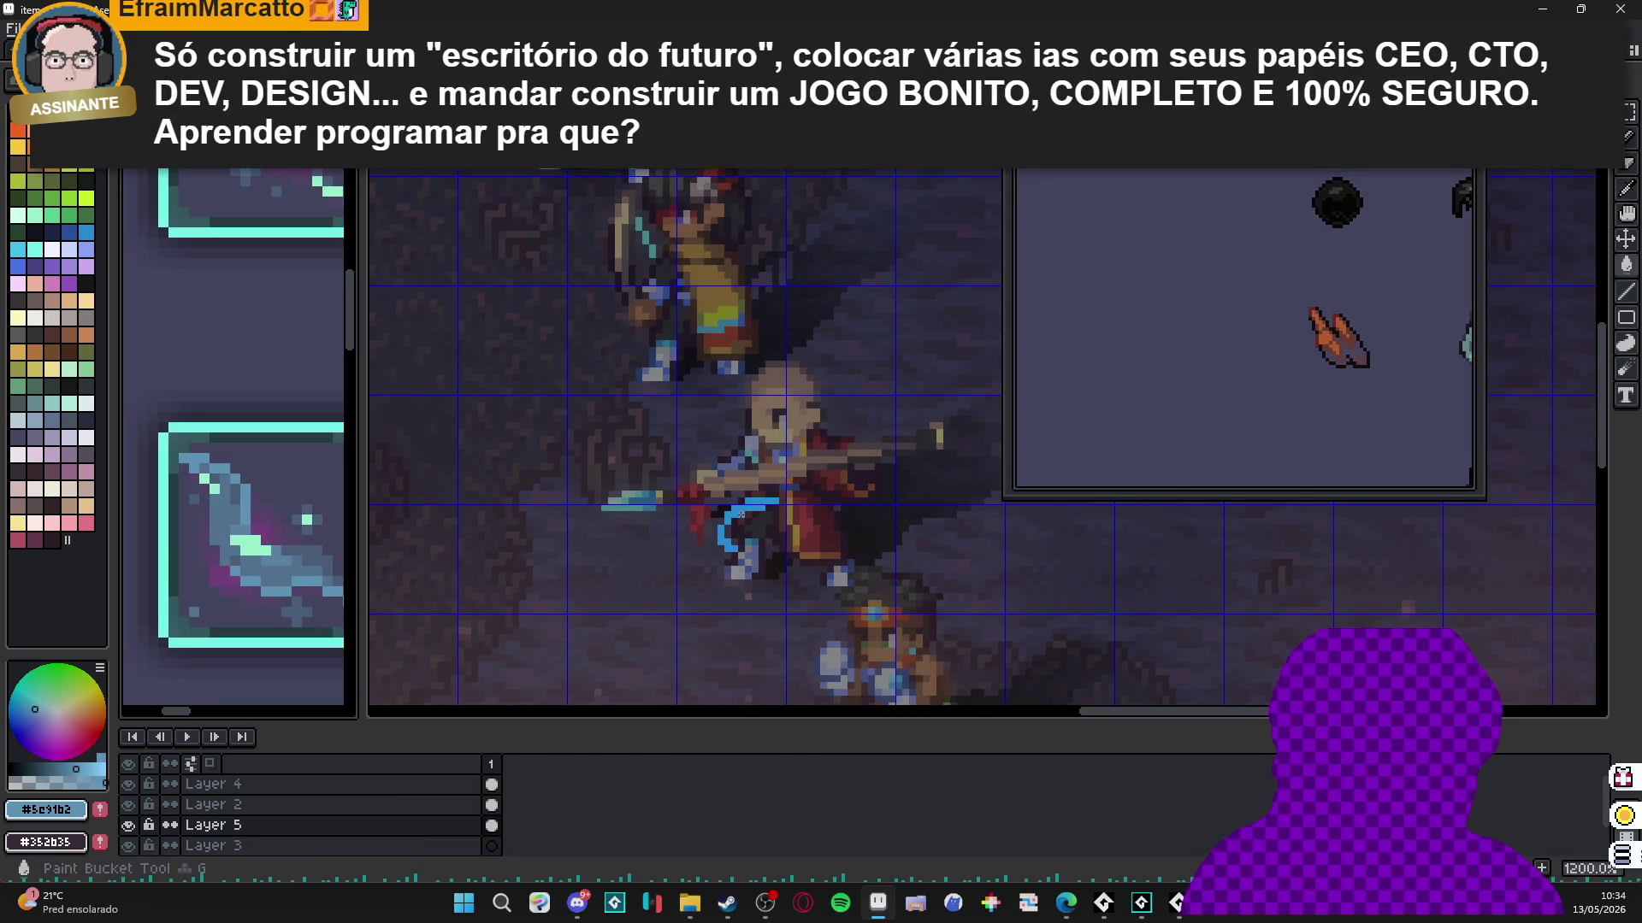
click(737, 513)
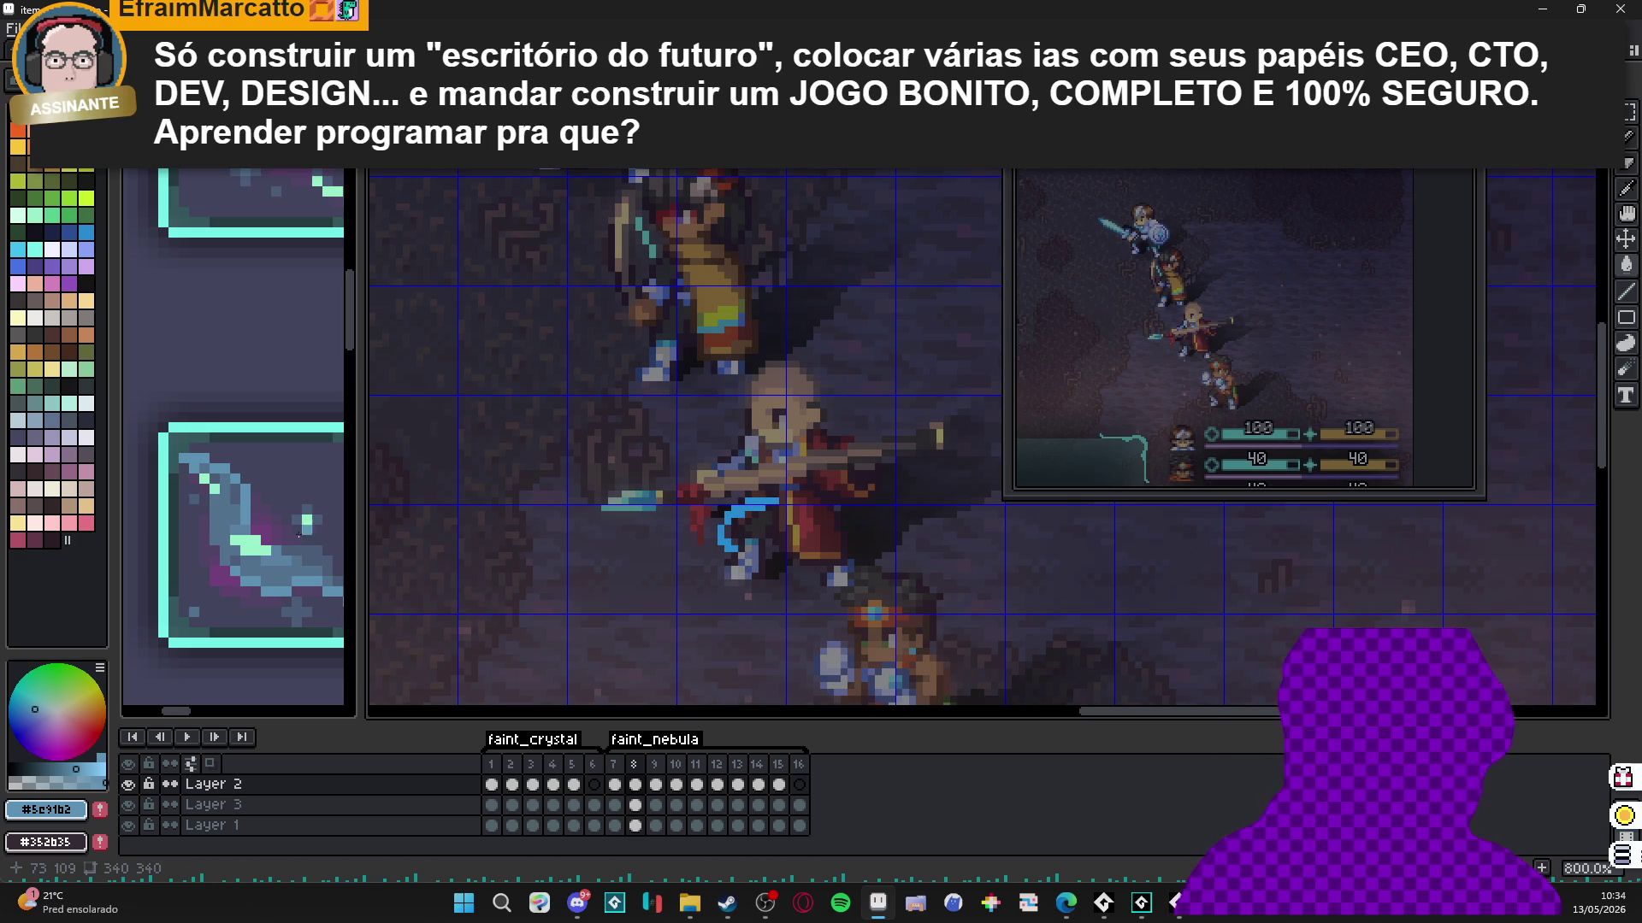
Eyedrop the arc's blue and try a flood fill, undoing the accidental full-canvas fill.
scroll(689, 504, up, 3)
alt+click(689, 504)
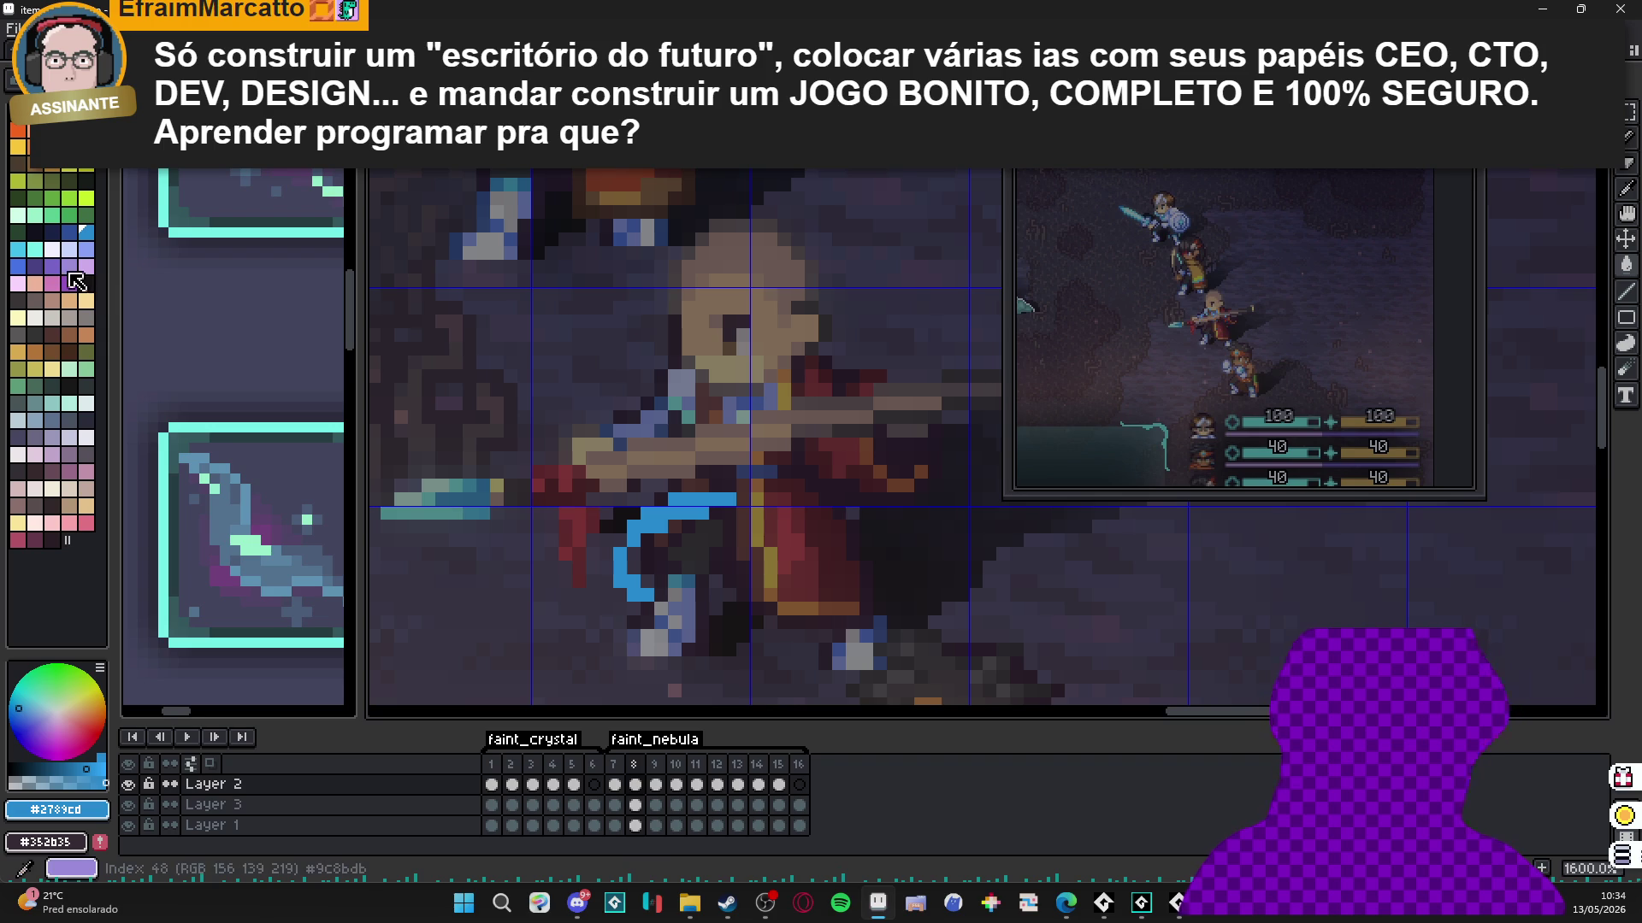
key(g)
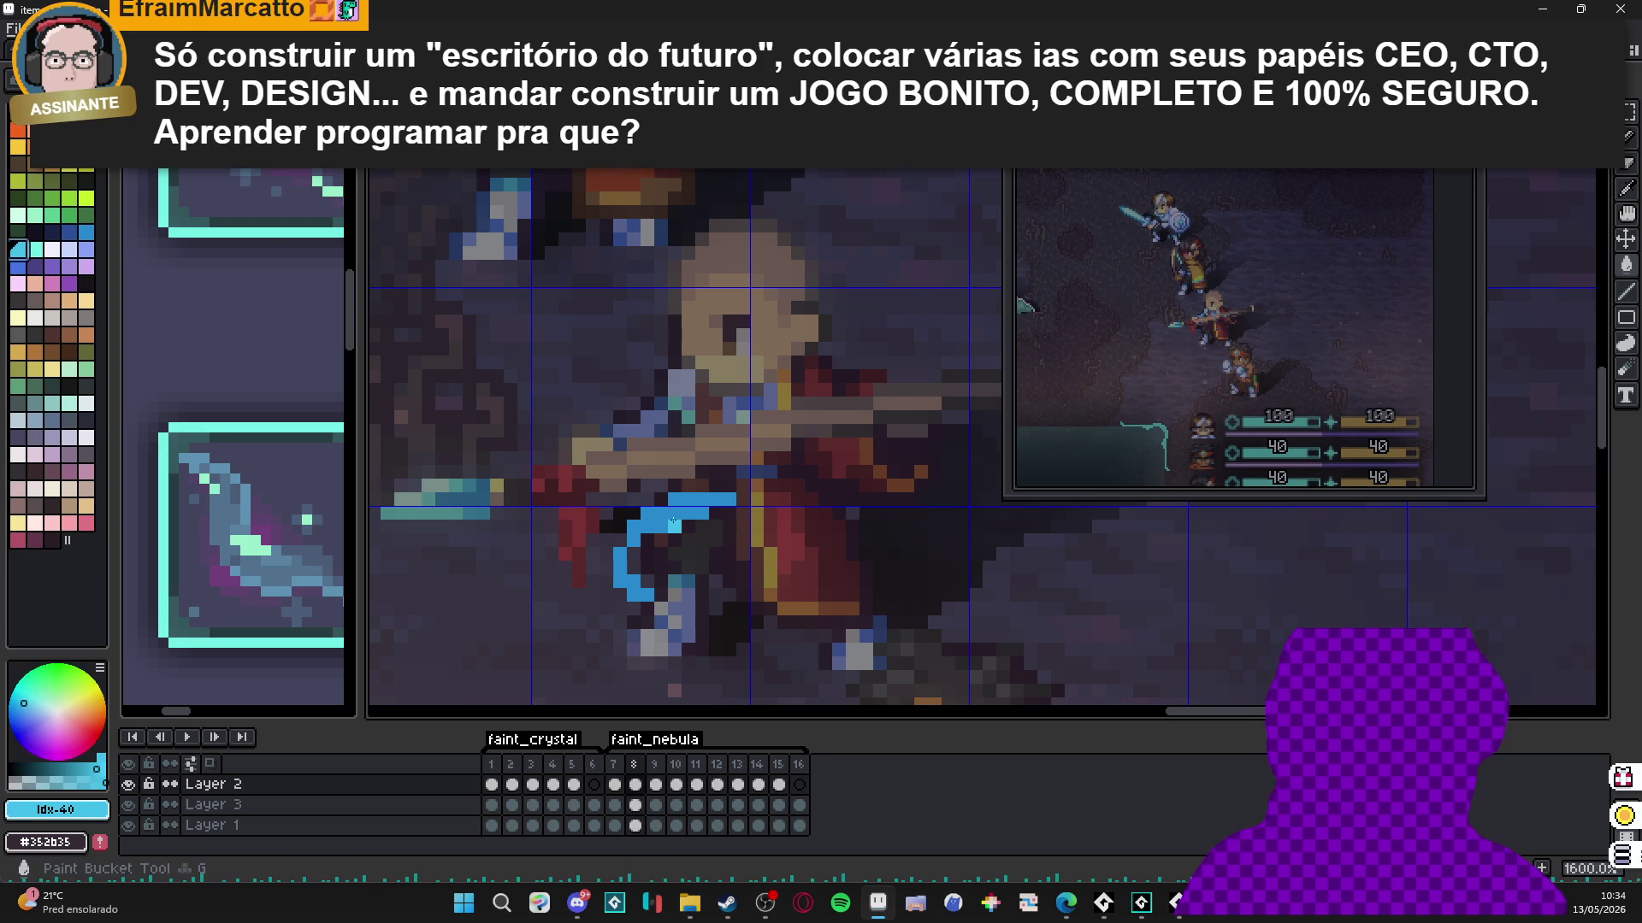
click(674, 520)
key(ctrl+z)
scroll(544, 483, up, 1)
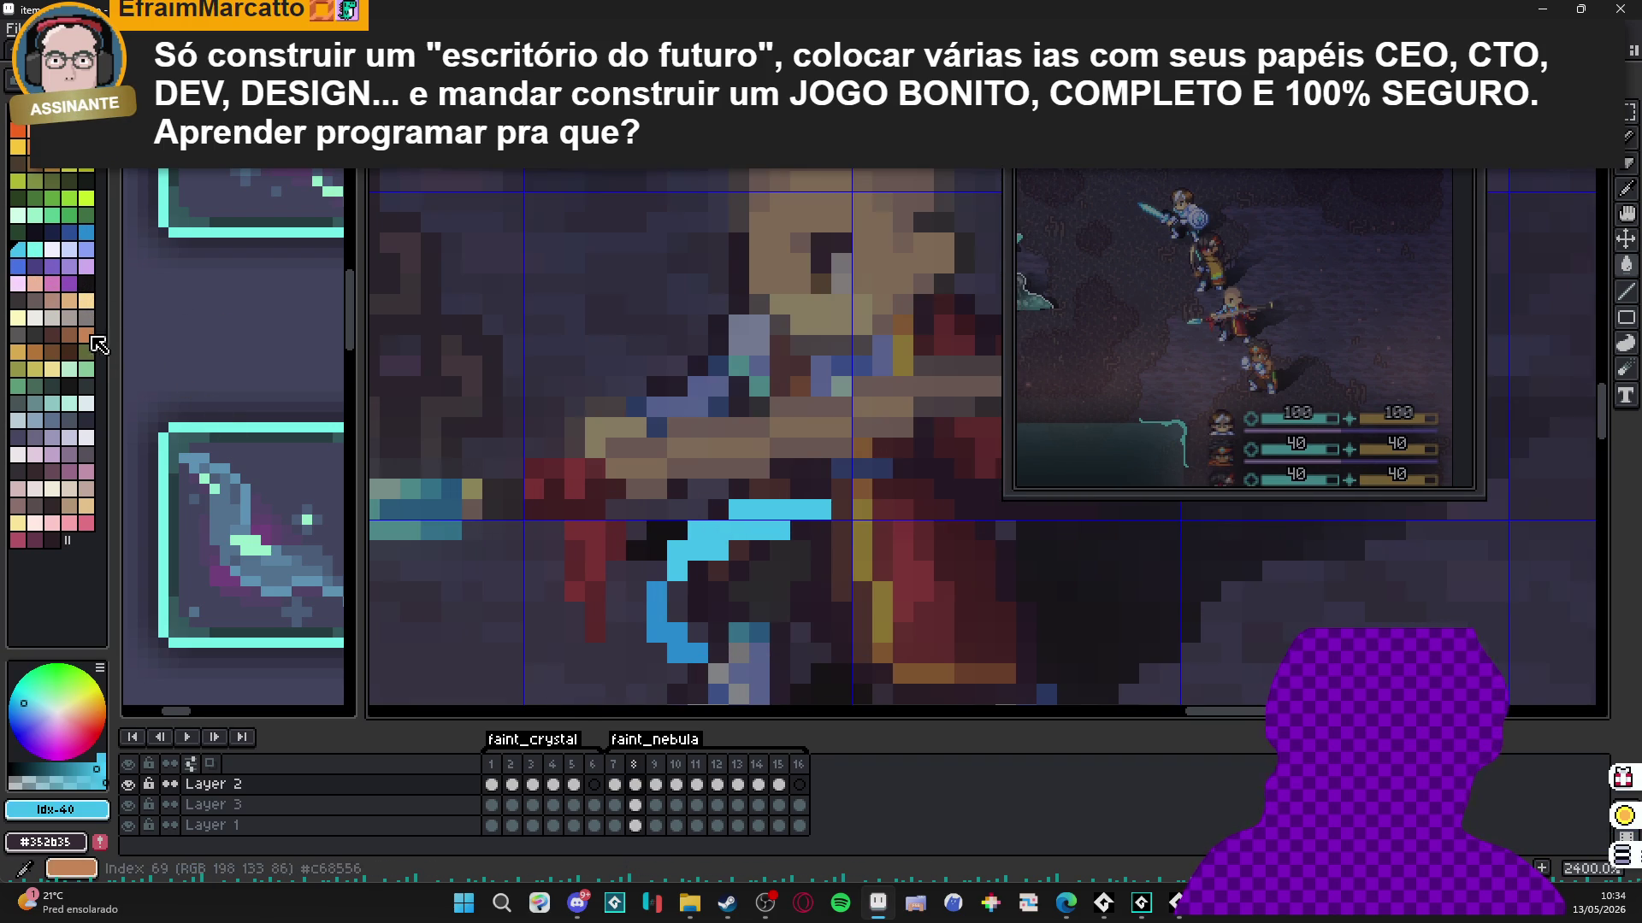
With the light mint colour and a two-pixel brush, highlight the upper left of frame 8's arc.
click(34, 249)
click(817, 589)
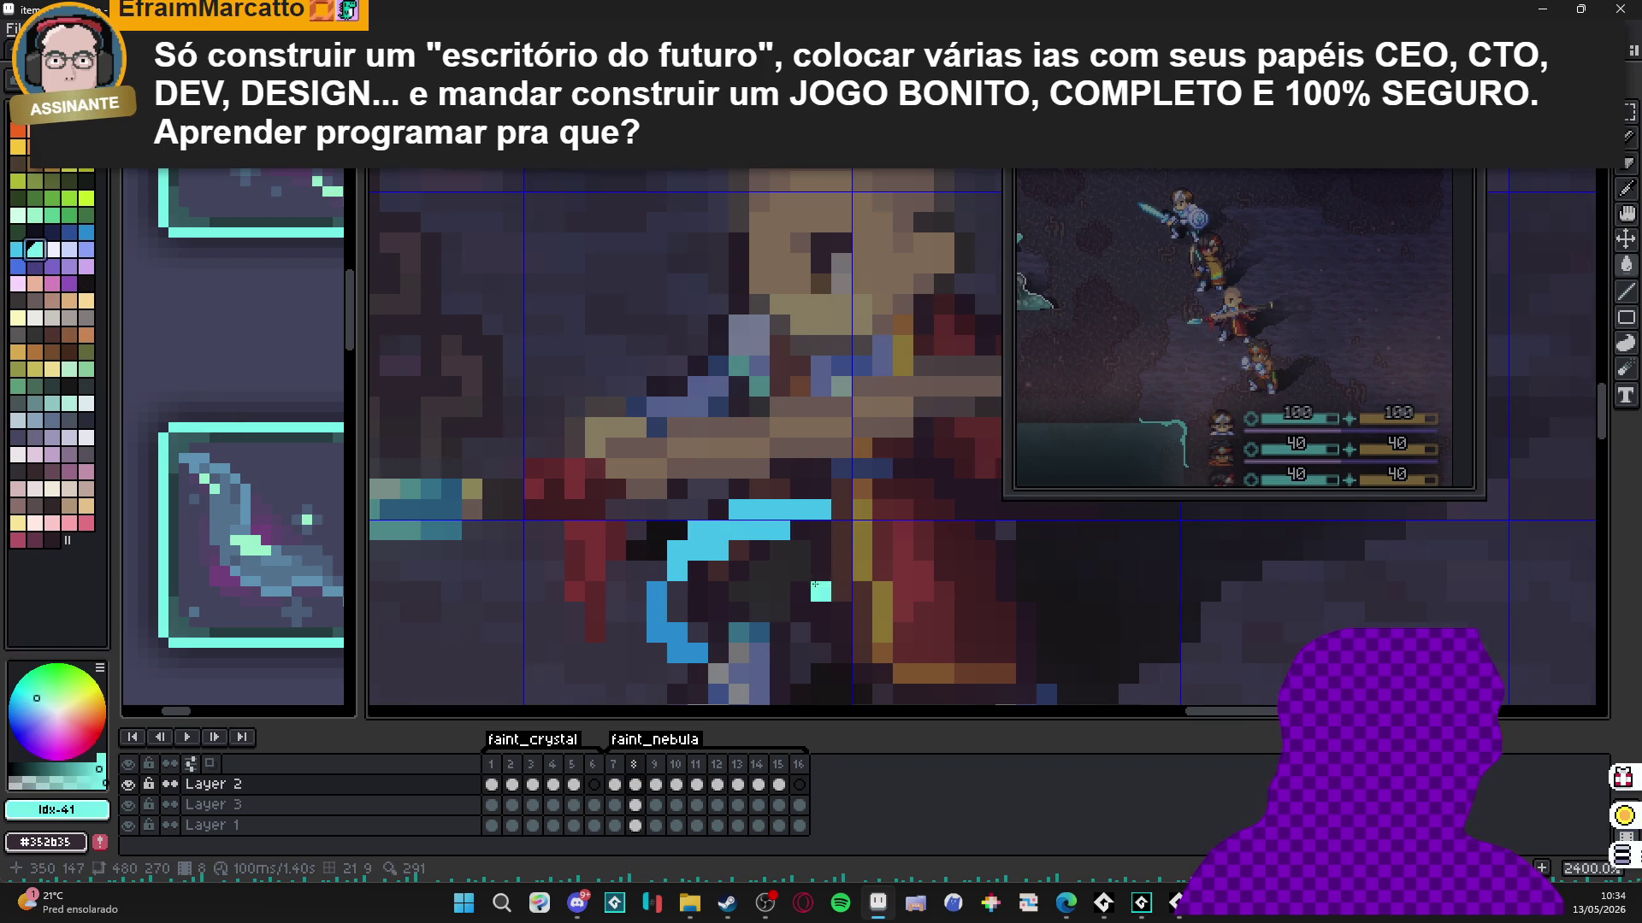
key(plus)
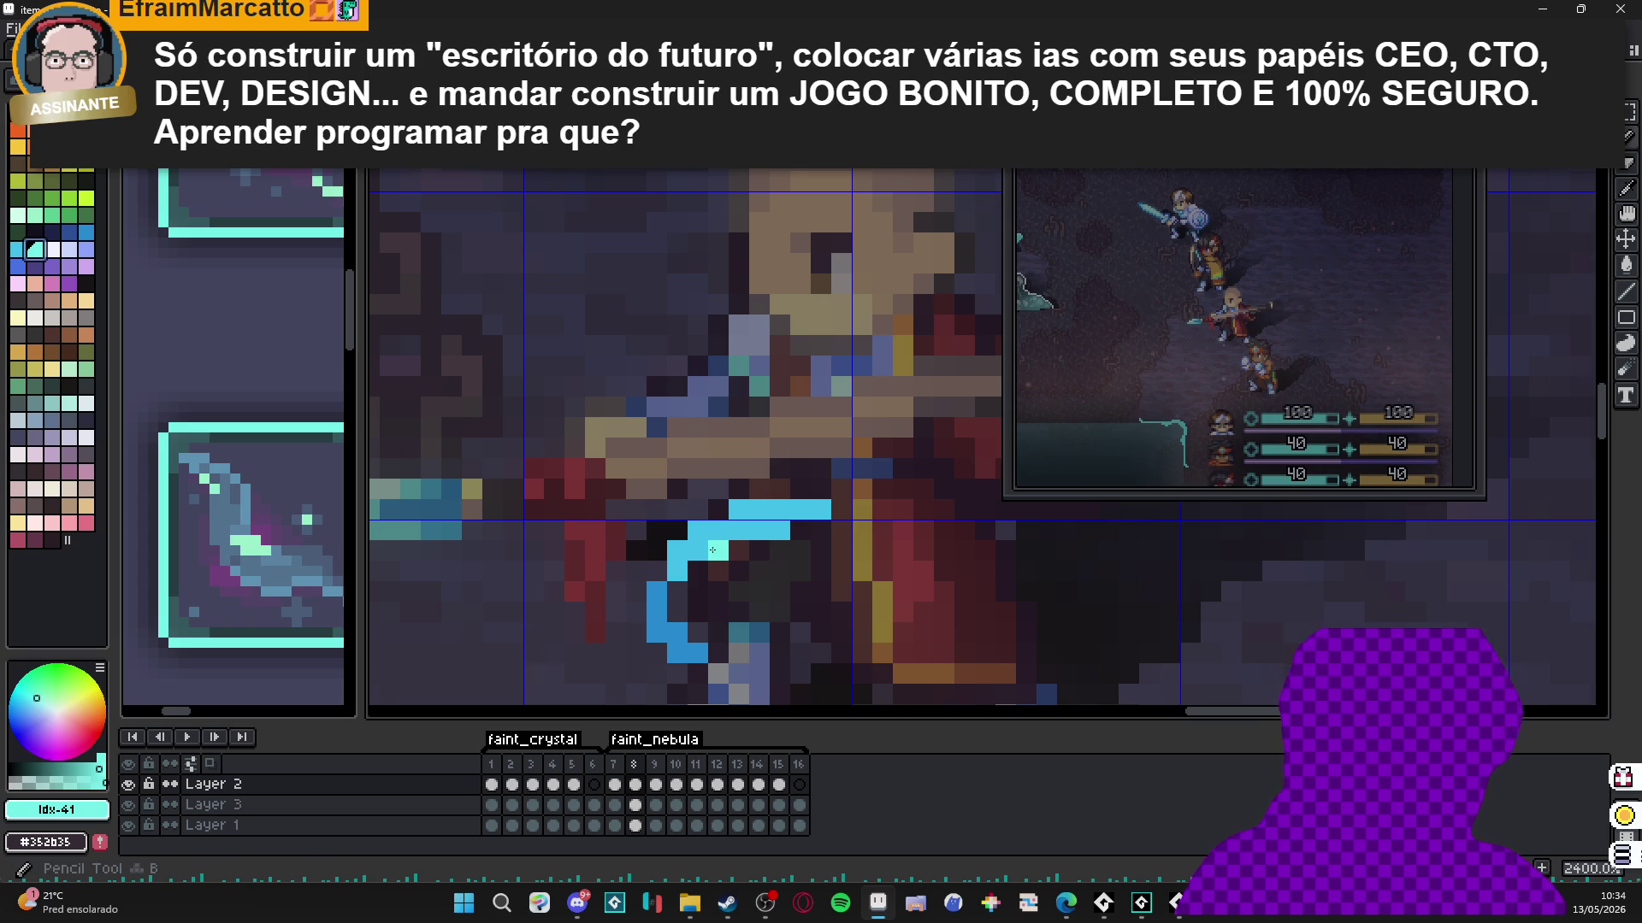
key(ctrl+z)
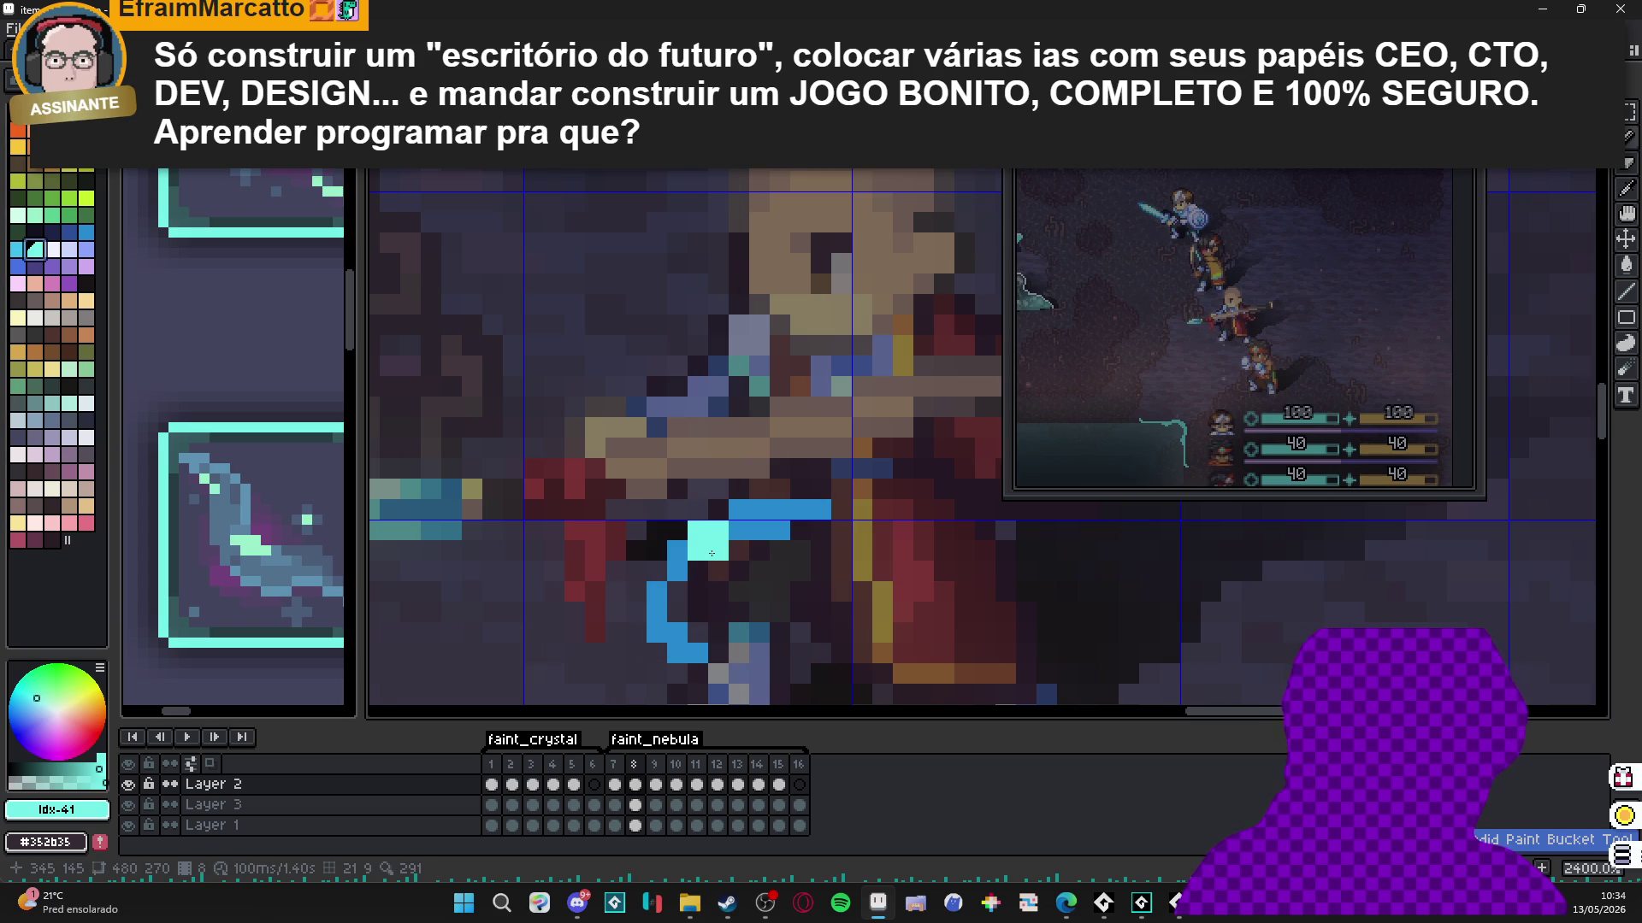
click(733, 537)
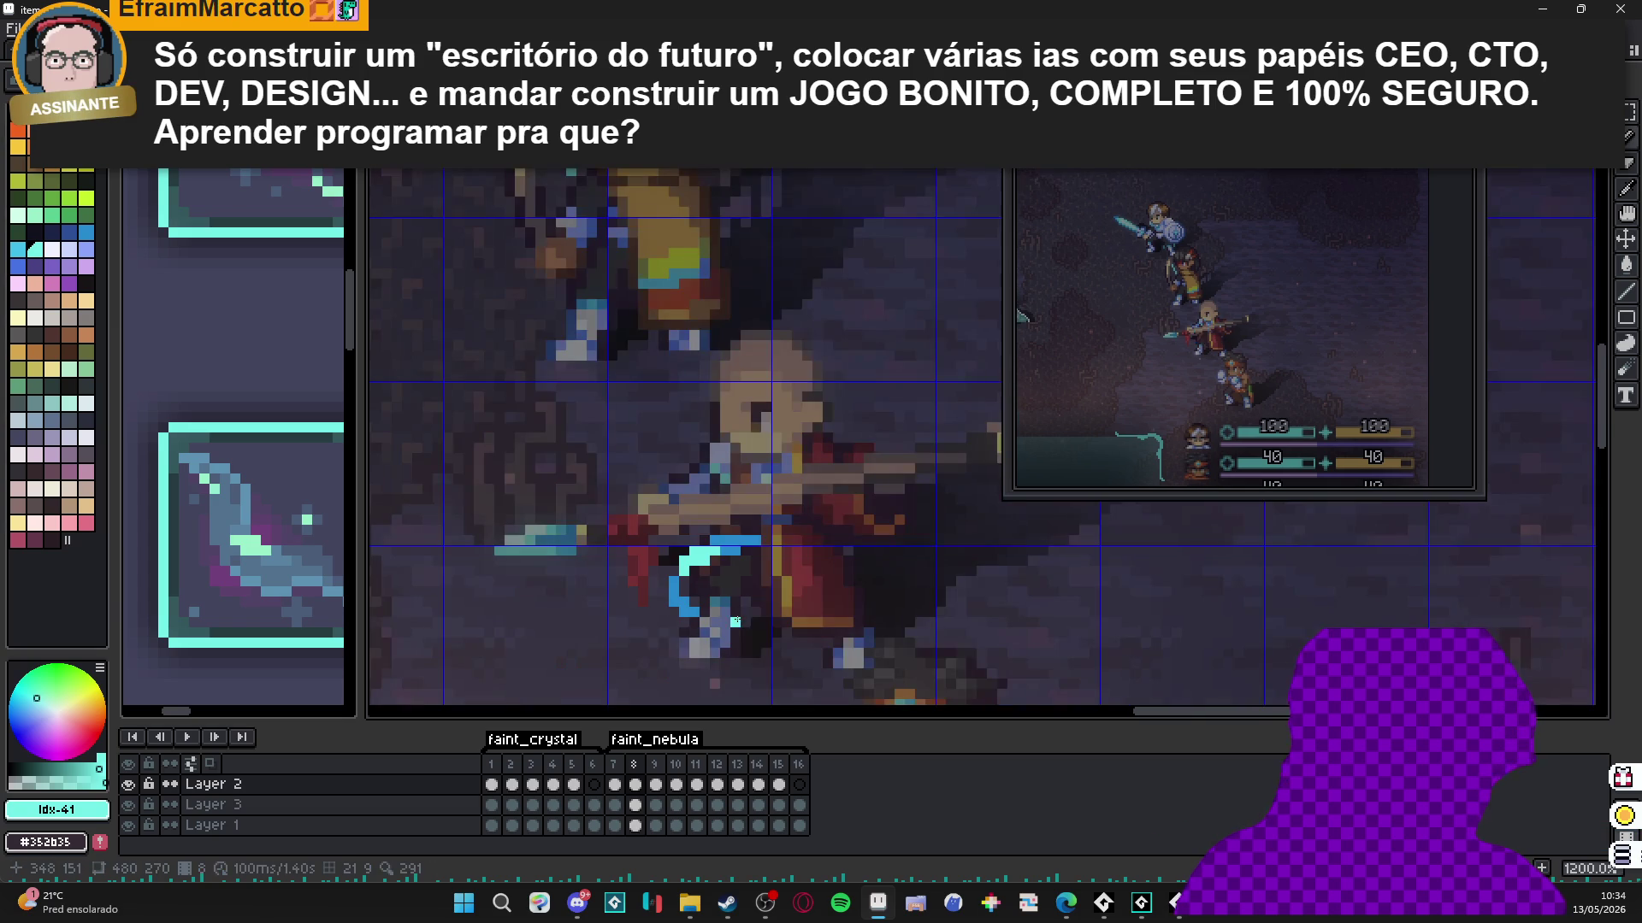
scroll(733, 537, down, 3)
On frame 9, add mint highlight pixels along the top of the blue arc.
key(period)
scroll(735, 613, up, 1)
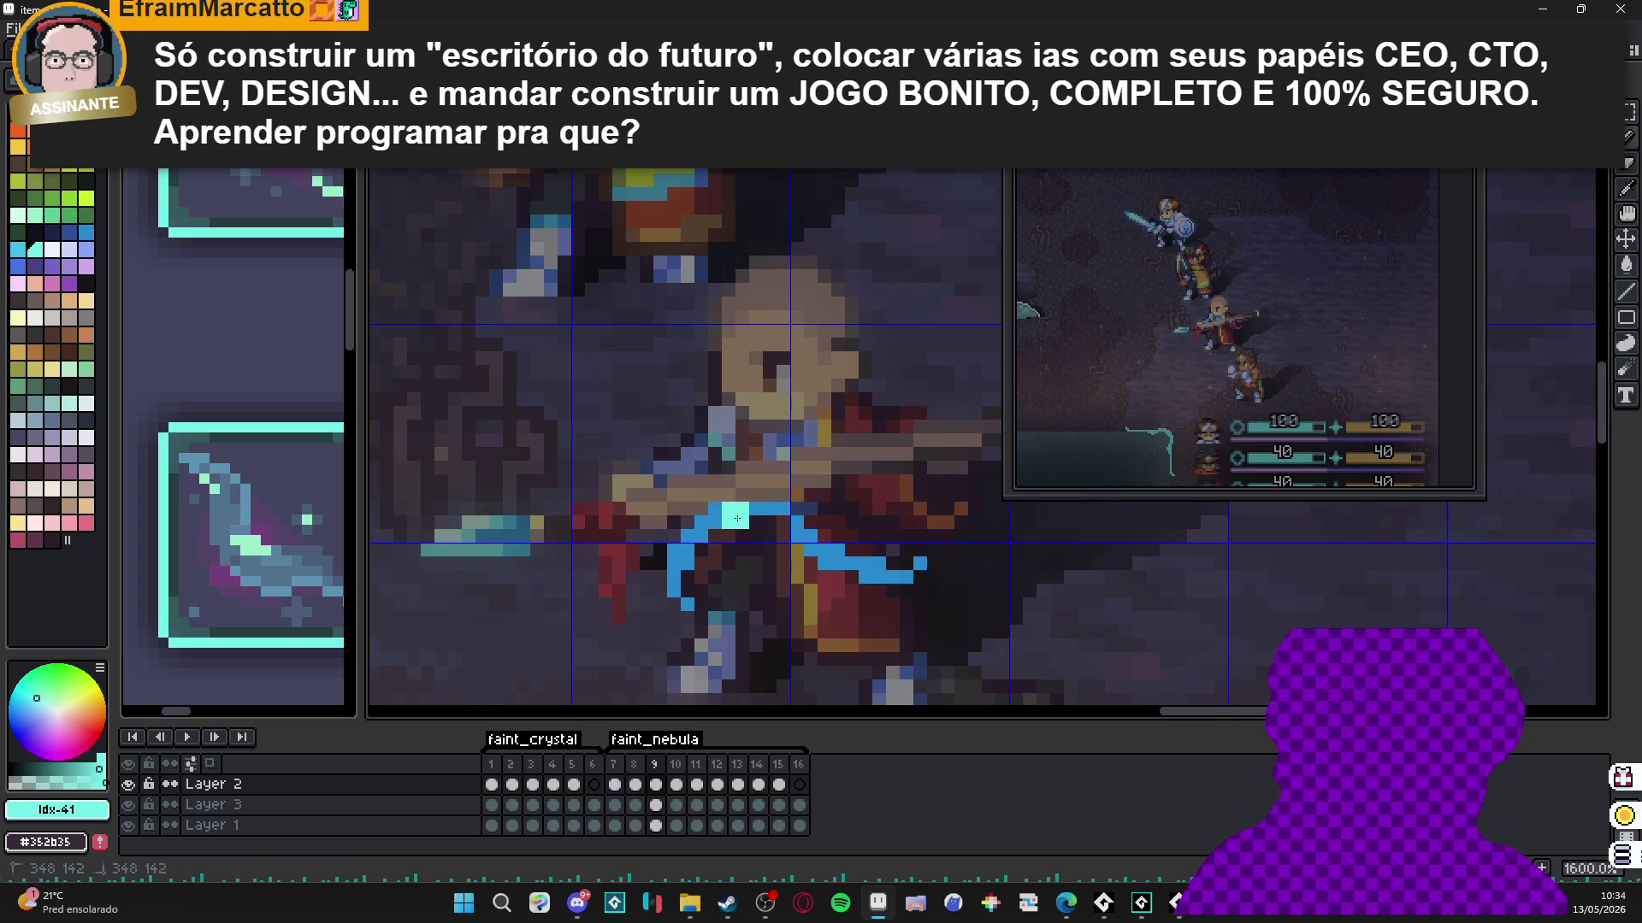
click(768, 510)
click(701, 524)
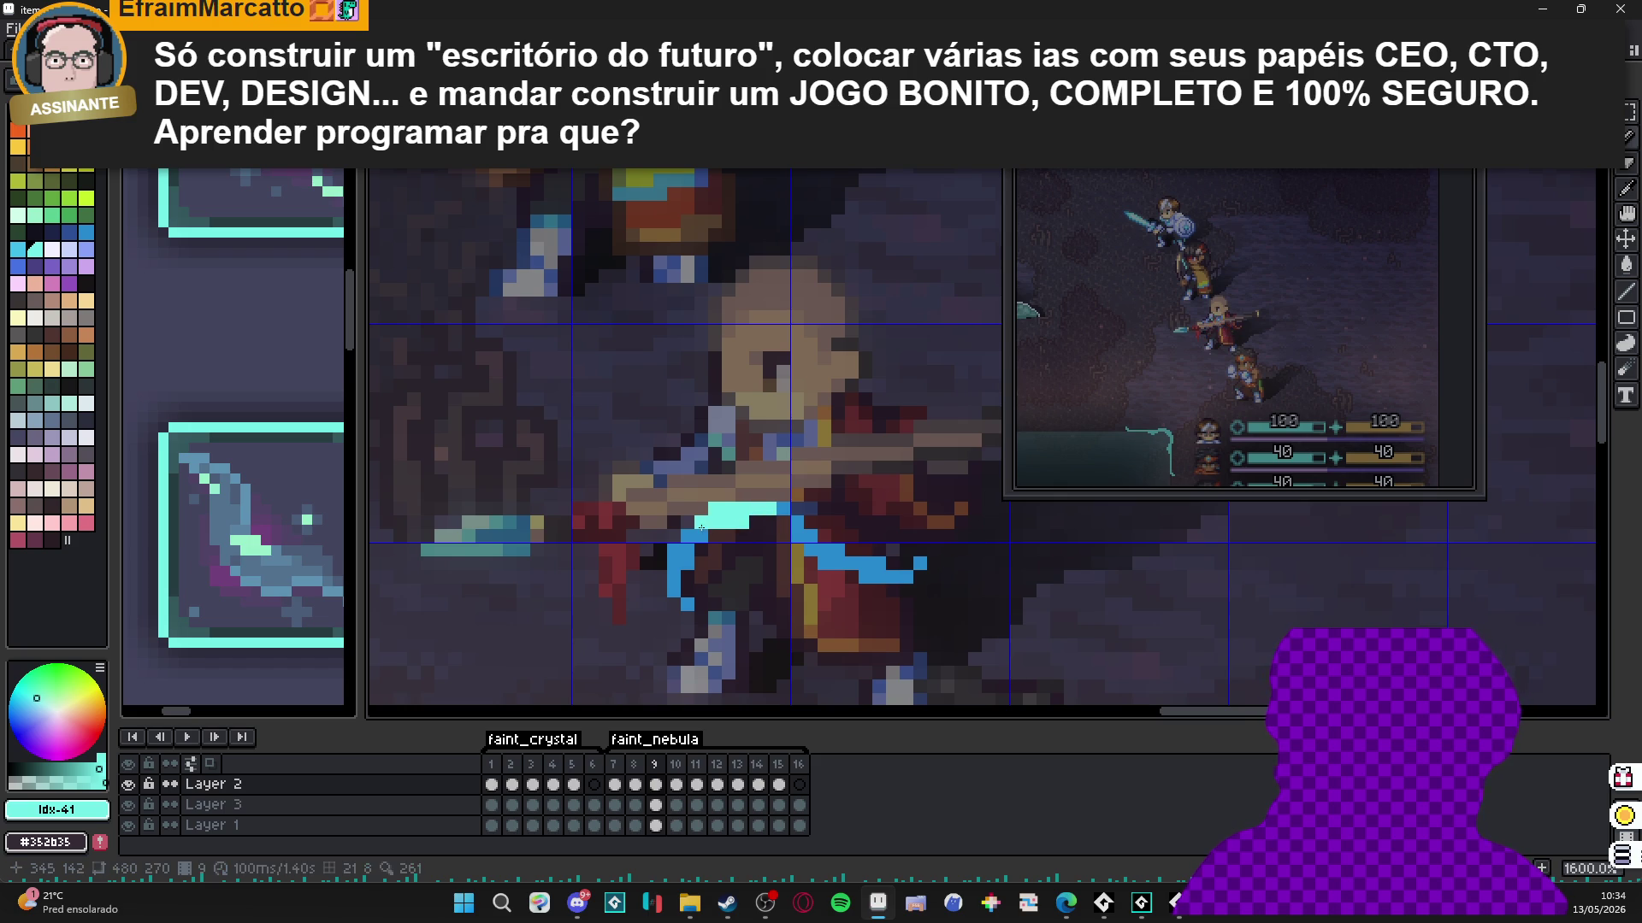
click(849, 563)
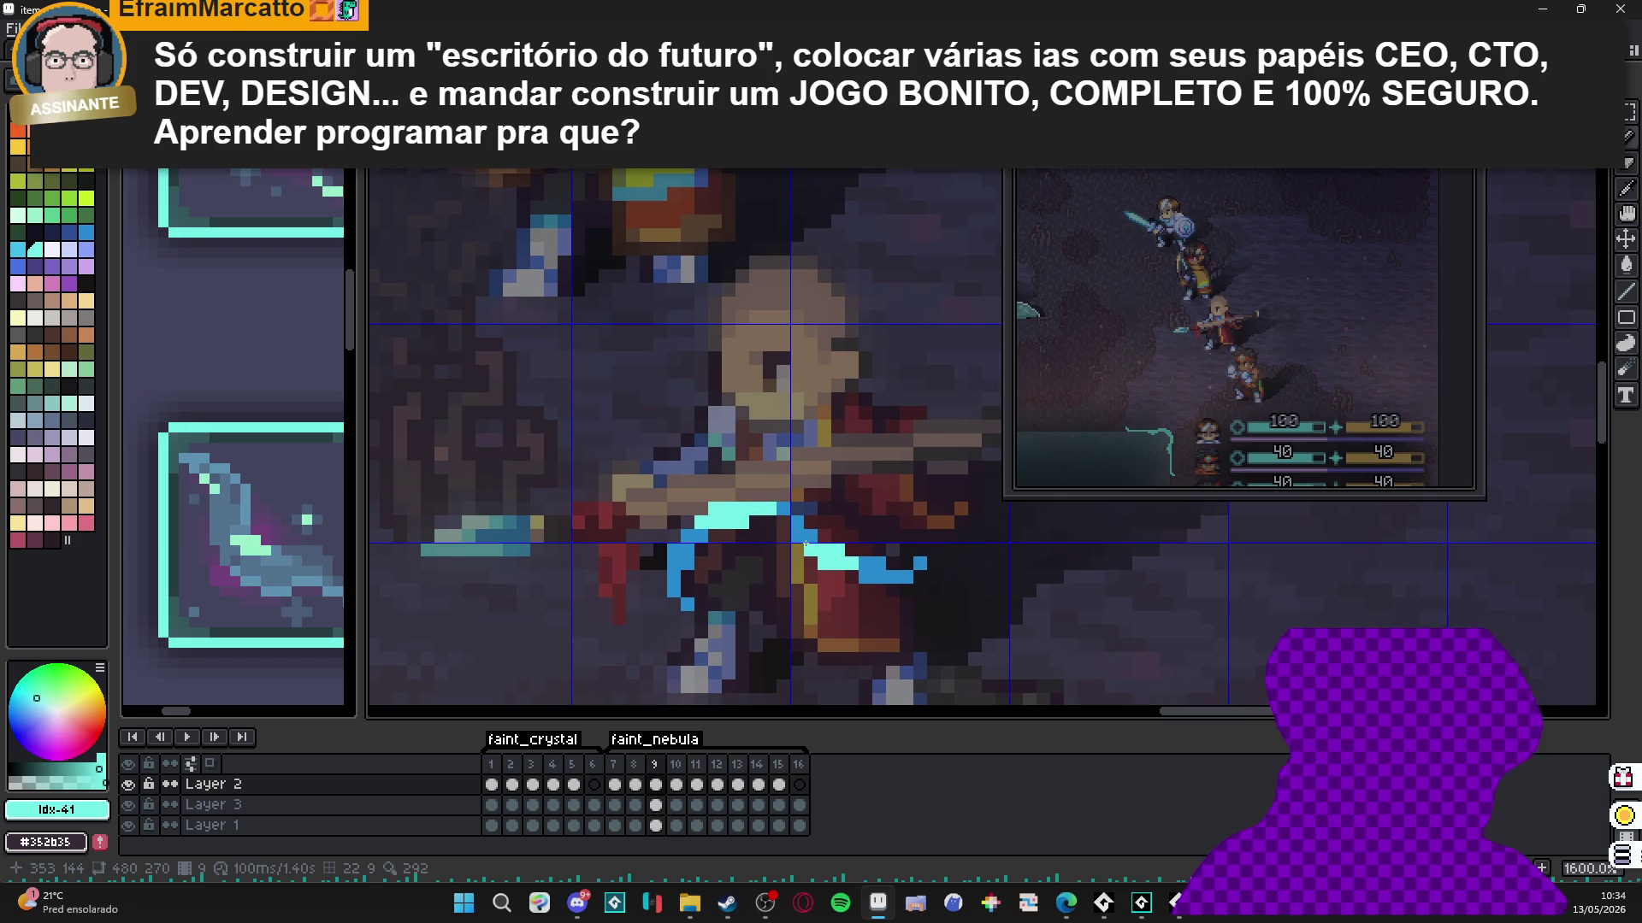
key(ctrl+z)
key(ctrl+z)
key(ctrl+z)
key(ctrl+z)
Paint mint highlights on the top and down the central stem of frame 10's blue shape.
scroll(743, 508, up, 2)
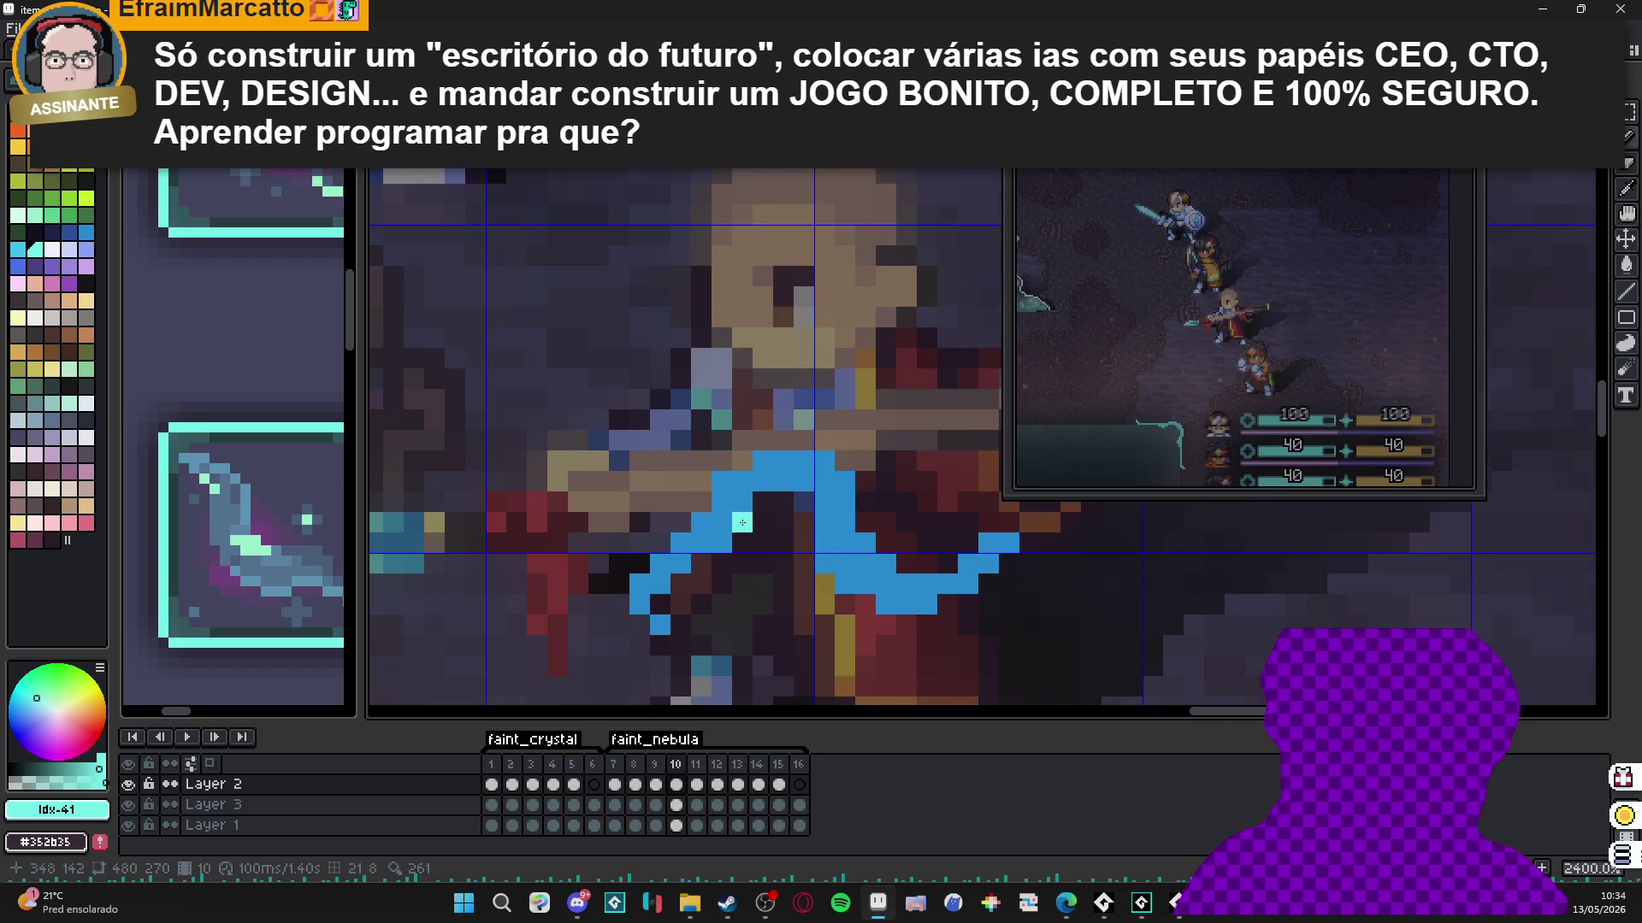
drag(743, 520, 743, 506)
click(777, 489)
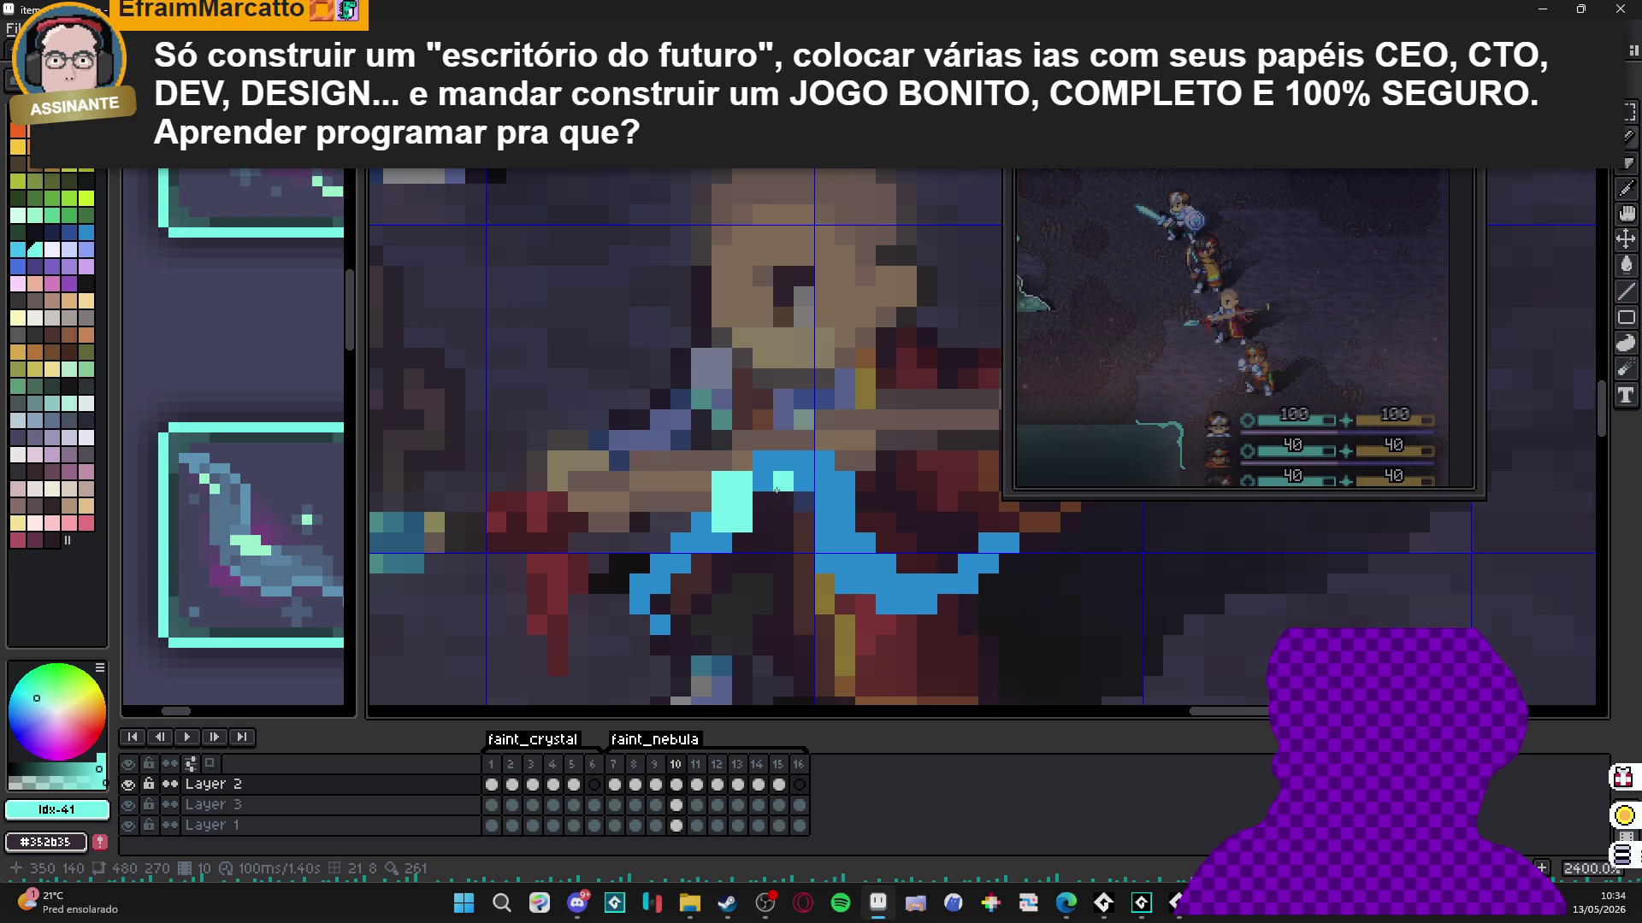
click(844, 542)
drag(823, 542, 866, 565)
click(833, 521)
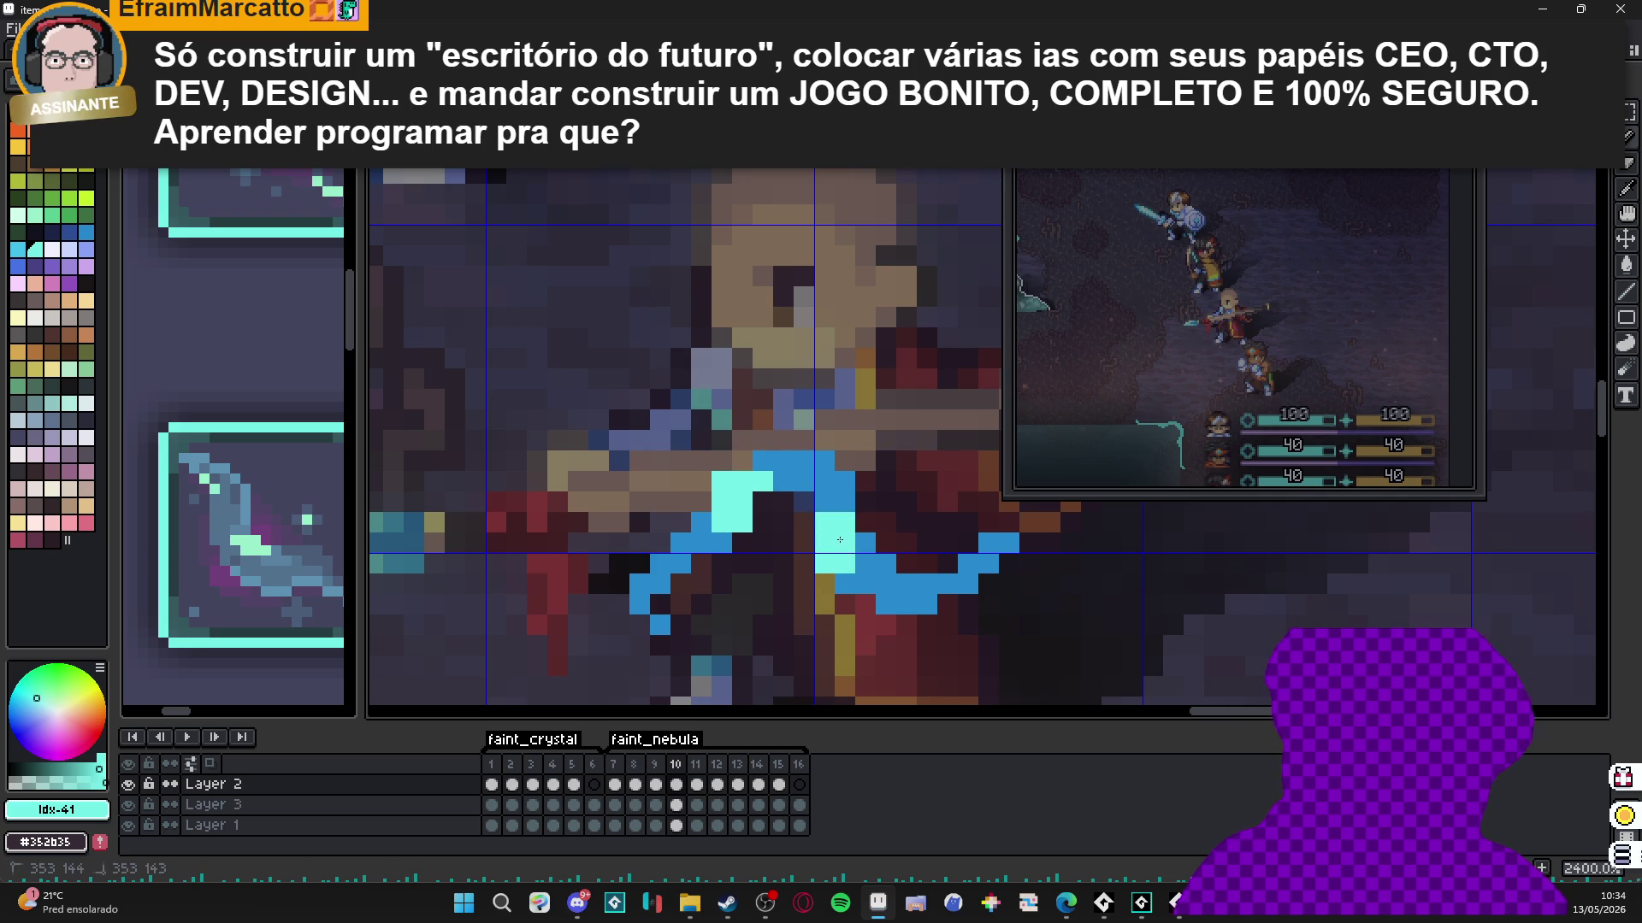
click(873, 584)
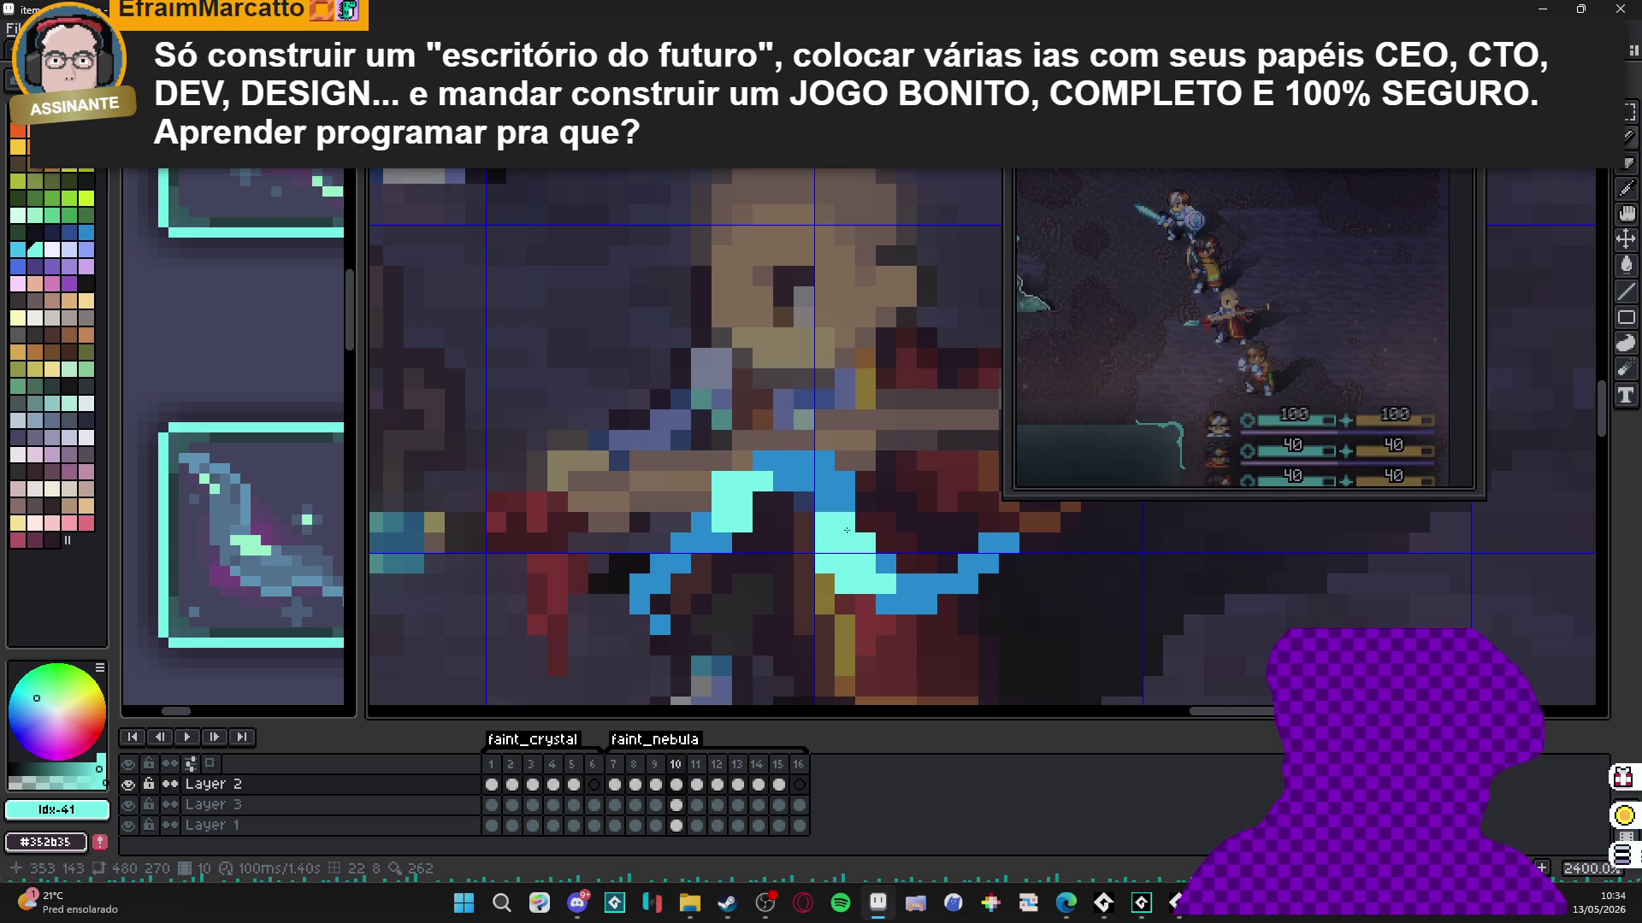
drag(845, 501, 825, 501)
Highlight frame 10's lower right arm in mint, undoing the stray pixels.
click(988, 564)
drag(968, 585, 947, 585)
click(926, 585)
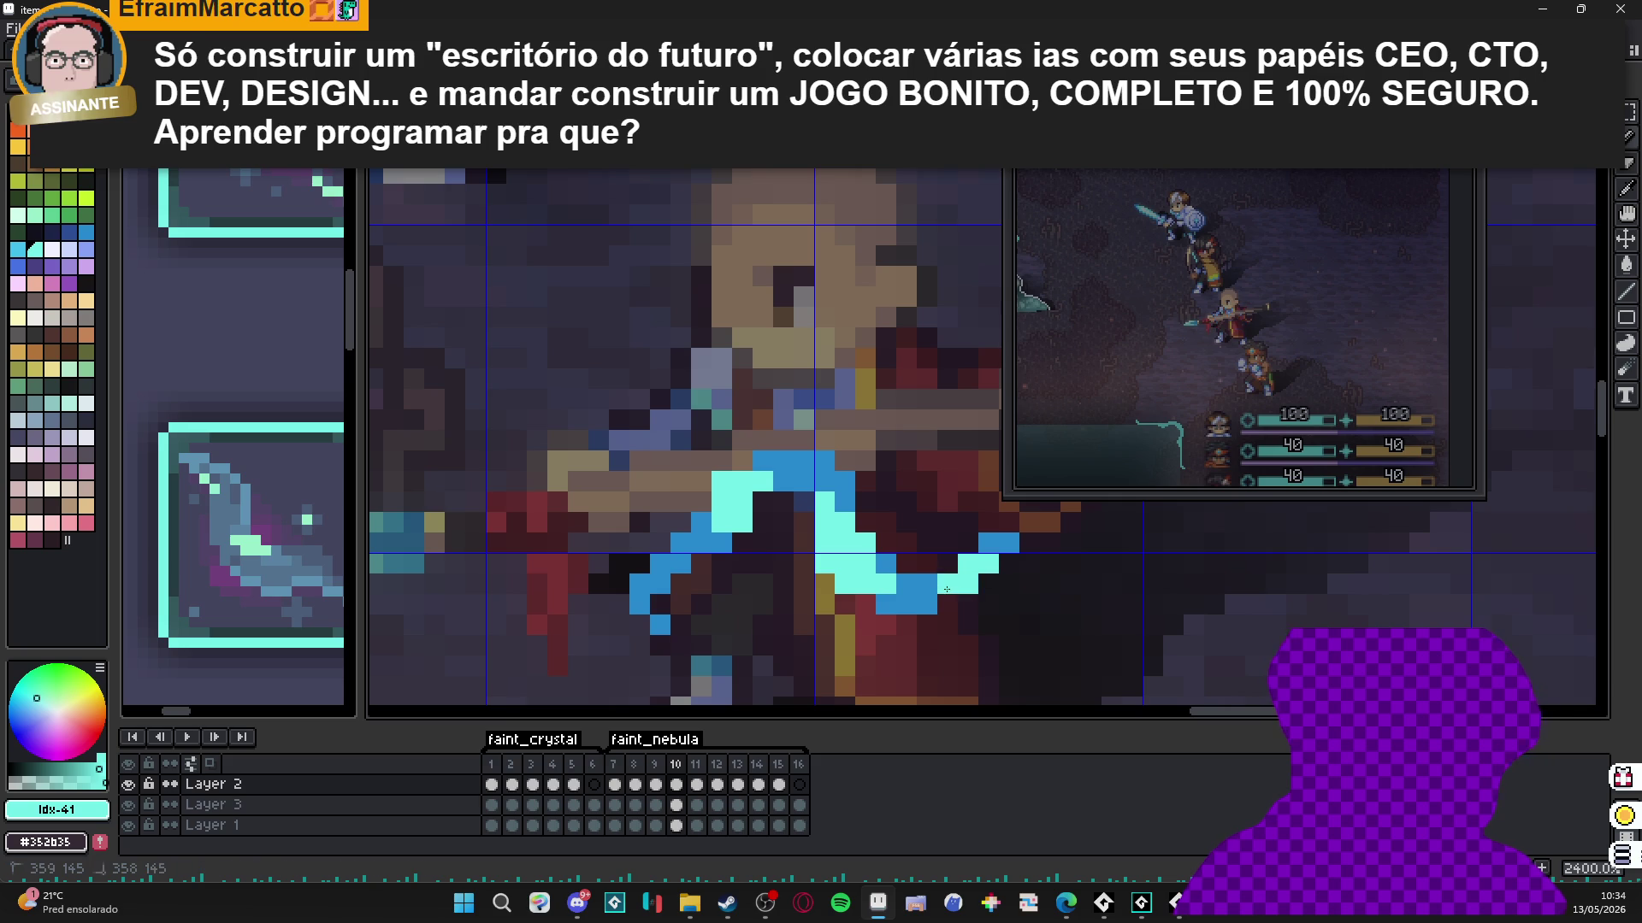
key(ctrl+z)
click(889, 566)
key(ctrl+z)
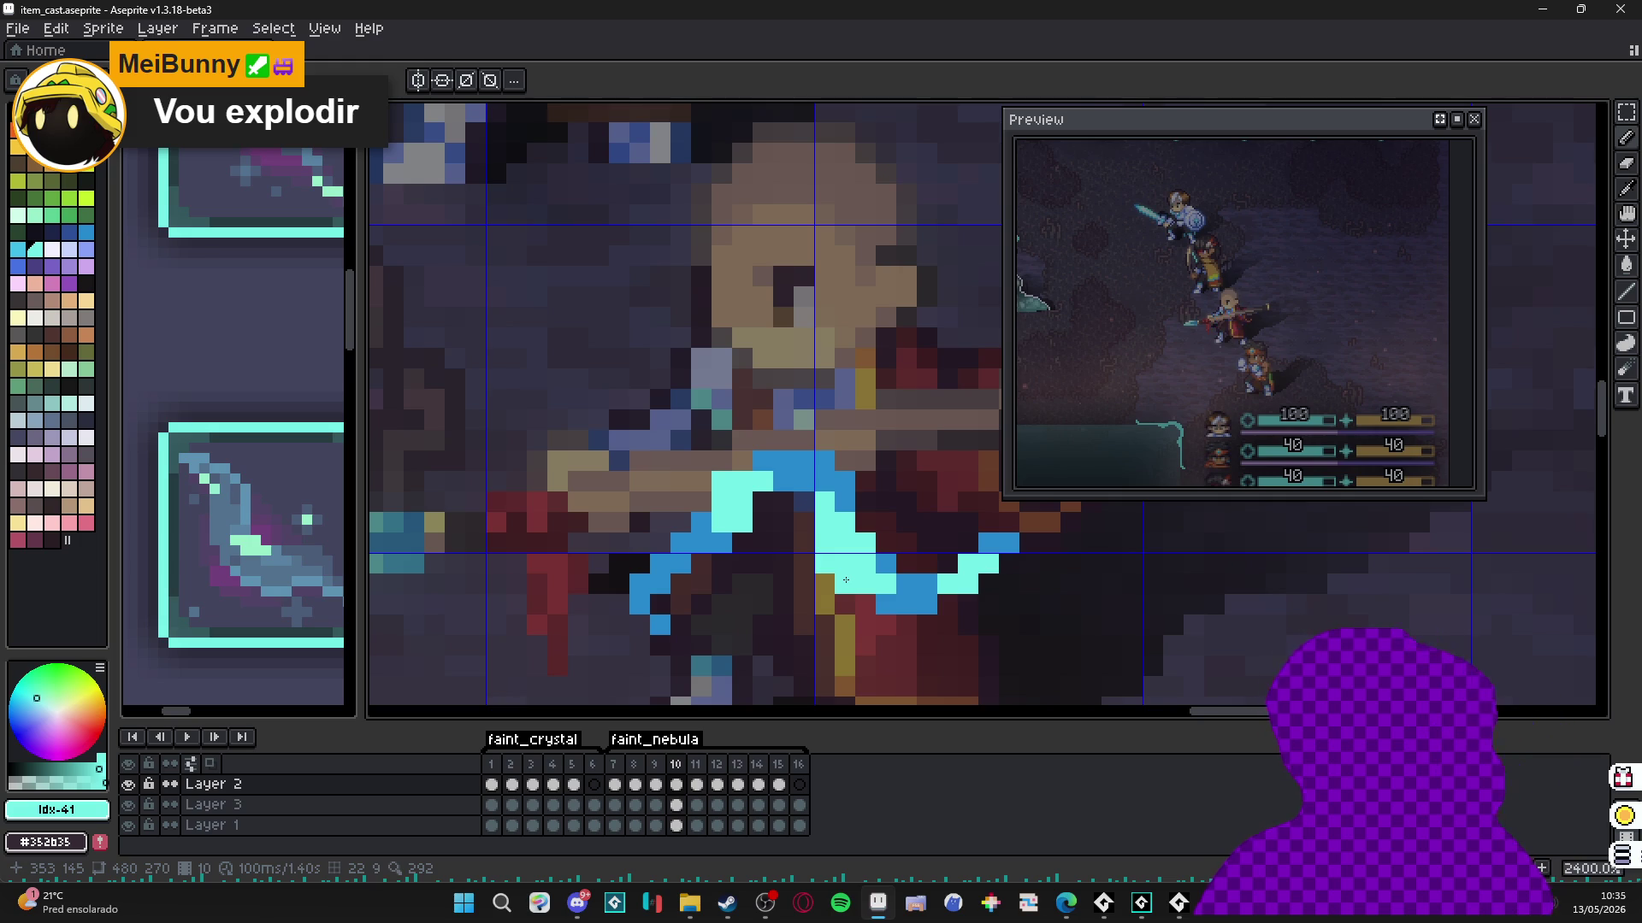
scroll(816, 647, down, 2)
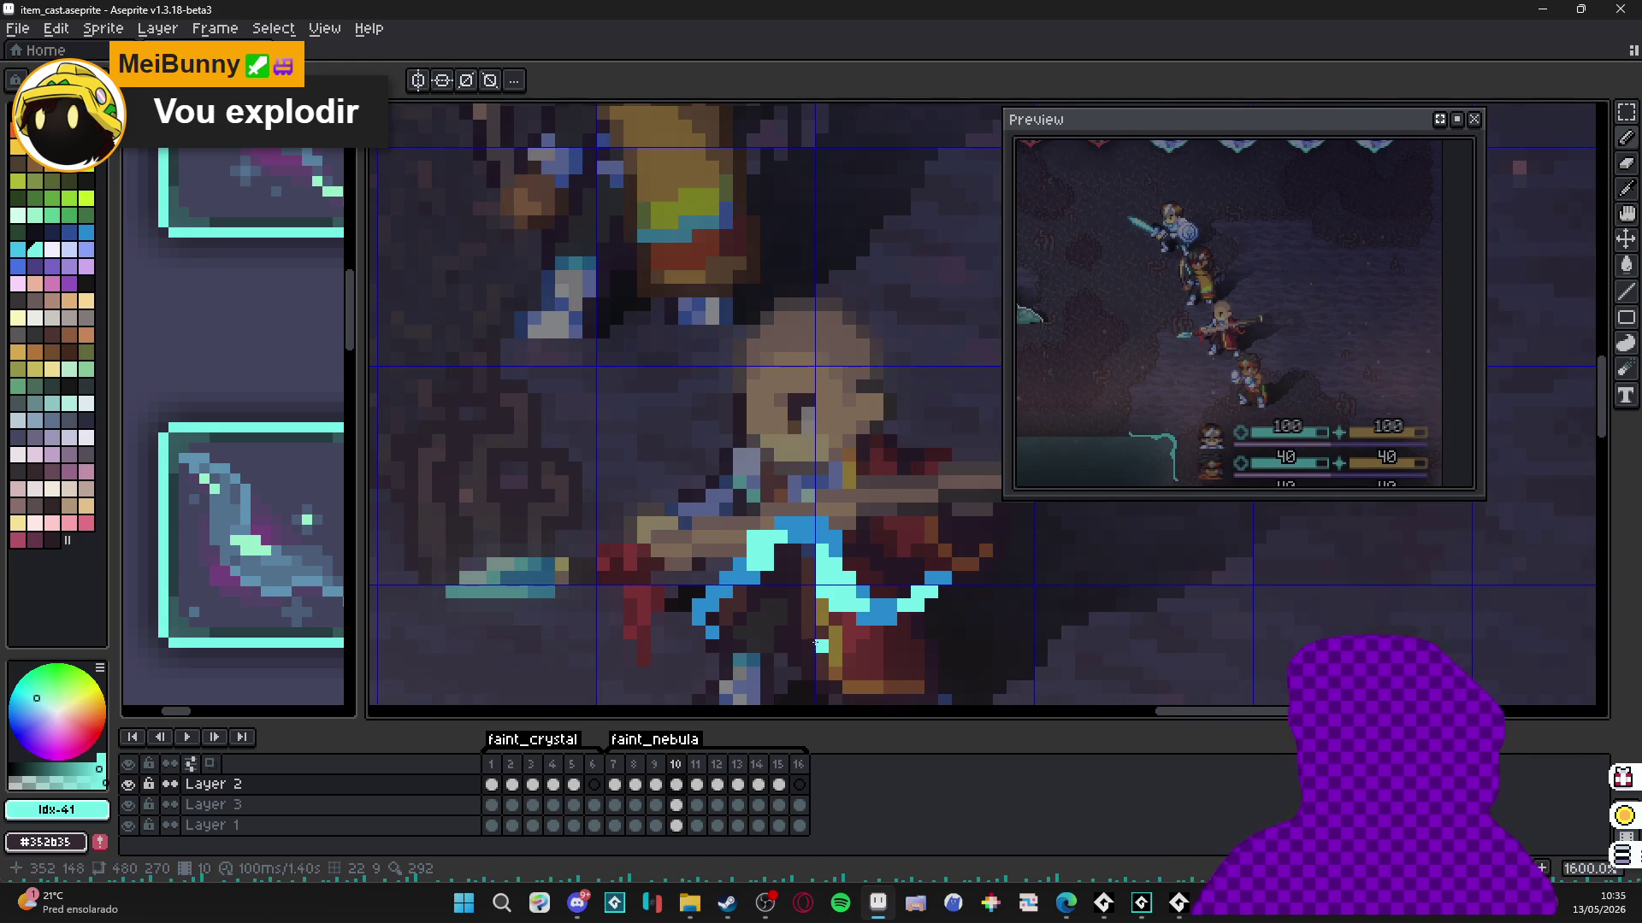
On frame 11, add #73efe8 highlight pixels and repaint two stray ones with #2789cd.
key(Right)
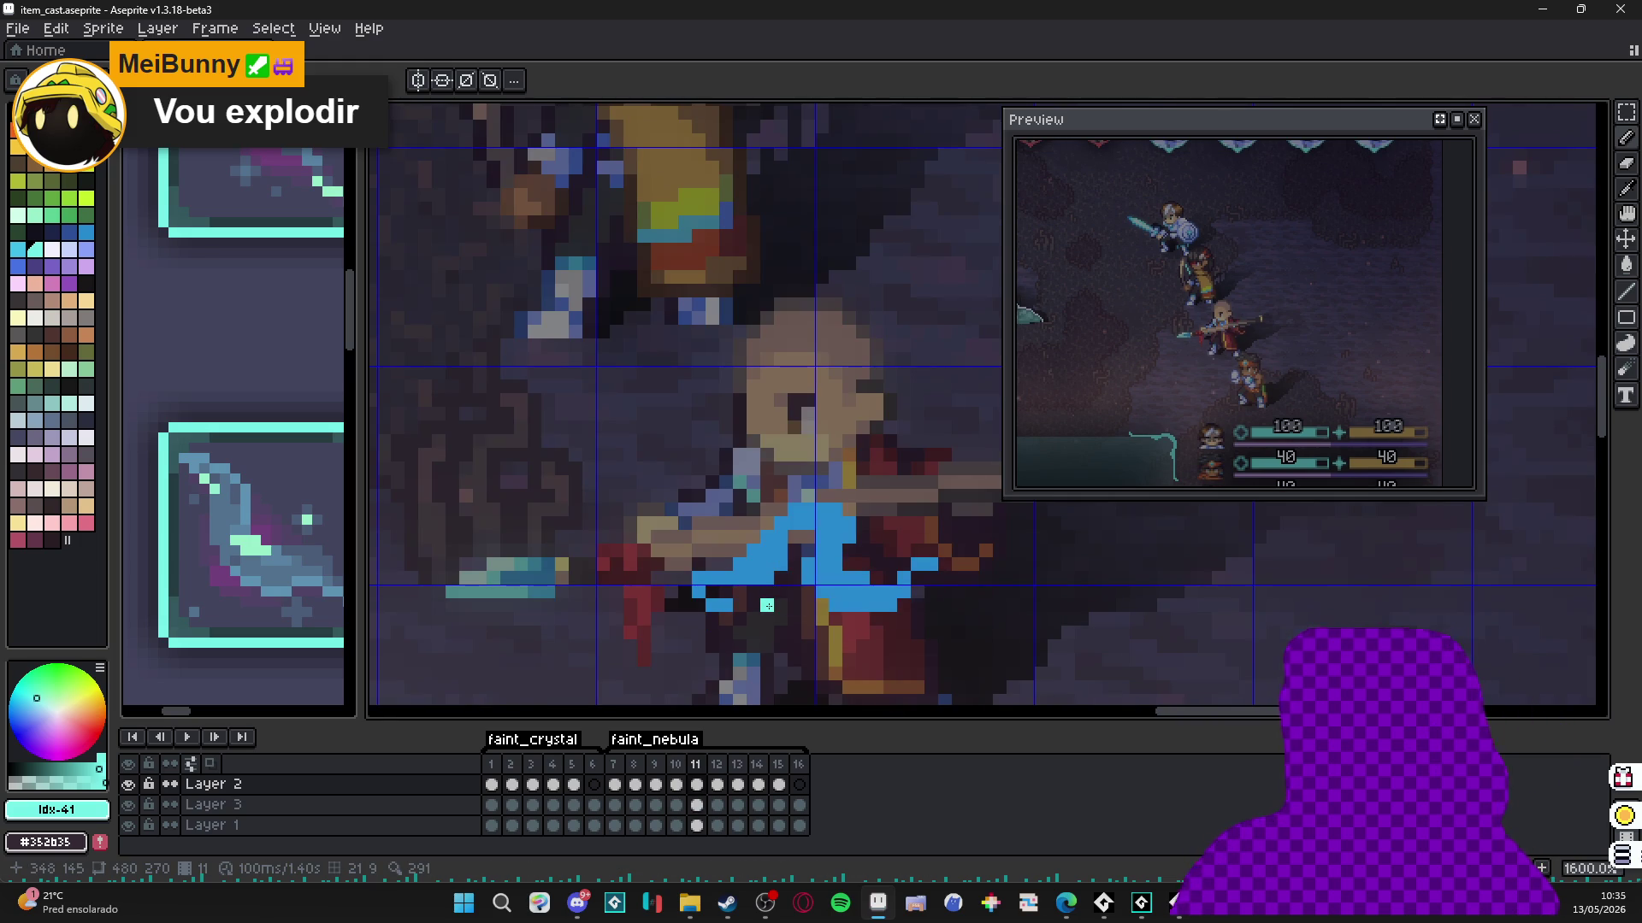
scroll(781, 538, up, 2)
click(786, 558)
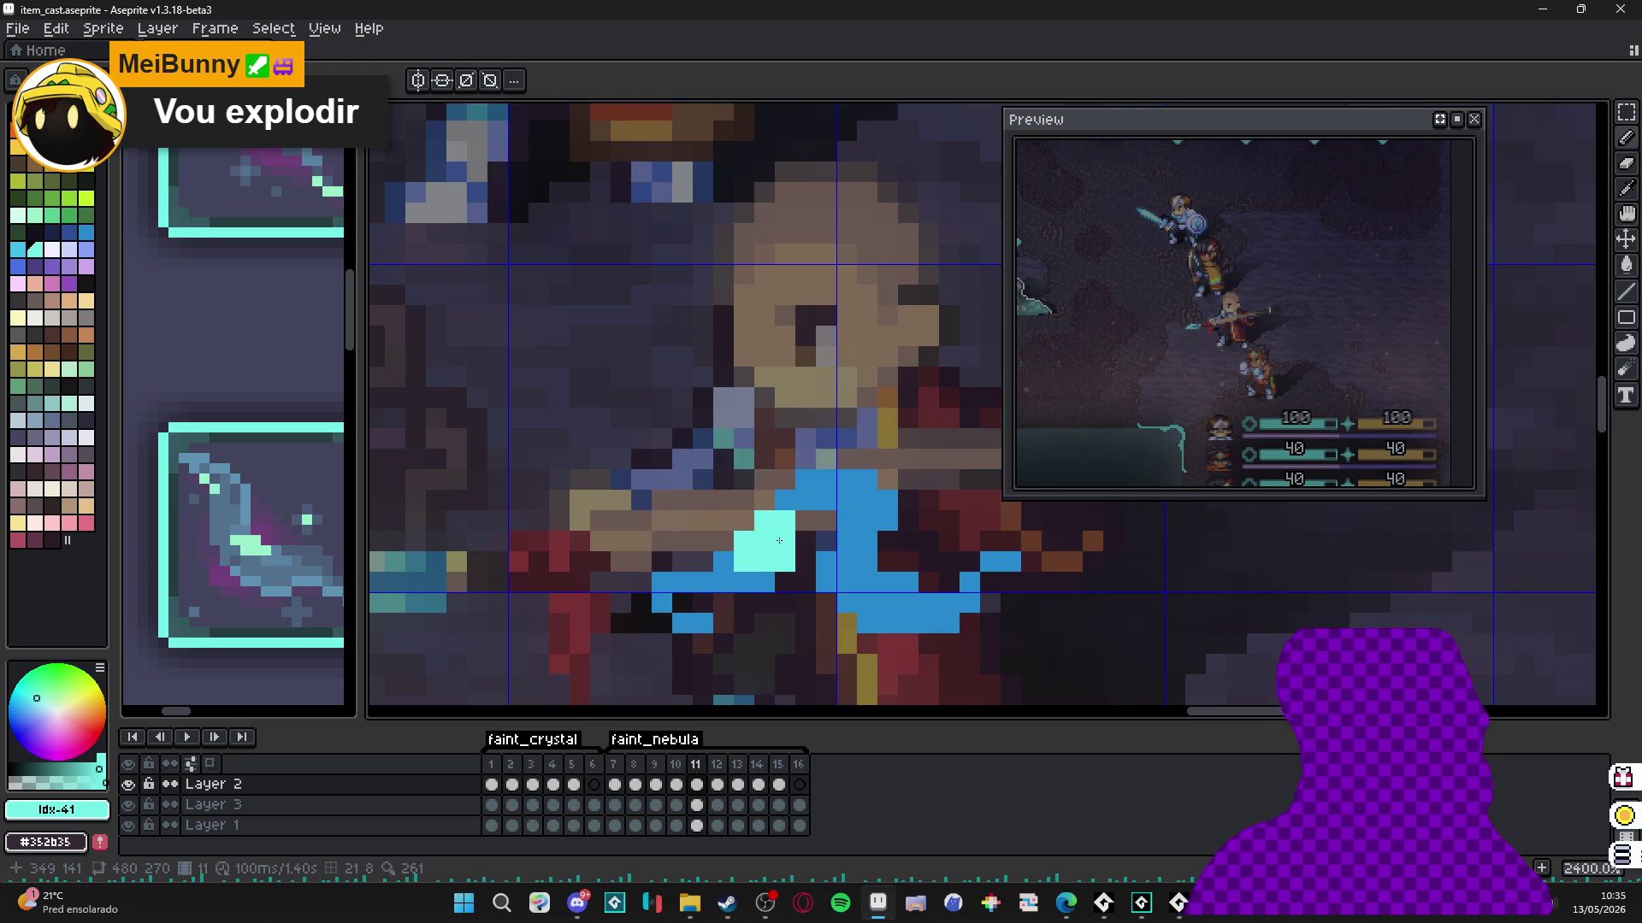
click(744, 582)
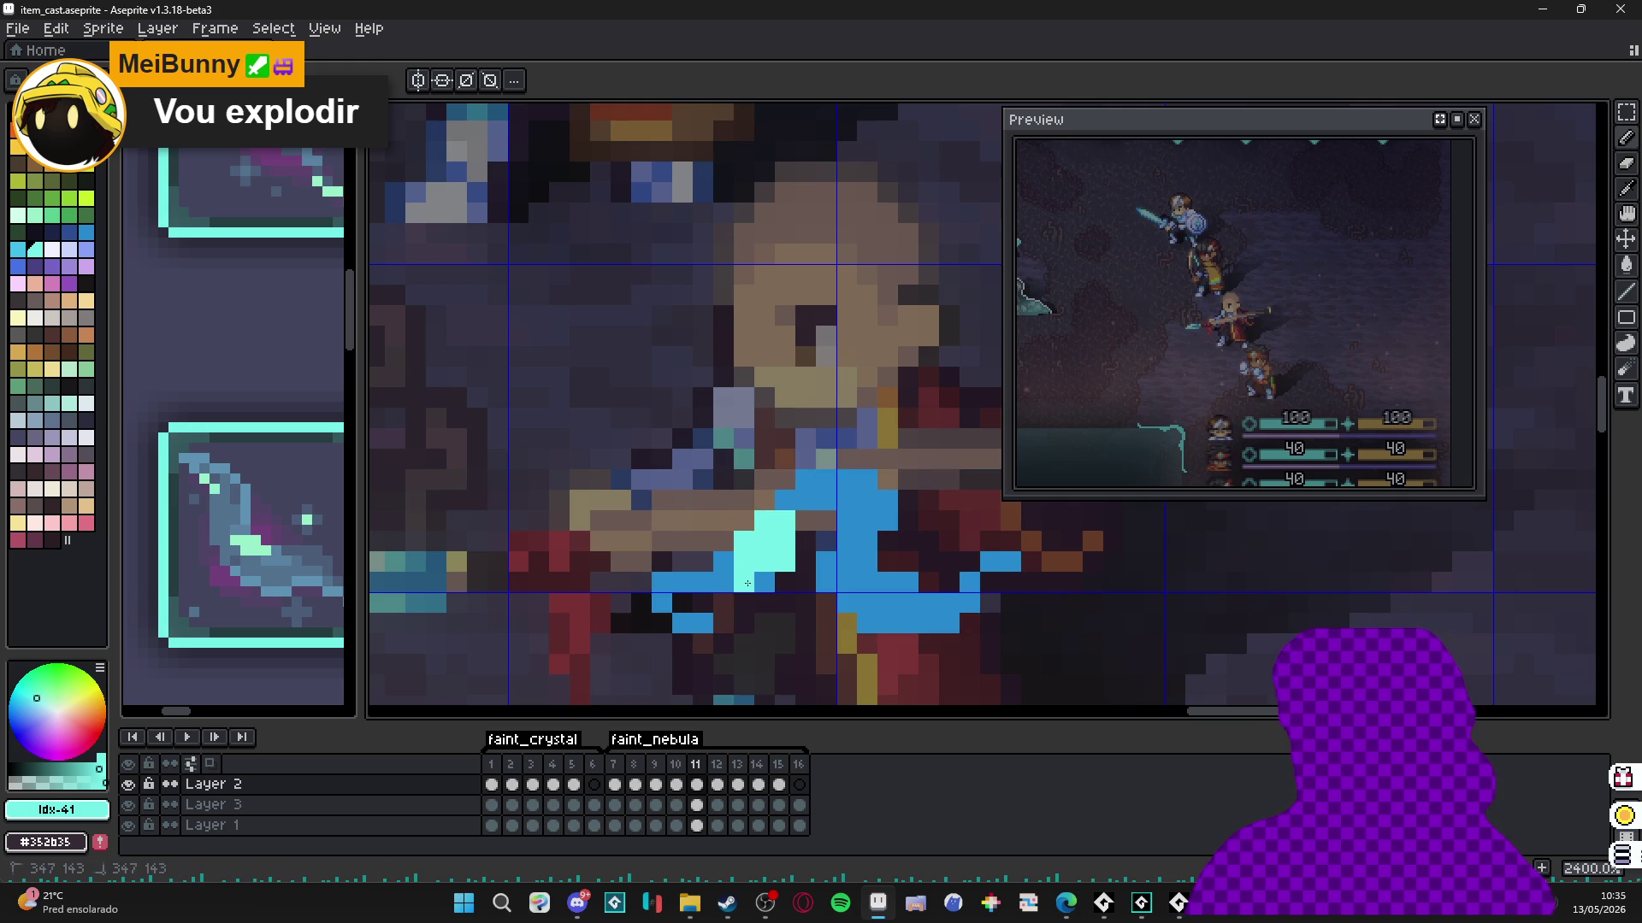
click(783, 503)
alt+click(826, 505)
click(806, 500)
click(744, 541)
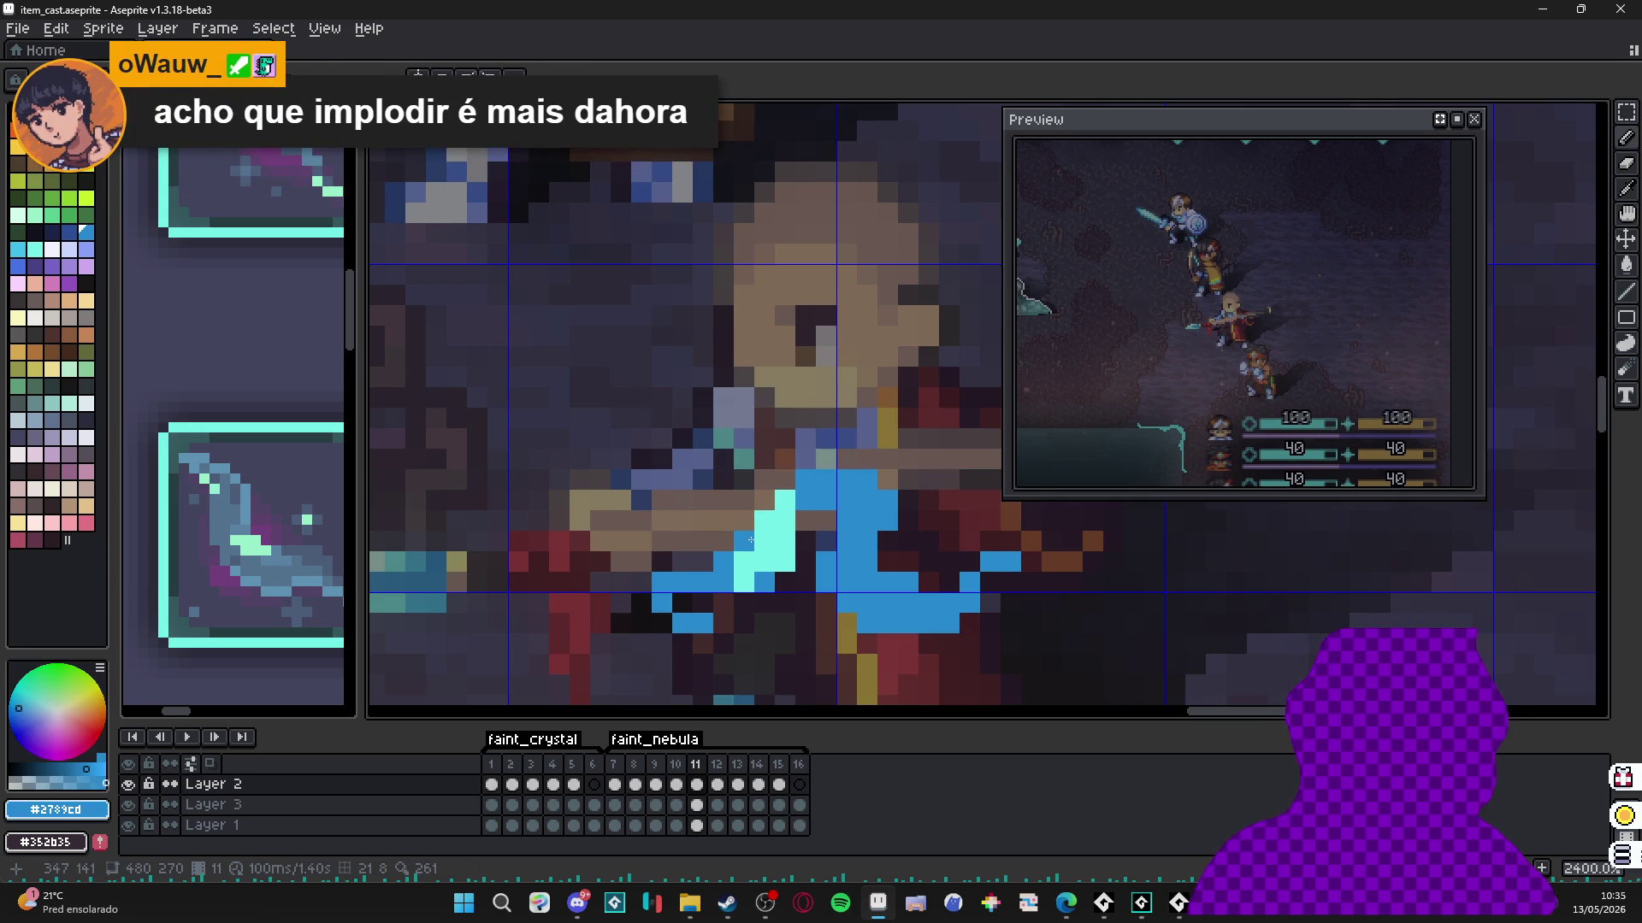
Paint a #73efe8 block with a pixel above it on frame 11's right stem.
alt+click(770, 542)
click(899, 565)
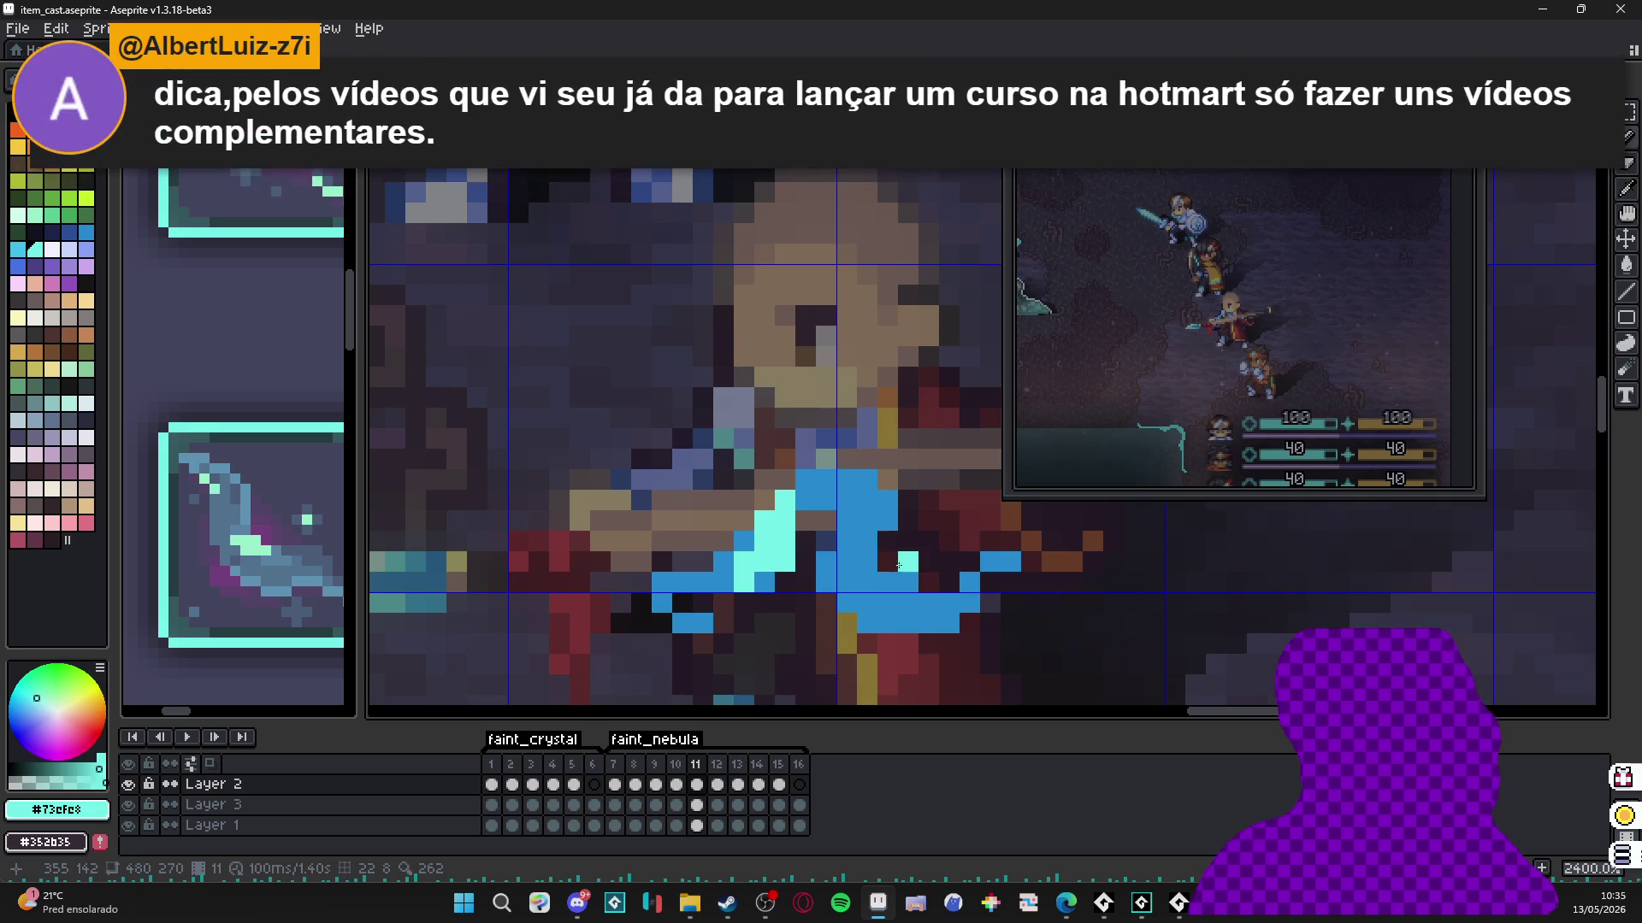
key(ctrl+z)
drag(866, 541, 847, 561)
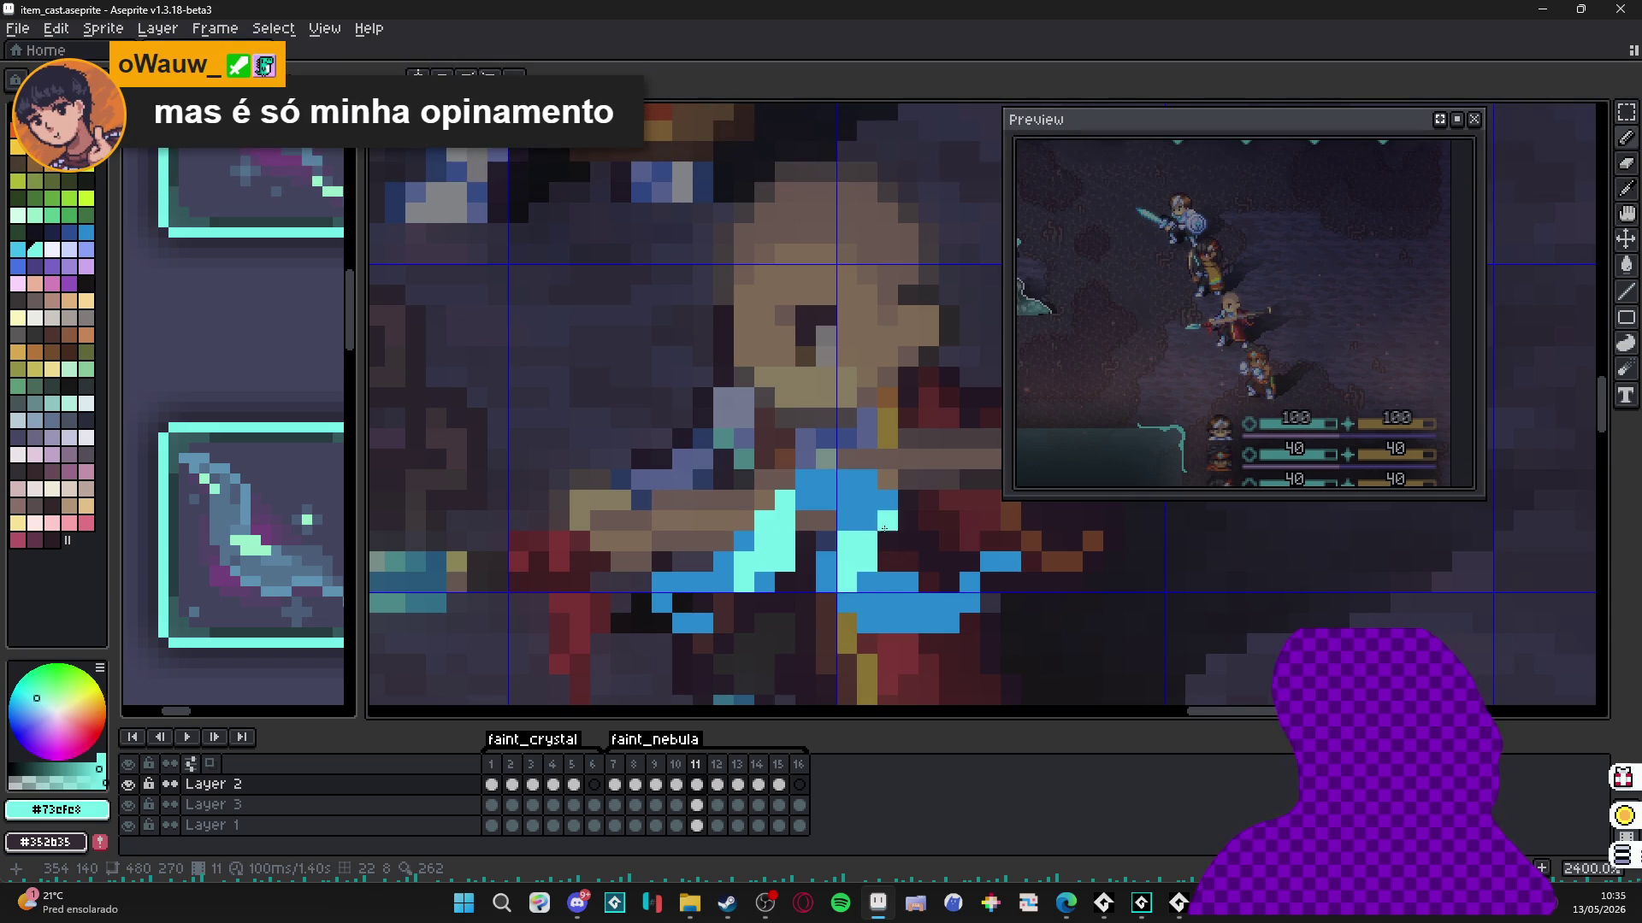
click(867, 521)
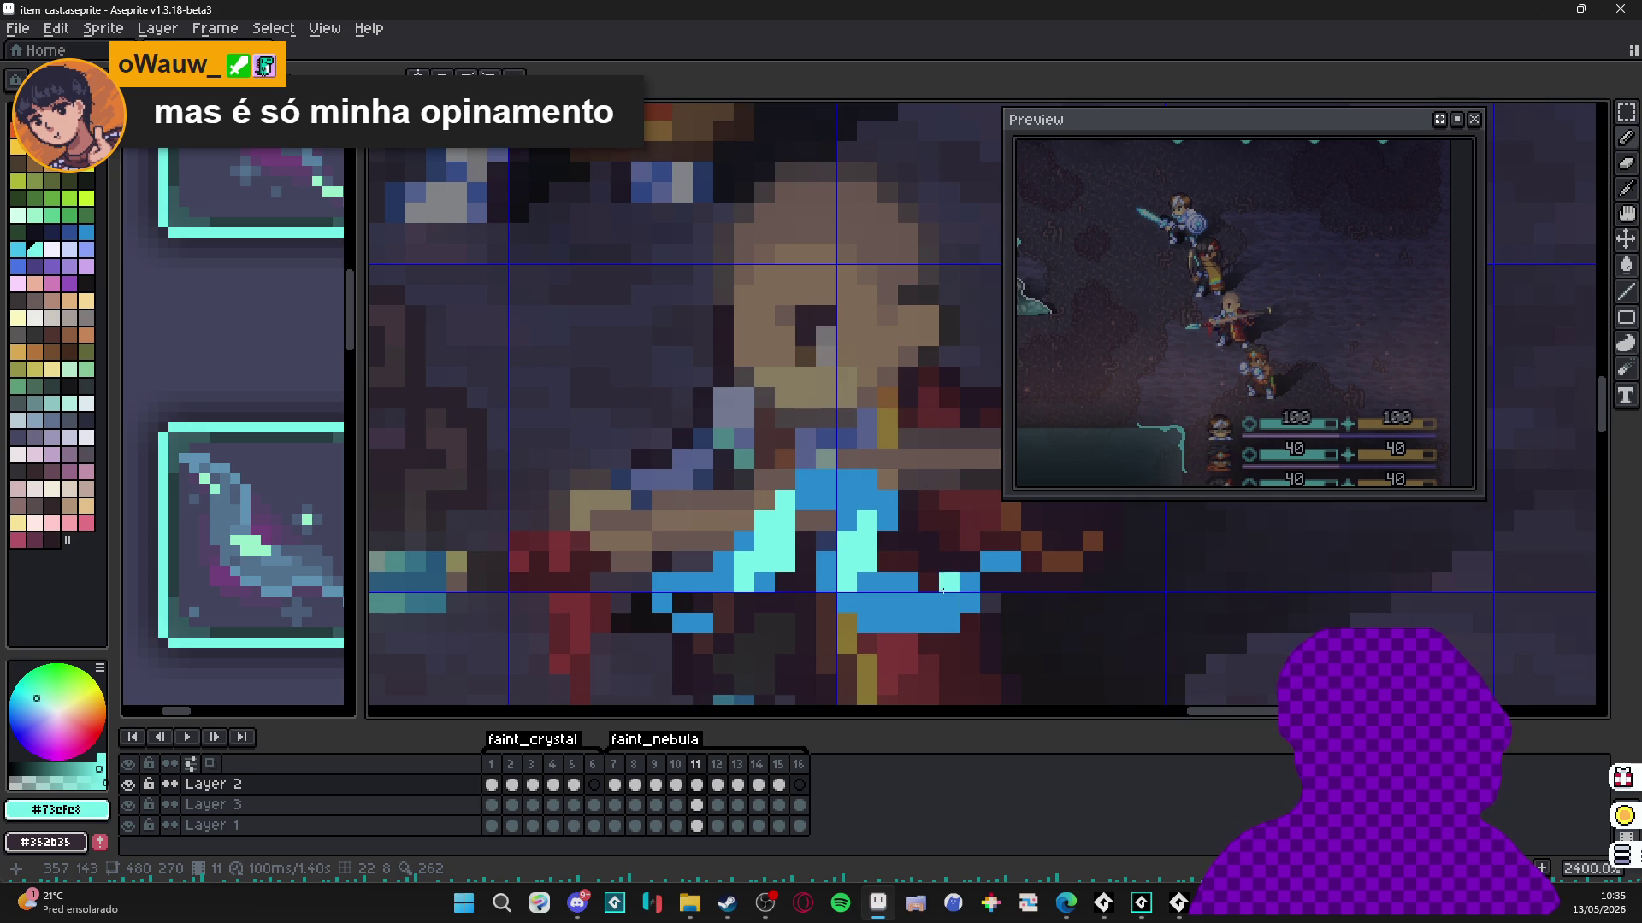
scroll(949, 582, down, 3)
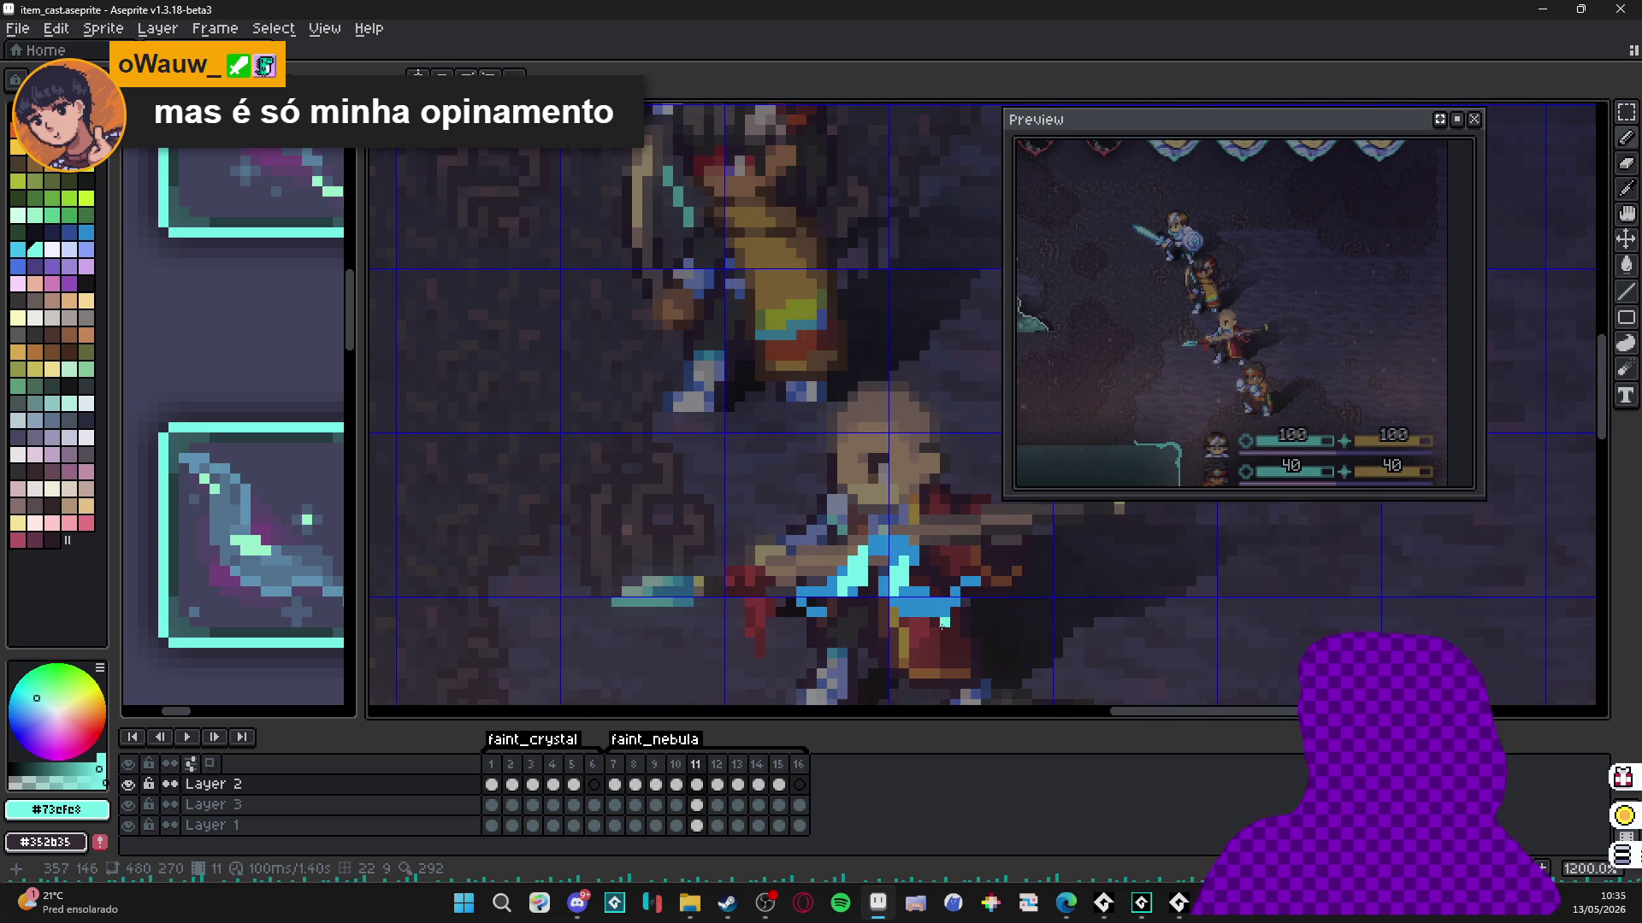
On frame 12, add #73efe8 highlights on the left stem and a diagonal on the right arm.
key(Right)
scroll(867, 577, up, 6)
click(867, 577)
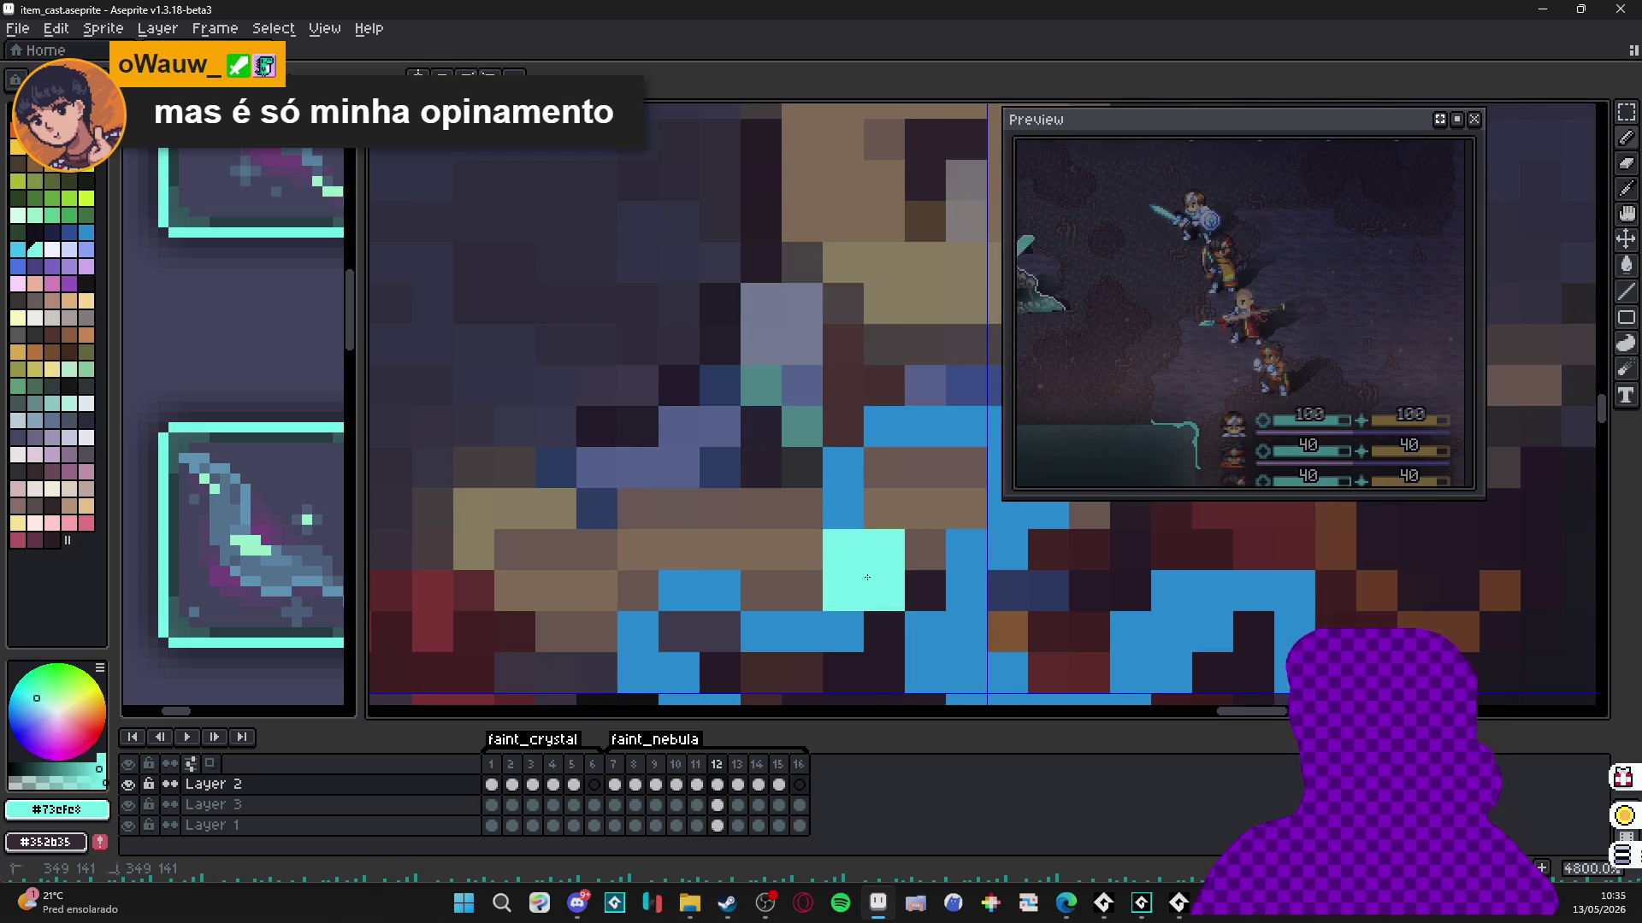
scroll(838, 523, down, 3)
scroll(884, 454, up, 3)
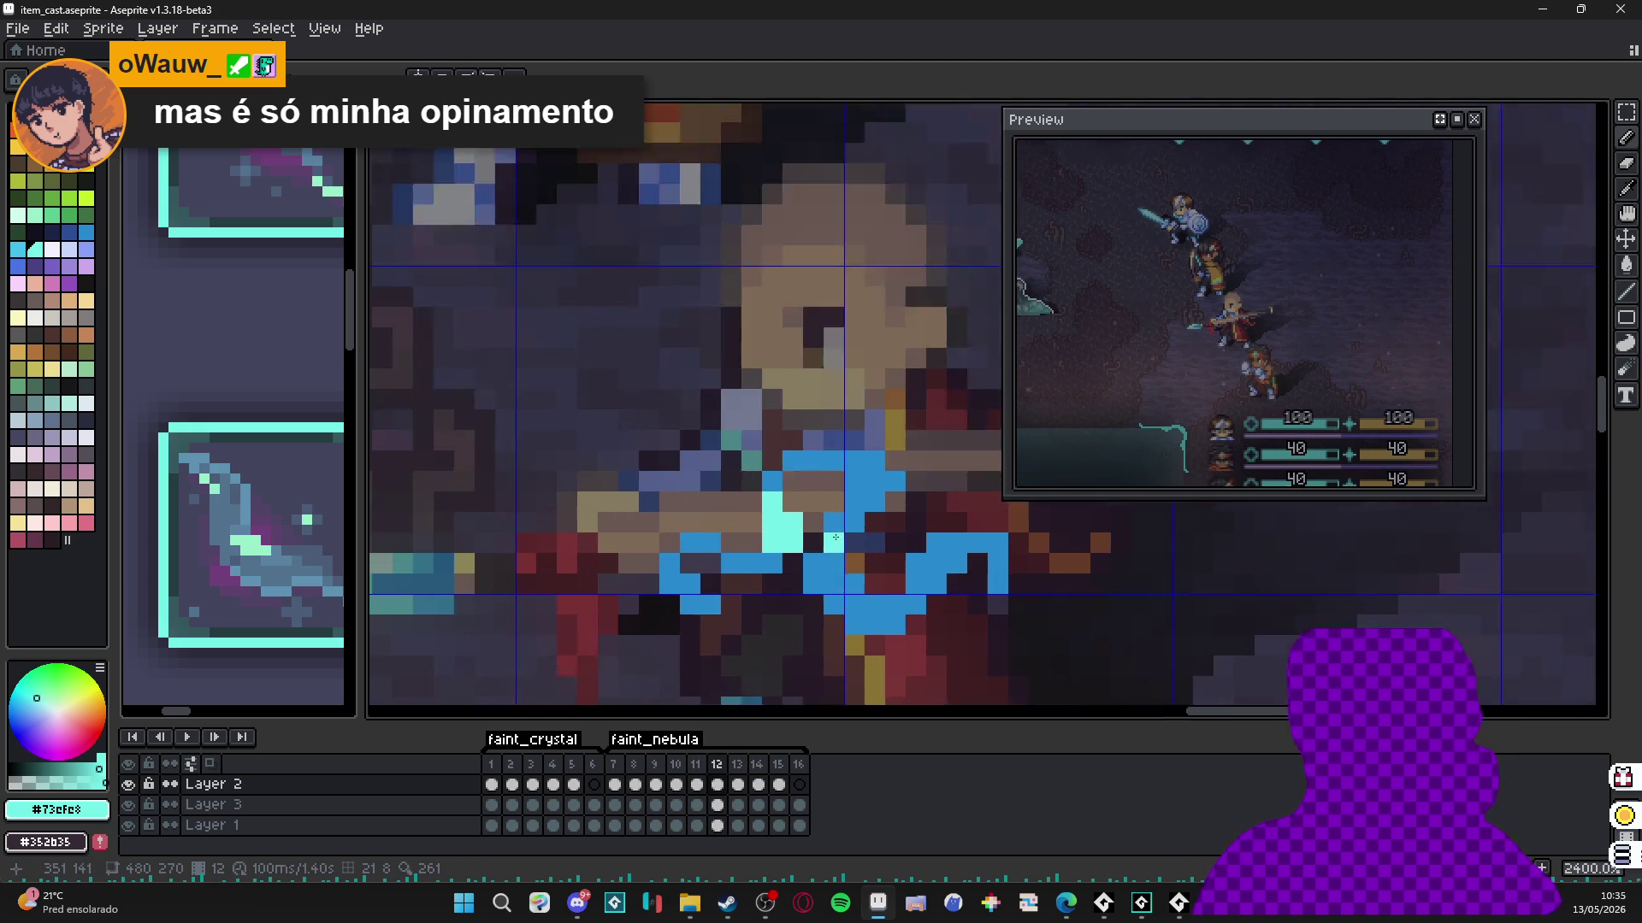
click(884, 454)
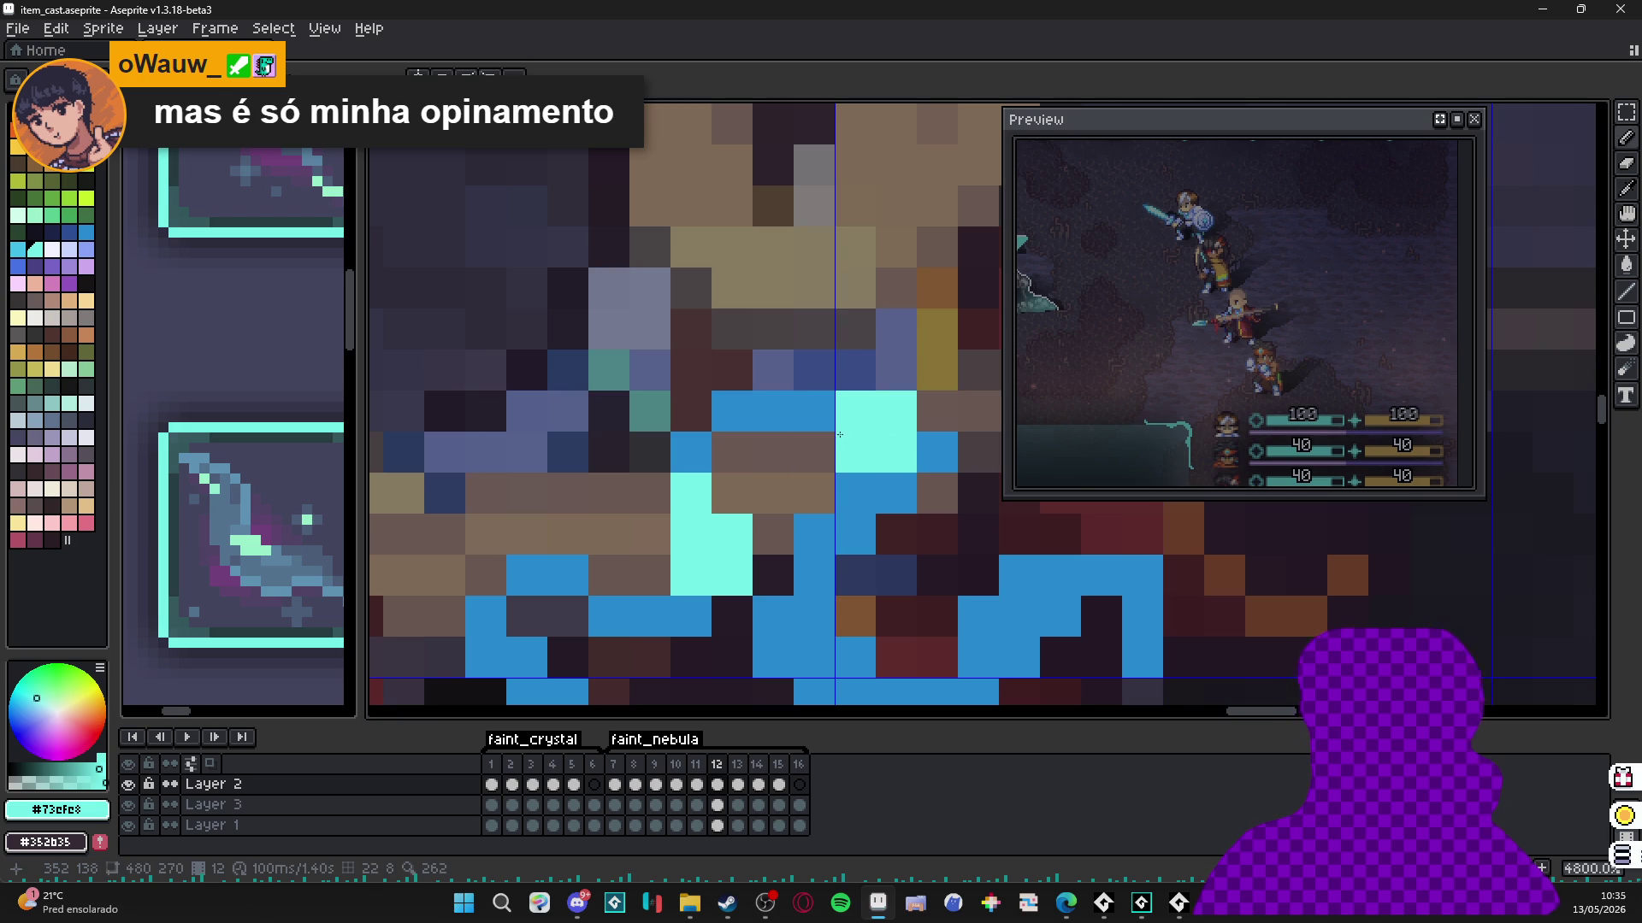
click(815, 412)
scroll(765, 413, down, 1)
click(819, 492)
scroll(819, 493, up, 1)
drag(931, 498, 890, 539)
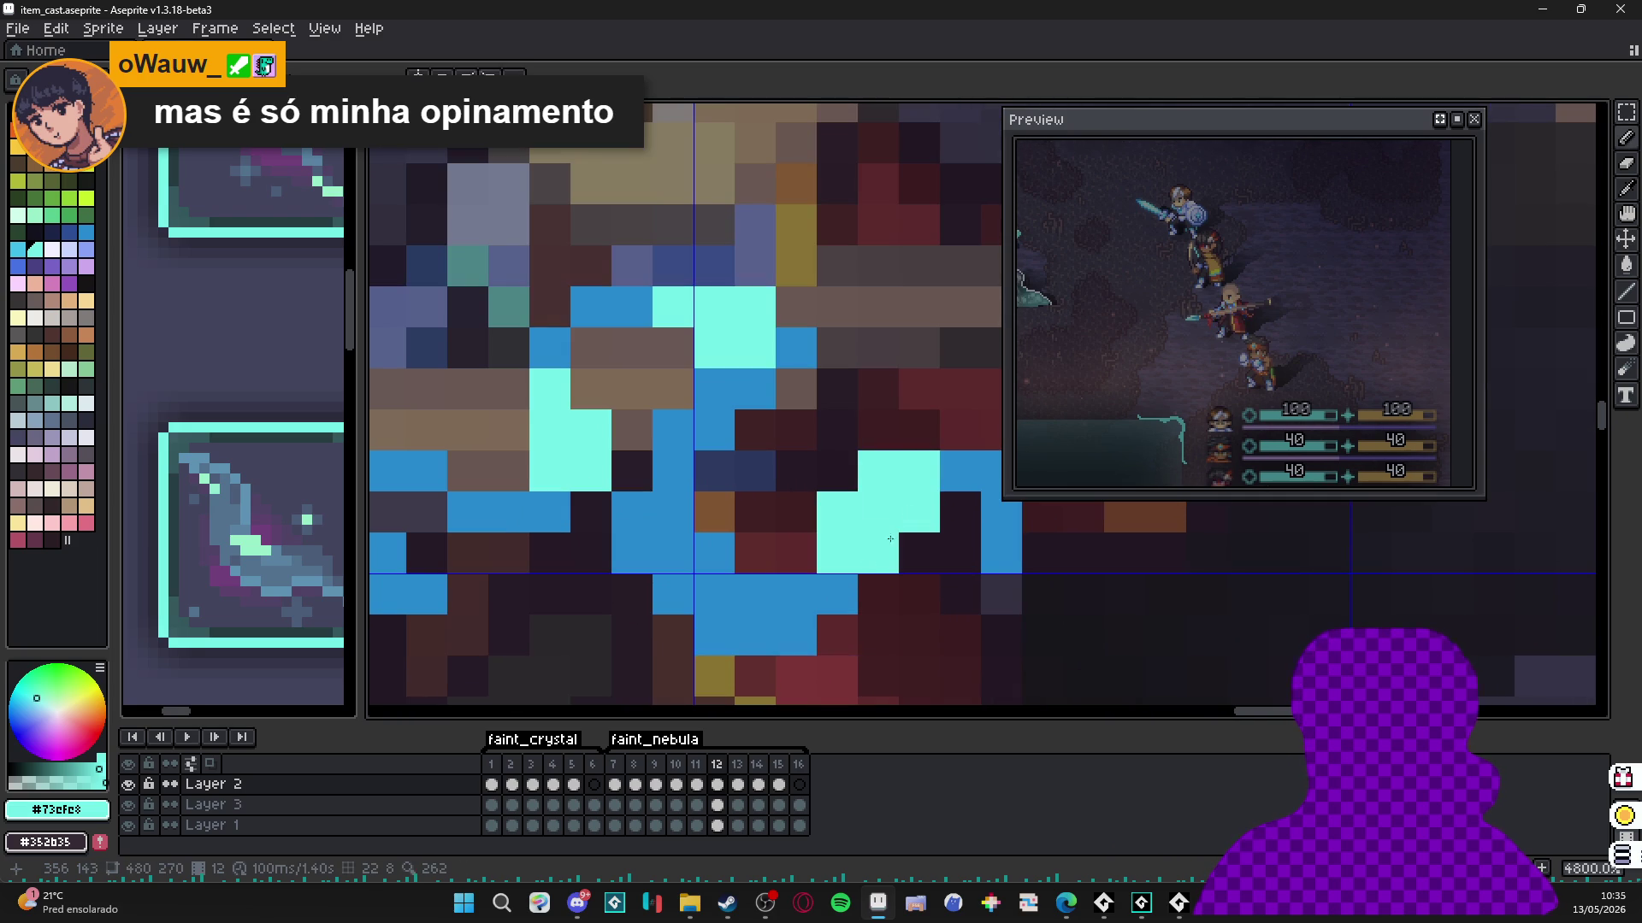
click(837, 595)
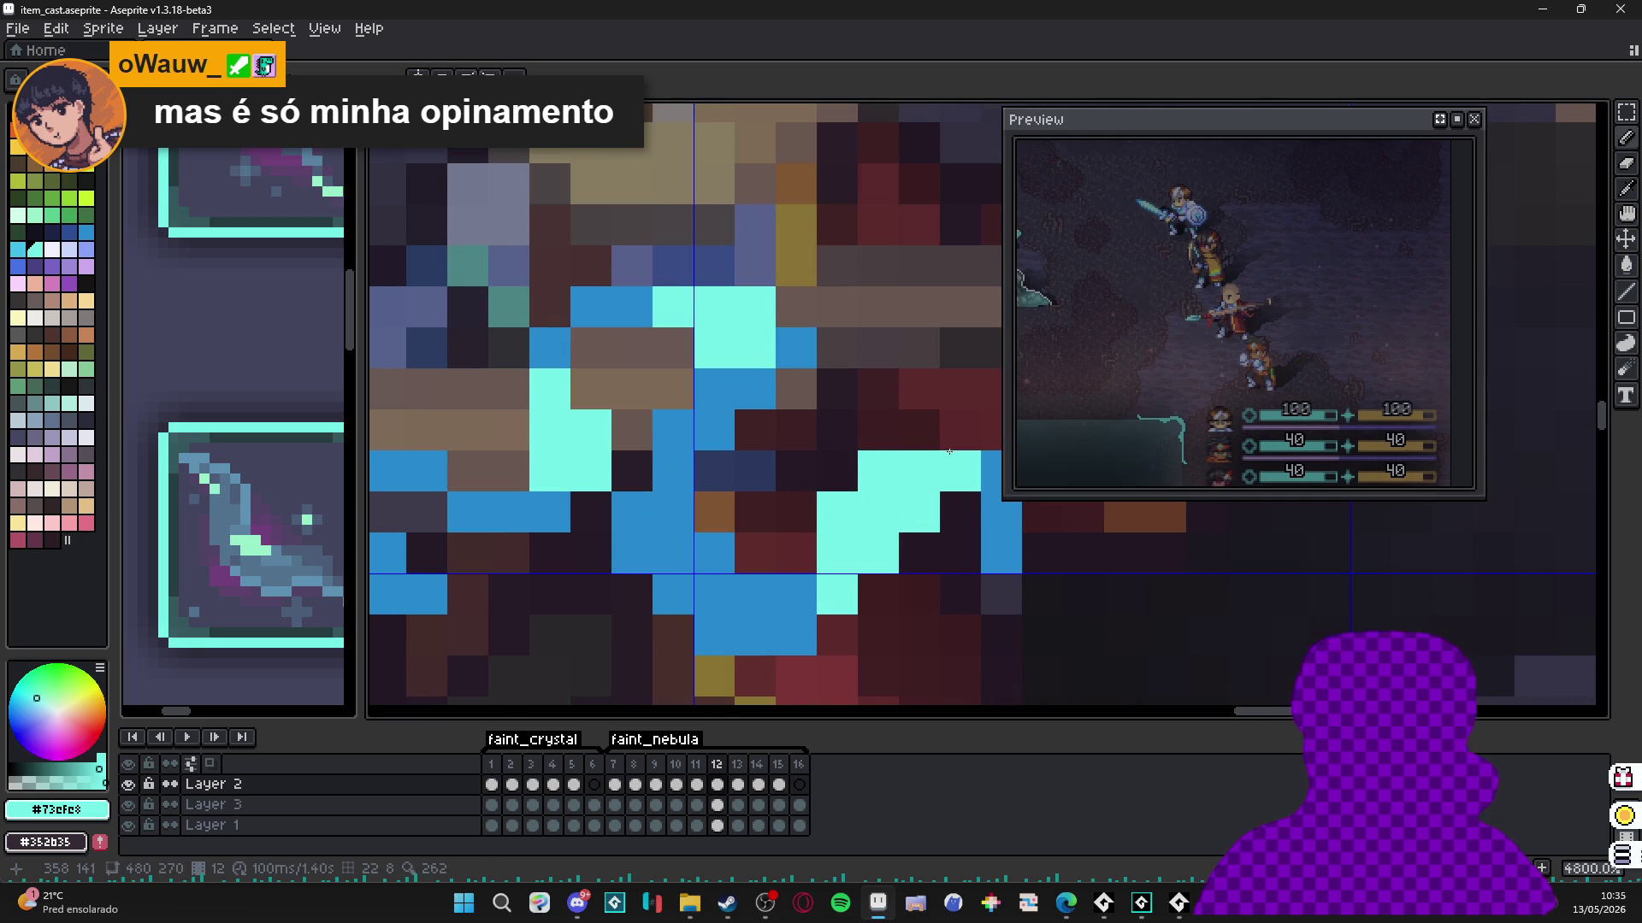
Try a #2789cd correction, undo it, and add more #73efe8 pixels on frame 12's lower stem.
alt+click(781, 581)
click(878, 471)
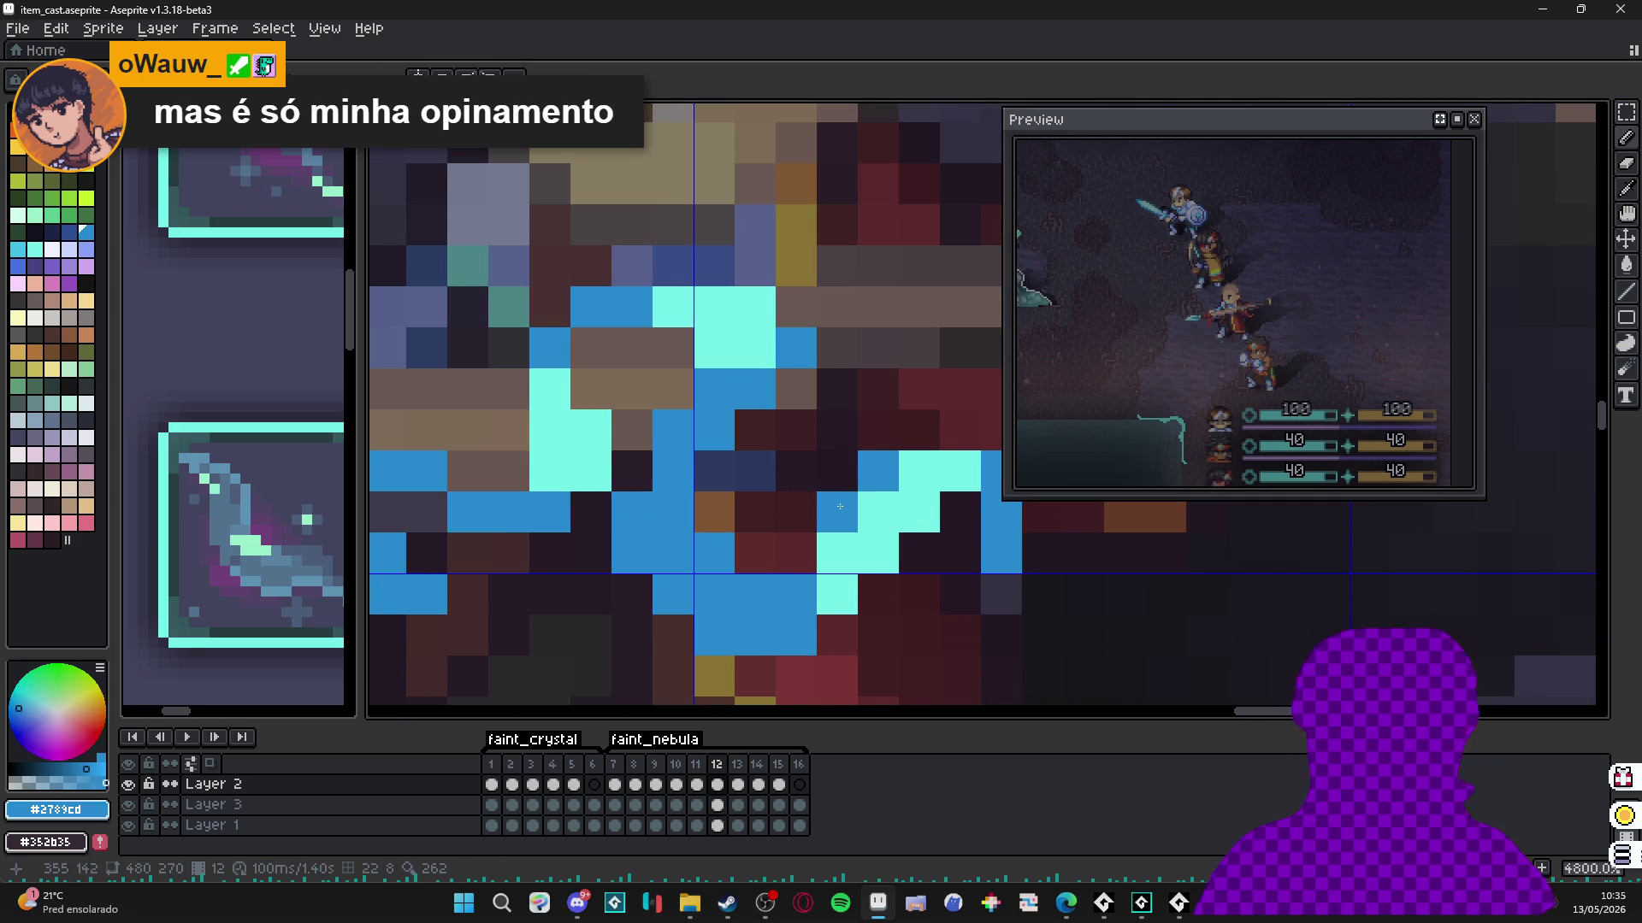
key(ctrl+z)
alt+click(883, 511)
click(822, 516)
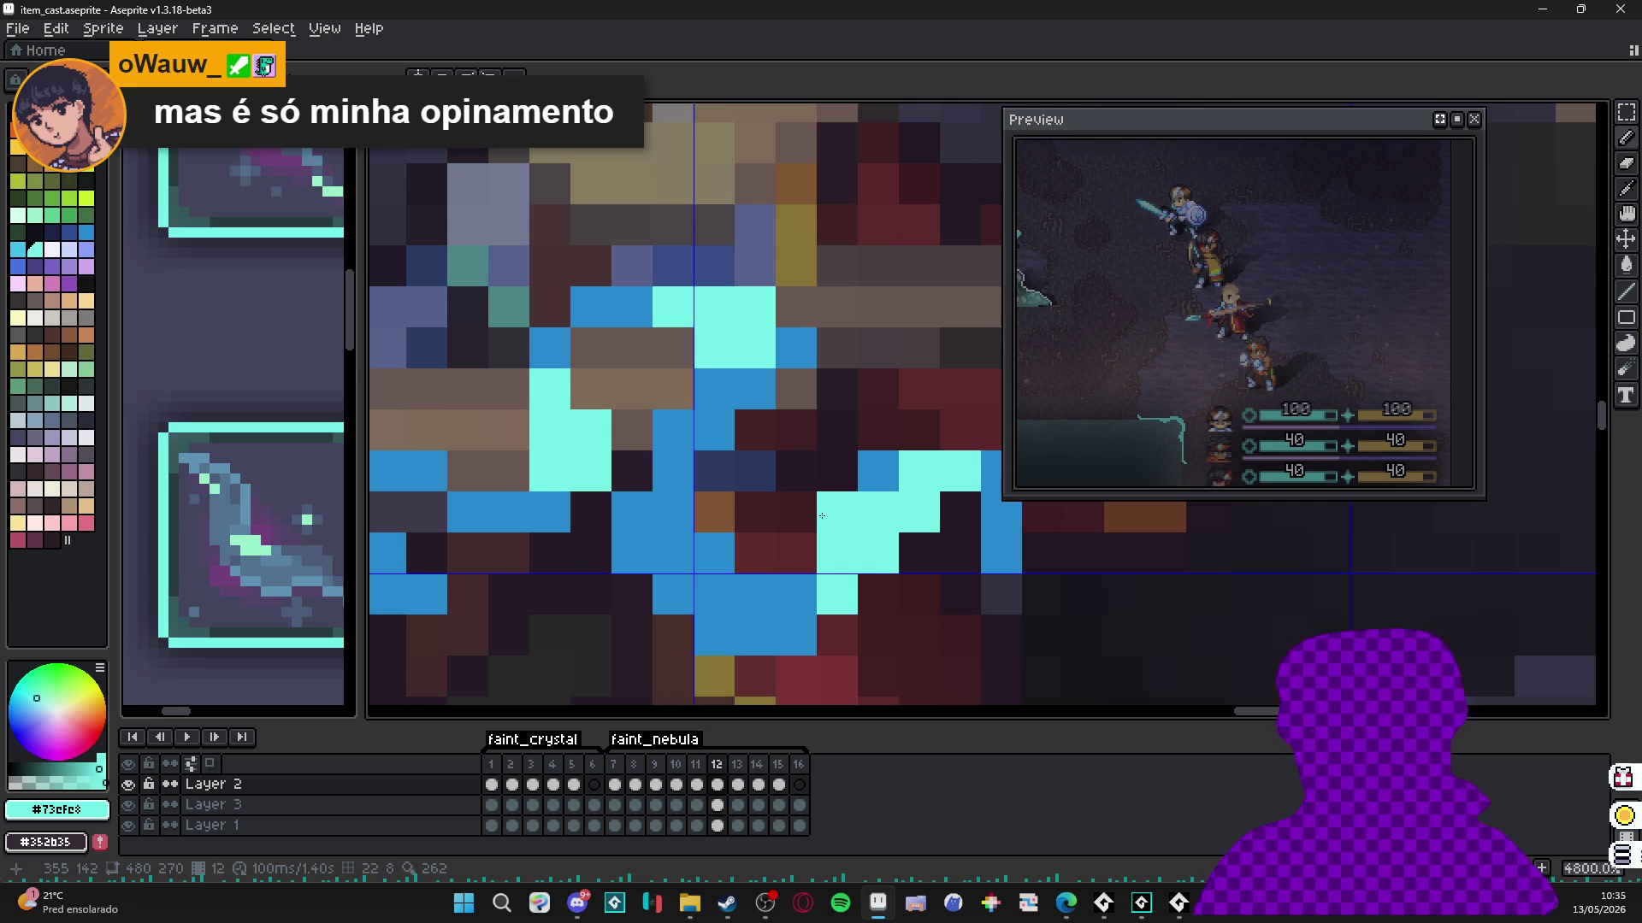
scroll(822, 515, down, 4)
scroll(742, 543, up, 4)
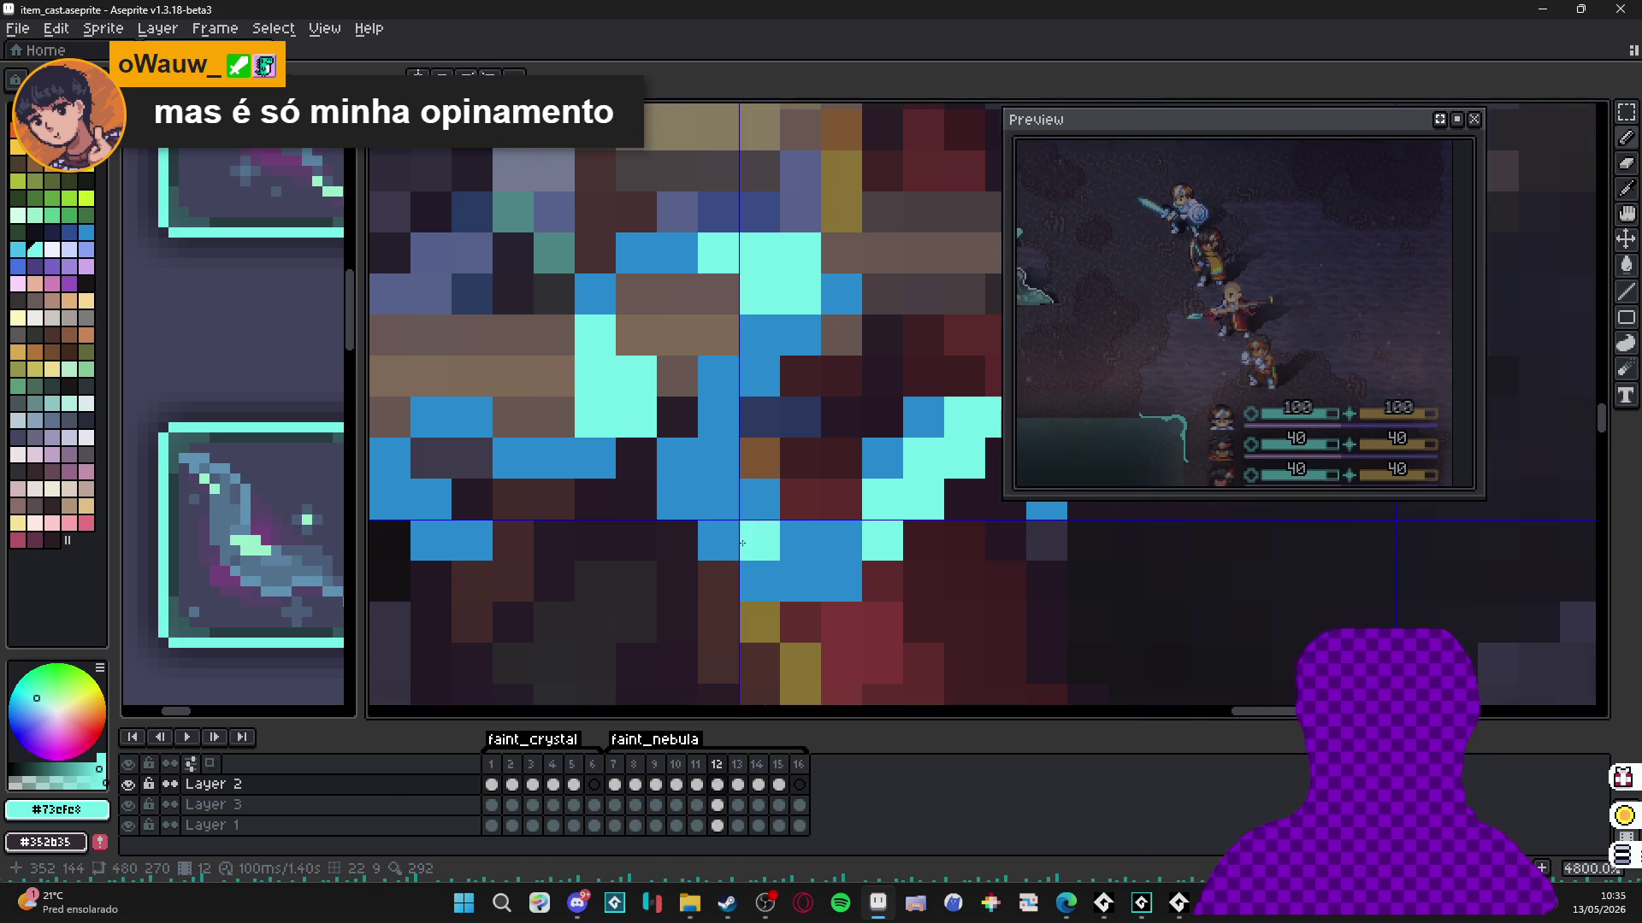
click(742, 543)
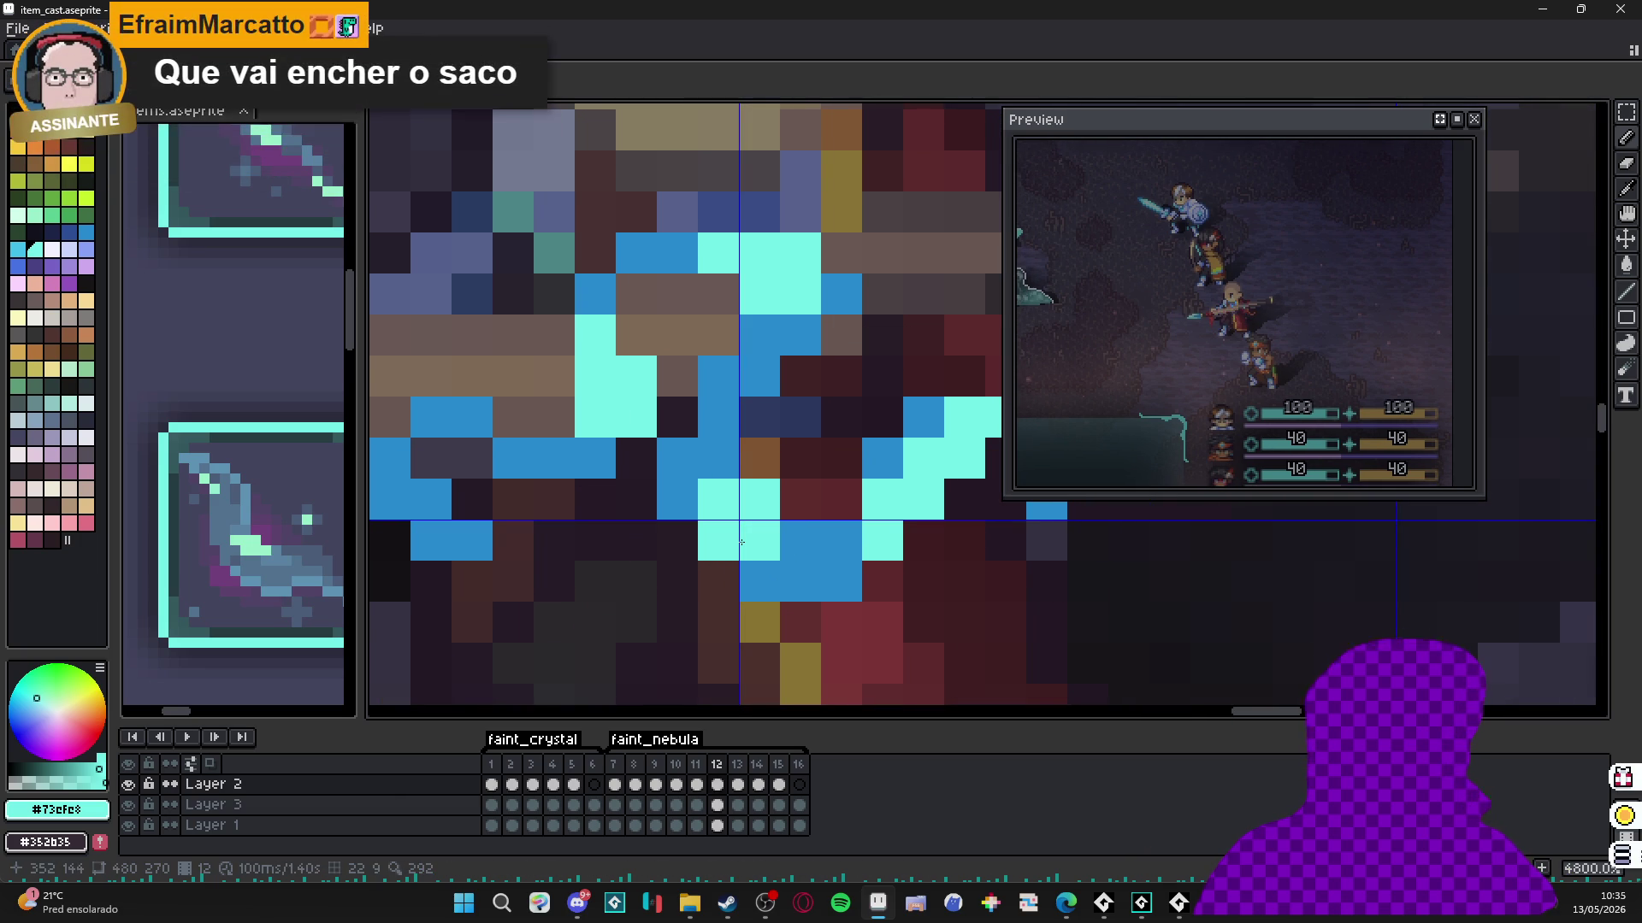
scroll(742, 555, down, 5)
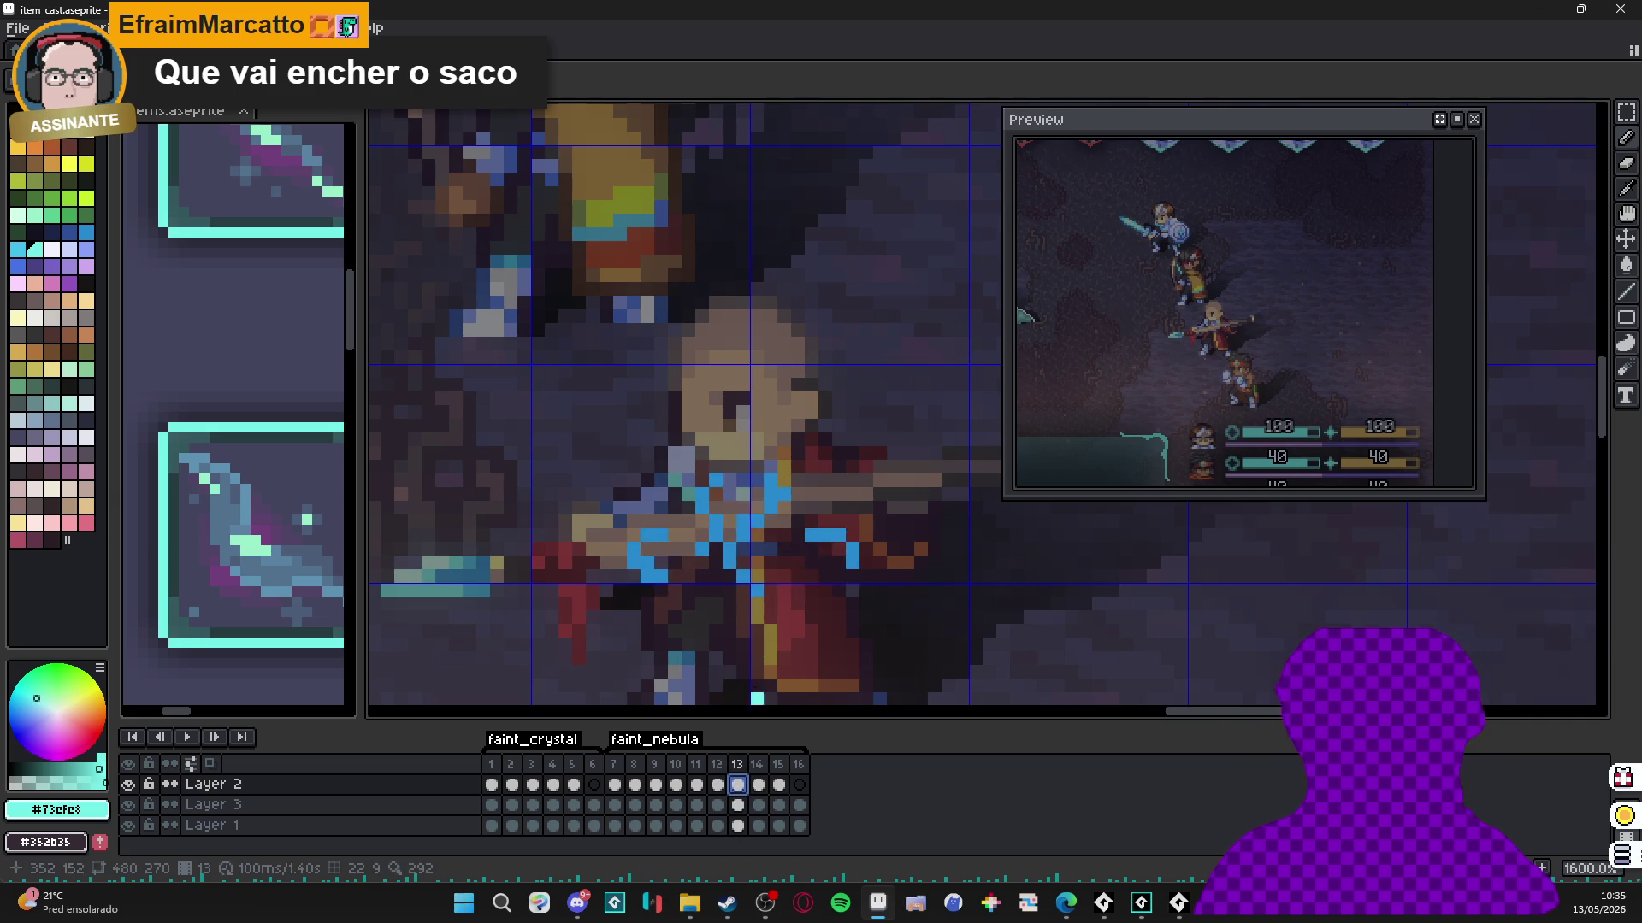
On frame 13, add cyan pixels around the spell and along both left and right streaks.
click(737, 784)
scroll(770, 473, up, 3)
click(772, 451)
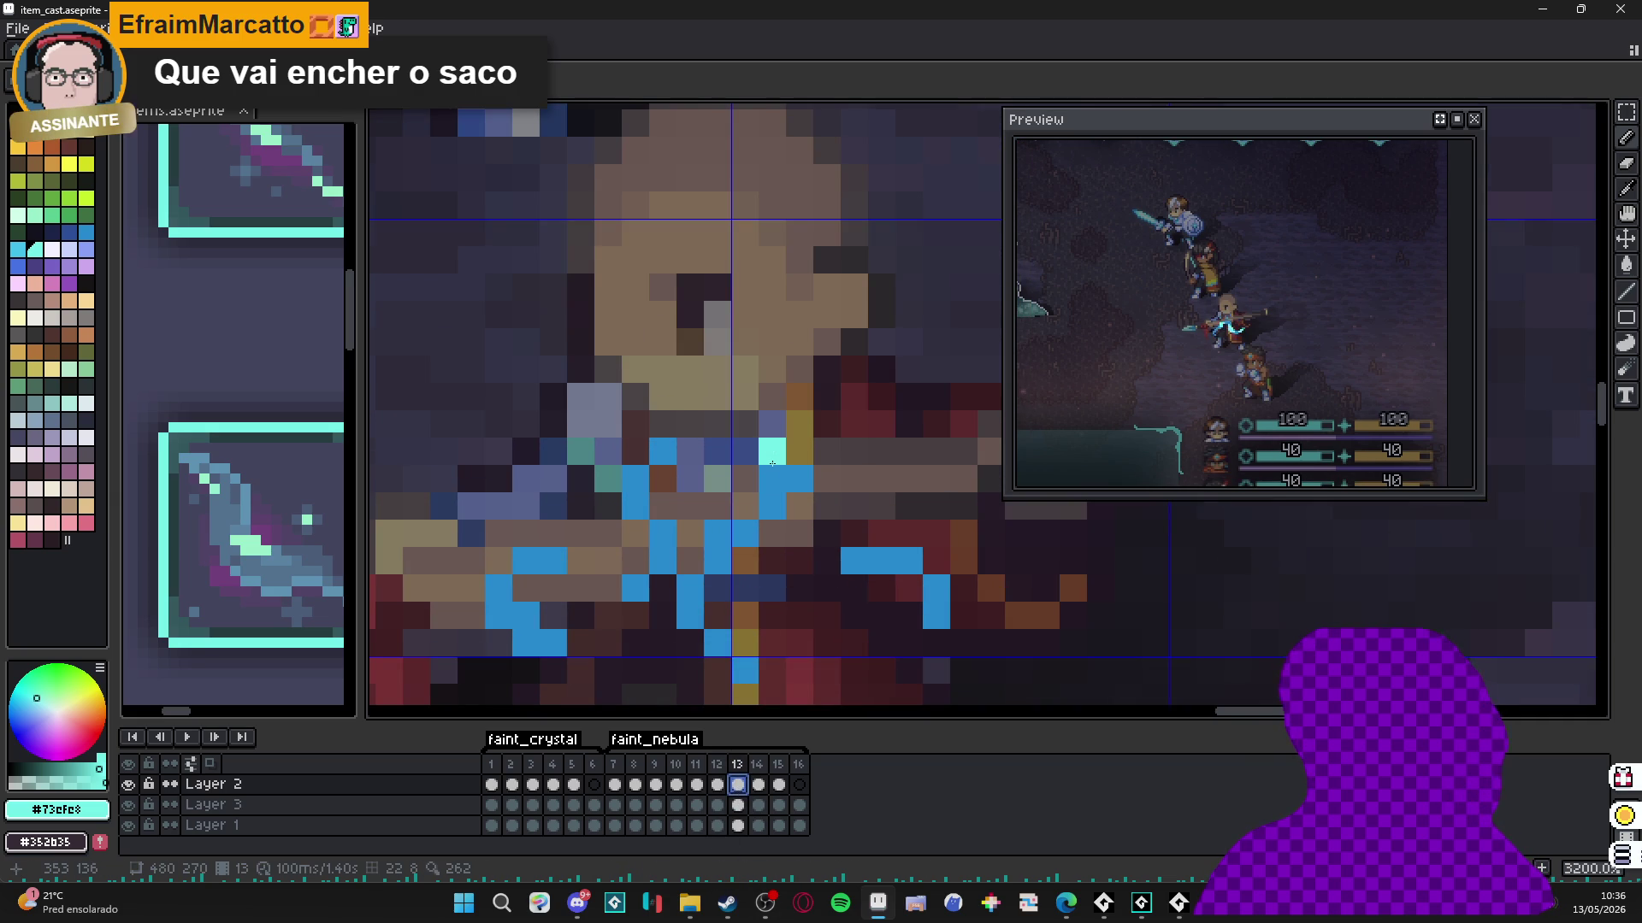
click(772, 506)
click(799, 479)
click(635, 479)
click(634, 505)
click(663, 451)
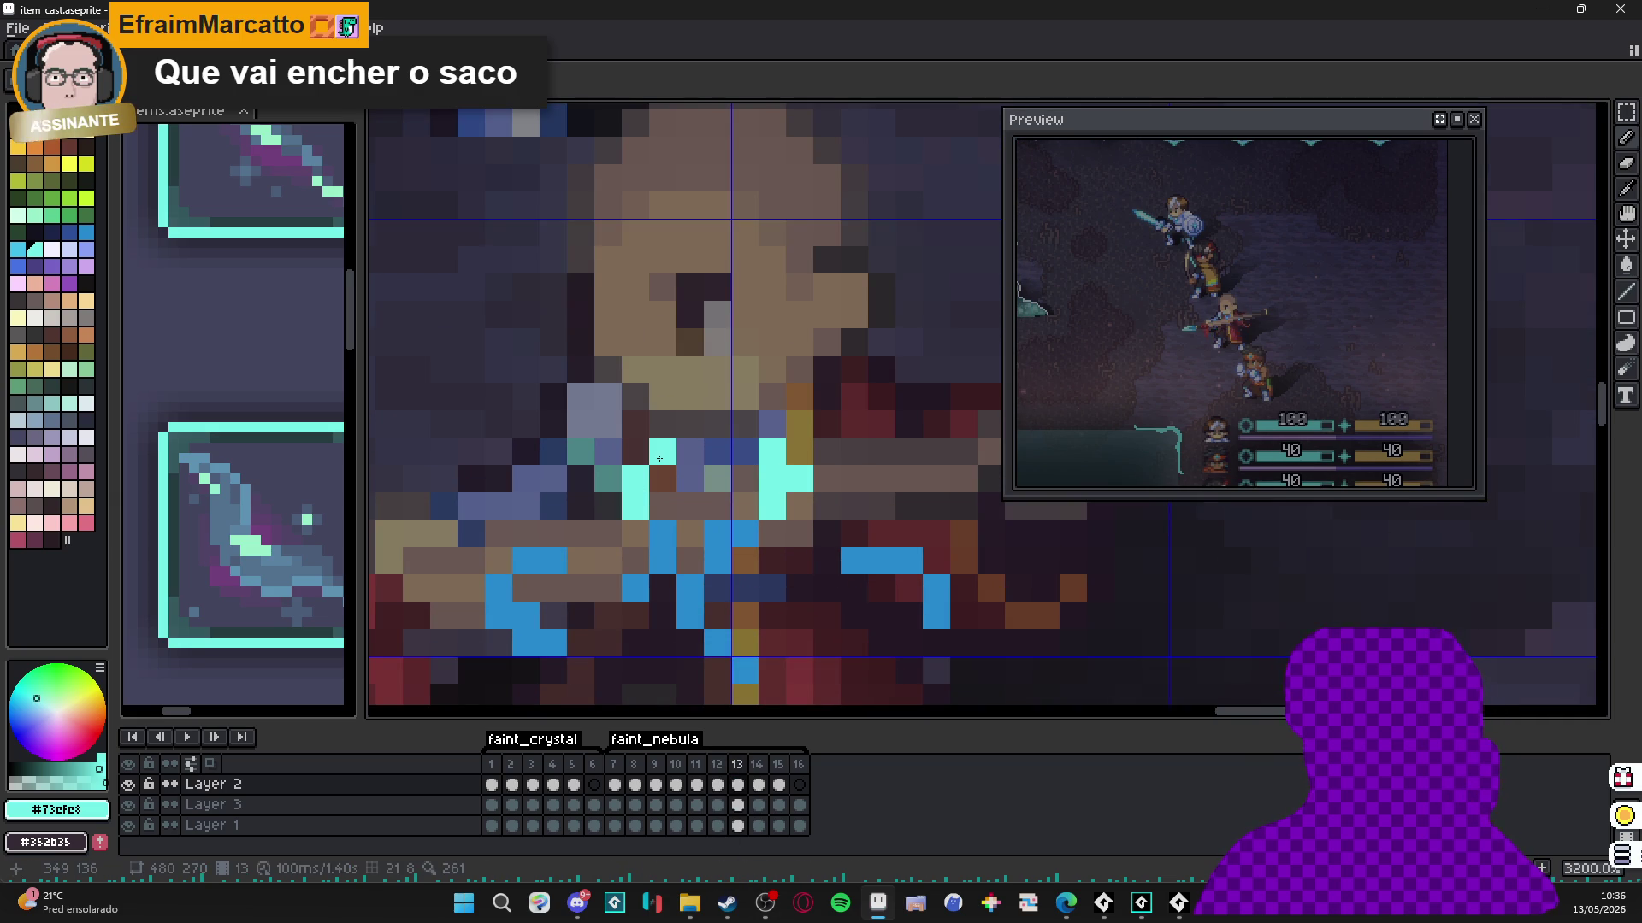
drag(881, 560, 910, 559)
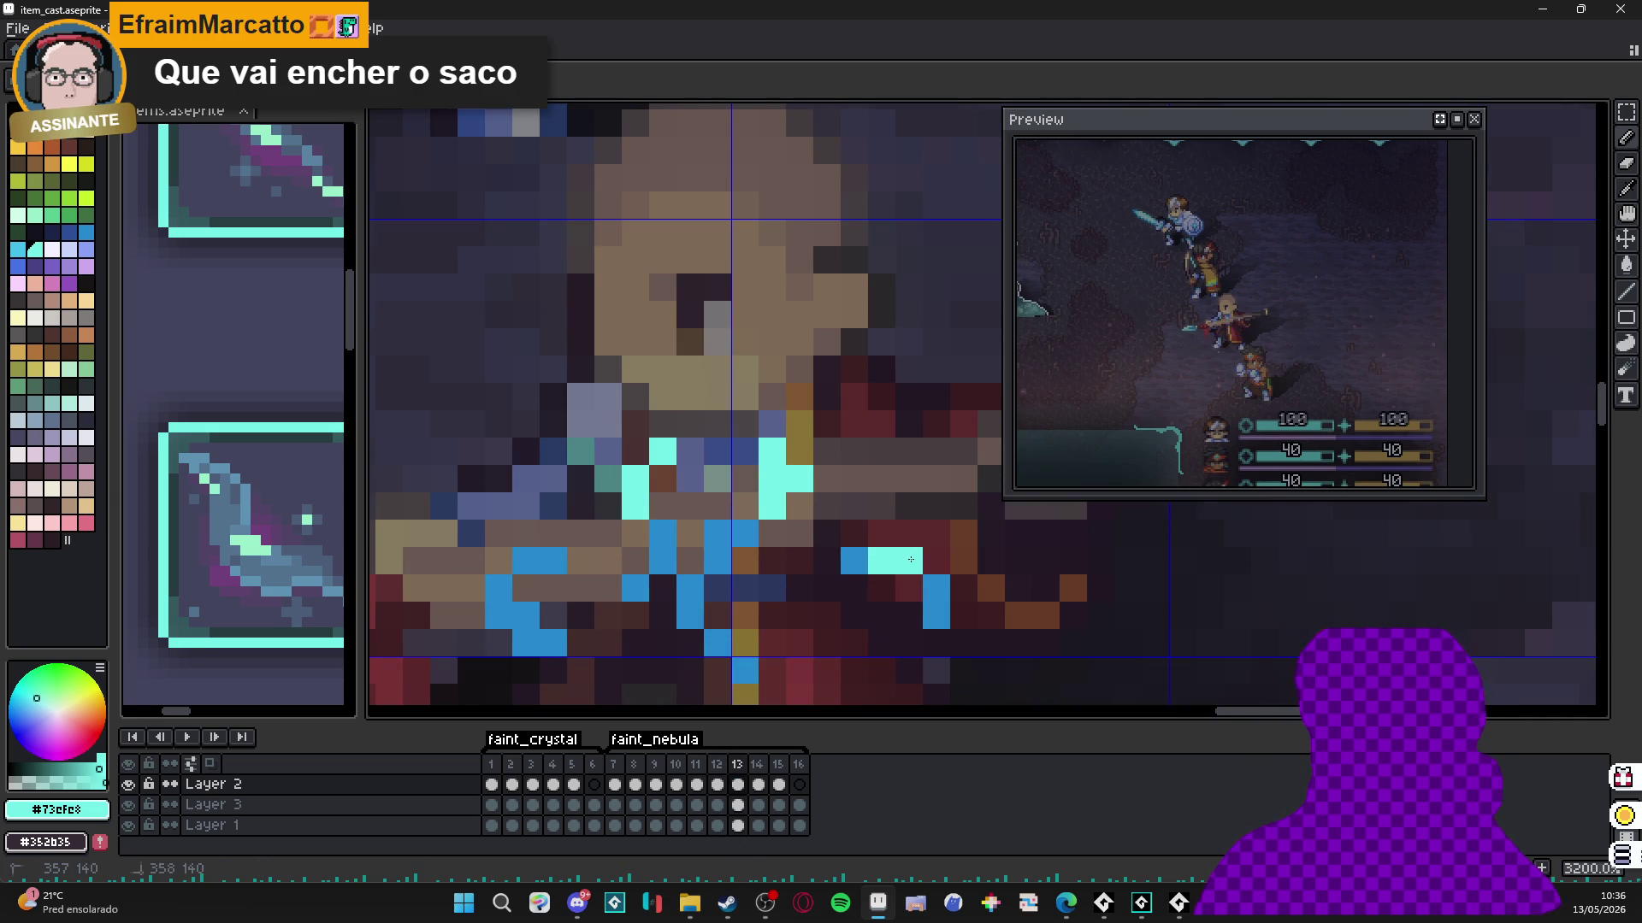
drag(525, 560, 553, 561)
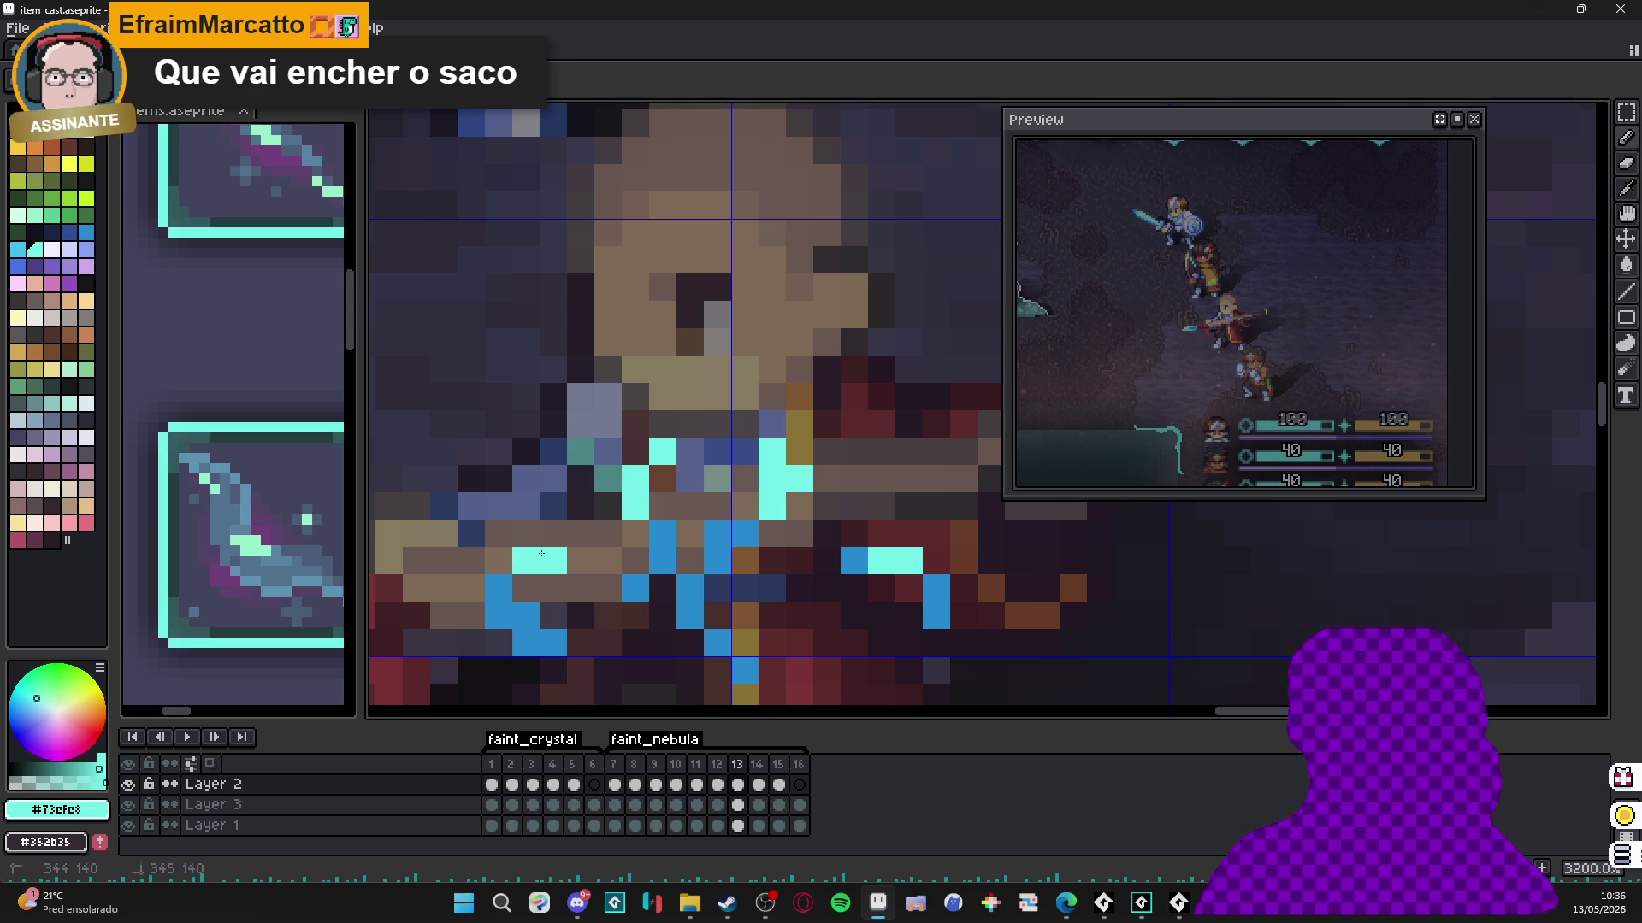
click(499, 588)
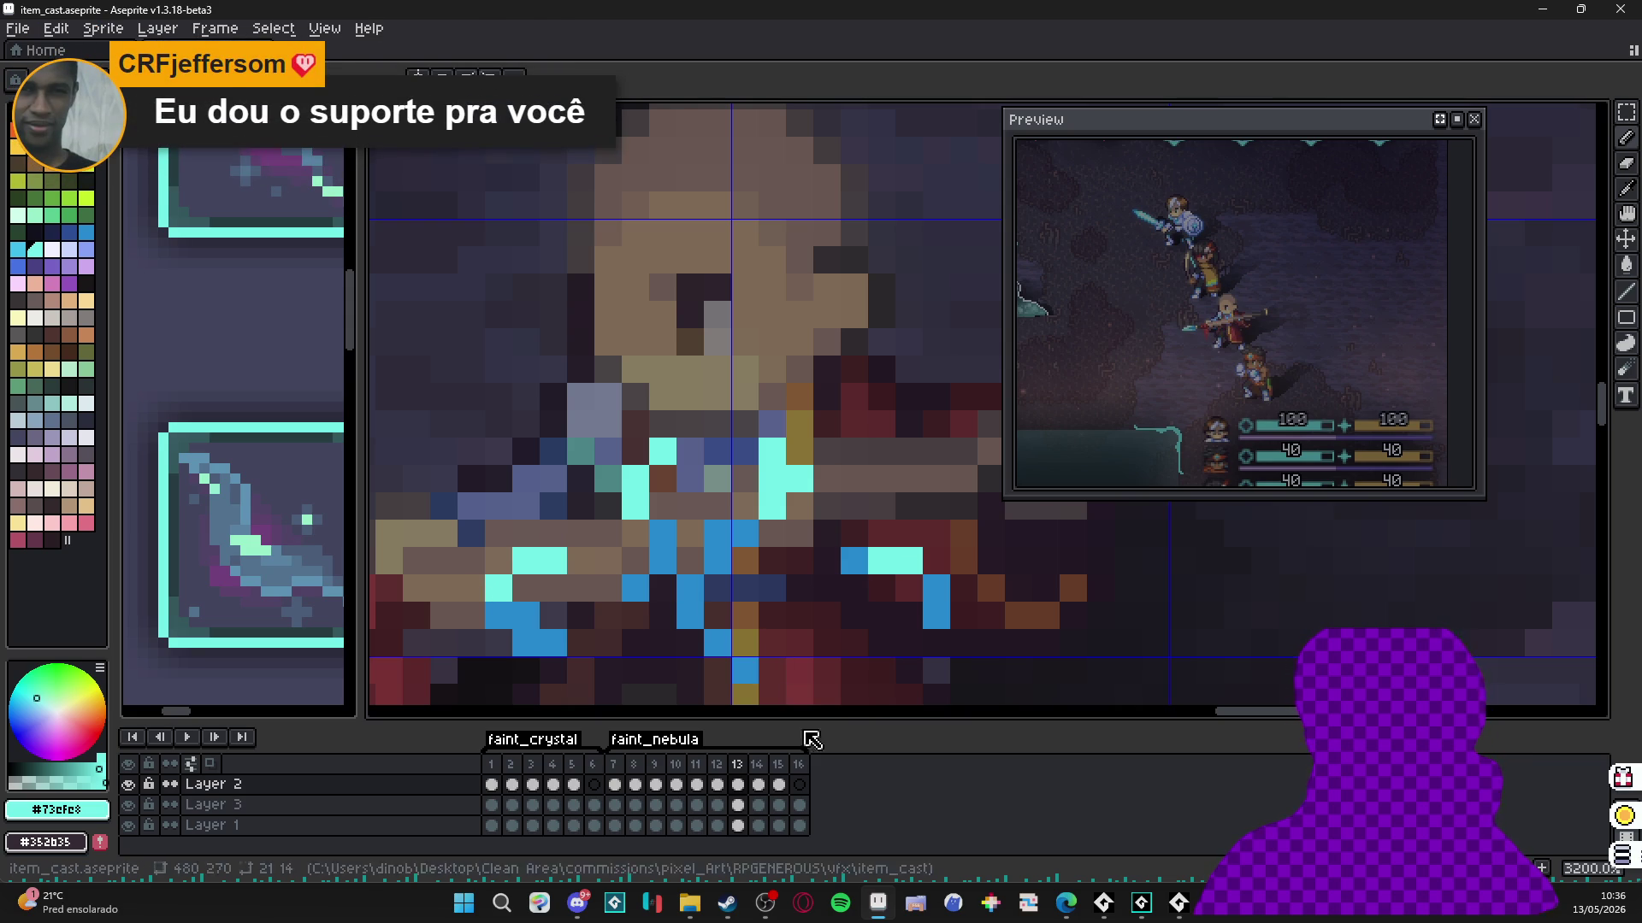
Add cyan highlight pixels to the blue spell on frames 14 and 15.
click(772, 784)
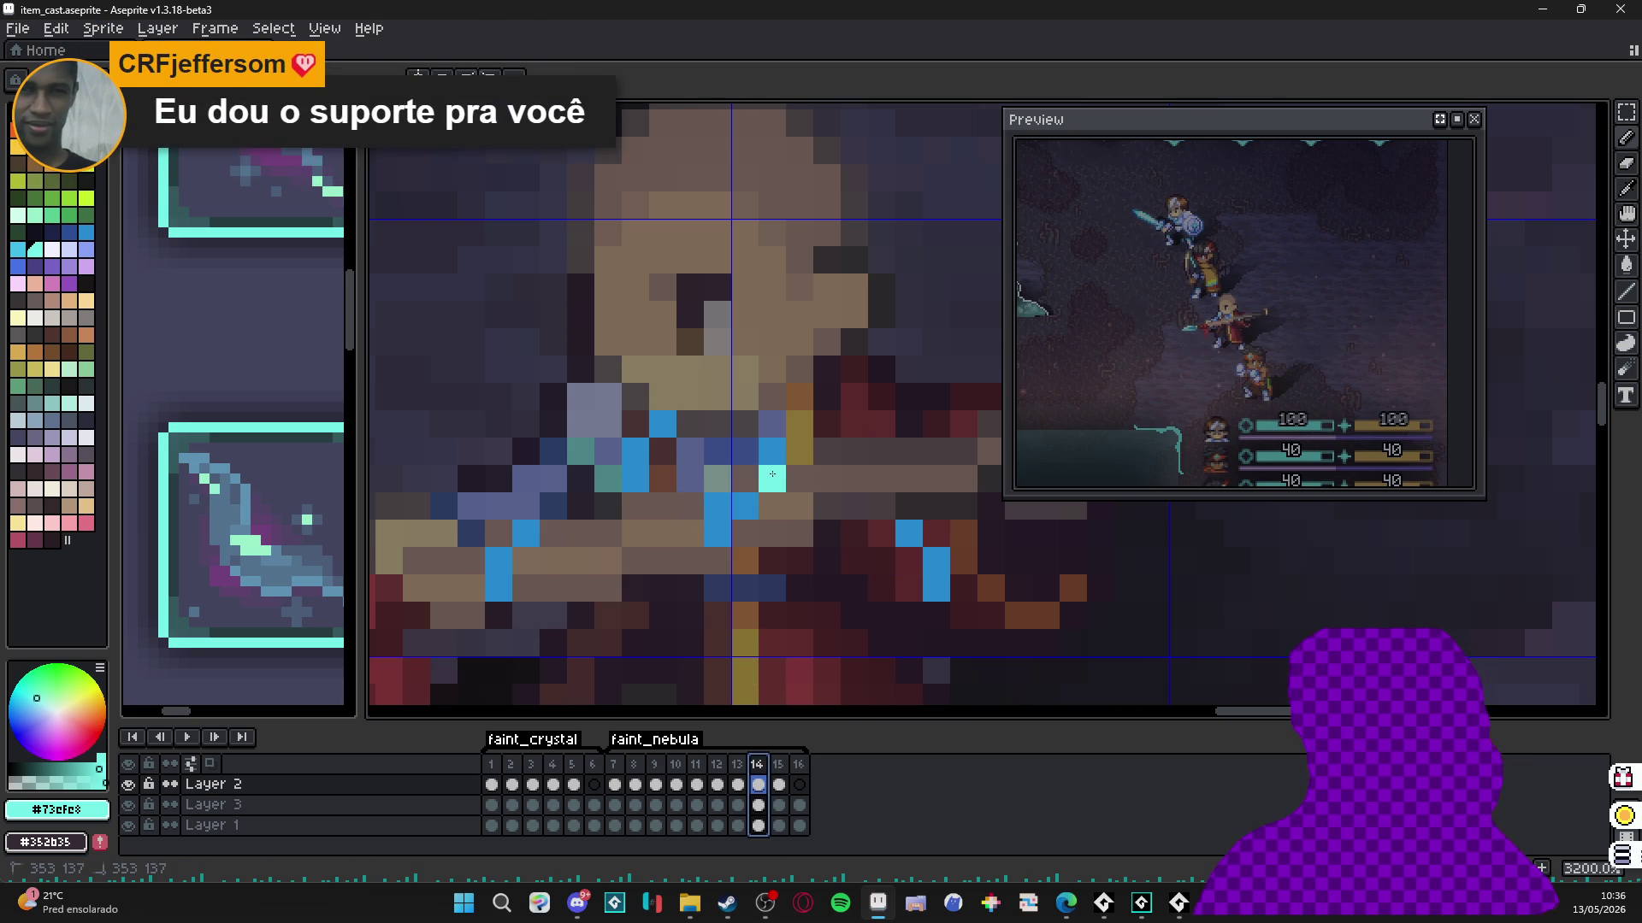
click(727, 510)
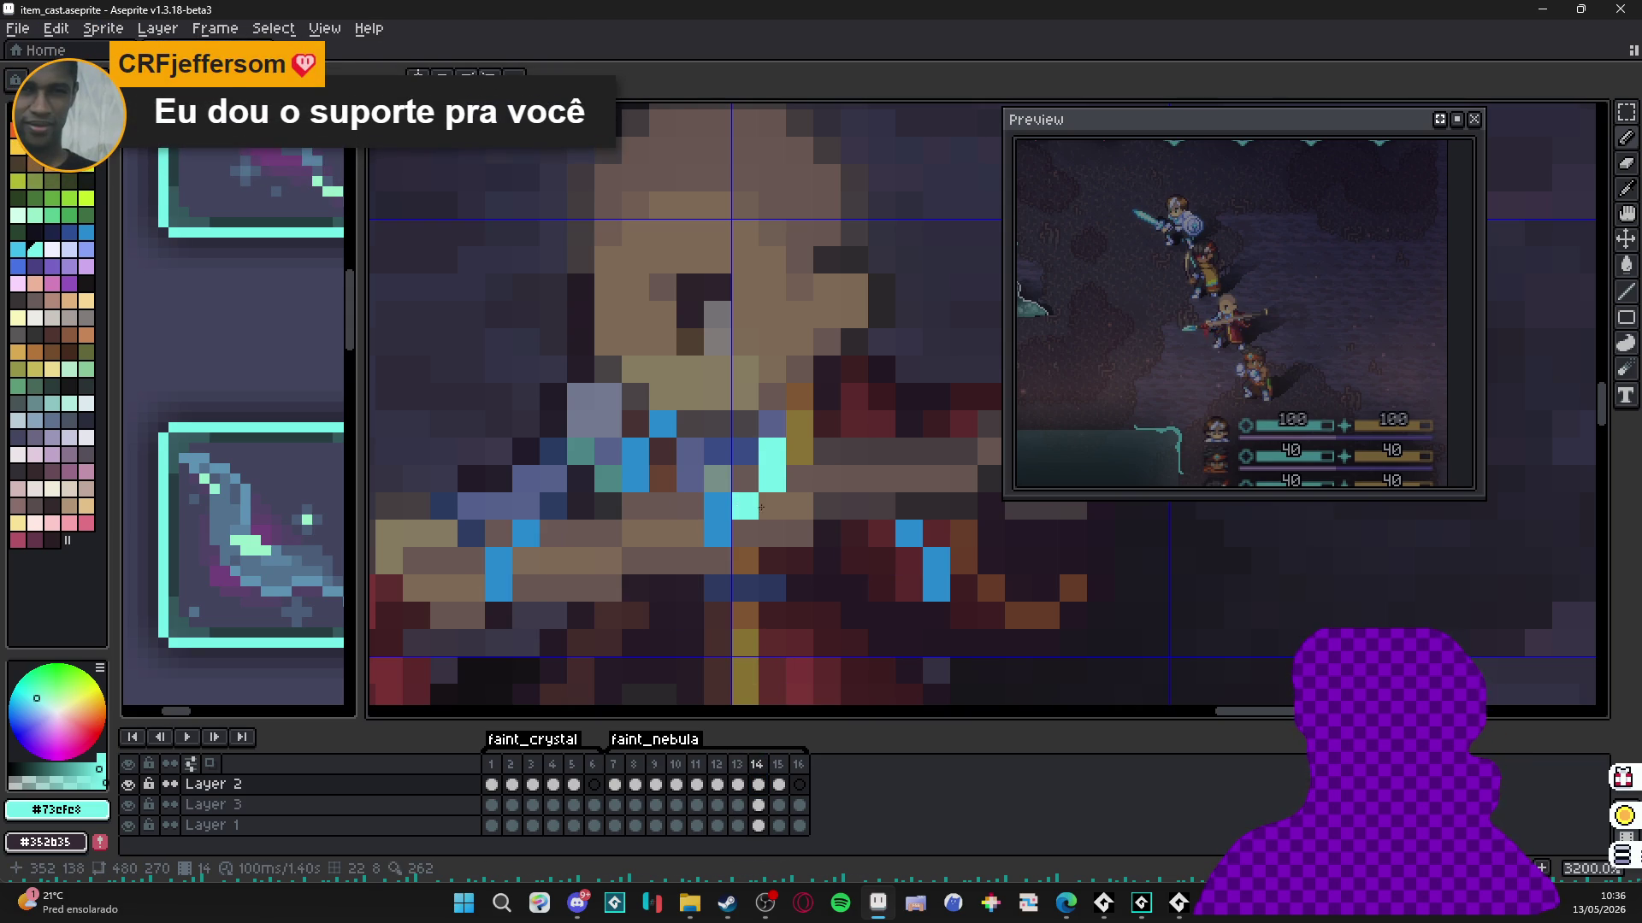
click(634, 451)
click(666, 430)
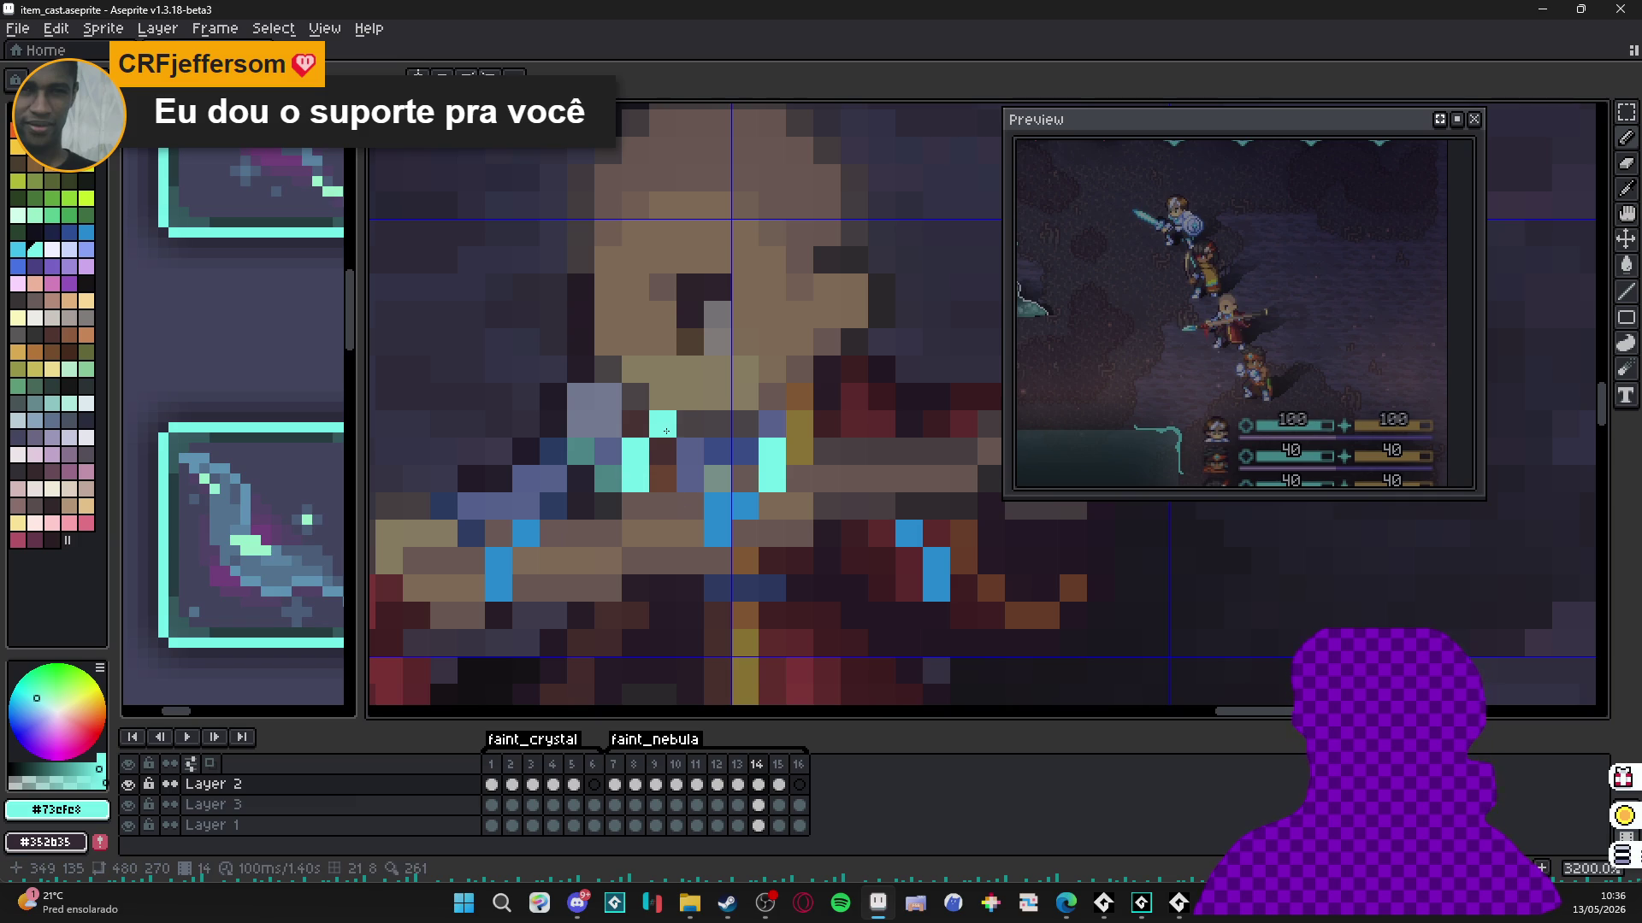
click(777, 764)
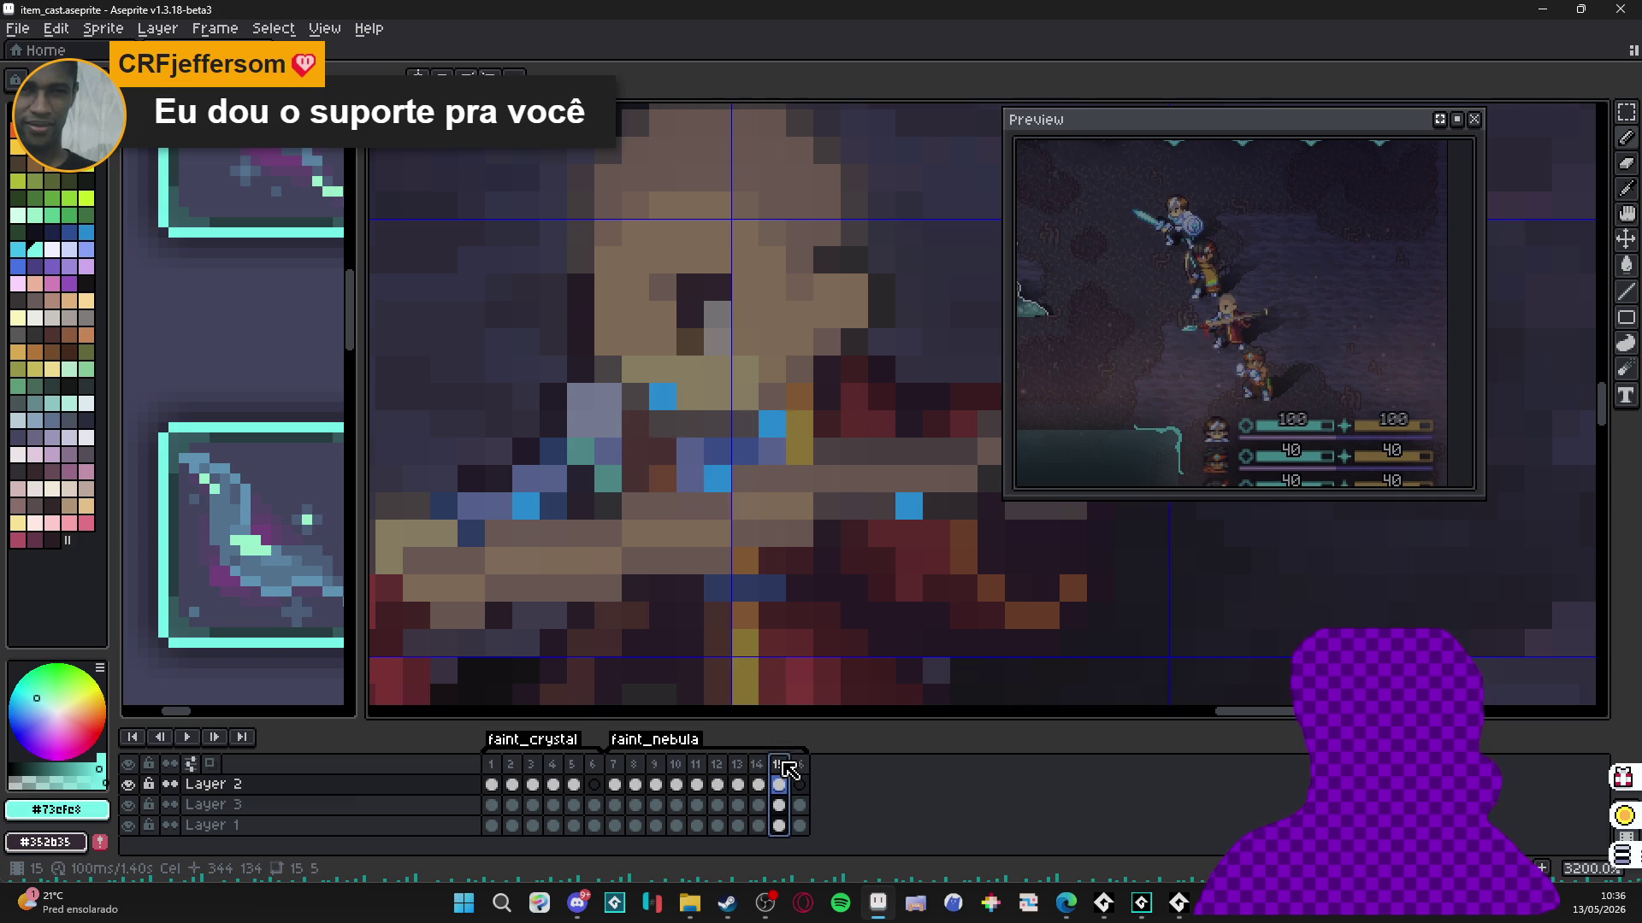
click(773, 423)
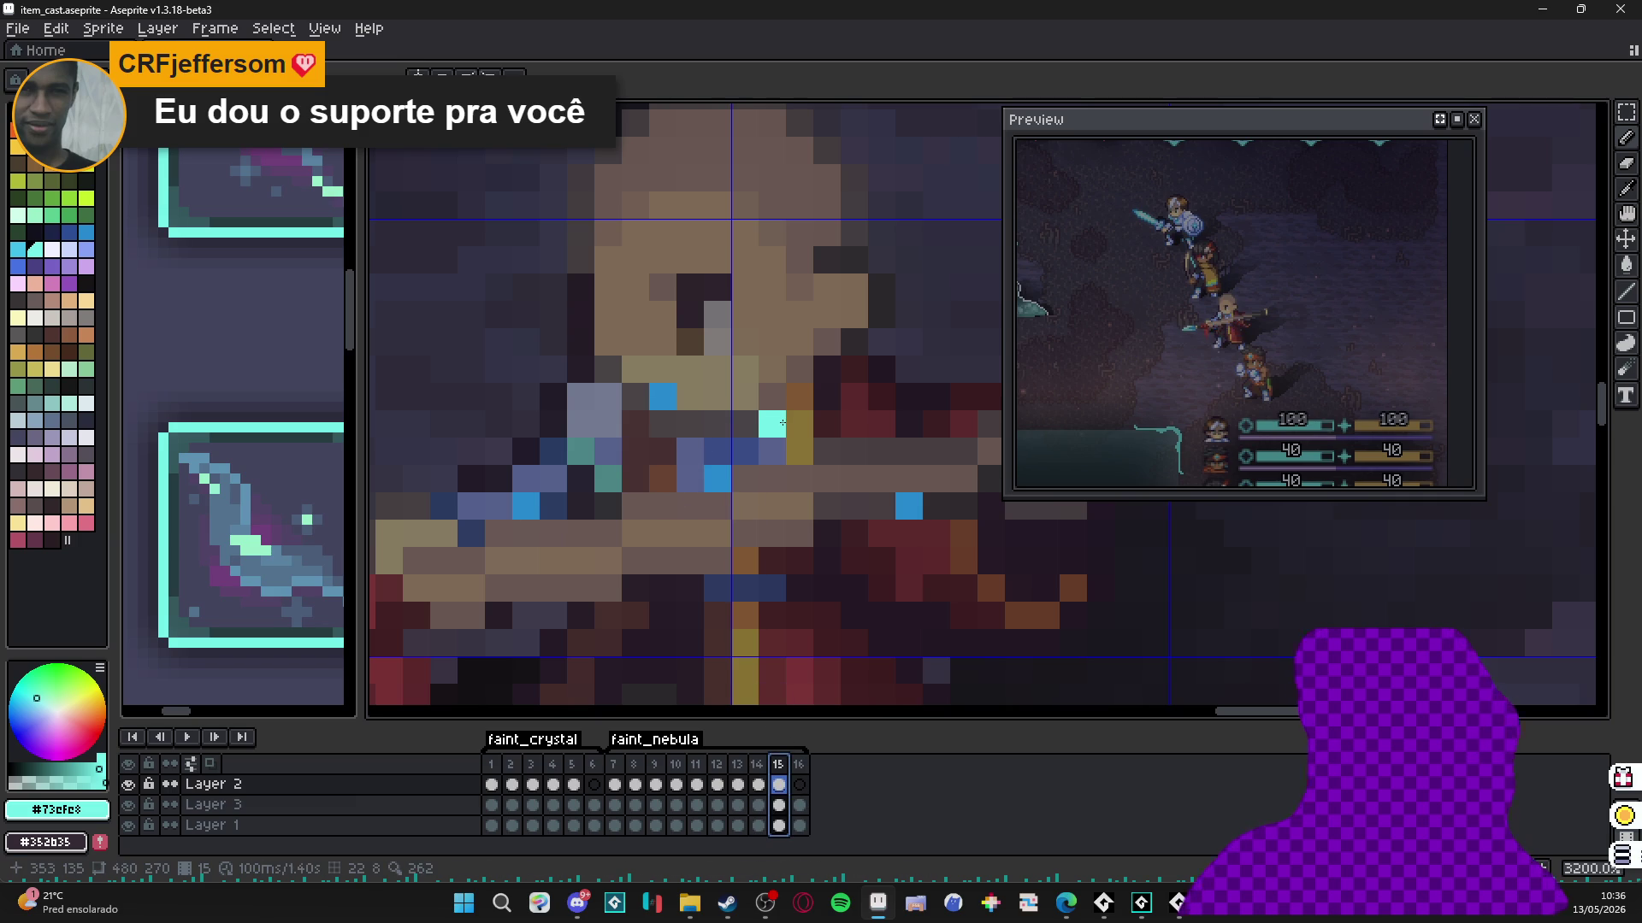
scroll(746, 503, down, 3)
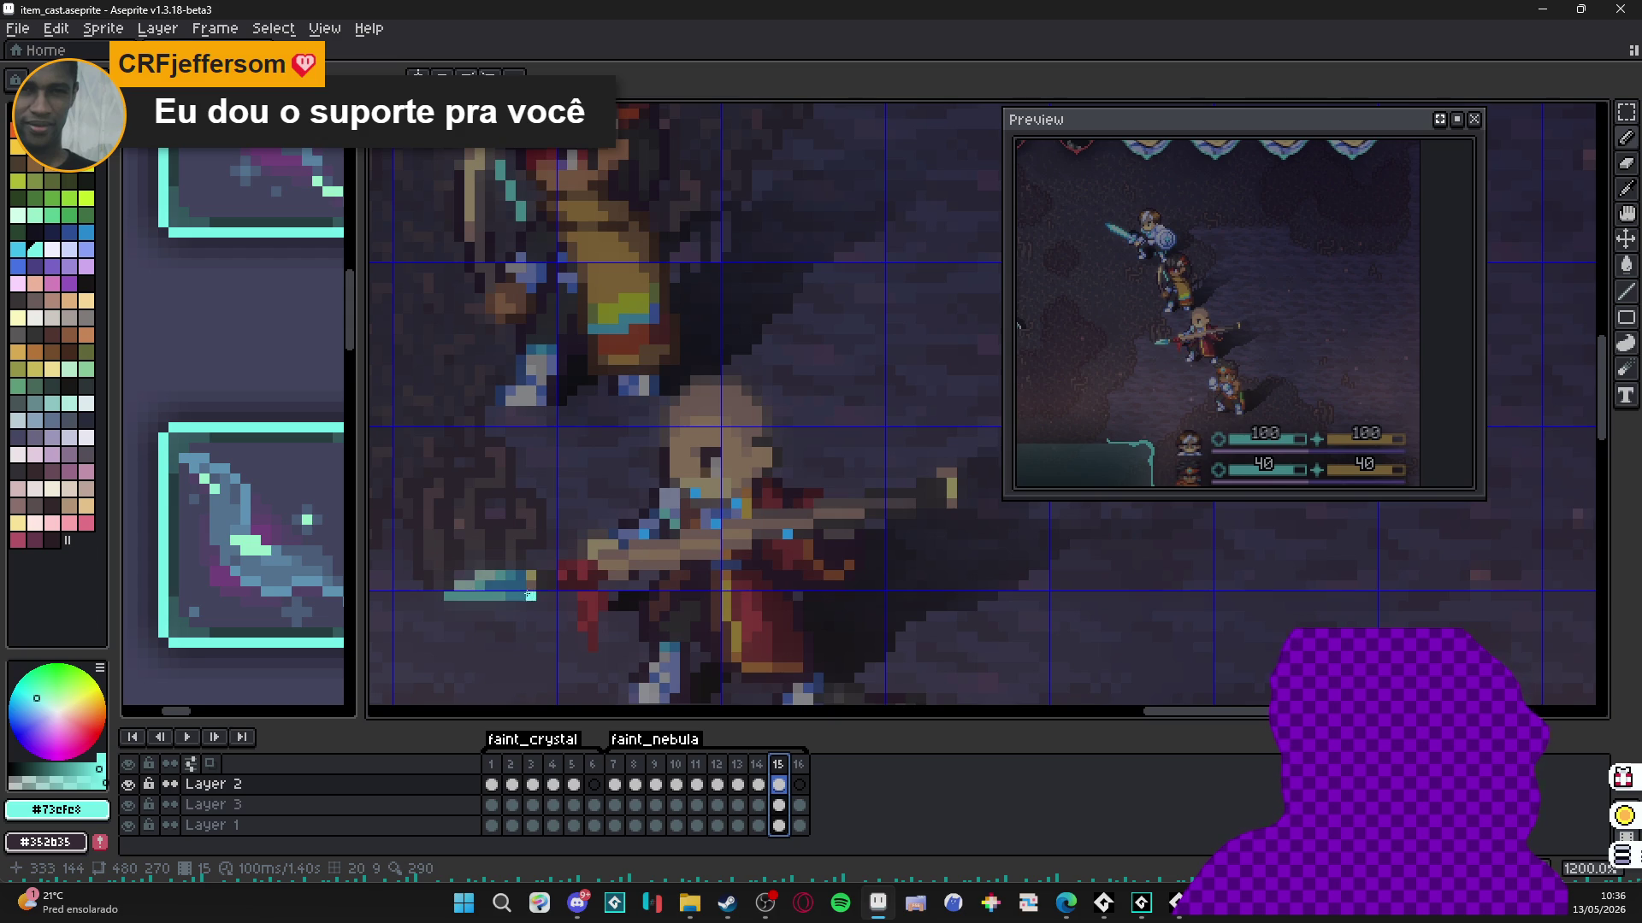
click(614, 784)
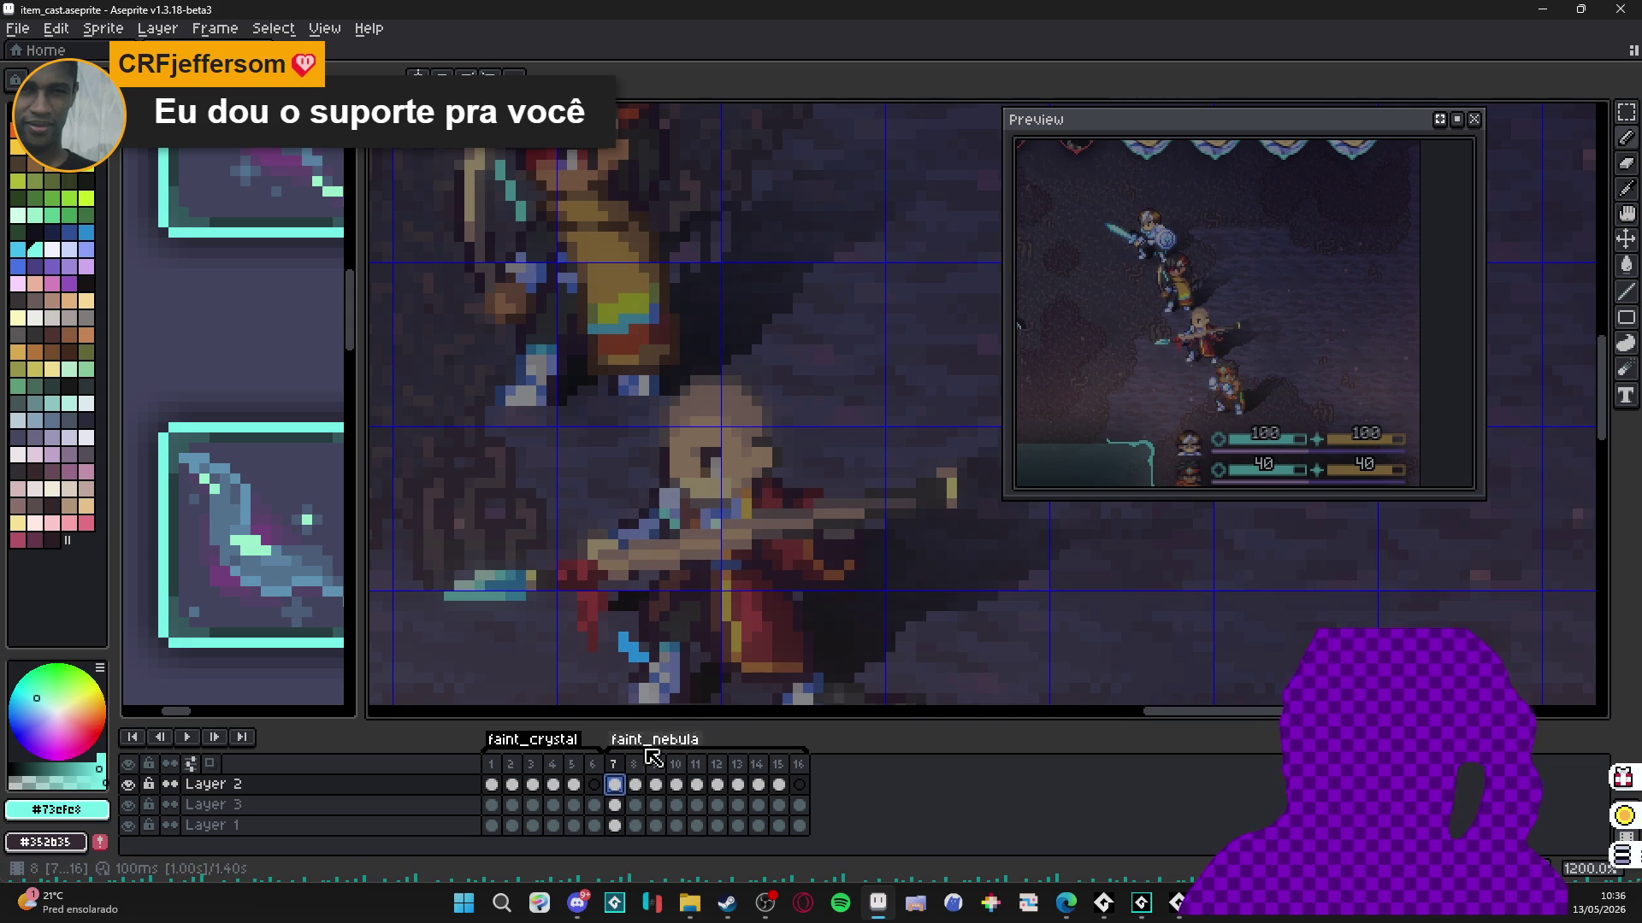
On frame 8, sample the swirl's blue and recolour swirl pixels cyan.
click(639, 762)
alt+click(635, 675)
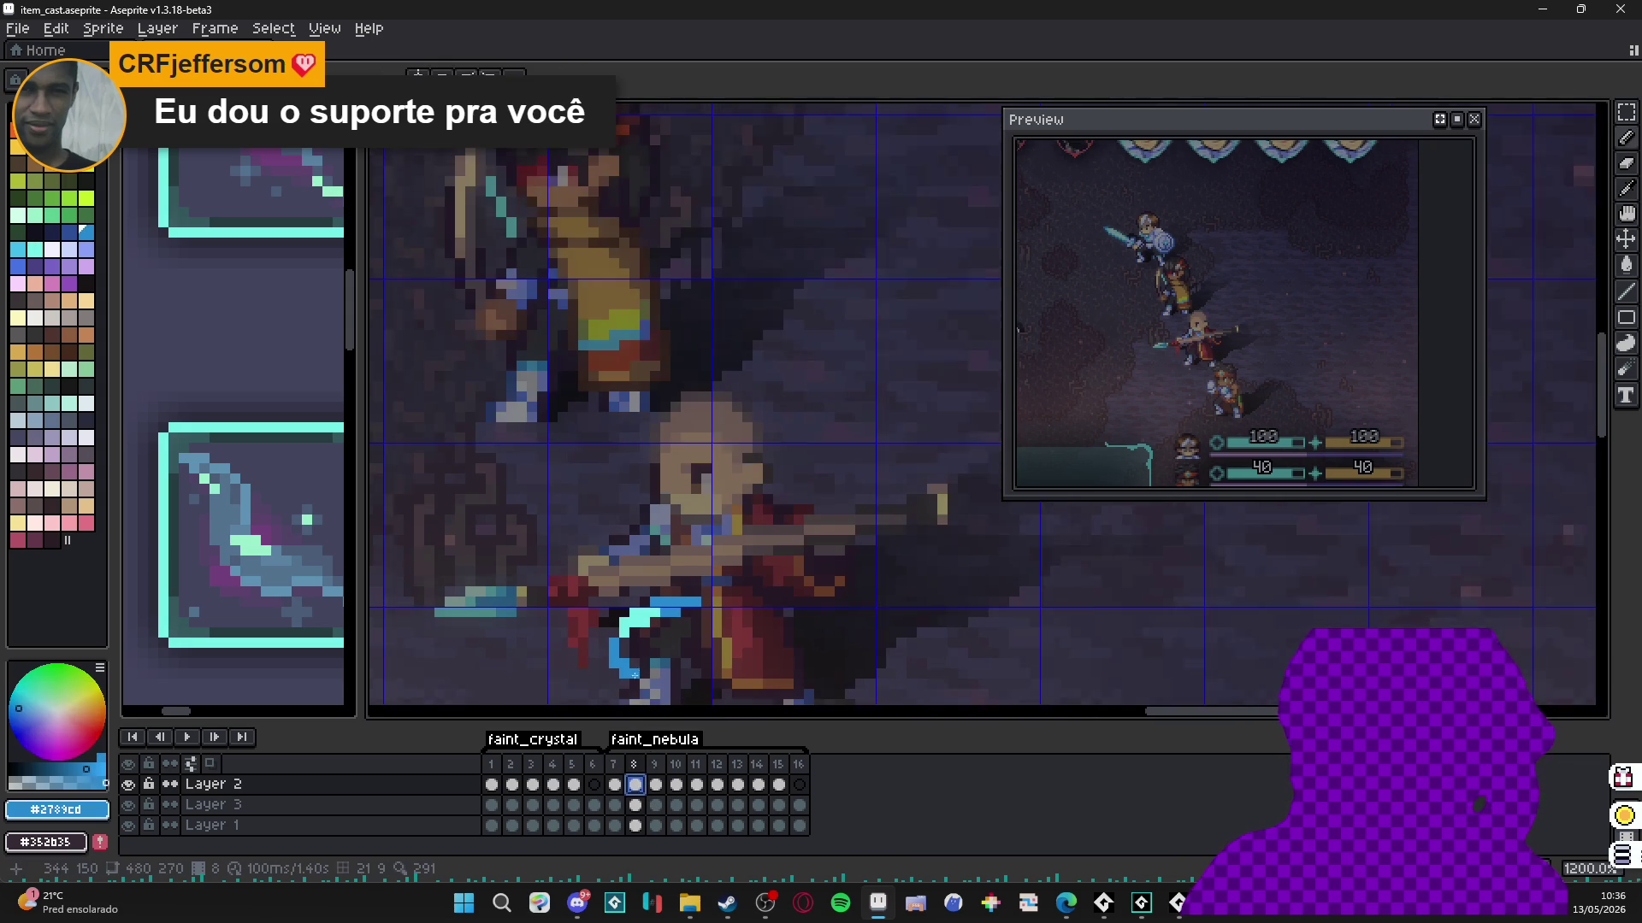
drag(635, 675, 667, 470)
alt+click(648, 476)
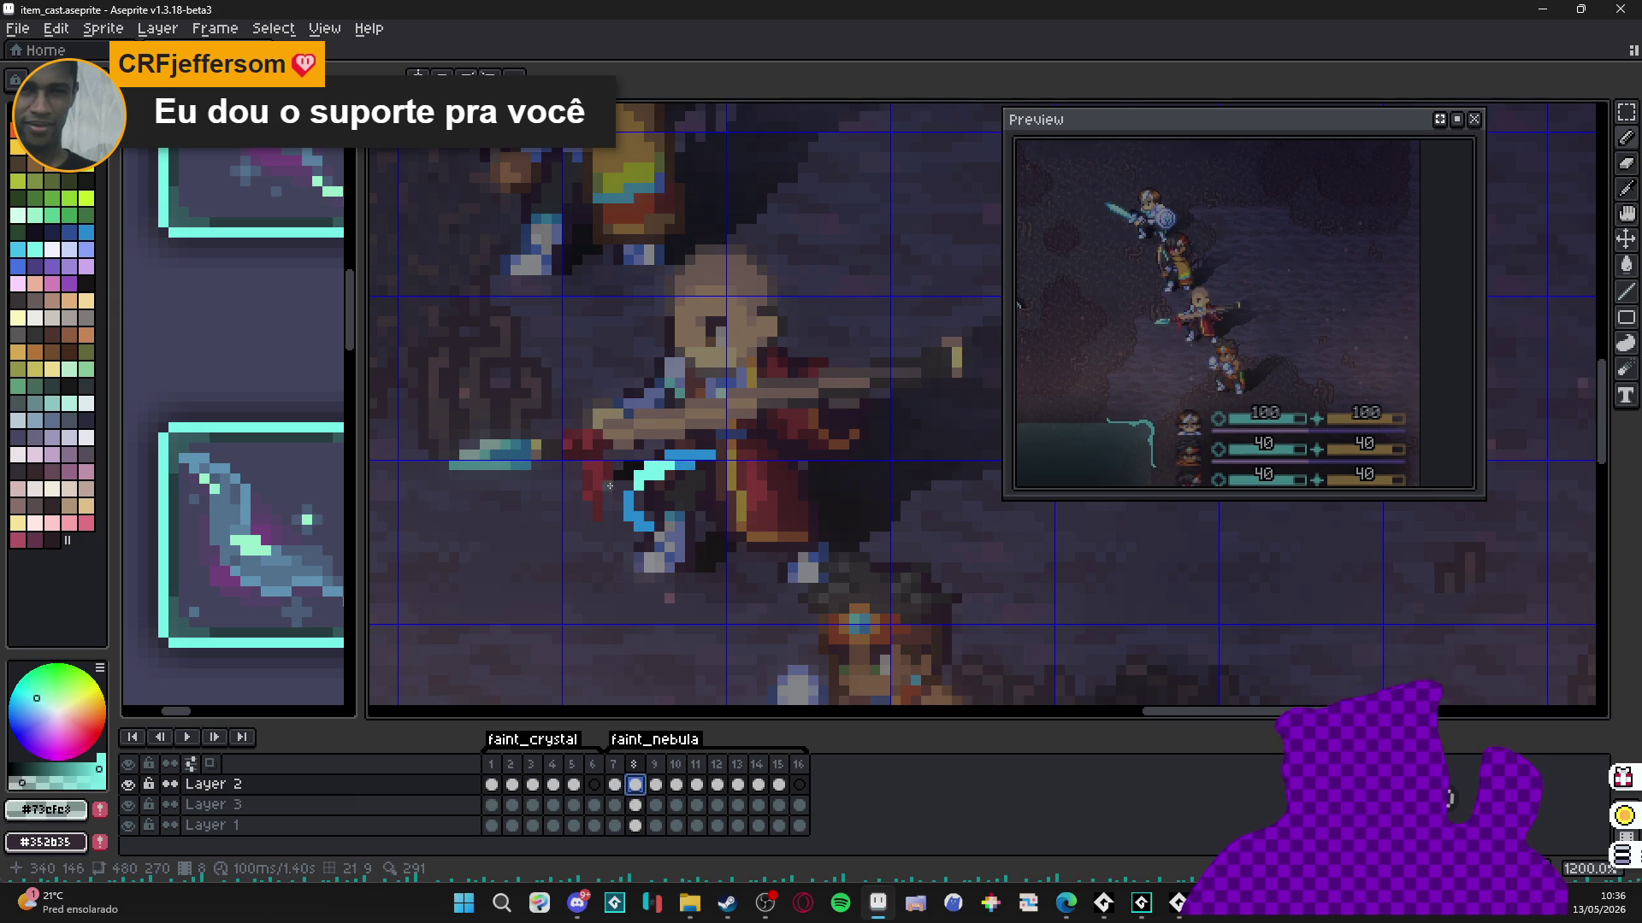
Select Layer 2's cels for frames 8 through 15 in the timeline.
click(614, 787)
click(635, 789)
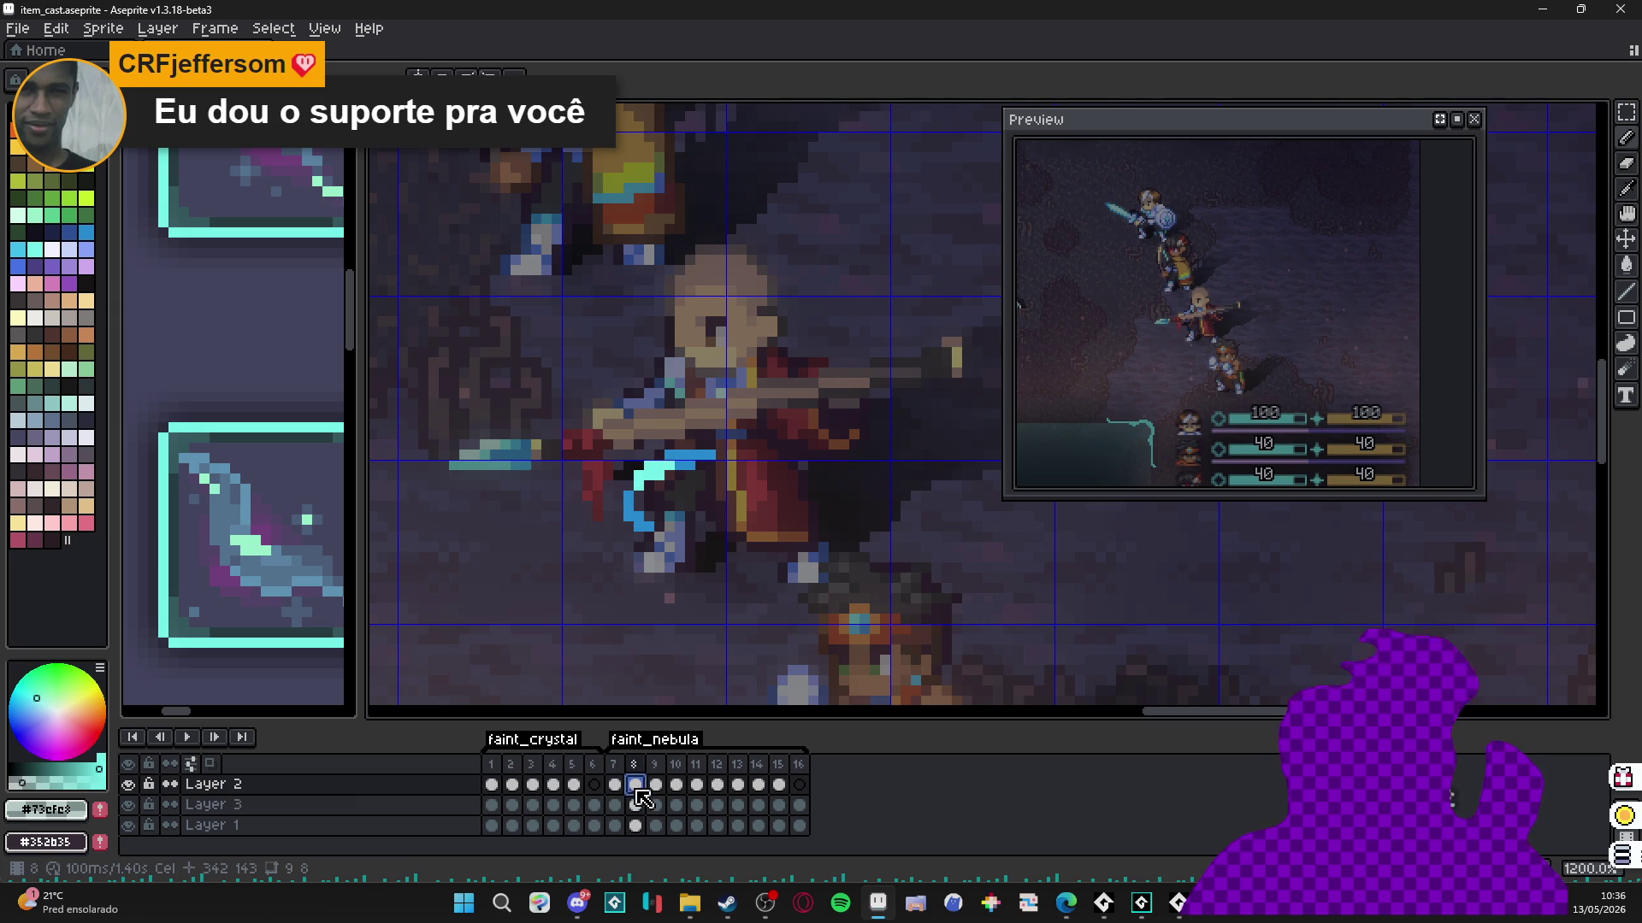
mouse_move(637, 792)
mouse_down()
mouse_move(778, 784)
mouse_move(758, 786)
mouse_up()
Apply a trial Outline effect to a rectangular selection around the character.
key(m)
mouse_move(494, 218)
mouse_down()
mouse_move(659, 330)
mouse_move(913, 599)
mouse_up()
key(shift+o)
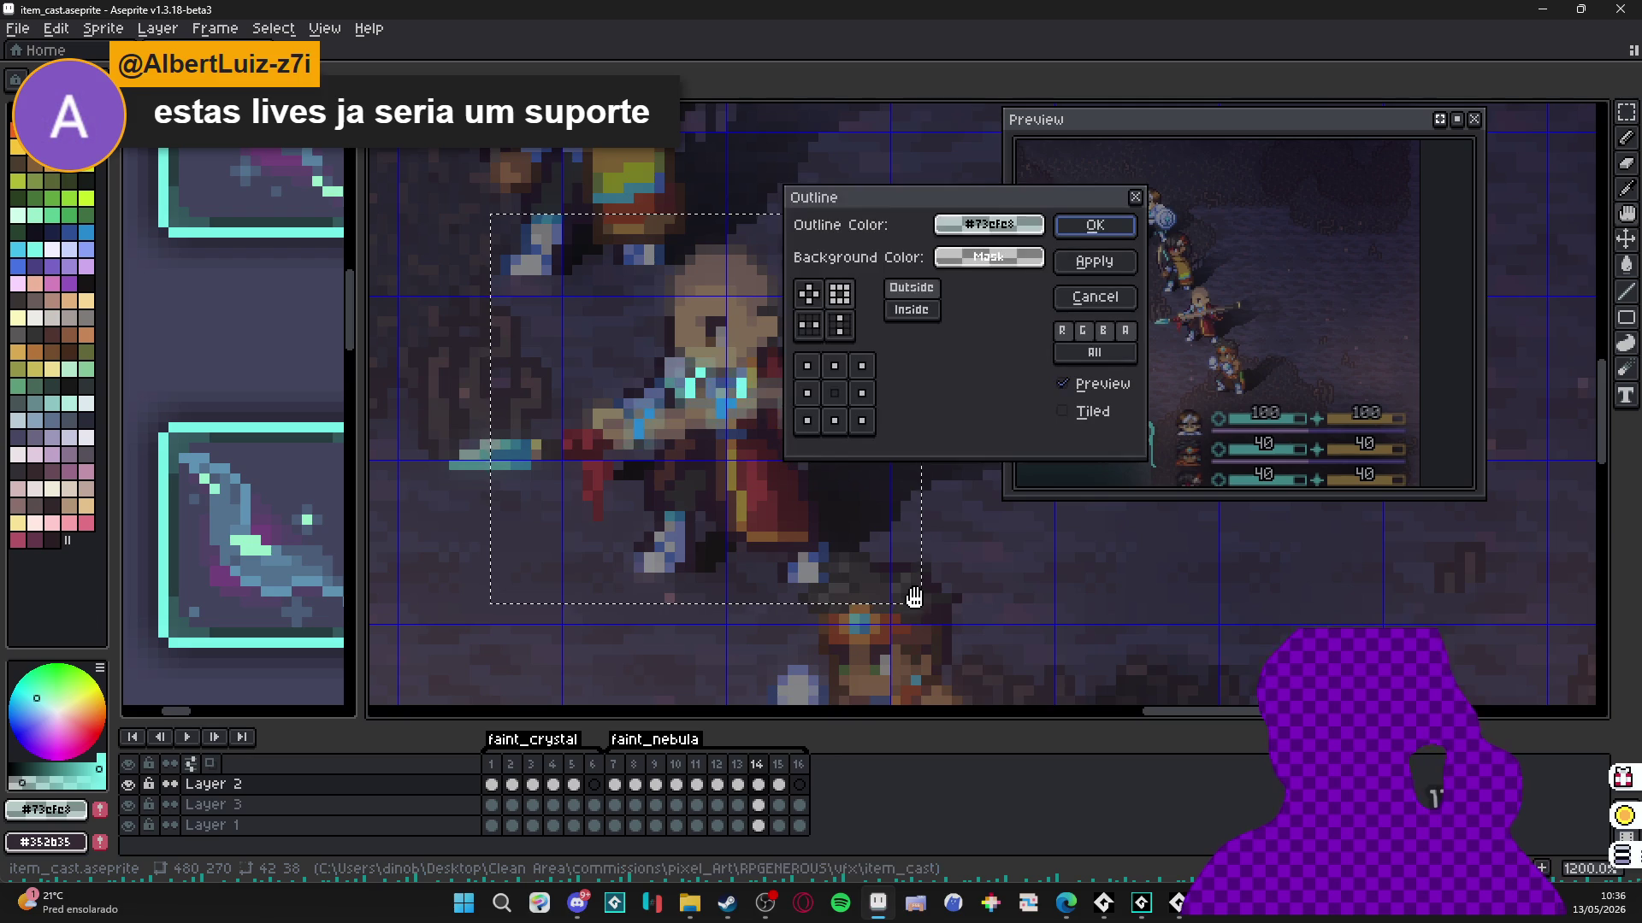
click(1127, 226)
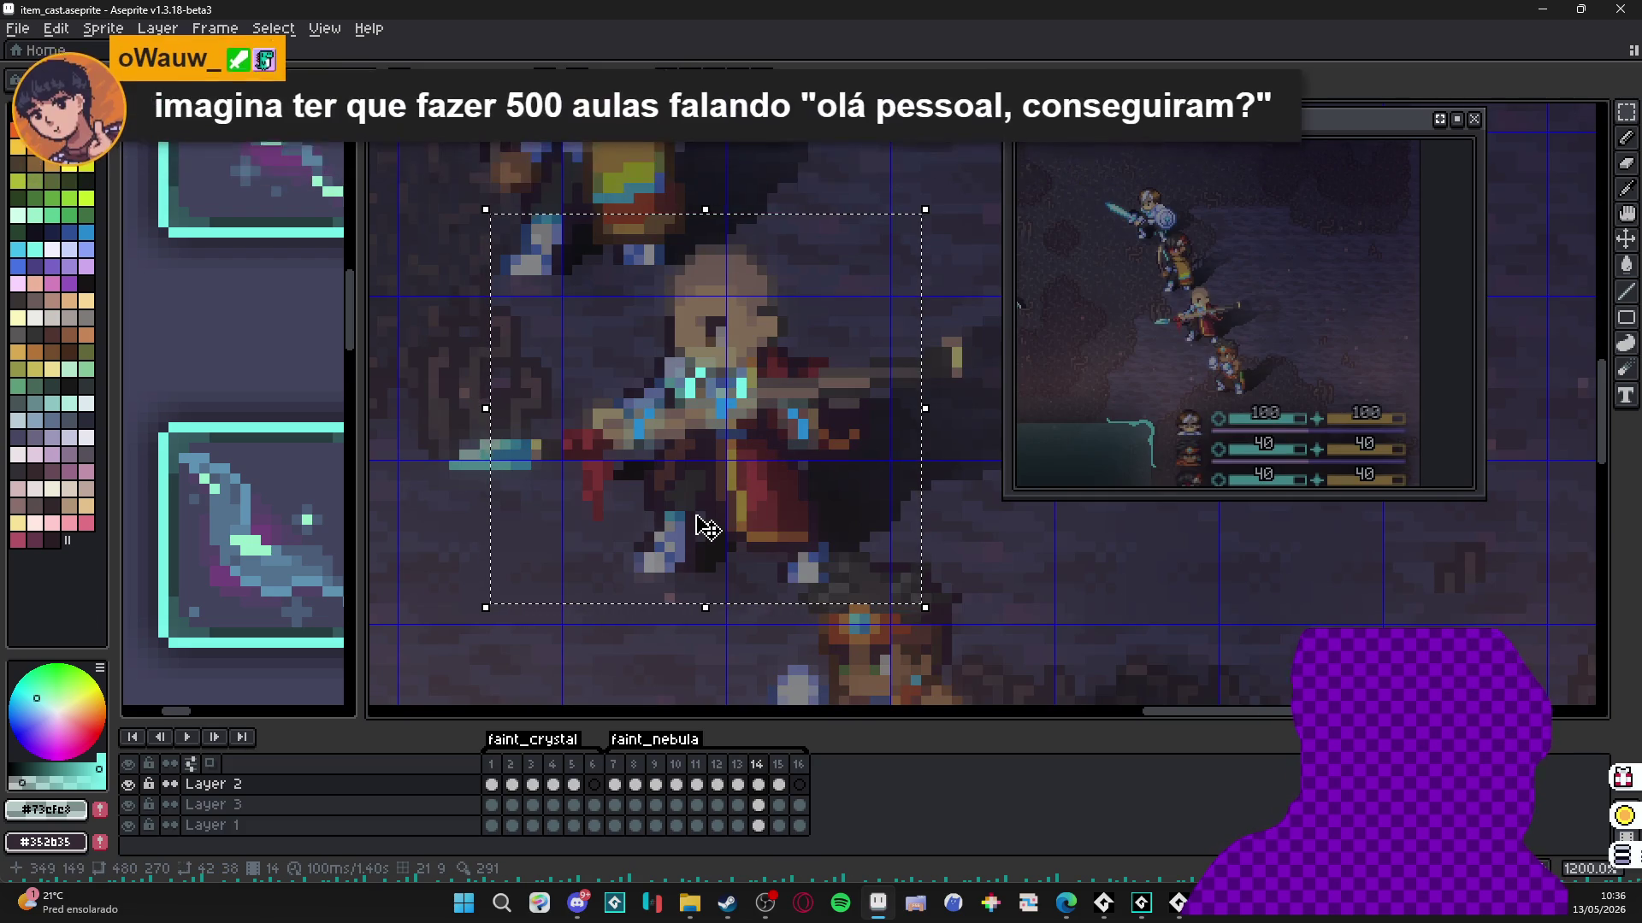
Undo the outline, clear the selection, and view frame 5's sparkle pixels.
click(494, 785)
key(ctrl+z)
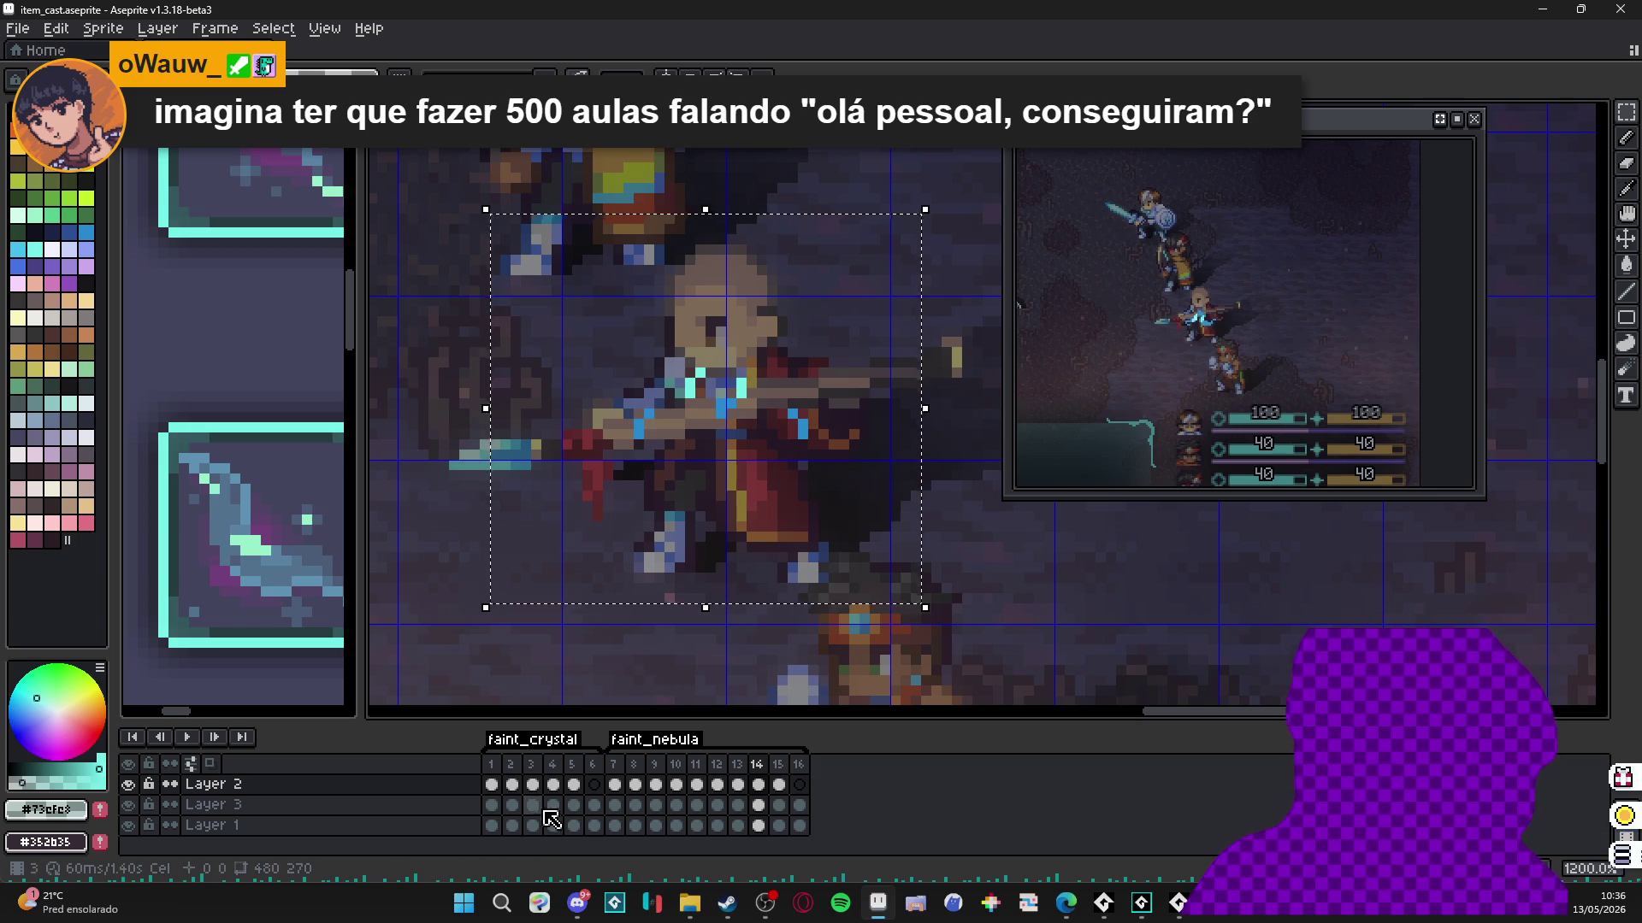
key(ctrl+d)
click(575, 785)
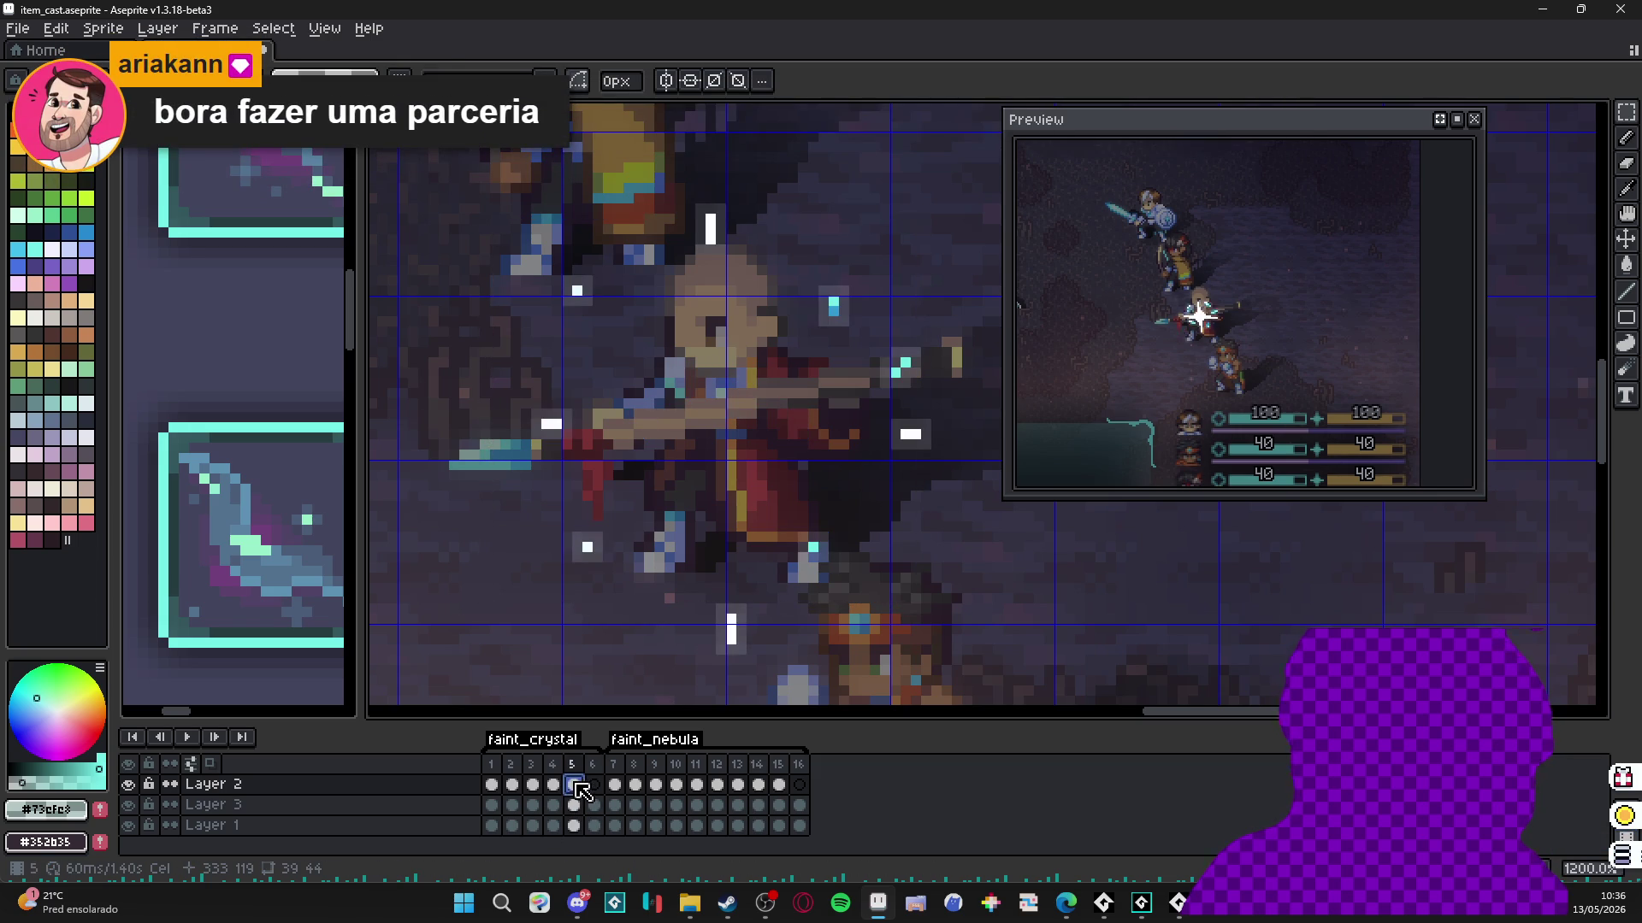
Add Layer 4 and move Layer 2's sparkle cels from frames 3–5 up into it.
key(shift+n)
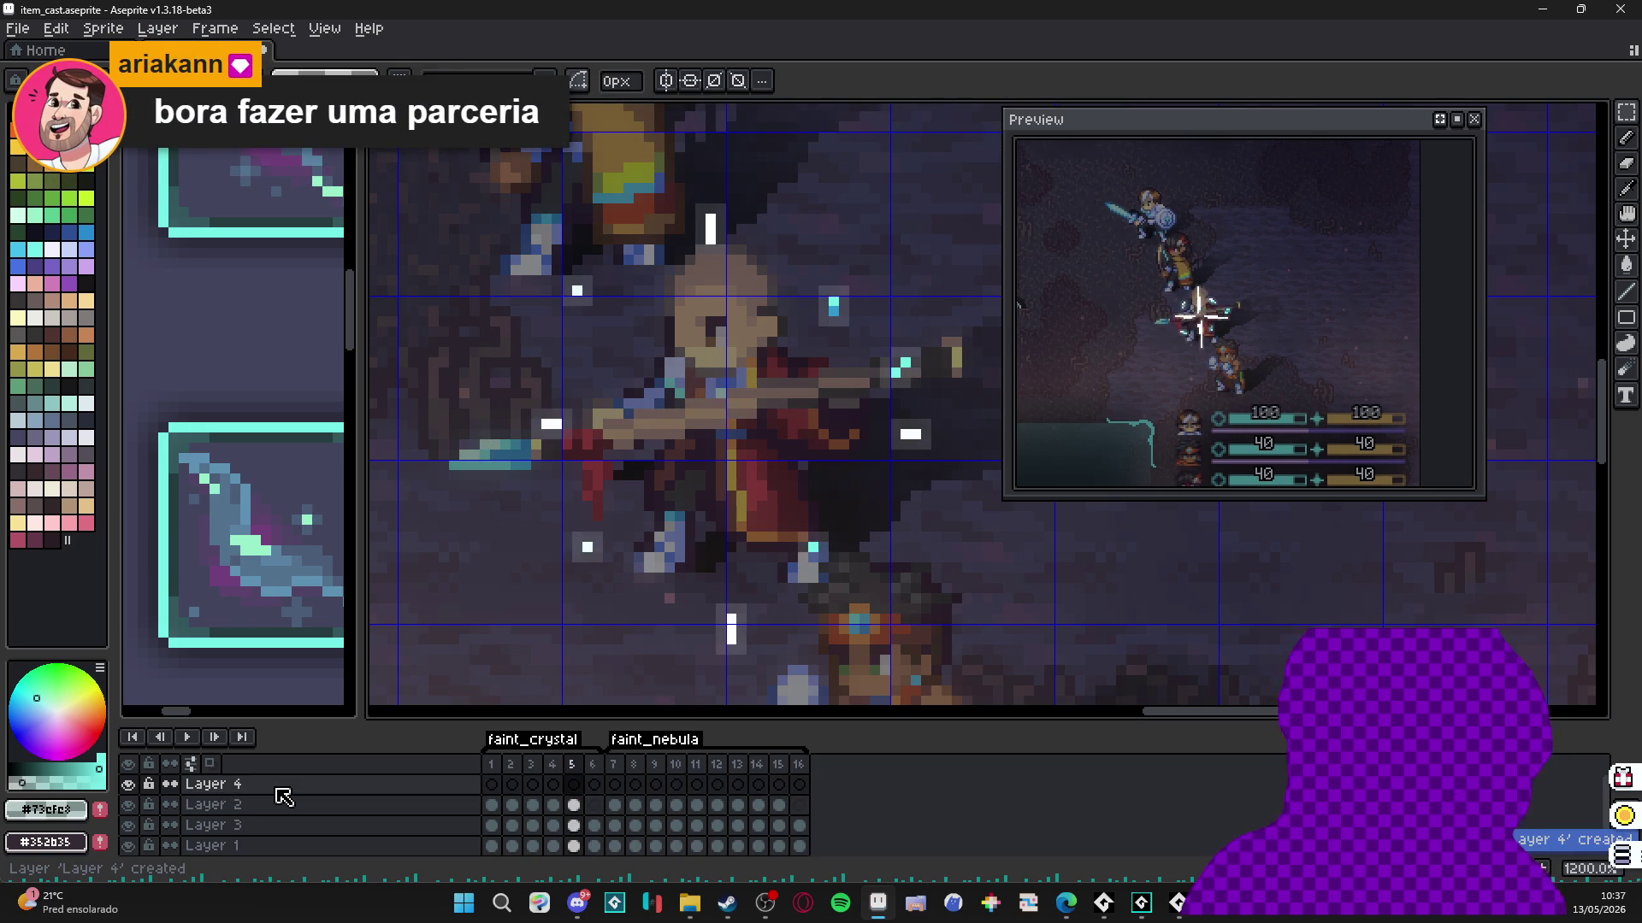
mouse_move(573, 805)
mouse_down()
mouse_move(523, 810)
mouse_move(525, 786)
mouse_up()
click(615, 805)
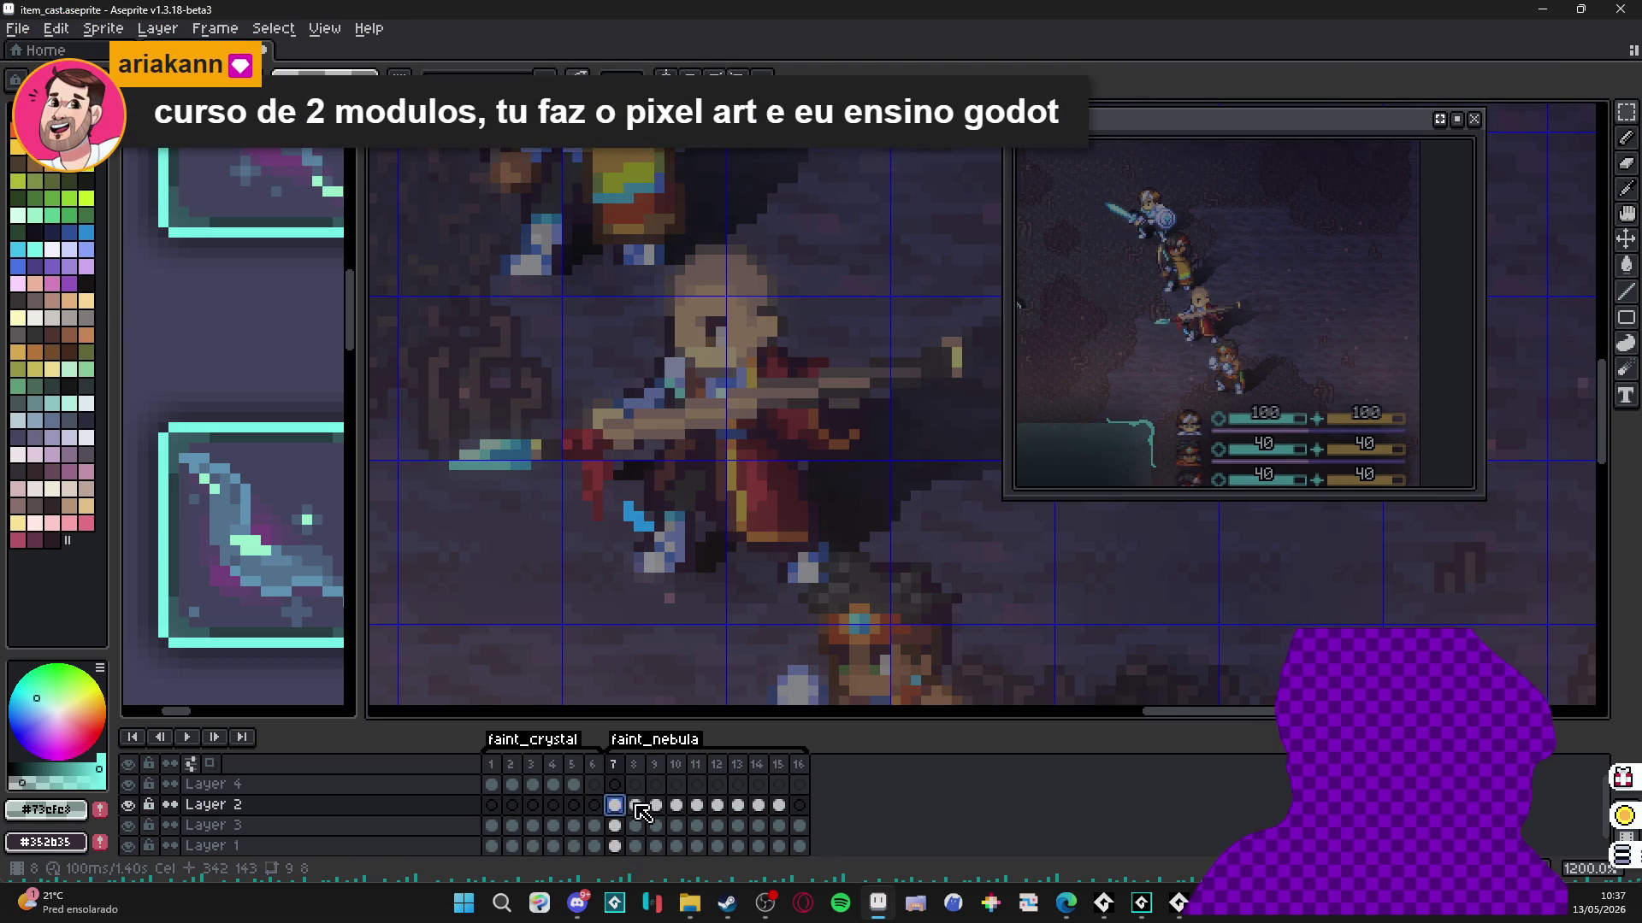
click(637, 805)
click(615, 805)
click(638, 809)
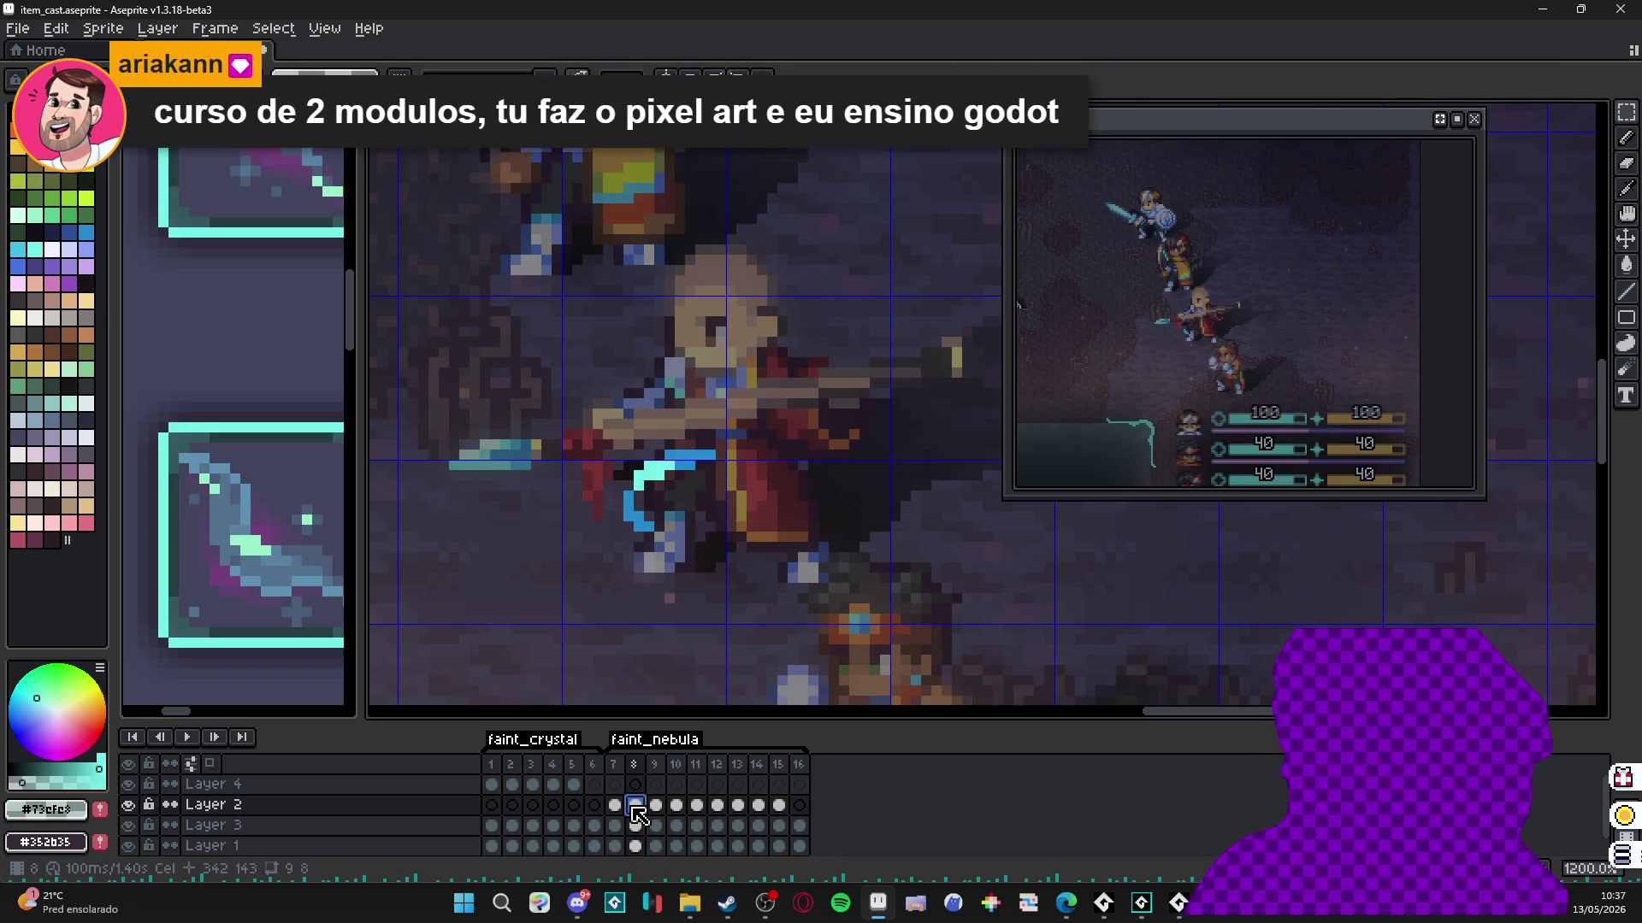
click(614, 805)
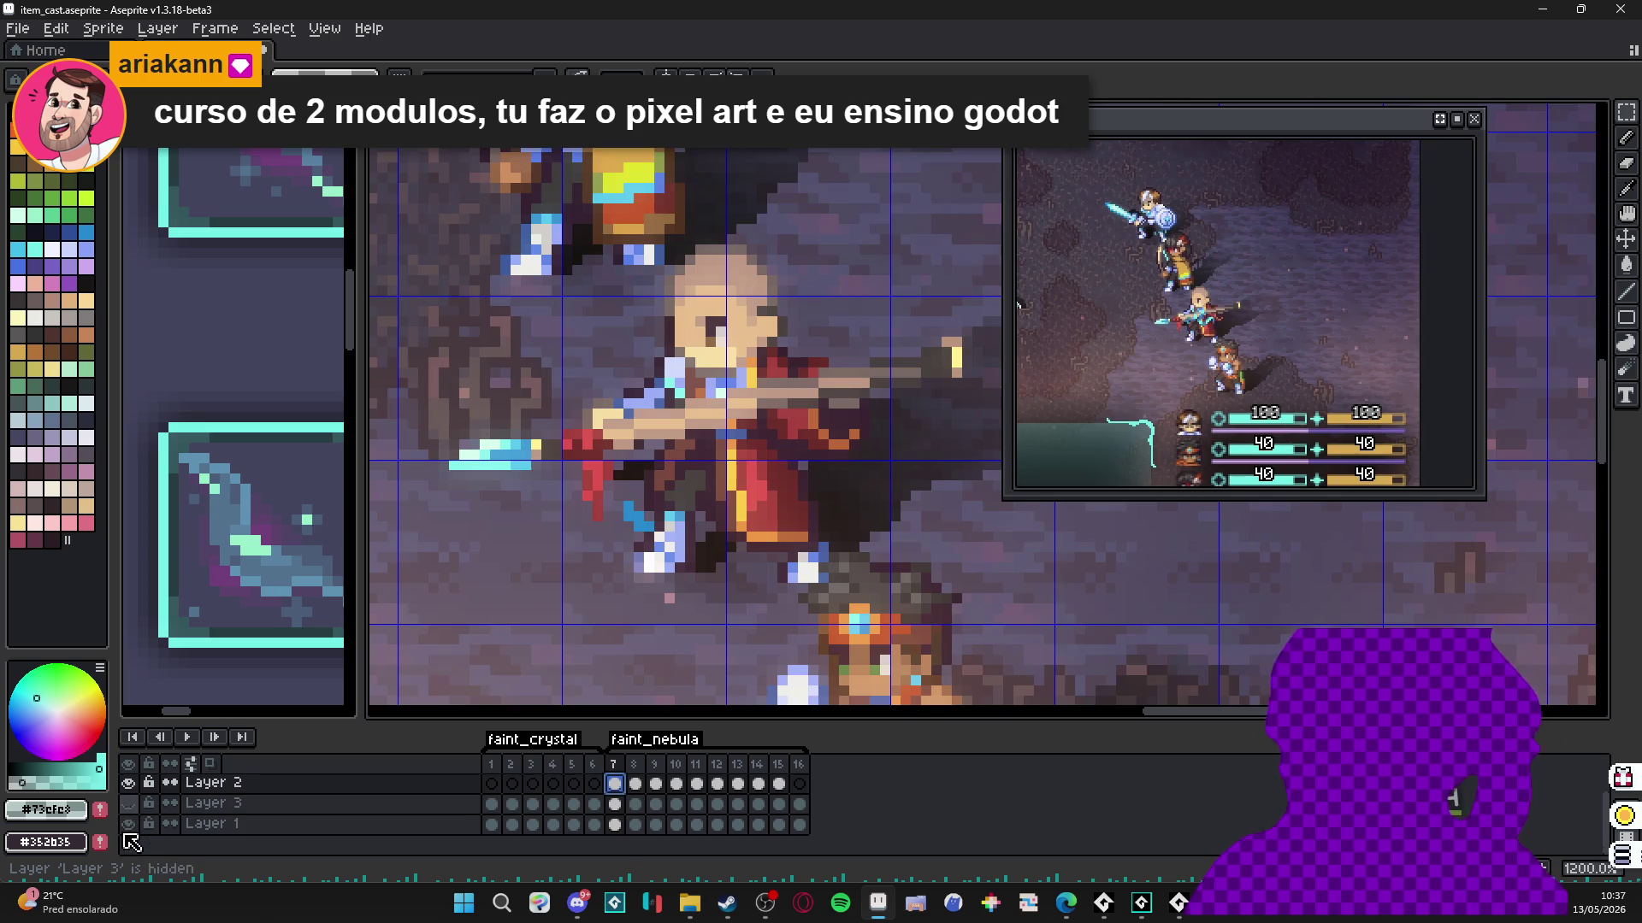
Hide Layer 3 and Layer 1, and select Layer 2's cels for frames 7 to 14.
click(128, 804)
click(128, 825)
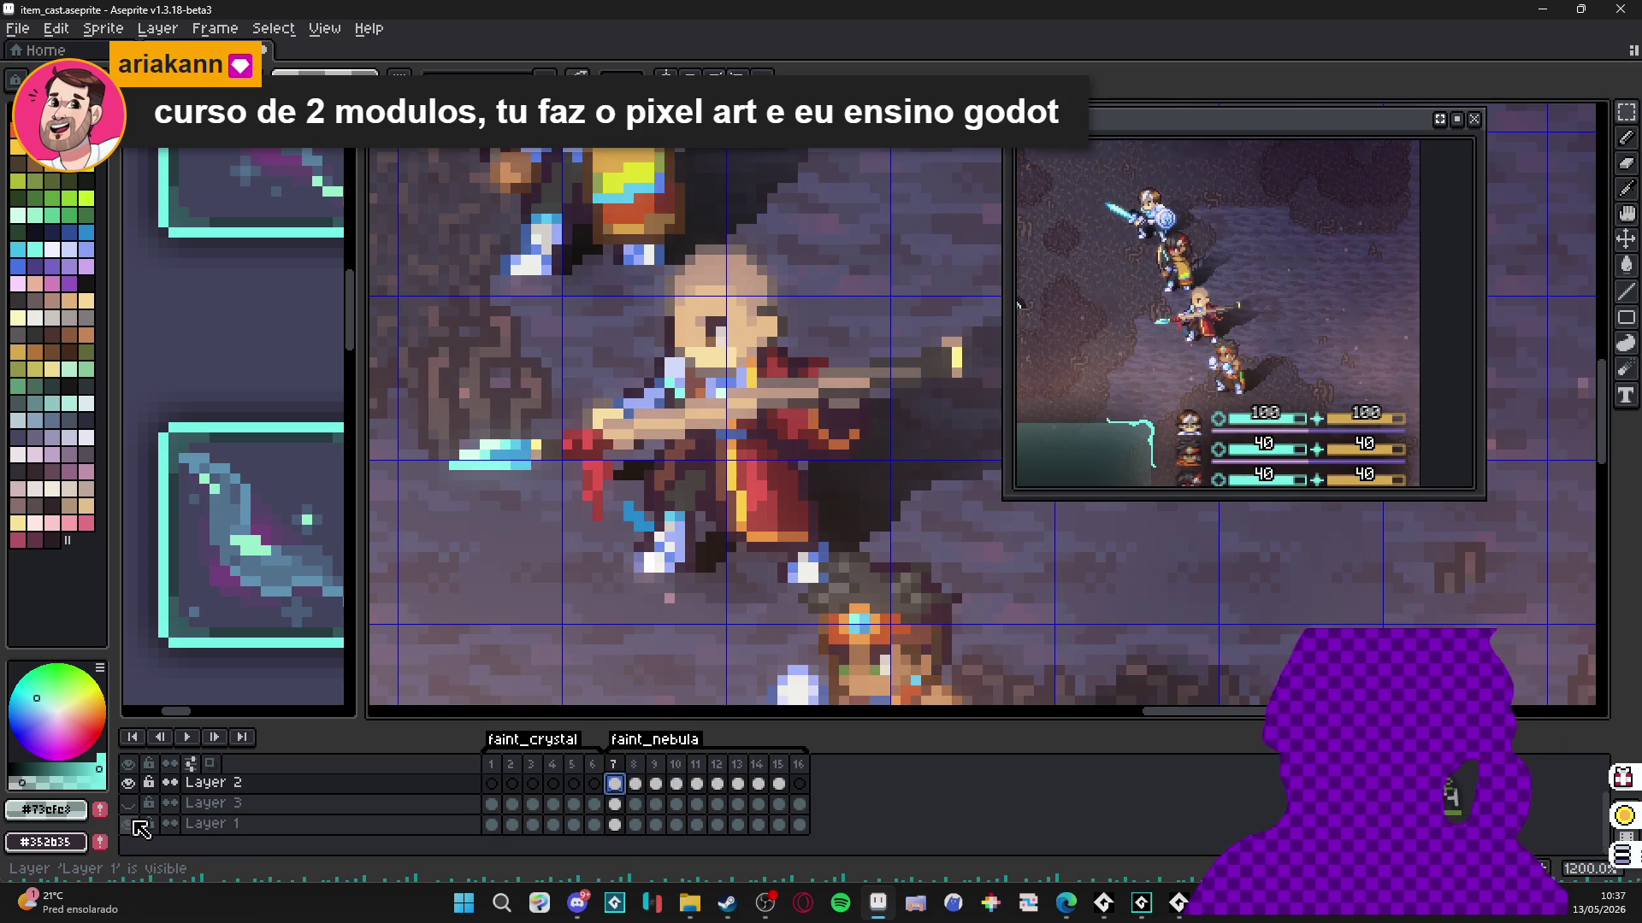
click(781, 786)
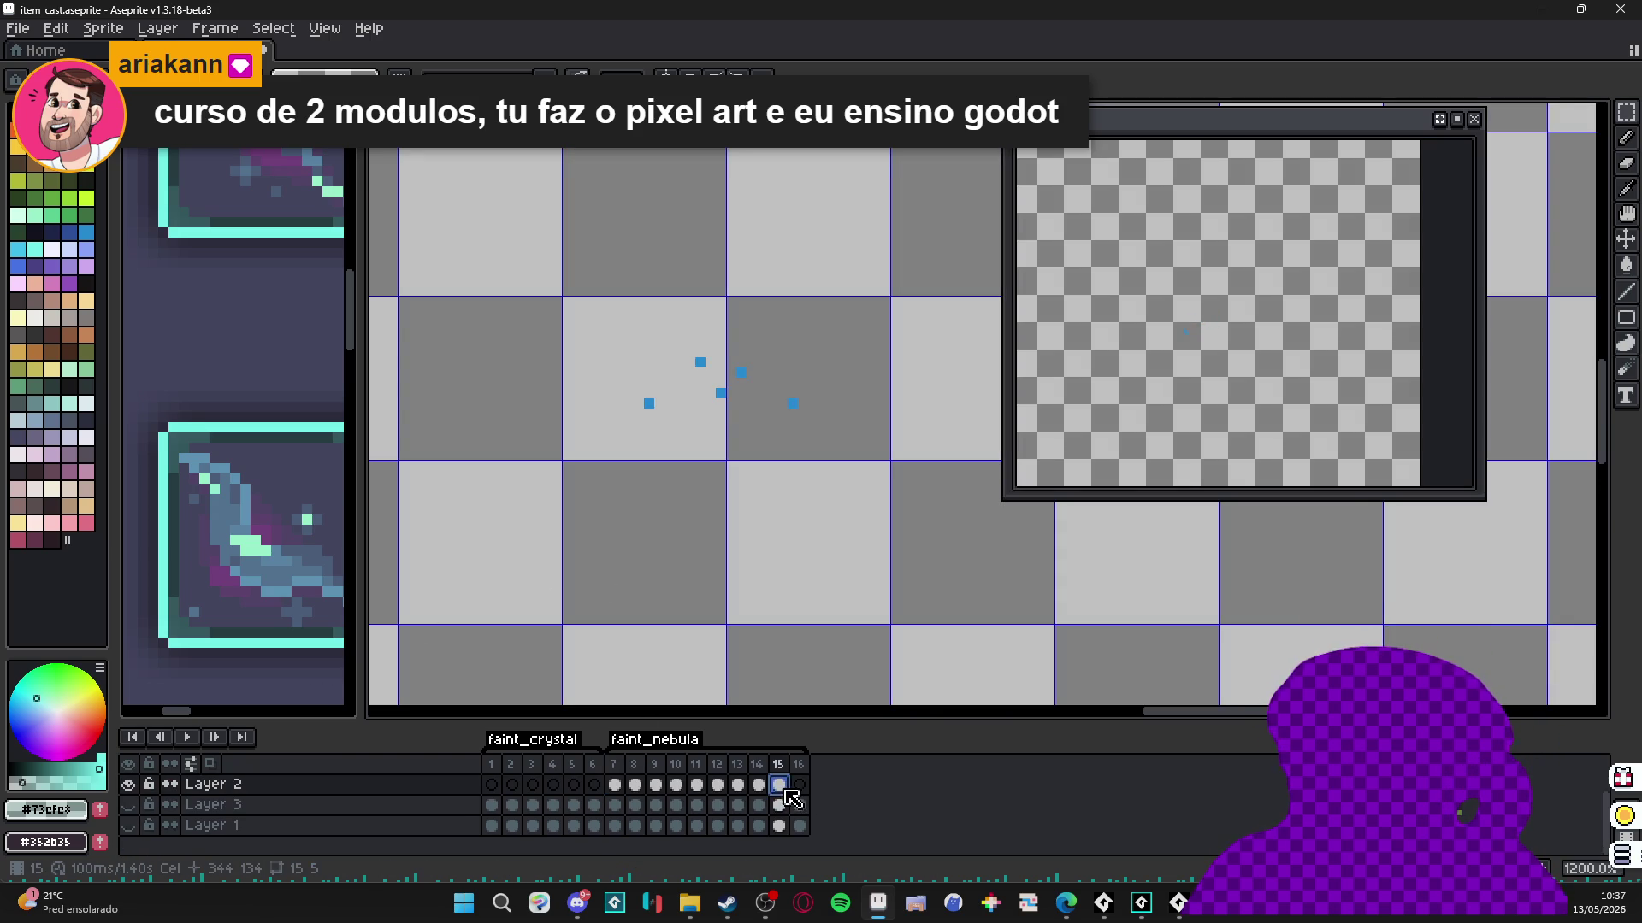
drag(781, 787, 625, 797)
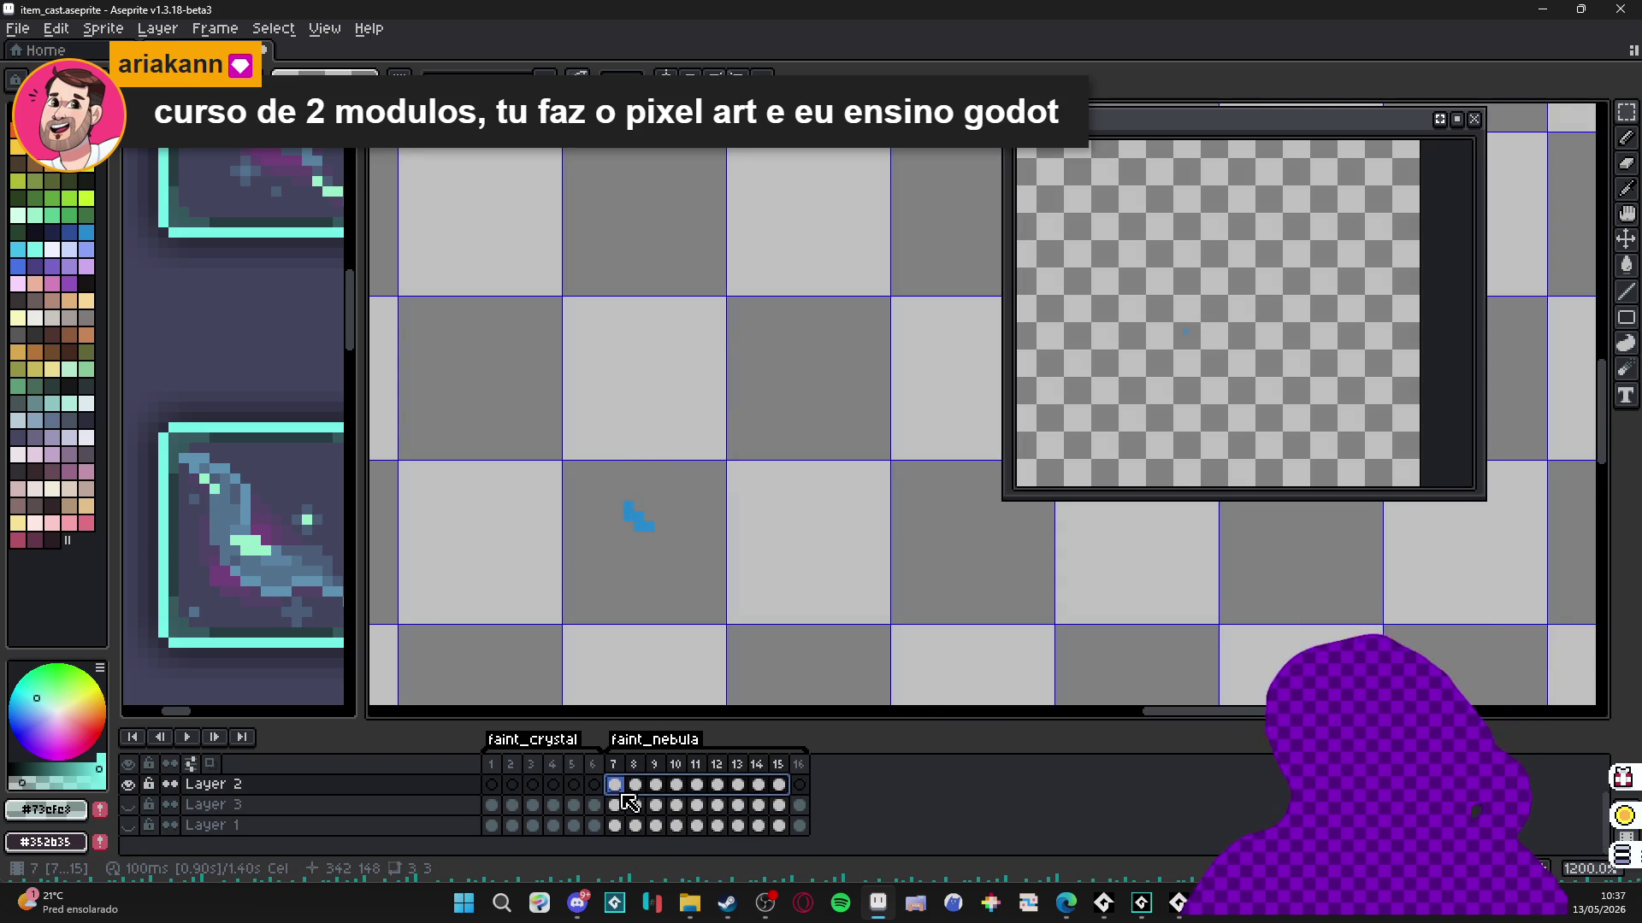
click(622, 787)
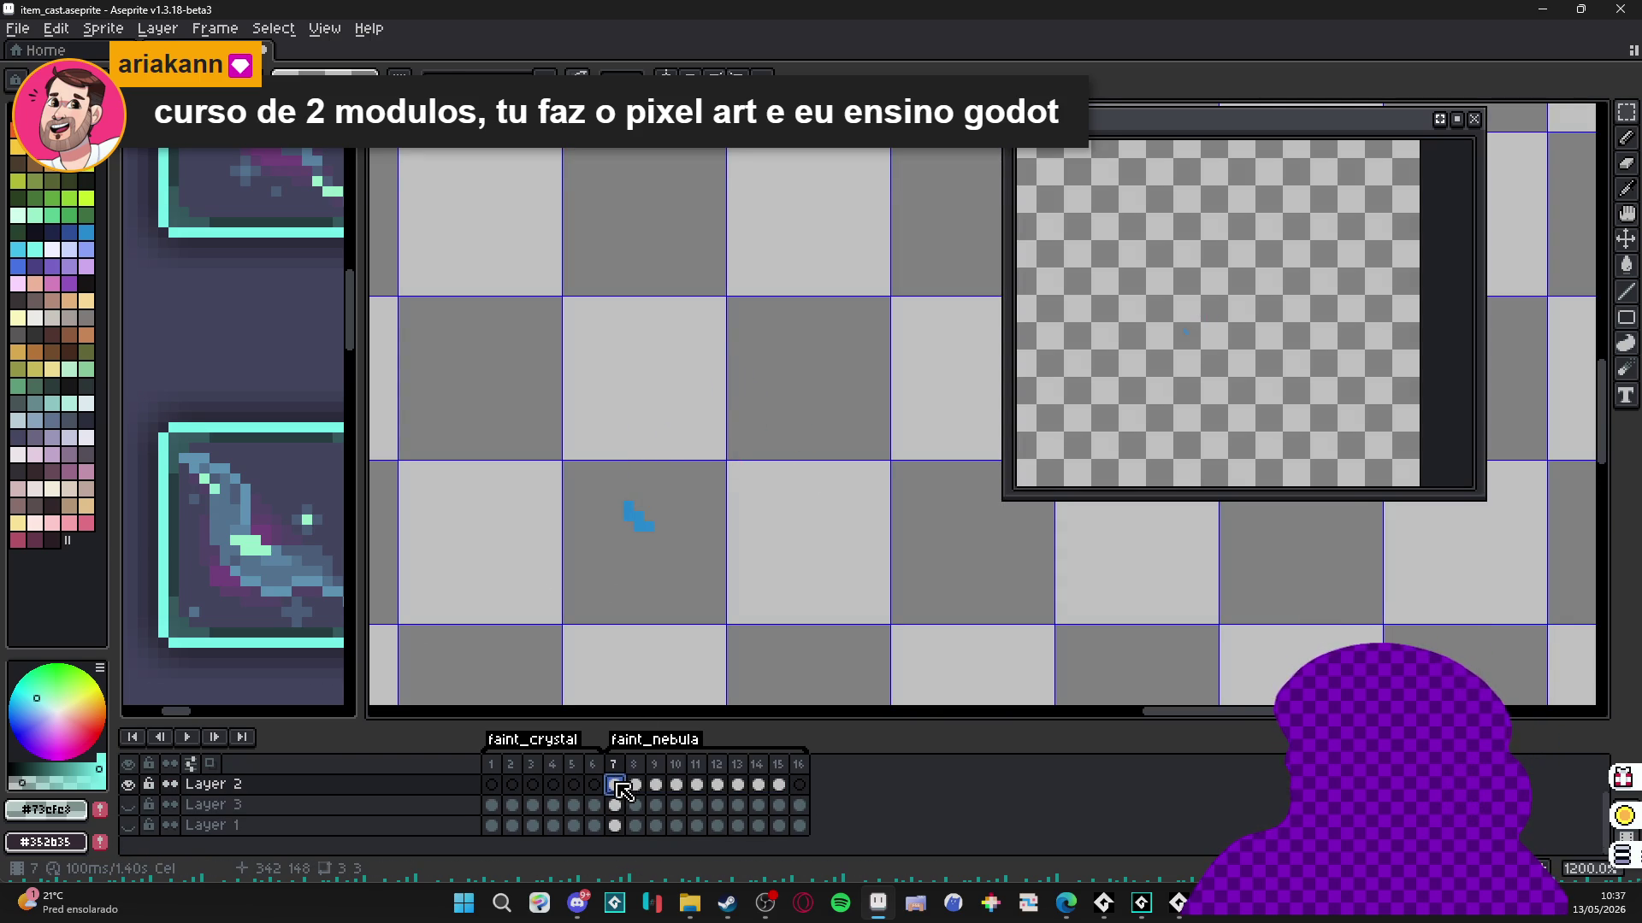
mouse_move(622, 787)
mouse_down()
mouse_move(776, 788)
mouse_move(630, 798)
mouse_up()
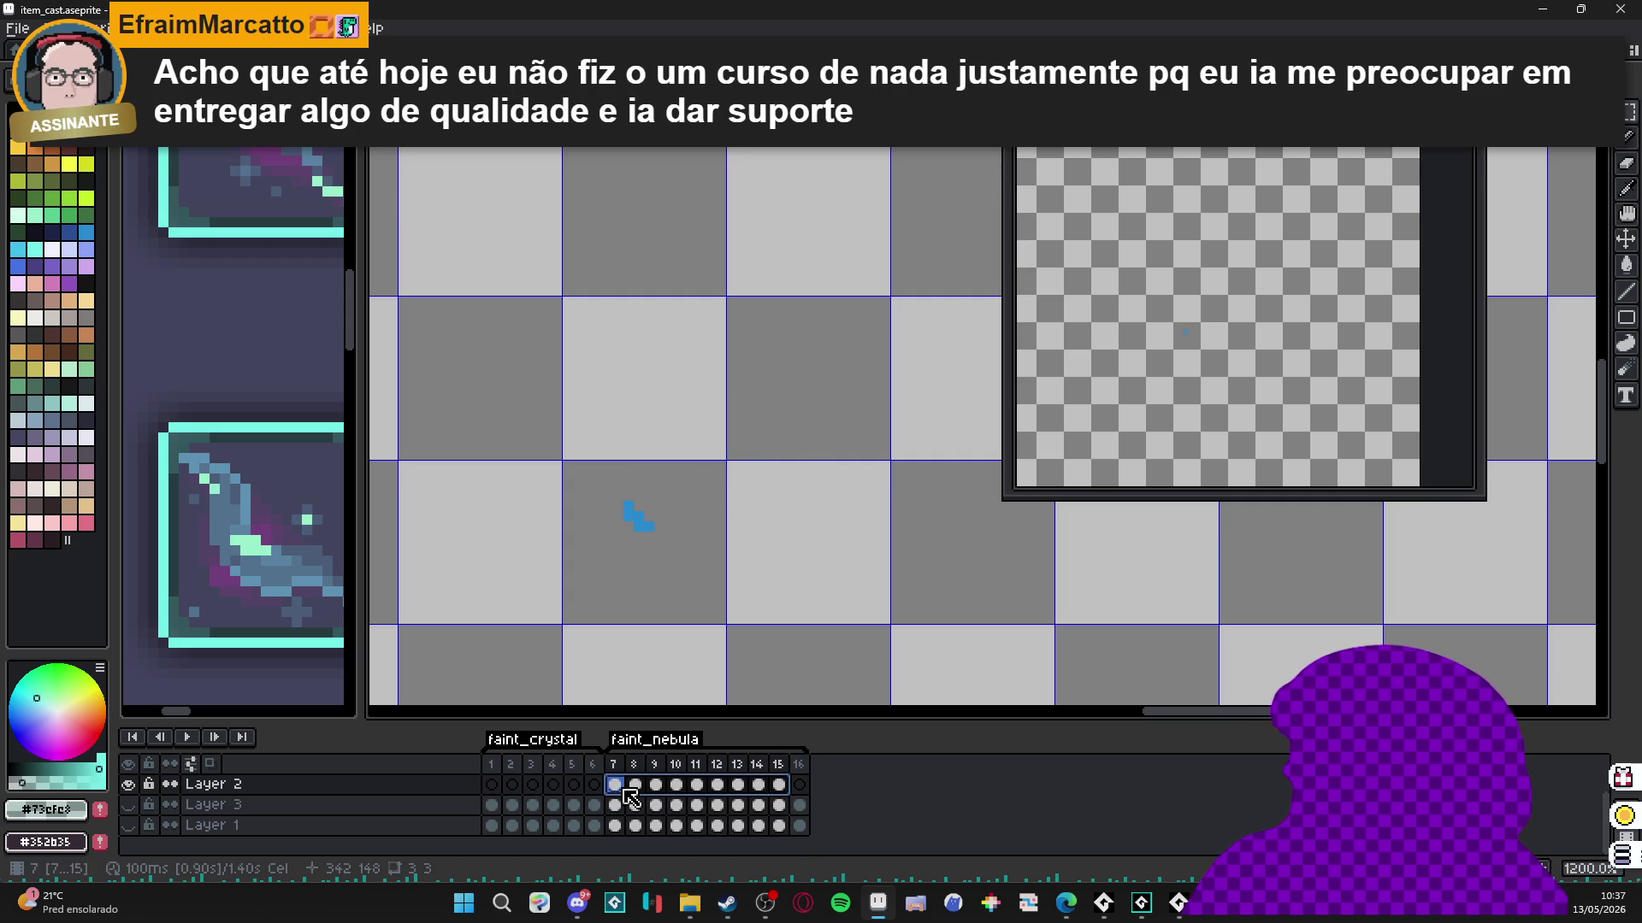
scroll(575, 370, down, 4)
Apply the #73efe8 Outline effect to a selection around the spell strokes.
mouse_move(484, 232)
mouse_down()
mouse_move(814, 554)
mouse_move(898, 595)
mouse_up()
key(shift+o)
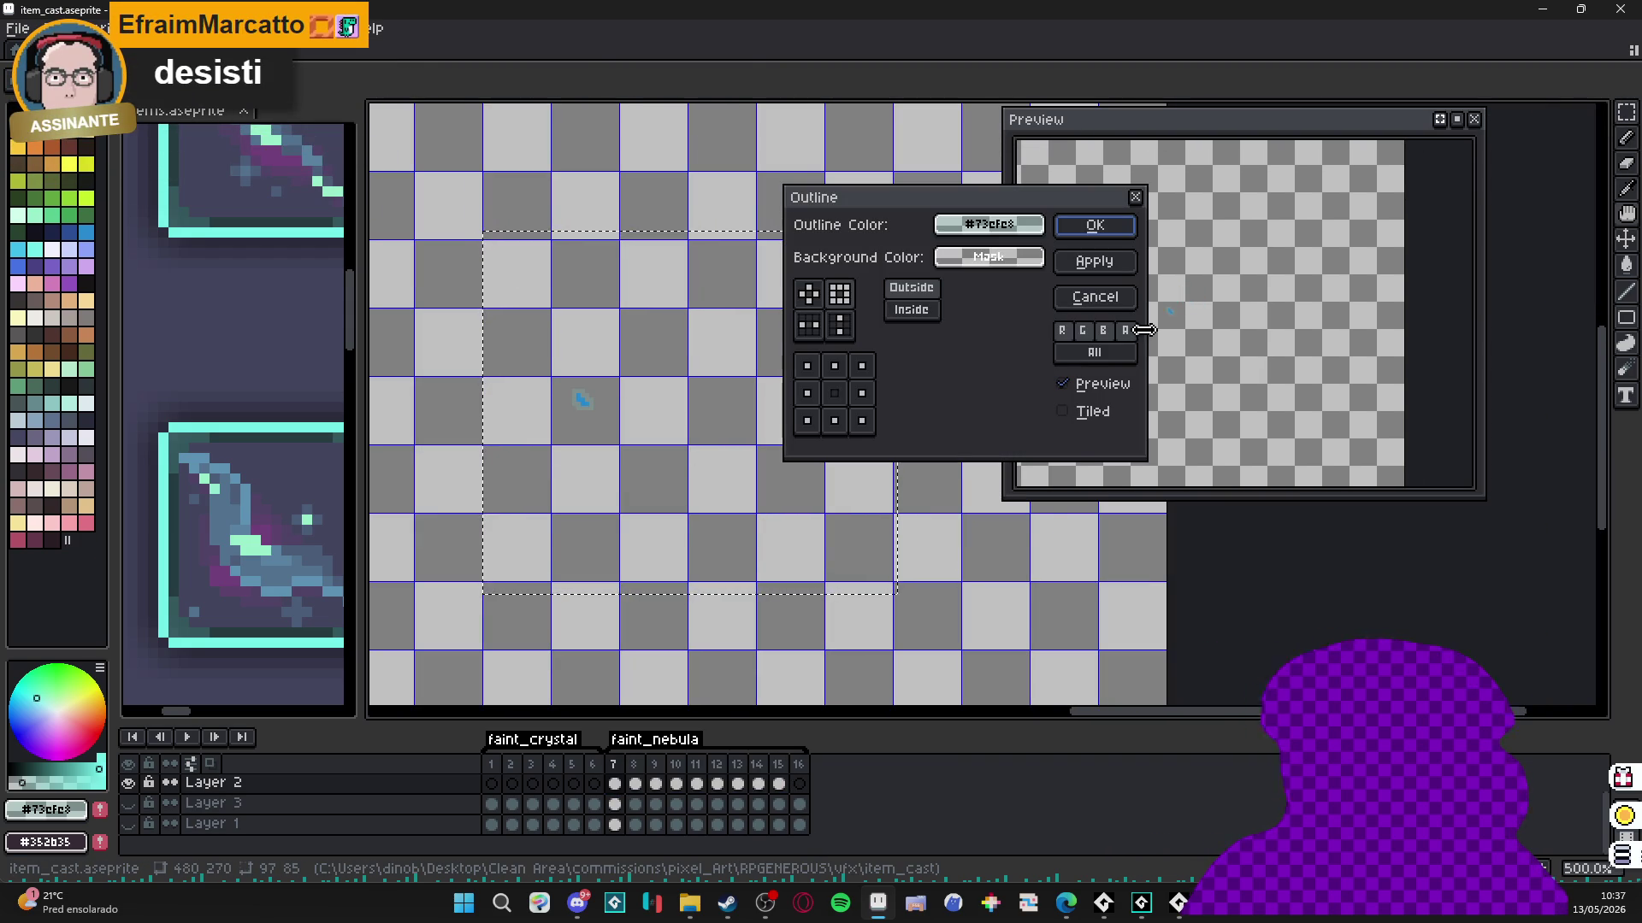
click(1094, 226)
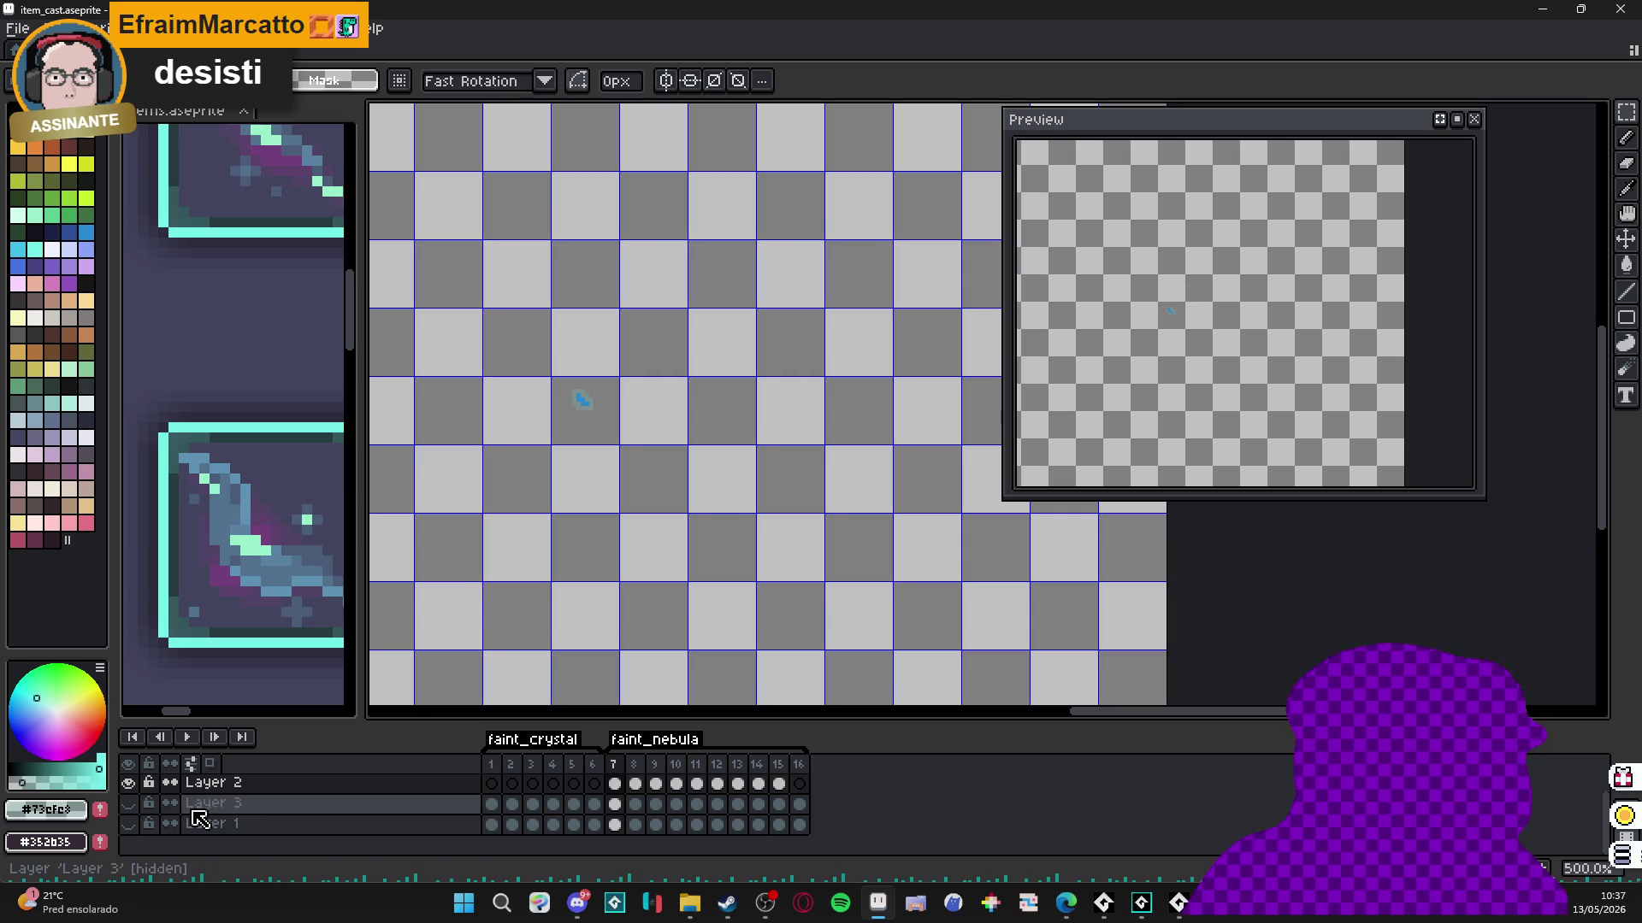
Make Layer 3 and Layer 1 visible again and show frame 8 of Layer 2.
drag(128, 803, 128, 824)
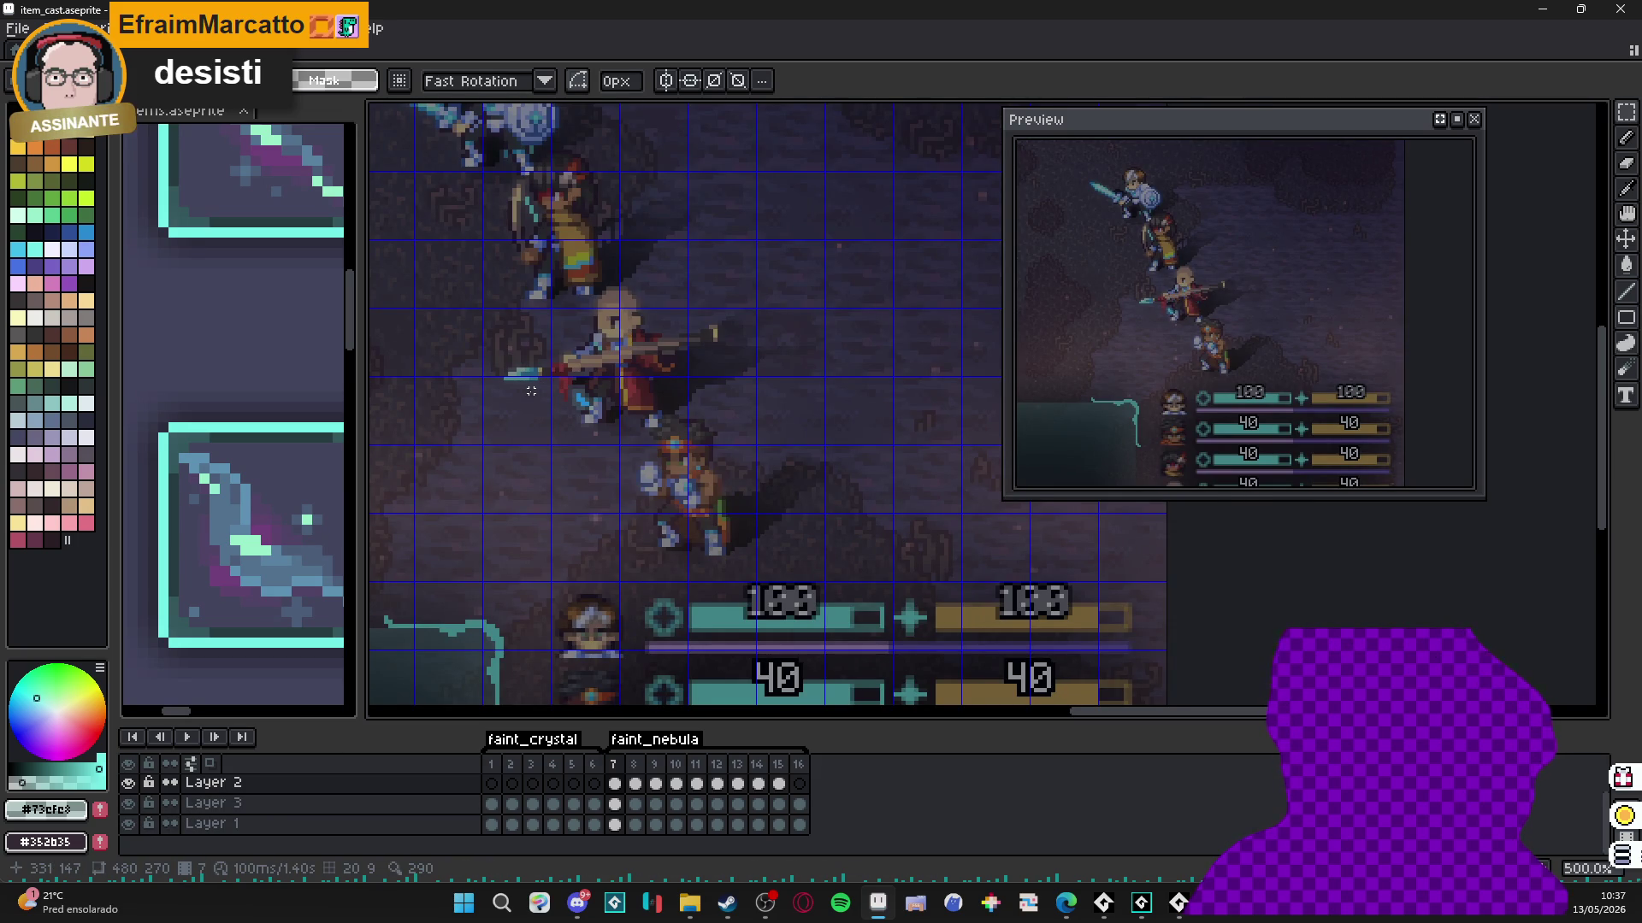
scroll(565, 407, left, 2)
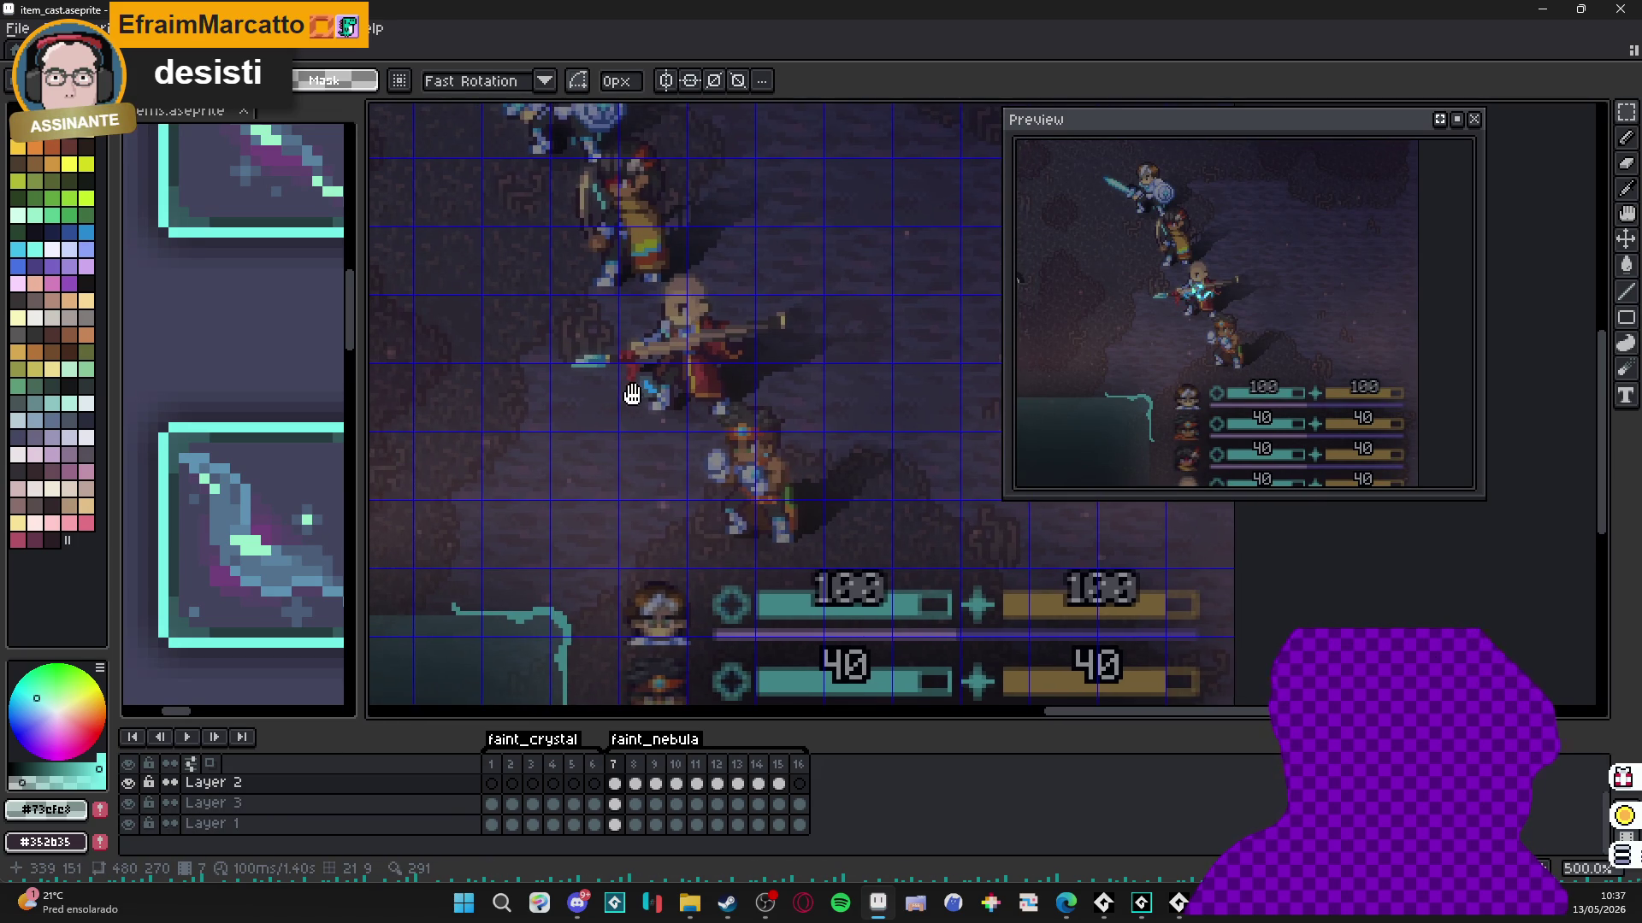
click(616, 782)
click(637, 784)
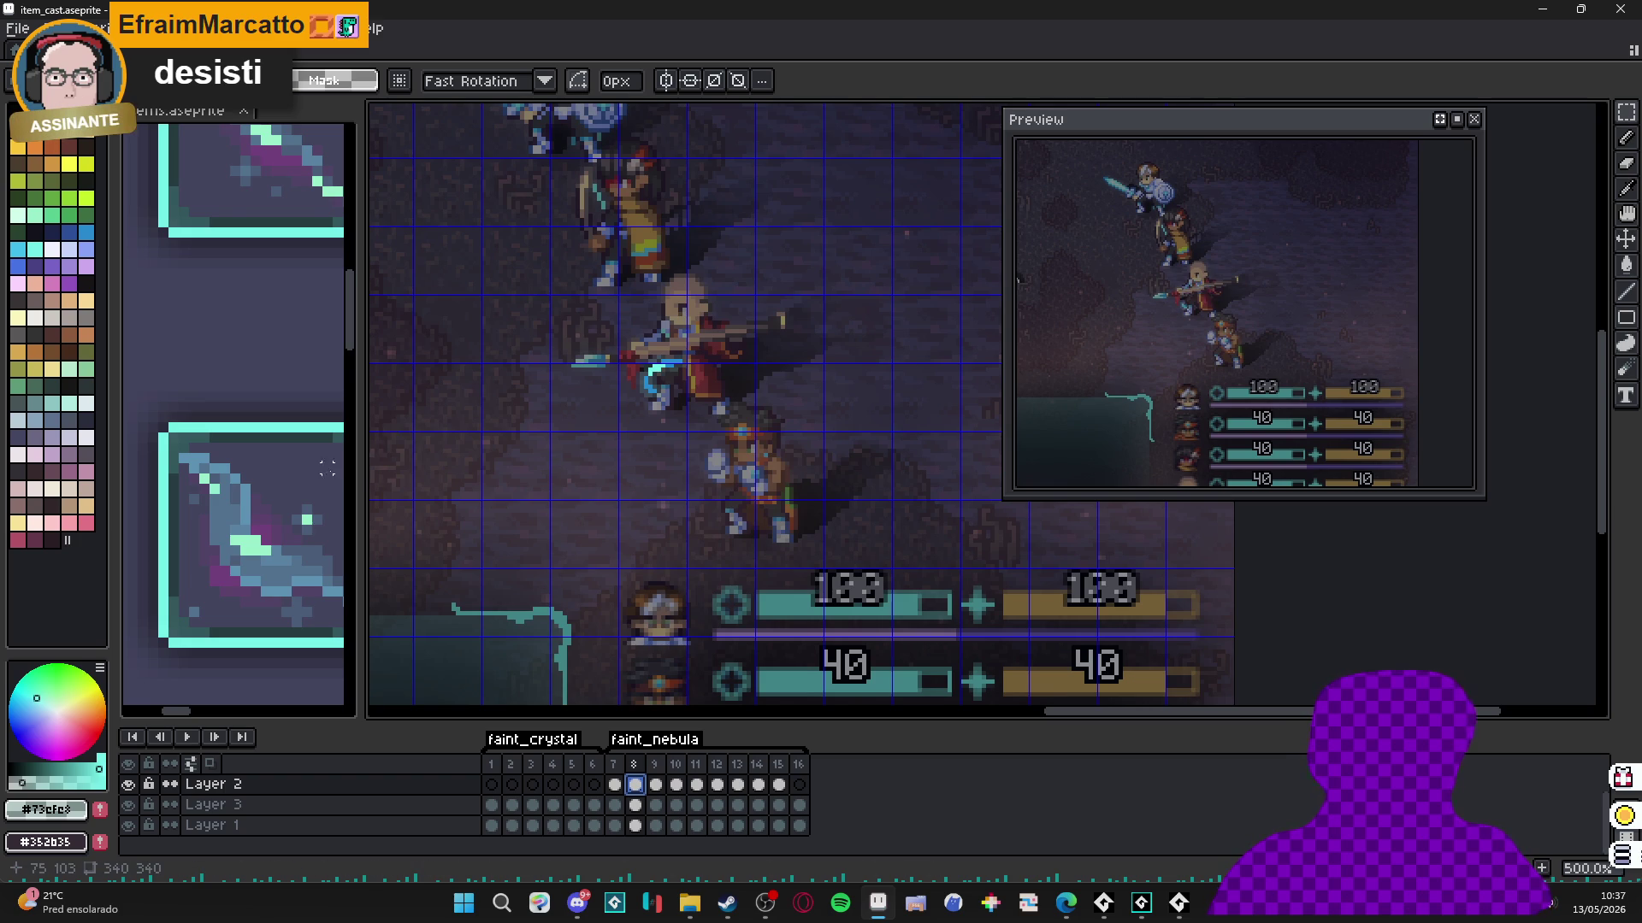
Make the items sprite active and eyedrop the crystal's purple #71407a.
scroll(249, 557, up, 3)
click(275, 538)
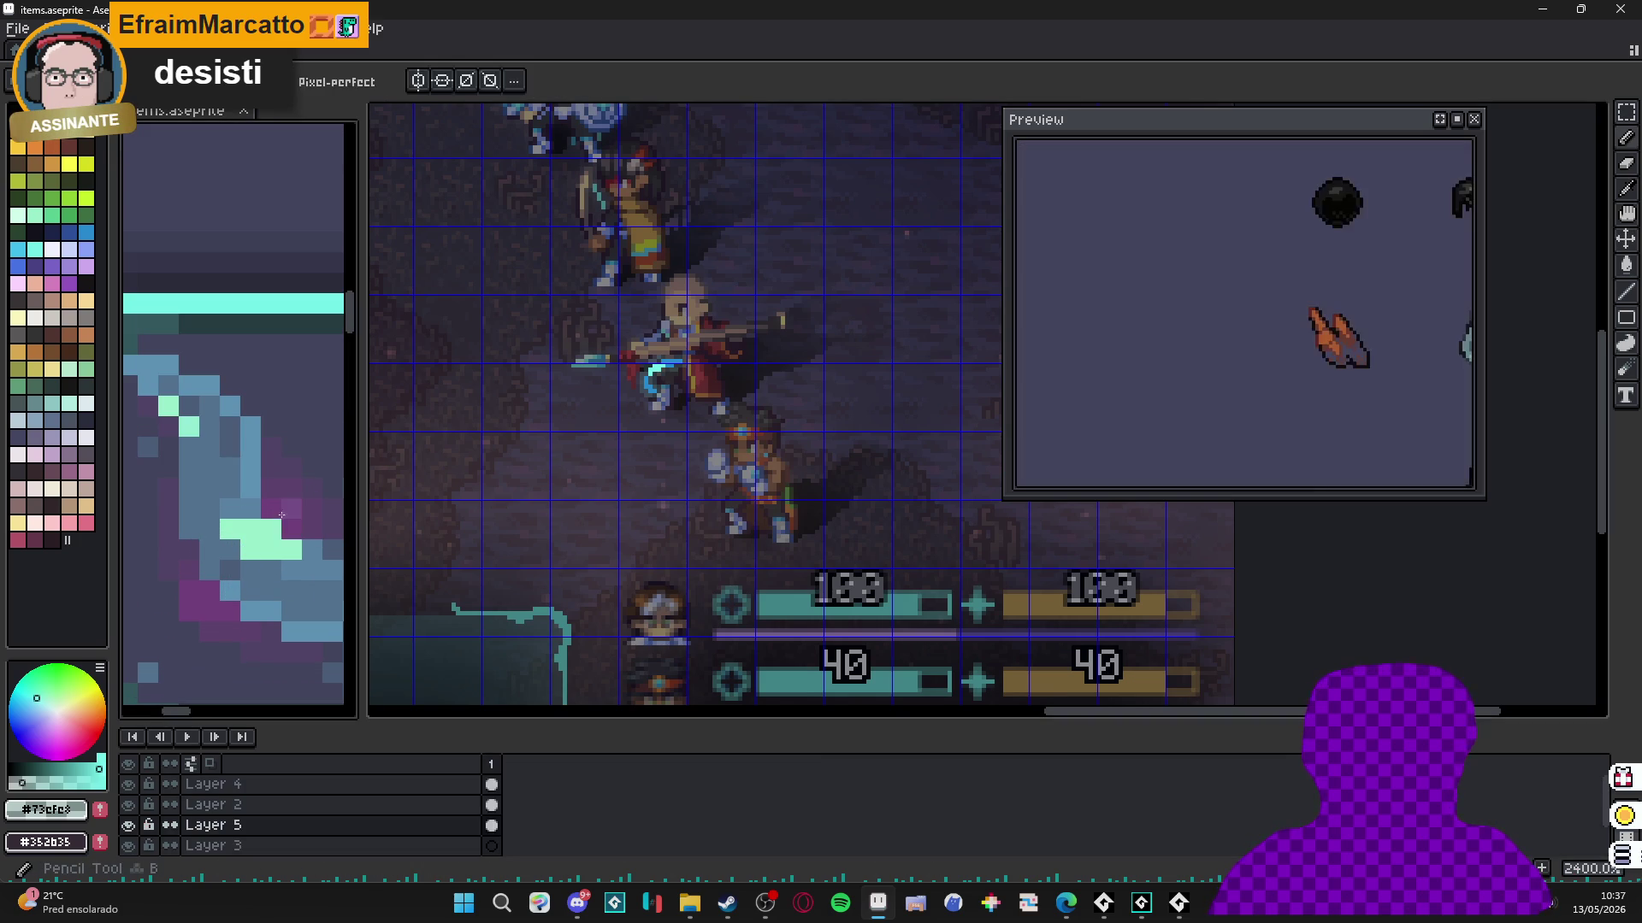
alt+click(294, 502)
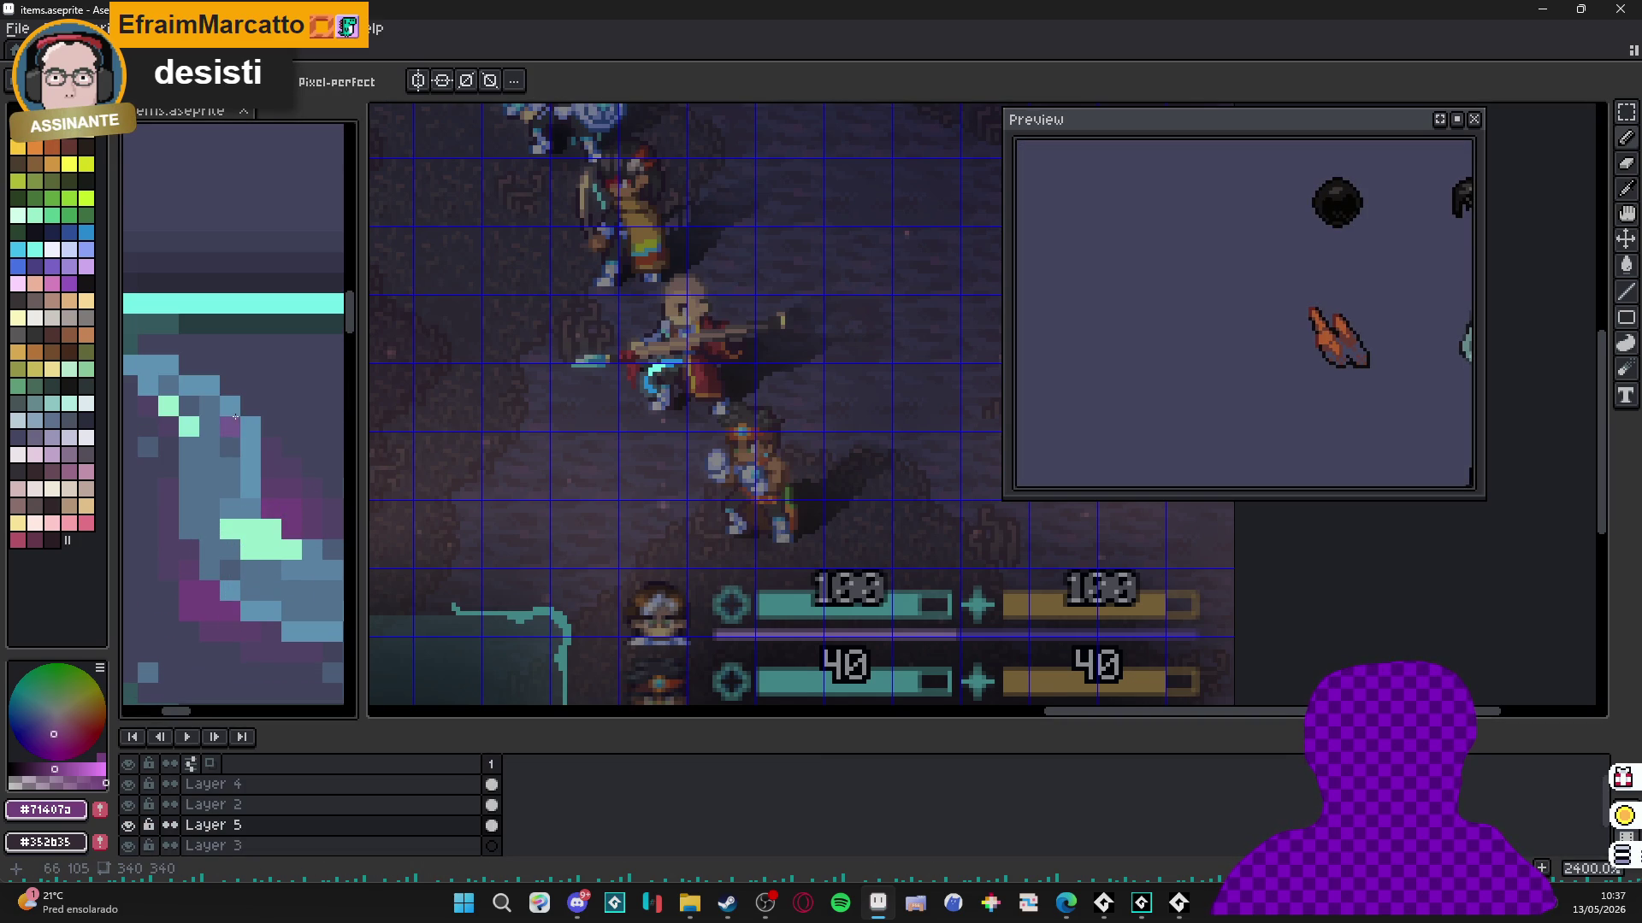
scroll(235, 416, down, 1)
Hide the background, eyedrop the crystal's pink #ac39a1 from Layer 2, then show the background again.
click(139, 823)
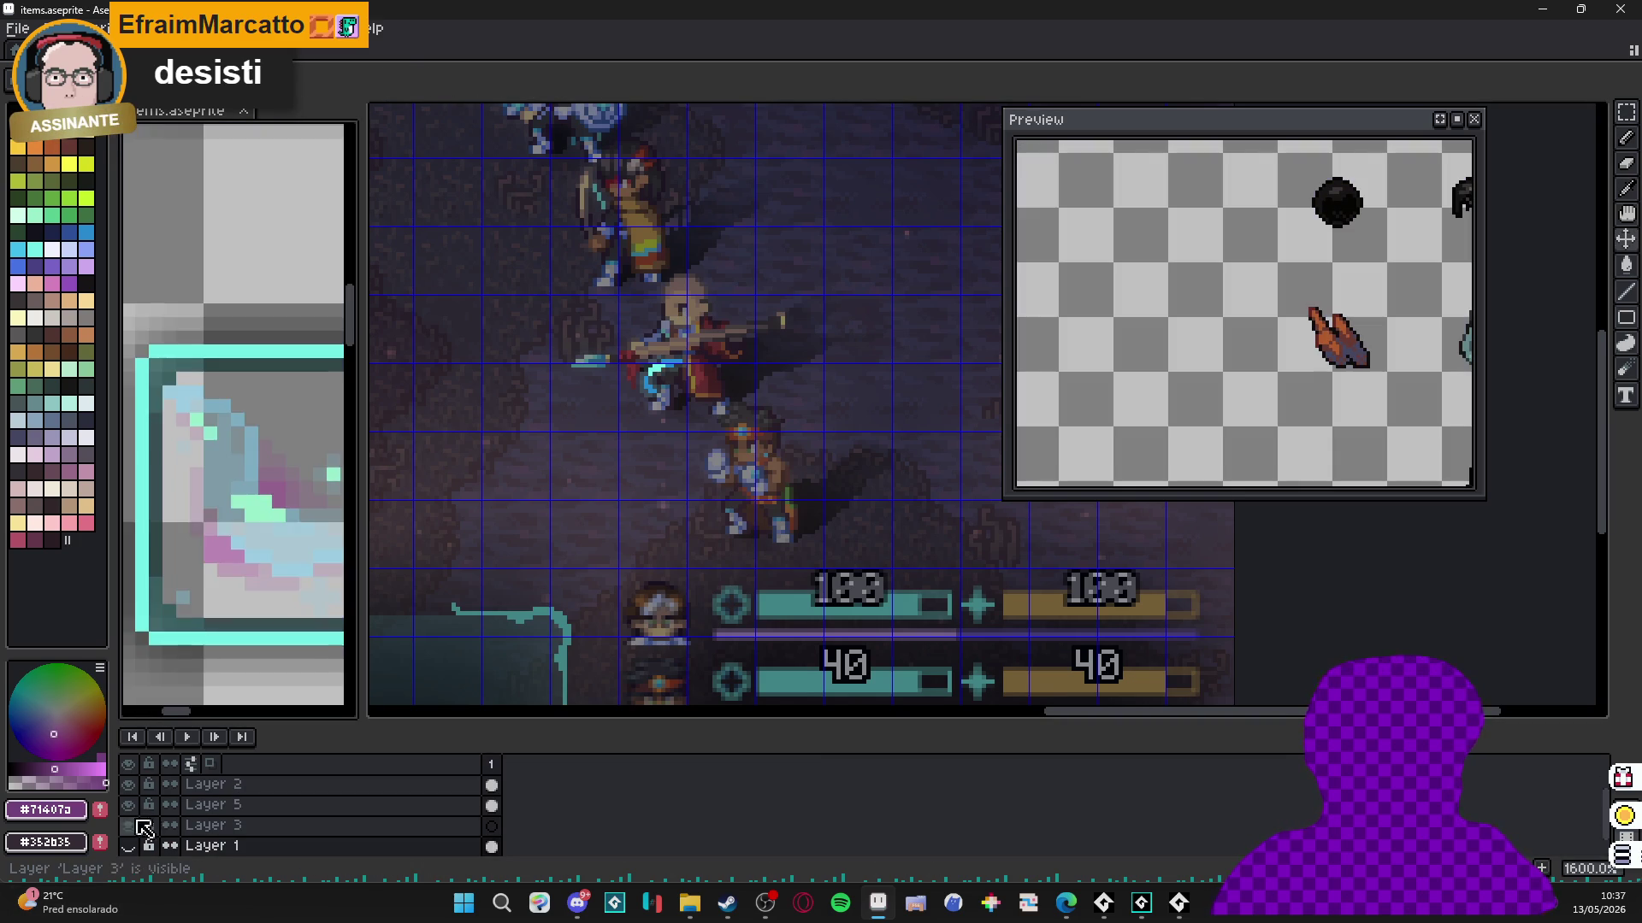
scroll(176, 542, up, 1)
ctrl+click(234, 550)
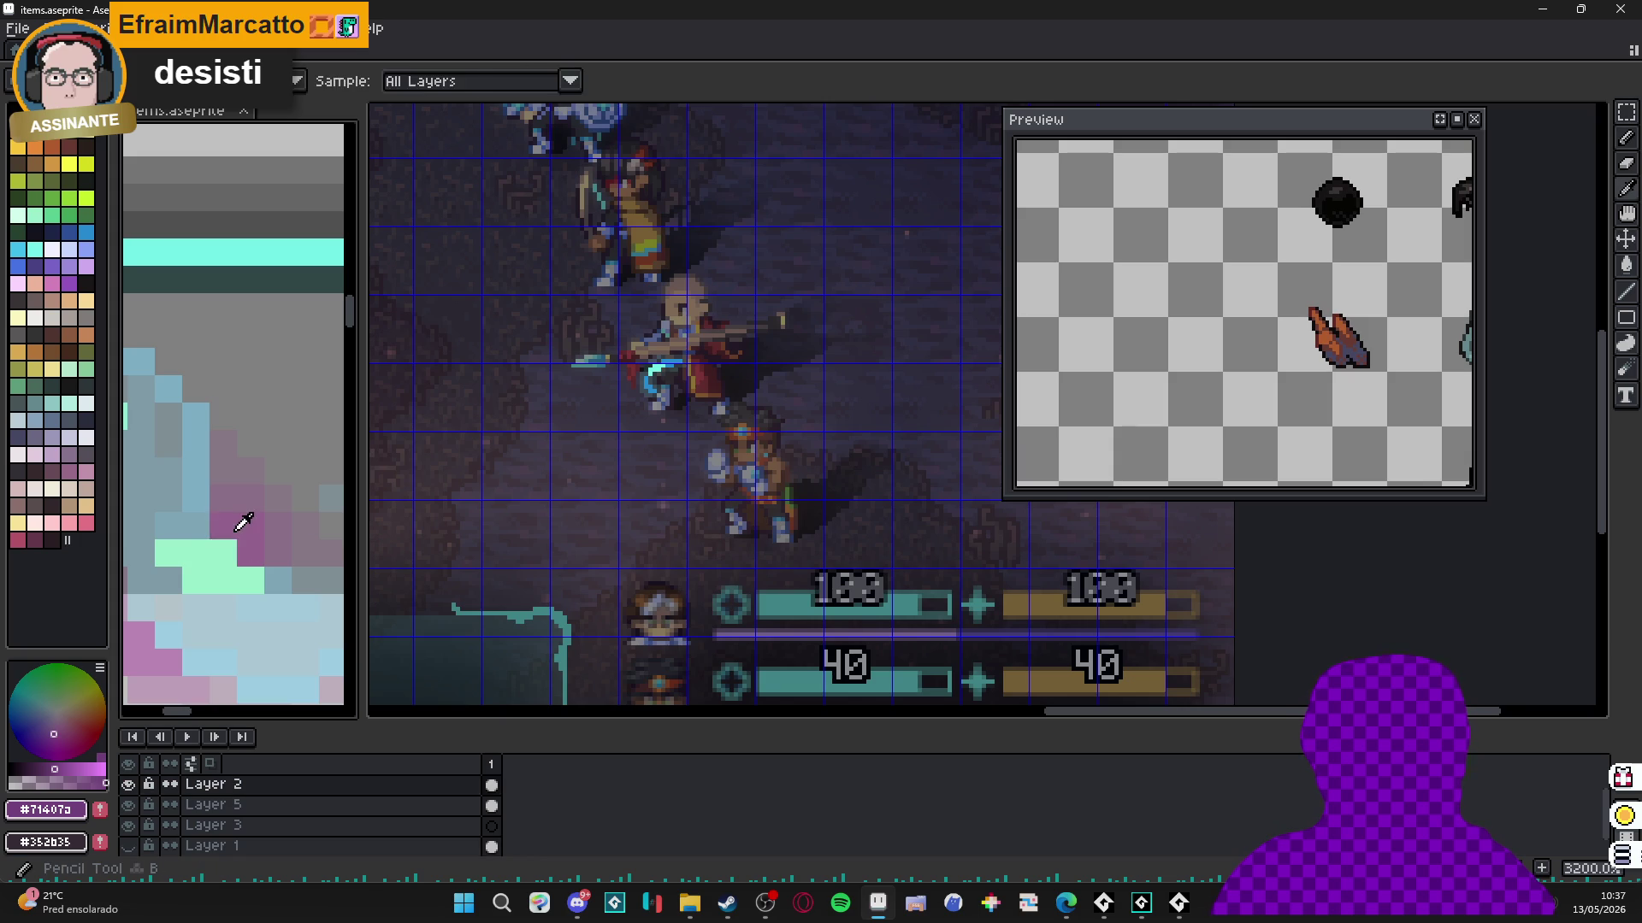
alt+click(237, 529)
click(245, 662)
scroll(236, 681, down, 1)
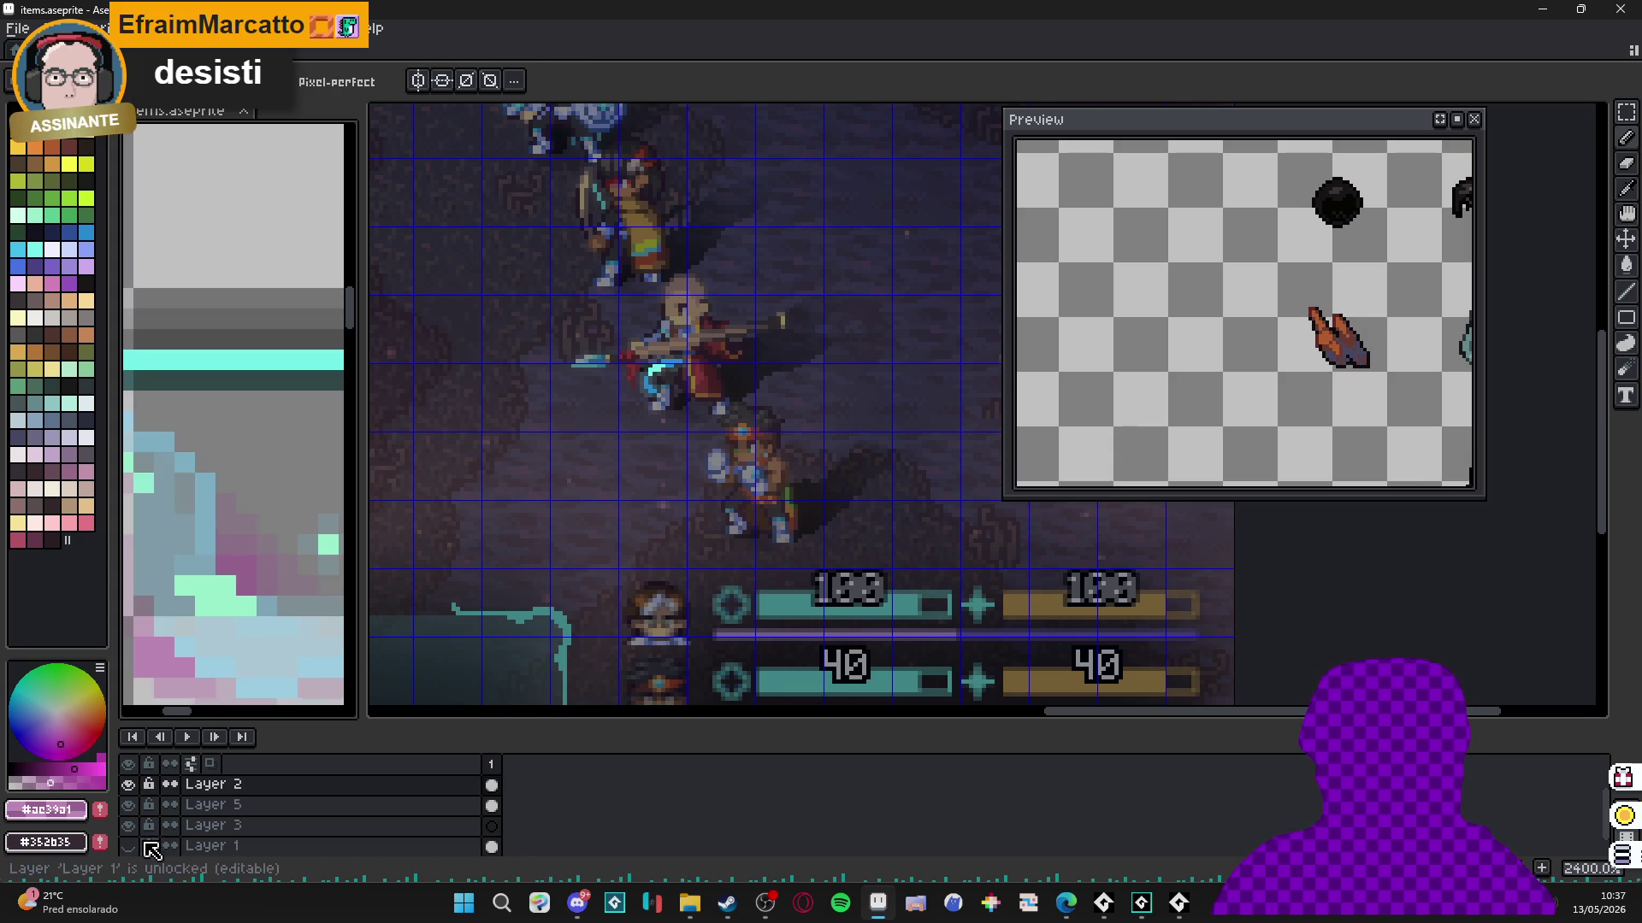
click(128, 845)
Return focus to the item_cast animation.
scroll(727, 375, up, 3)
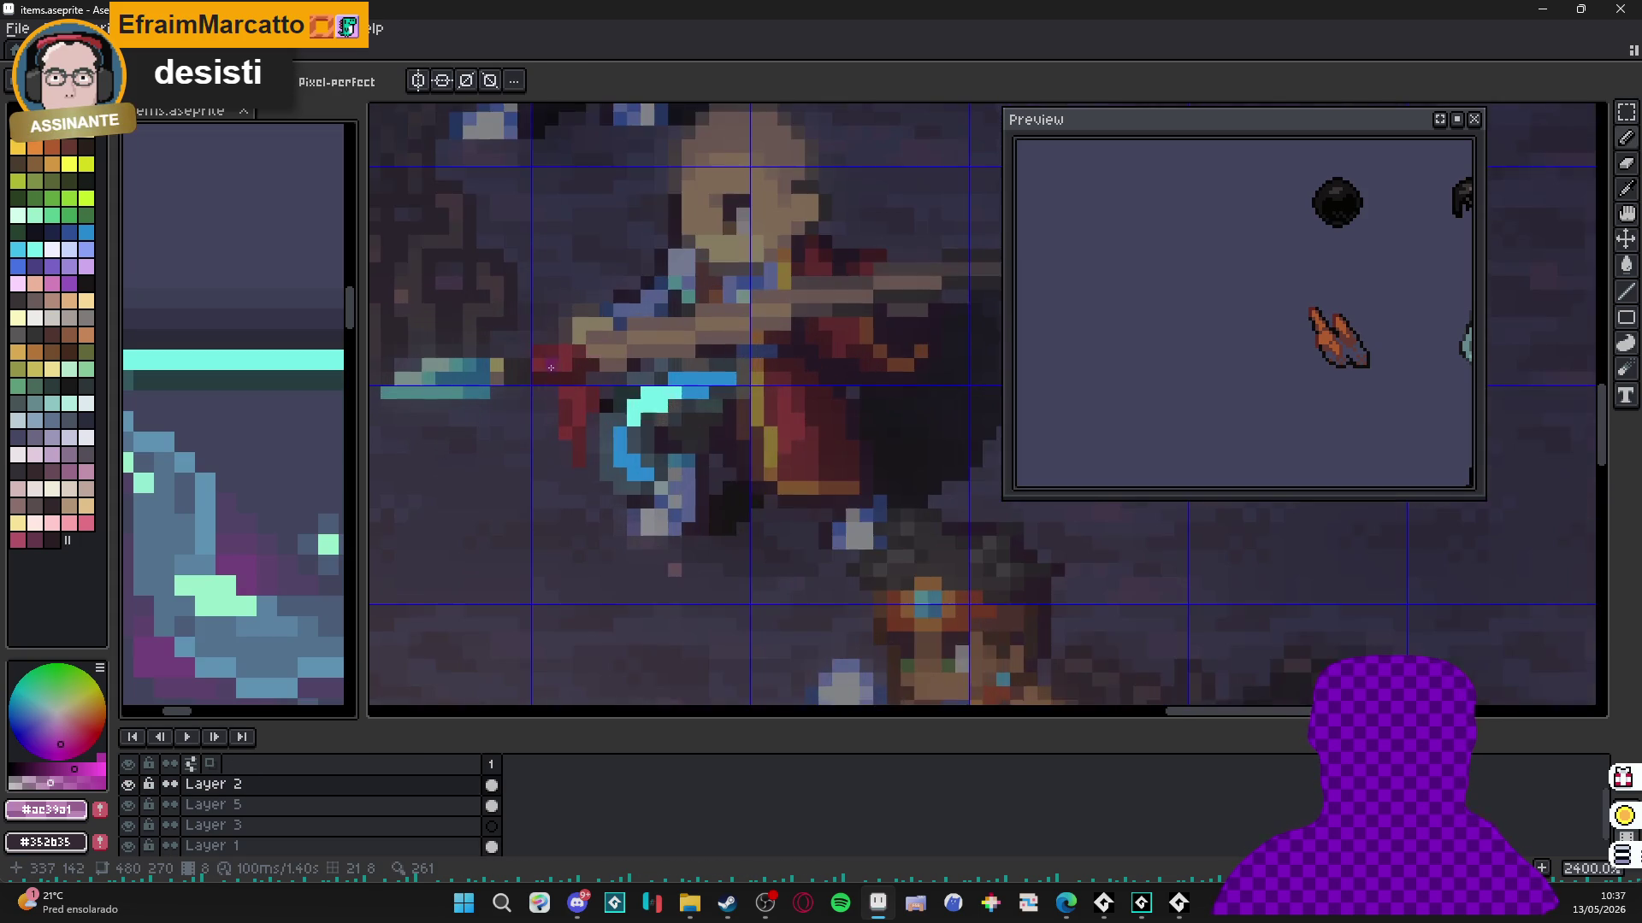
scroll(607, 407, down, 2)
click(607, 407)
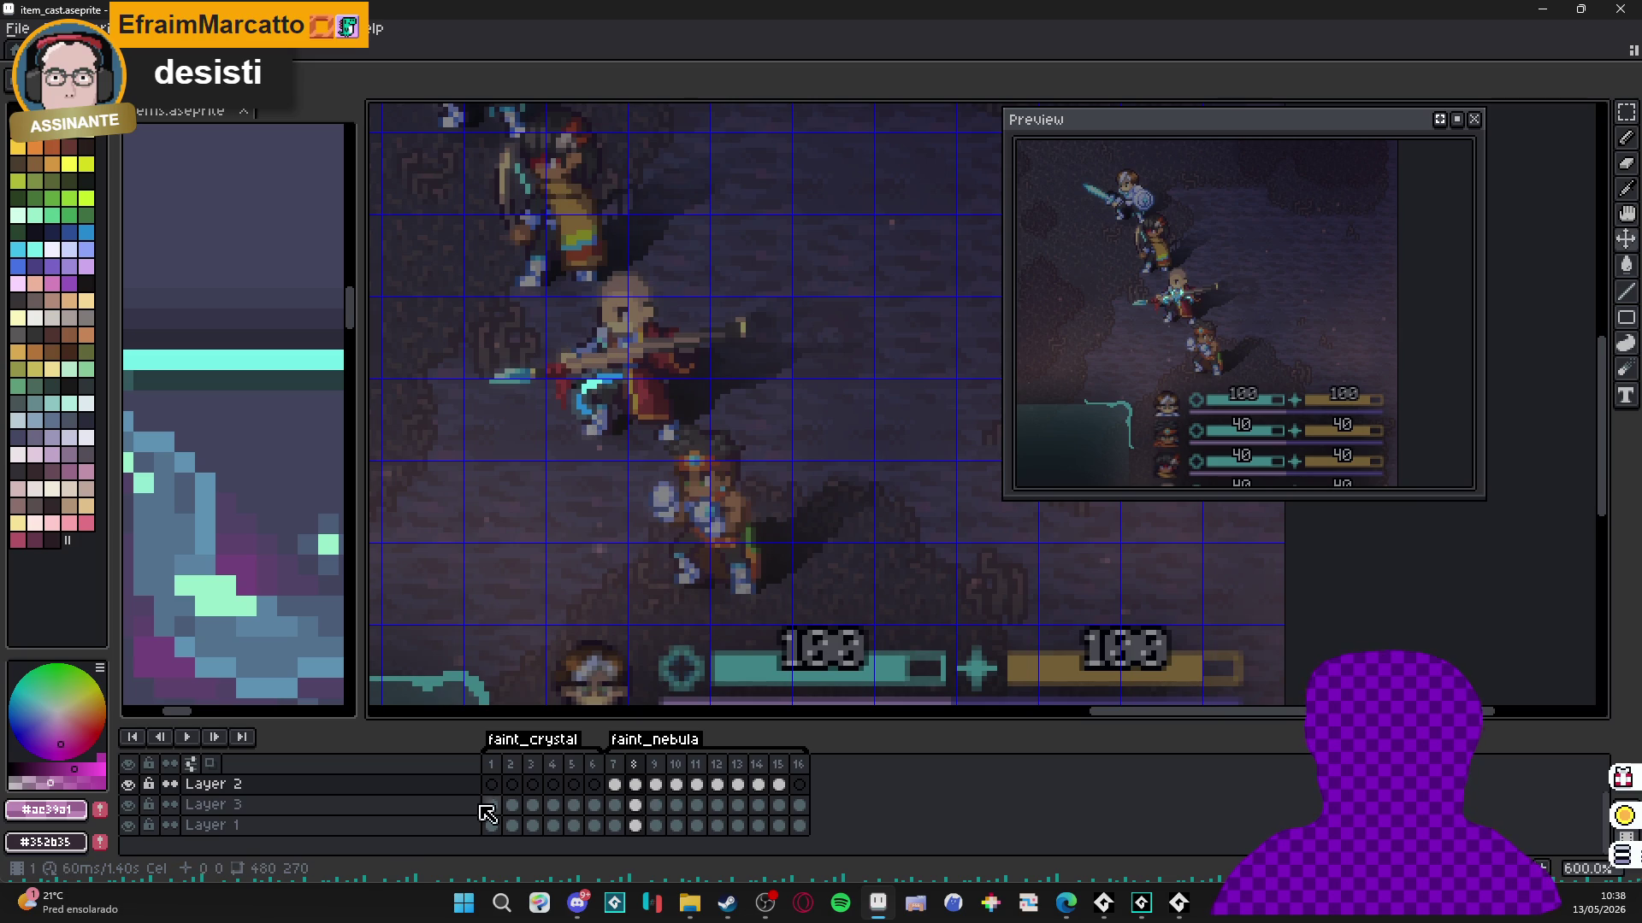
Add a new Layer 5 above Layer 3 and select its frame 8 cel.
click(443, 812)
key(shift+n)
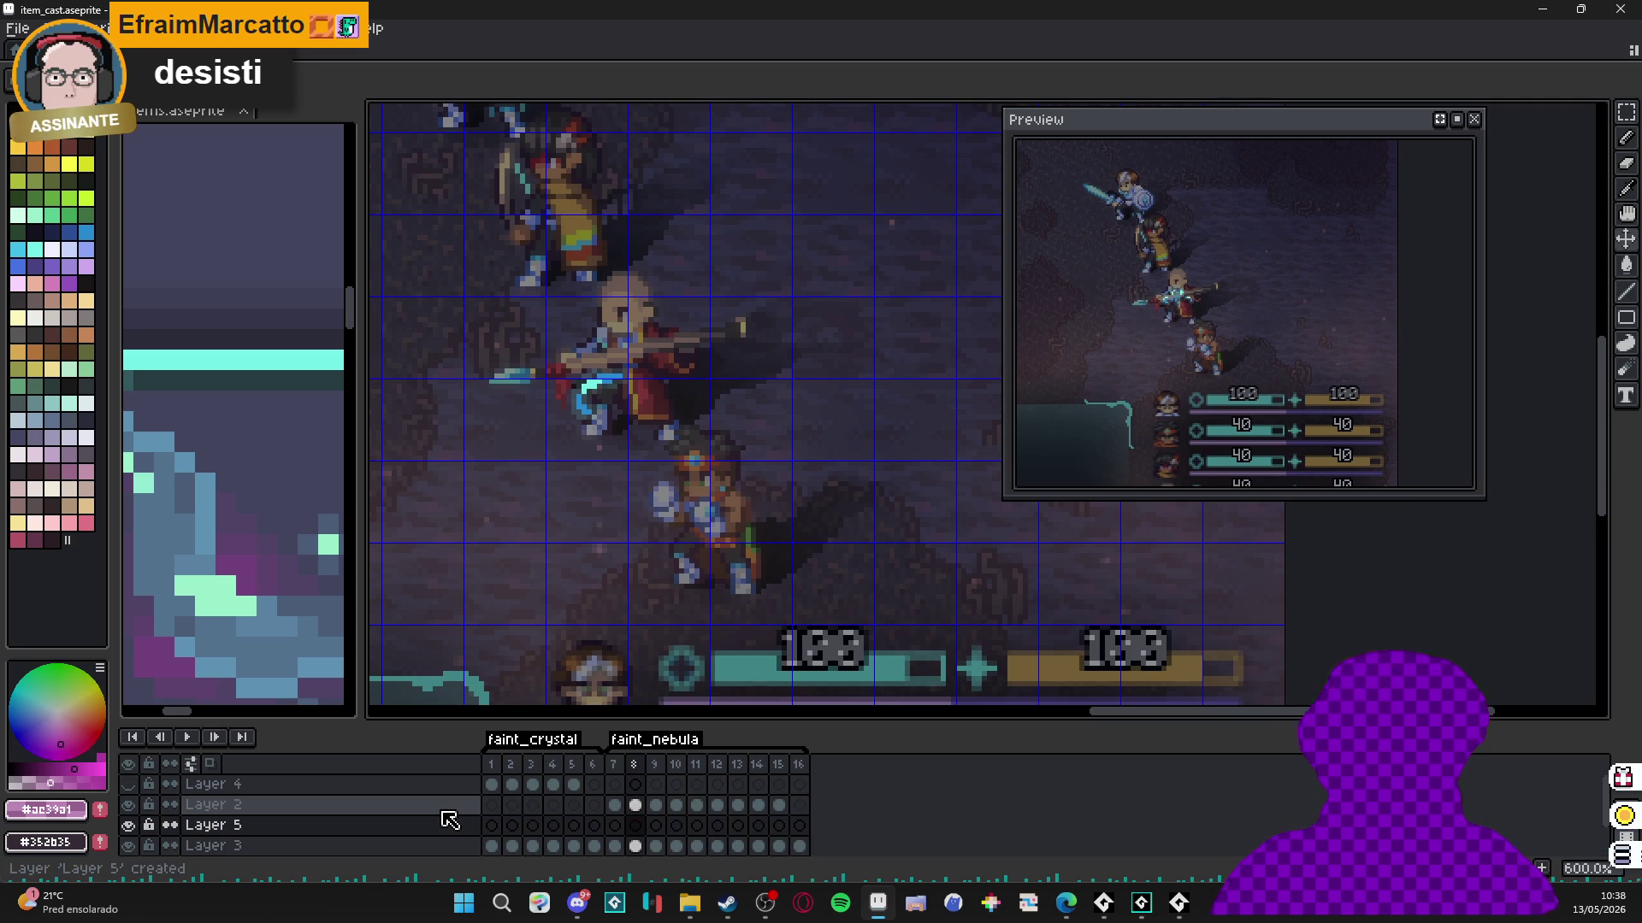
click(637, 827)
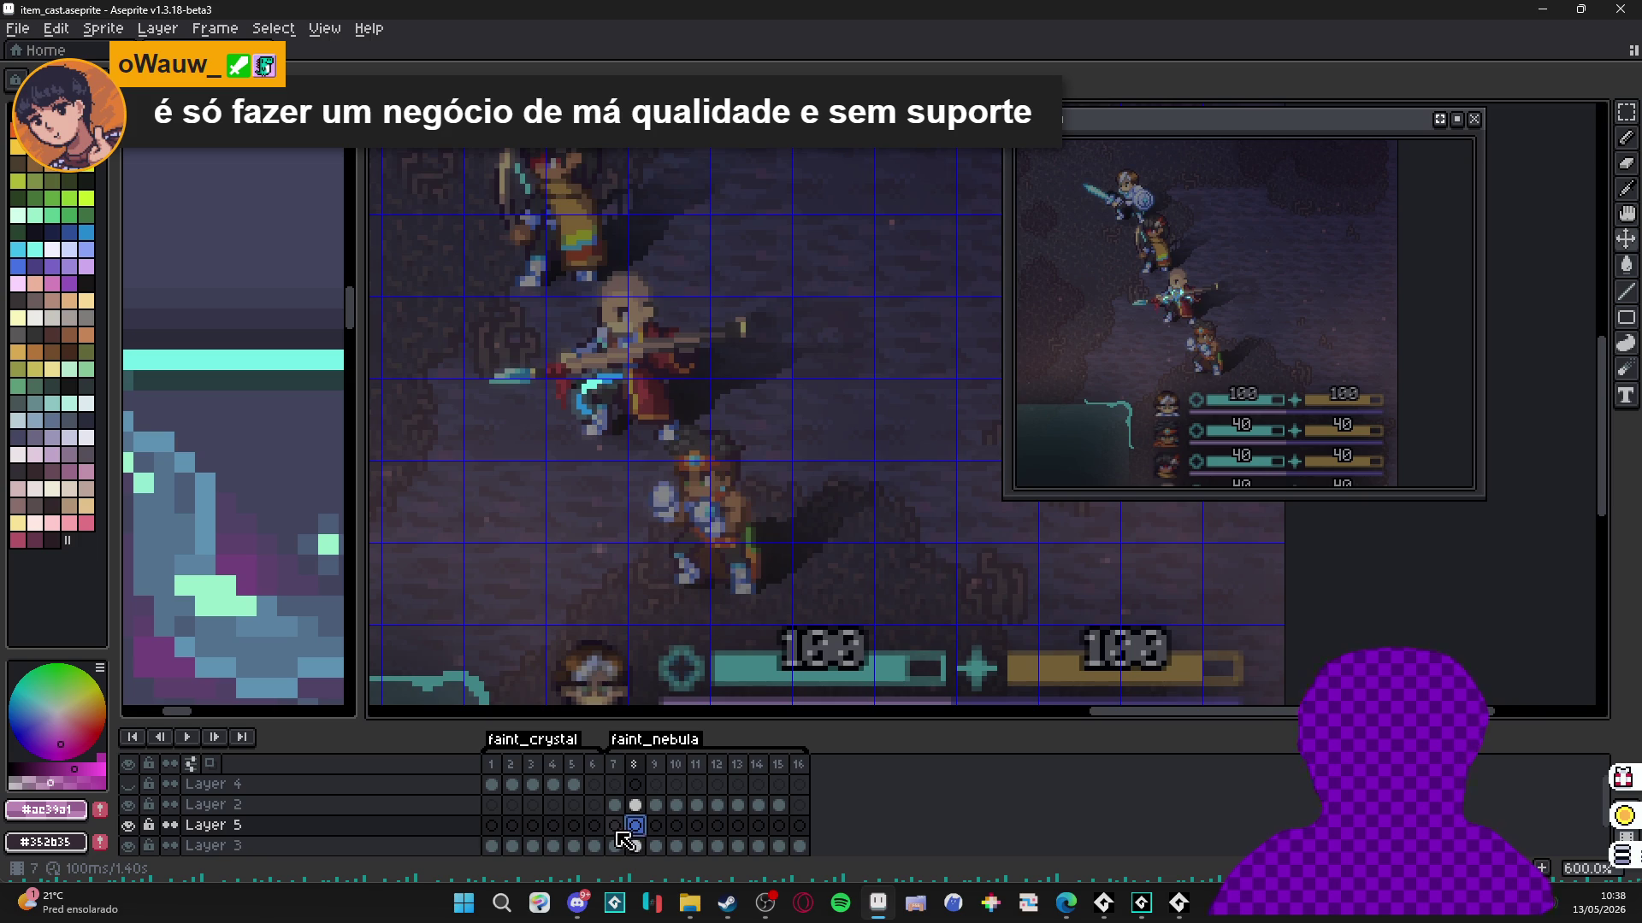
Pencil purple outline pixels around the cyan crystal on frame 8, including its left edge.
scroll(571, 340, up, 5)
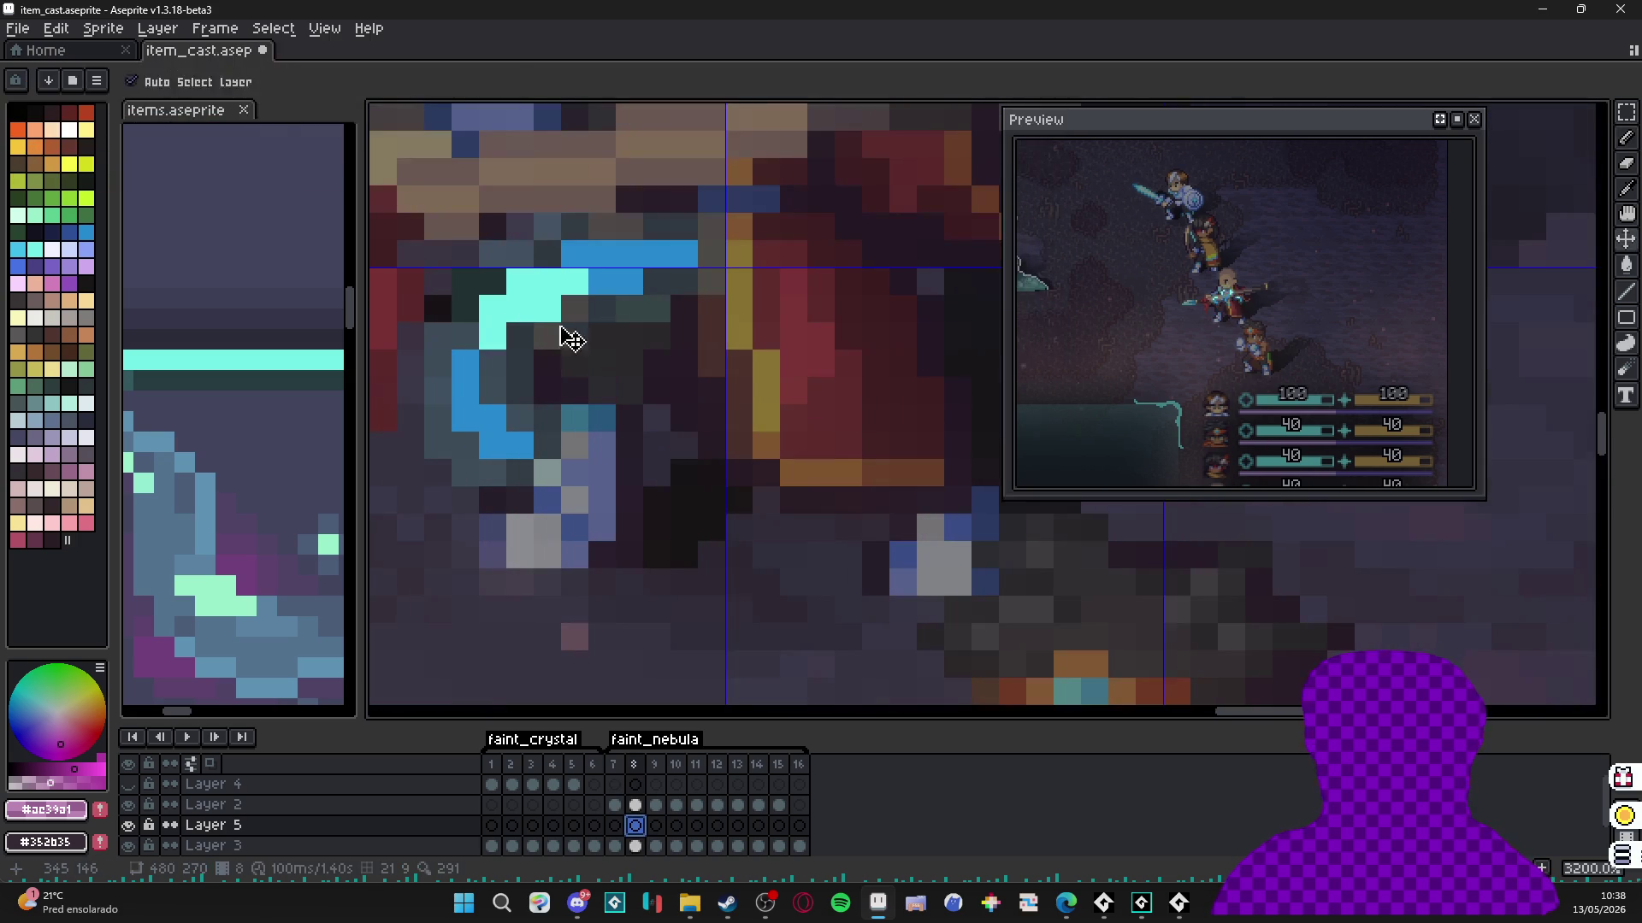
key(b)
drag(520, 336, 557, 295)
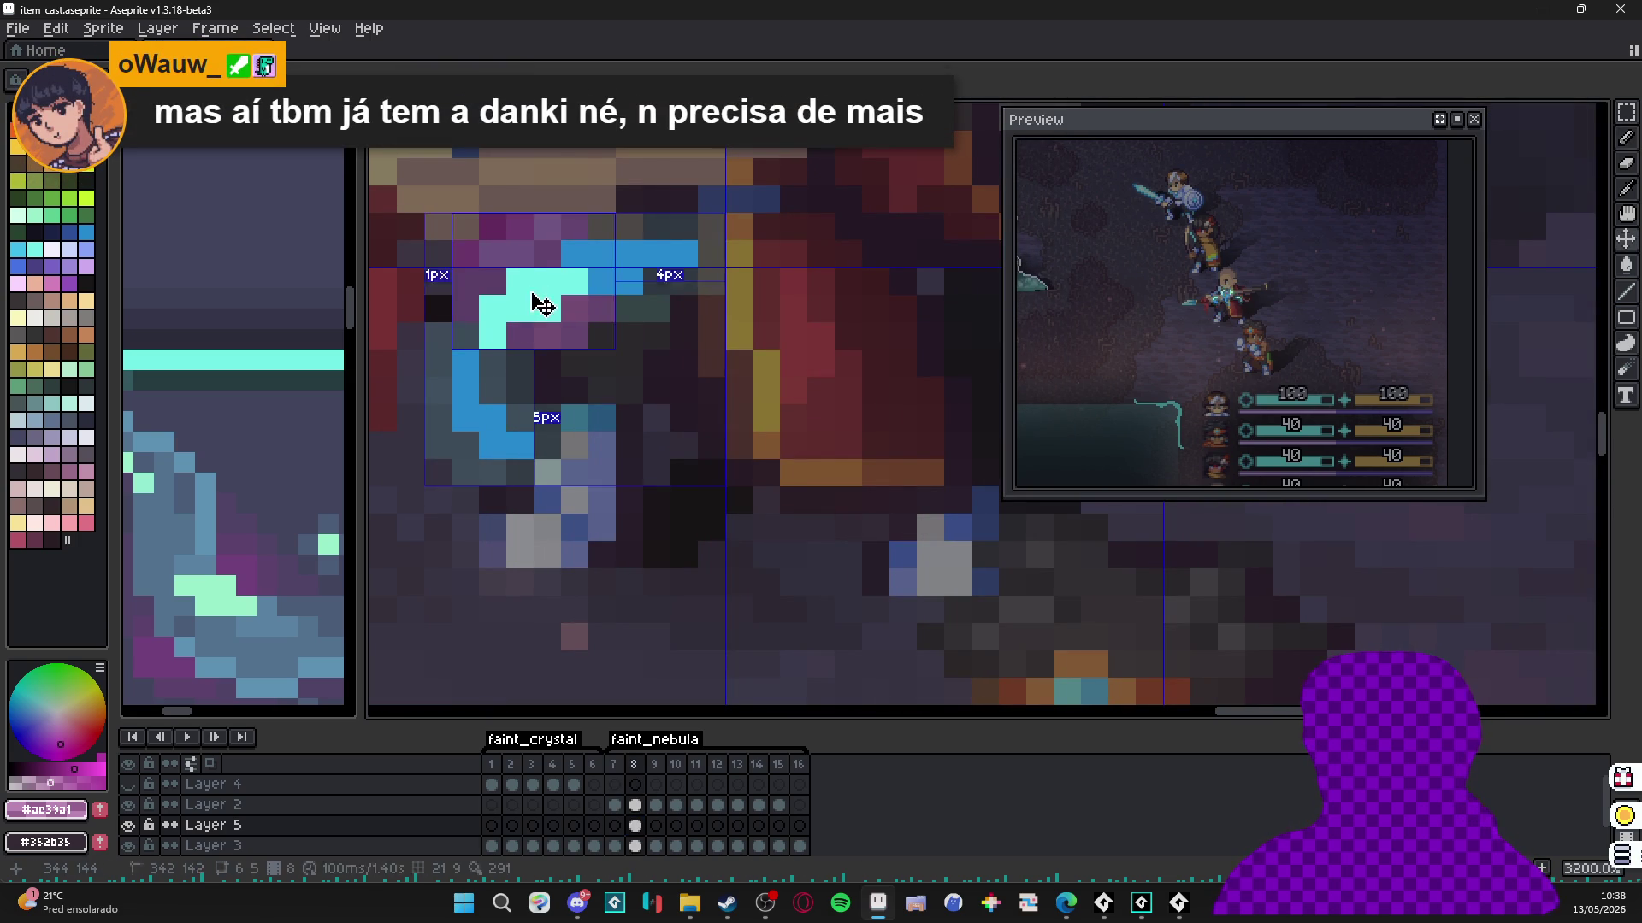
drag(465, 255, 463, 339)
click(520, 363)
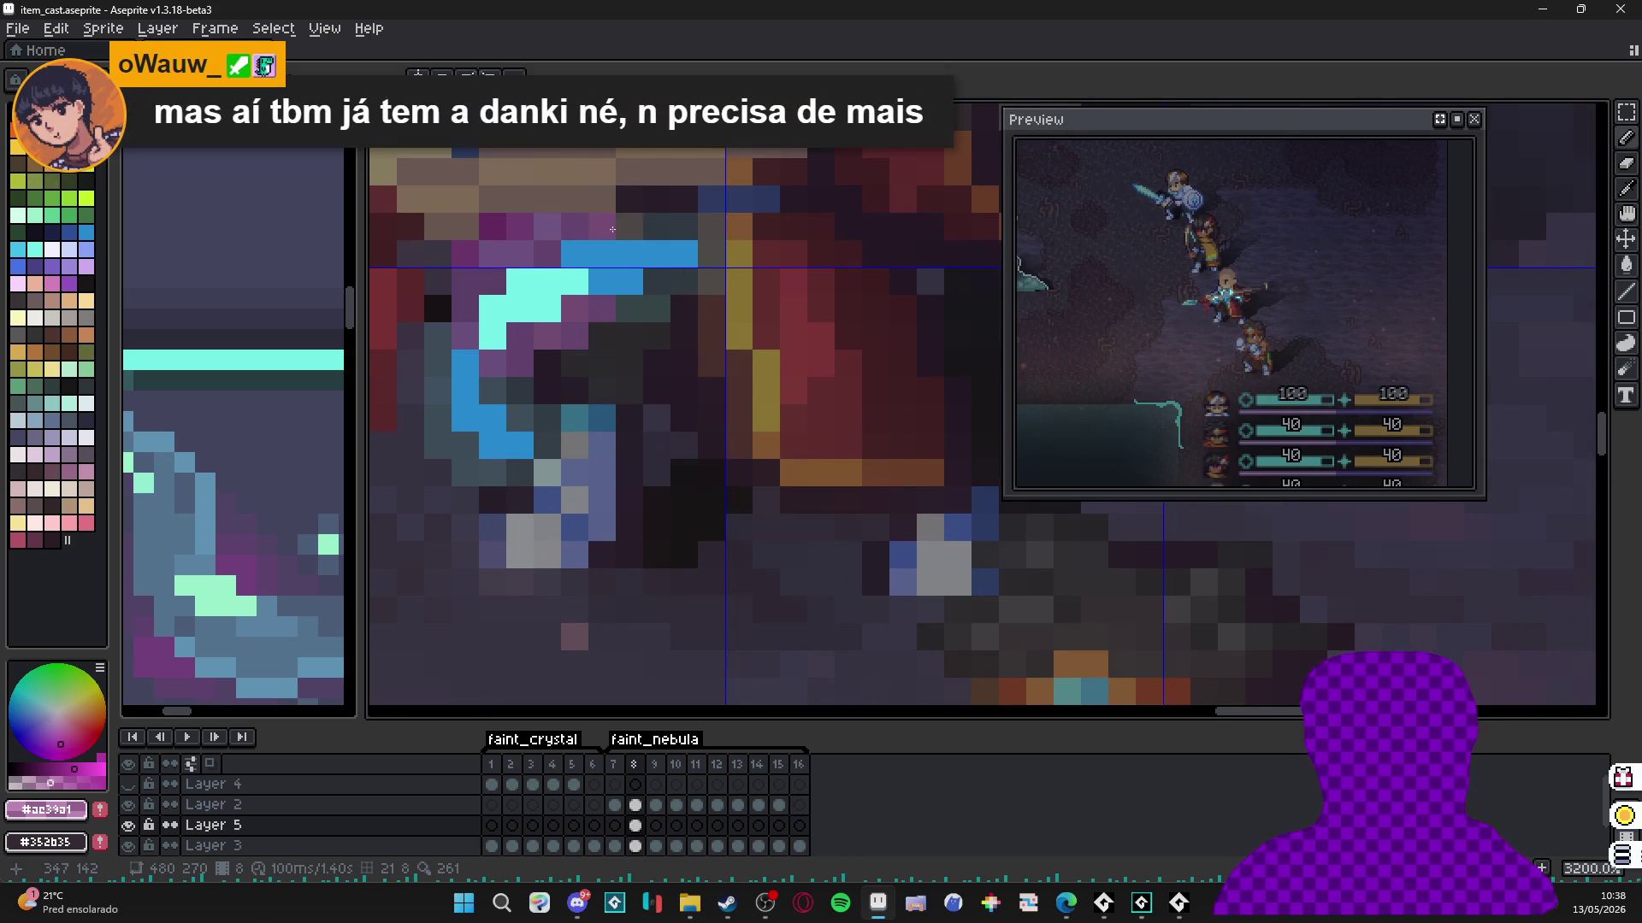
scroll(612, 229, down, 5)
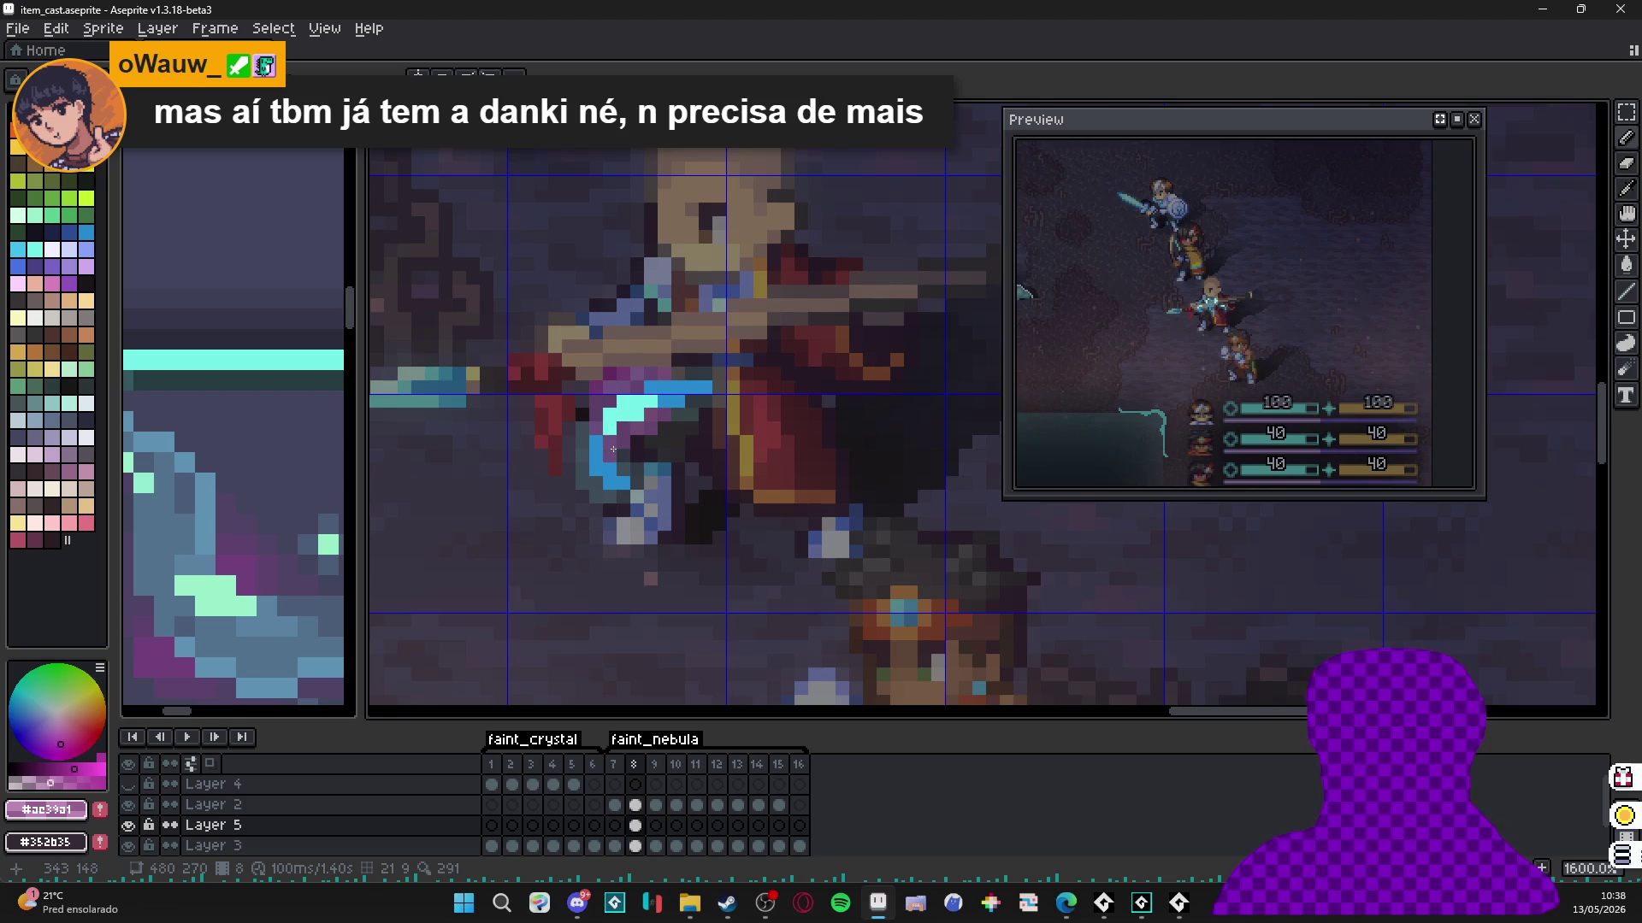
scroll(676, 411, up, 2)
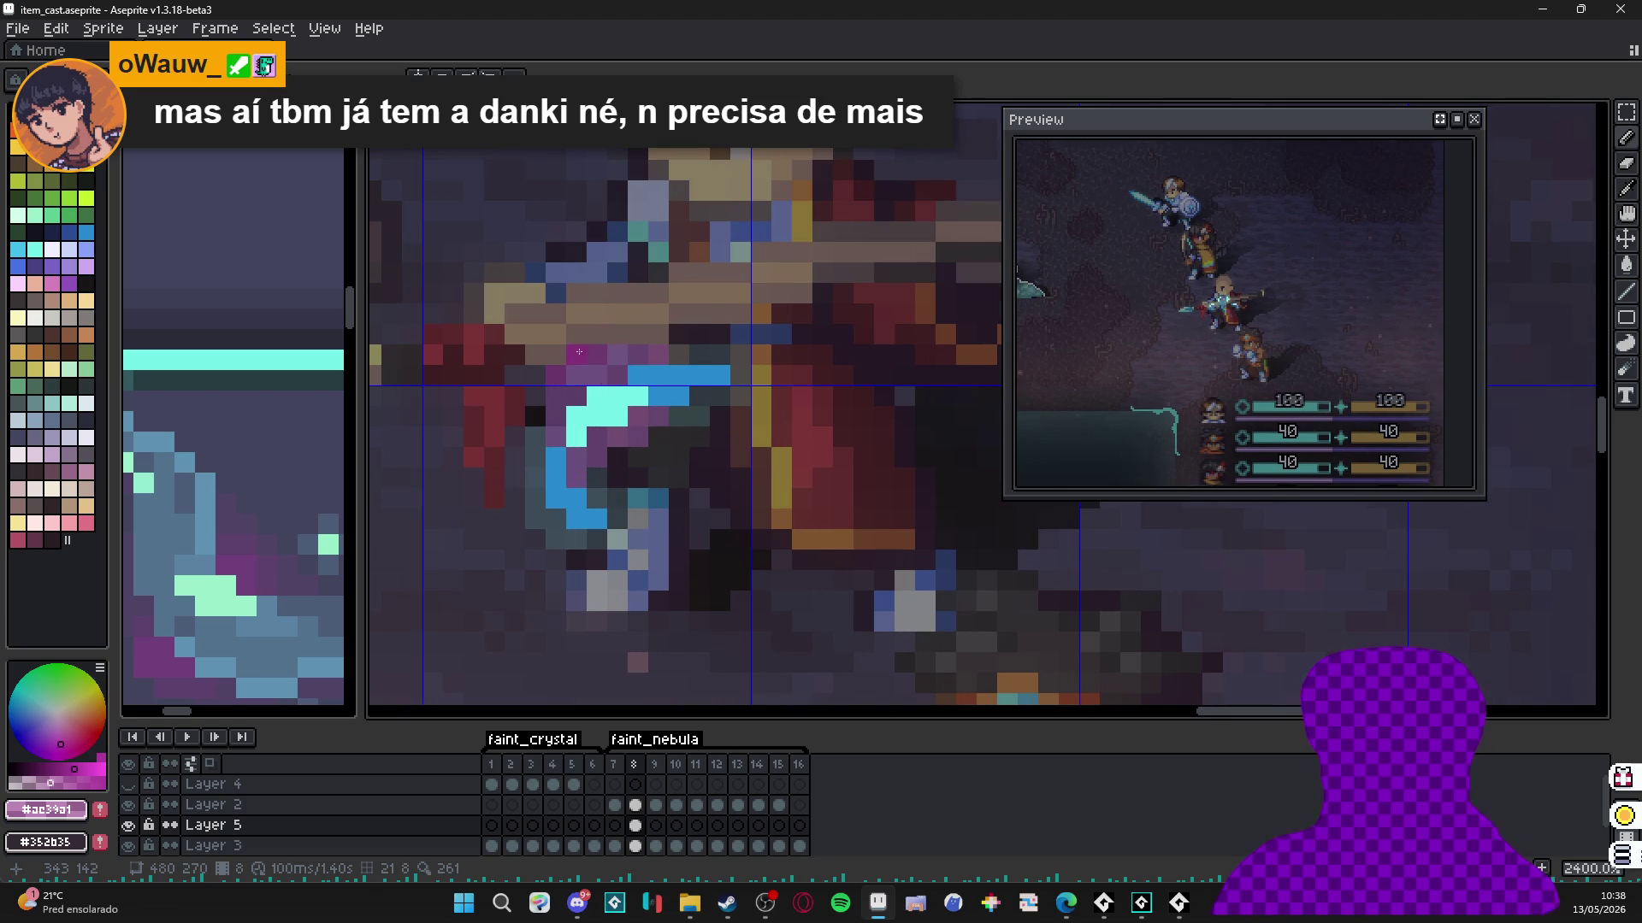
key(b)
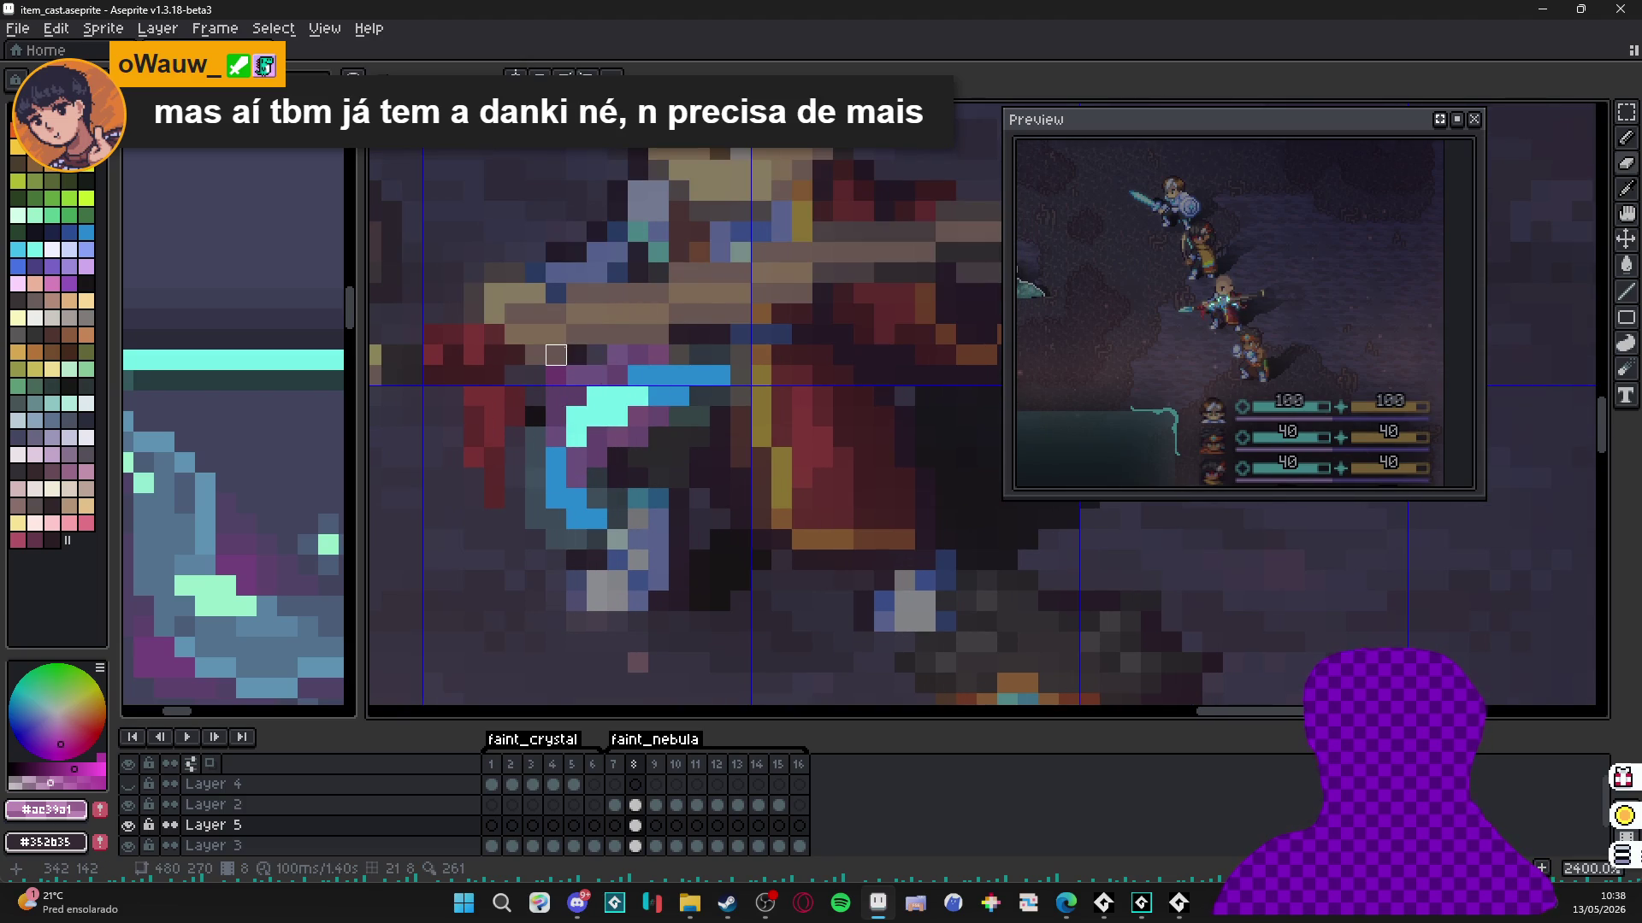
scroll(702, 444, down, 5)
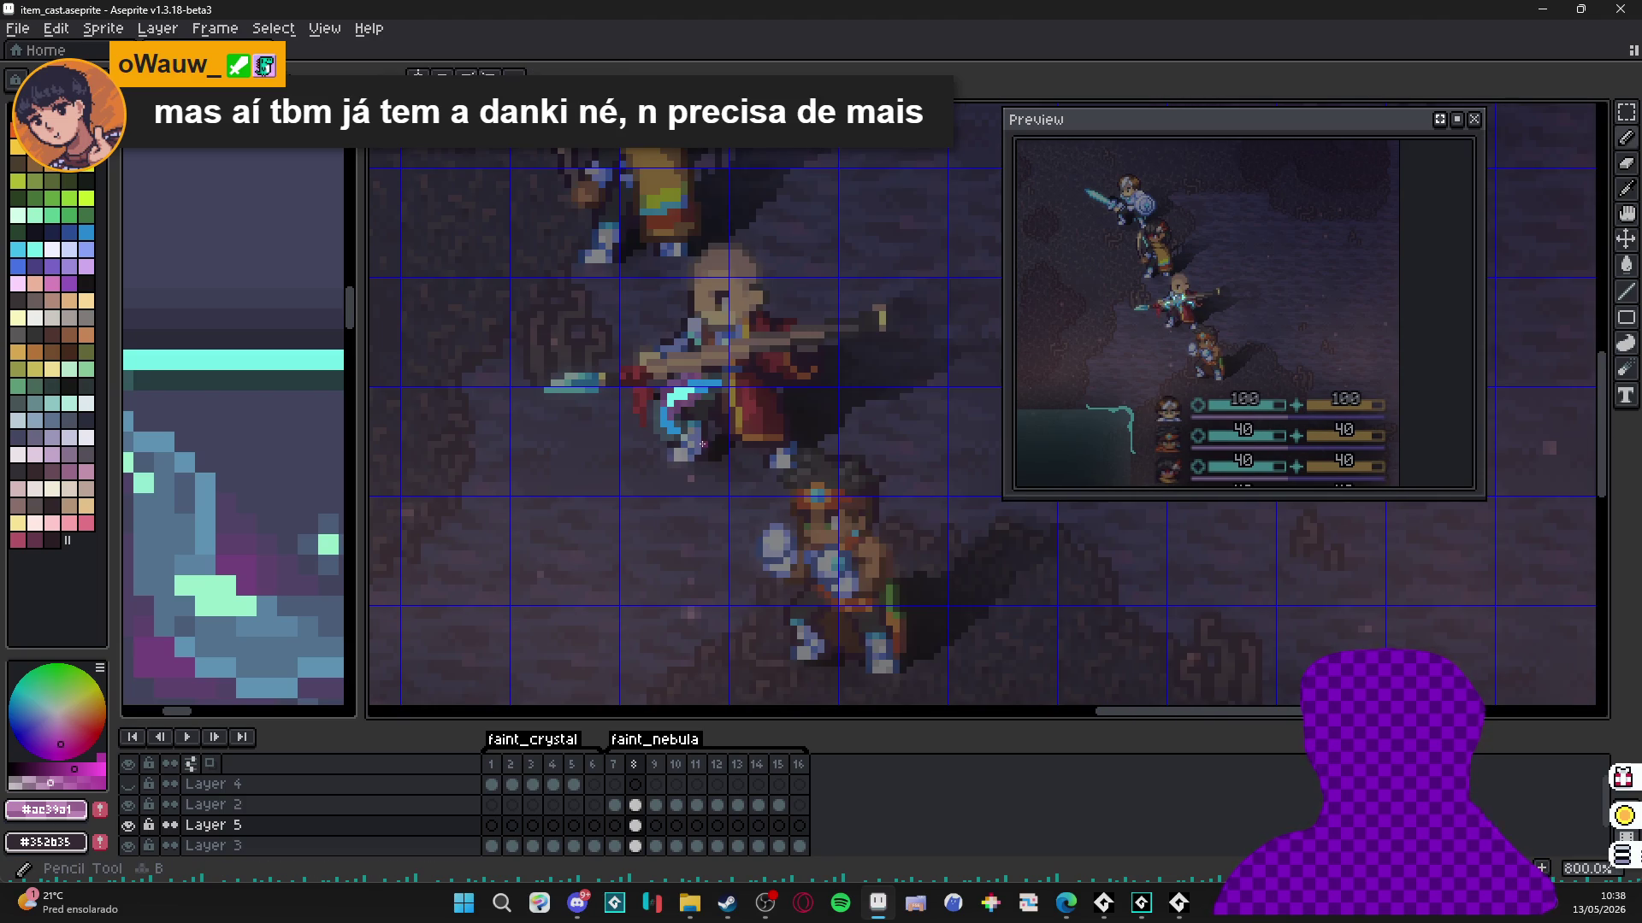
On frame 9, add a purple pixel and two pink pixels above the crystal.
key(Right)
scroll(703, 374, up, 3)
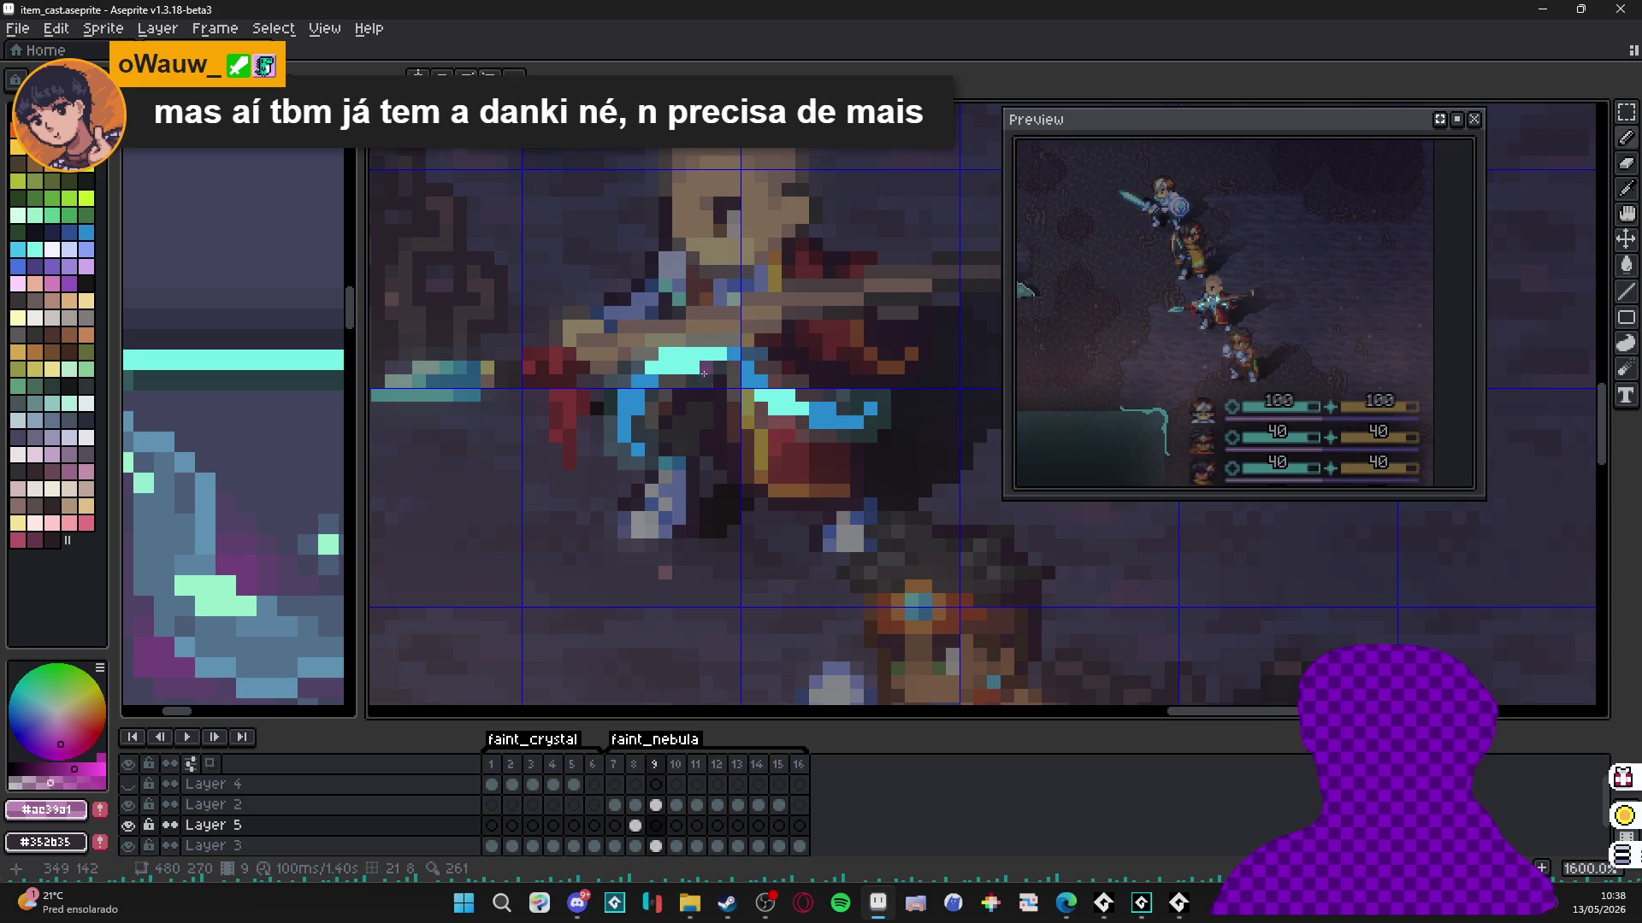
click(670, 380)
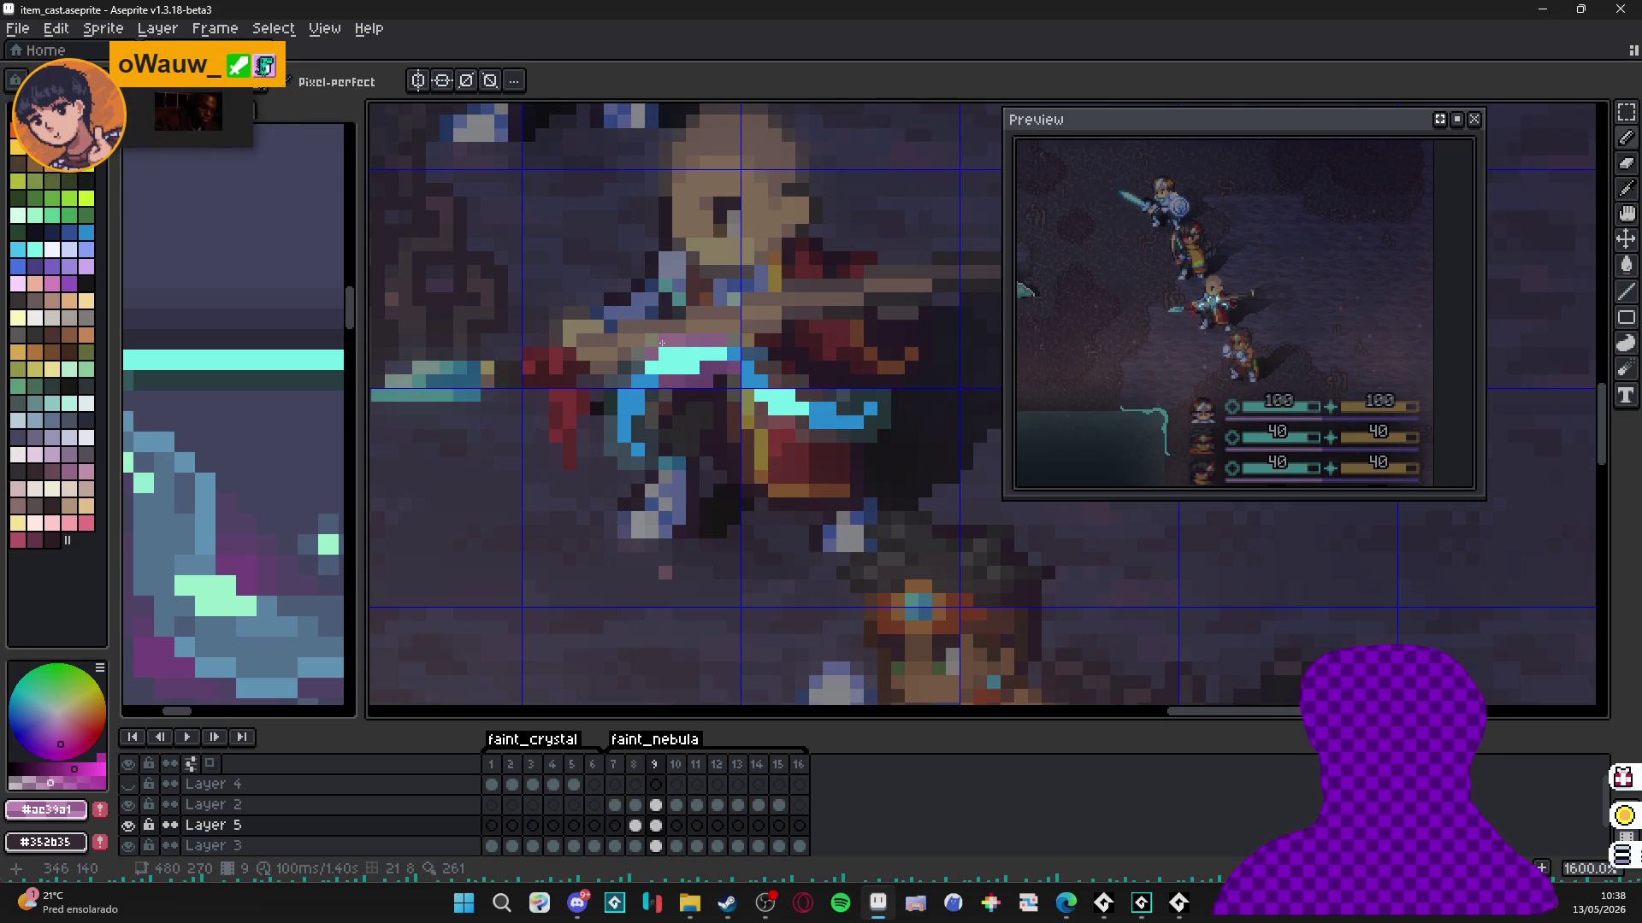
click(690, 328)
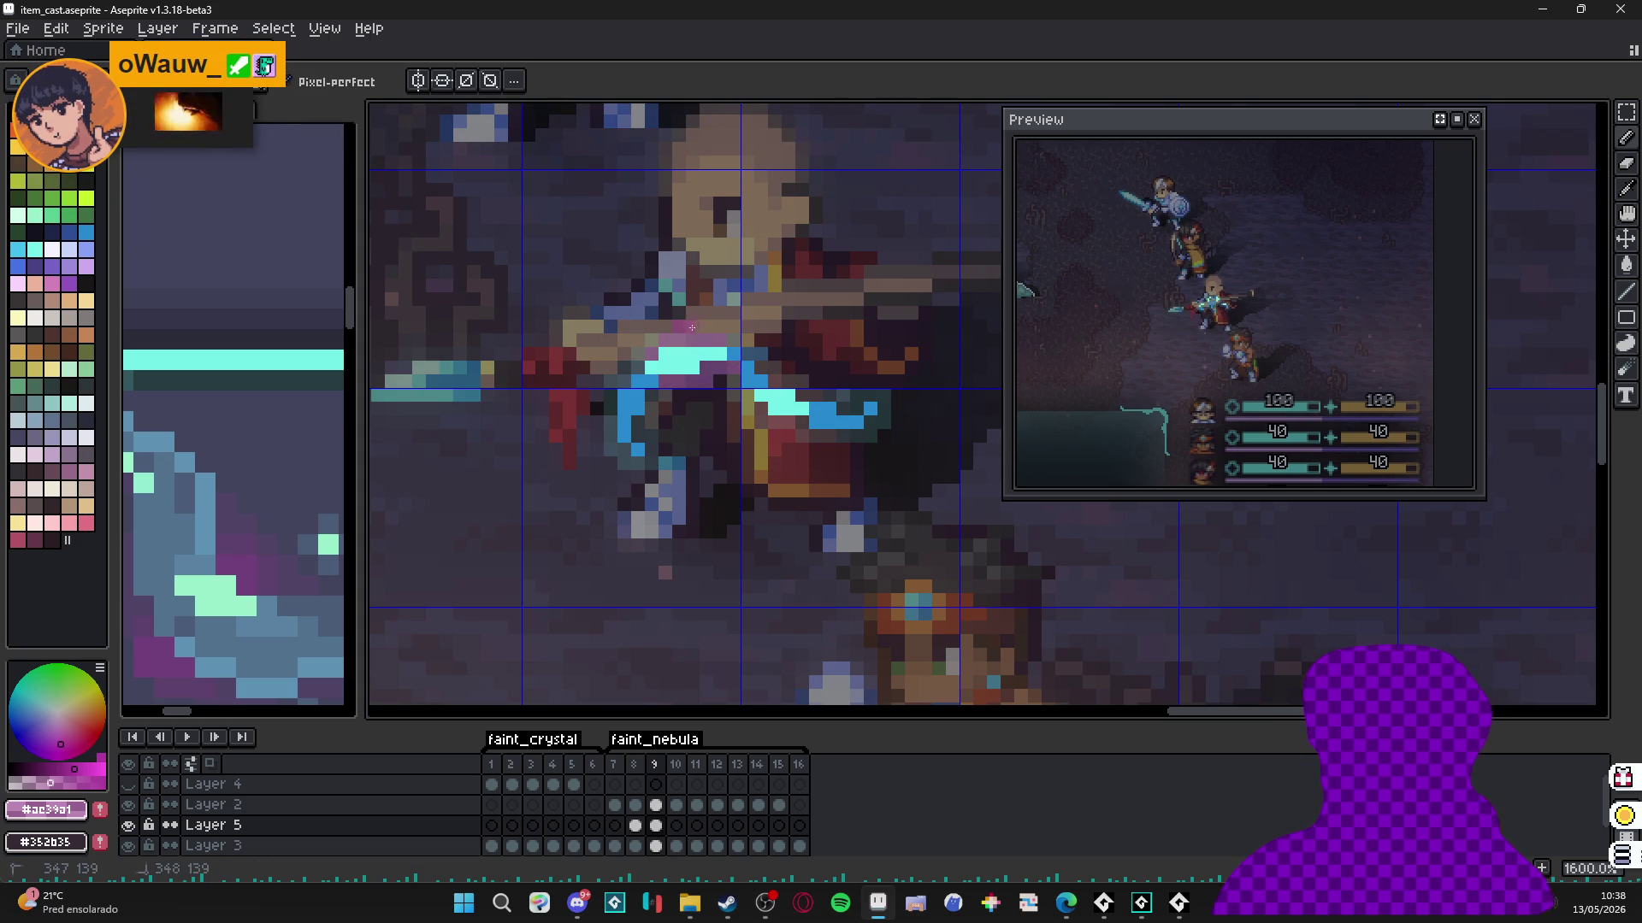
click(704, 328)
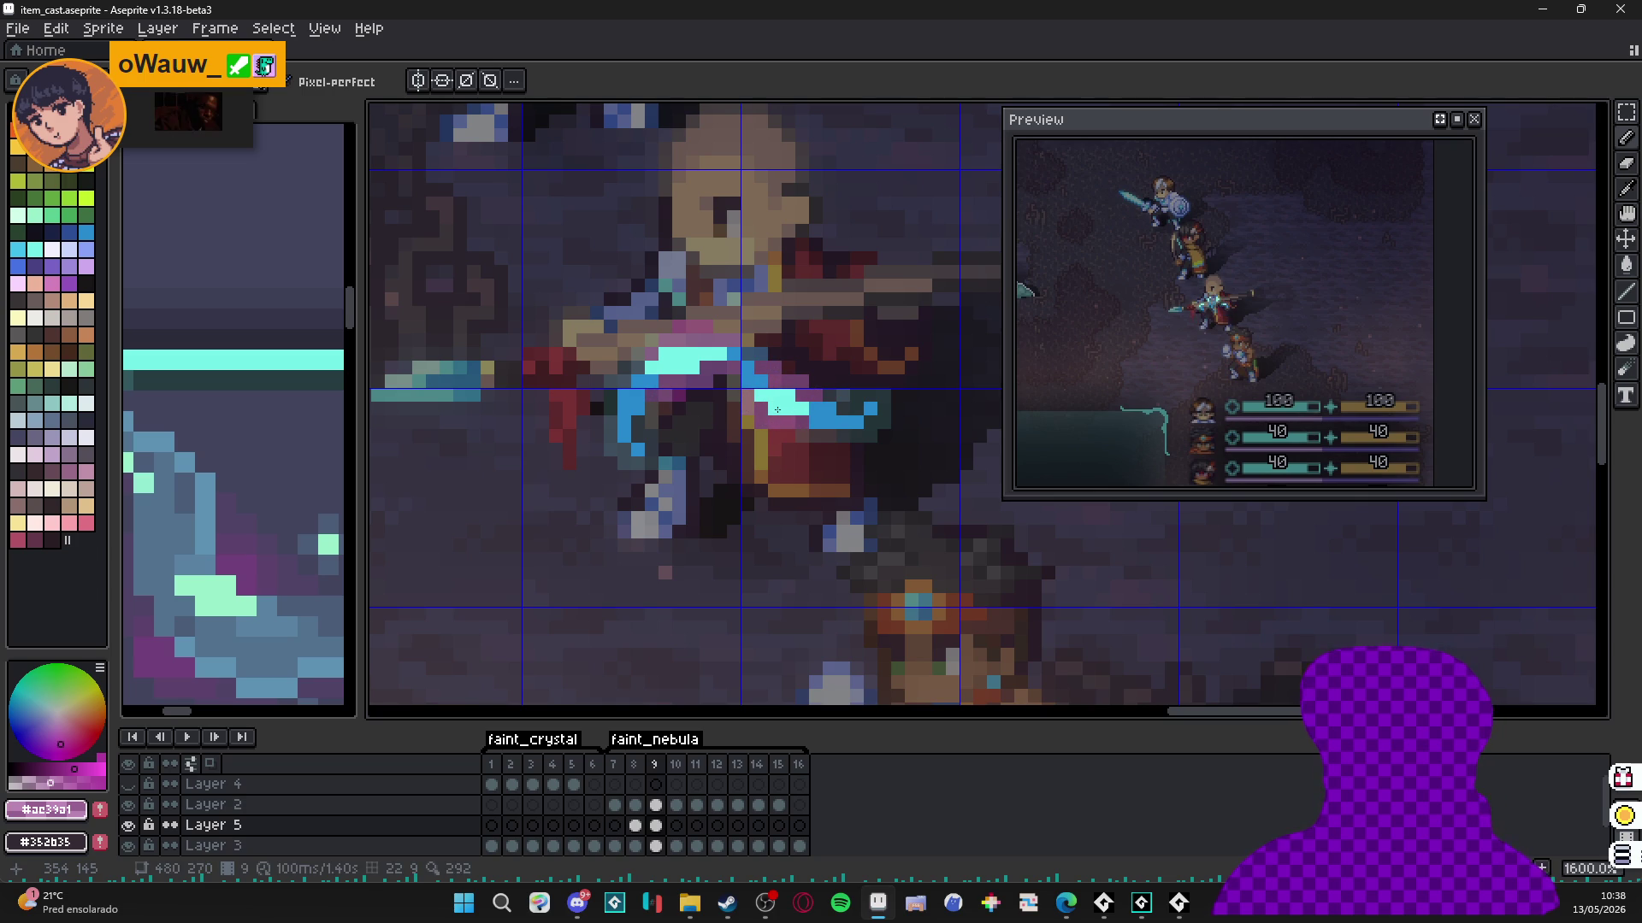
key(Right)
scroll(777, 410, down, 3)
On Layer 5's frame 10, paint magenta pixels along and around the crystal.
key(Up)
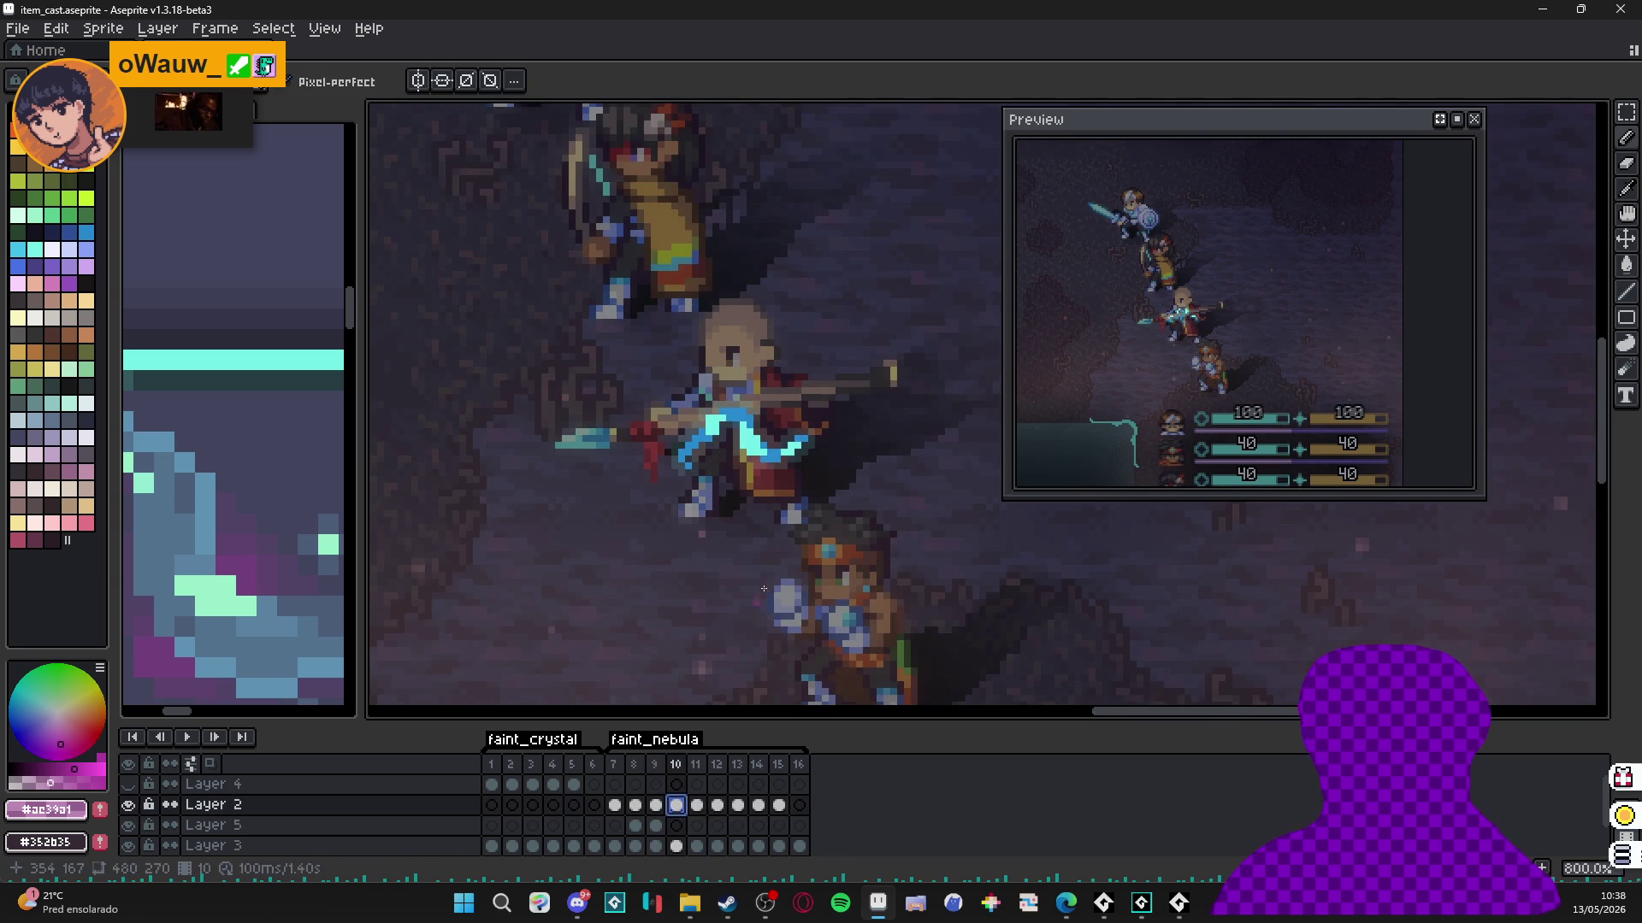
key(Down)
scroll(731, 489, up, 3)
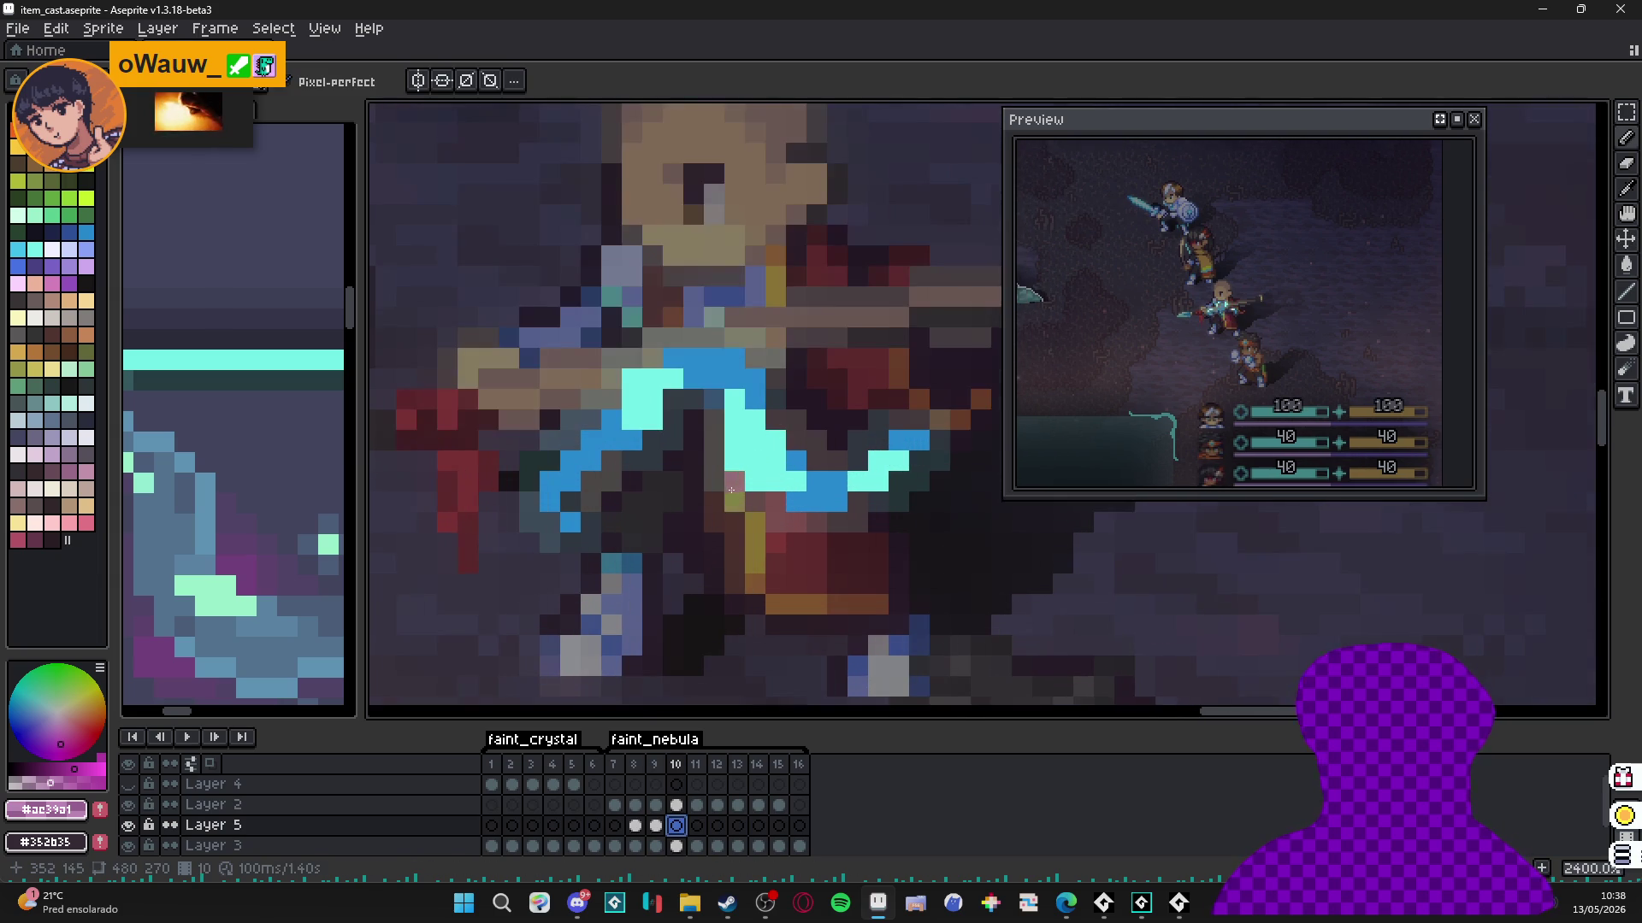
mouse_move(731, 490)
mouse_down()
mouse_move(714, 503)
mouse_move(713, 441)
mouse_move(795, 420)
mouse_move(795, 441)
mouse_move(693, 400)
mouse_move(692, 420)
mouse_up()
click(816, 462)
click(796, 400)
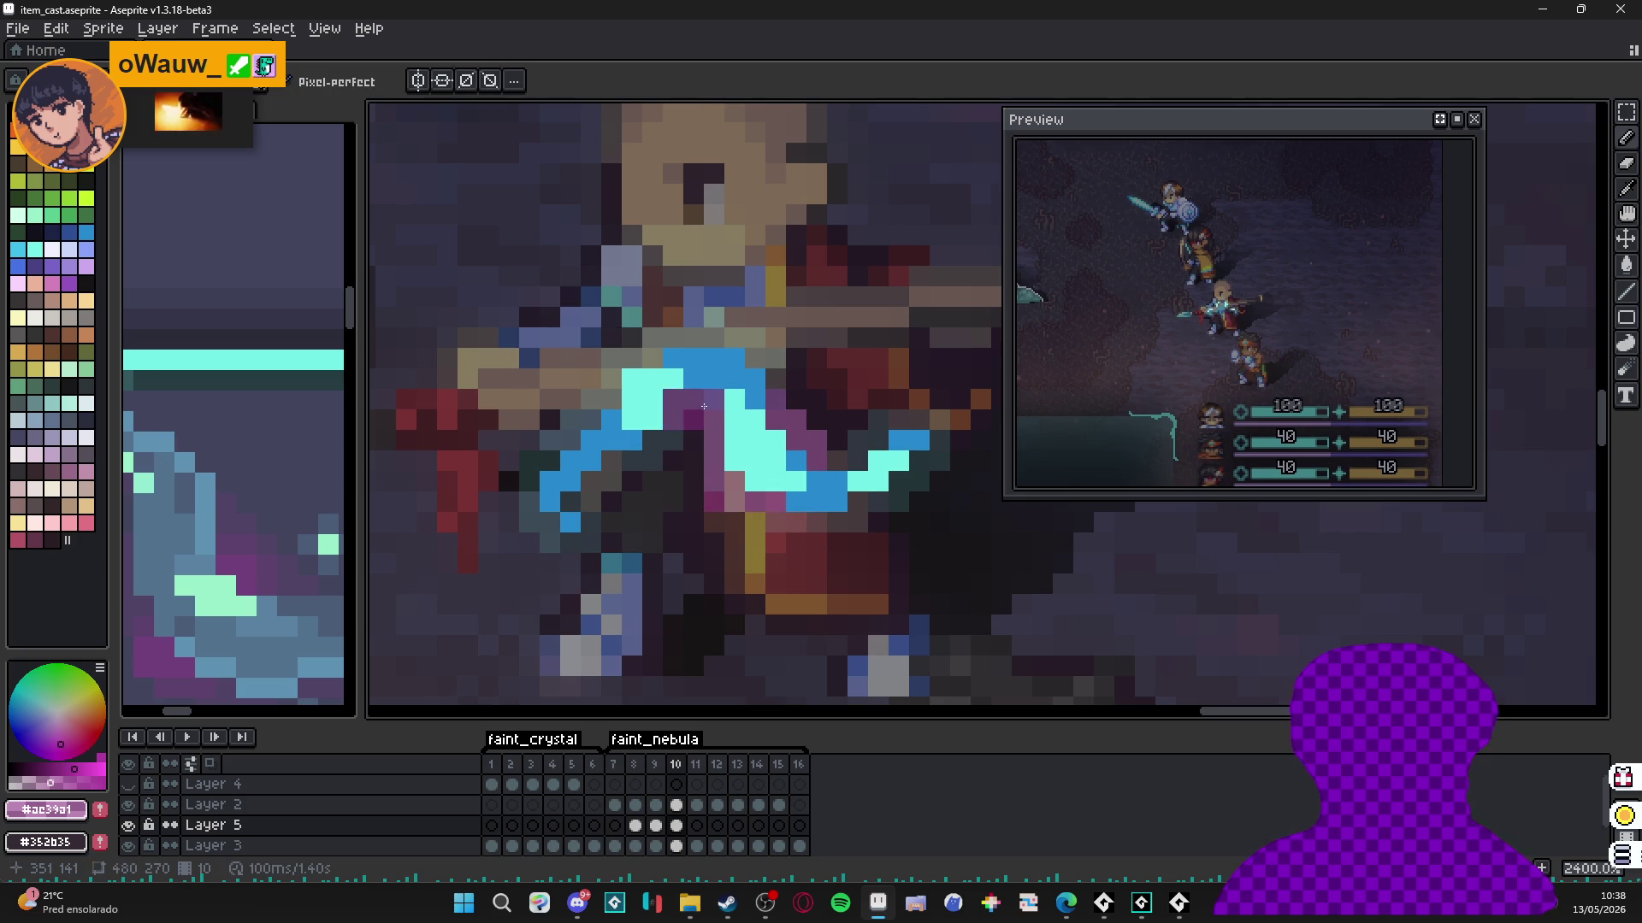
Add purple pixels below-left, along the edge, and right of the frame 10 crystal.
click(672, 441)
click(651, 441)
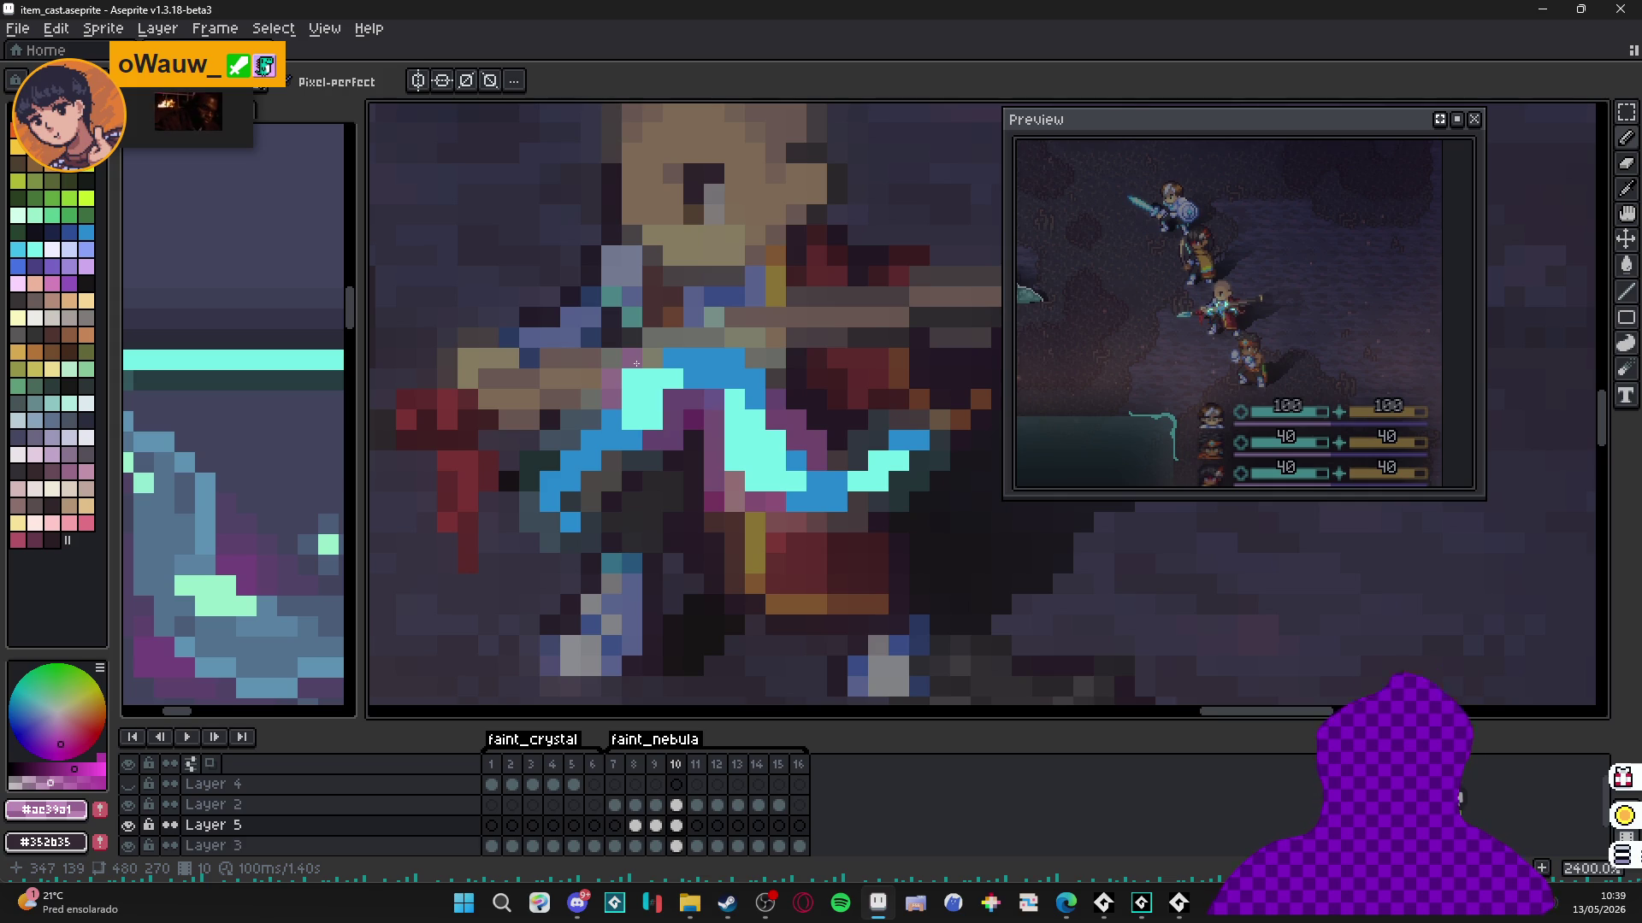
scroll(648, 334, up, 1)
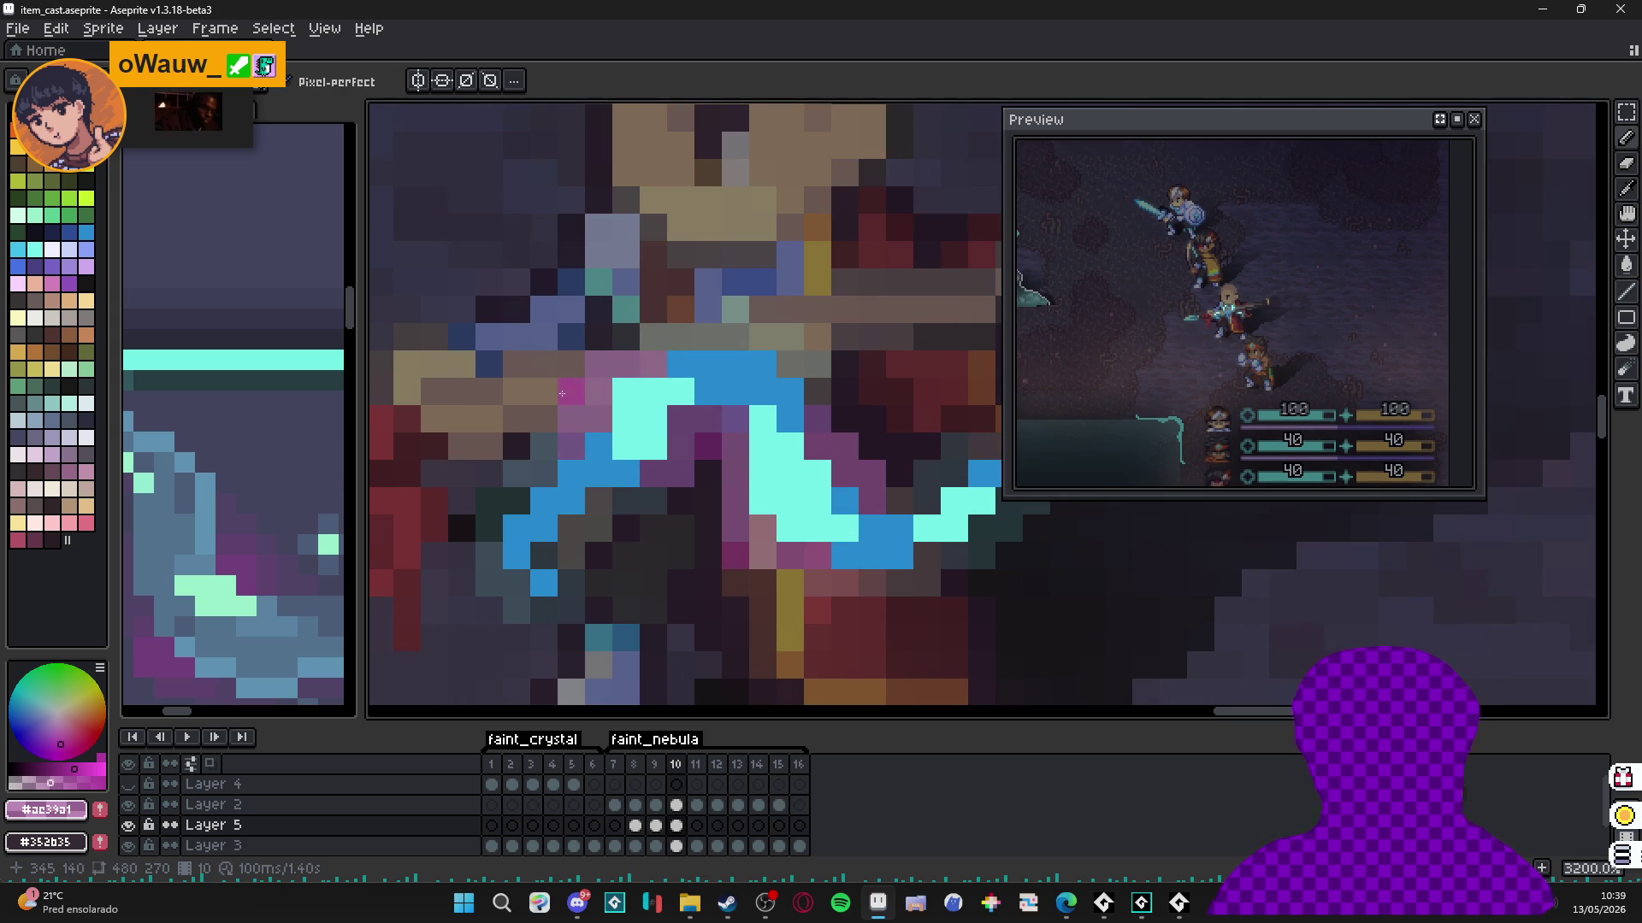
drag(890, 446, 788, 414)
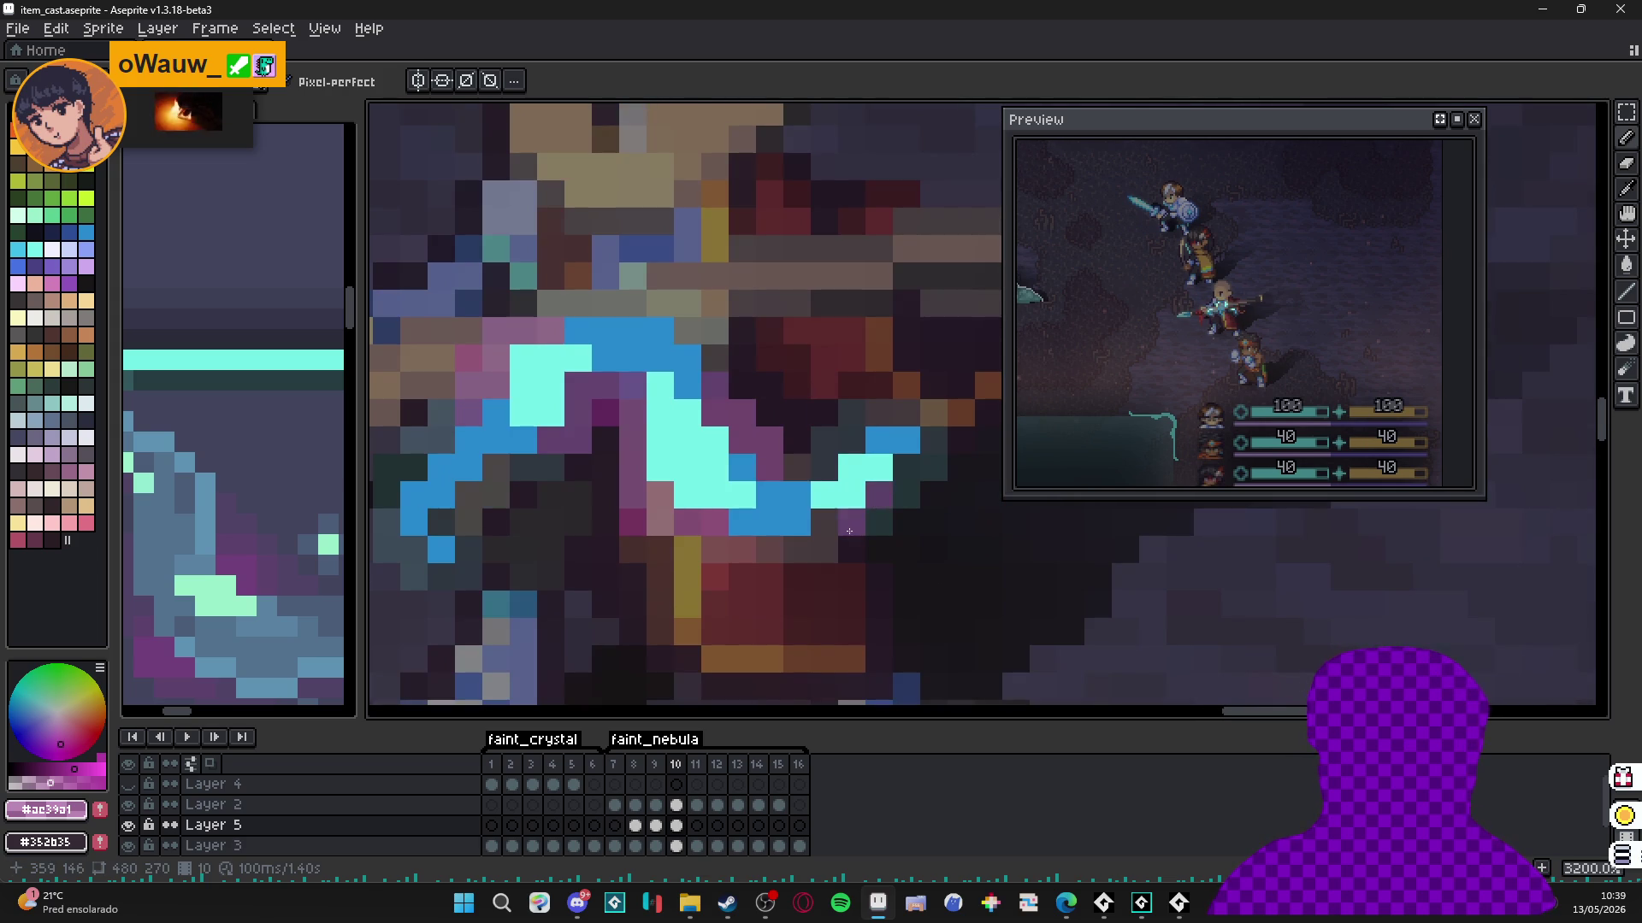
mouse_move(849, 531)
mouse_down()
mouse_move(879, 495)
mouse_move(879, 523)
mouse_move(820, 447)
mouse_up()
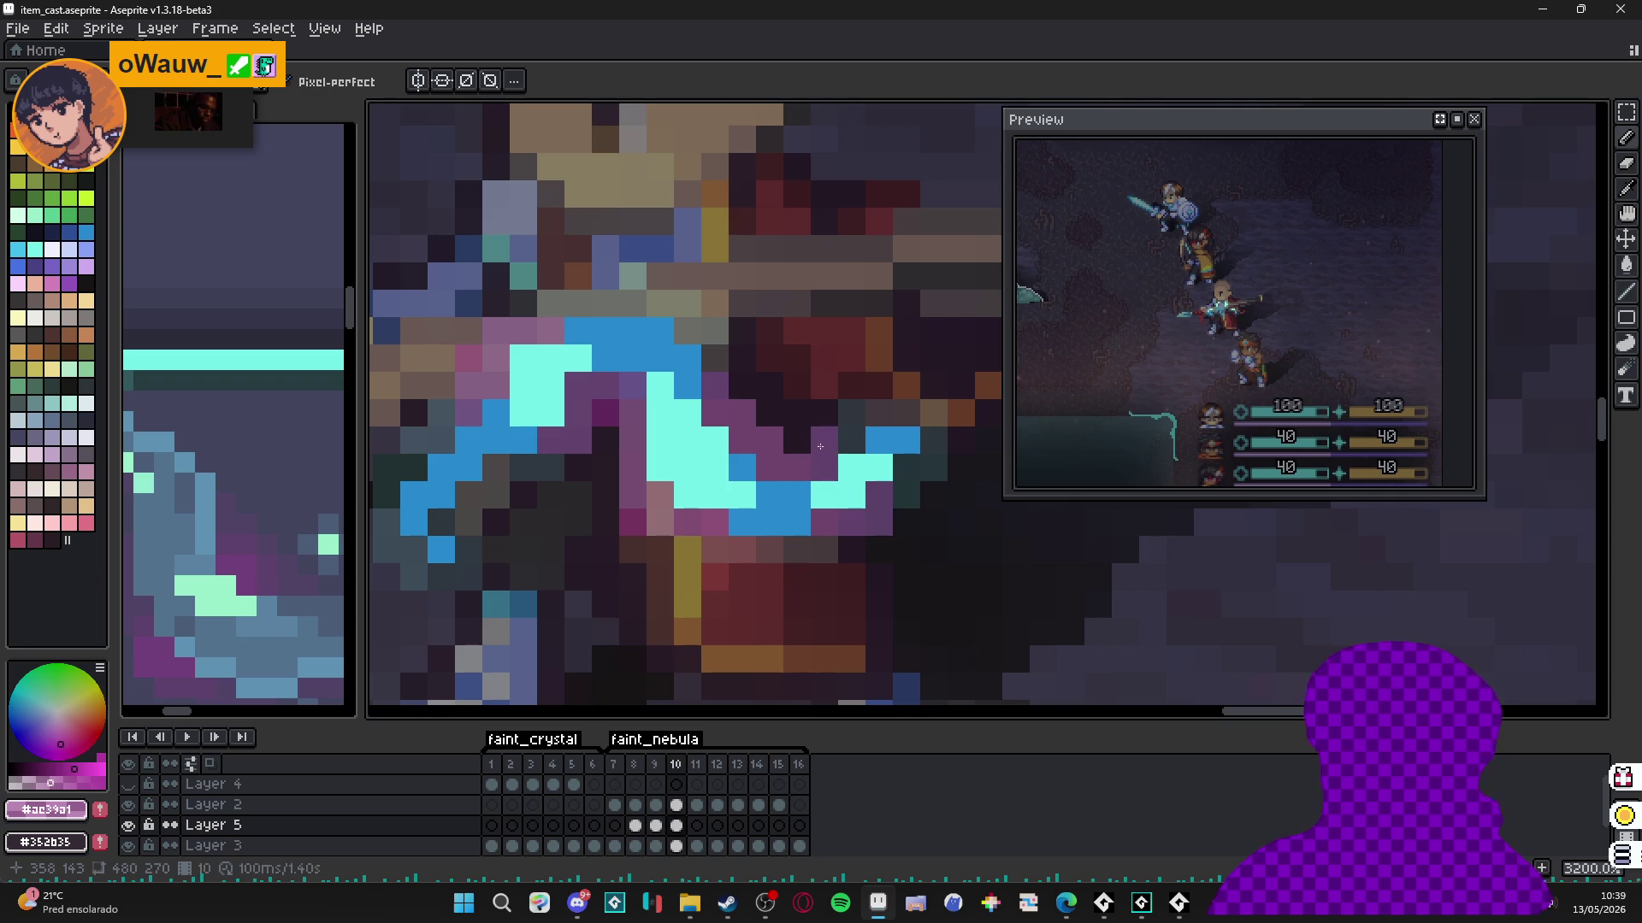
click(852, 439)
click(906, 468)
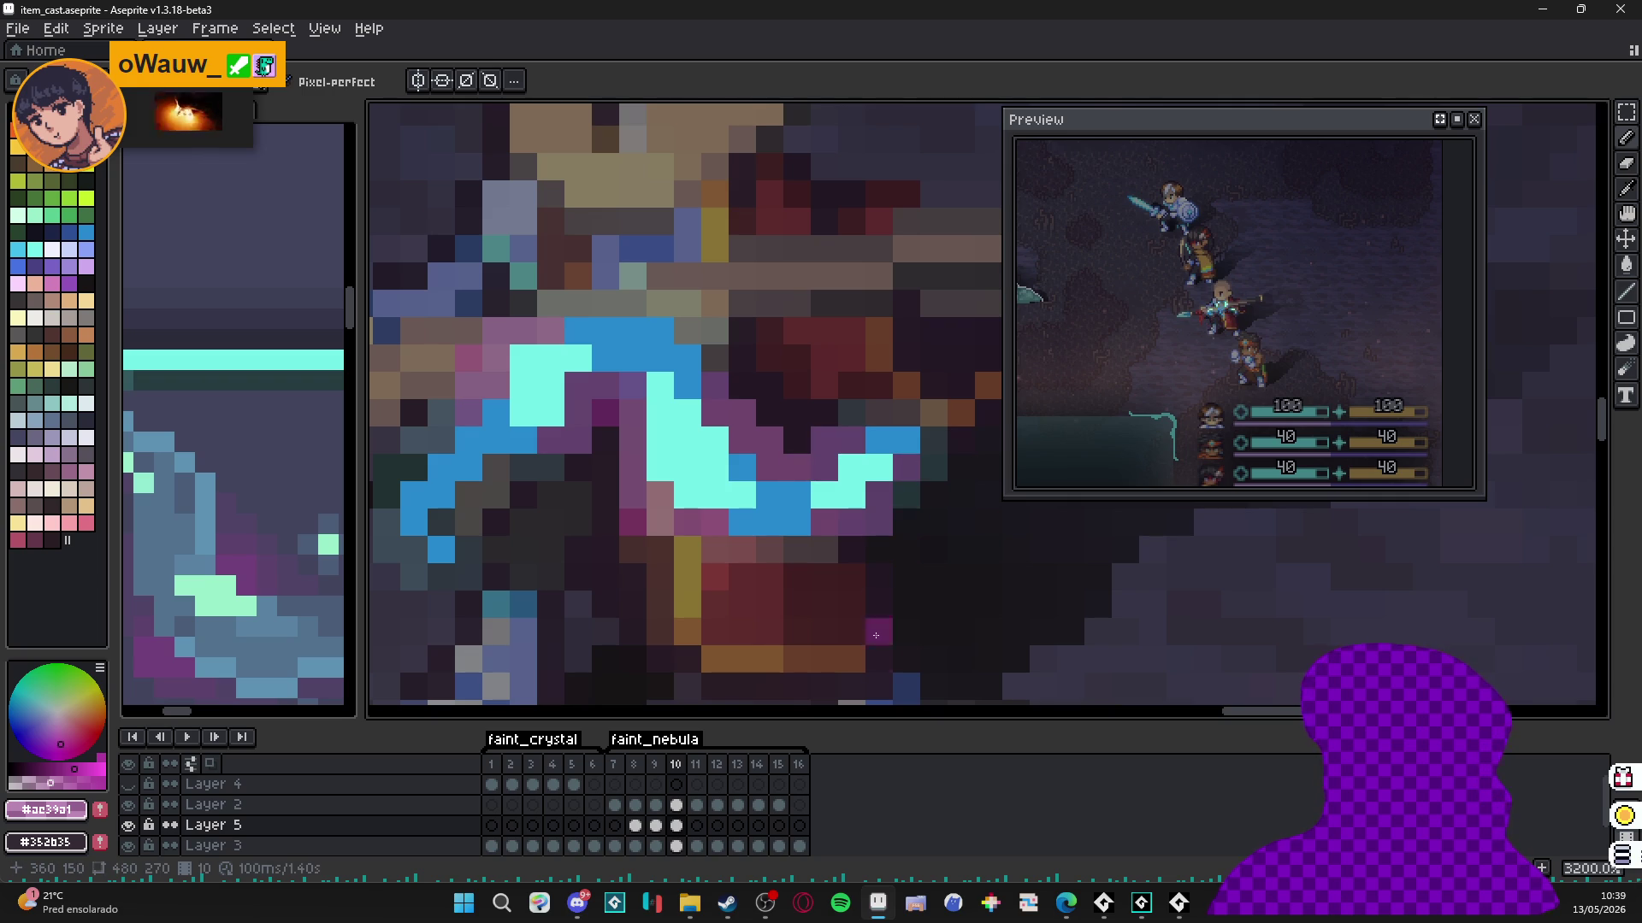
Outline frame 11's blue shape in purple, redo the last stroke as a row, and add a pink pixel.
click(697, 825)
drag(730, 386, 770, 438)
drag(634, 385, 636, 354)
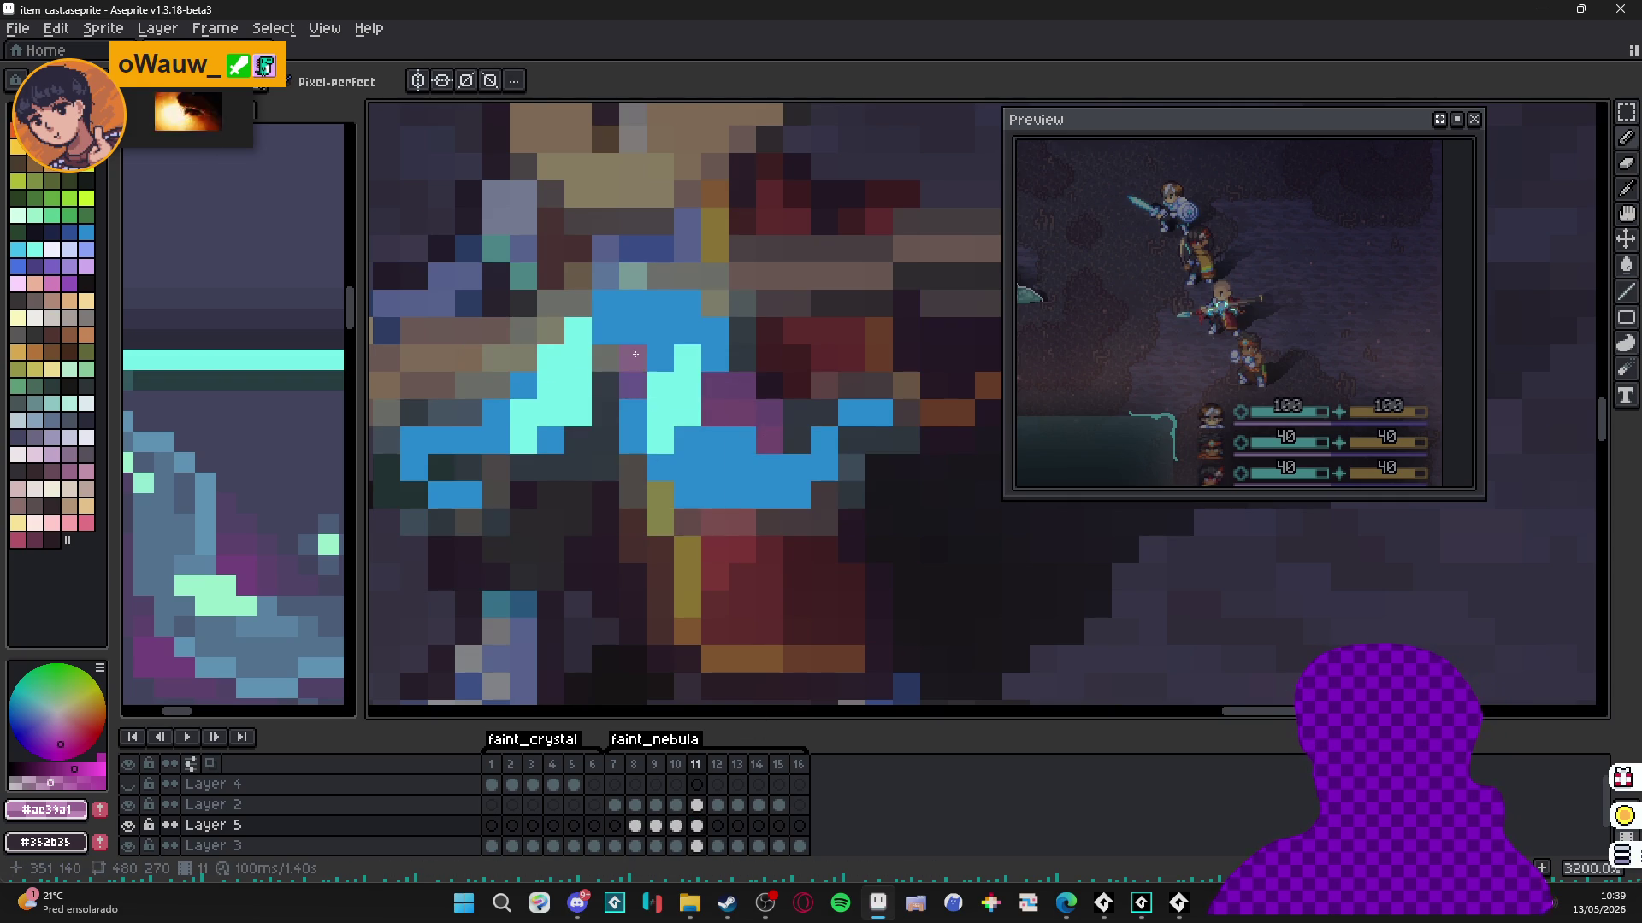
drag(659, 495, 633, 467)
click(578, 439)
click(604, 420)
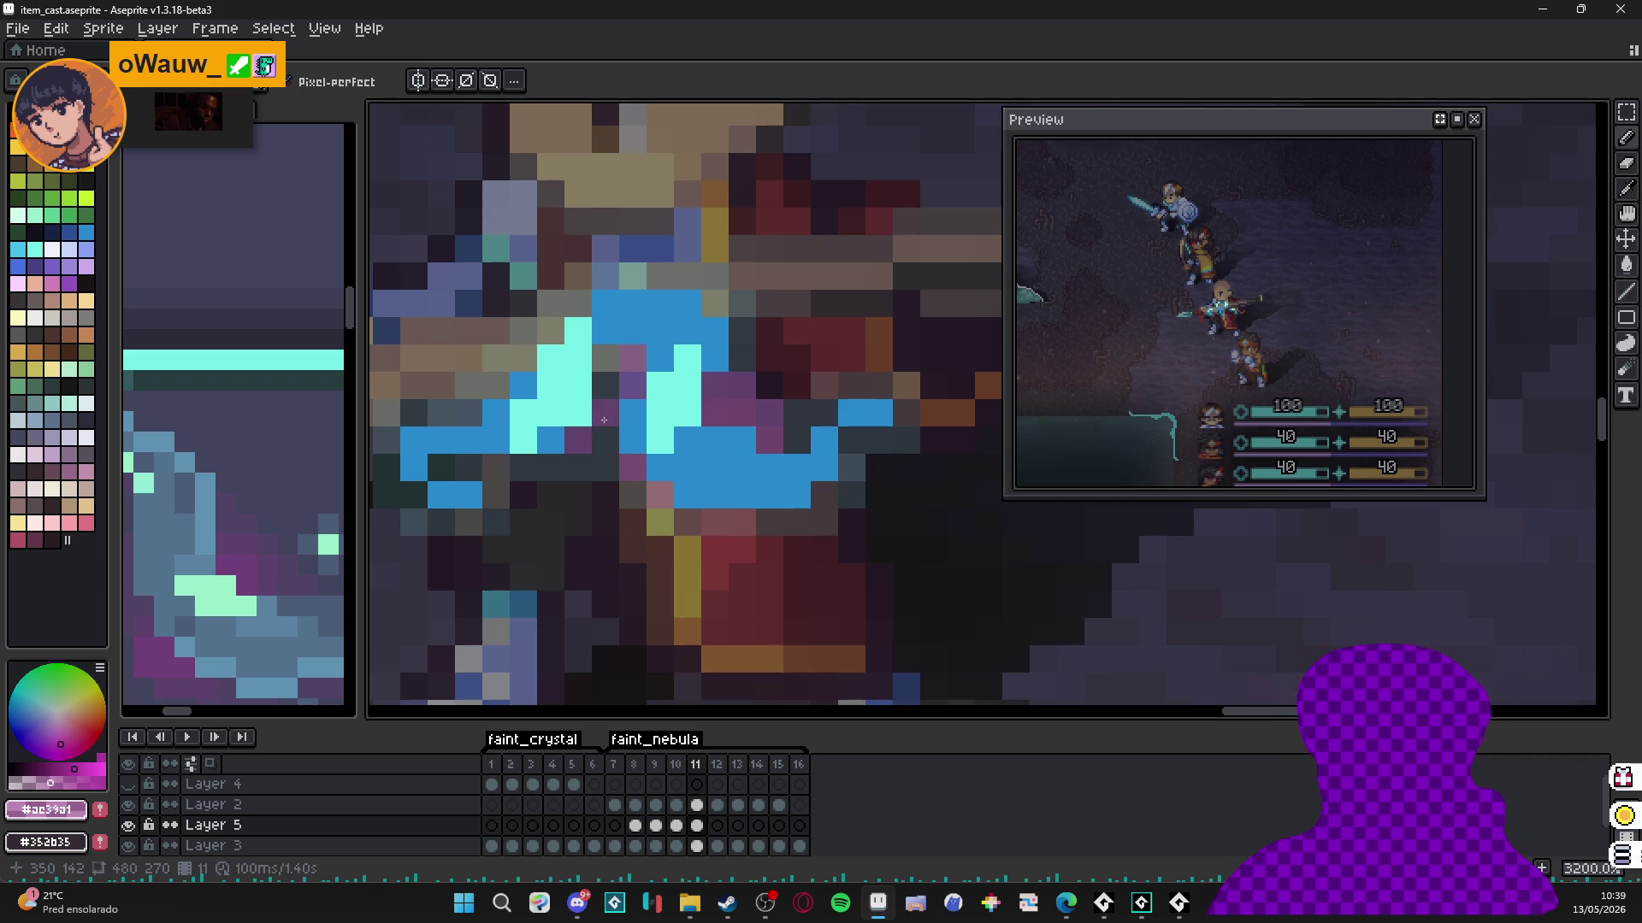
key(ctrl+z)
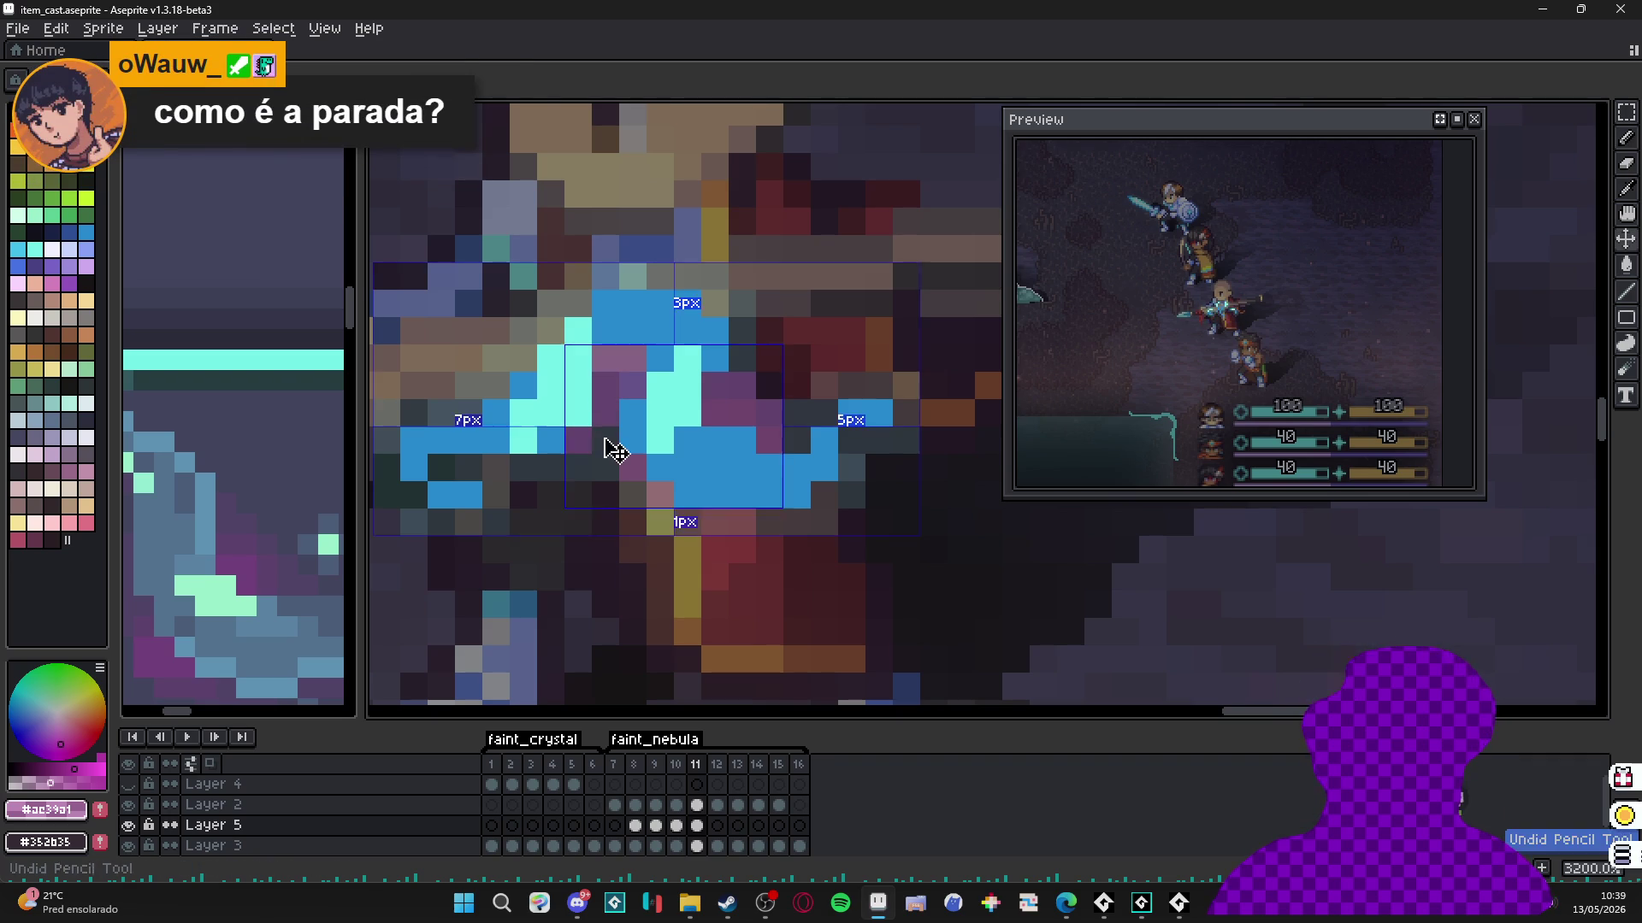
drag(578, 467, 495, 467)
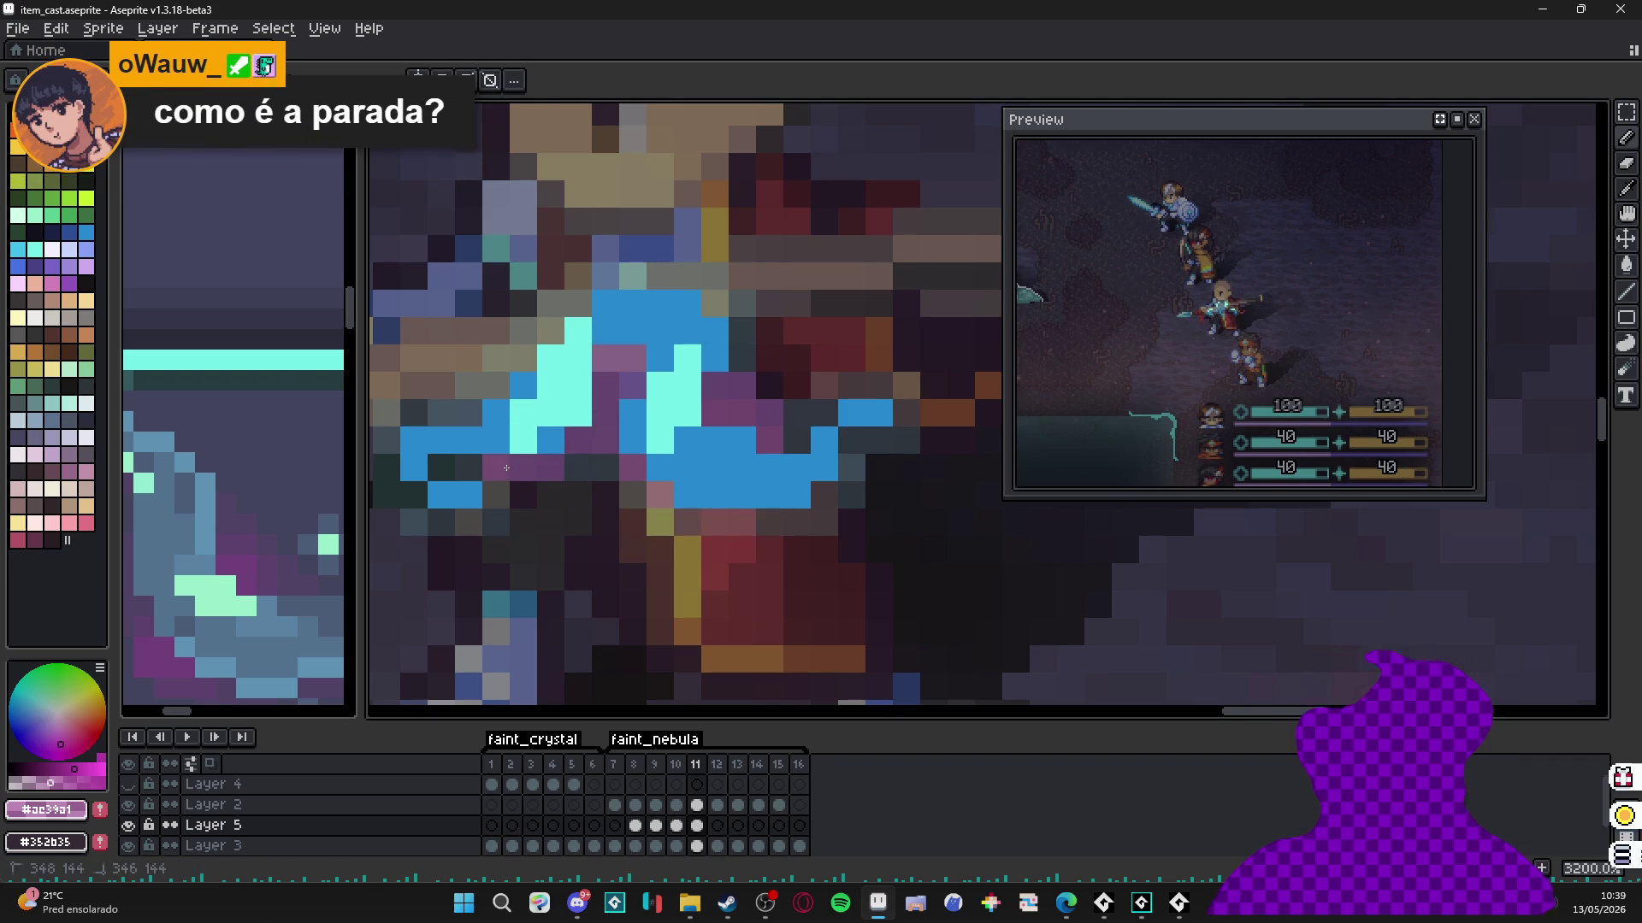
click(512, 353)
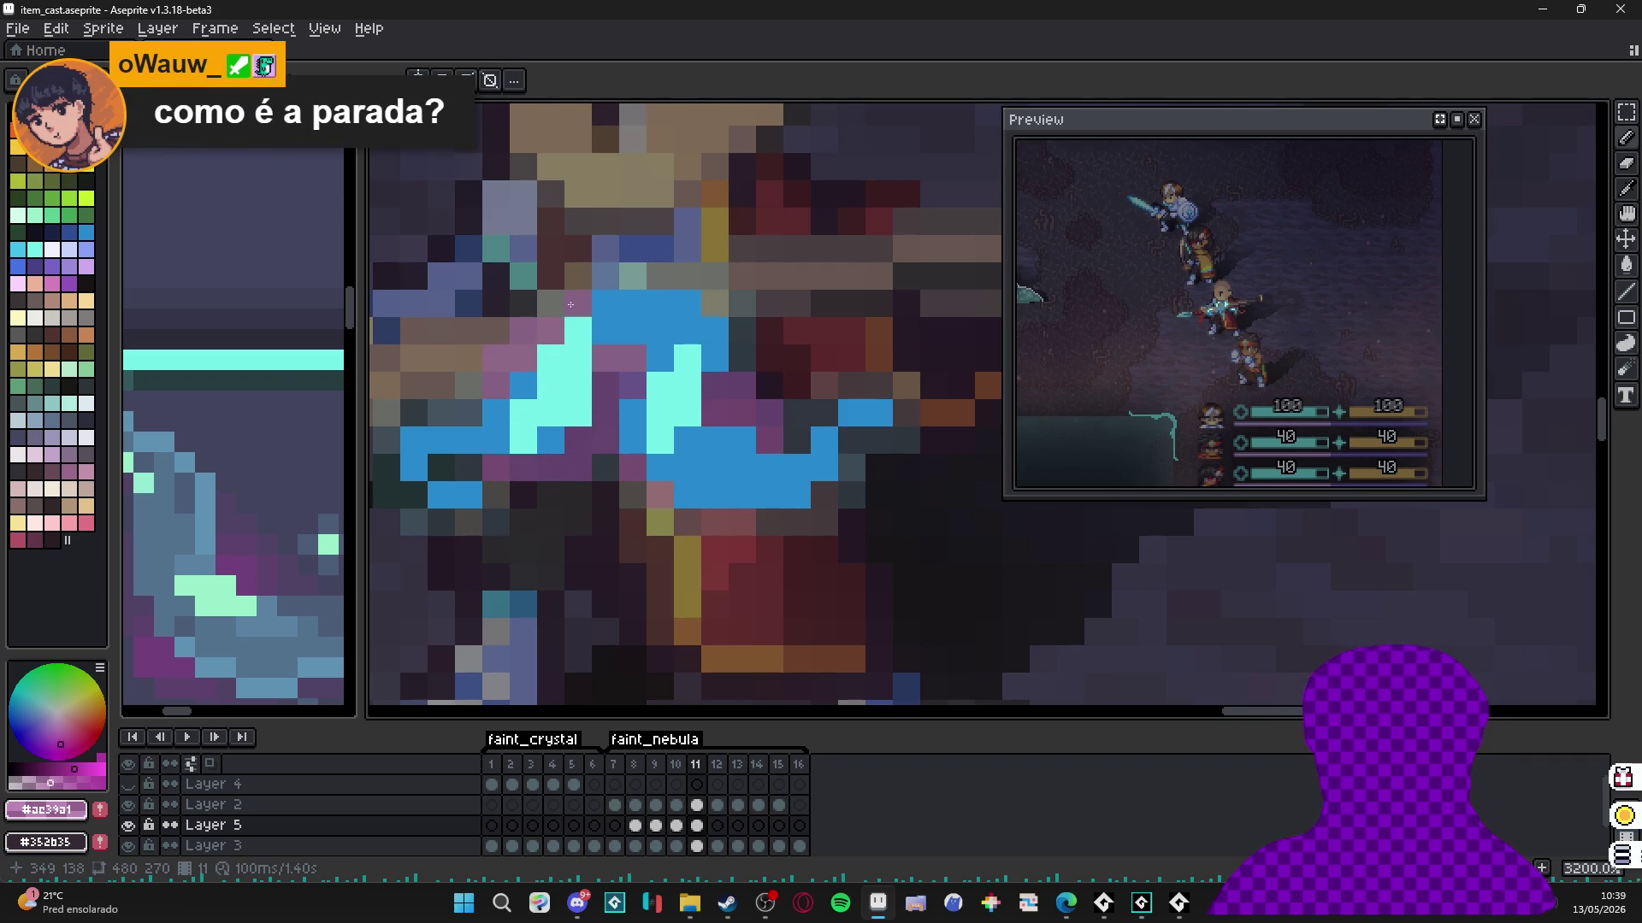
scroll(675, 436, down, 4)
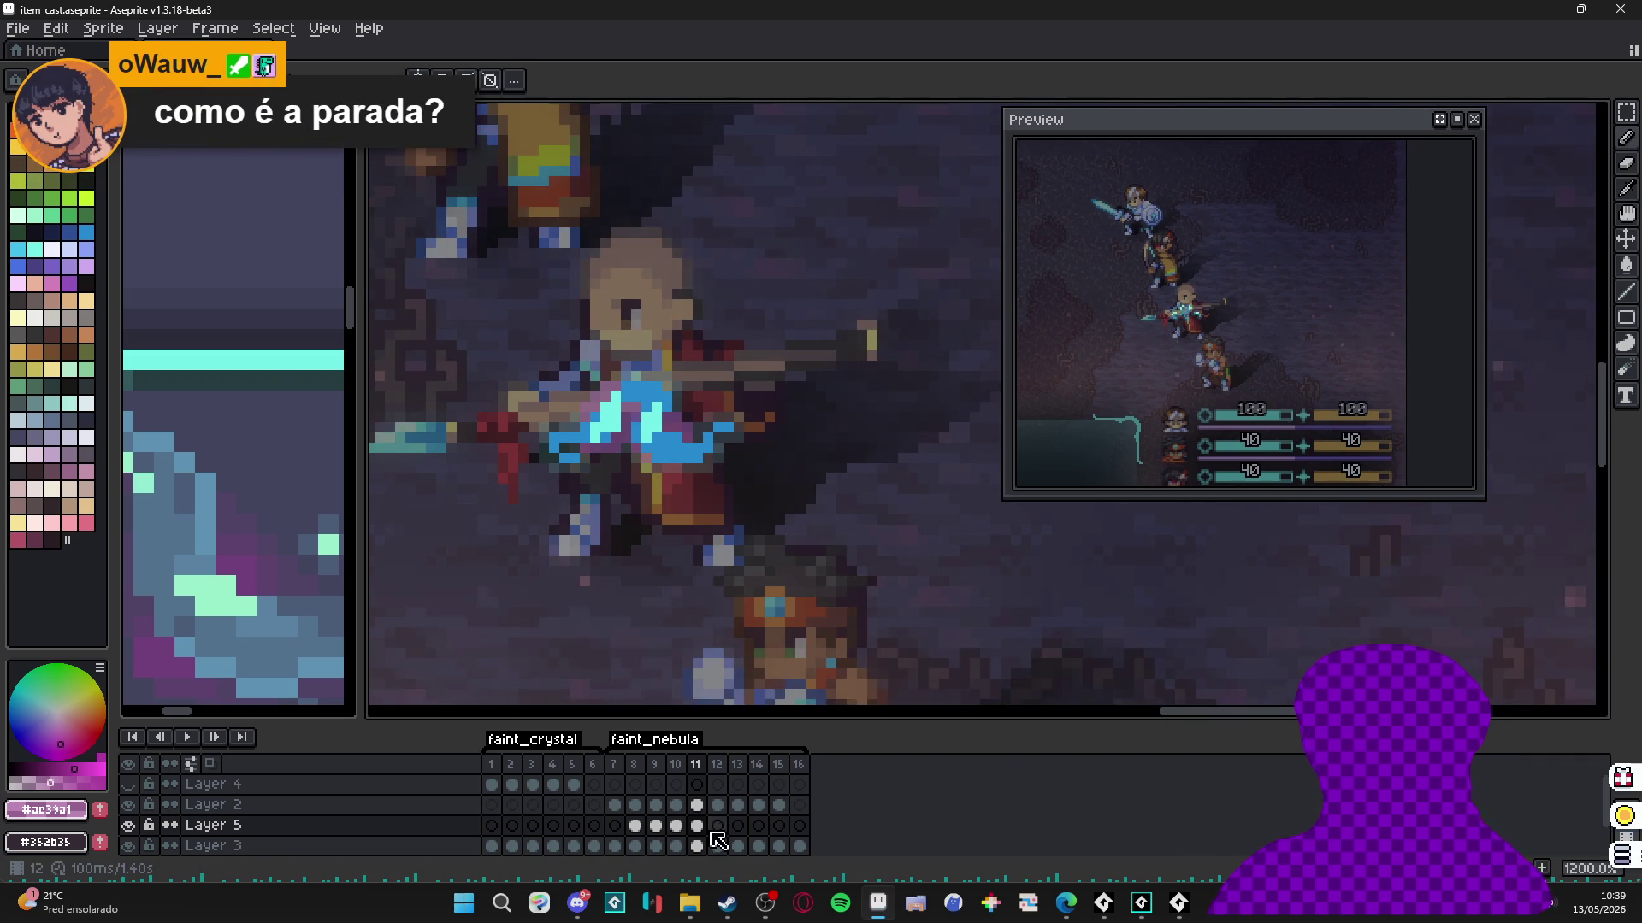
On frame 12, paint pink-purple pixels over the cyan effect area.
click(717, 825)
scroll(648, 475, up, 3)
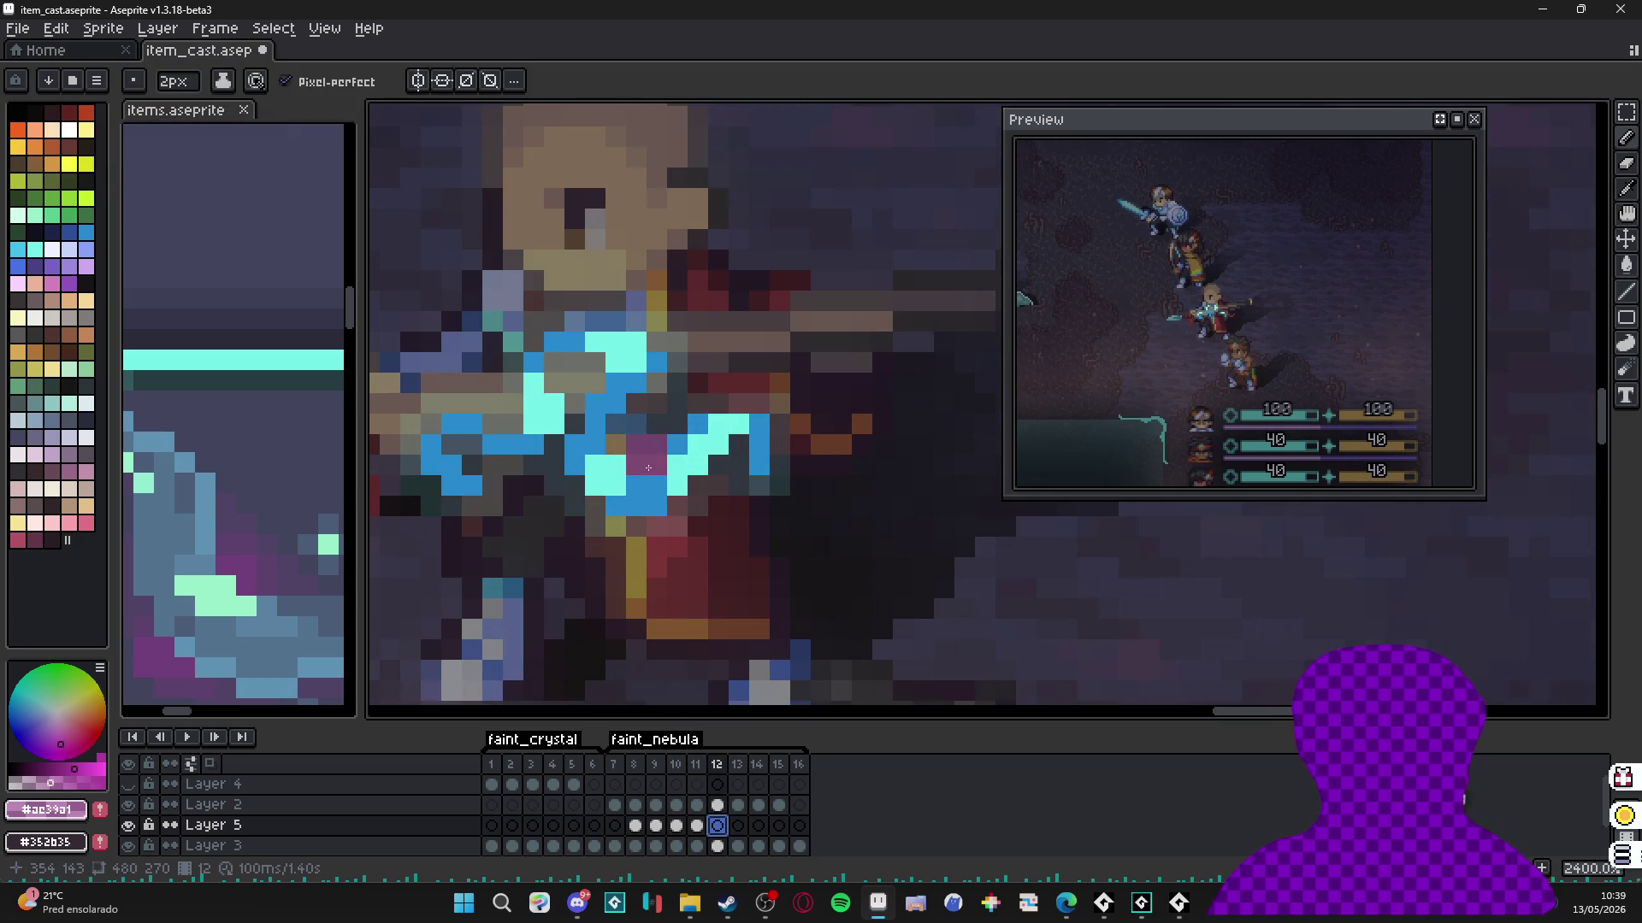
click(637, 449)
click(575, 486)
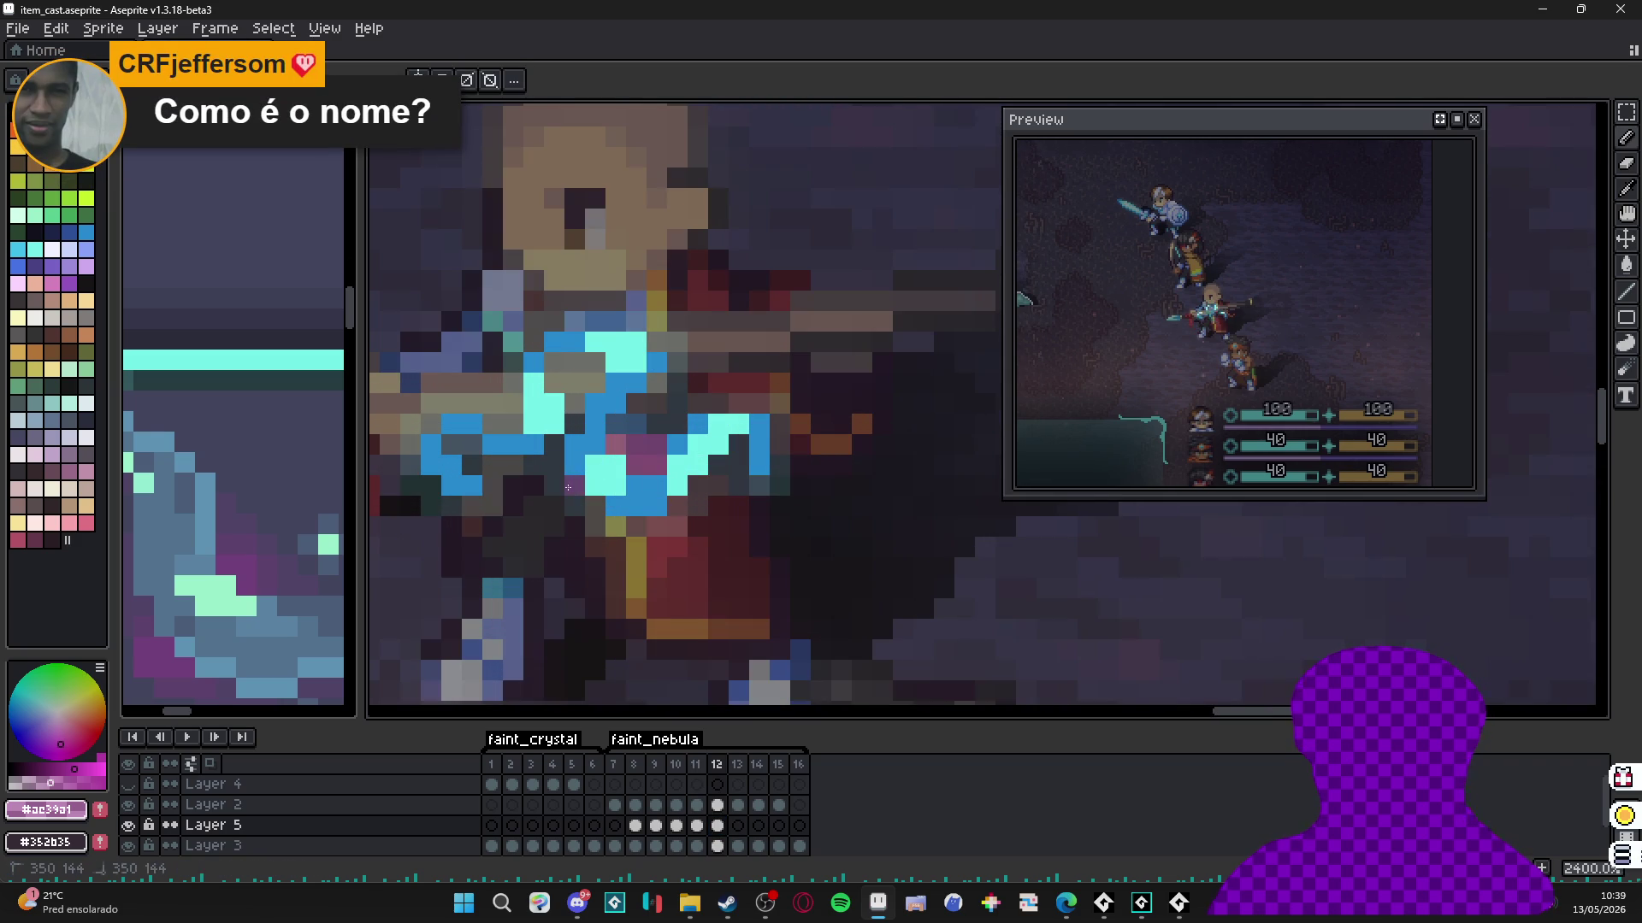
click(697, 484)
click(719, 466)
click(739, 445)
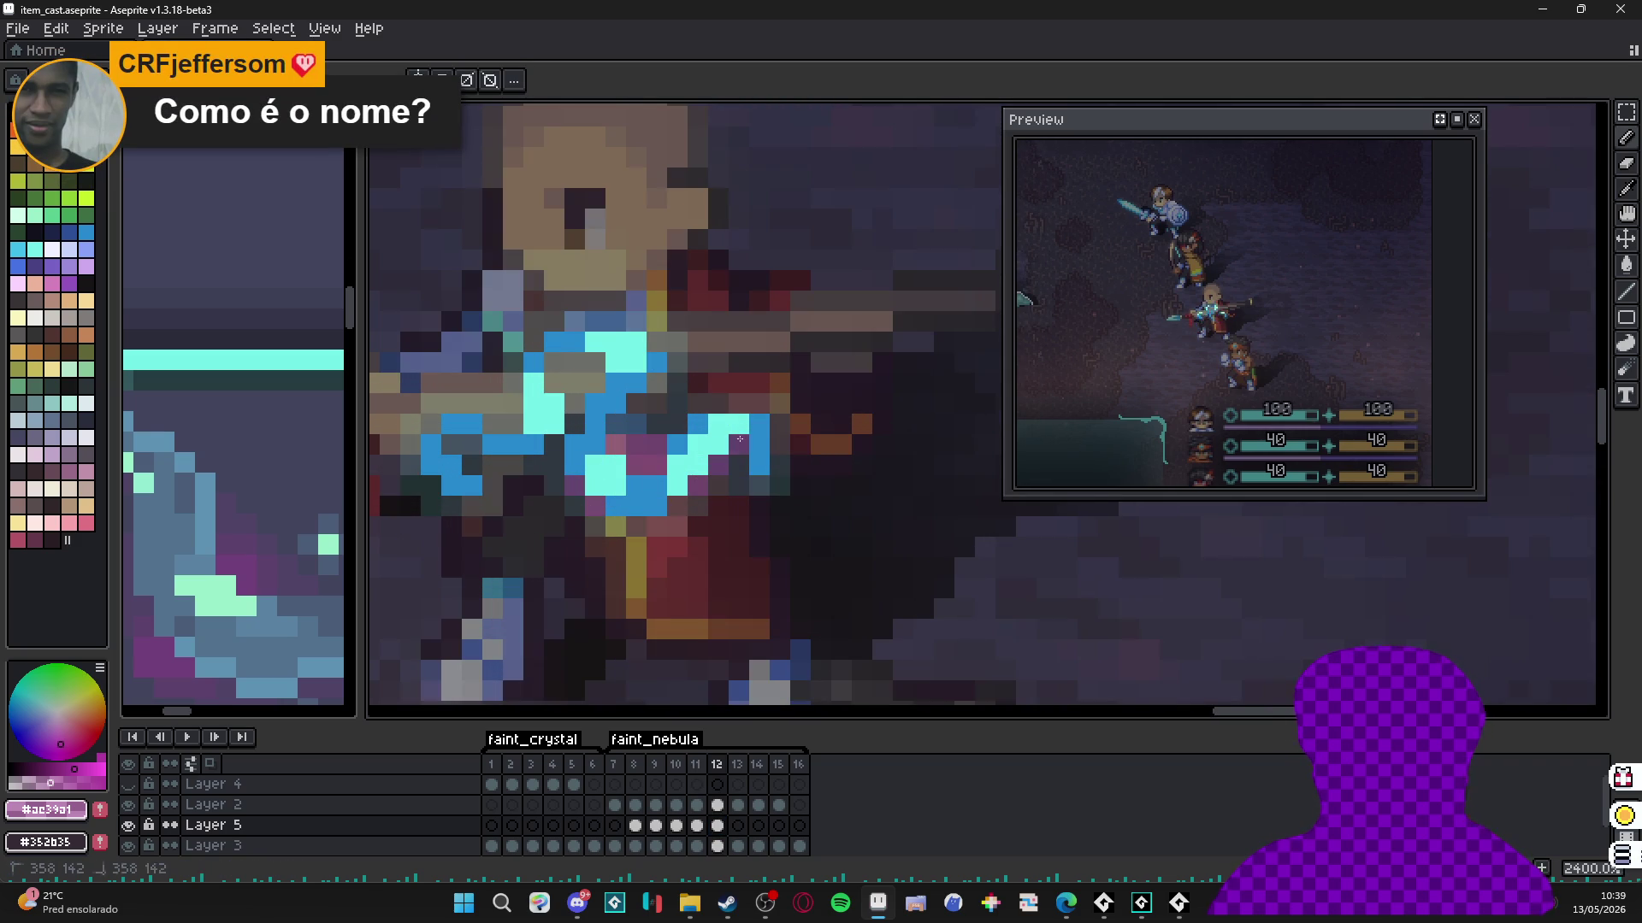
click(739, 466)
click(718, 466)
Add purple pixels beside the cyan shape, a row of three above, and a lower diagonal.
click(698, 403)
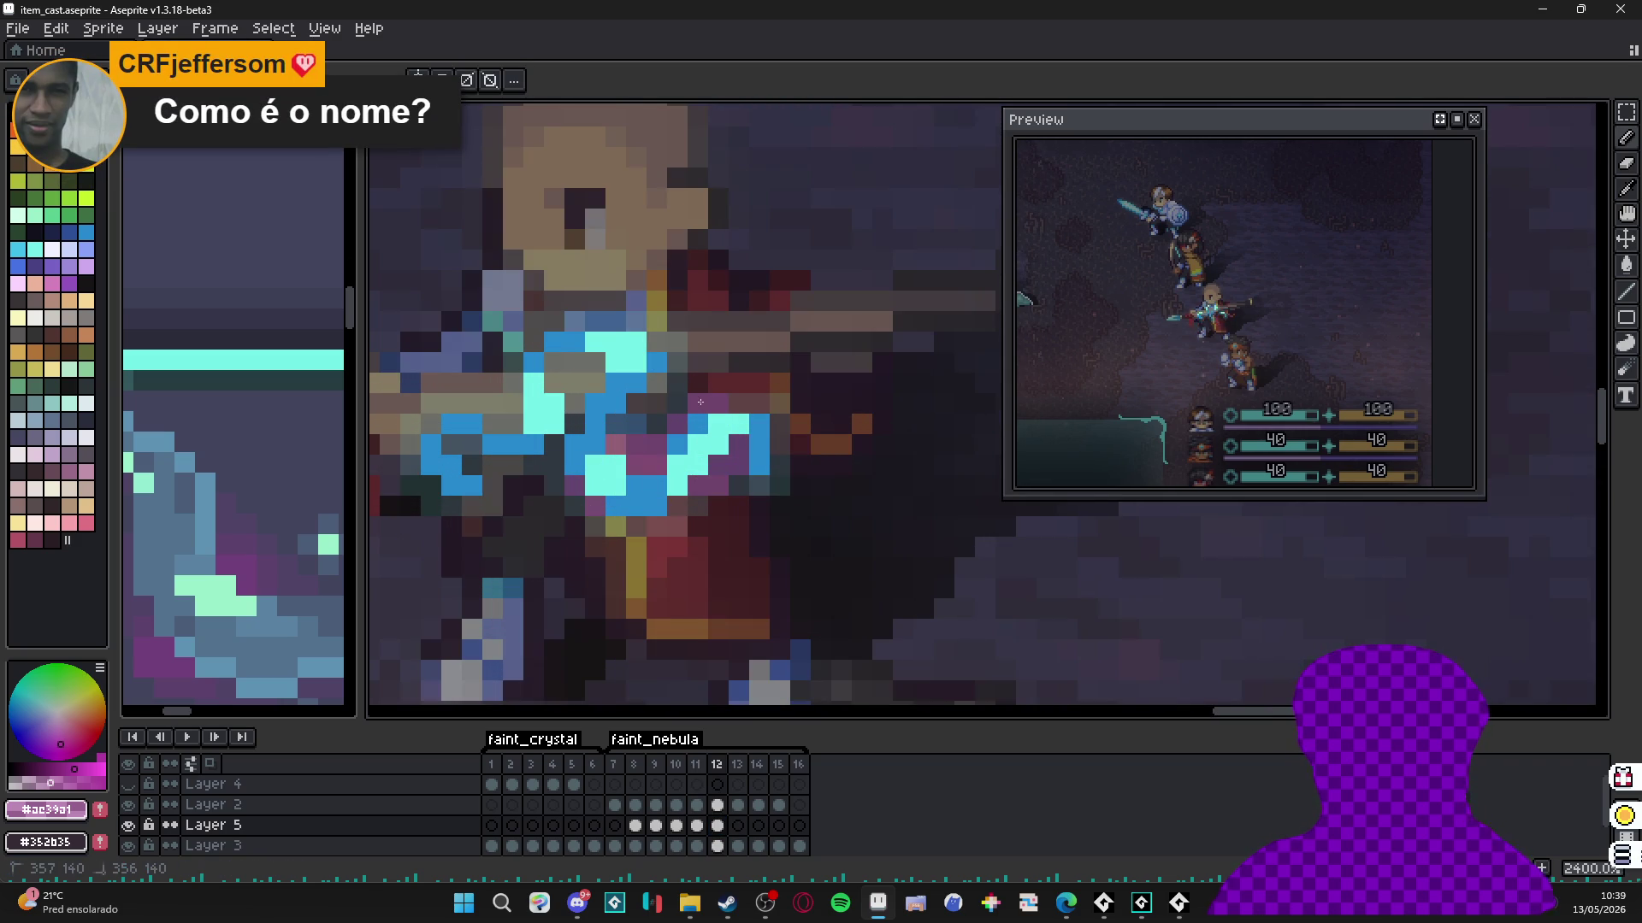
click(739, 403)
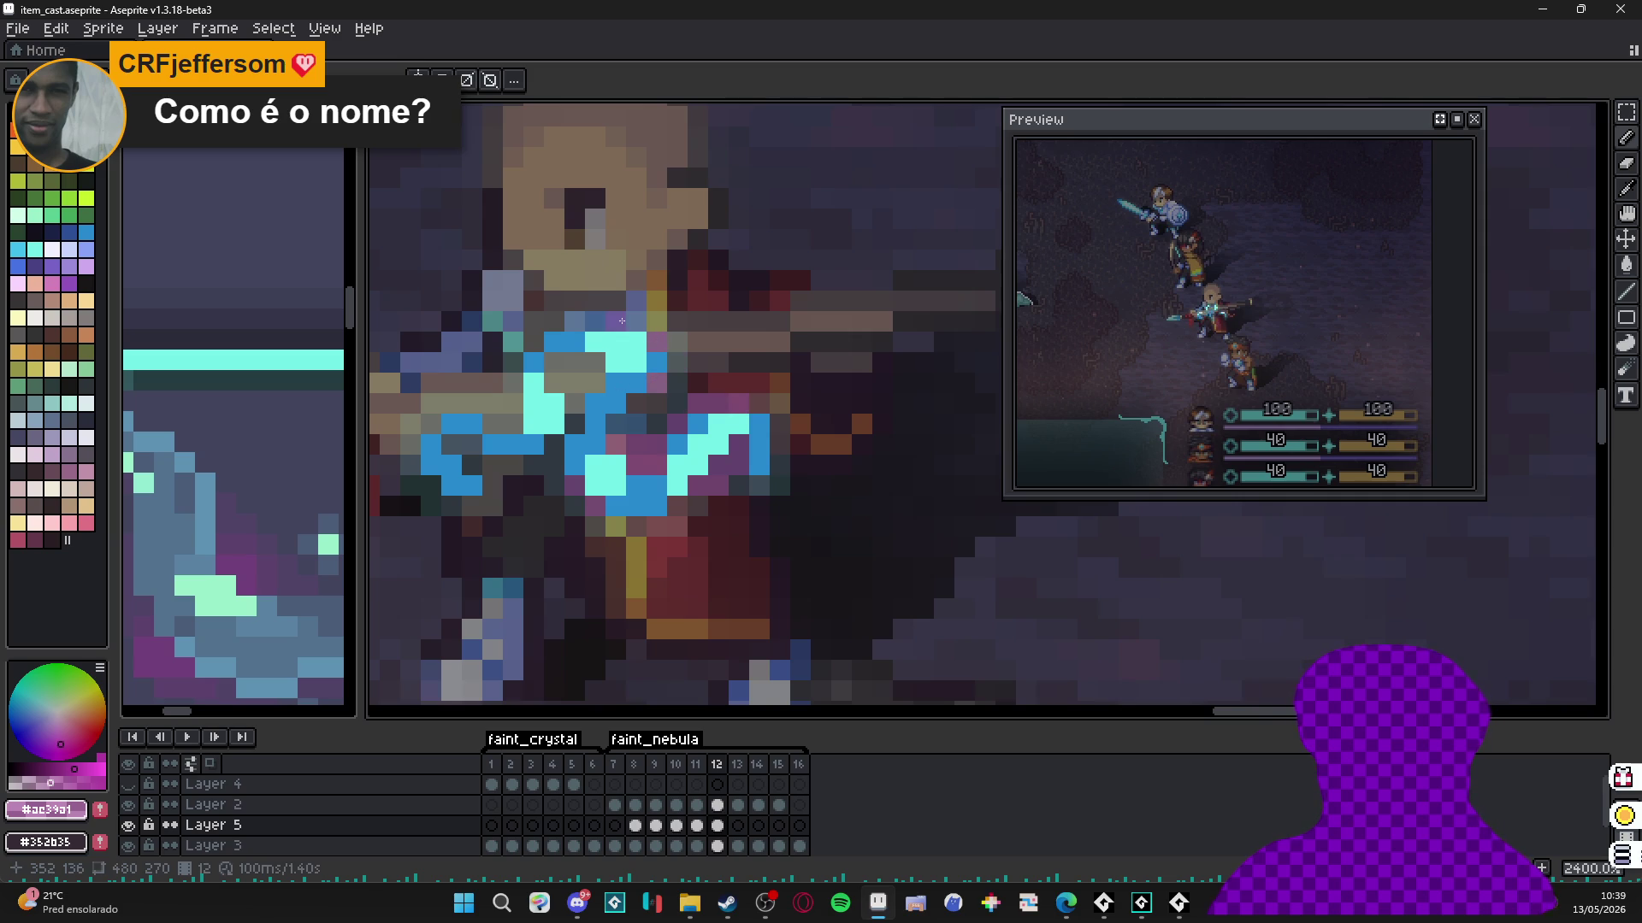
click(596, 384)
click(555, 384)
click(573, 384)
click(574, 424)
click(554, 444)
click(534, 465)
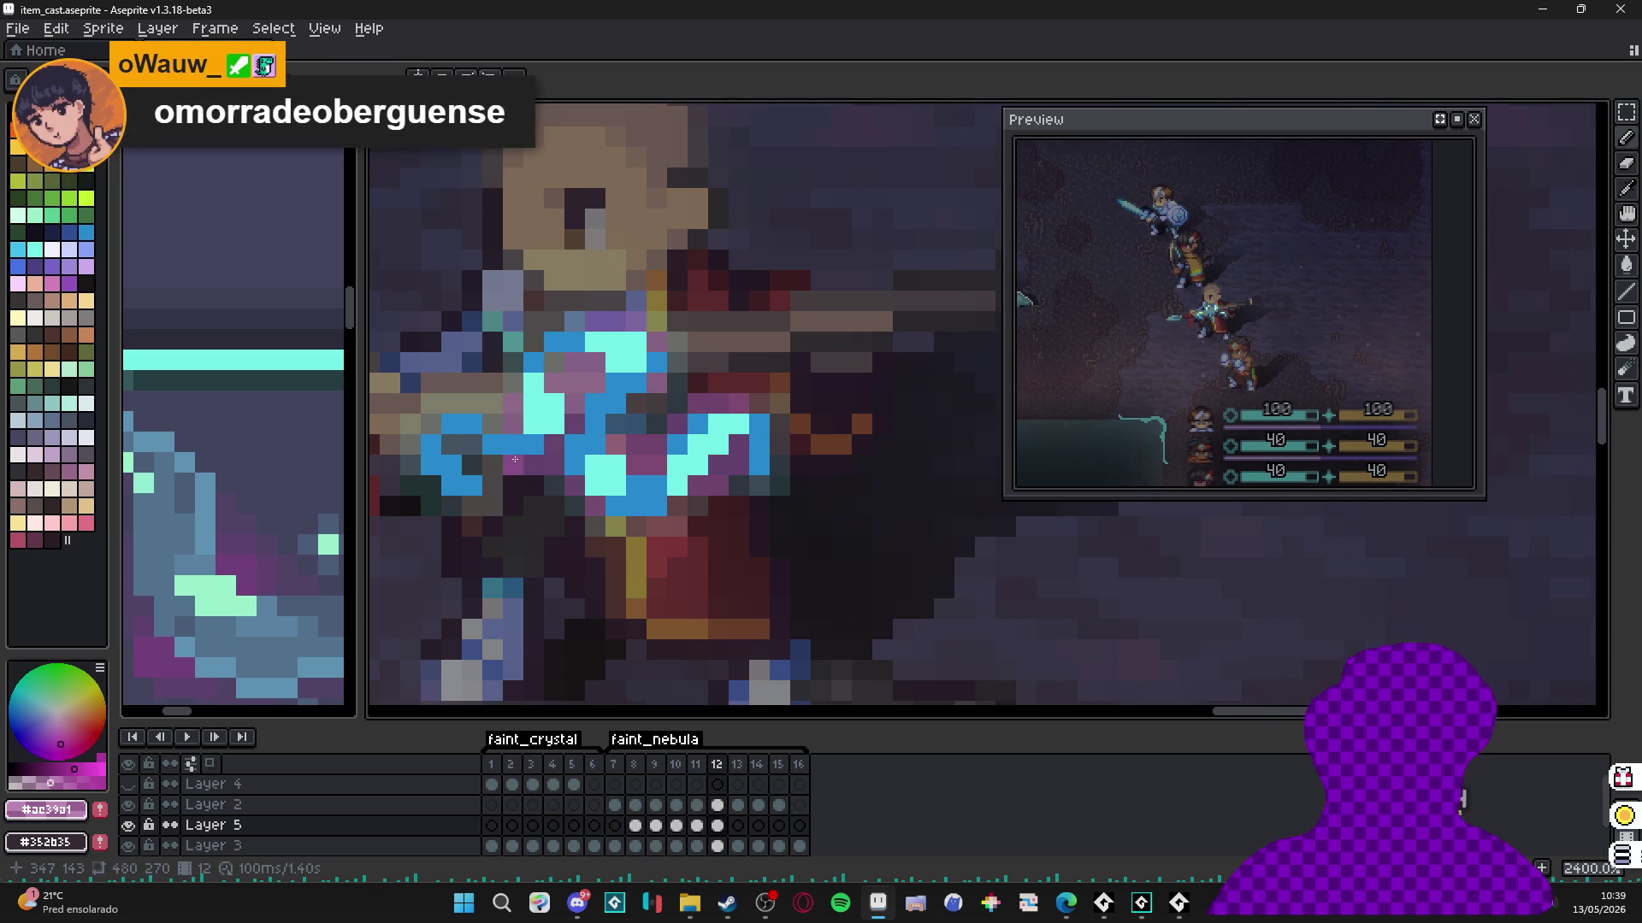
scroll(546, 460, left, 1)
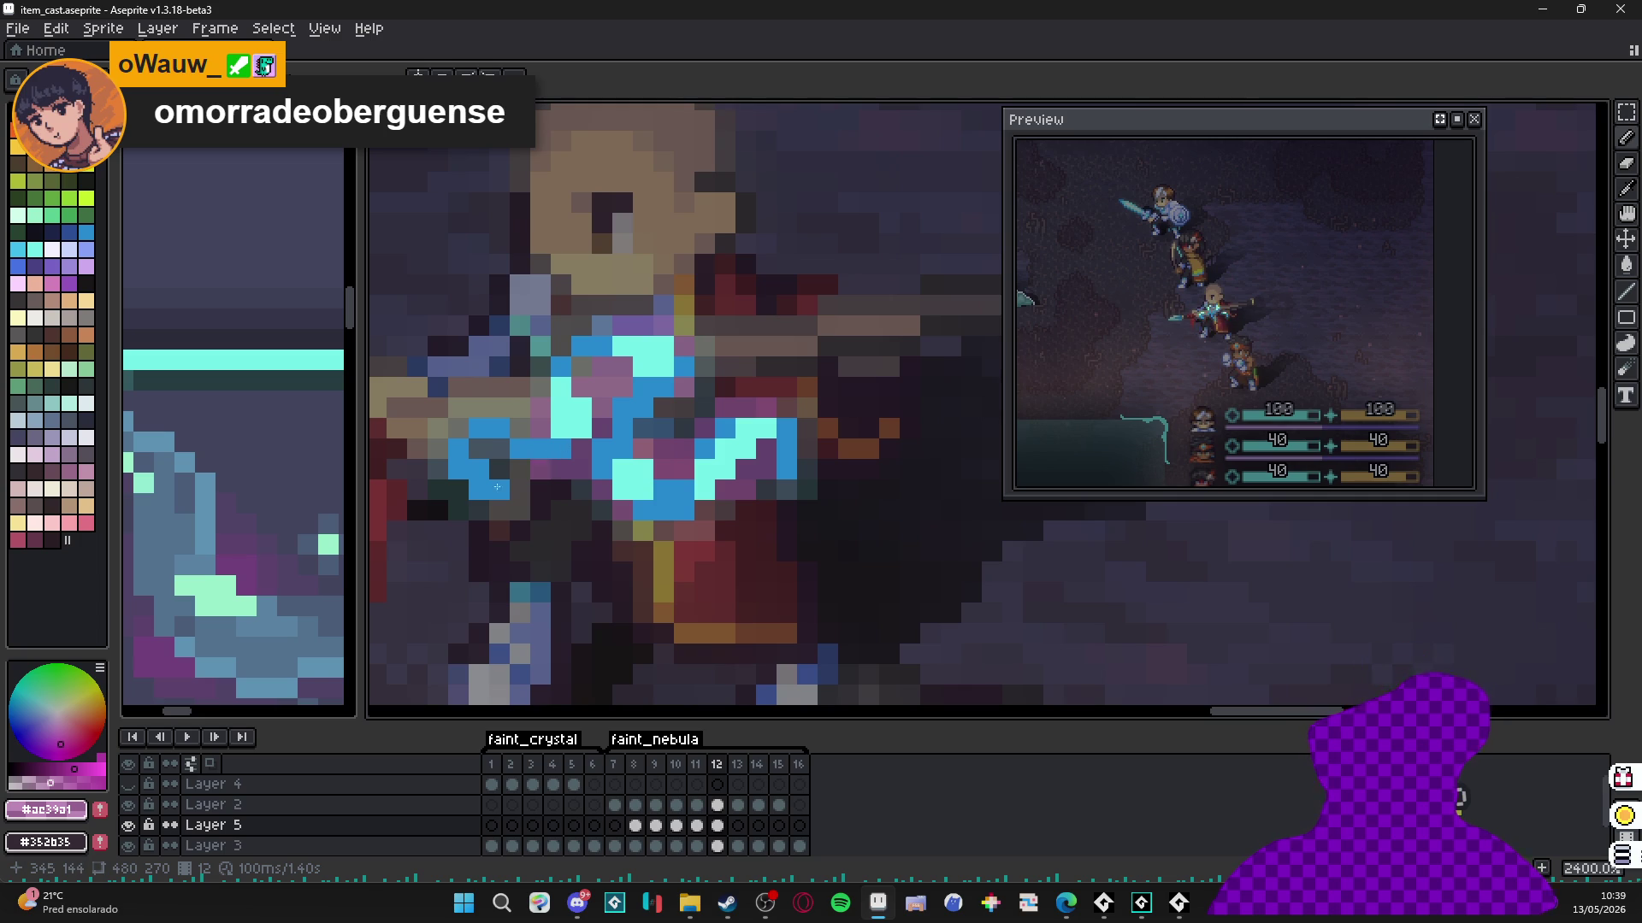
scroll(569, 381, up, 1)
scroll(569, 382, down, 4)
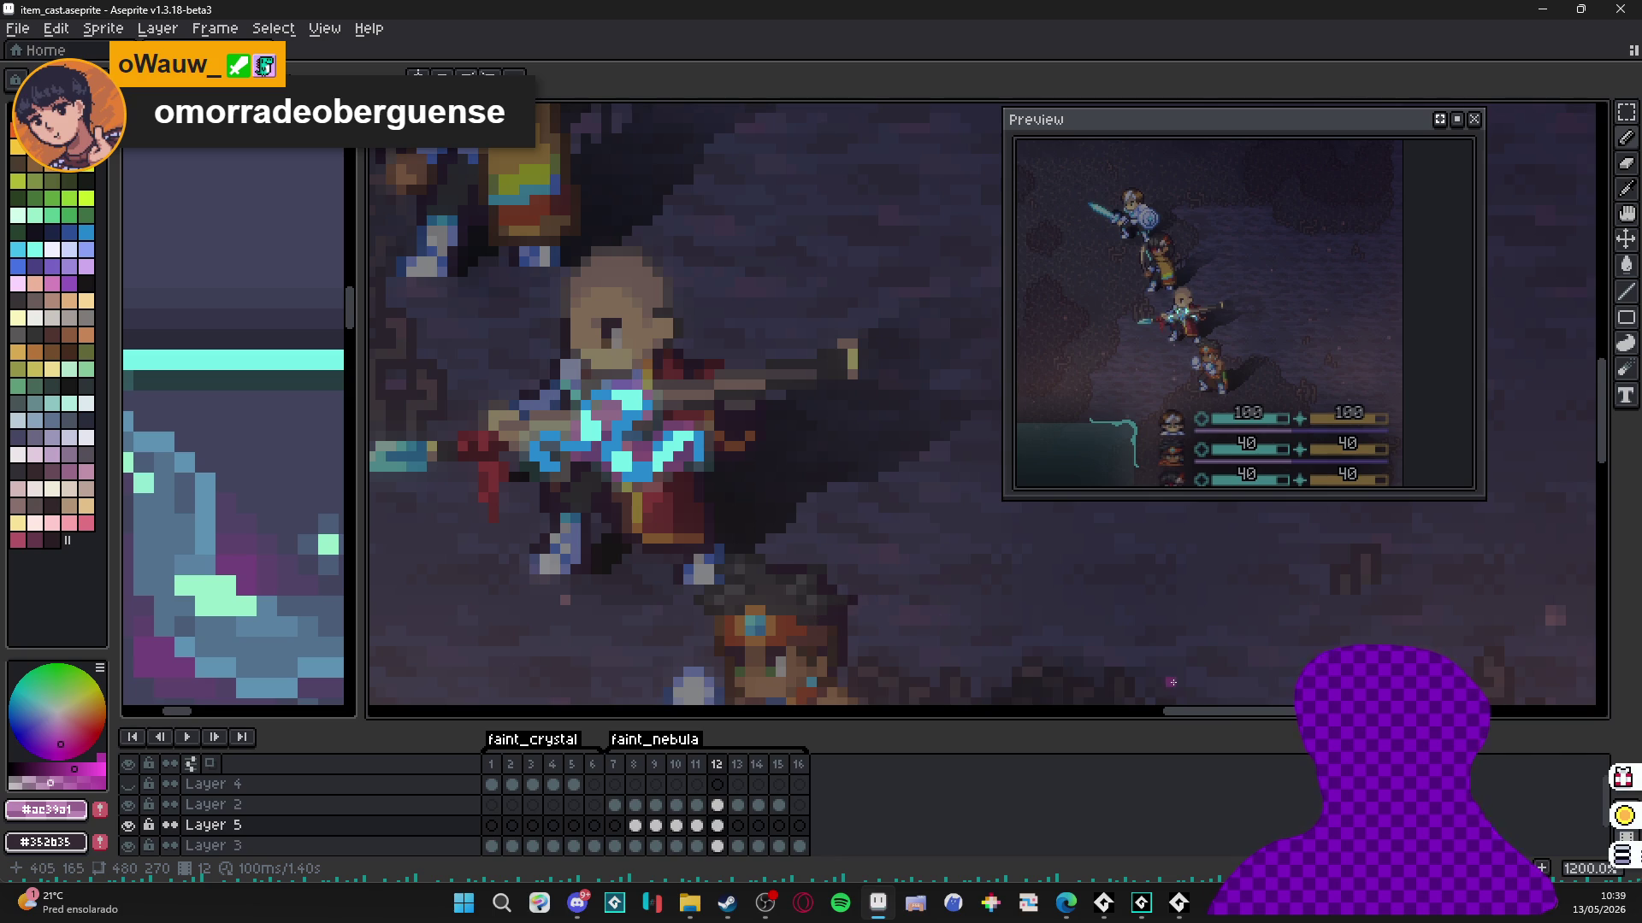
Paint magenta pixels below the cyan highlight on frame 13.
click(737, 826)
scroll(655, 394, up, 3)
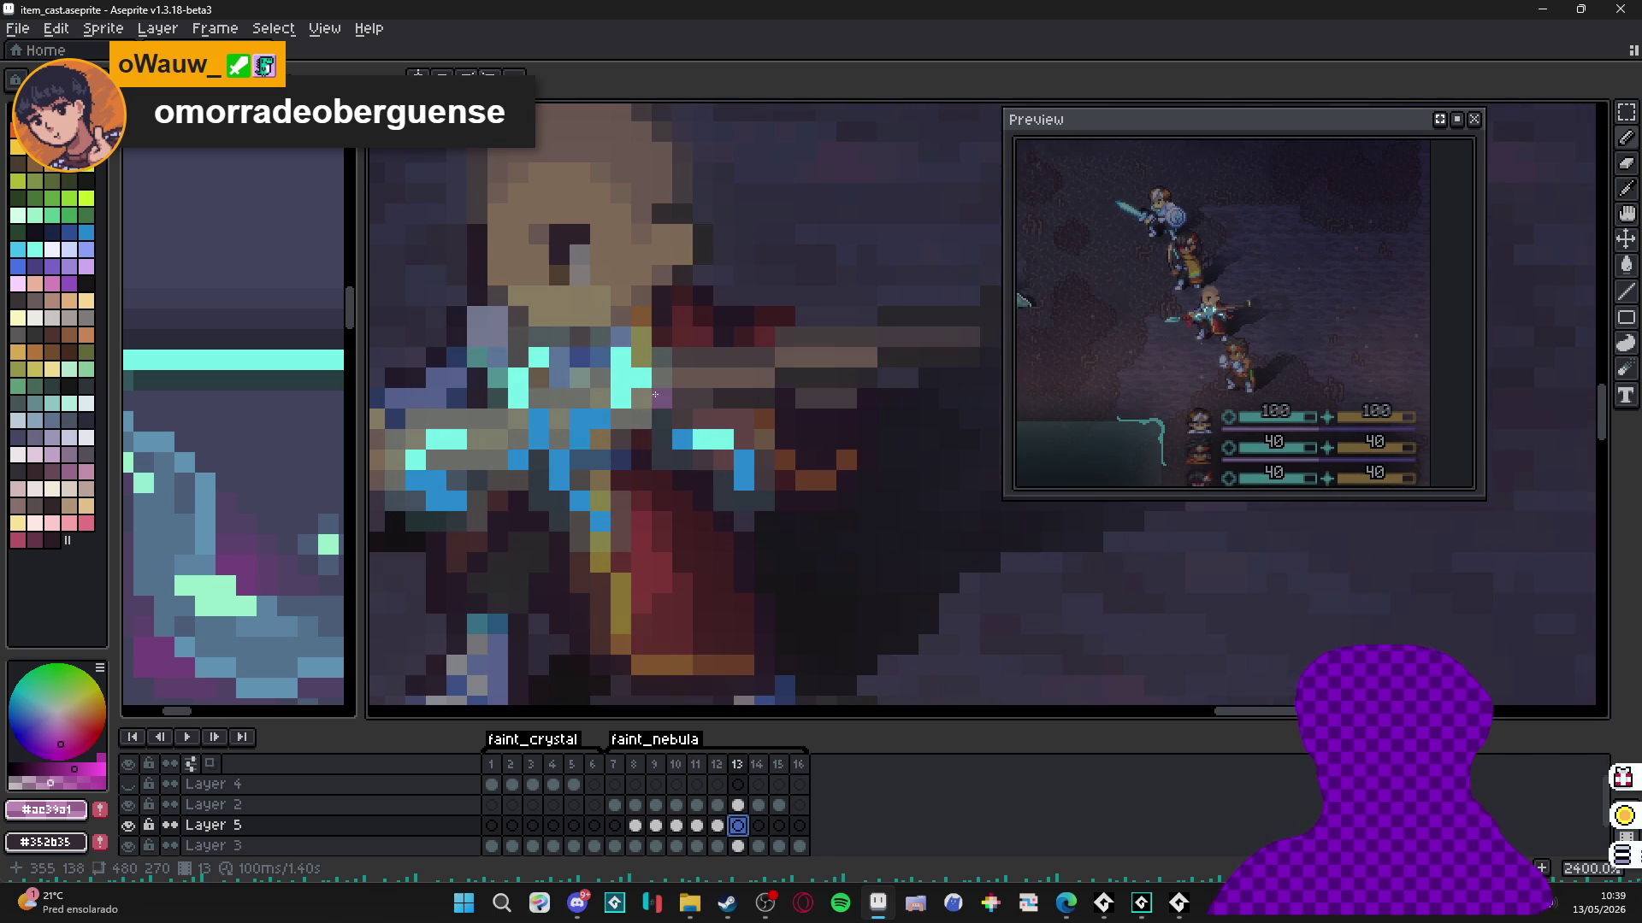
click(622, 414)
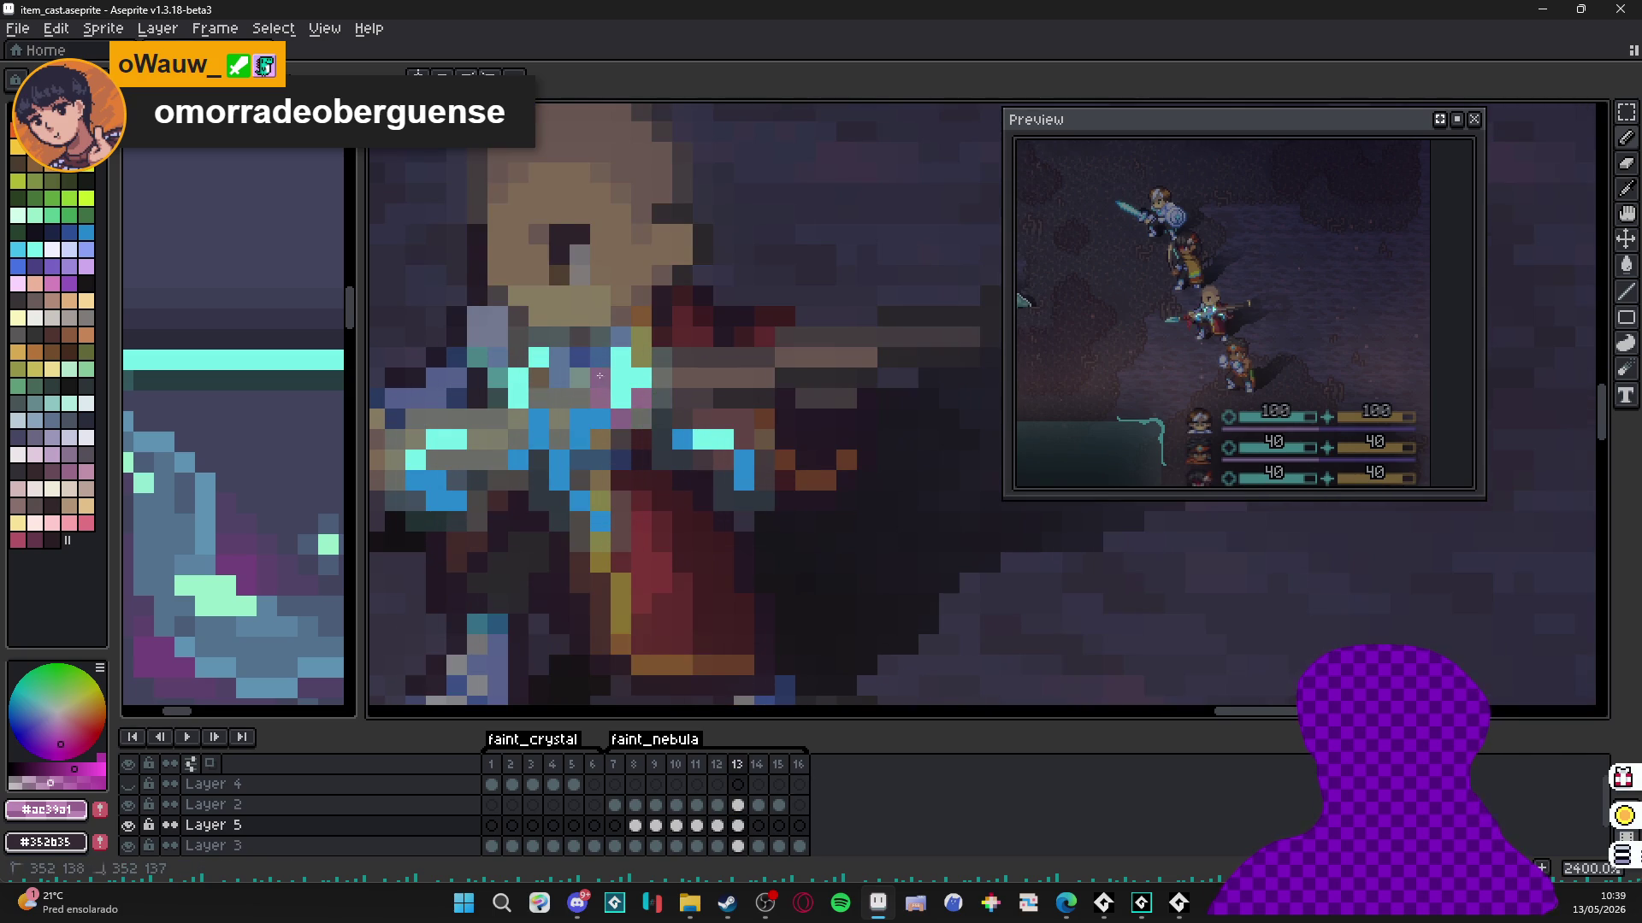
click(723, 459)
click(703, 460)
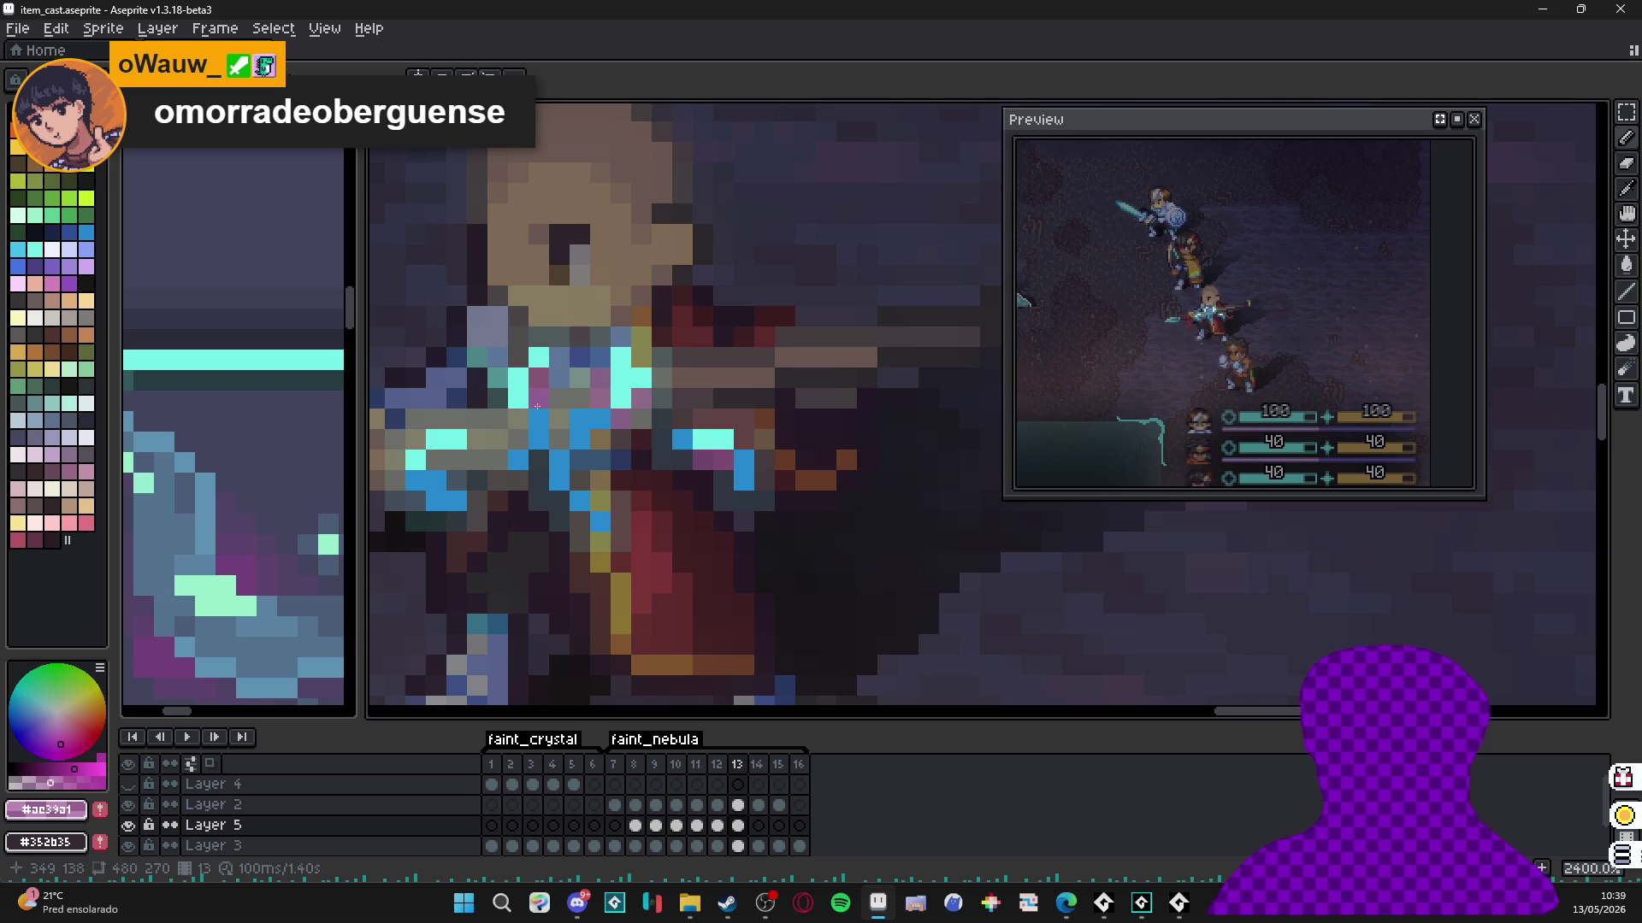
scroll(585, 426, down, 4)
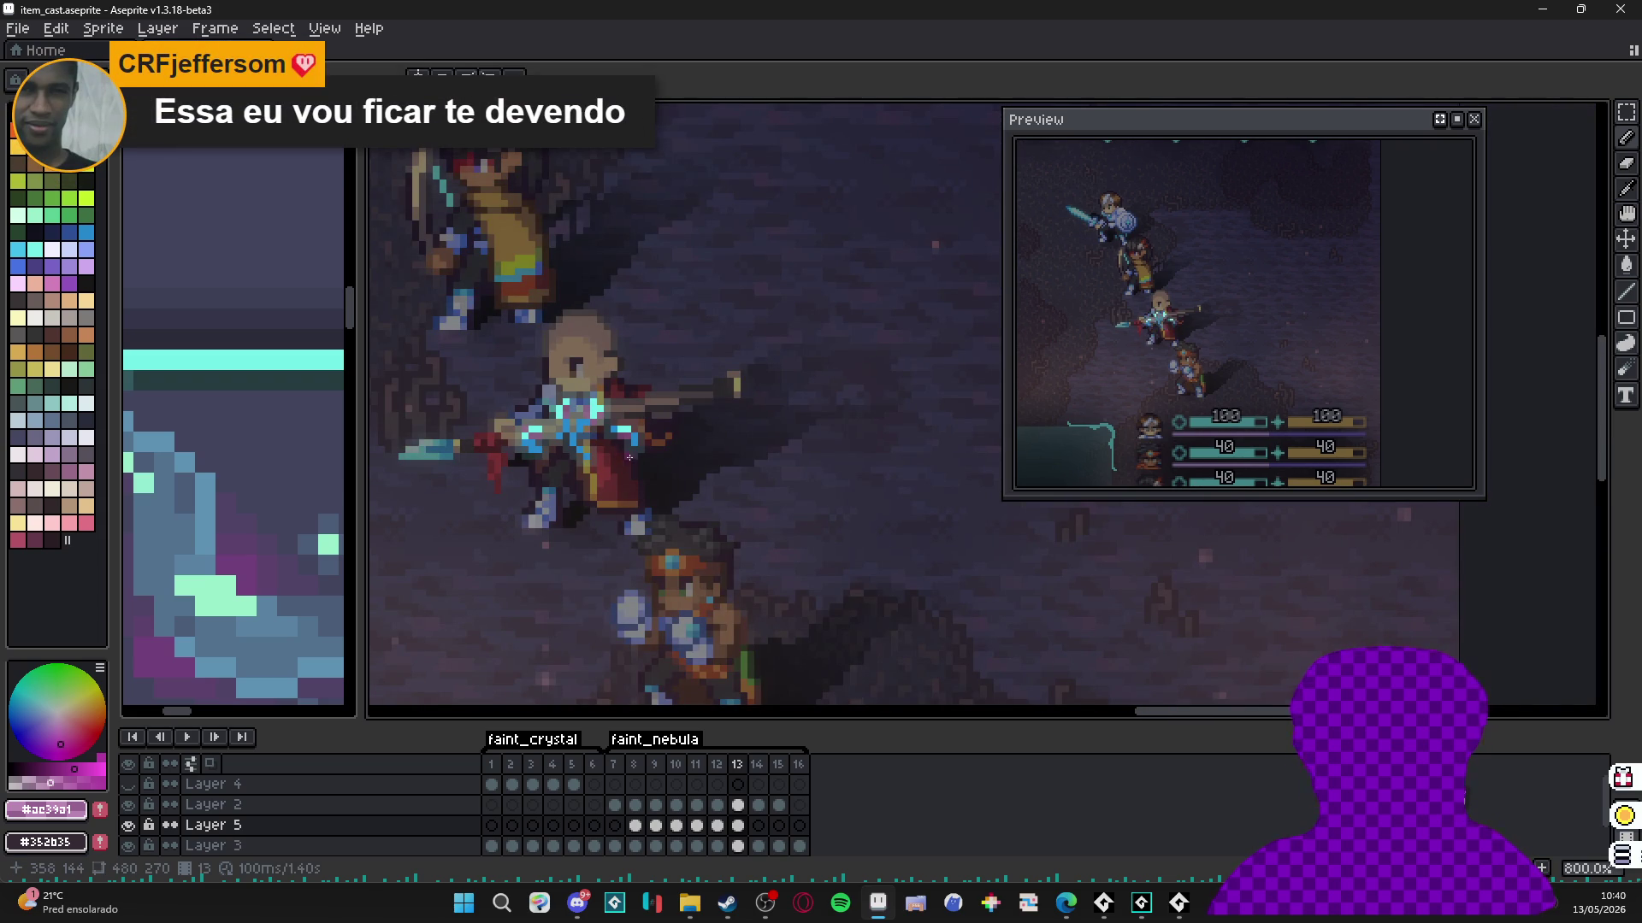
scroll(585, 426, down, 1)
Step the animation through frames 14 and 15.
click(758, 827)
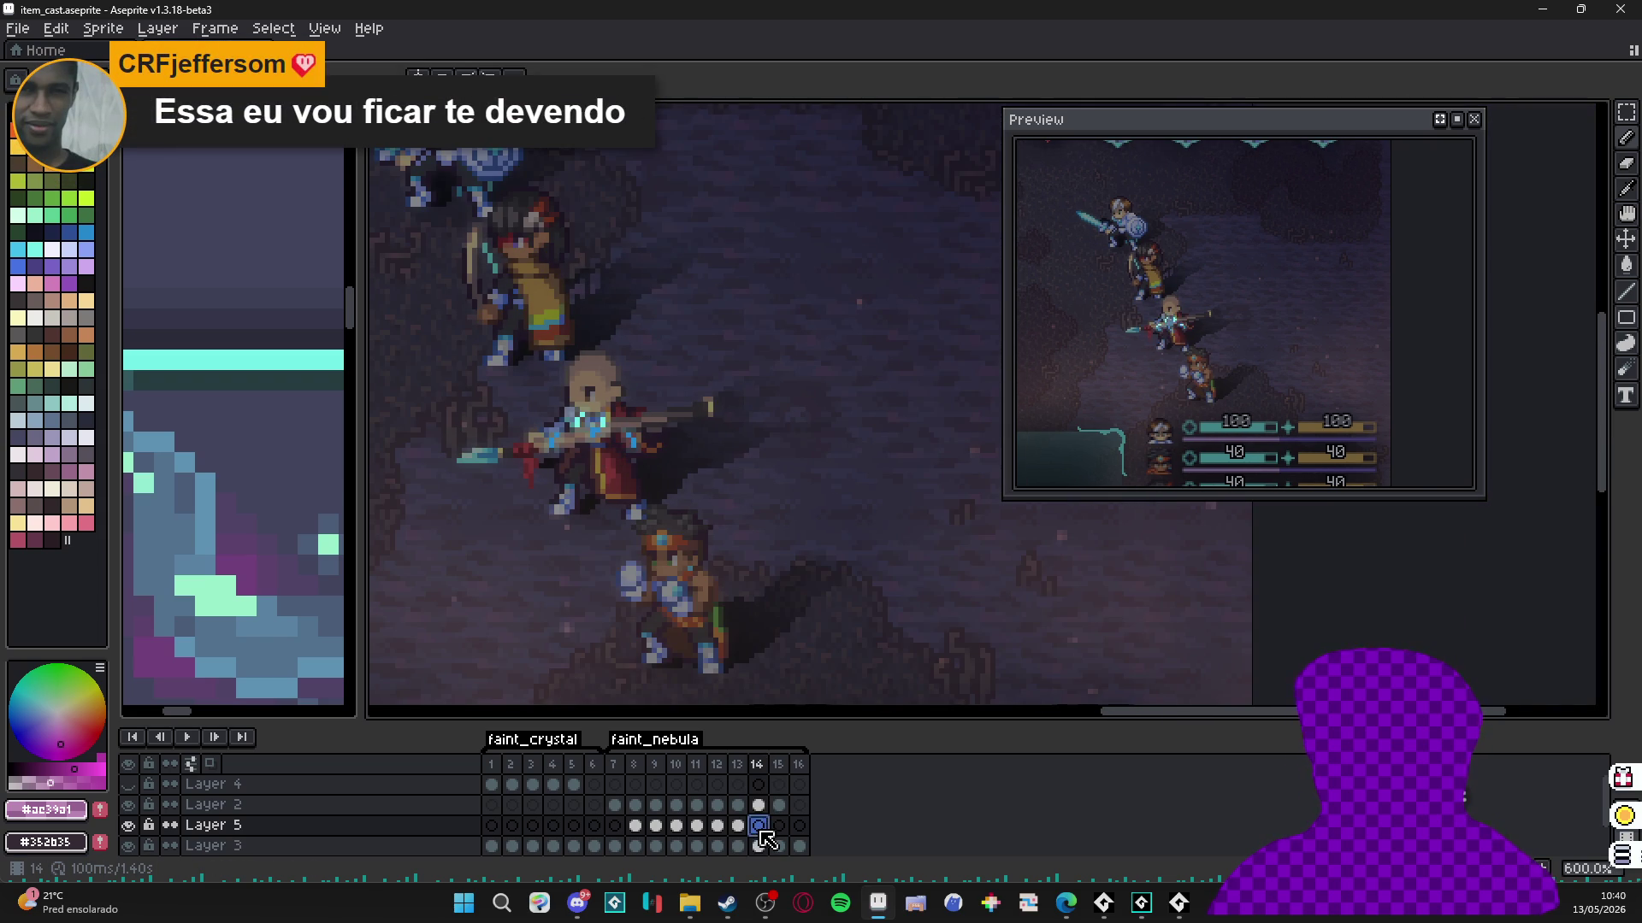
scroll(633, 478, up, 4)
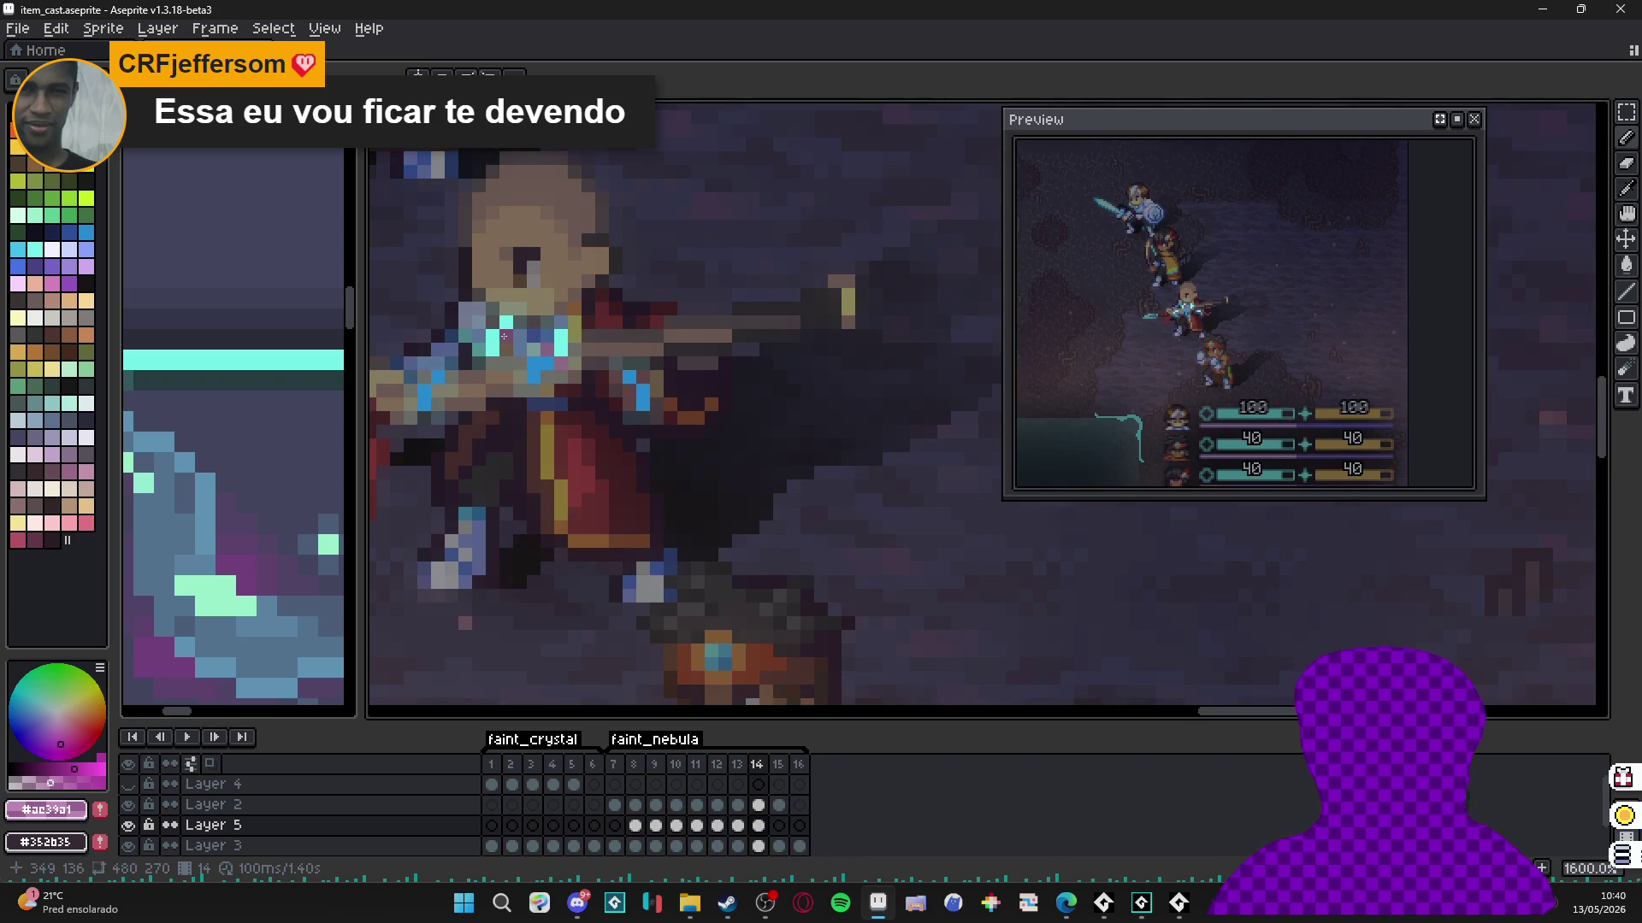
click(779, 826)
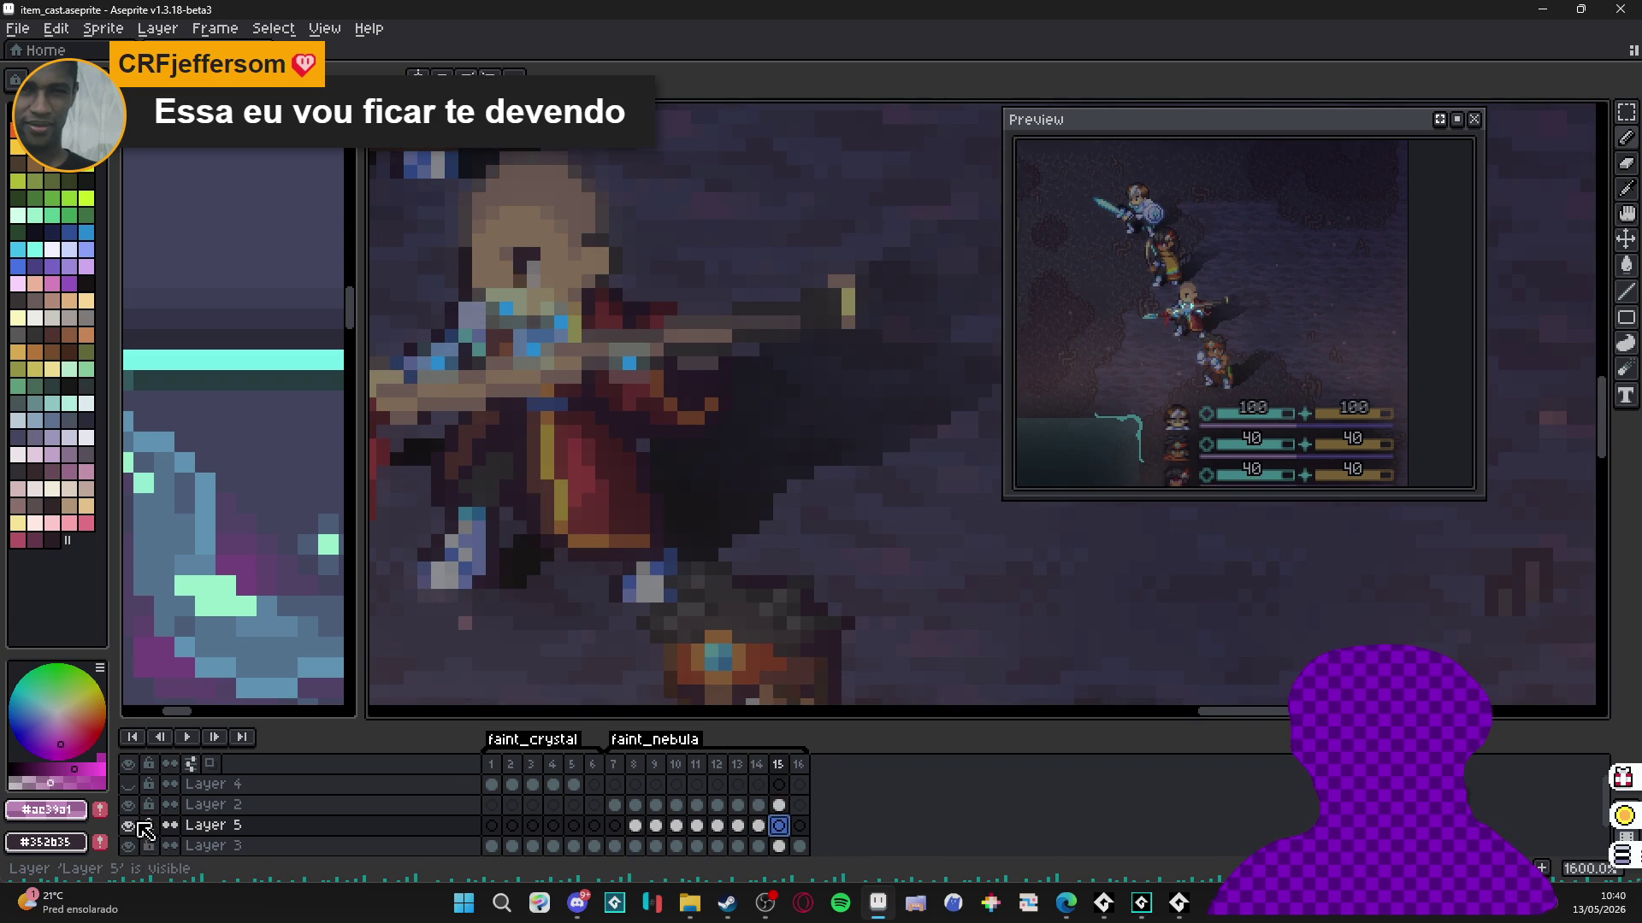
Merge Layer 2 down into Layer 5, then toggle Layer 3 off and on to compare.
right_click(253, 804)
click(291, 830)
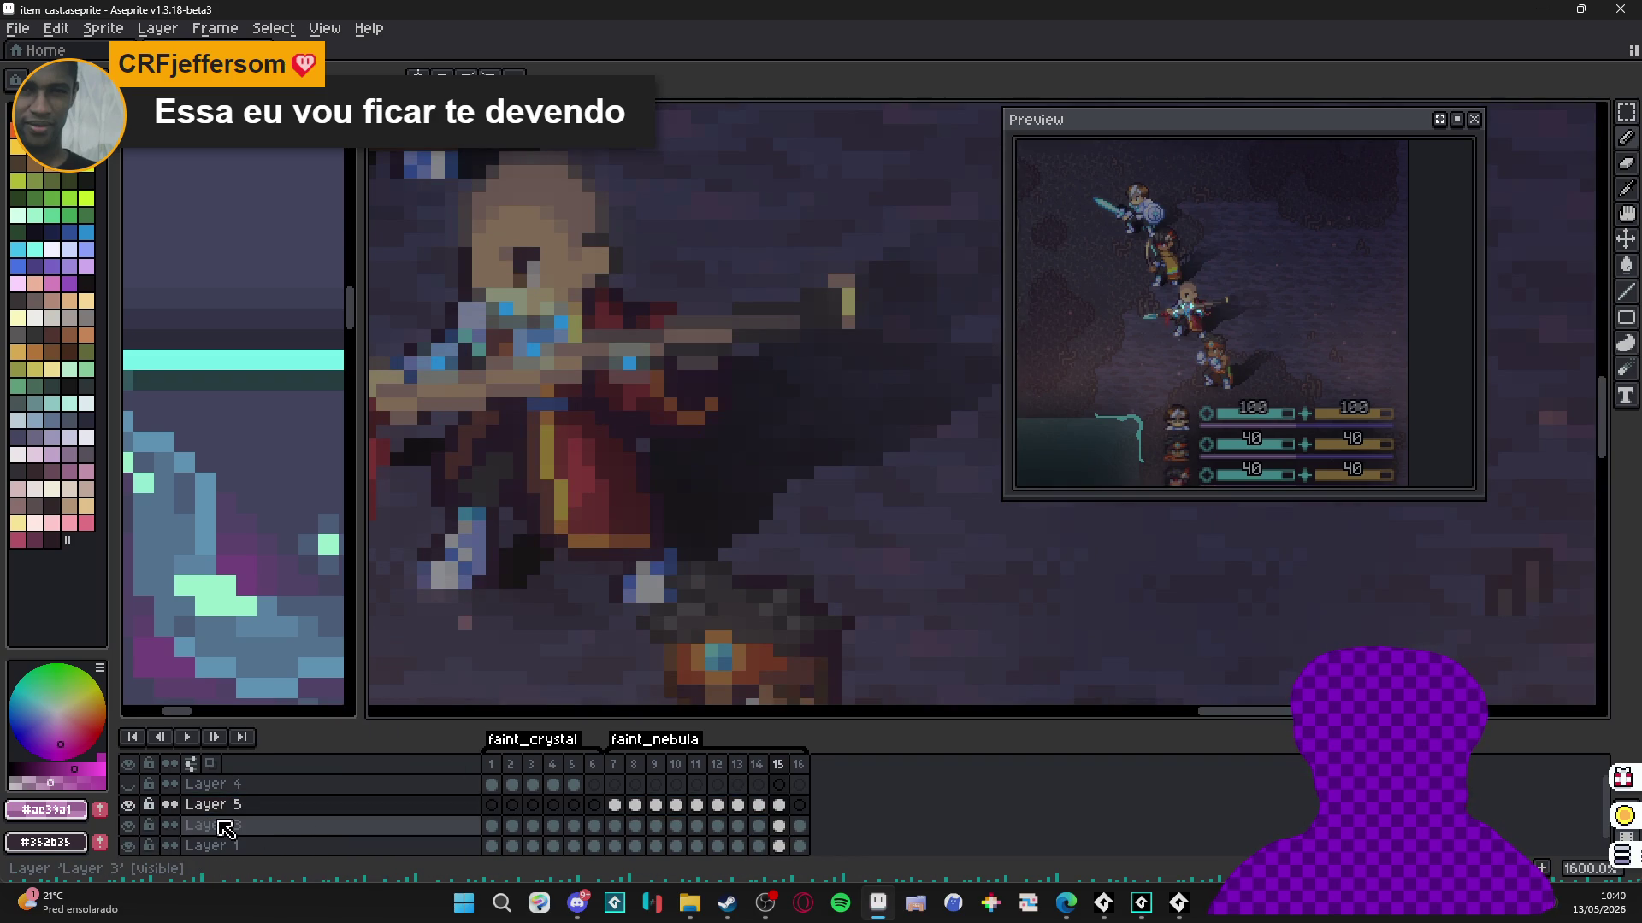
click(129, 827)
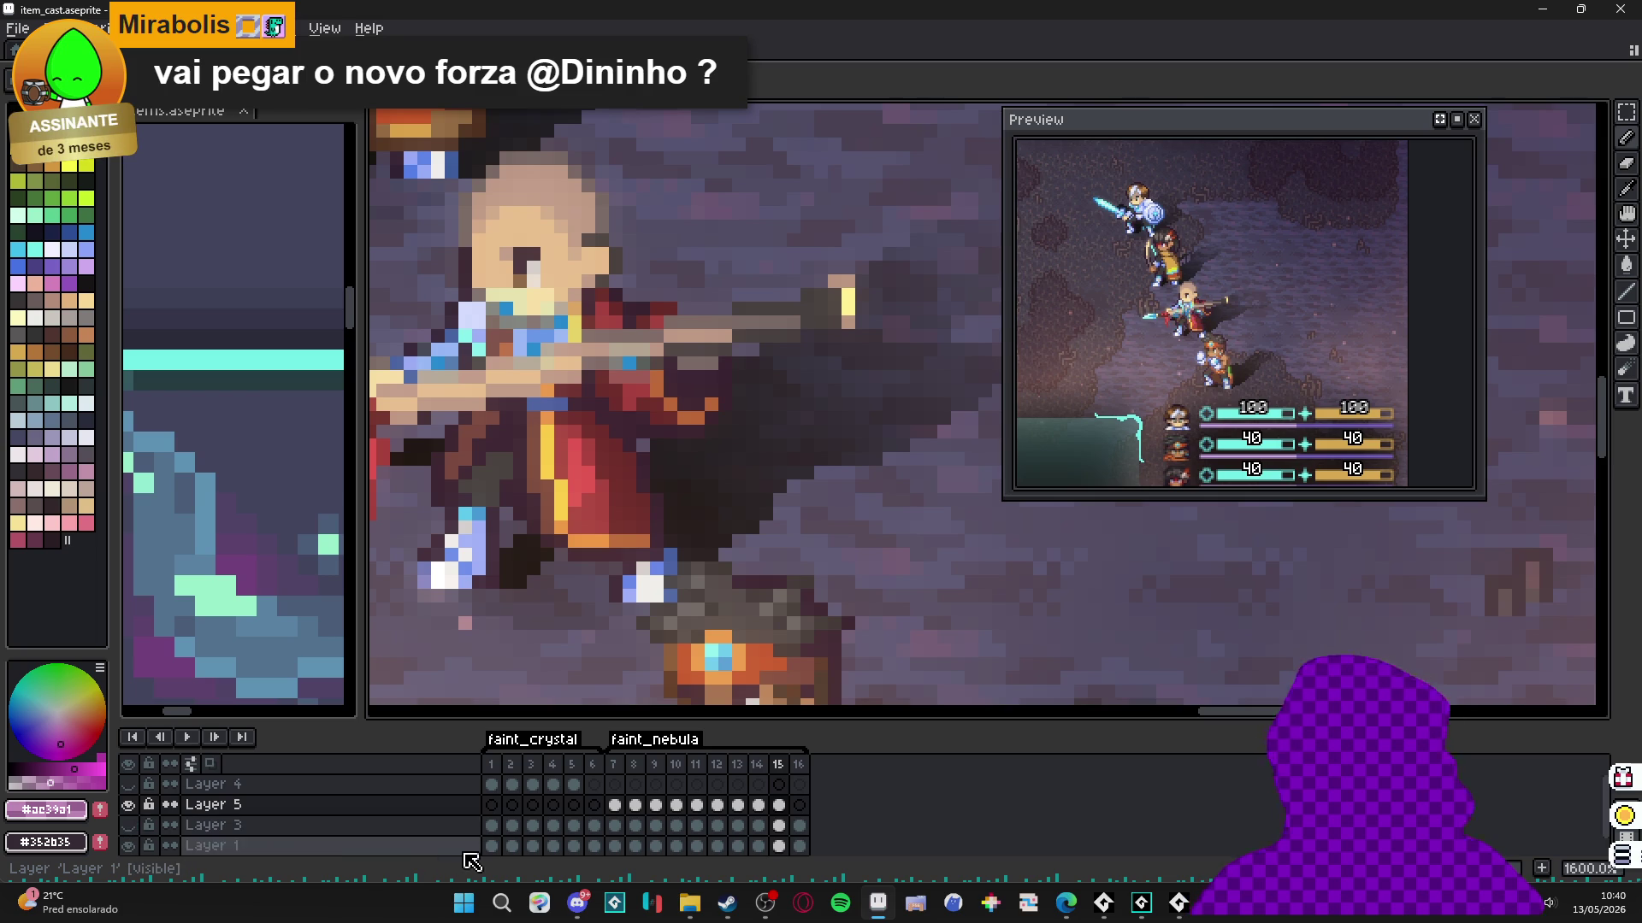
click(128, 825)
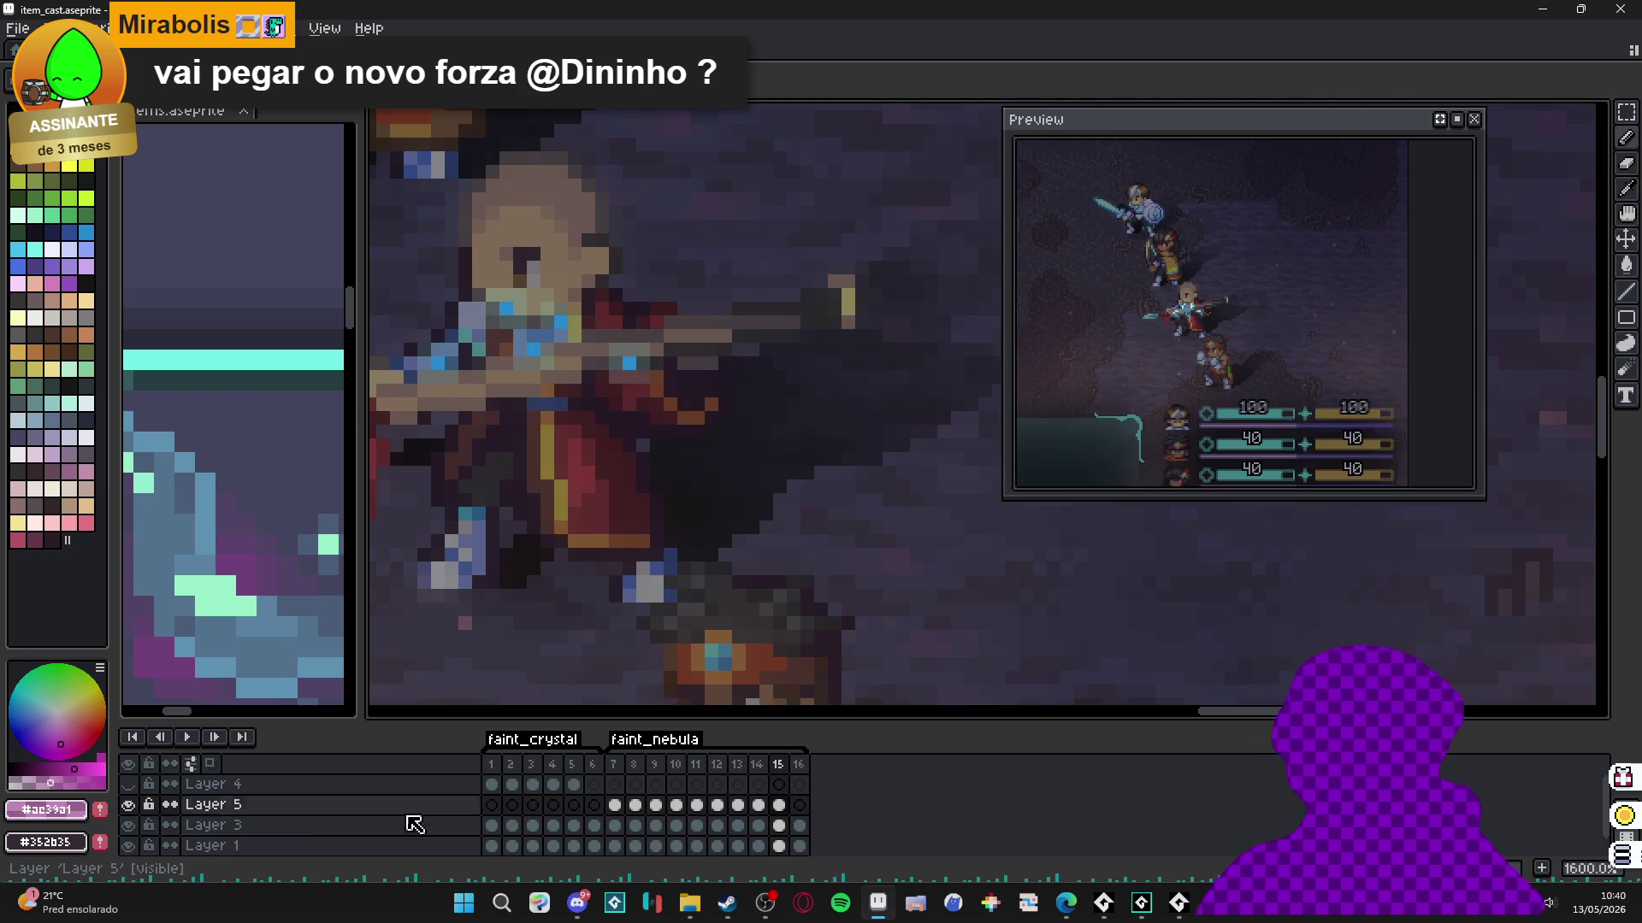
click(615, 805)
scroll(554, 444, down, 1)
scroll(554, 444, down, 2)
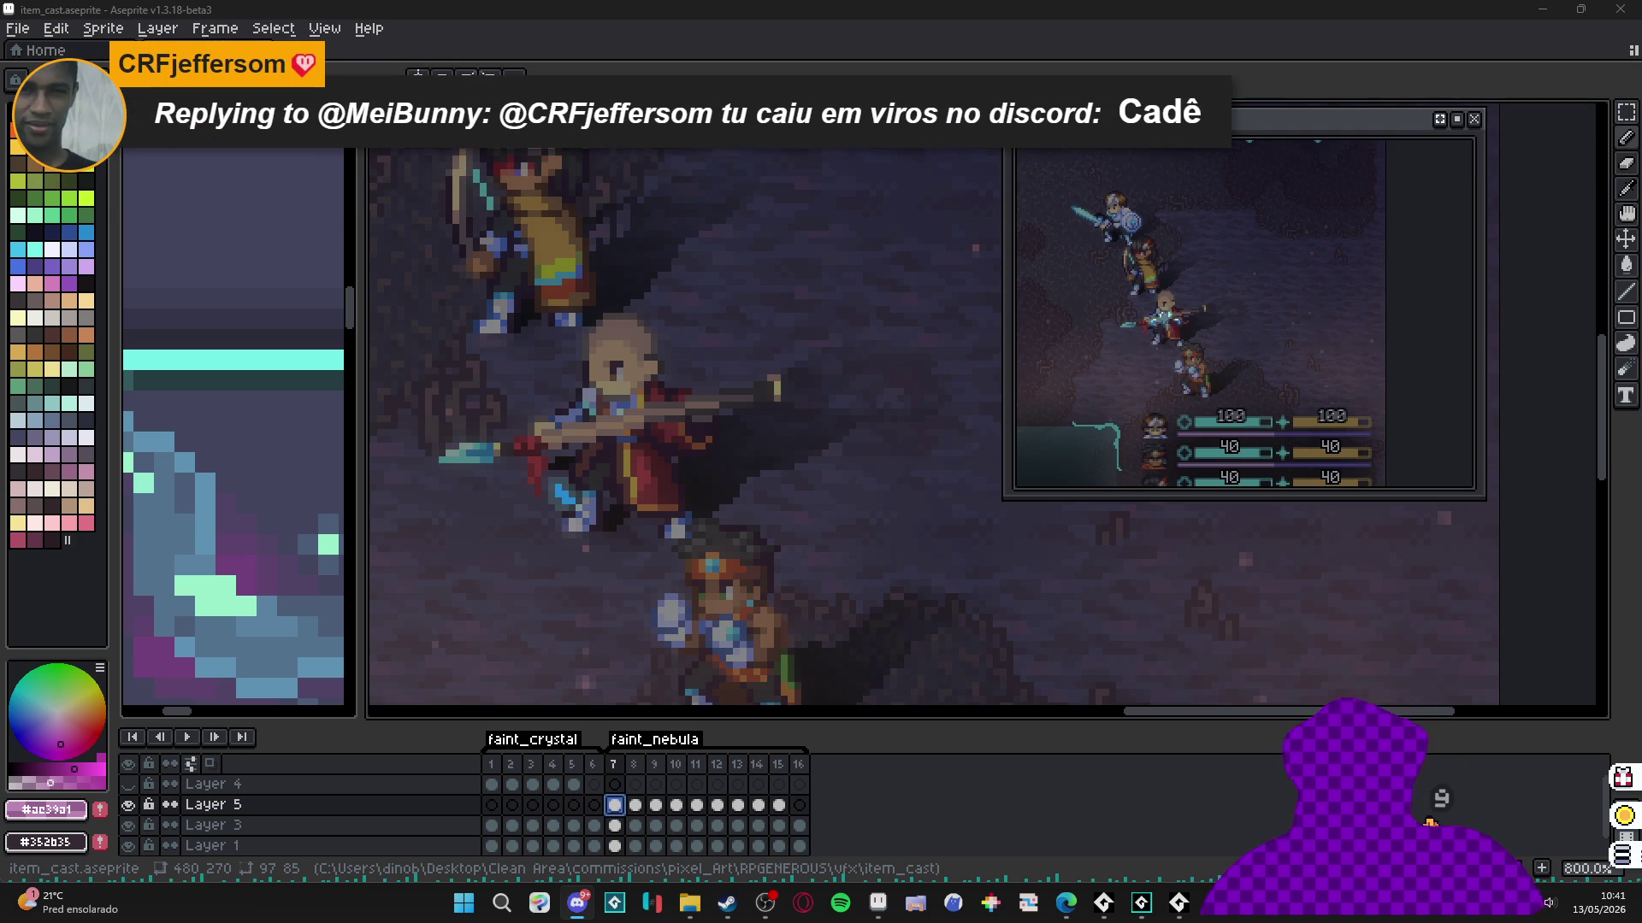
Leave Aseprite for Discord, then switch over to the web browser.
key(alt+Tab)
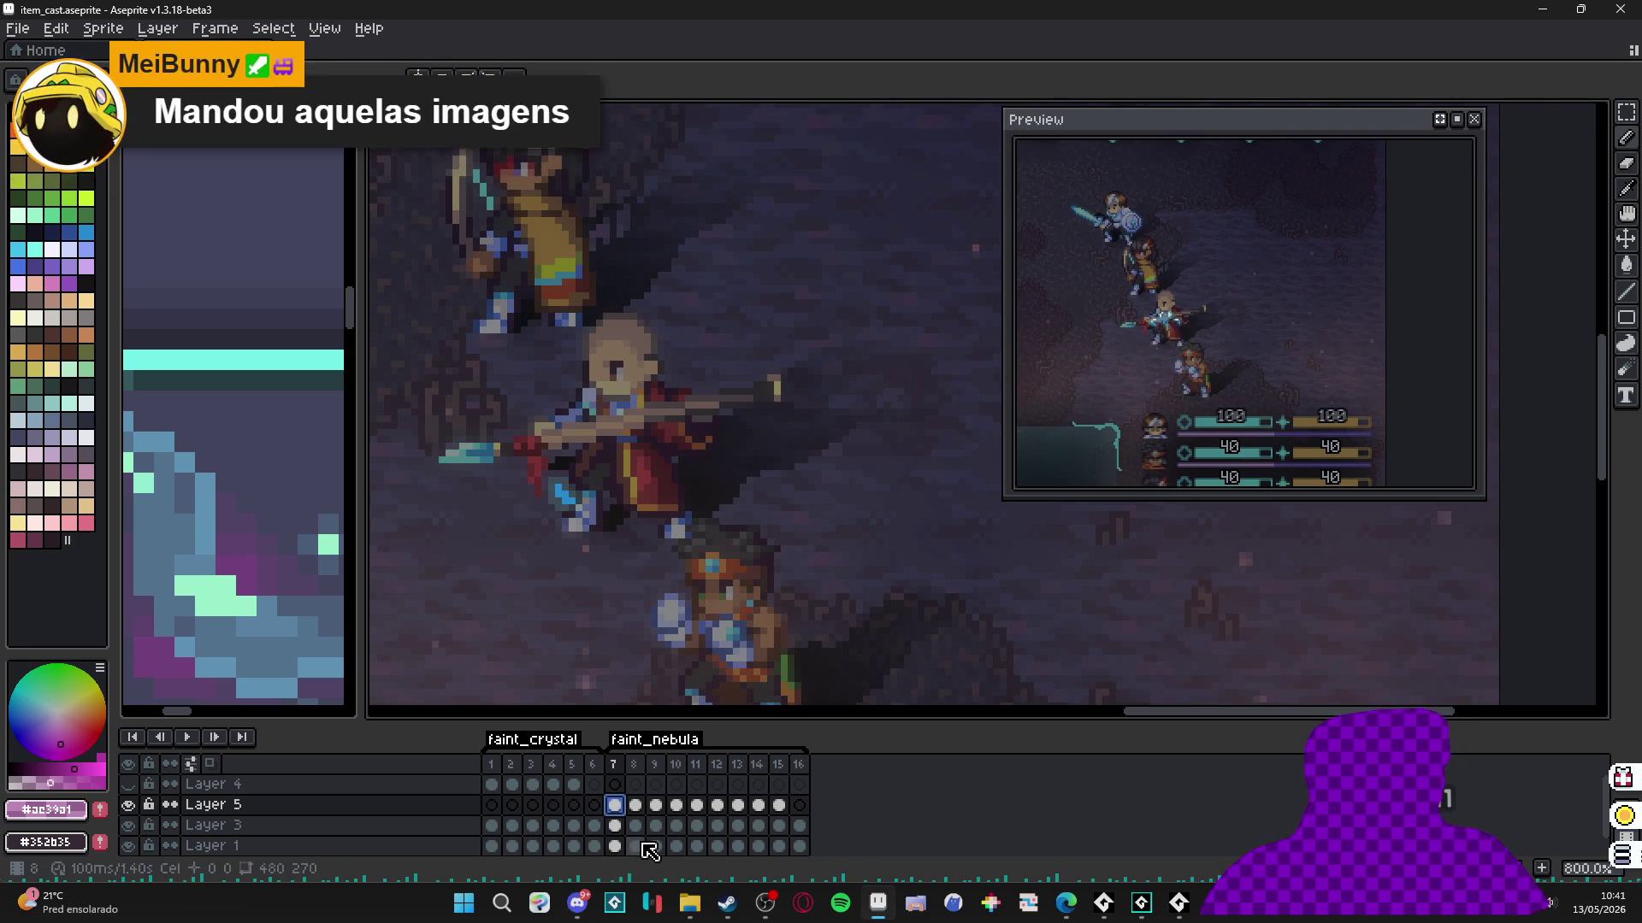
click(581, 905)
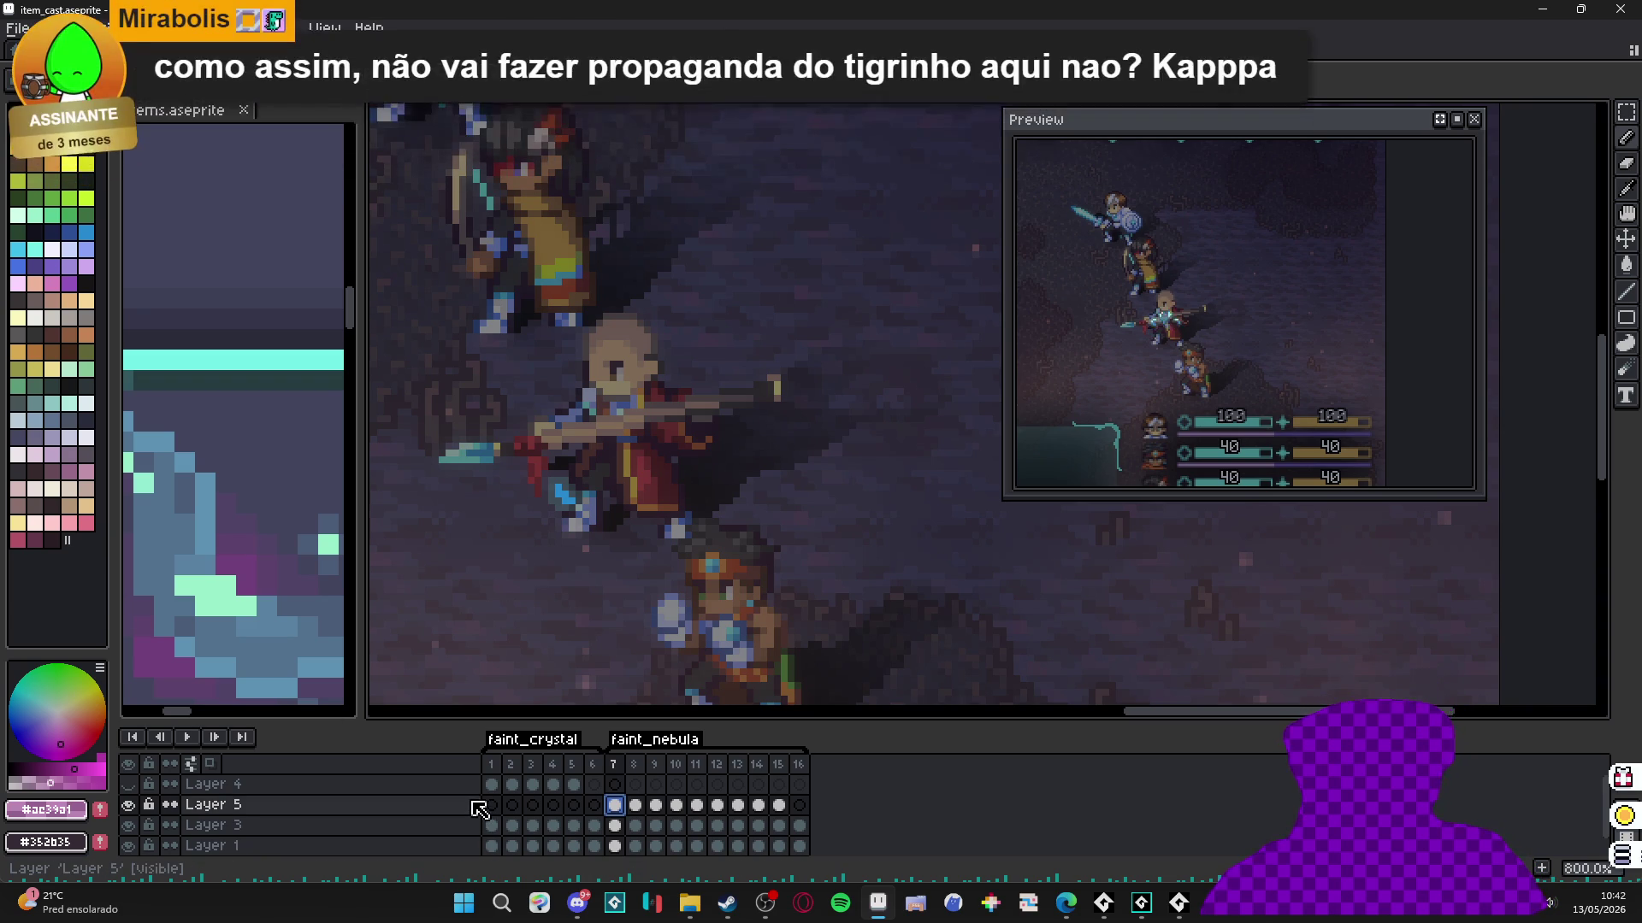
click(571, 917)
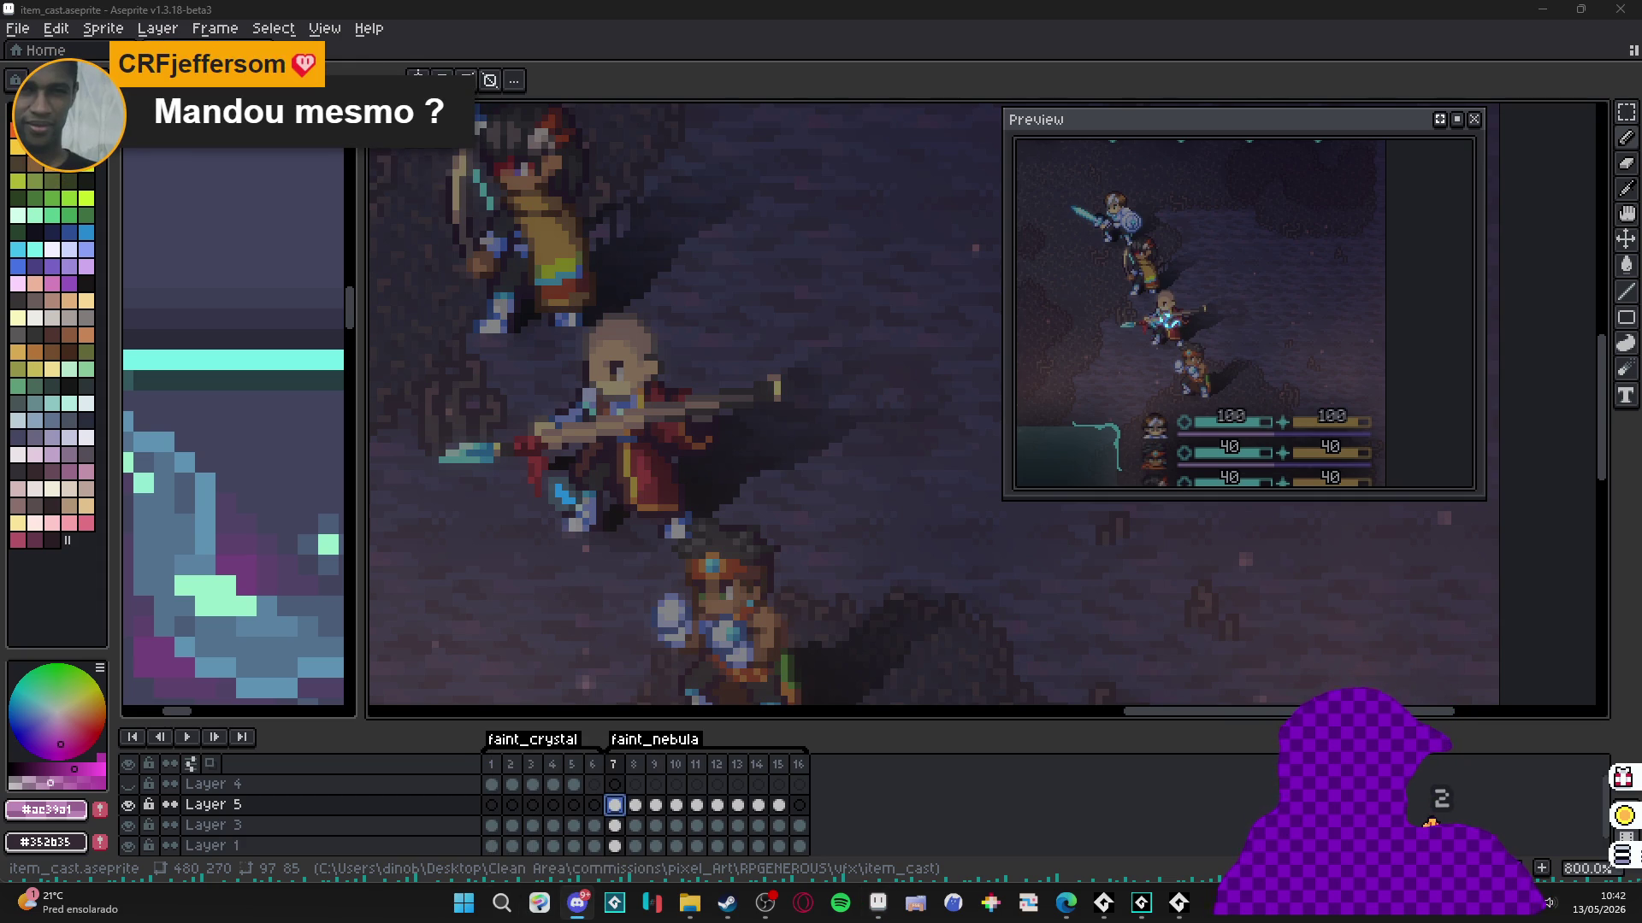
click(1065, 903)
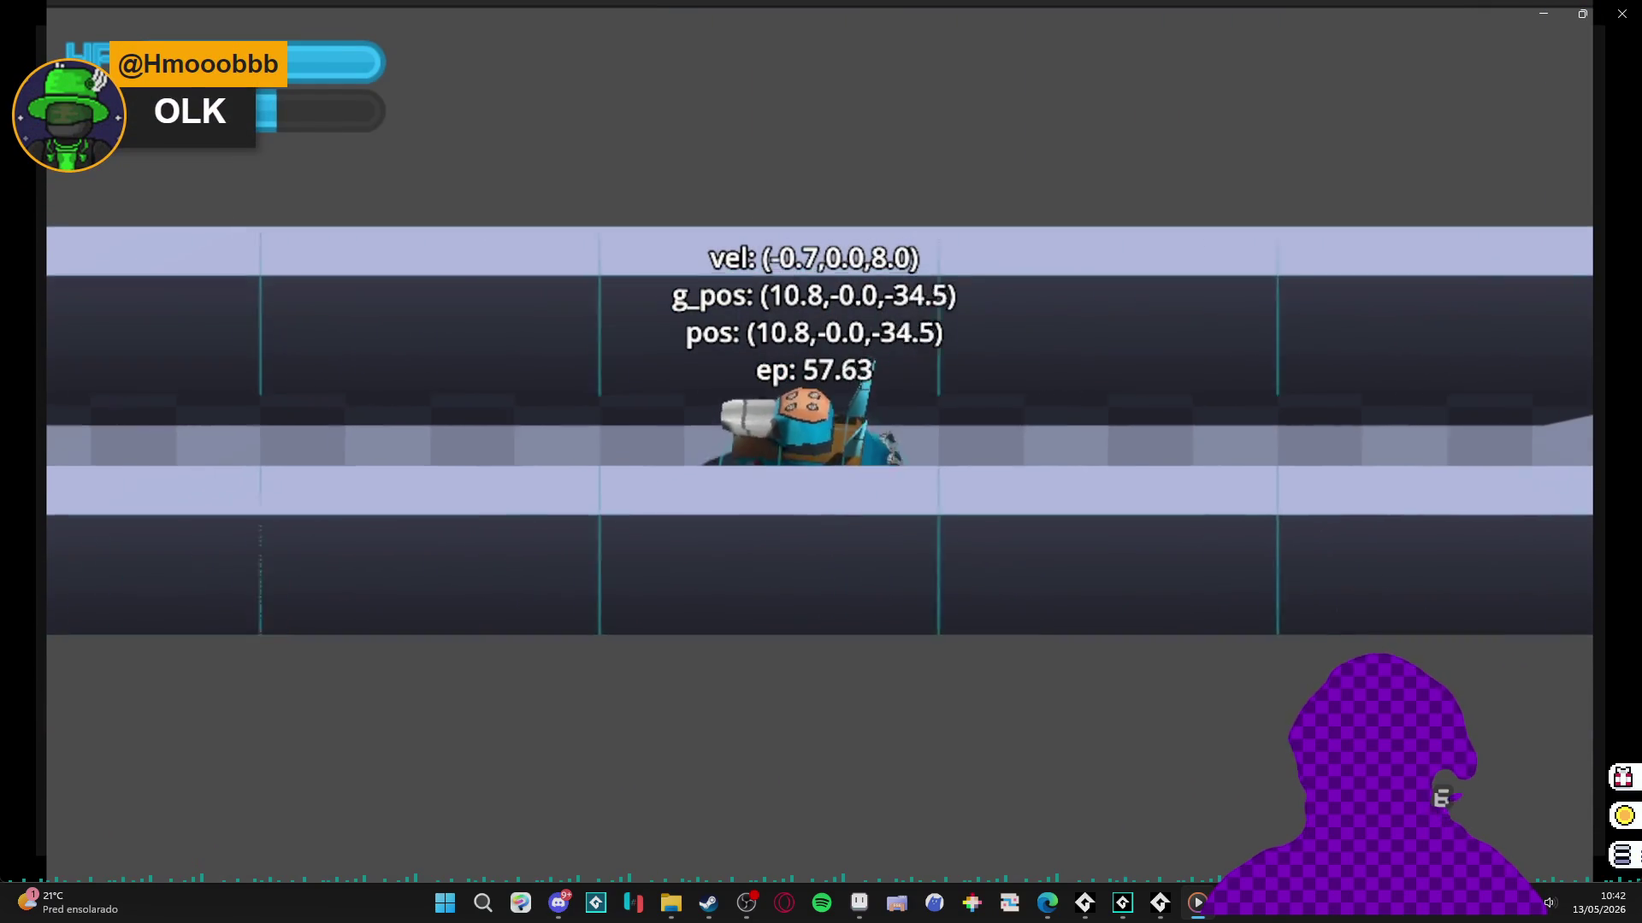
View all four images attached in the Discord message, close the viewer, and return to Aseprite.
mouse_move(372, 790)
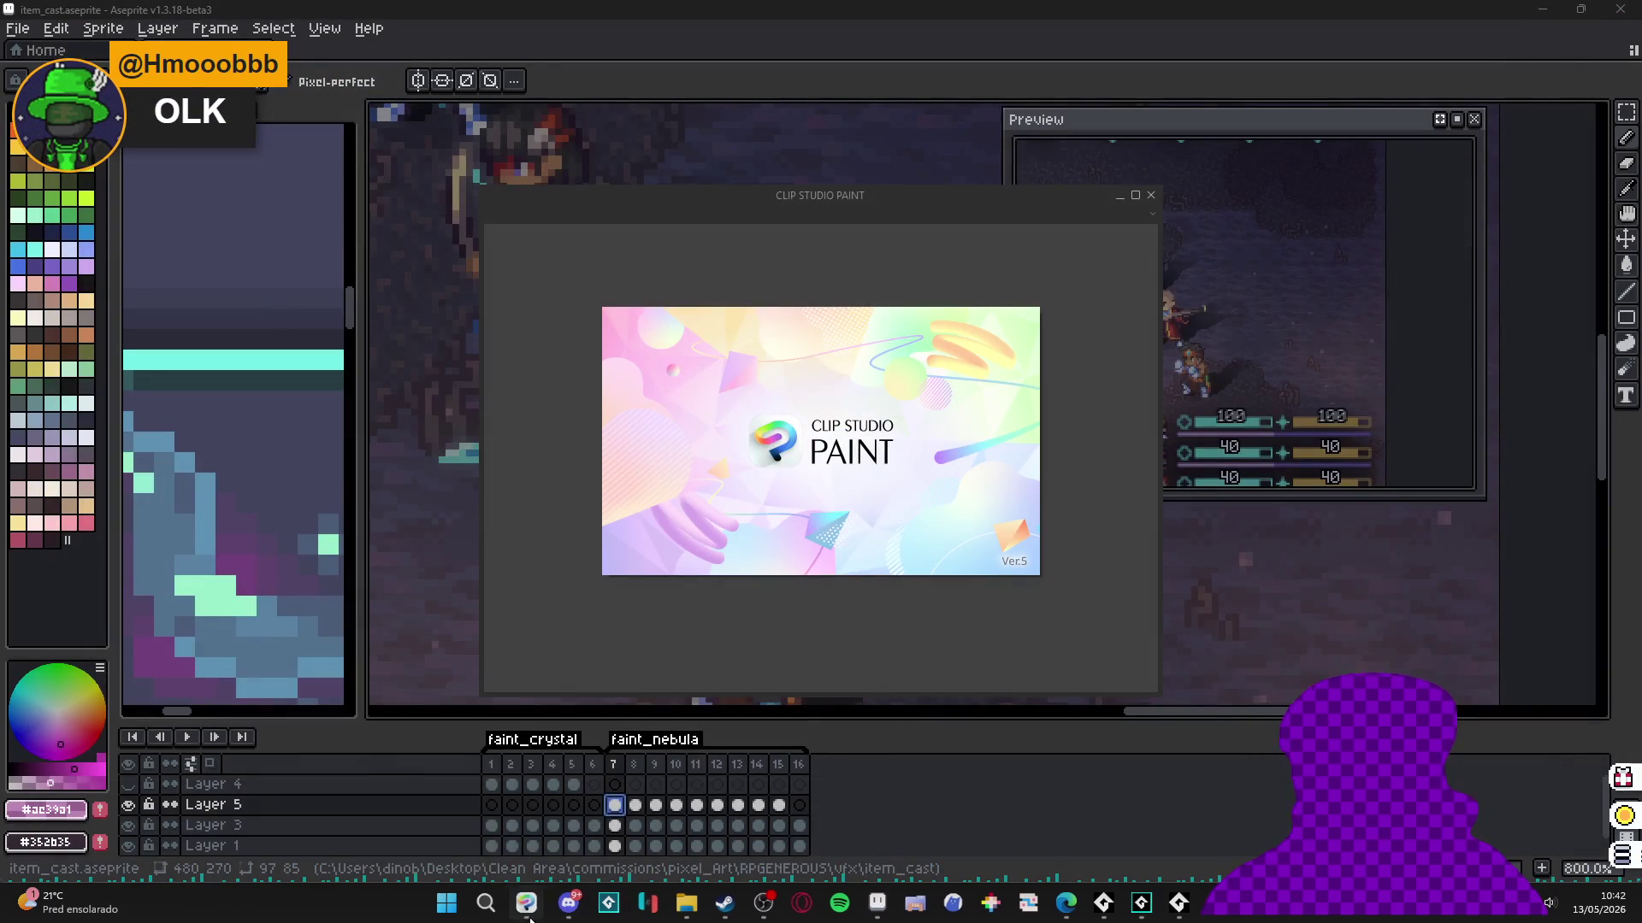
mouse_move(579, 911)
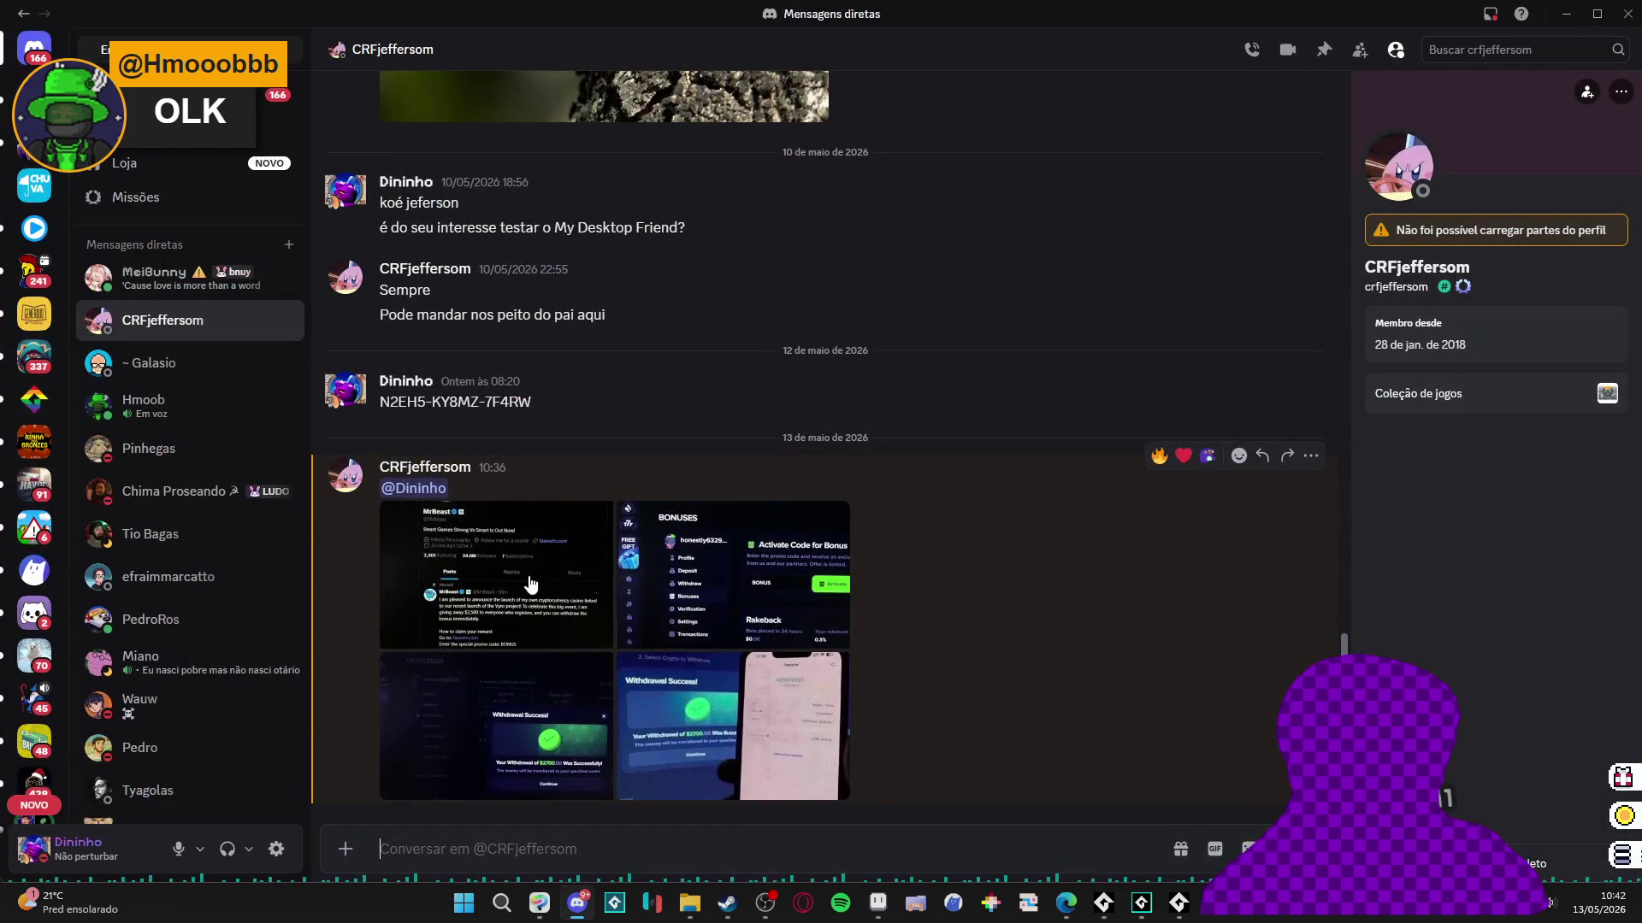
click(530, 585)
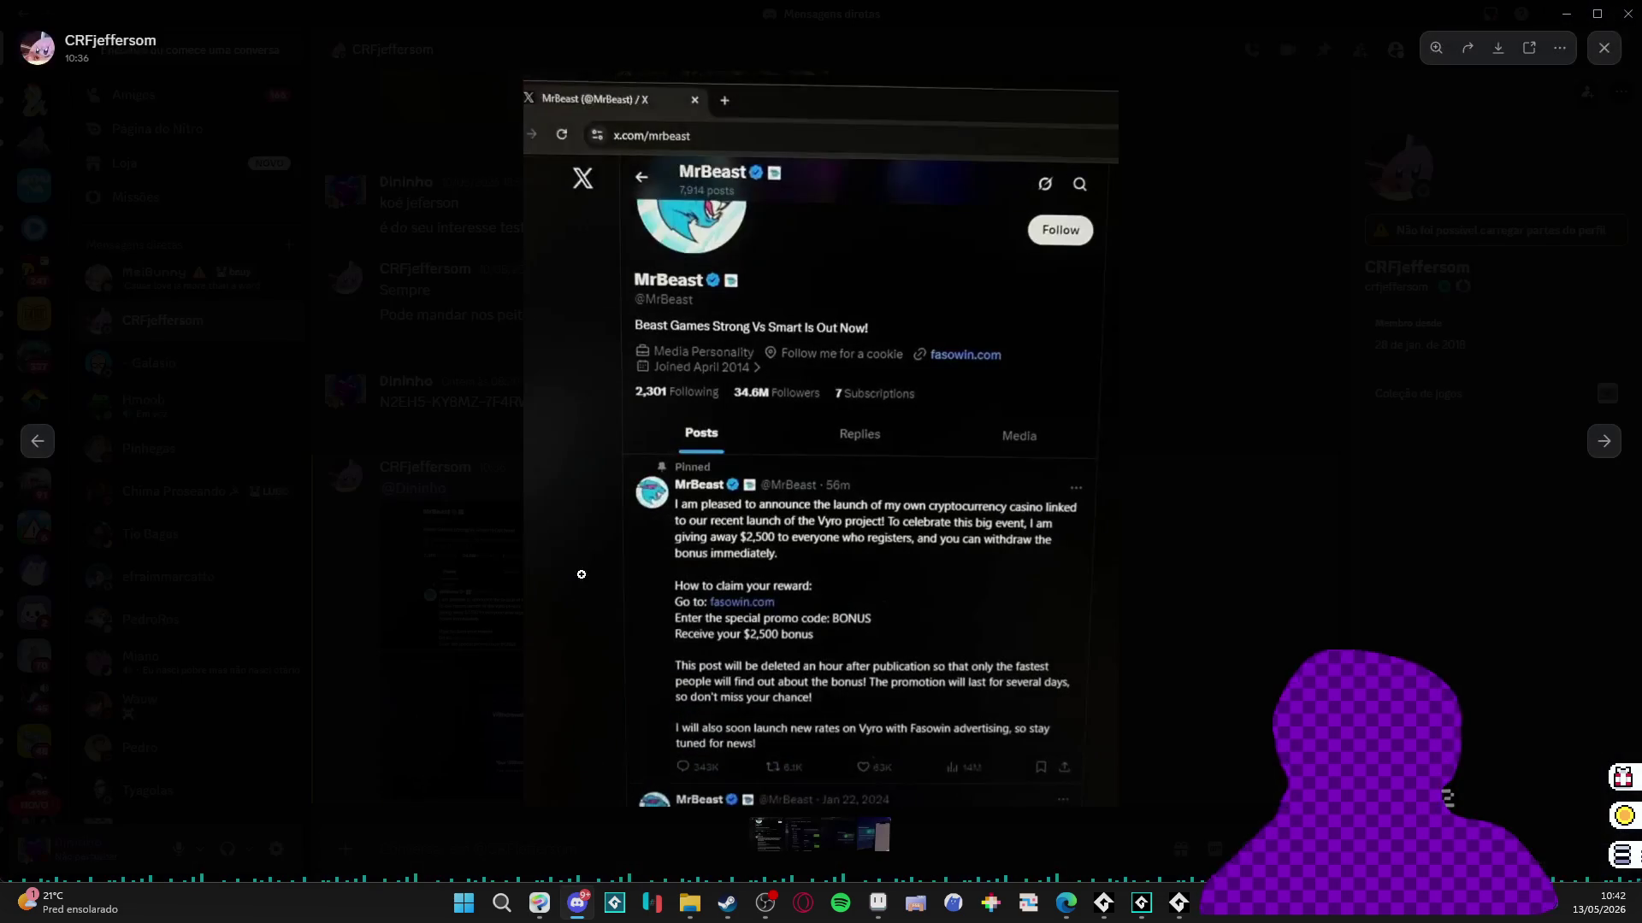
click(1604, 442)
click(1604, 442)
click(1604, 442)
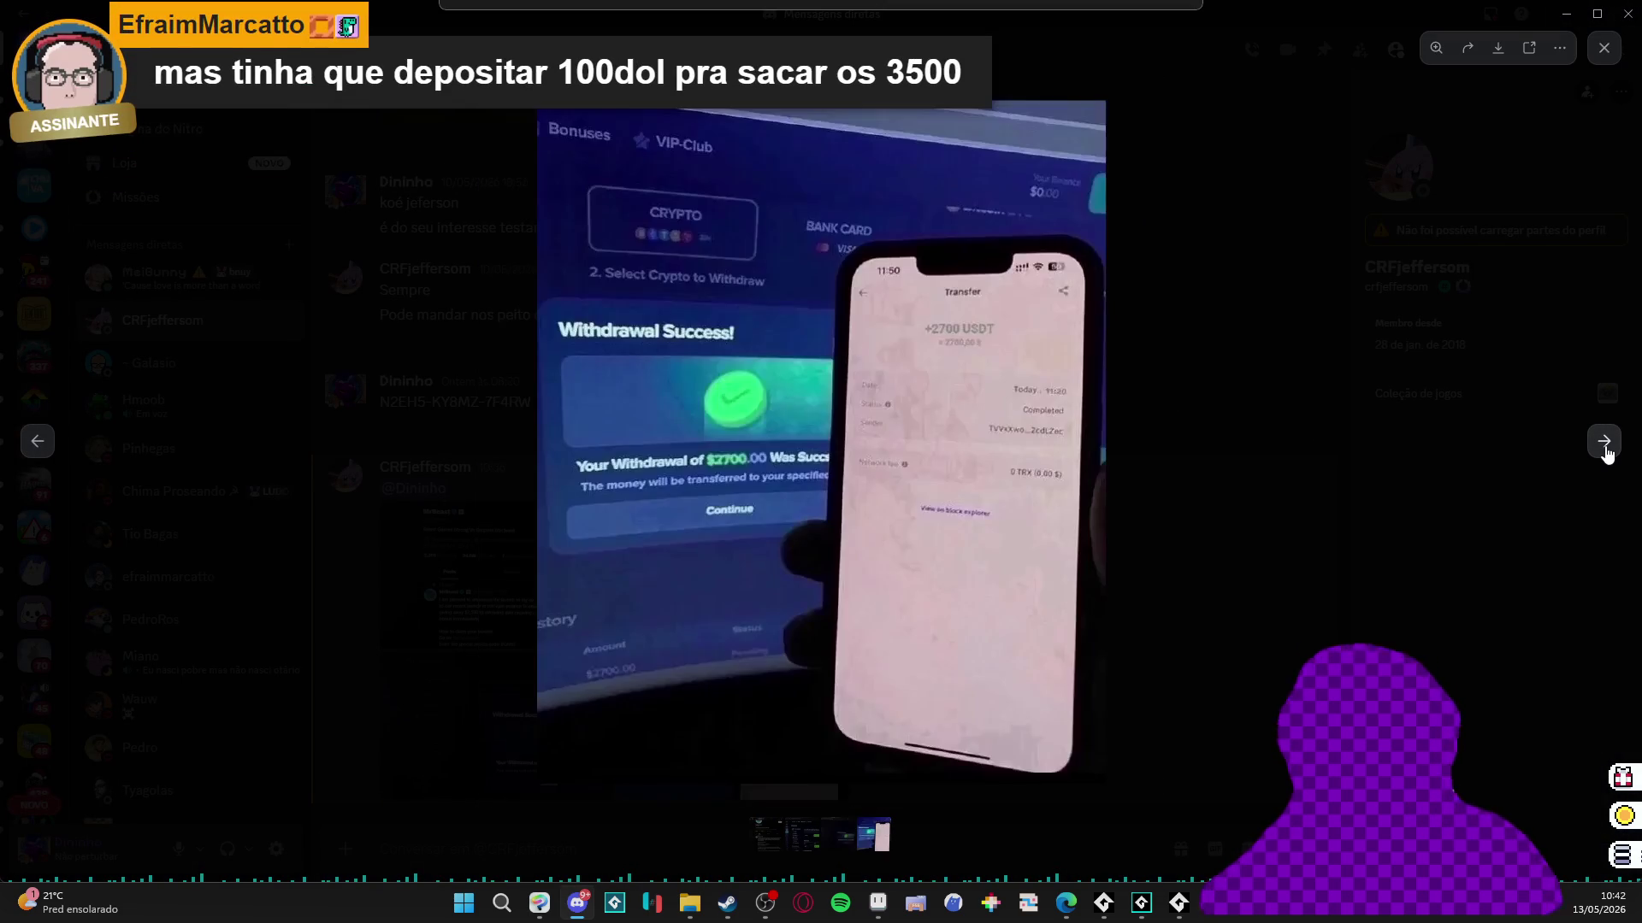
click(1604, 442)
click(1396, 469)
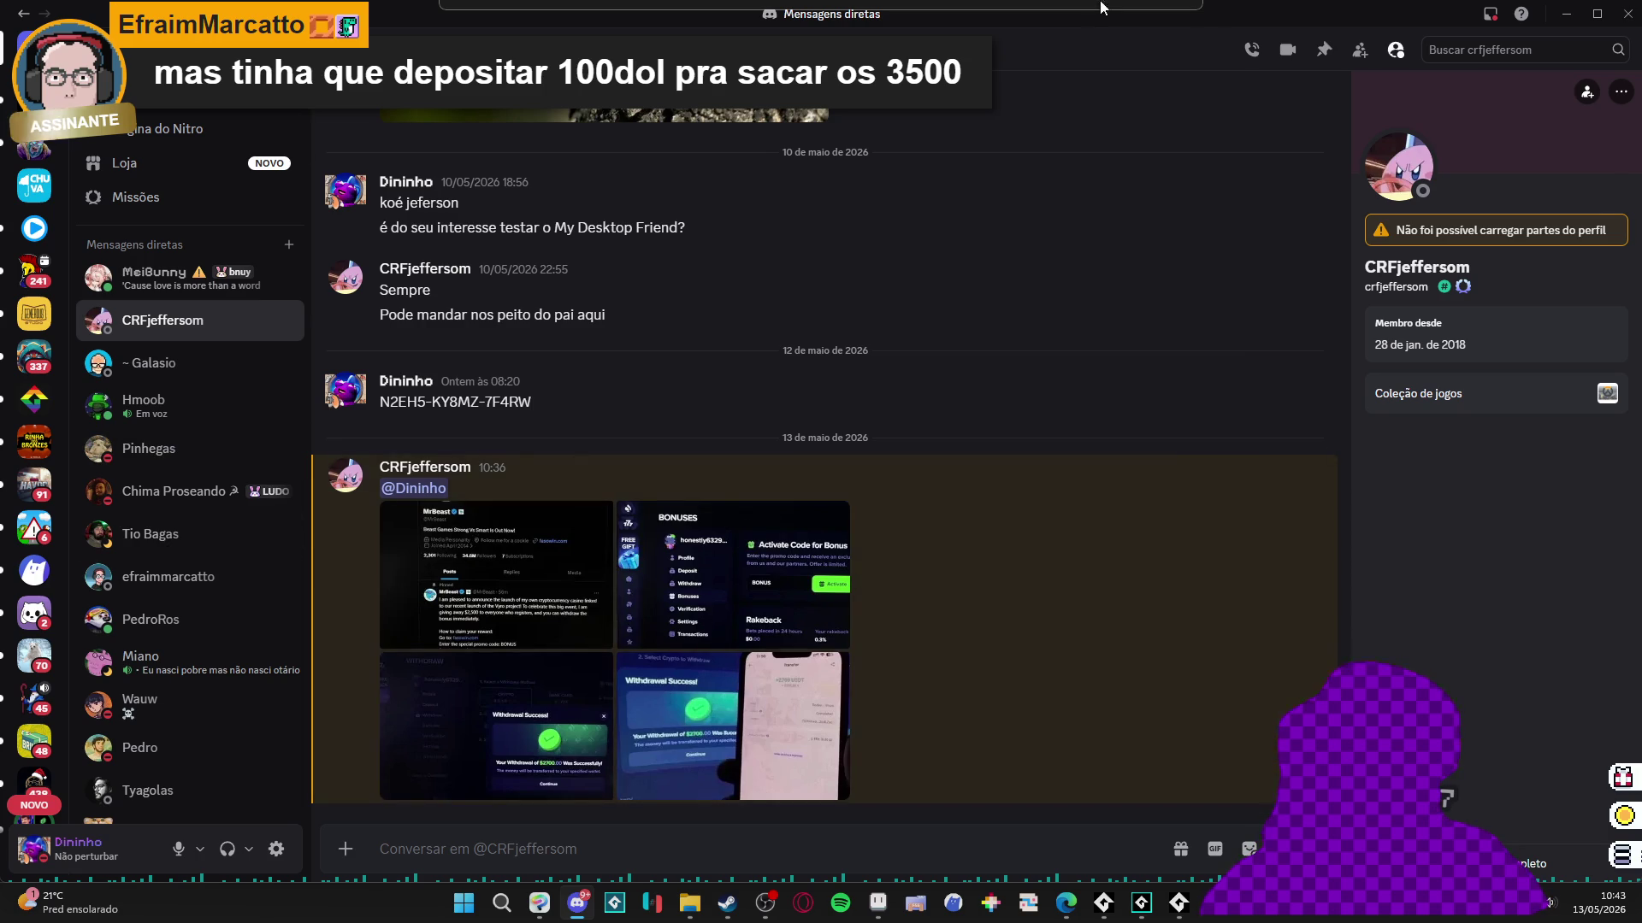
key(alt+Tab)
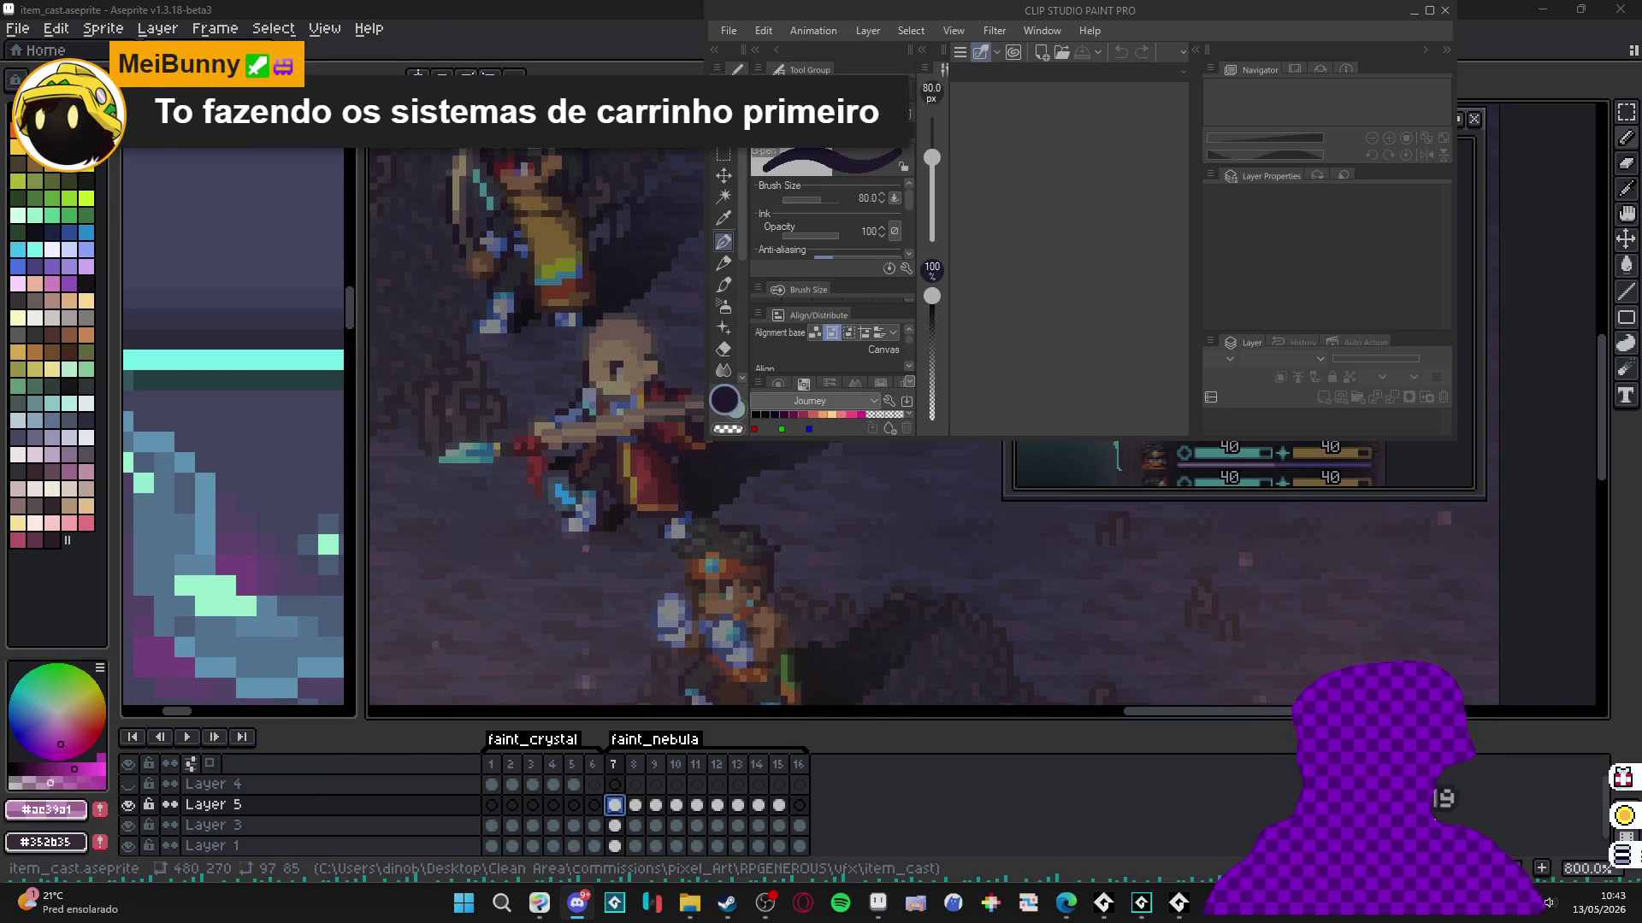
Close Clip Studio Paint to uncover Aseprite's item_cast animation.
click(1445, 10)
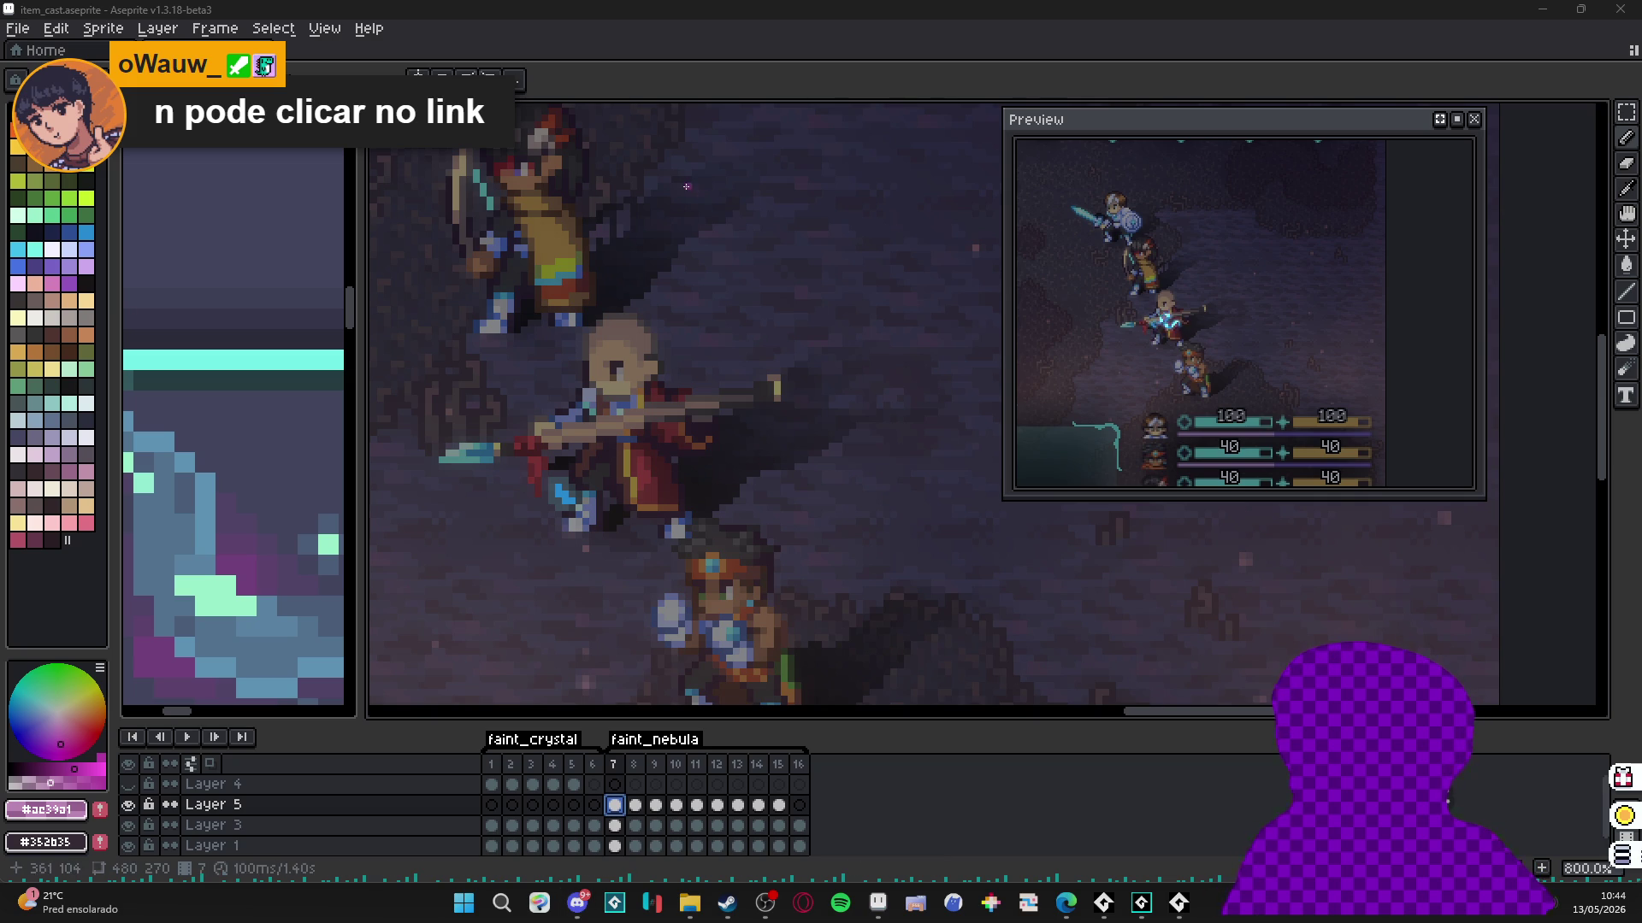
key(ctrl+shift+Escape)
click(270, 383)
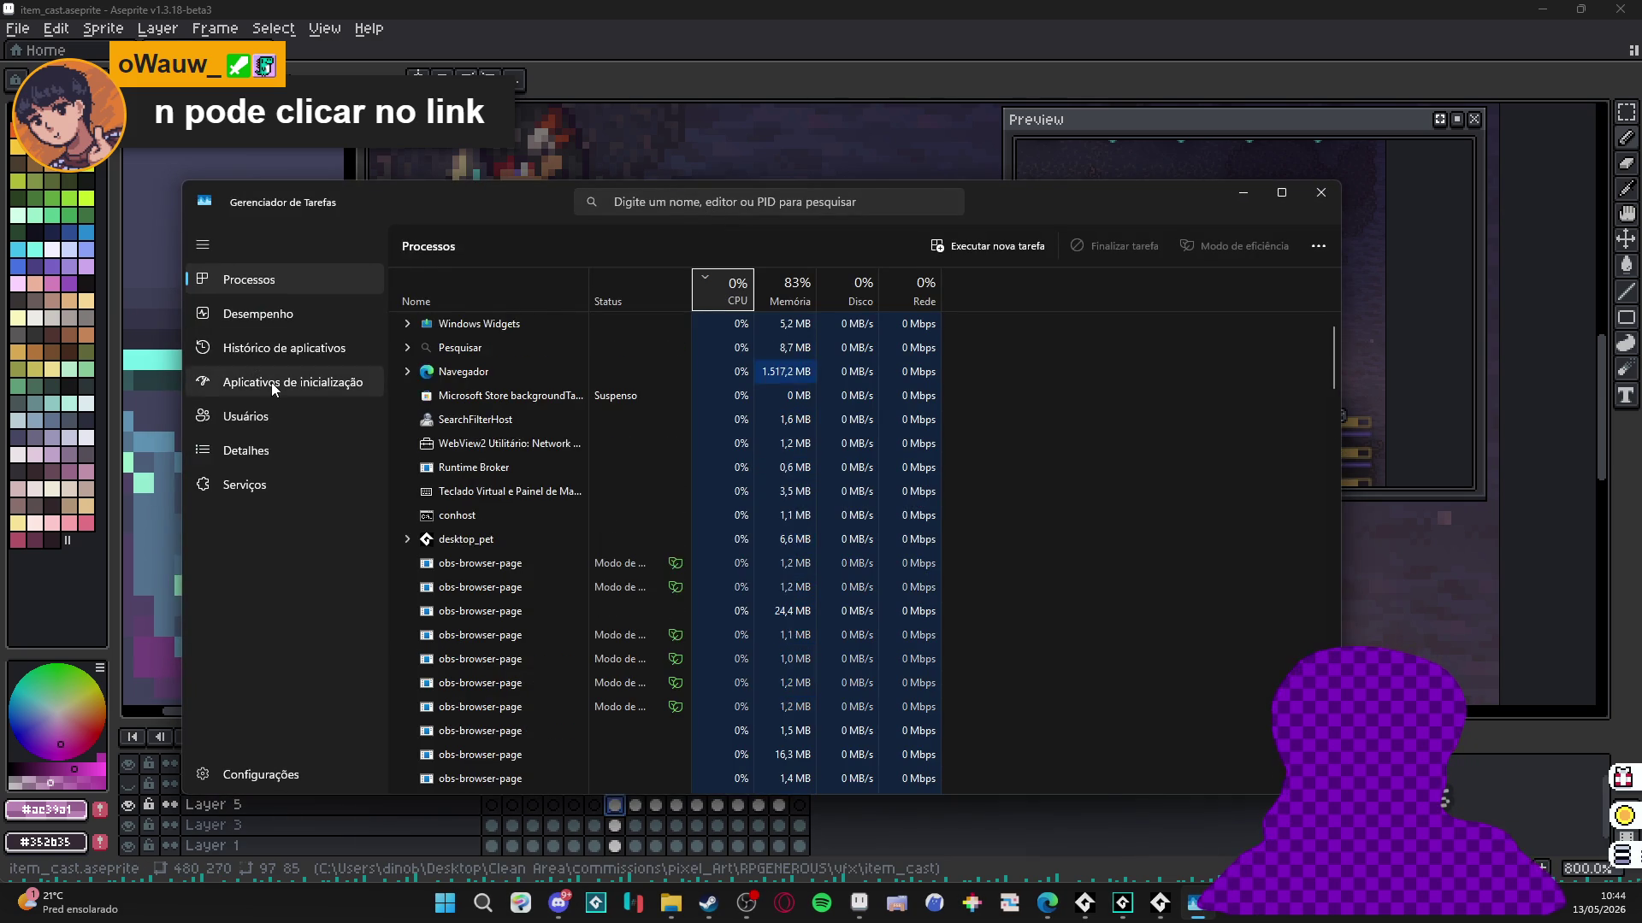
scroll(619, 424, down, 10)
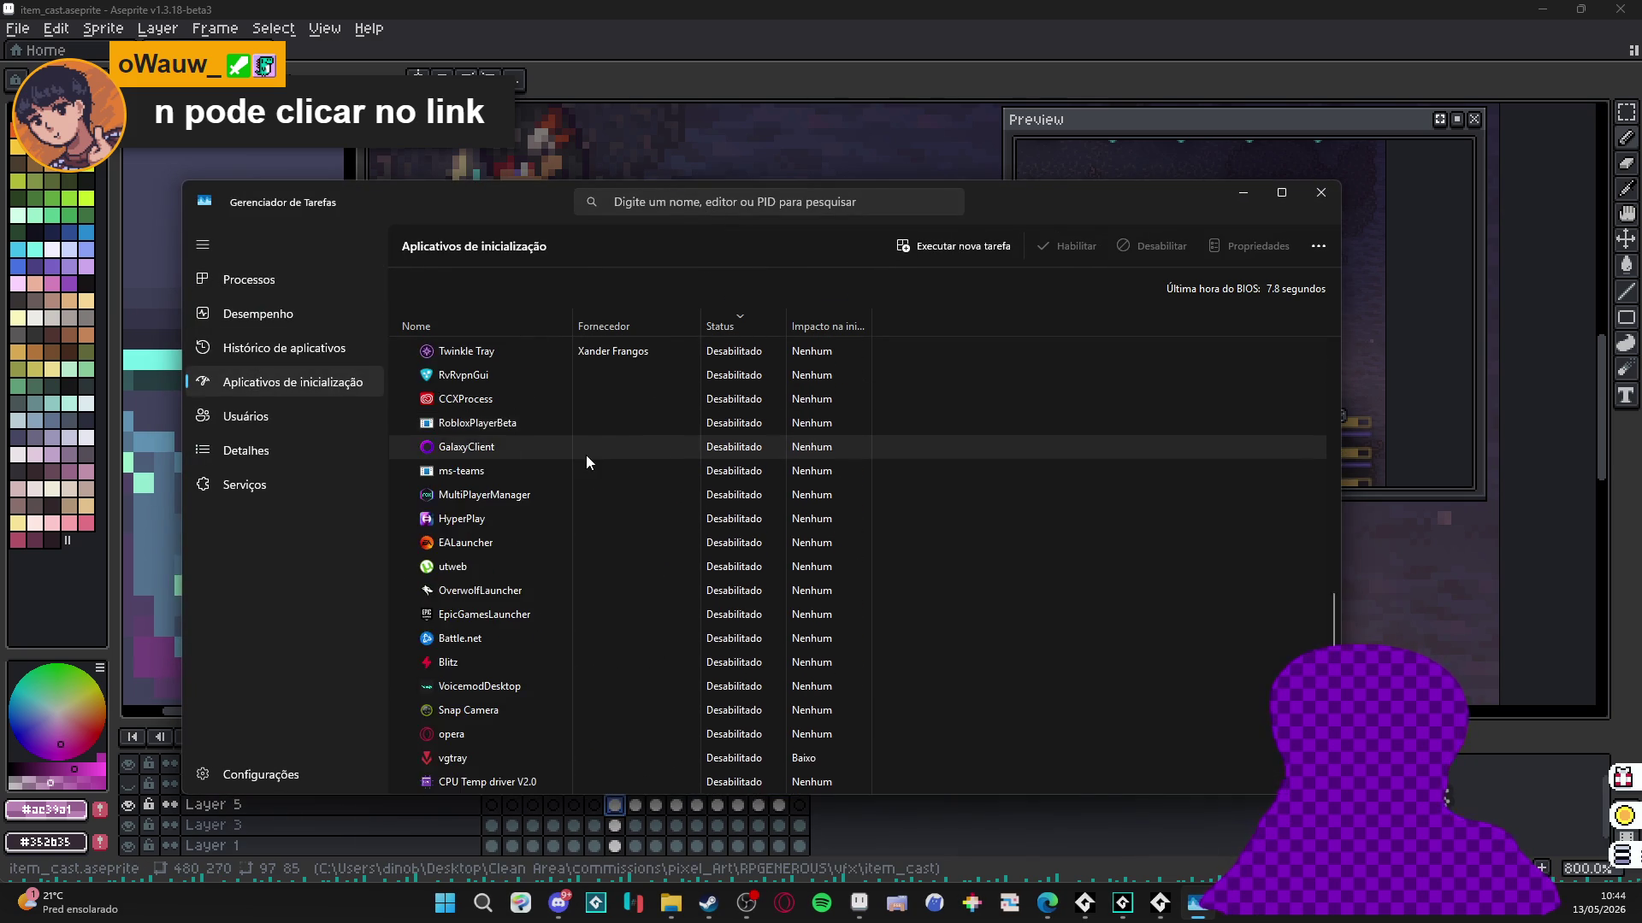
scroll(586, 454, up, 5)
scroll(593, 453, up, 2)
click(1319, 190)
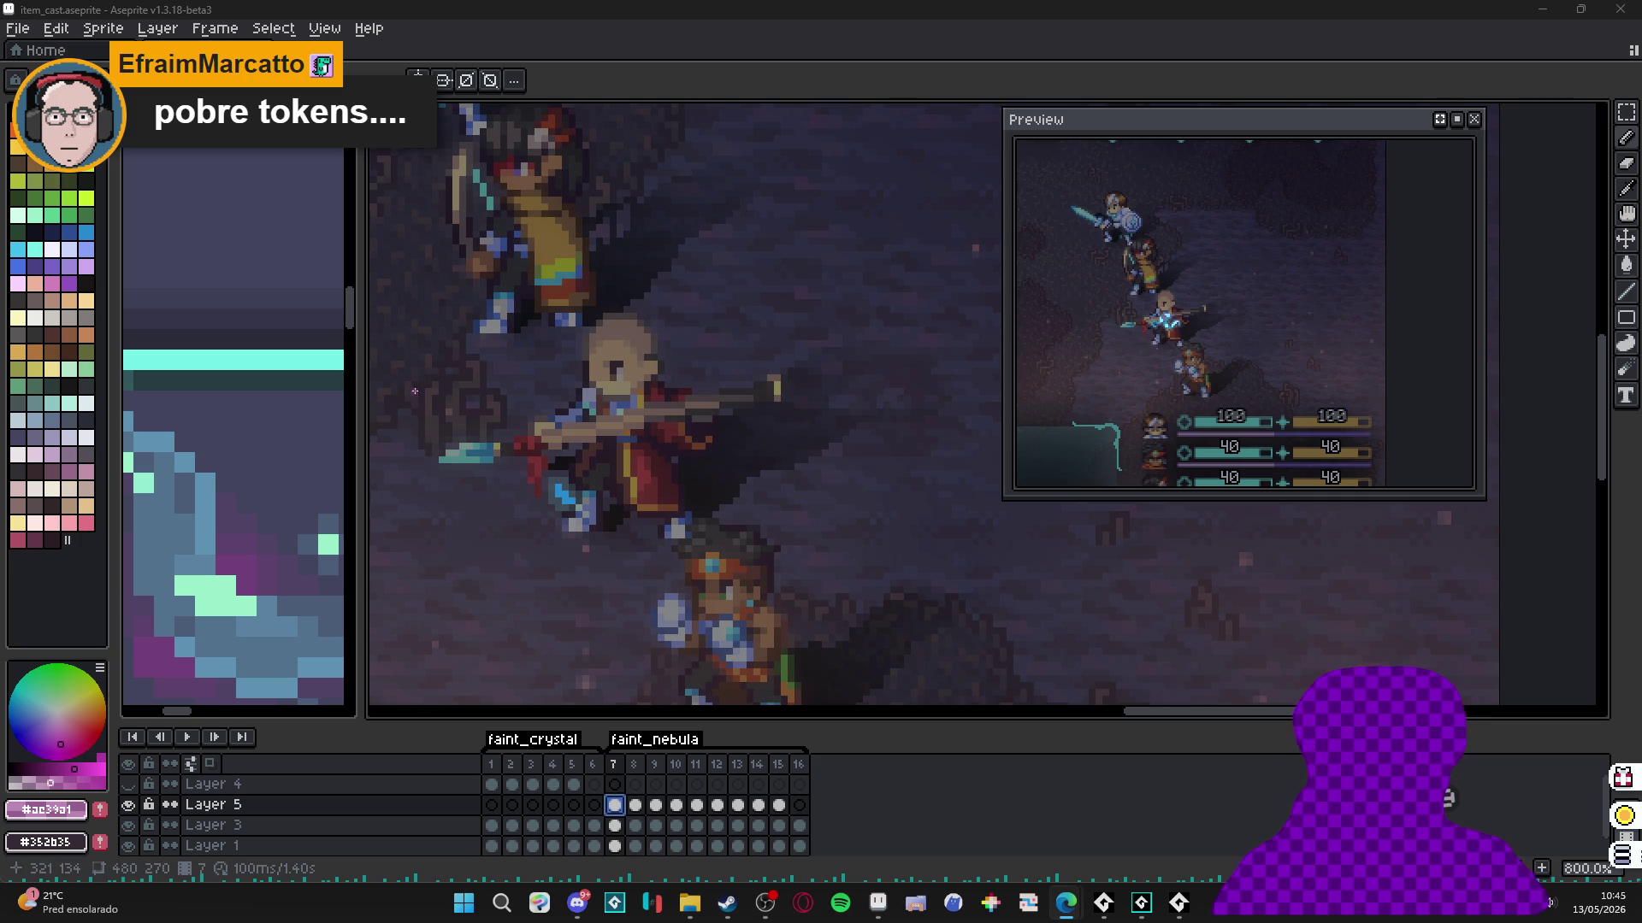
scroll(616, 367, down, 2)
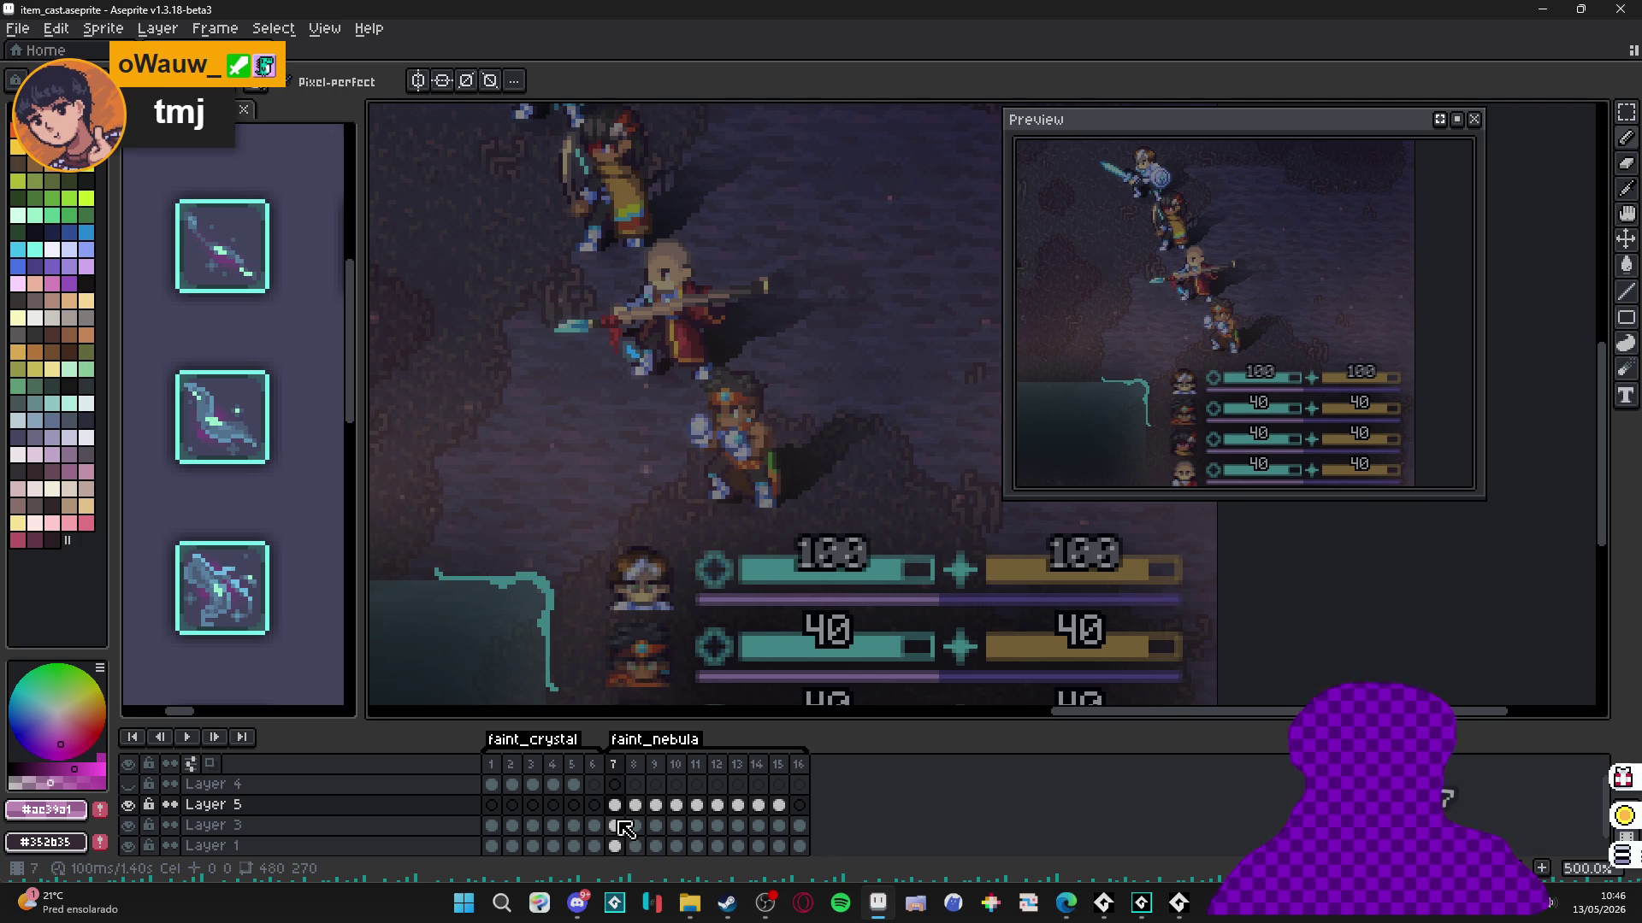
Toggle Layer 5 off and on, add Layer 6 above it, and go to frame 9.
click(128, 805)
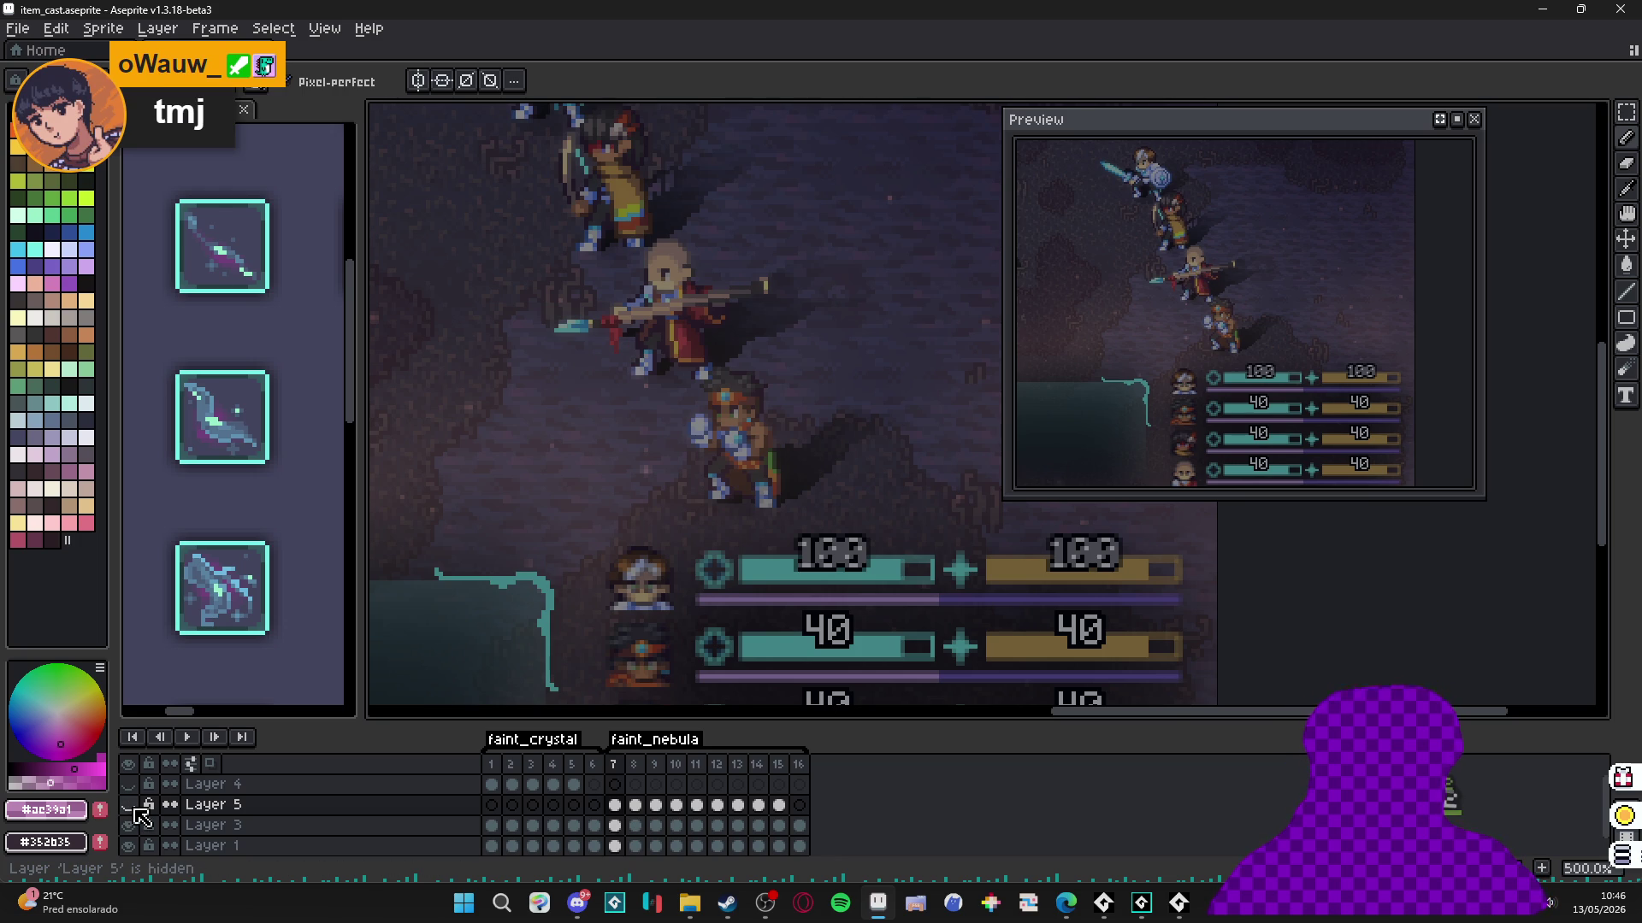
click(130, 806)
click(366, 811)
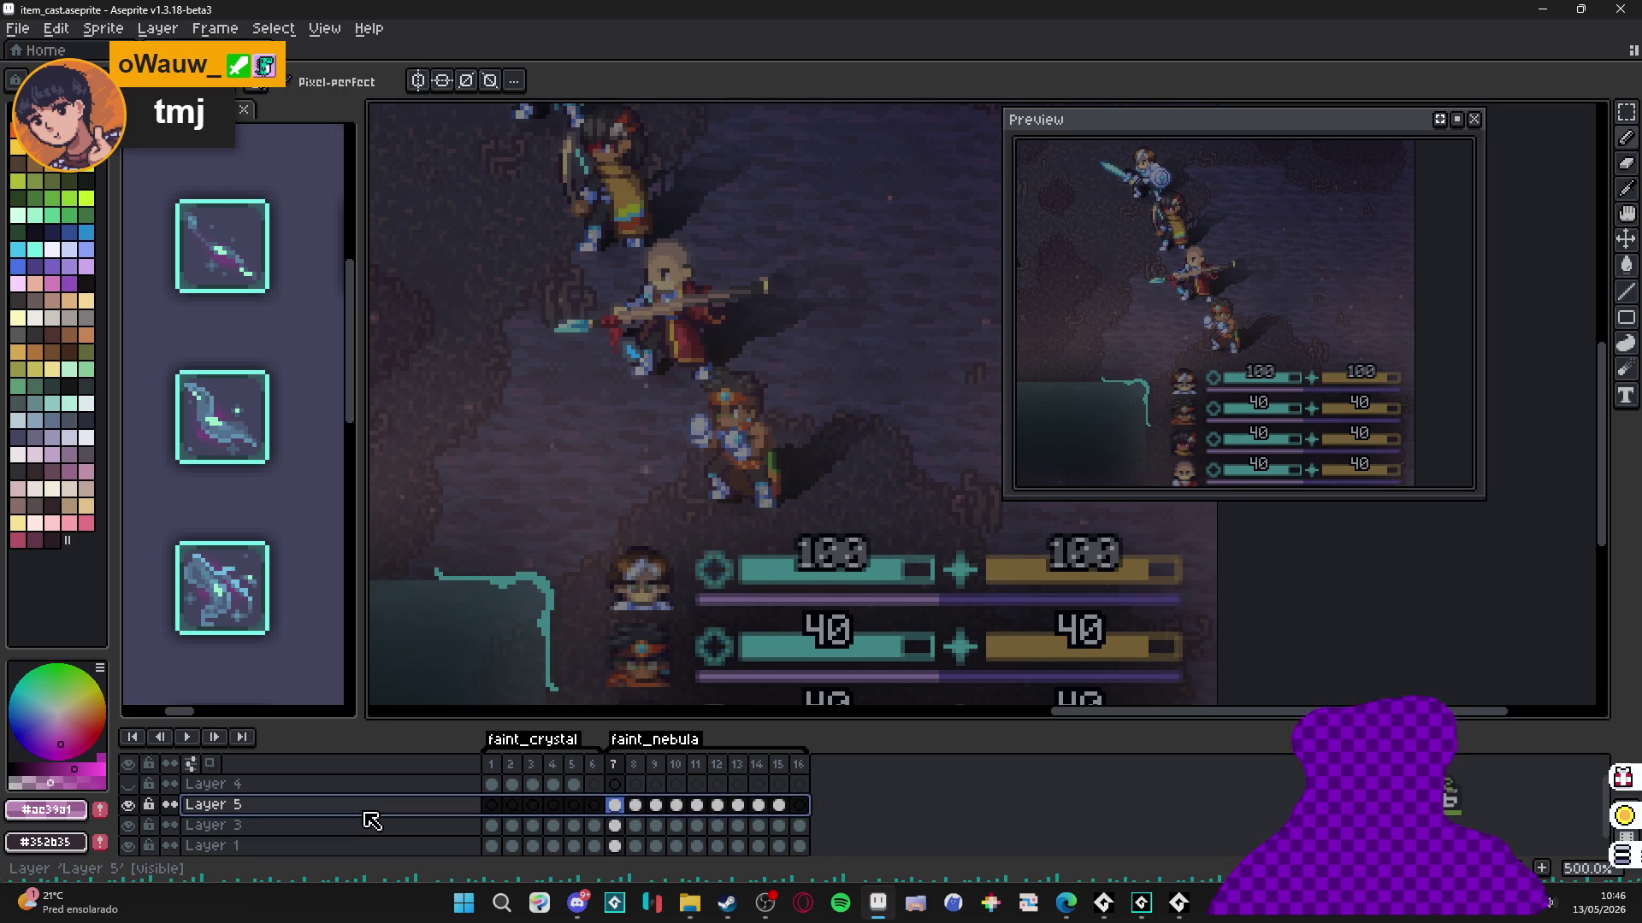
key(shift+n)
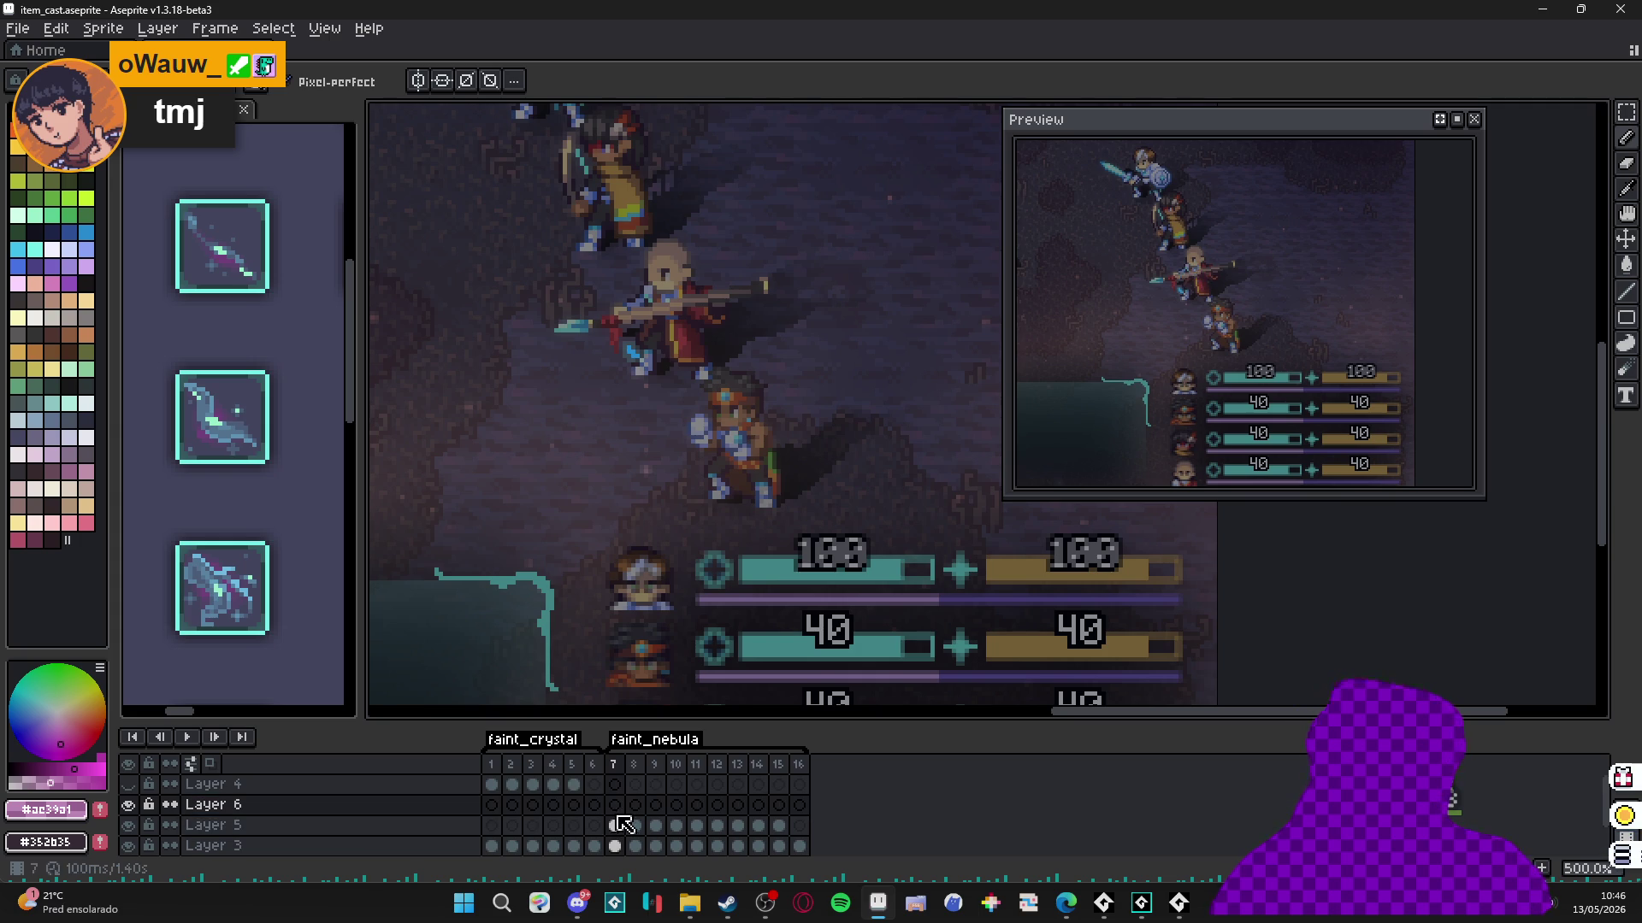
click(635, 805)
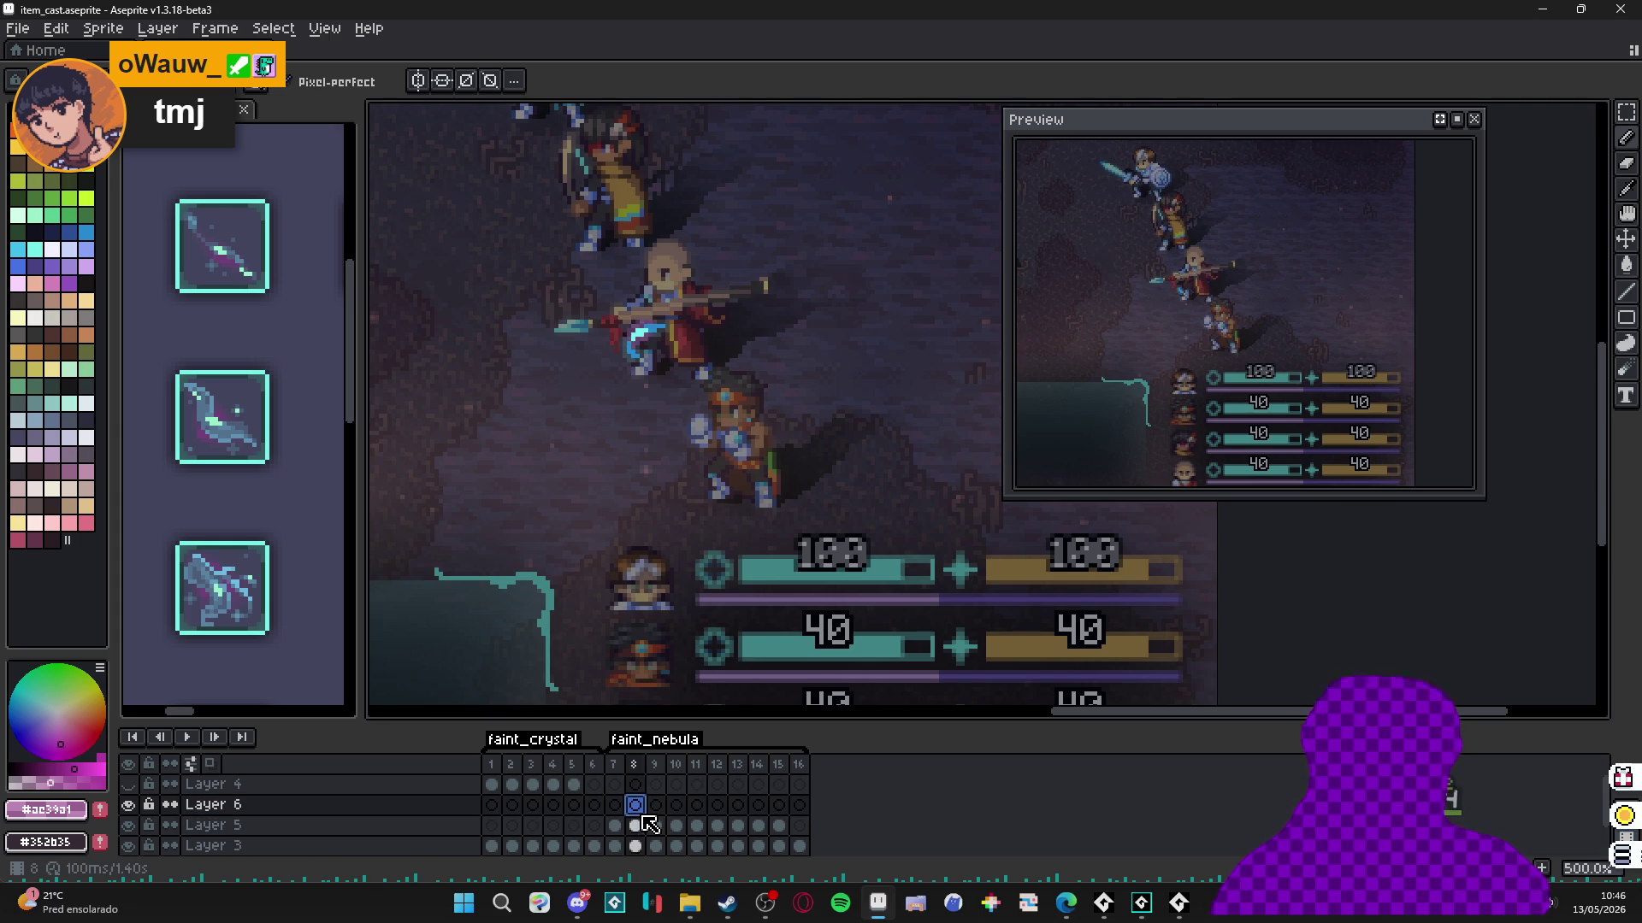
click(656, 805)
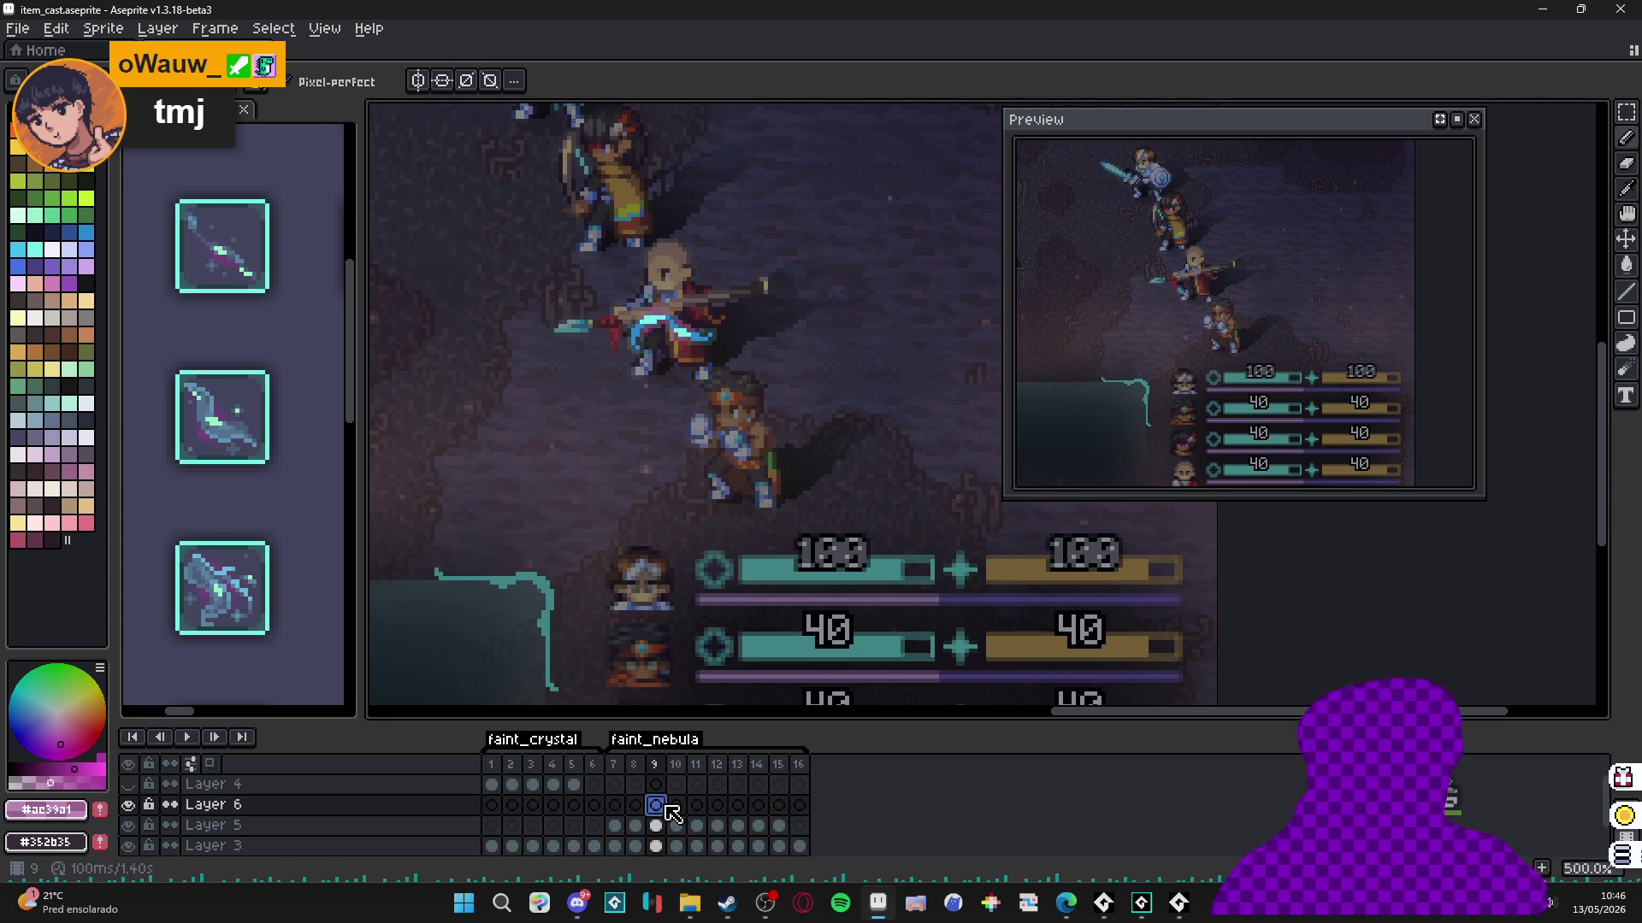
scroll(680, 347, up, 4)
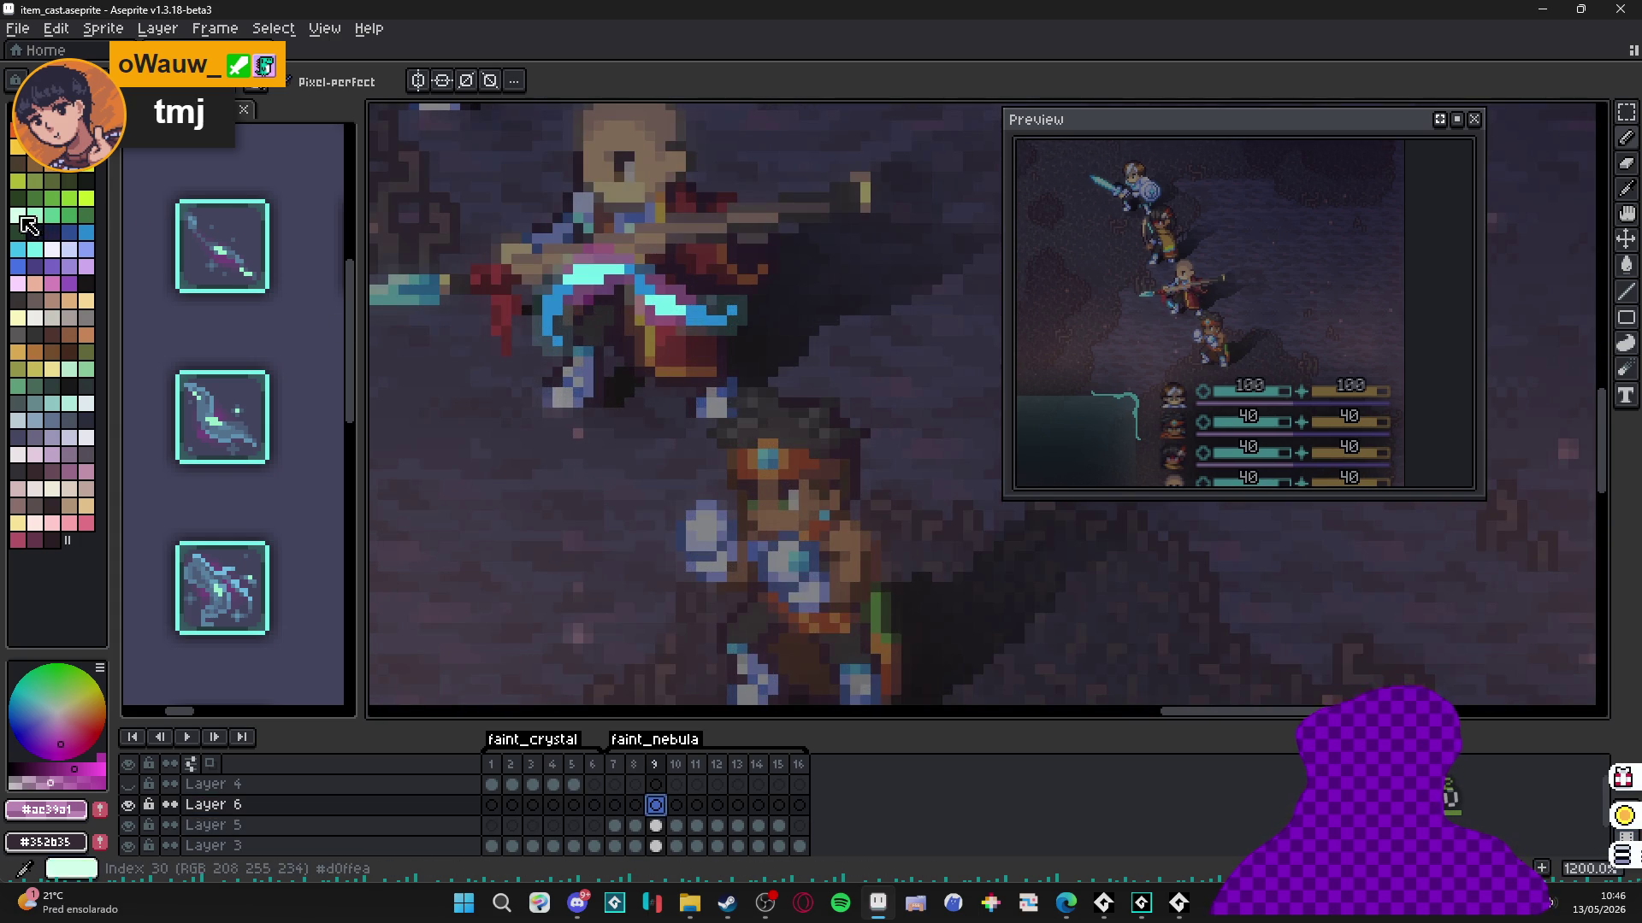
Pick white and place the first white pixels below the cyan arc.
click(69, 147)
scroll(607, 382, up, 1)
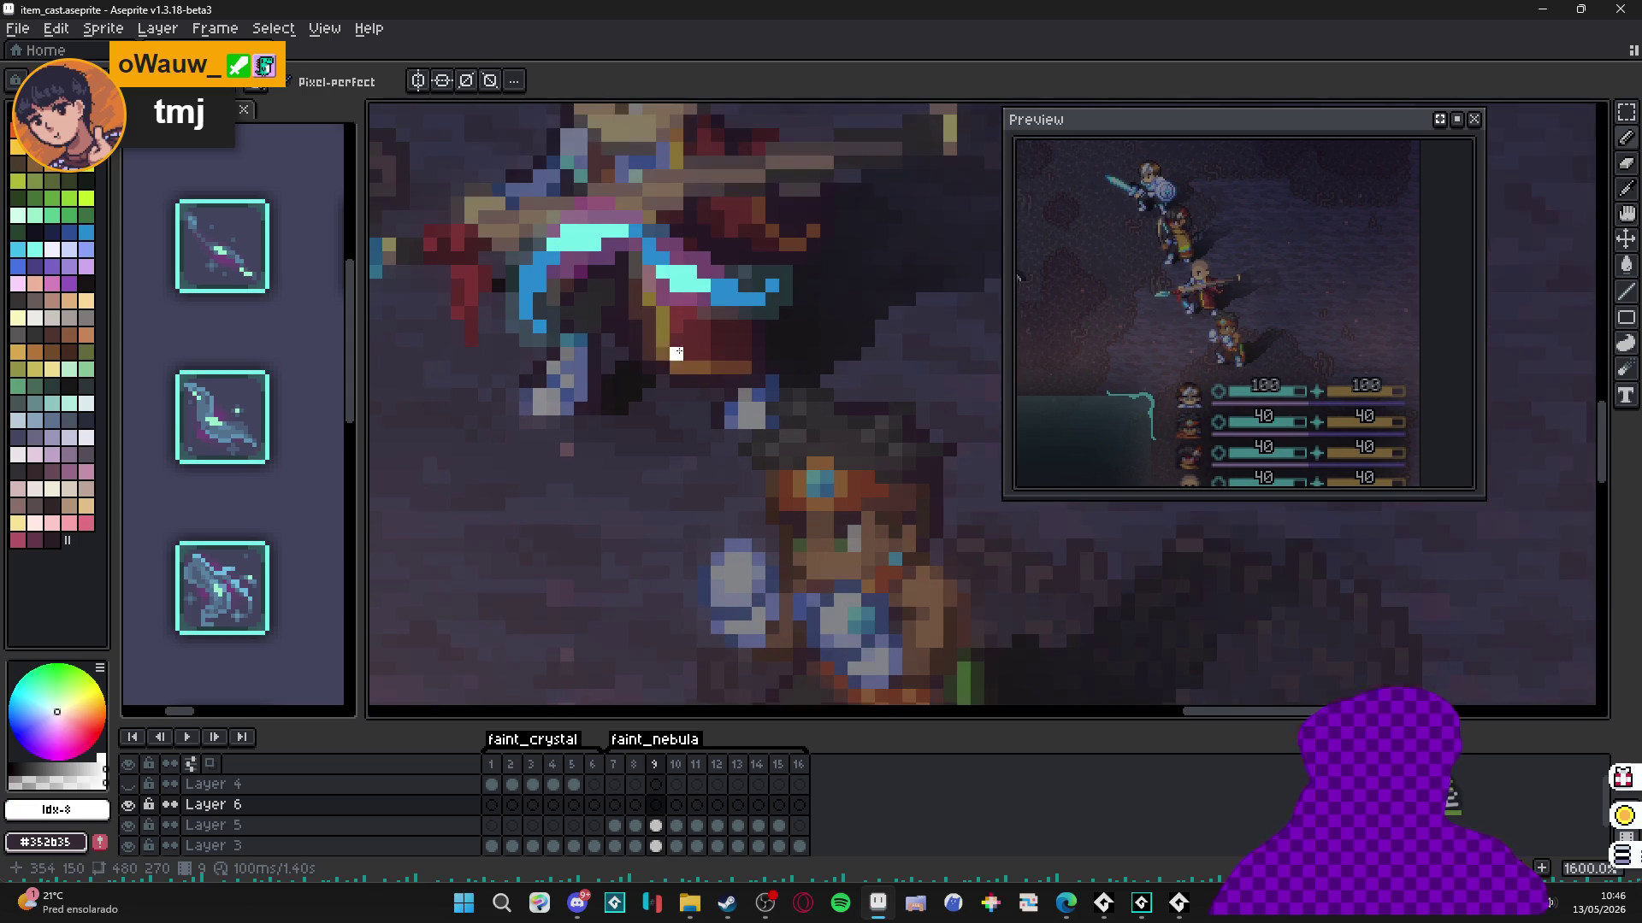
click(731, 353)
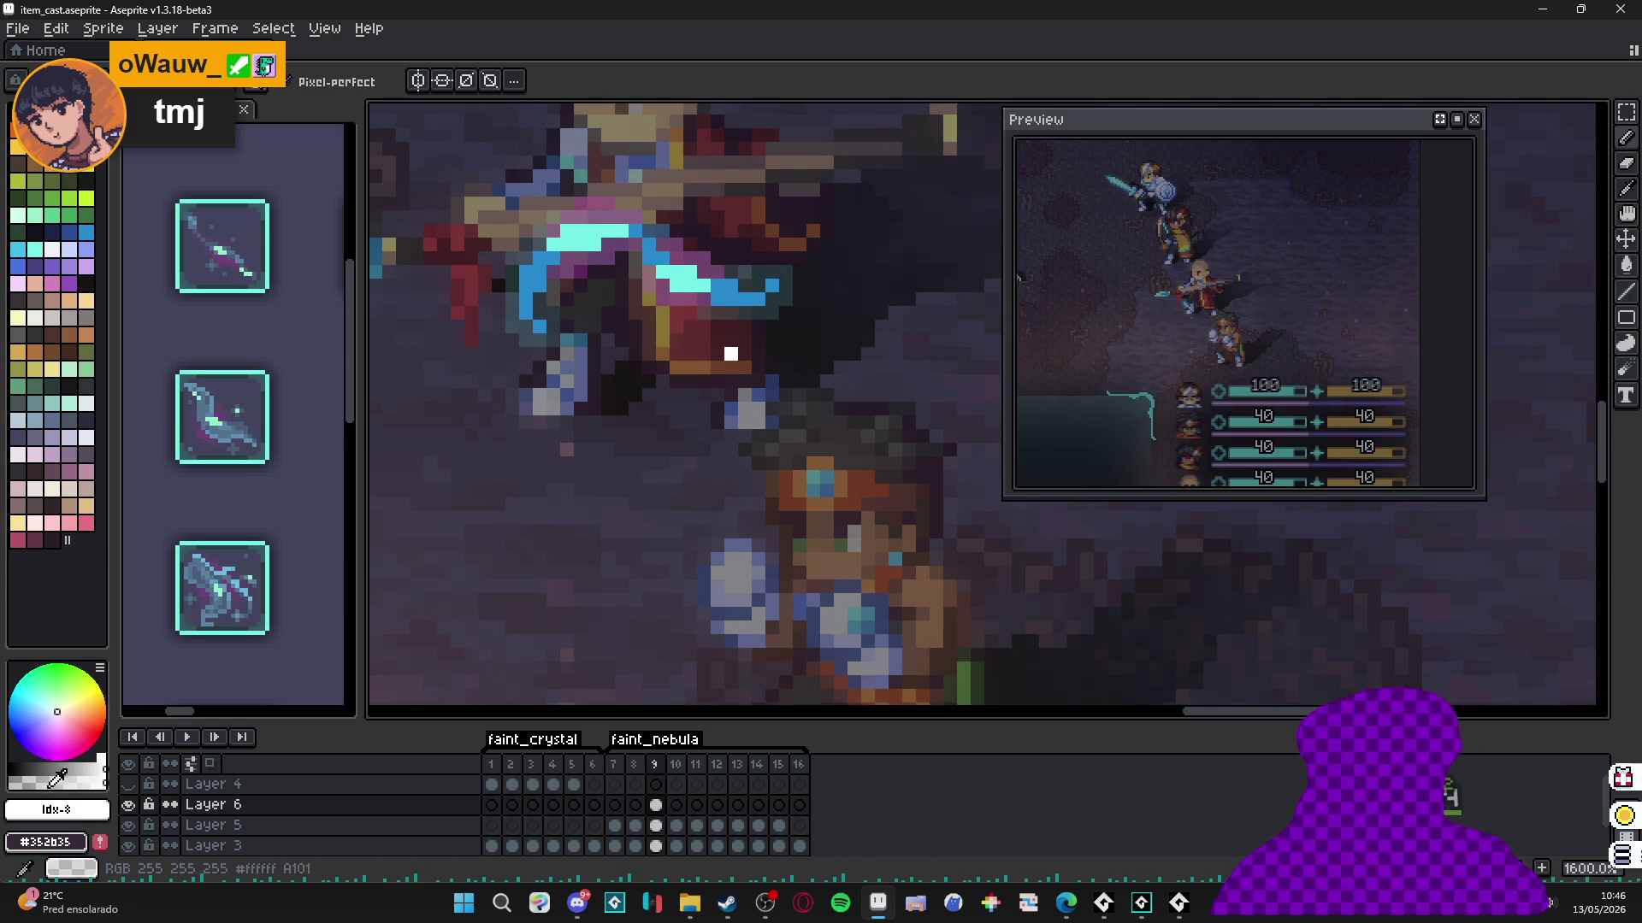
click(731, 340)
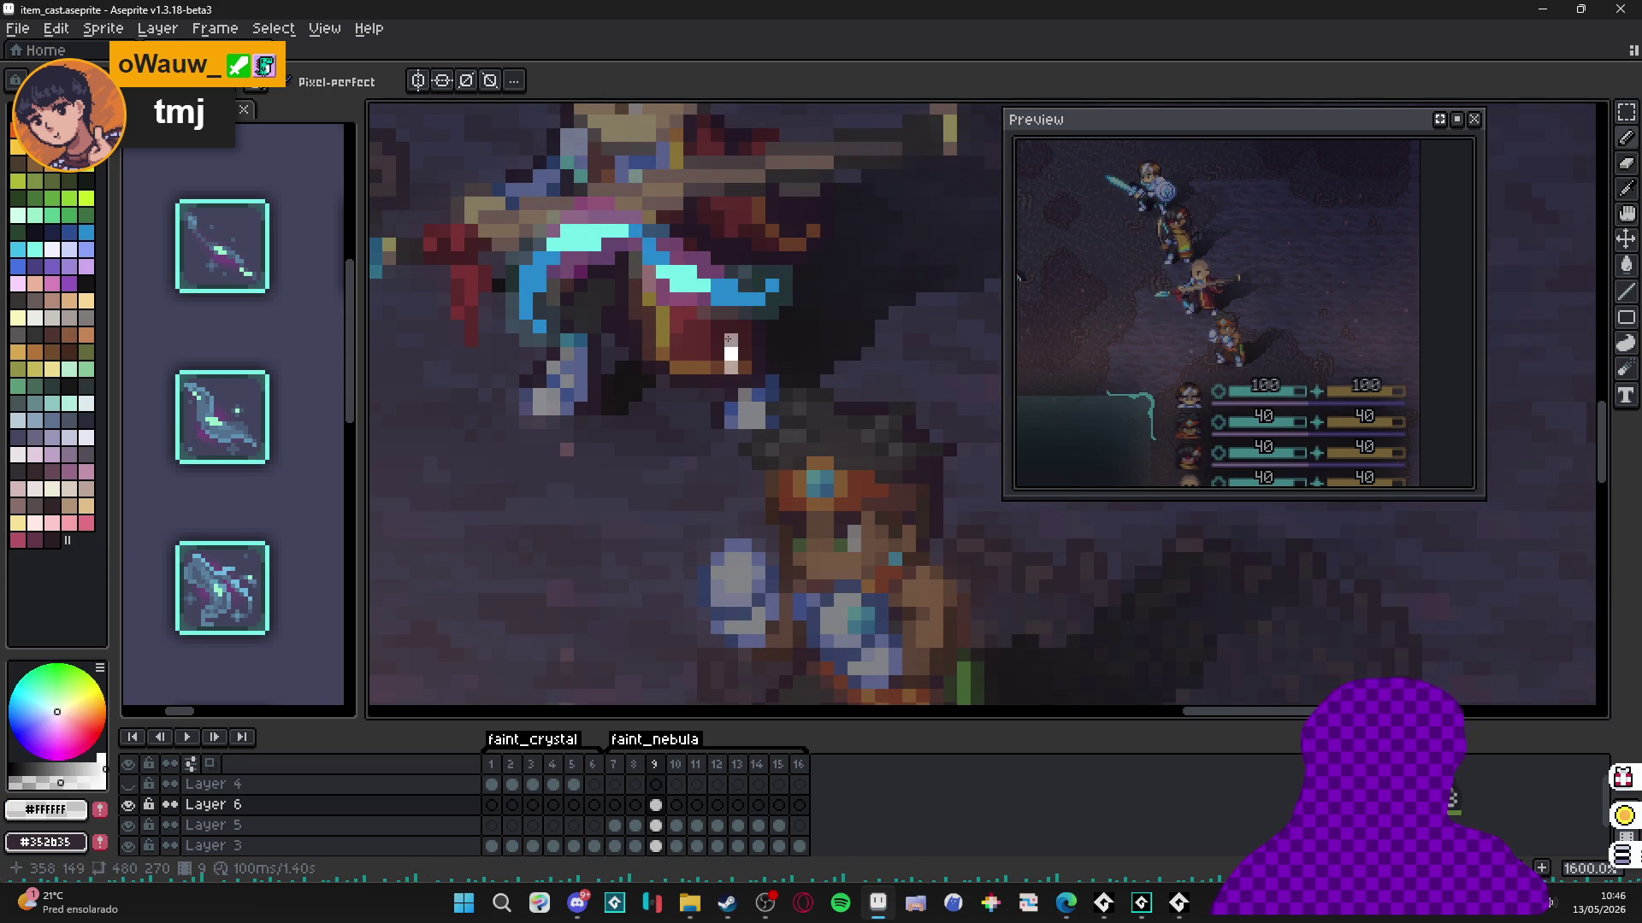
click(718, 353)
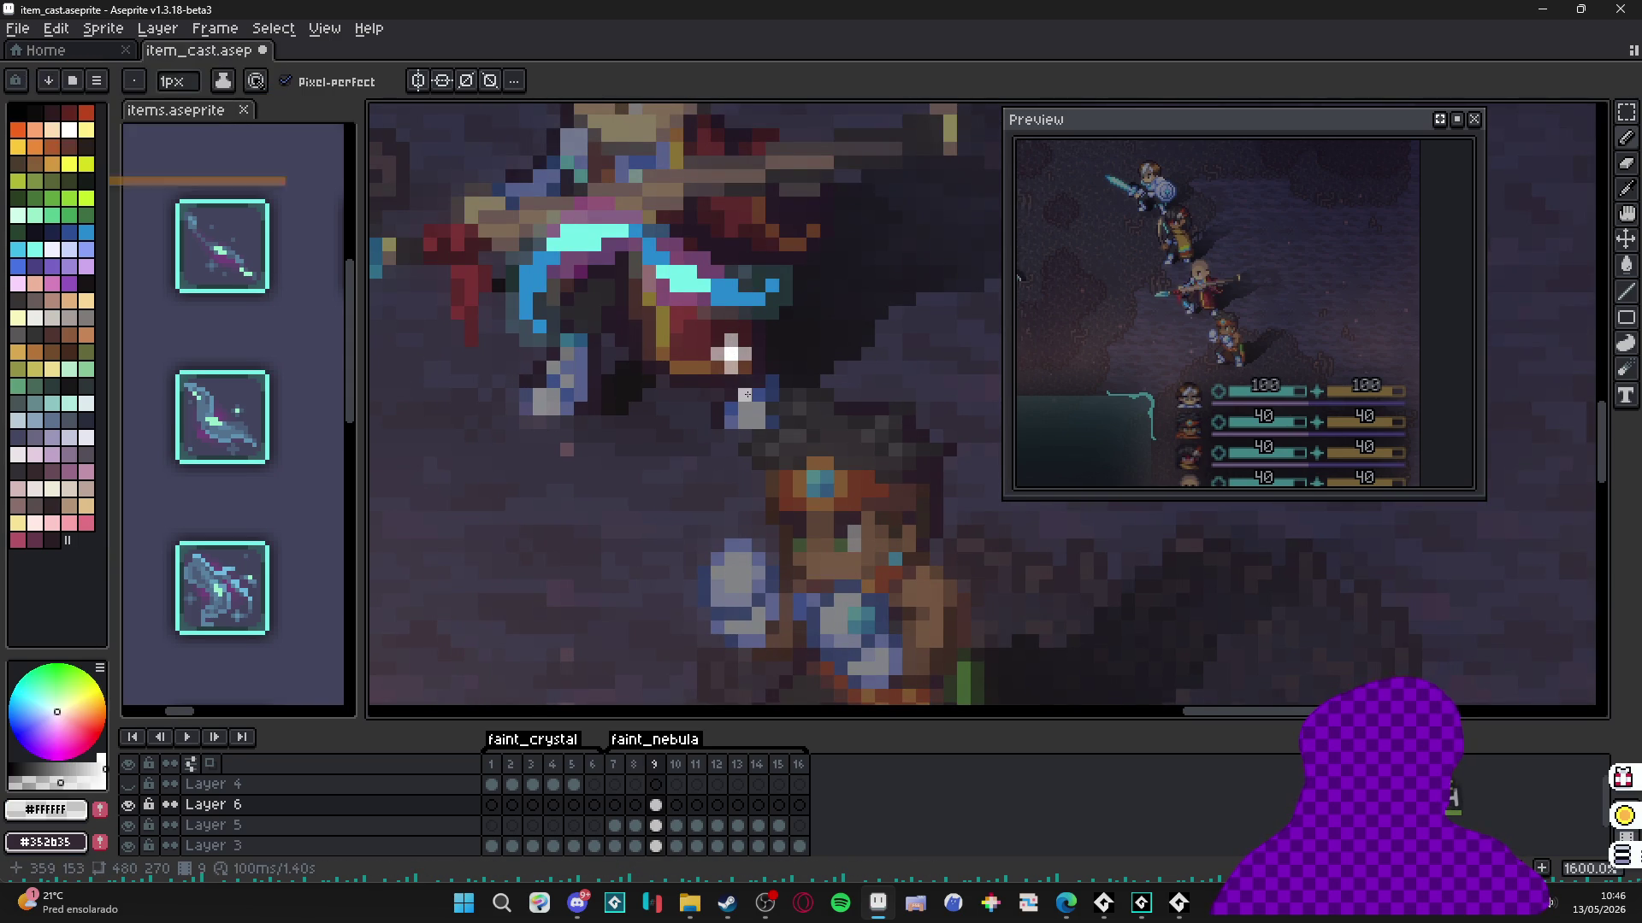
scroll(703, 408, down, 4)
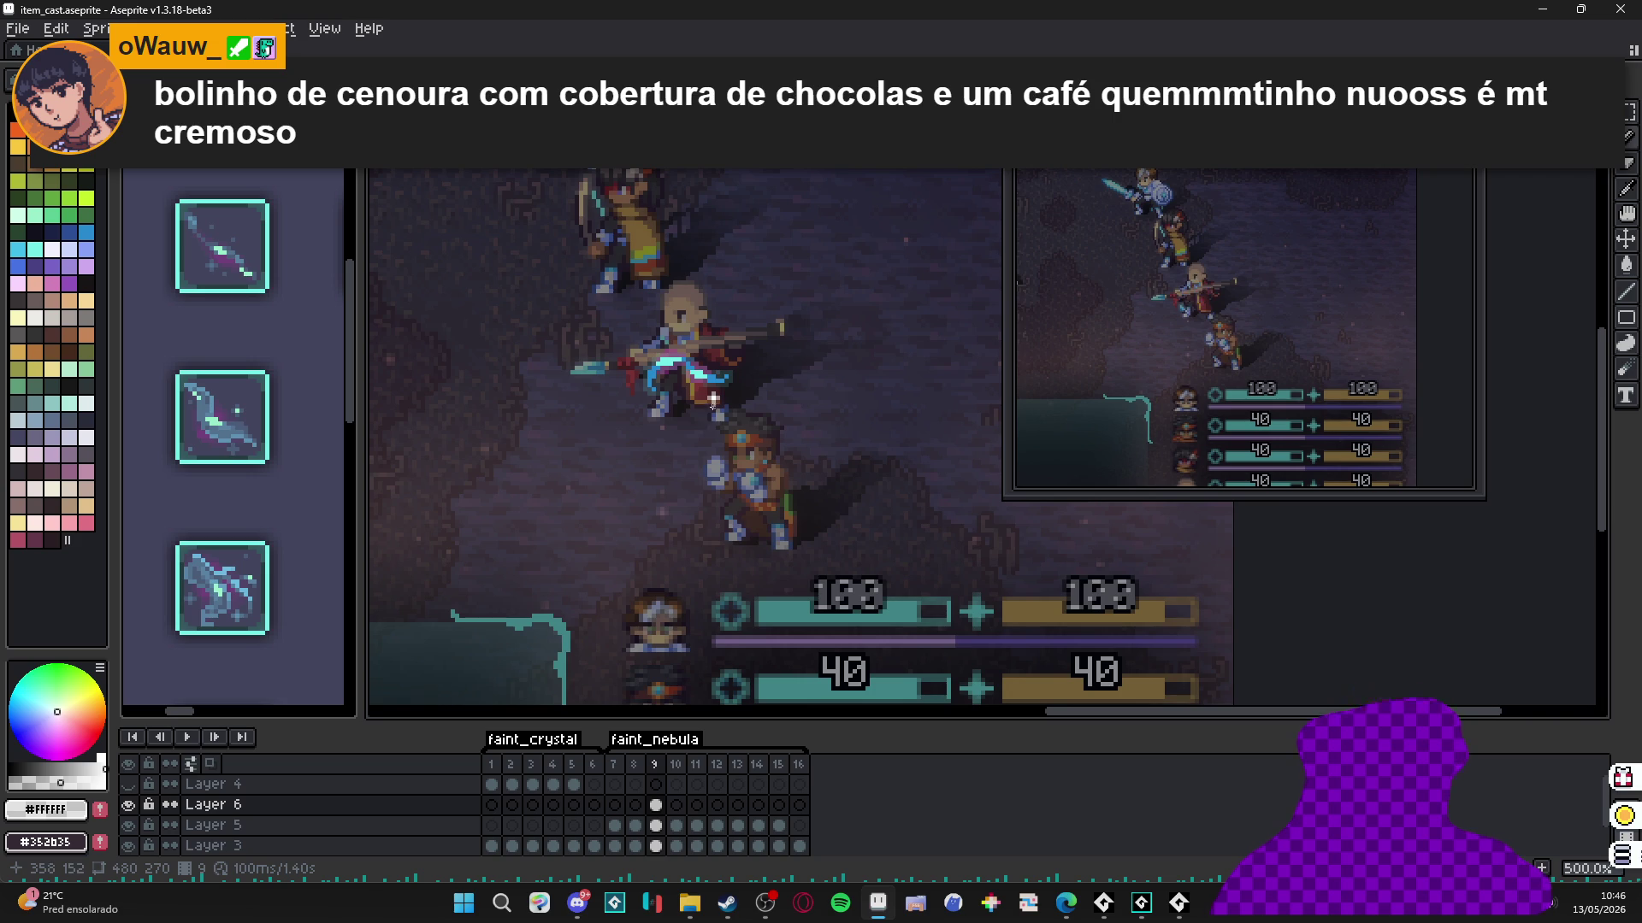
Fill in the pixels around the white centre to form a plus-shaped sparkle star.
scroll(713, 398, up, 7)
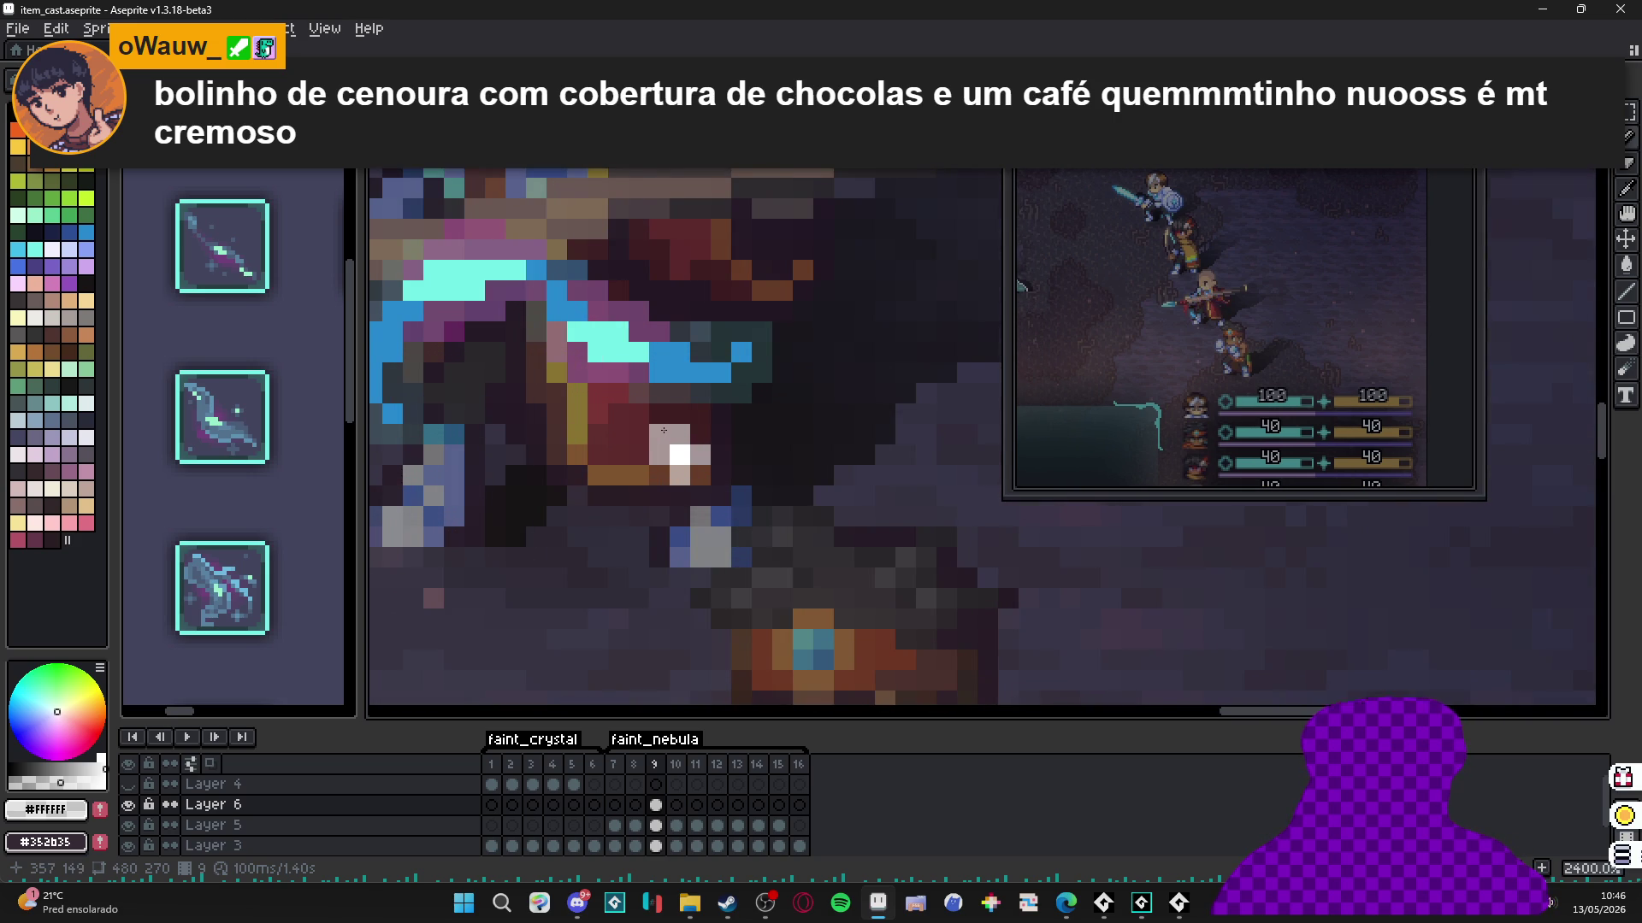
click(700, 434)
click(700, 475)
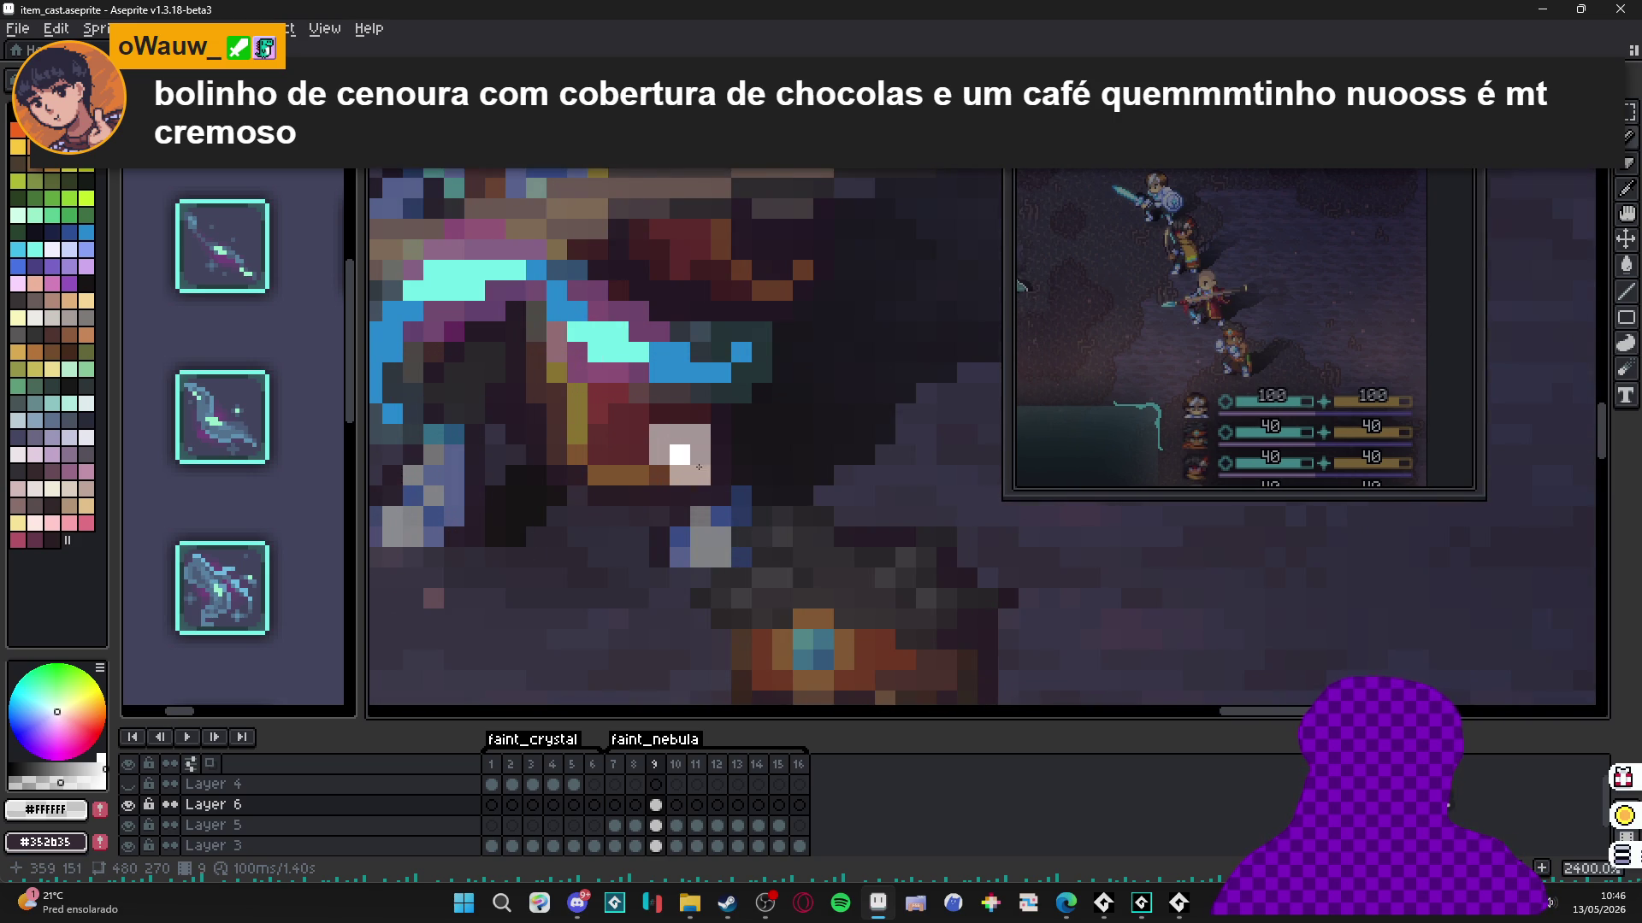
click(660, 454)
click(659, 474)
click(660, 454)
click(700, 454)
click(679, 474)
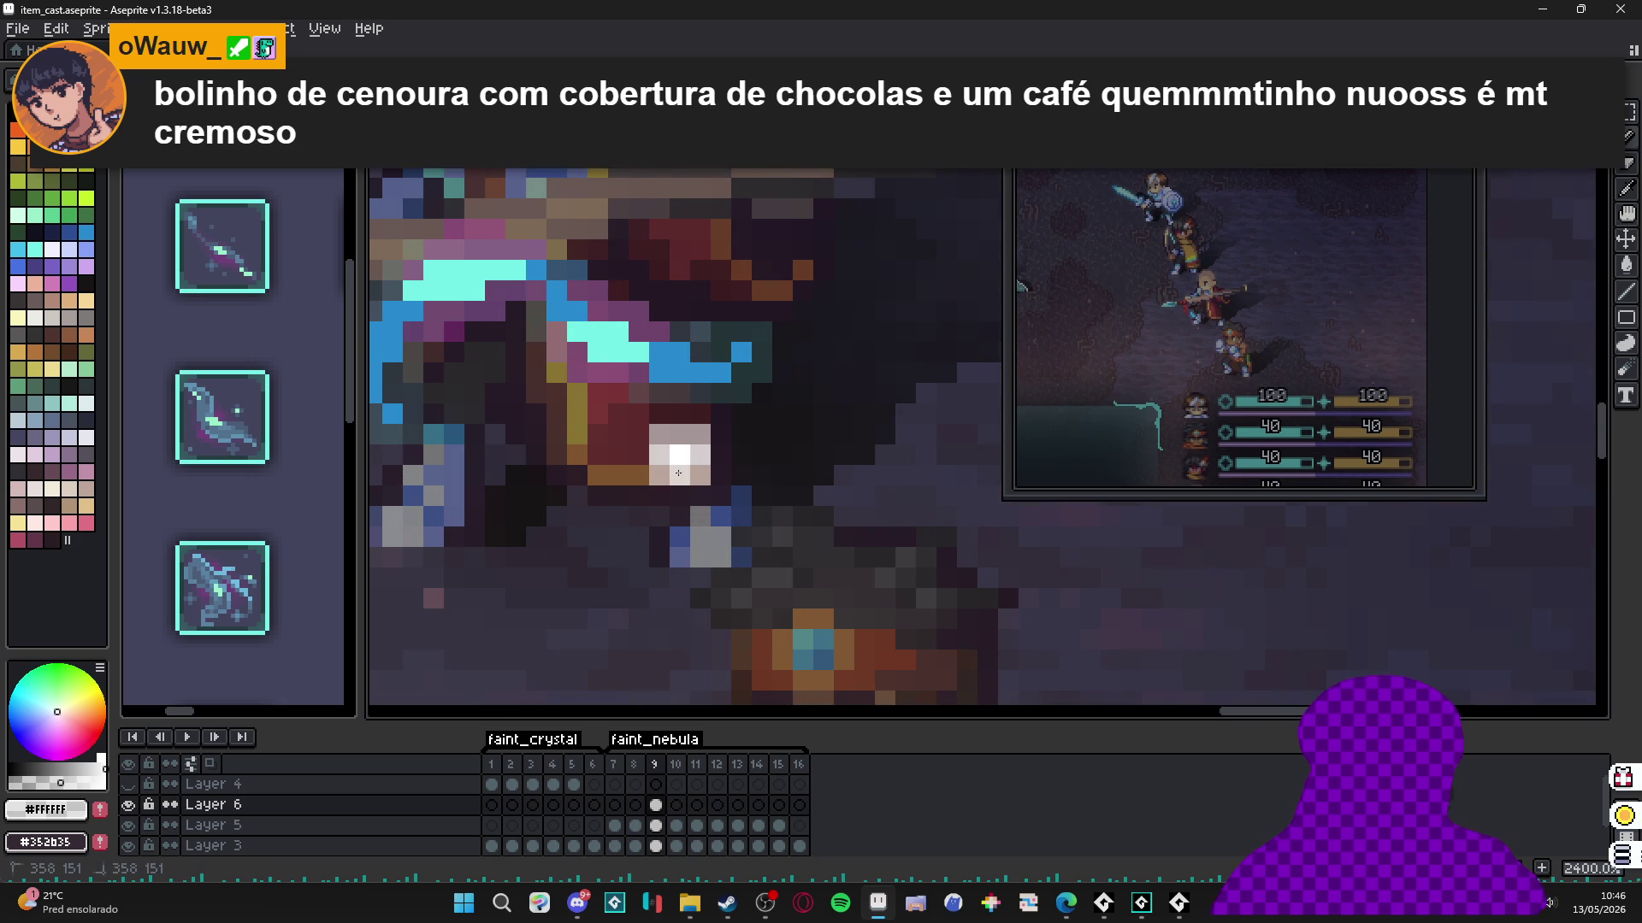
click(679, 433)
click(721, 454)
click(680, 495)
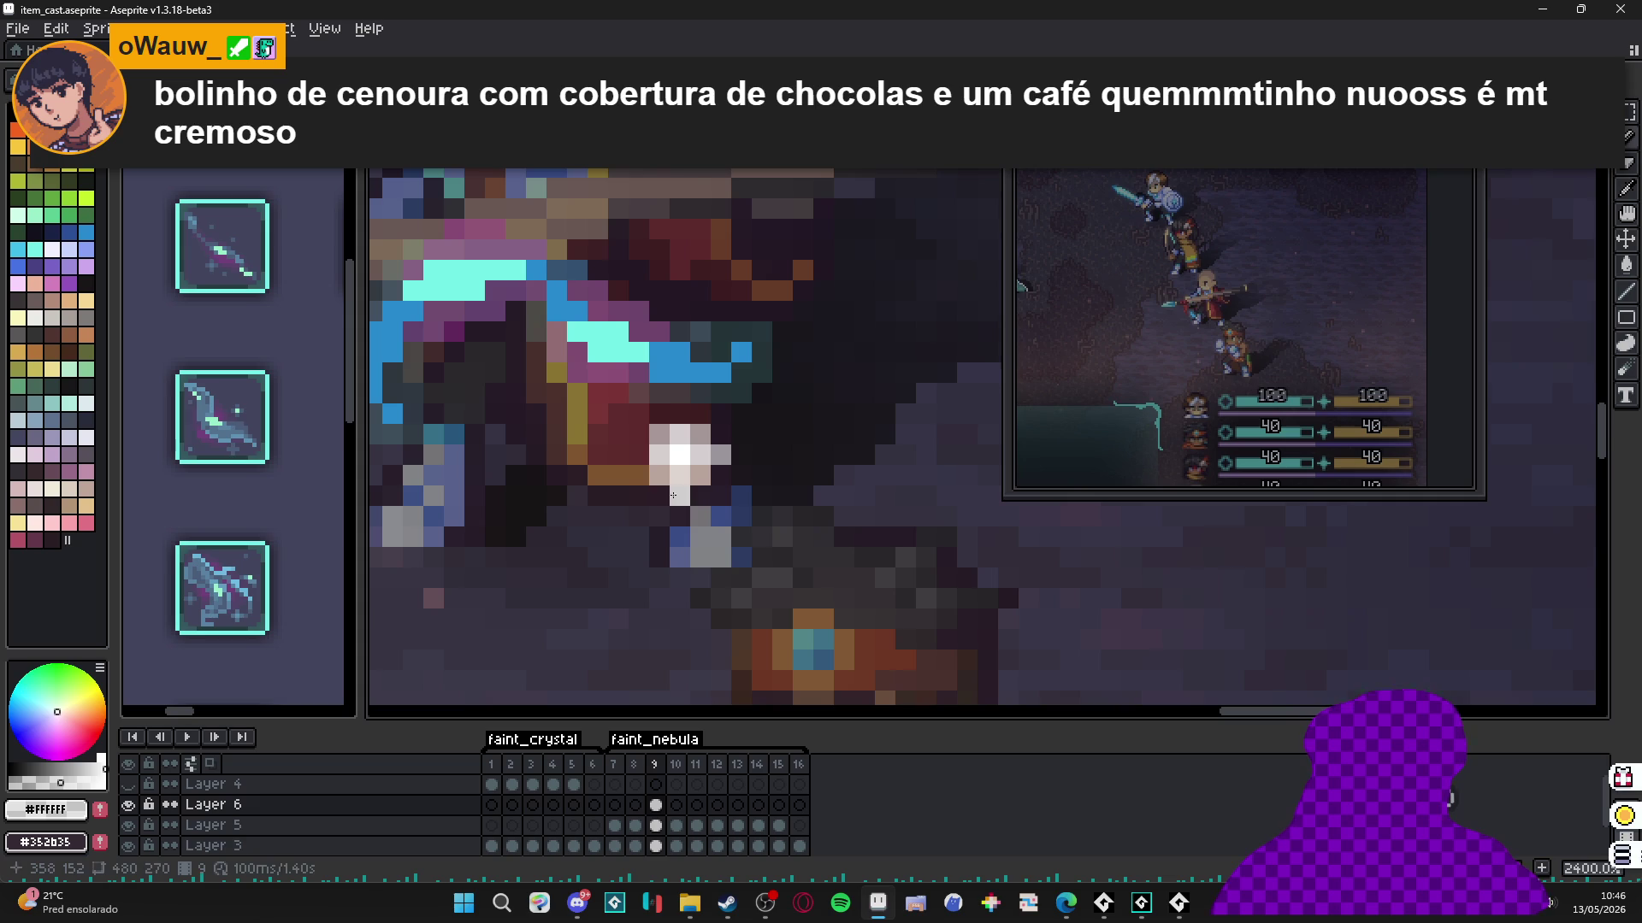
click(638, 454)
click(679, 413)
scroll(703, 459, down, 4)
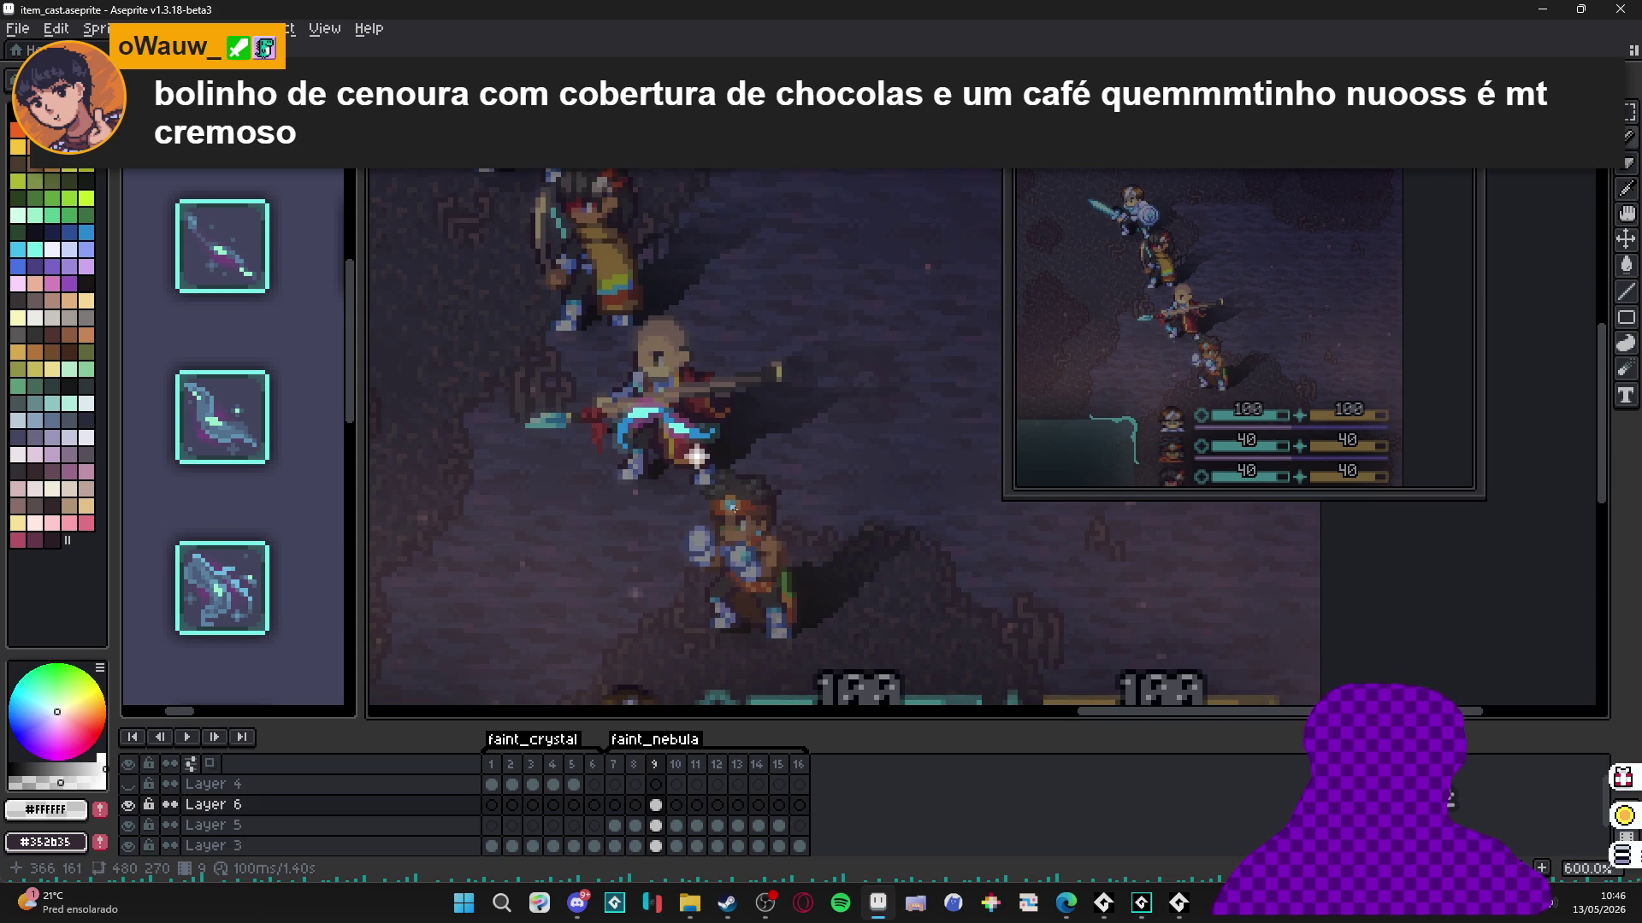
scroll(700, 457, up, 3)
scroll(699, 457, up, 3)
scroll(699, 457, down, 3)
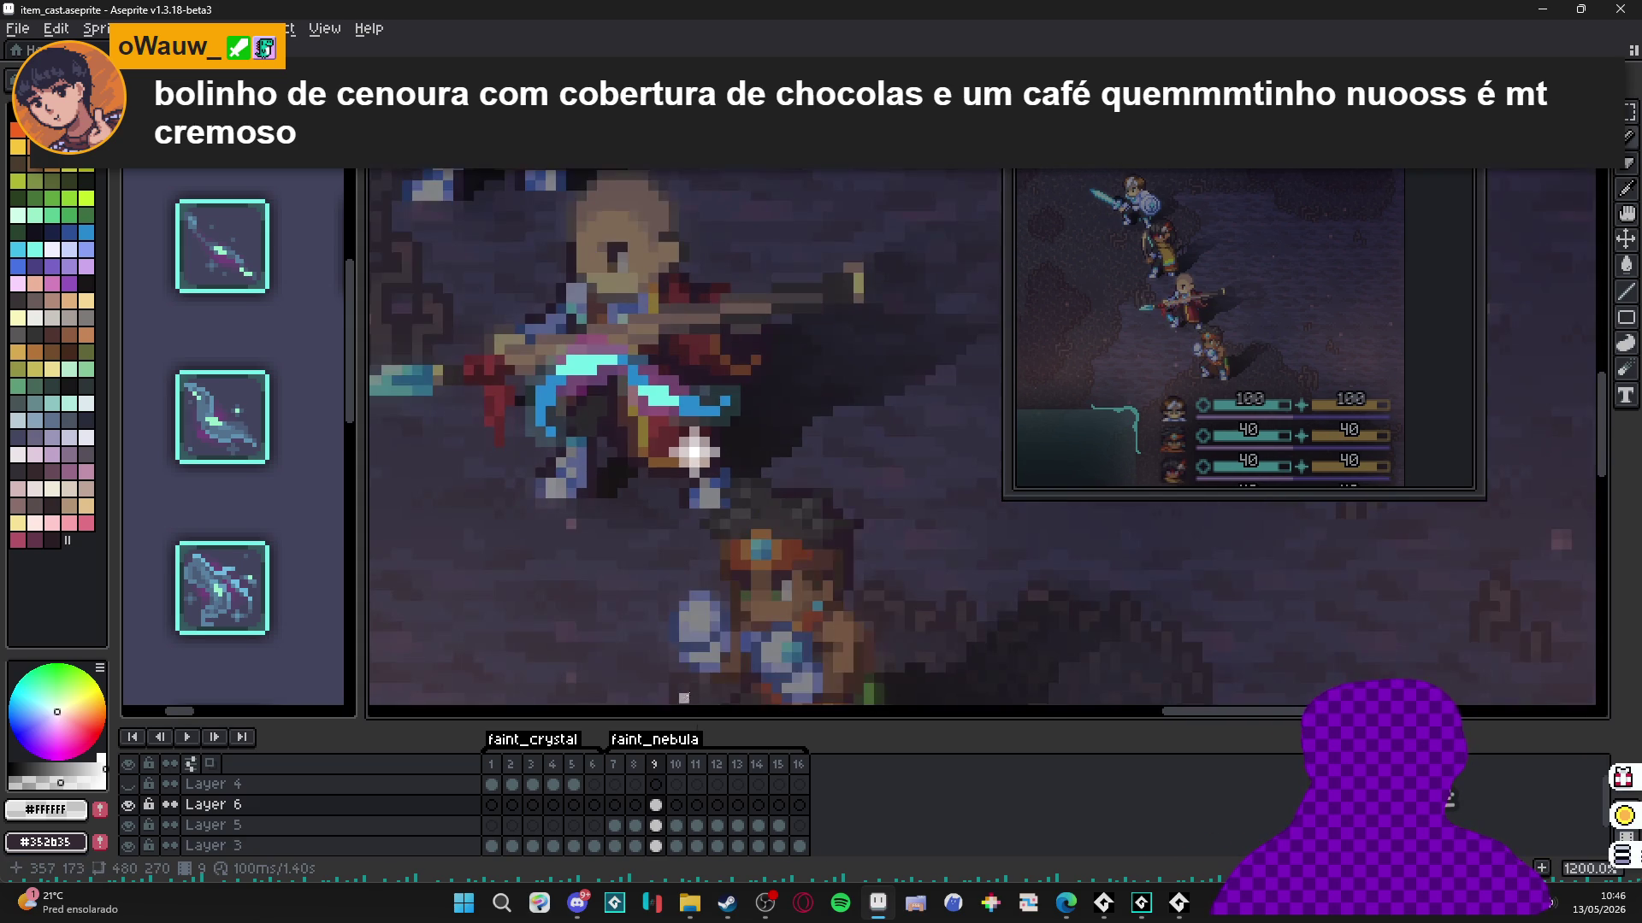
On Layer 6 frame 10, paint over stray light pixels with dark and undo a misplaced light pixel.
click(676, 805)
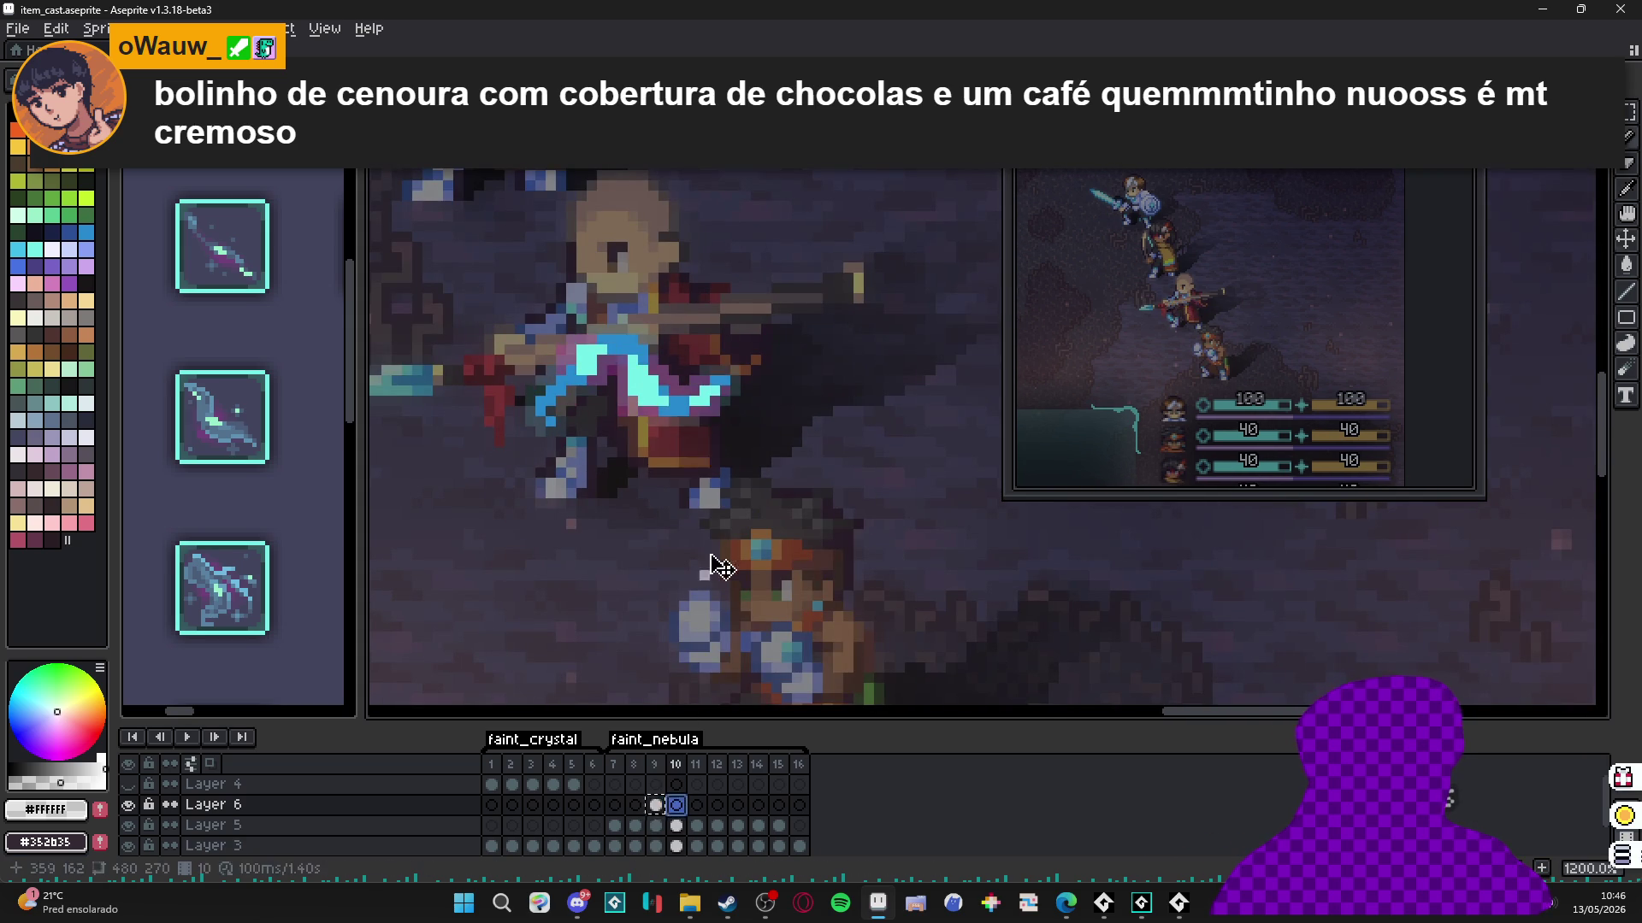
scroll(695, 452, up, 3)
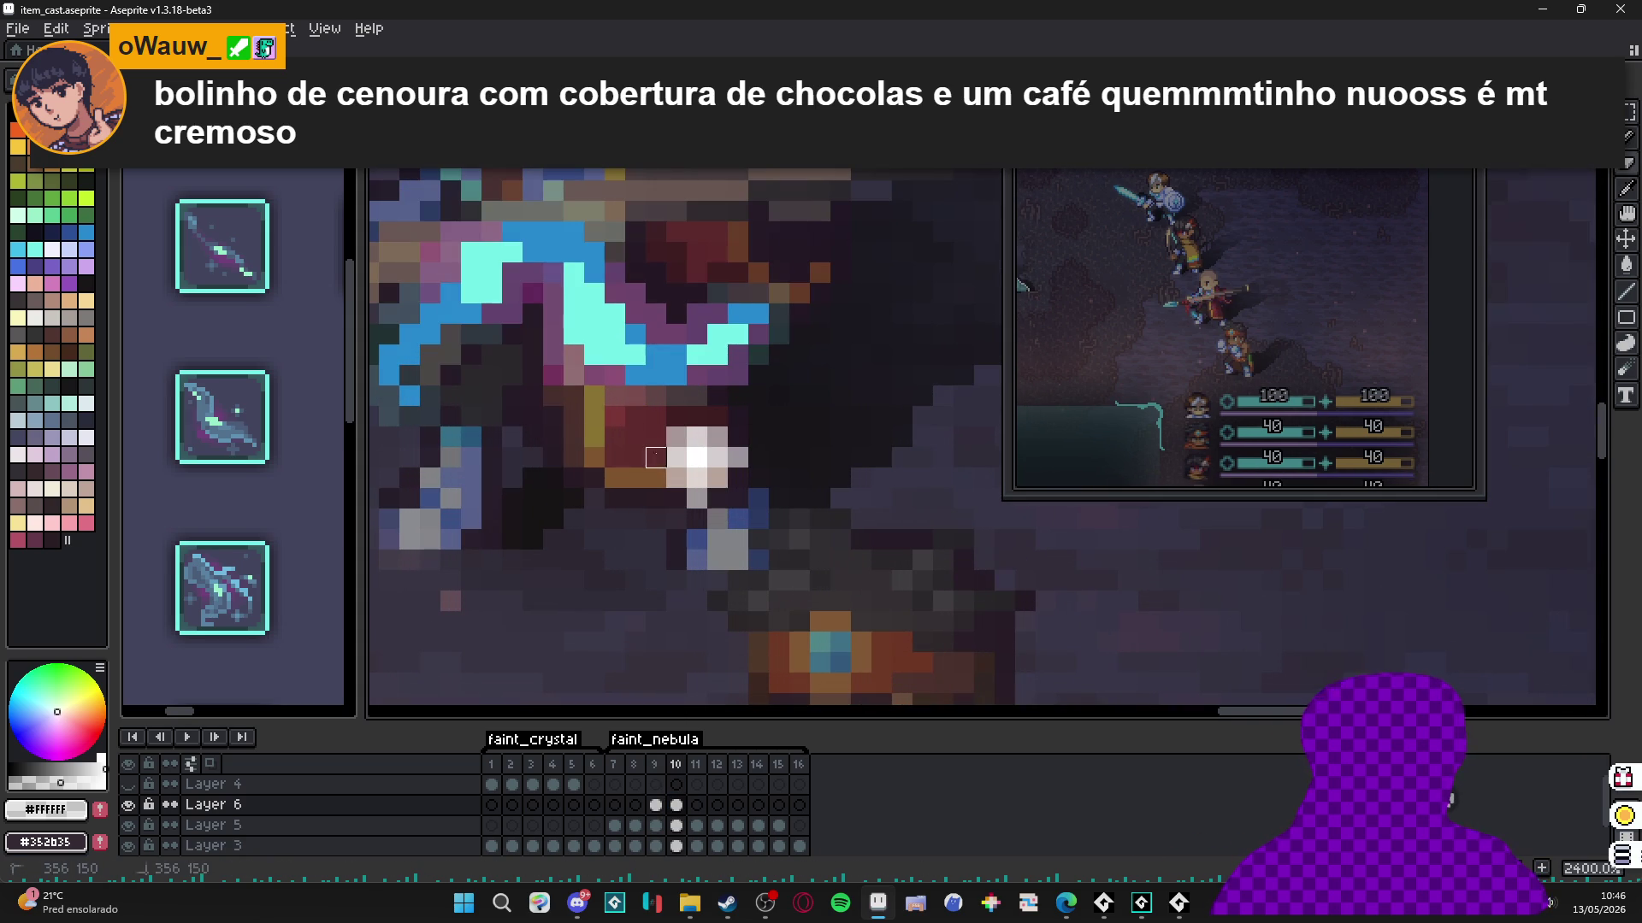
right_click(738, 458)
right_click(717, 498)
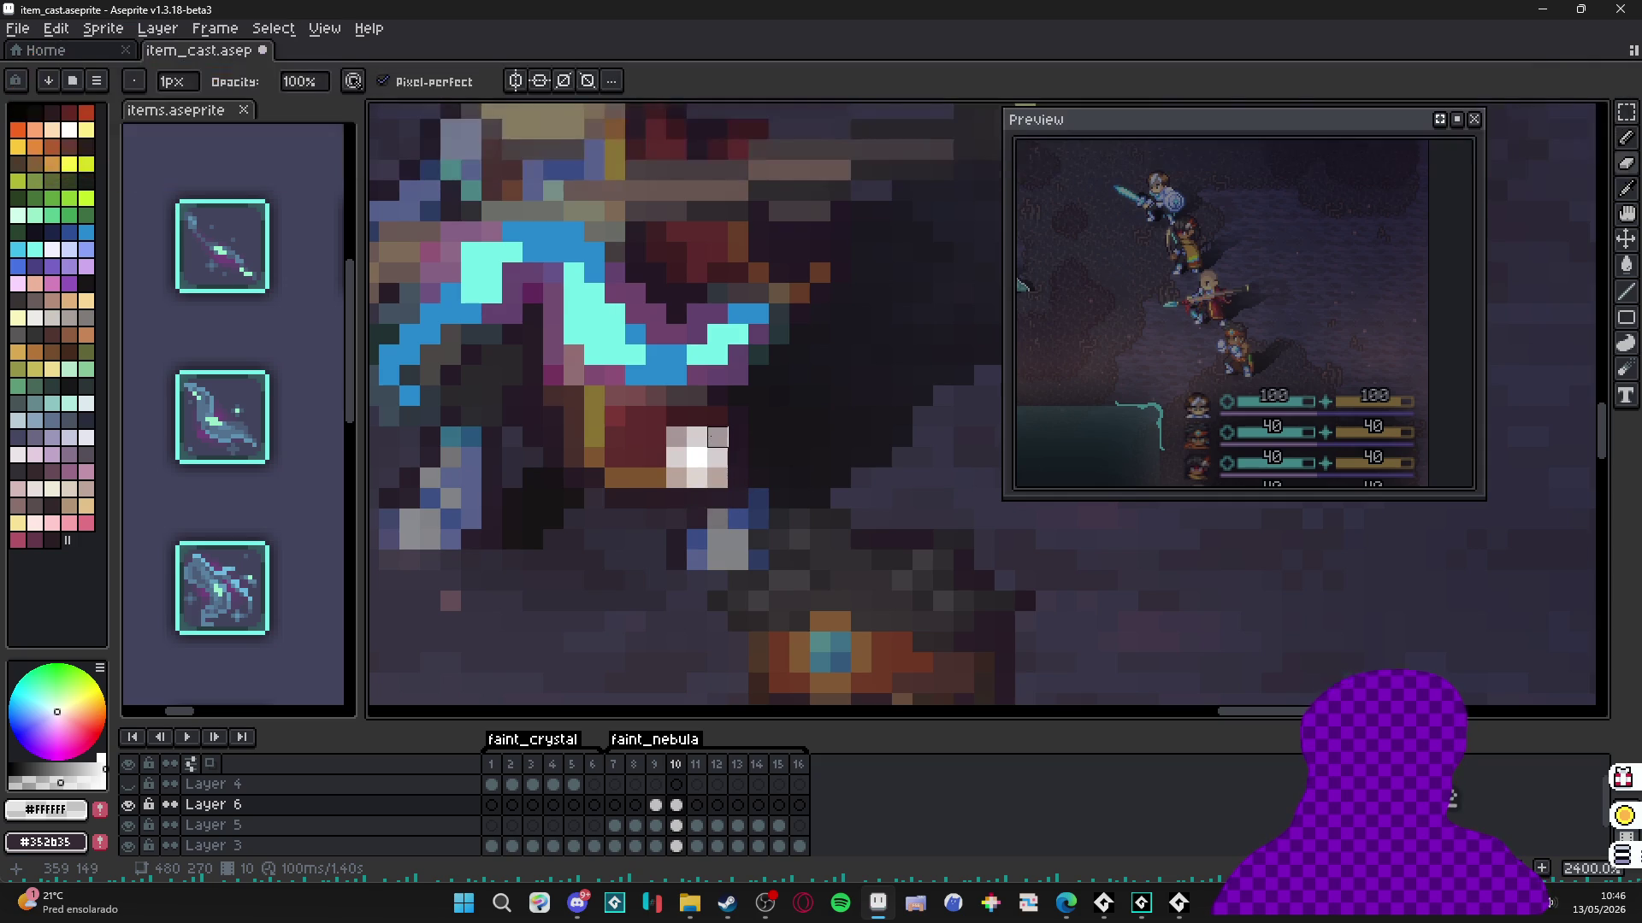
right_click(697, 499)
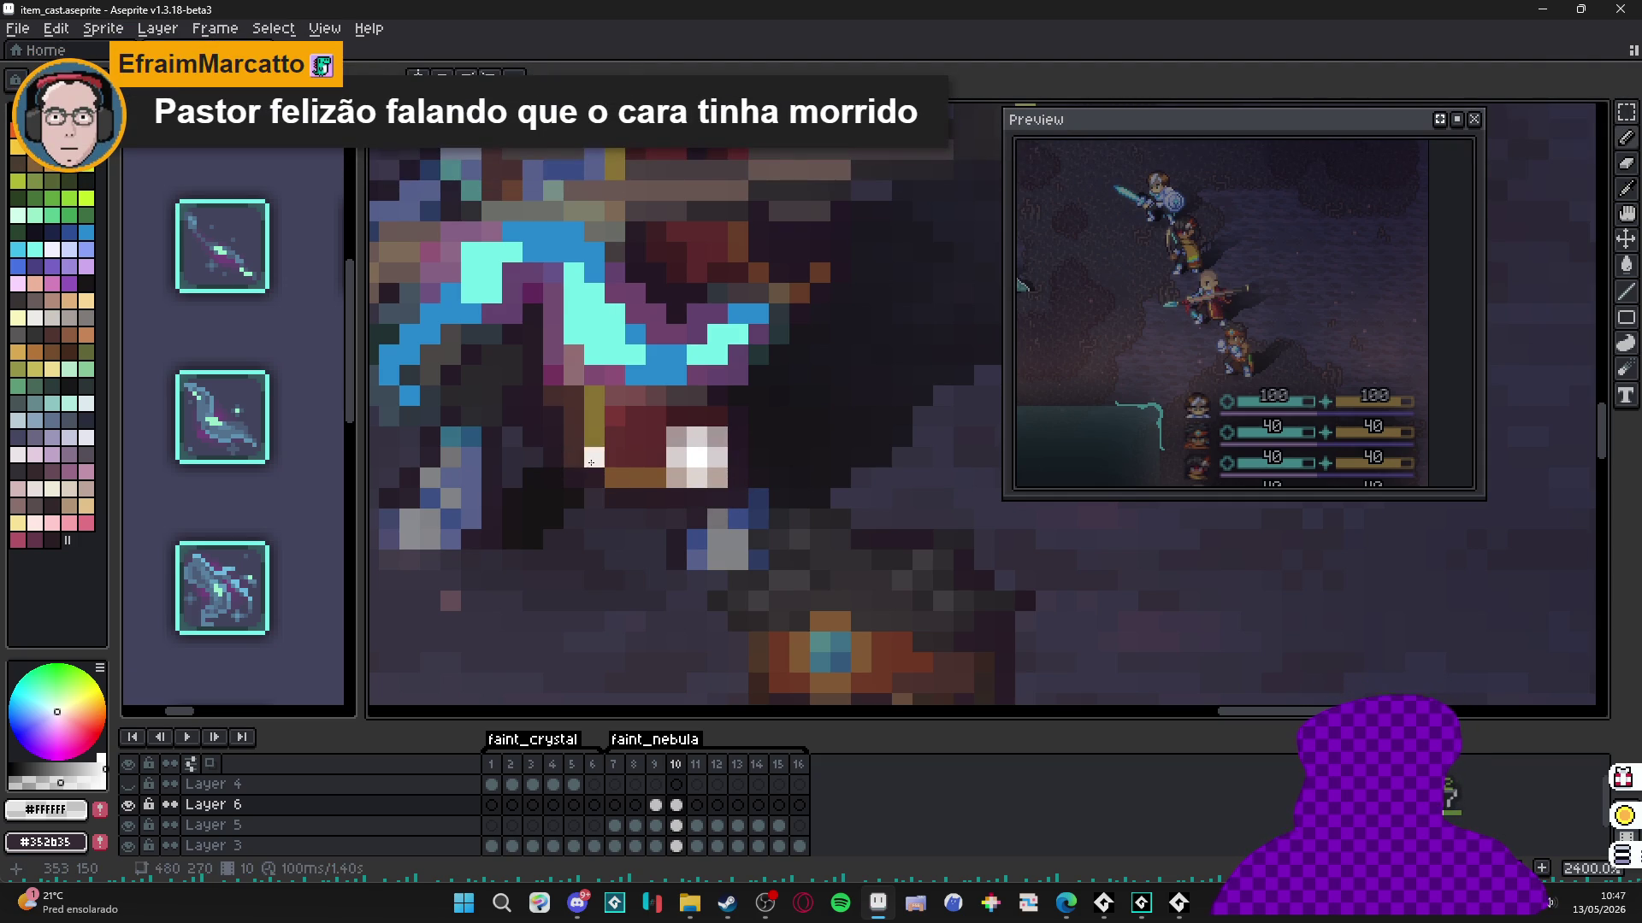
drag(591, 462, 598, 441)
key(ctrl+z)
Build a cluster of light sparkle pixels left of the star on frame 10.
click(610, 411)
click(594, 436)
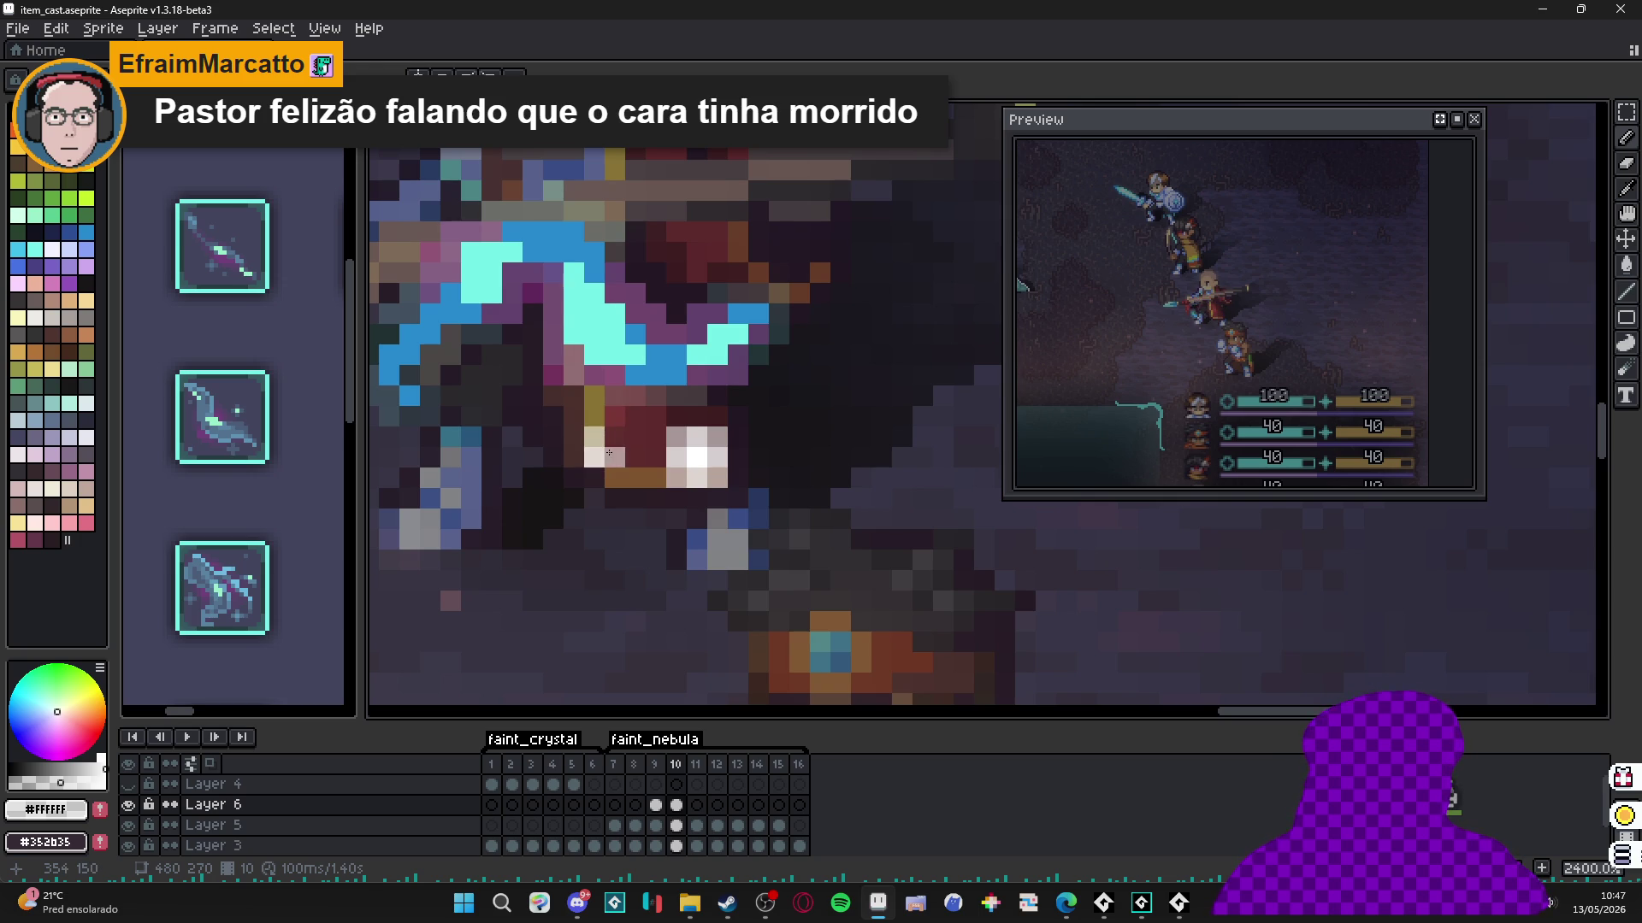
click(572, 457)
click(595, 477)
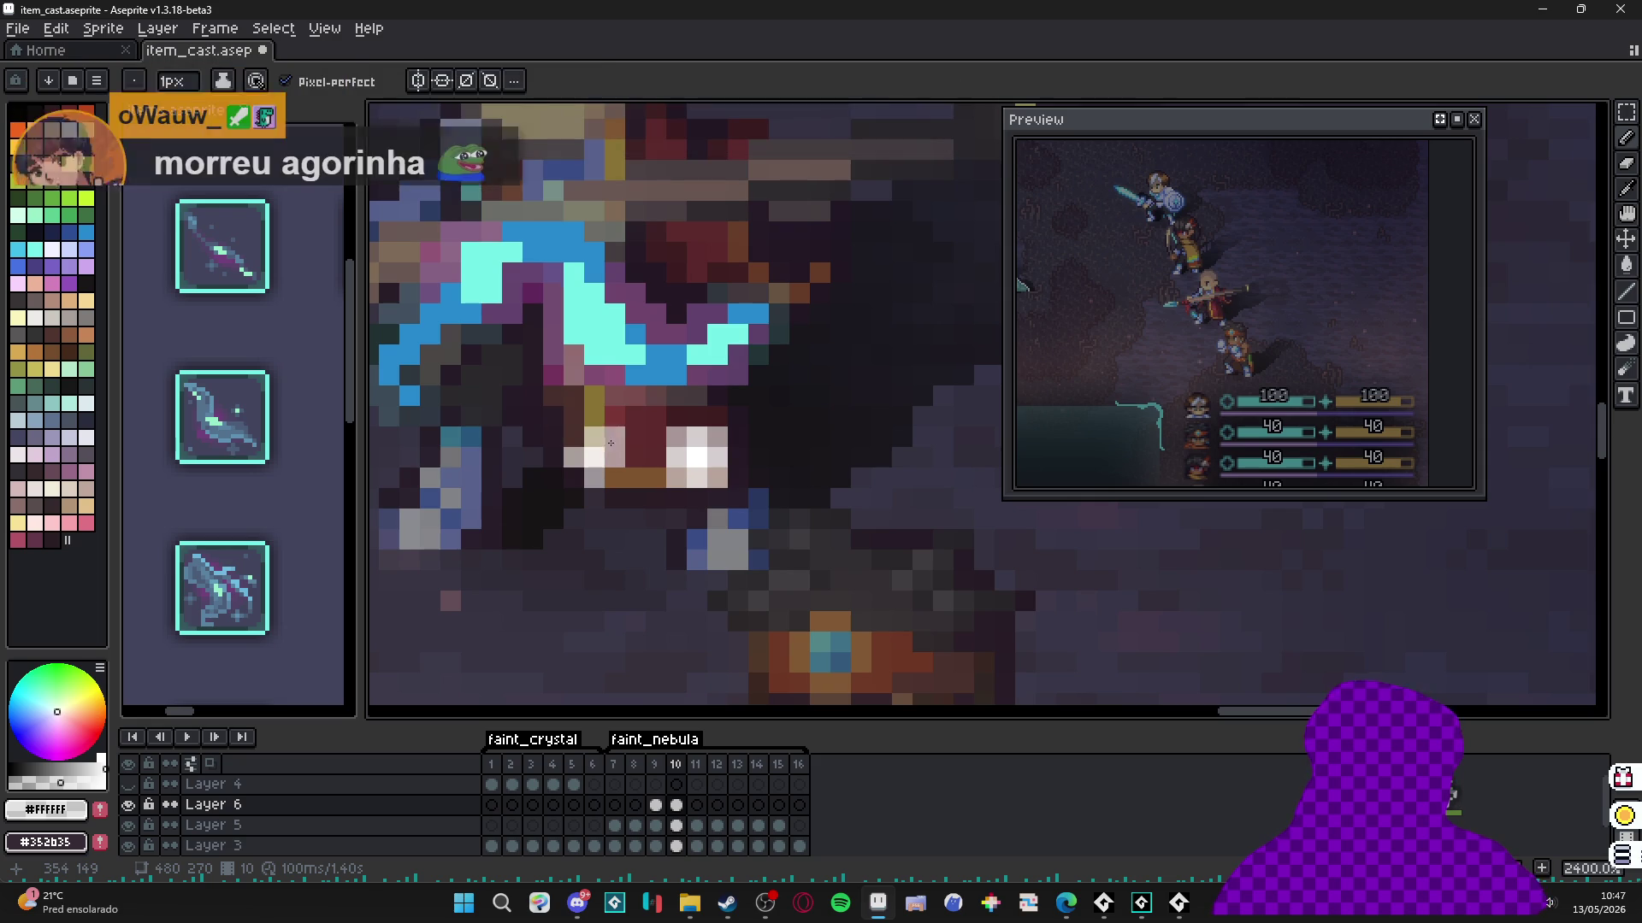
click(573, 436)
click(616, 477)
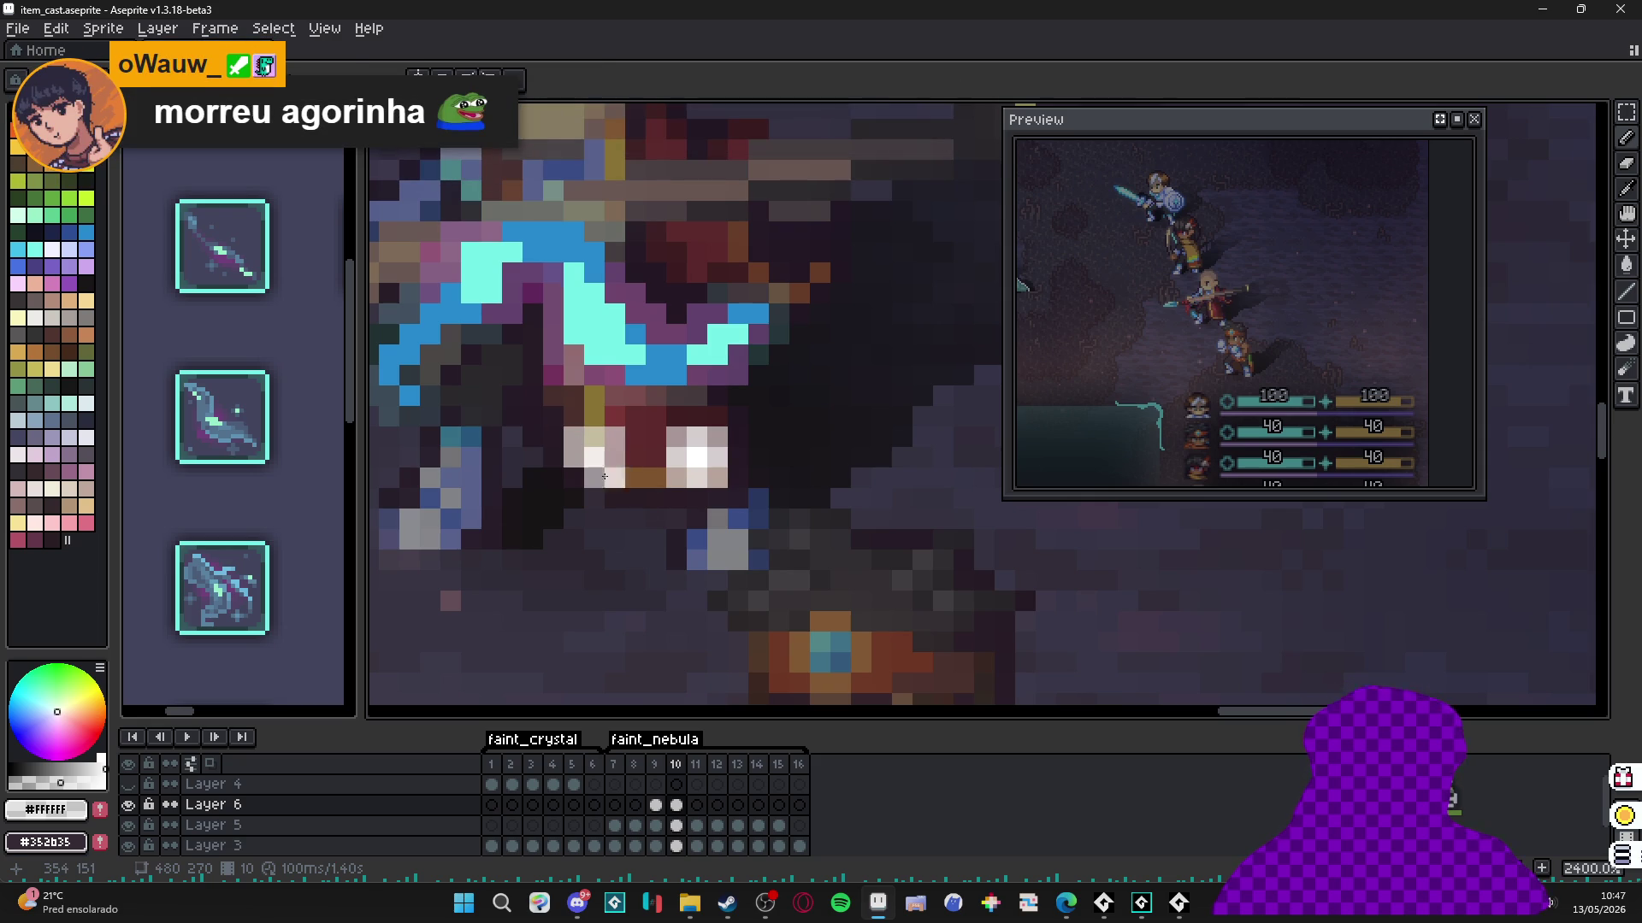
click(573, 477)
click(574, 459)
click(616, 457)
click(595, 436)
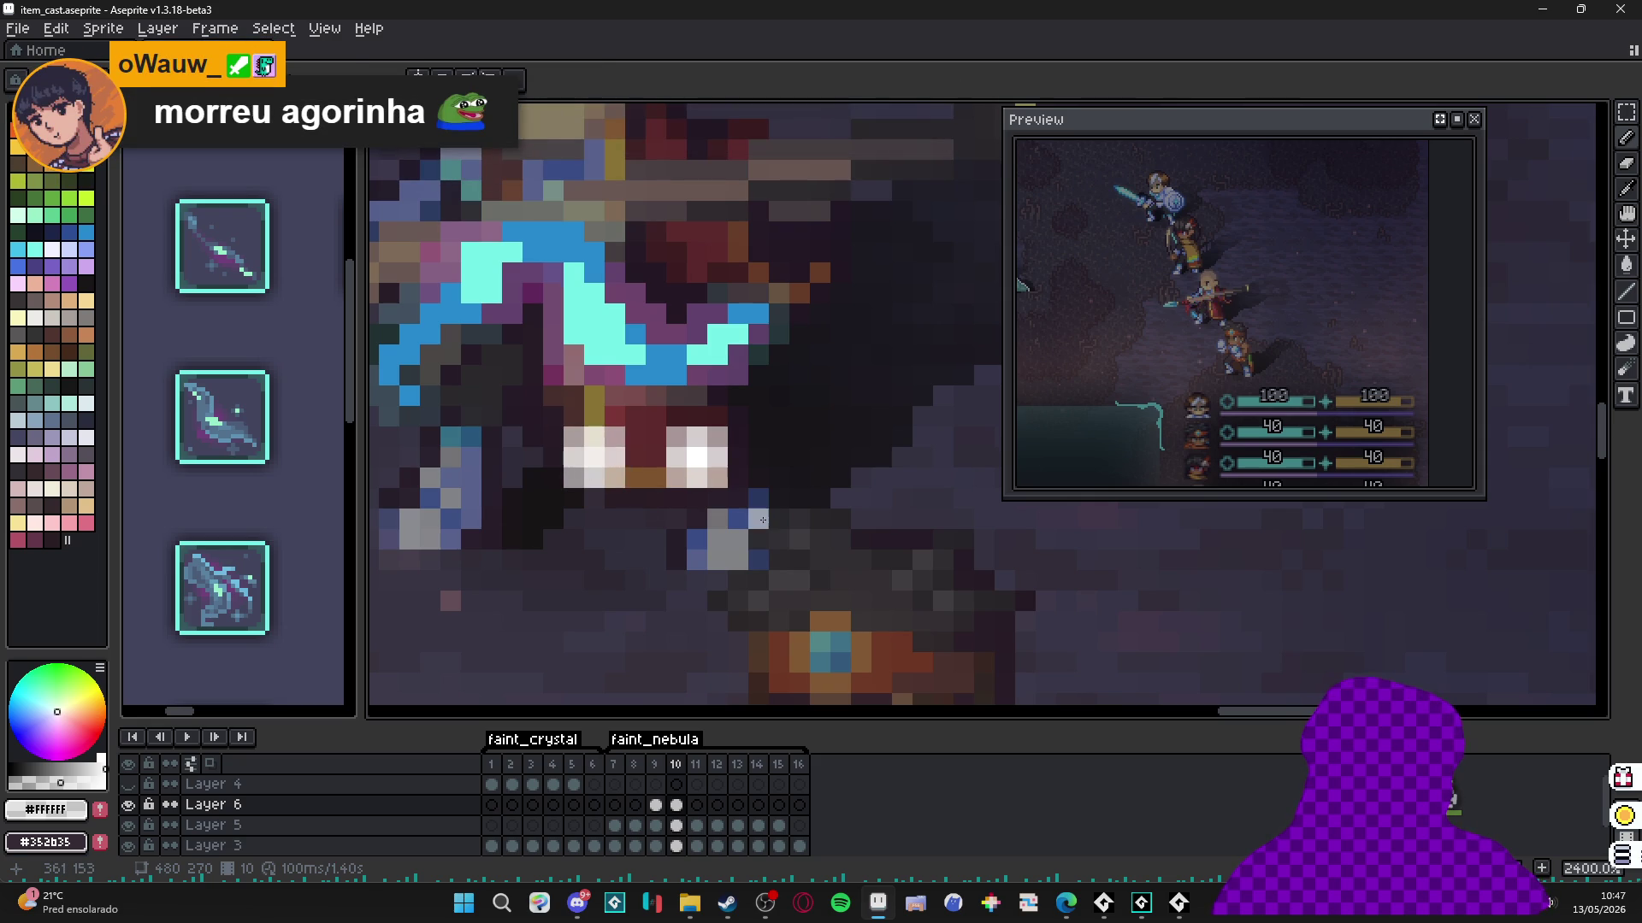
Move the 3x3 light pixel block to the right and drop it in place.
key(u)
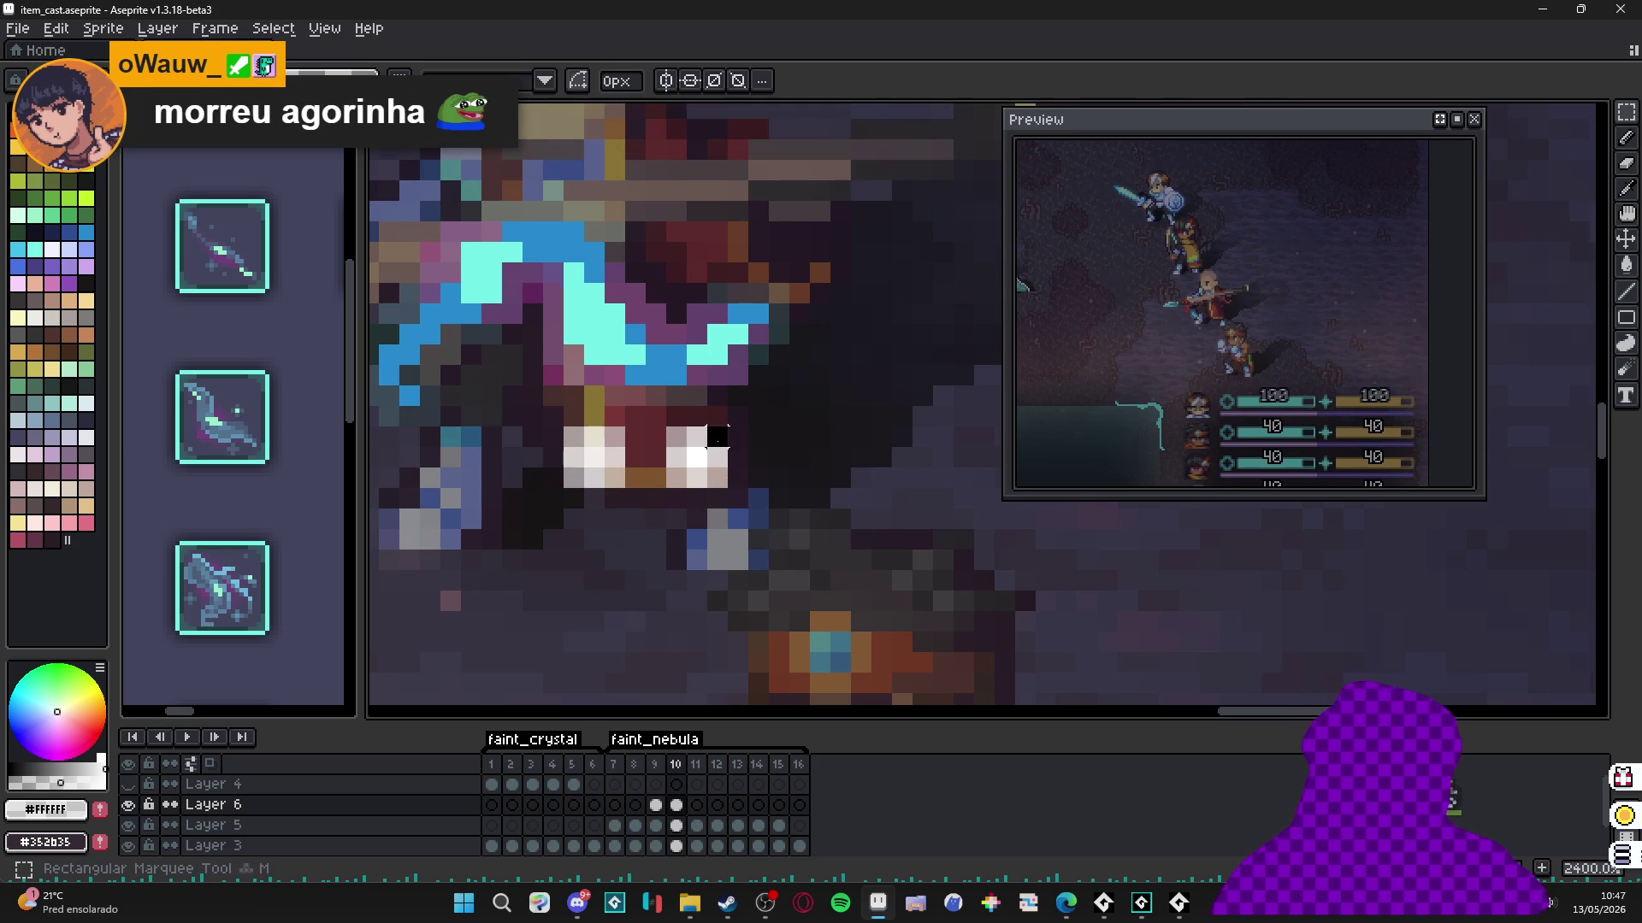
drag(675, 479, 717, 439)
drag(586, 454, 706, 471)
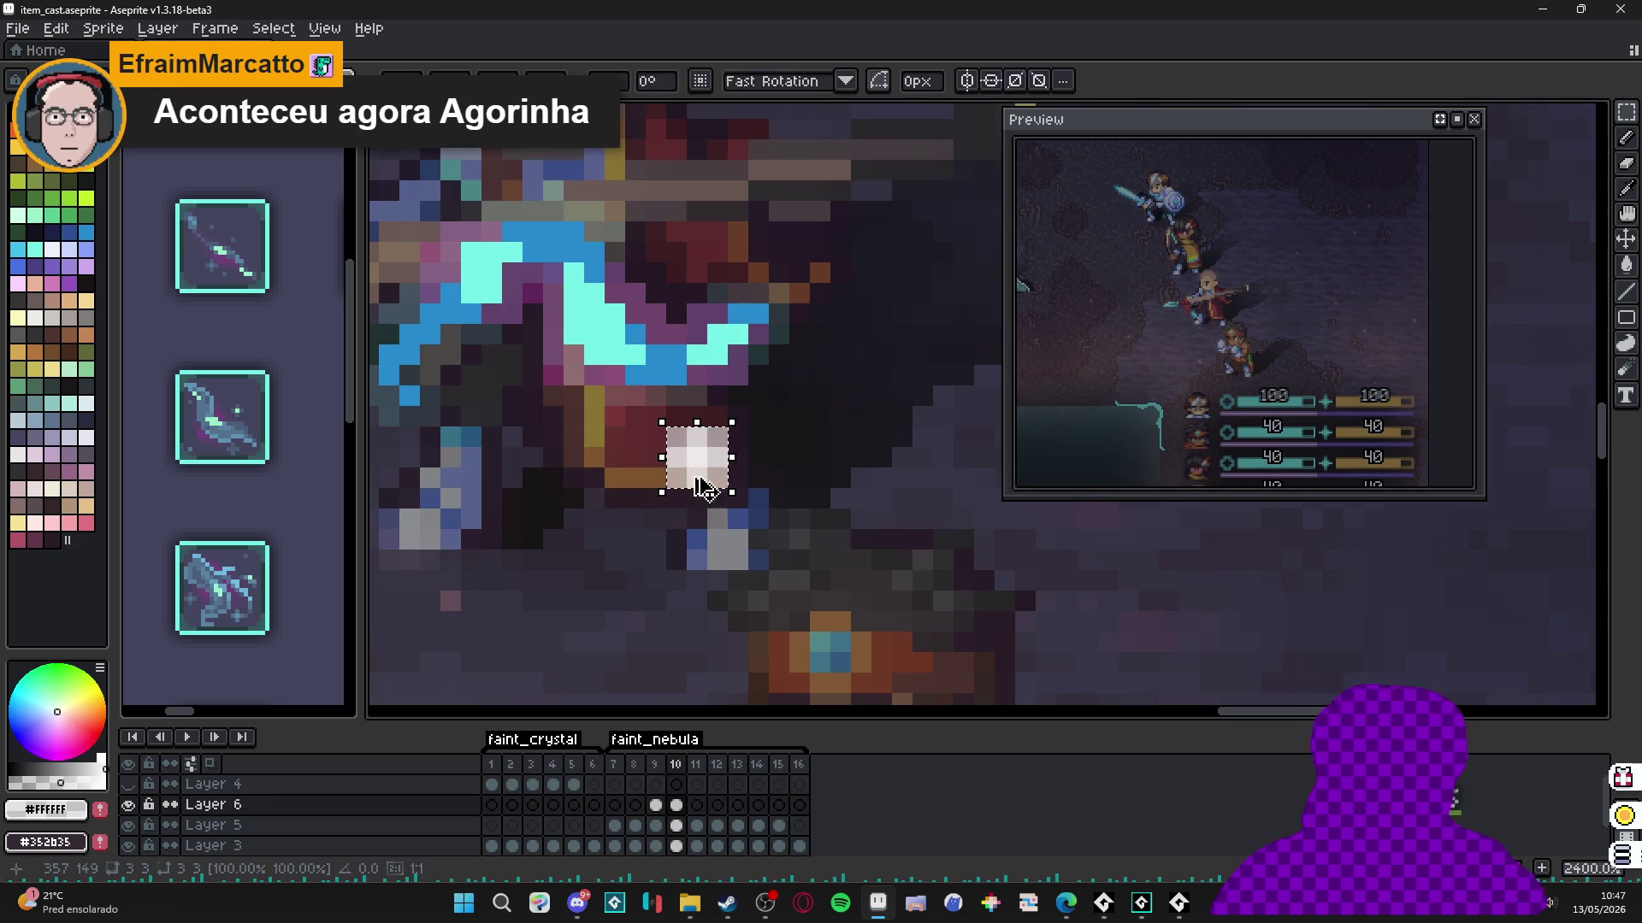
key(ctrl+d)
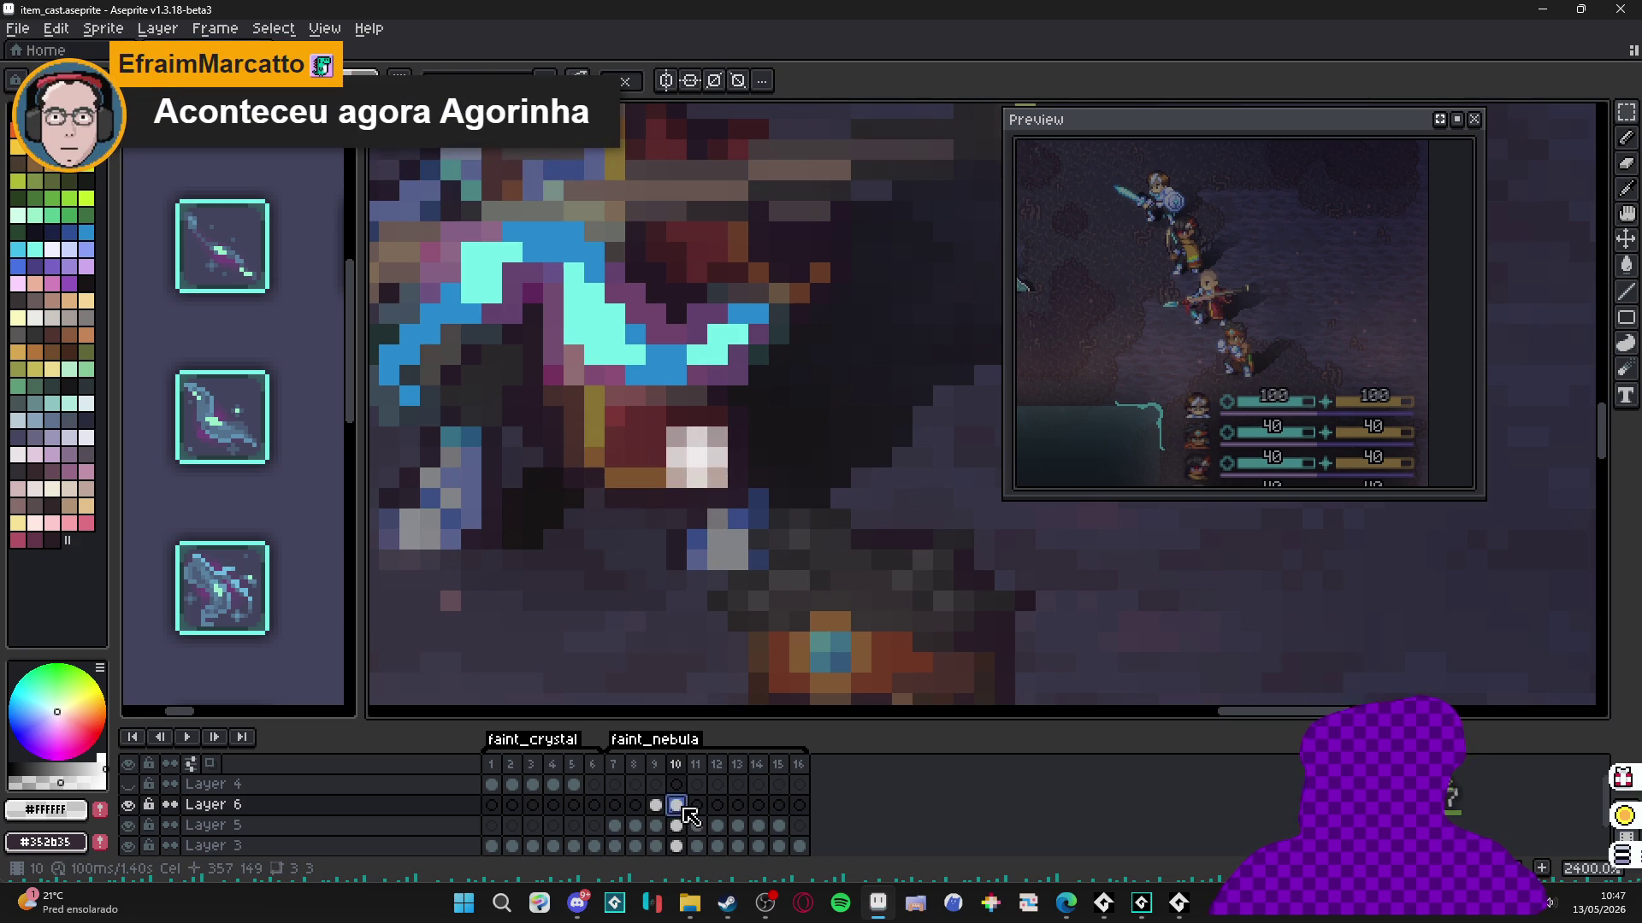
On frame 11, select the white pixel block and pencil a plus-shaped sparkle.
click(697, 805)
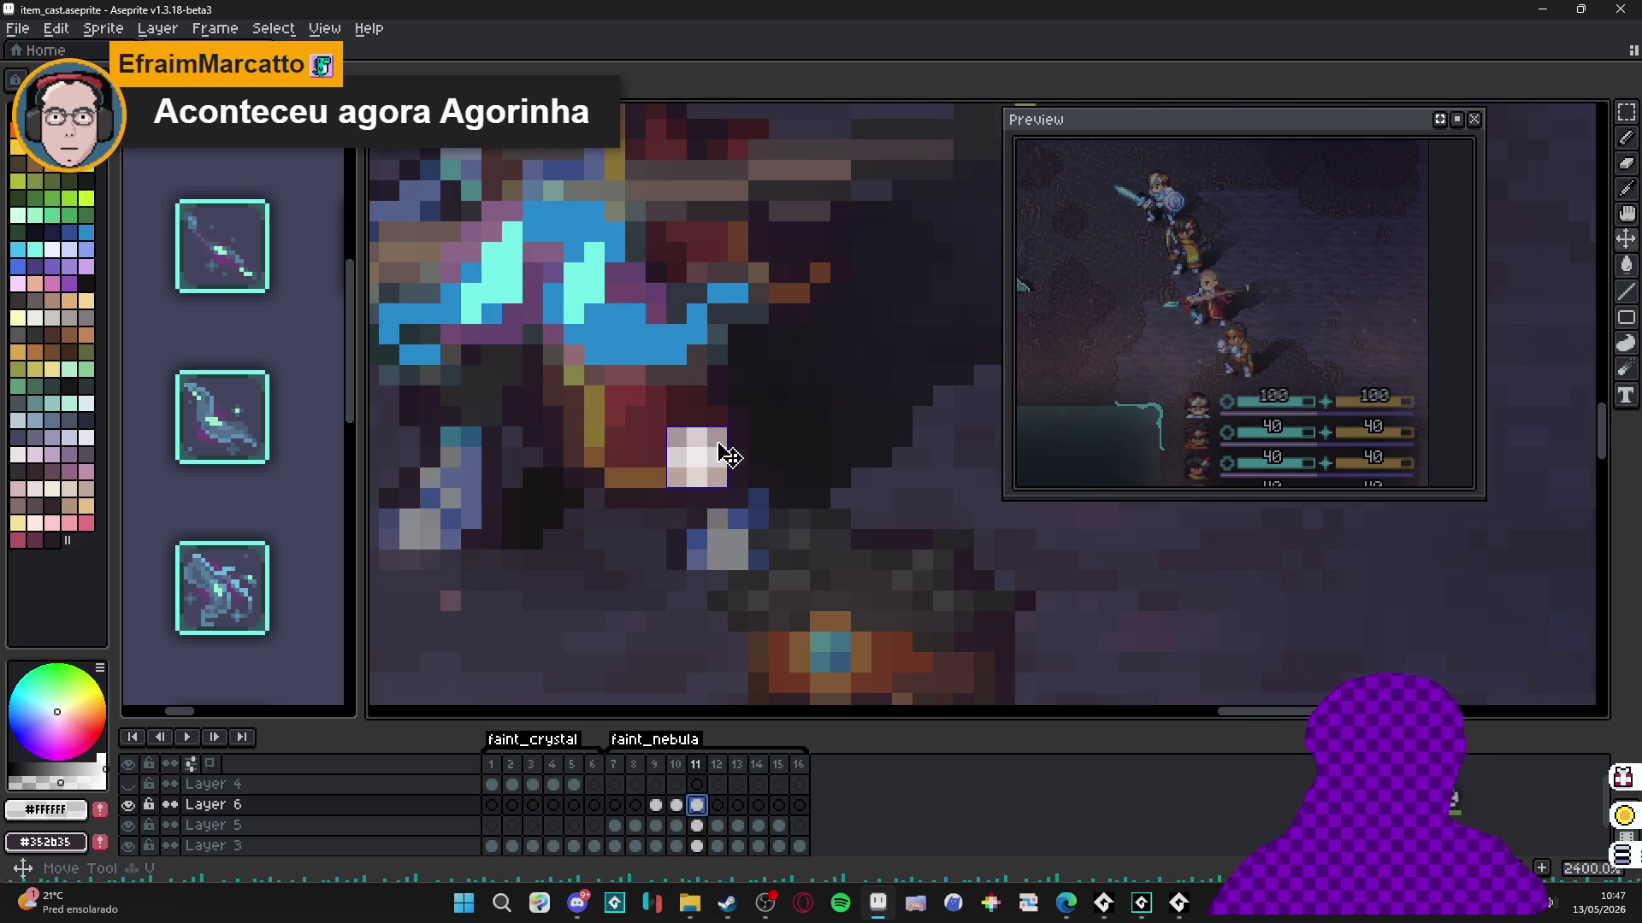
scroll(706, 467, up, 1)
mouse_move(647, 421)
mouse_down()
mouse_move(731, 504)
mouse_move(571, 494)
mouse_up()
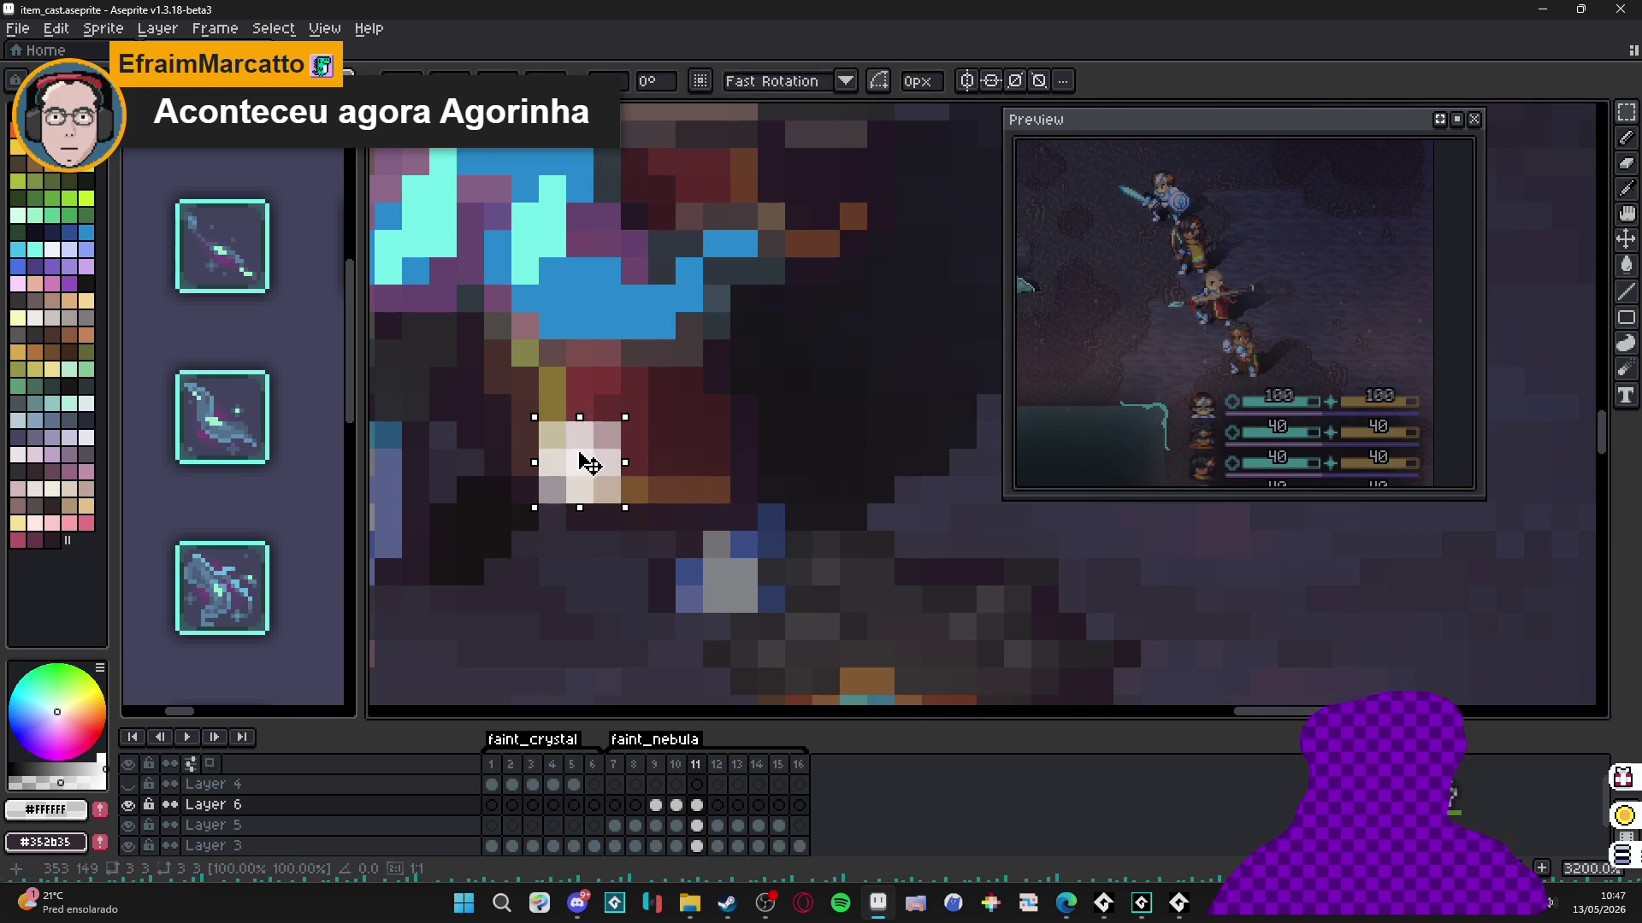
key(ctrl+d)
click(689, 463)
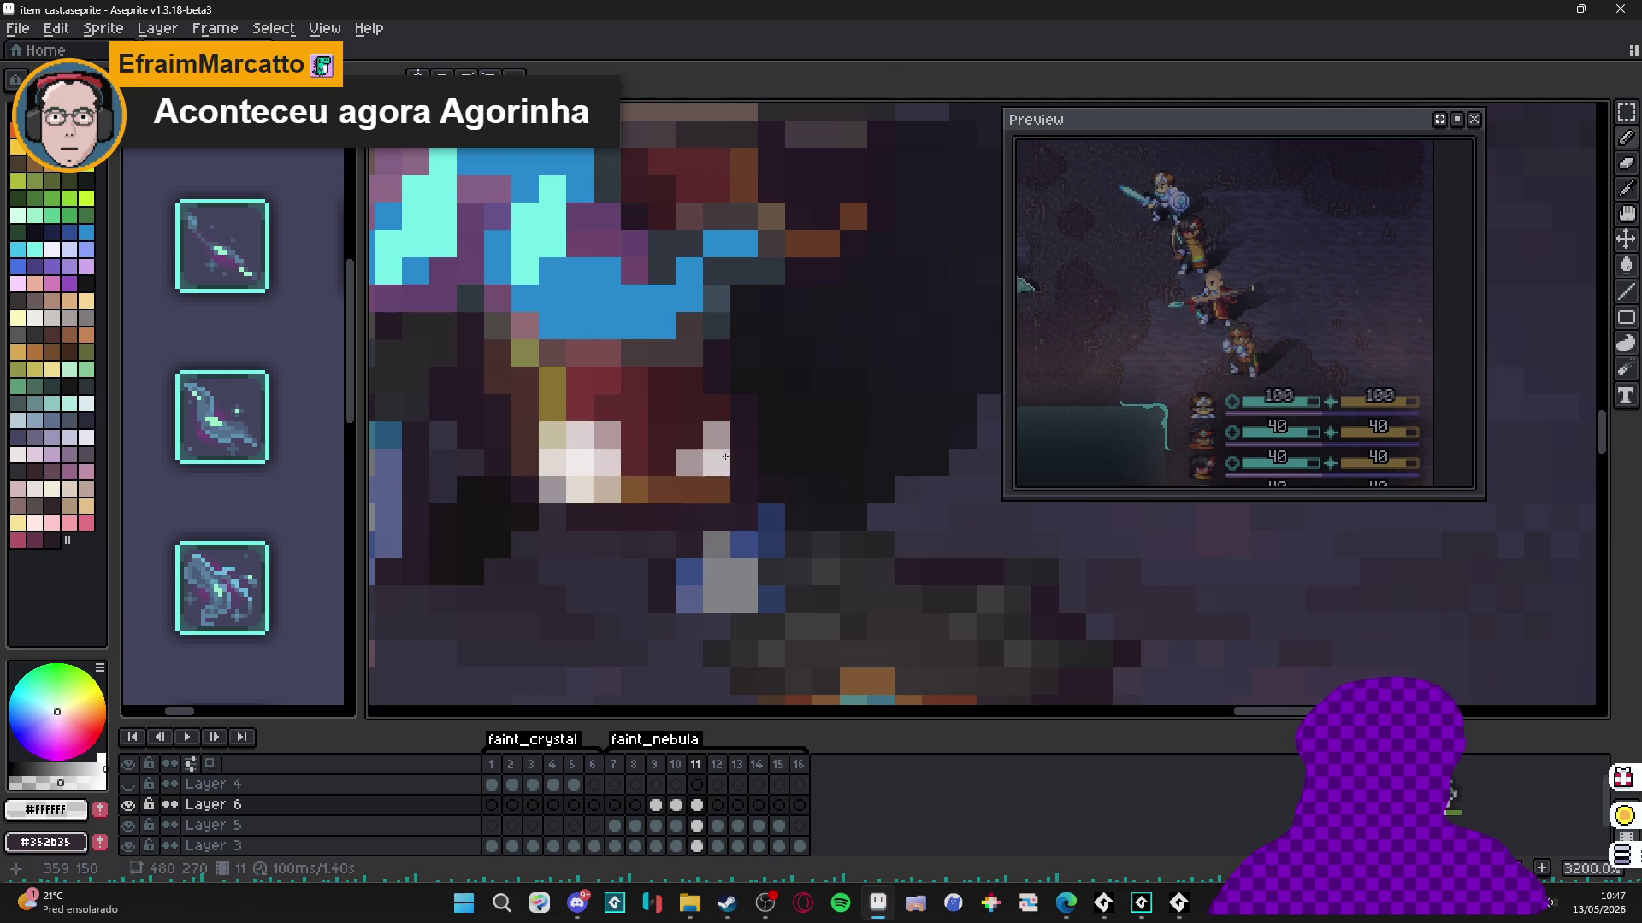
click(744, 462)
click(716, 491)
Delete the leftover white block and nudge the plus sparkle left into its final spot.
key(v)
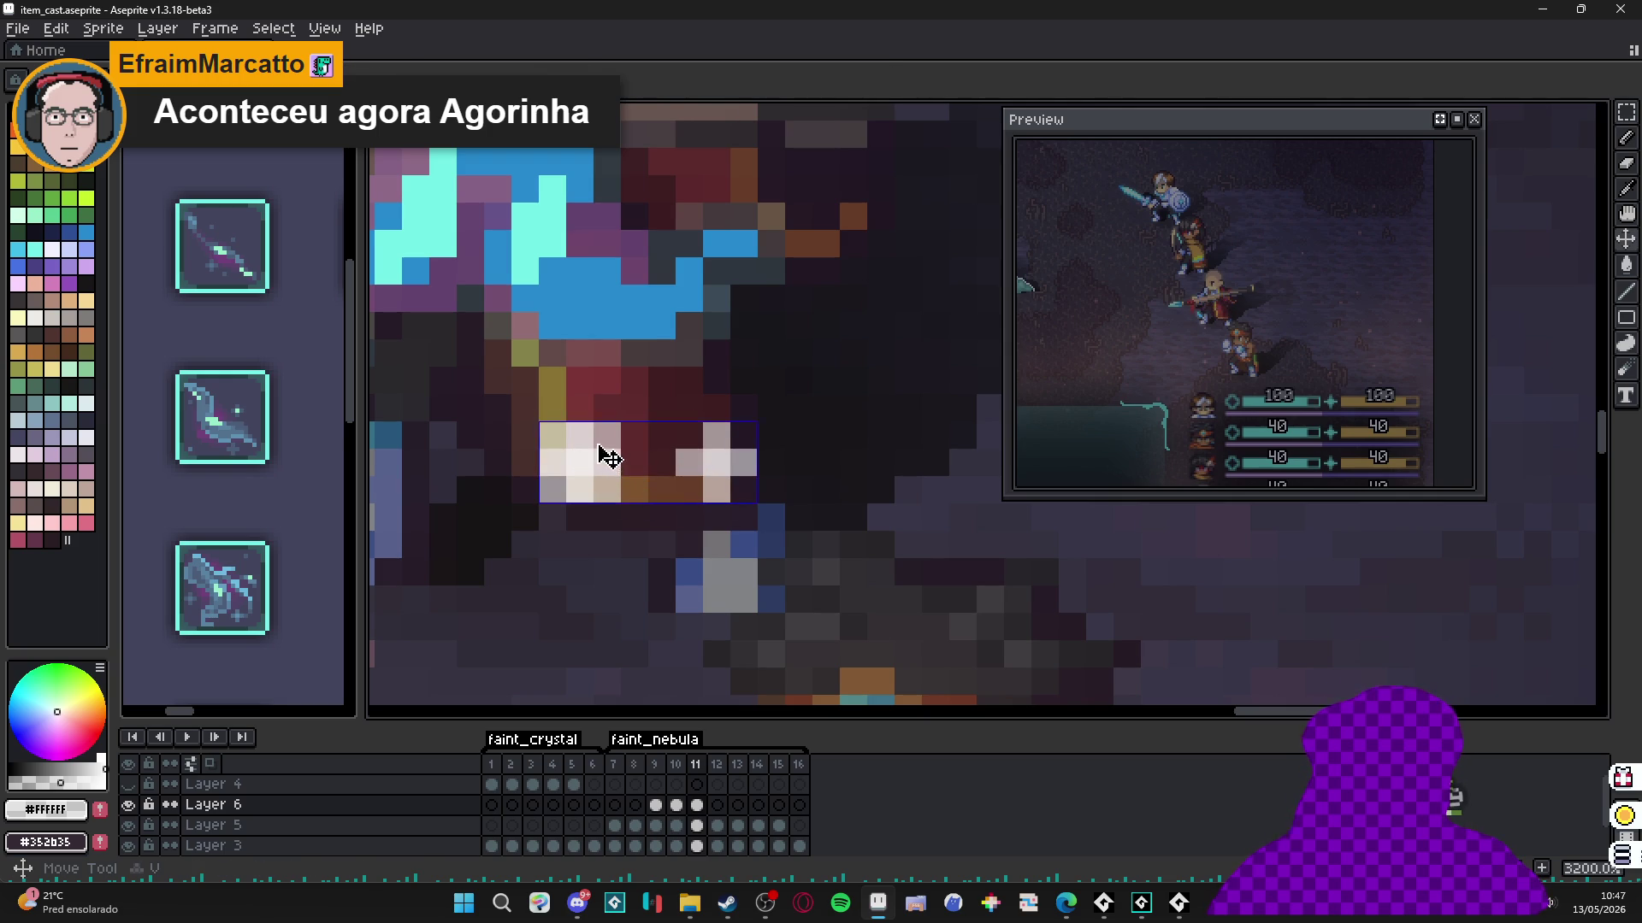
key(Delete)
key(m)
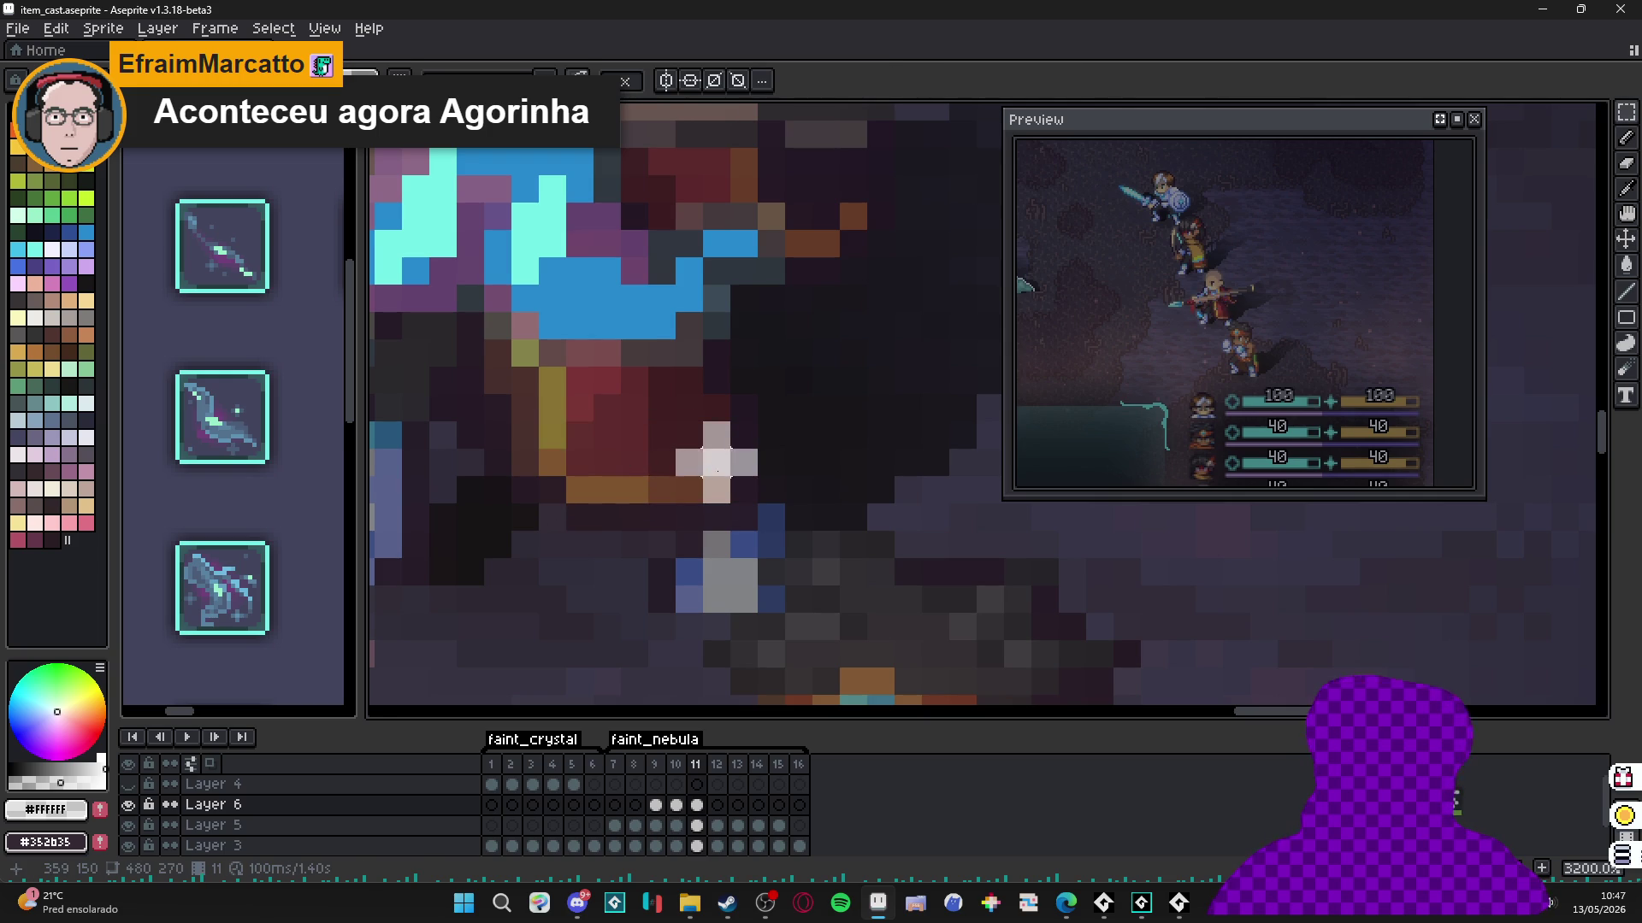
mouse_move(675, 422)
mouse_down()
mouse_move(756, 503)
mouse_move(701, 476)
mouse_up()
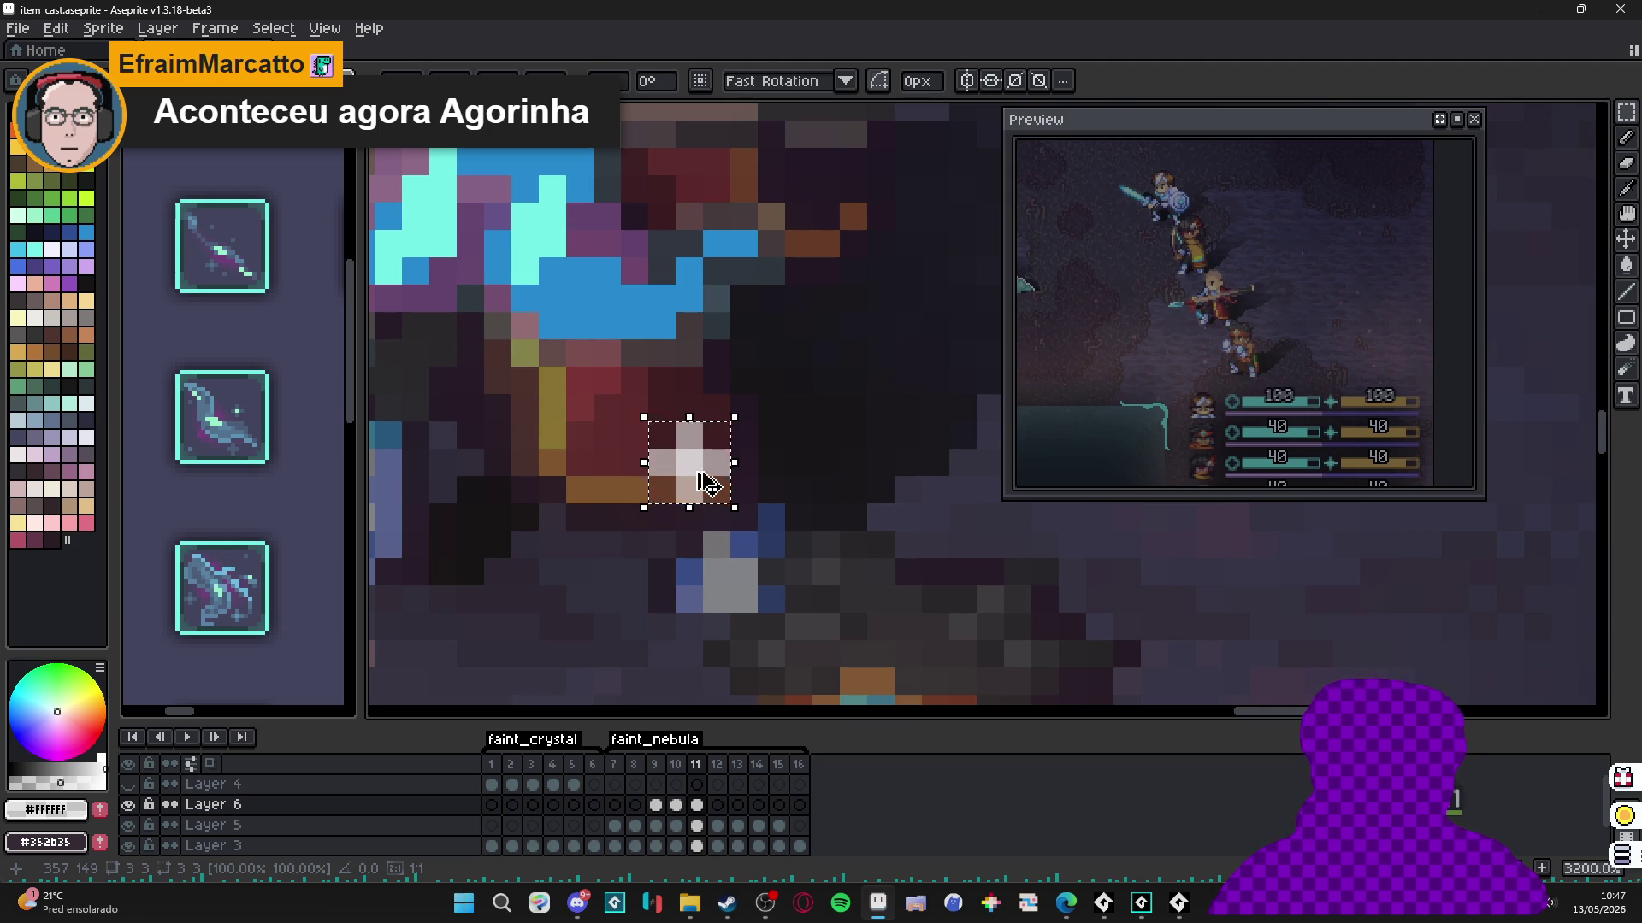
click(689, 518)
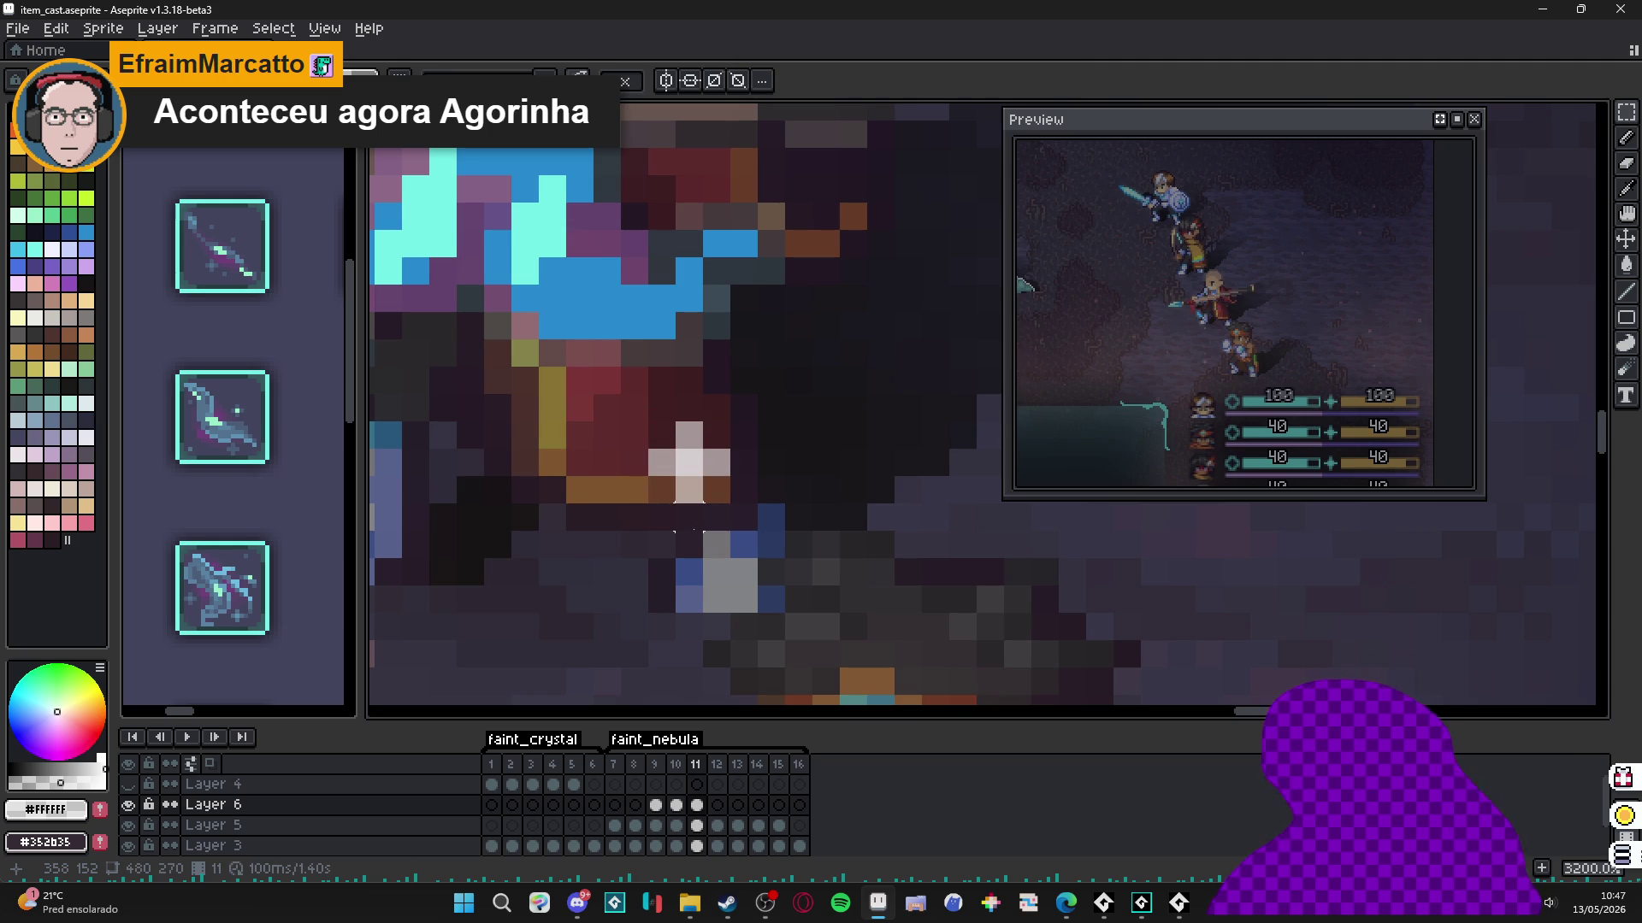
click(692, 808)
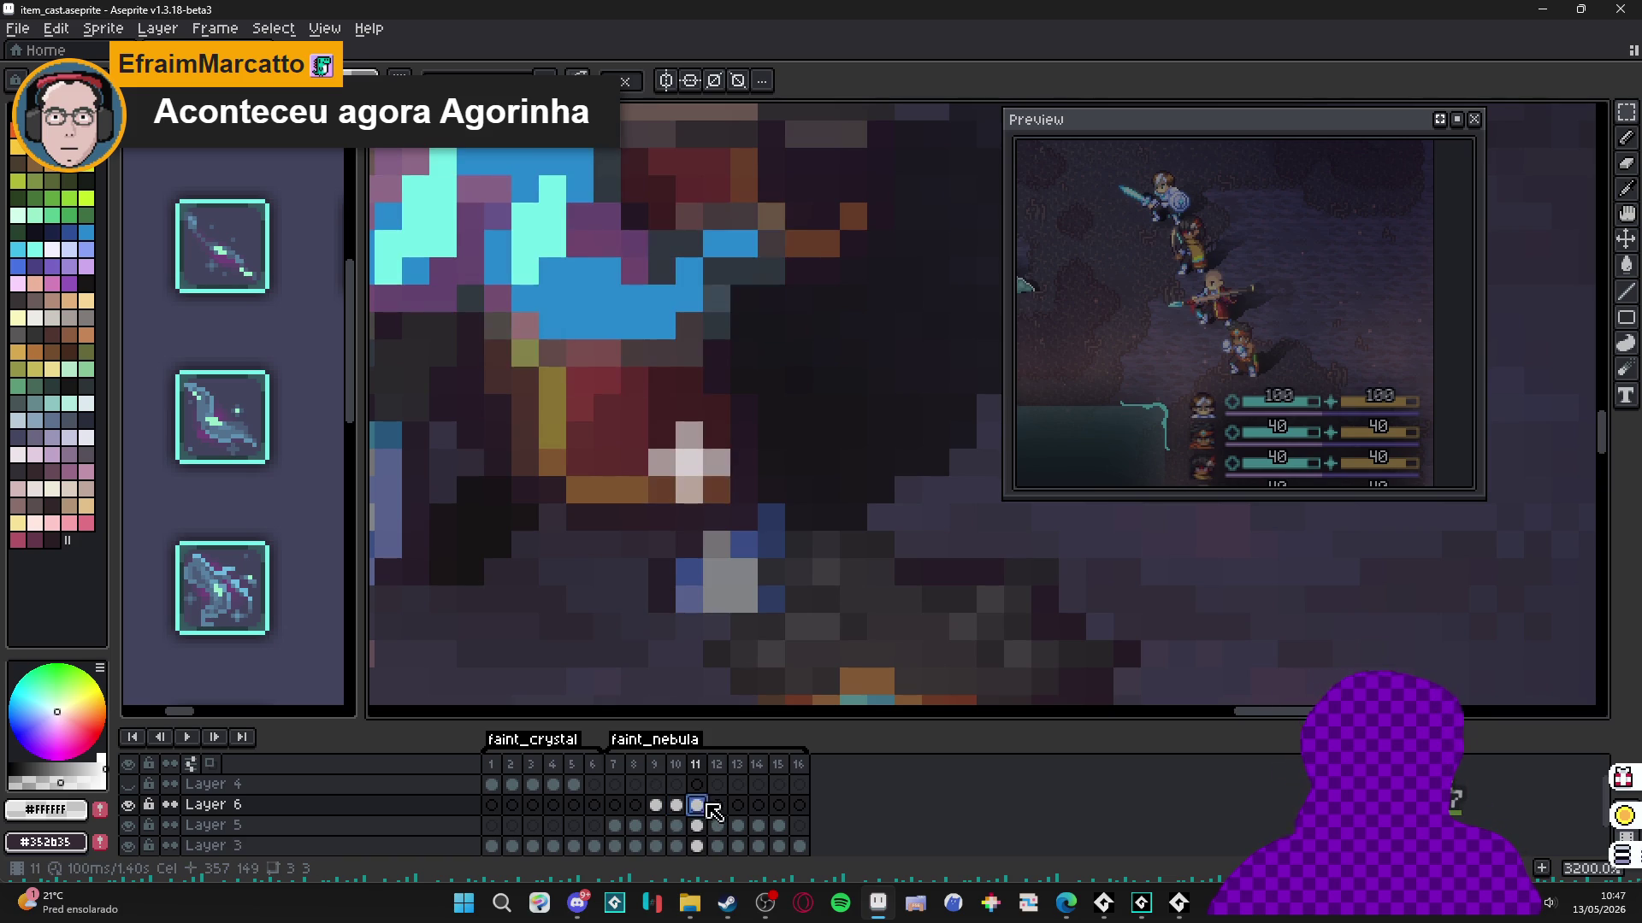
Paint a single white pixel on Layer 6 frame 12, undoing the two extra pixels.
scroll(716, 571, down, 1)
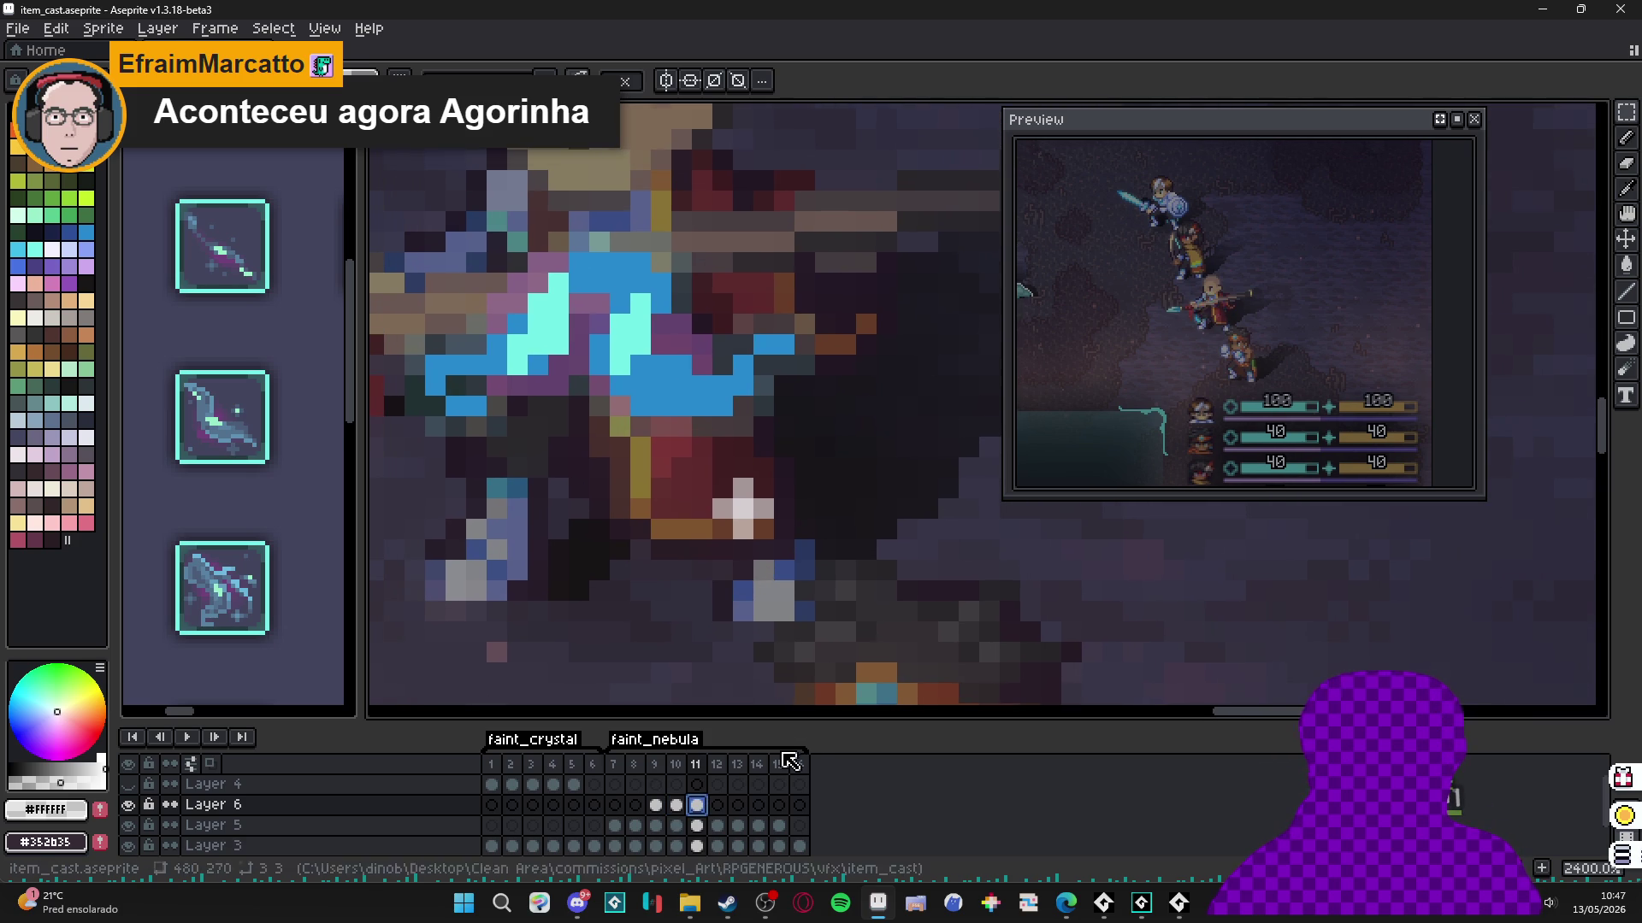
click(717, 807)
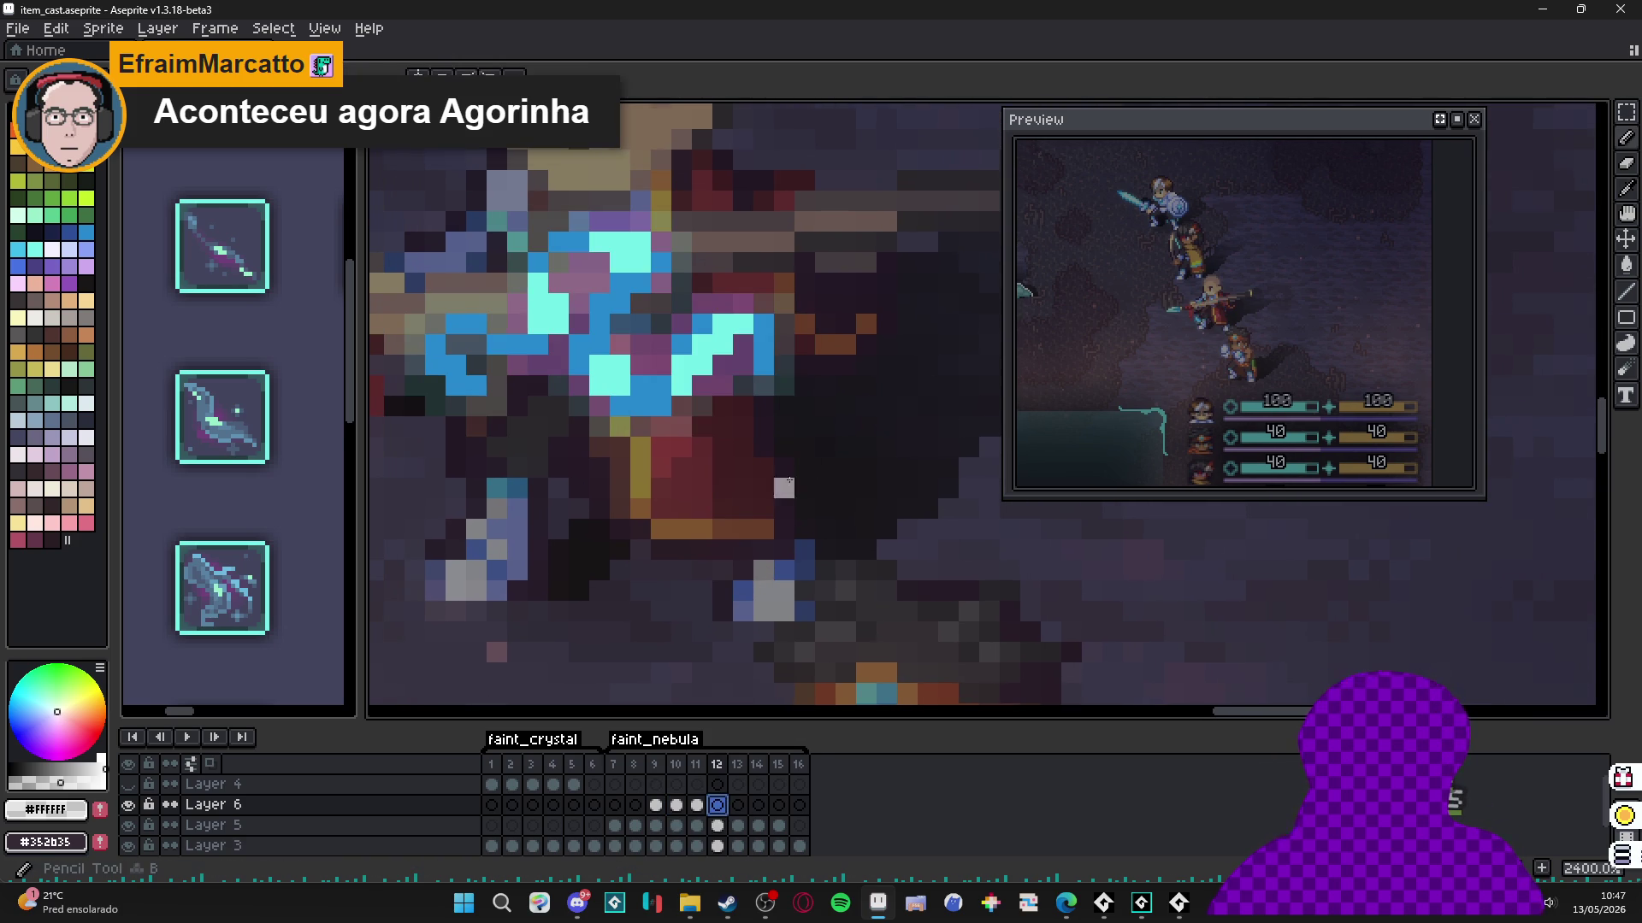
click(742, 501)
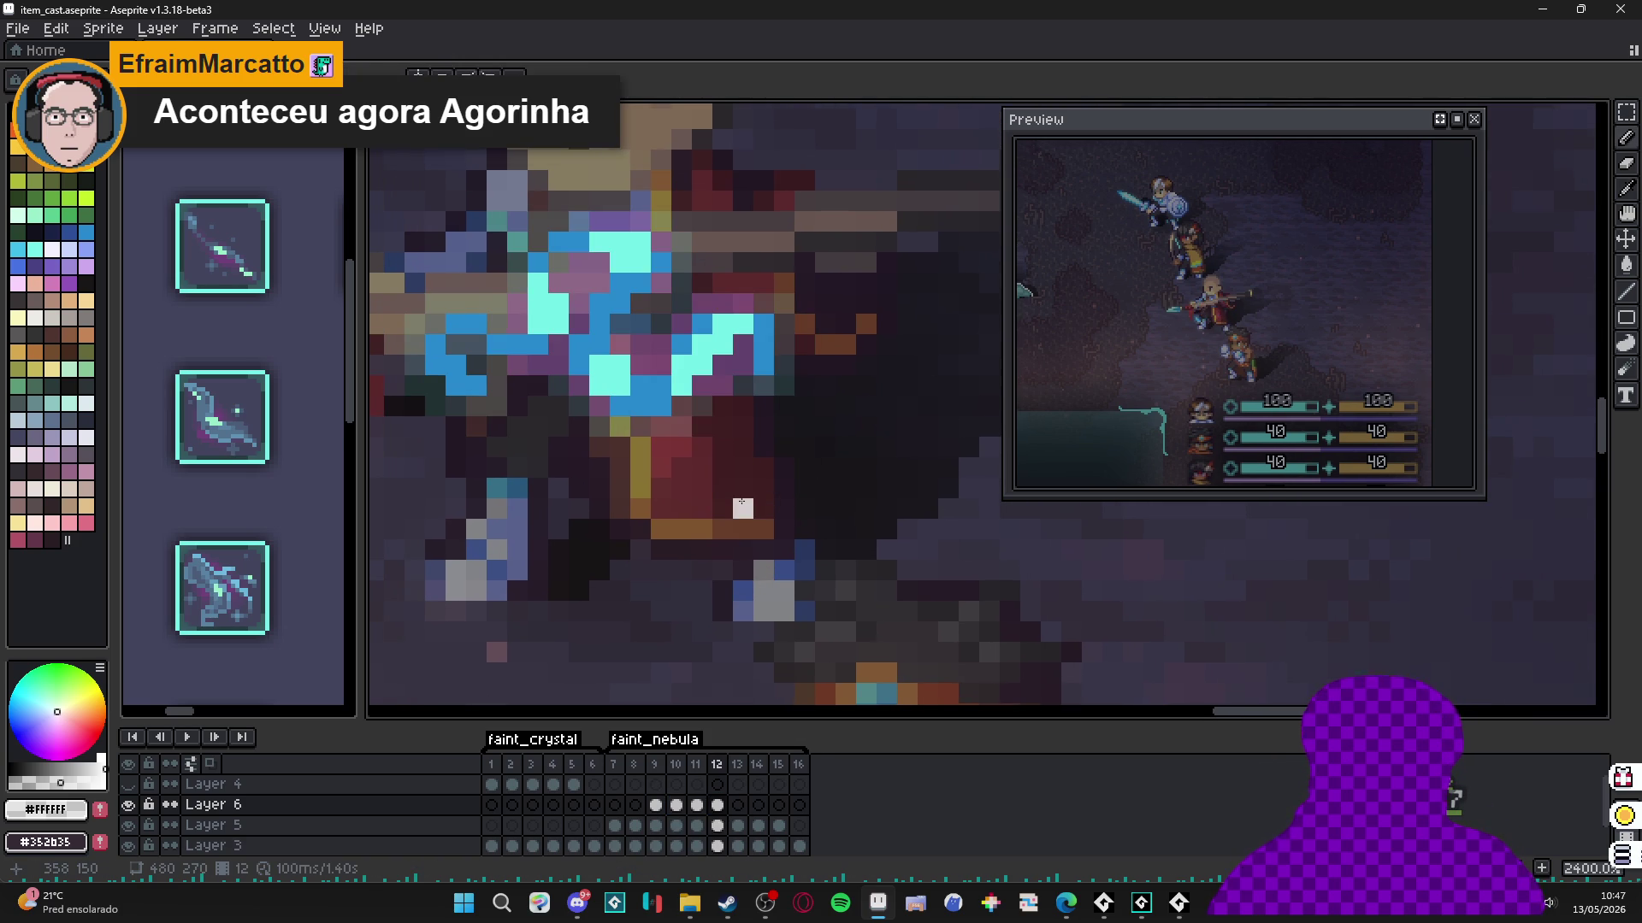
click(742, 487)
click(741, 529)
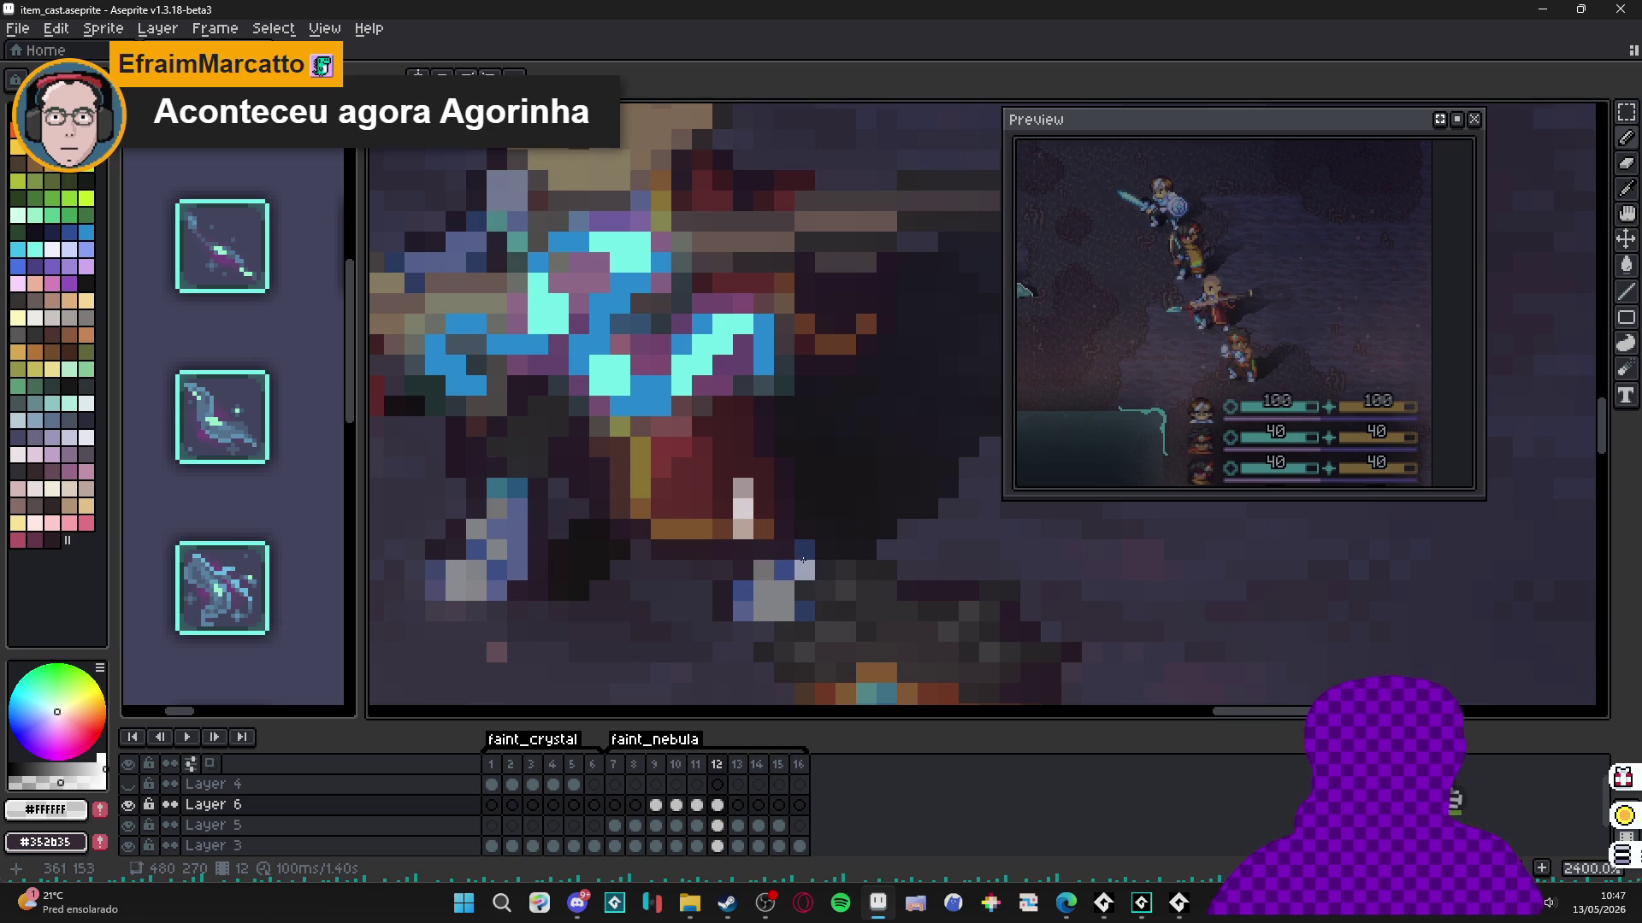
key(ctrl+z)
key(ctrl+z)
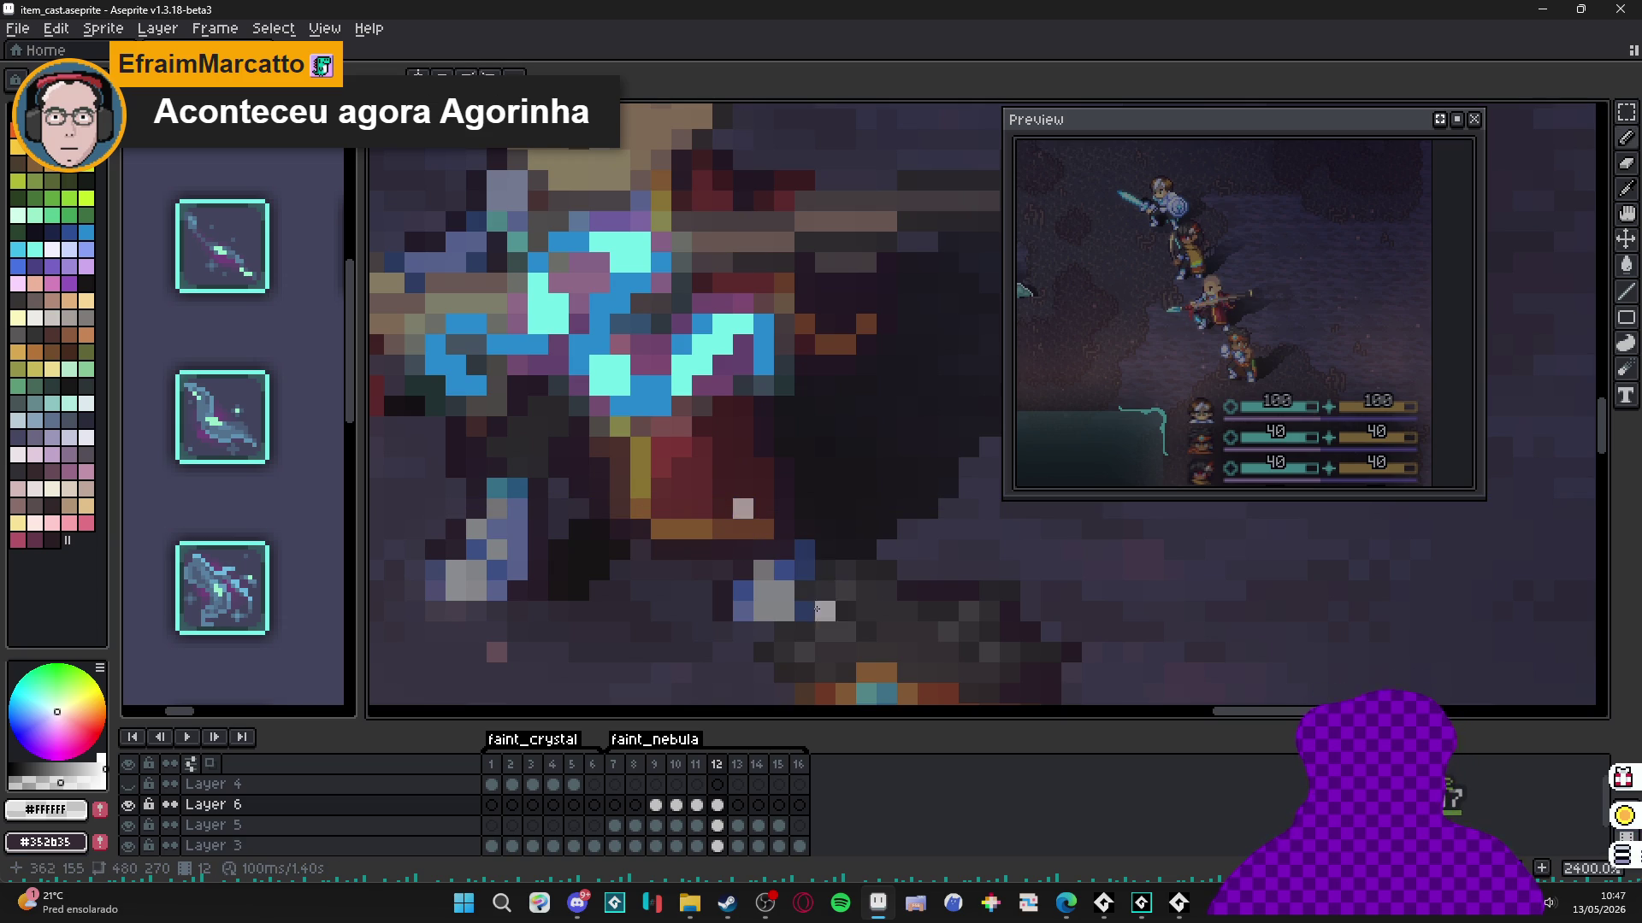
drag(655, 804, 699, 807)
click(716, 805)
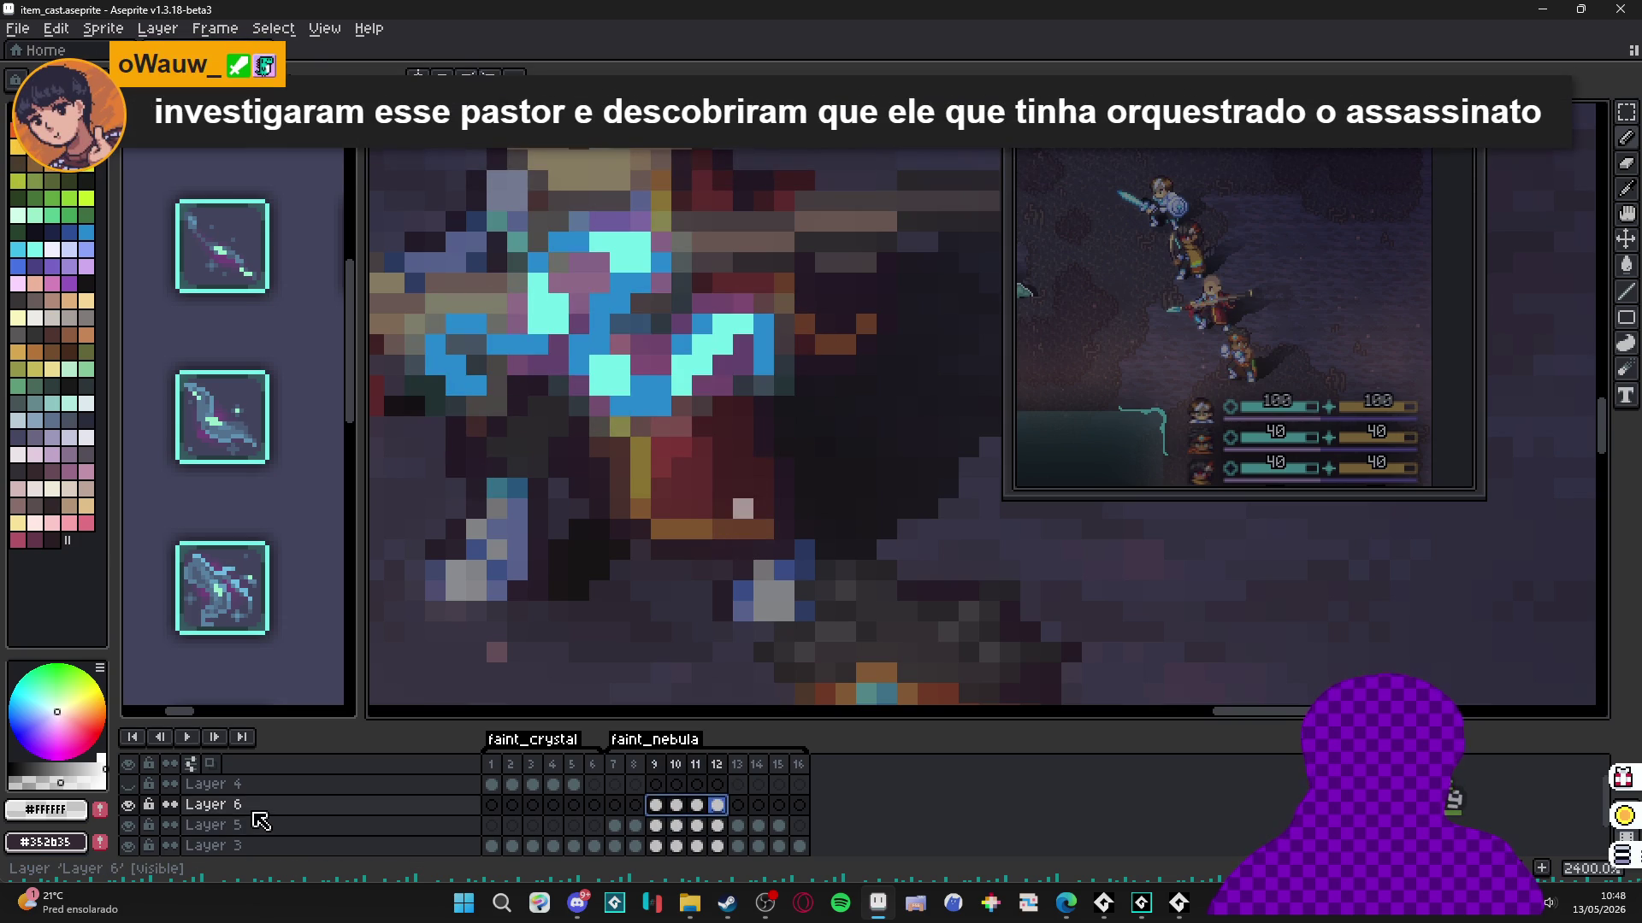
Rename Layer 6 to 'stars' through its layer properties.
double_click(255, 811)
text(stars)
key(Return)
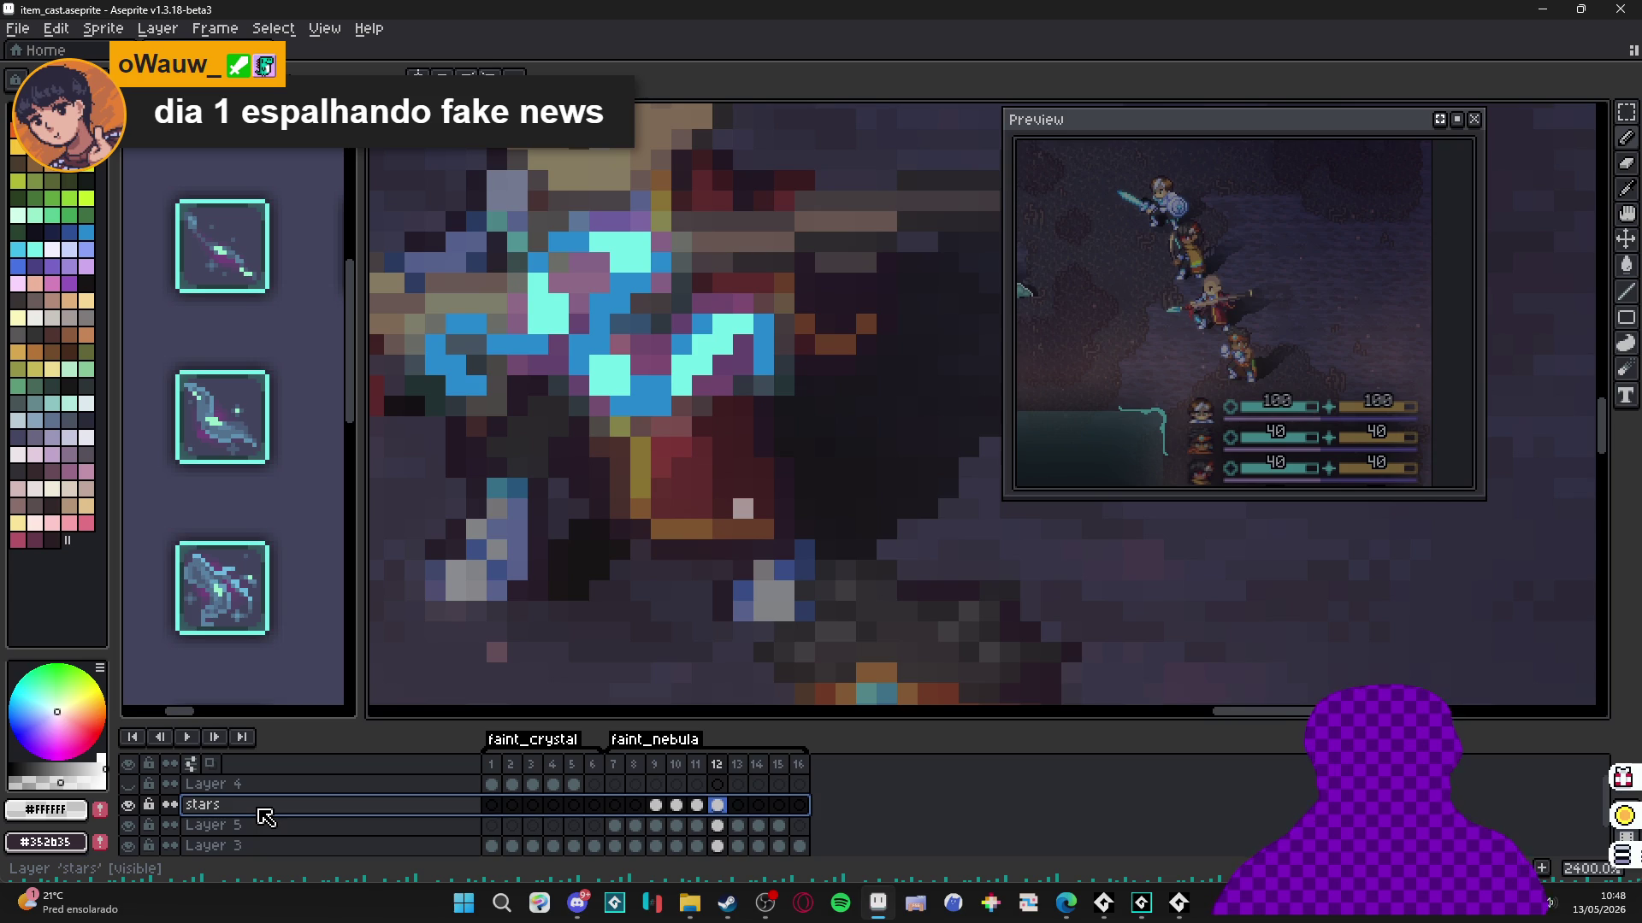
scroll(721, 624, down, 2)
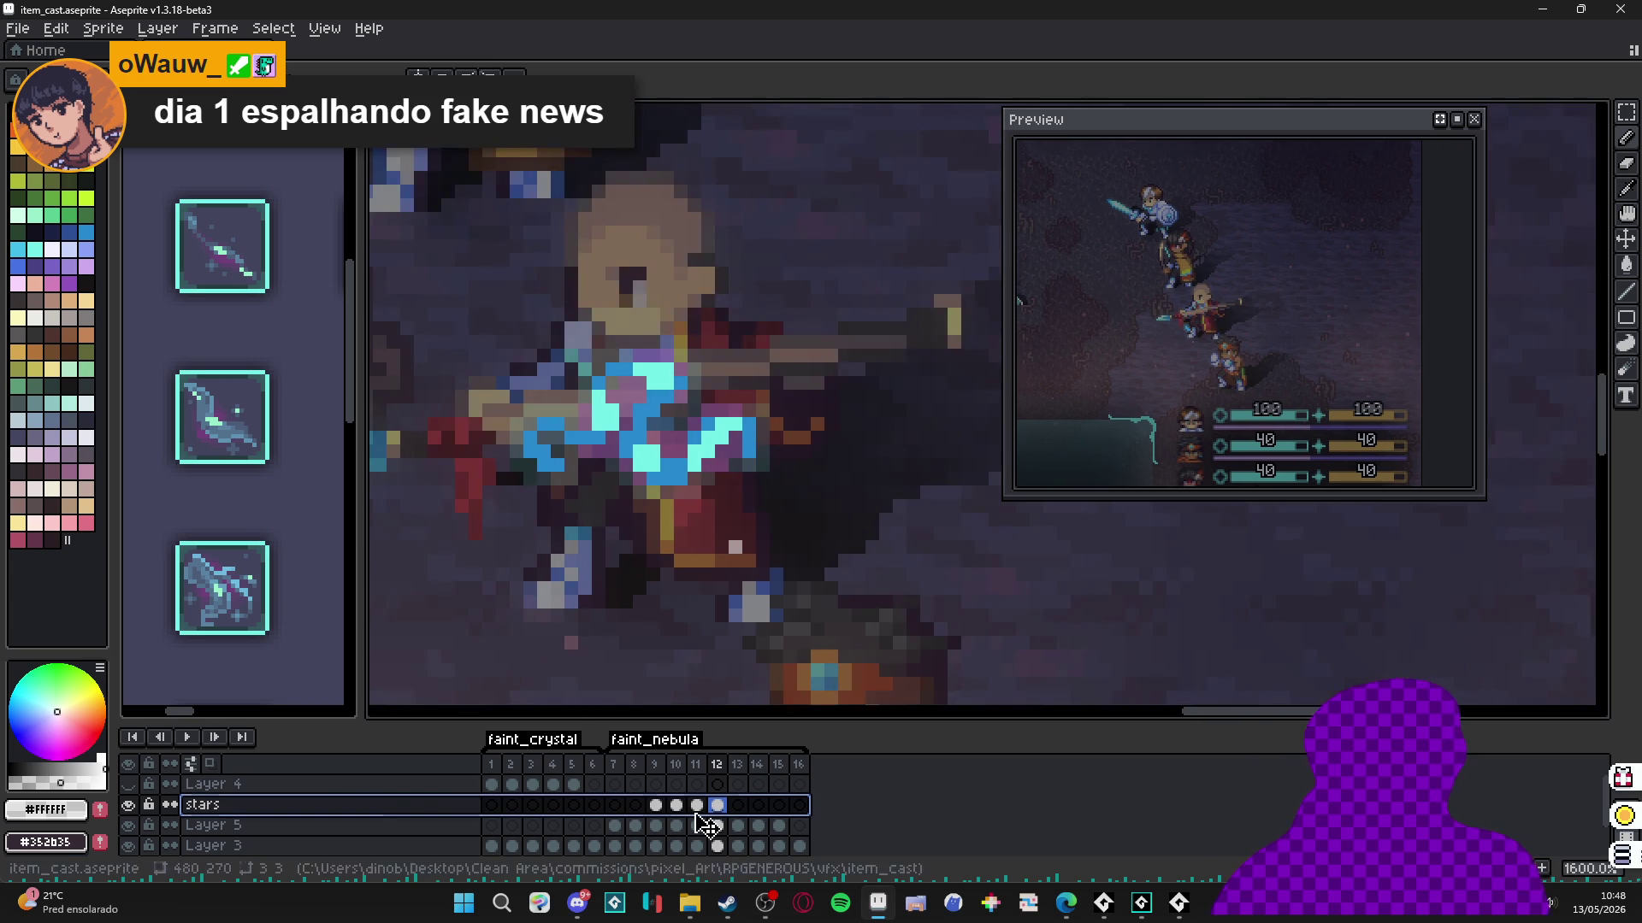
Duplicate the stars layer, shift the copy's sparkle up-left, and move its cels to frames 7–10.
right_click(423, 806)
click(455, 806)
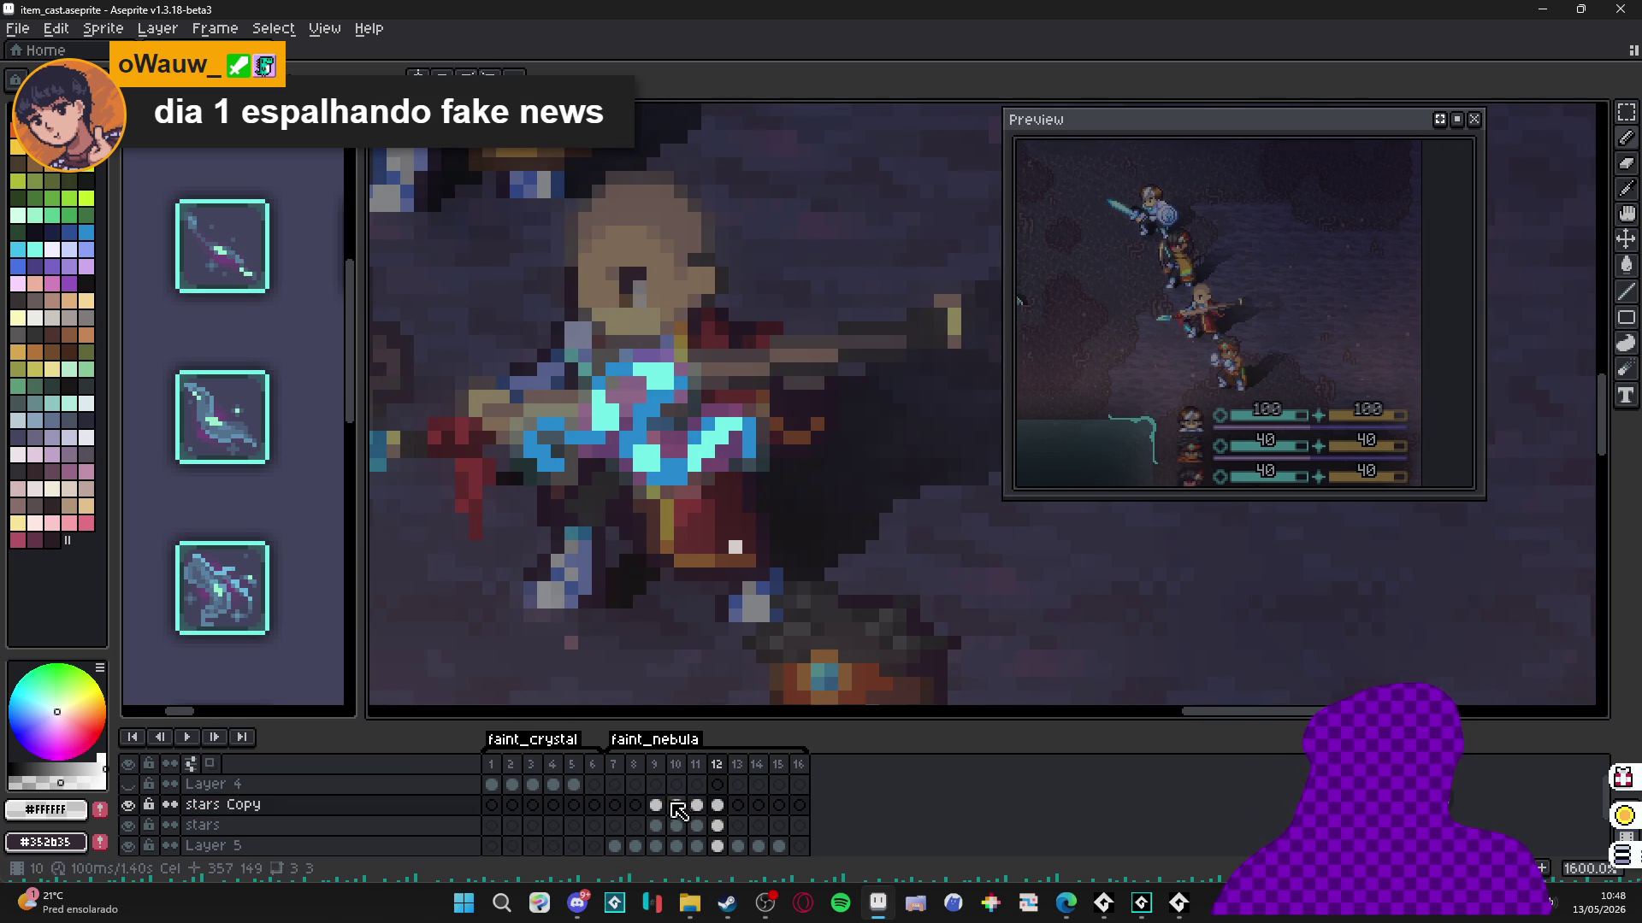
click(721, 809)
drag(721, 816, 656, 808)
scroll(758, 532, down, 3)
mouse_move(758, 532)
mouse_down()
mouse_move(812, 569)
mouse_move(711, 473)
mouse_up()
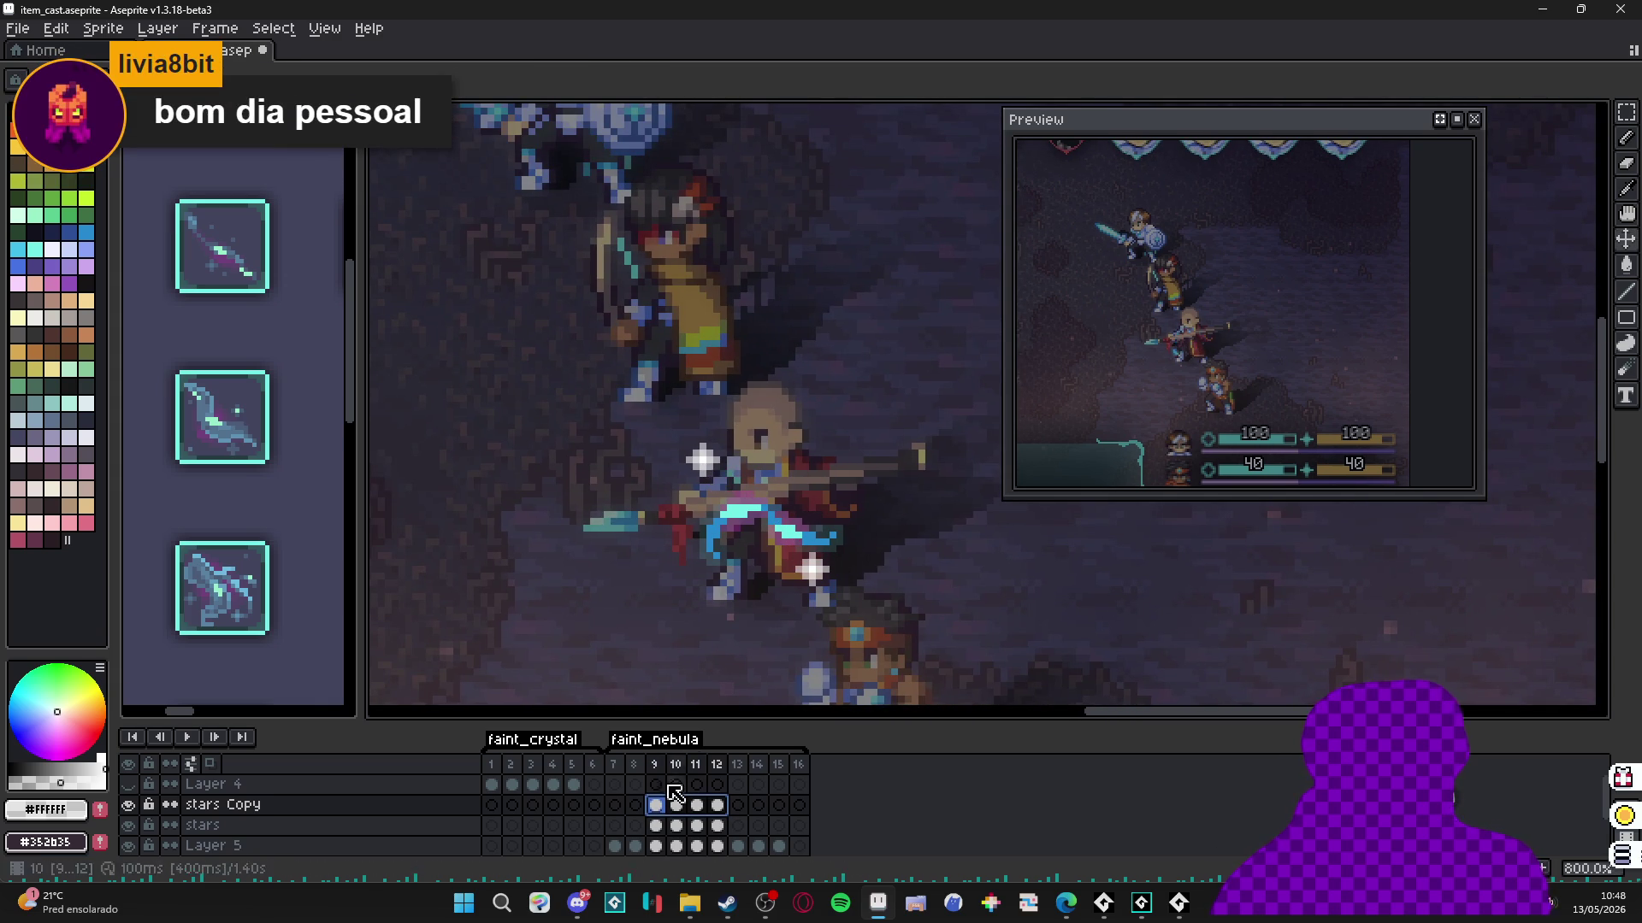
click(658, 806)
mouse_move(664, 810)
mouse_down()
mouse_move(717, 808)
mouse_move(631, 819)
mouse_up()
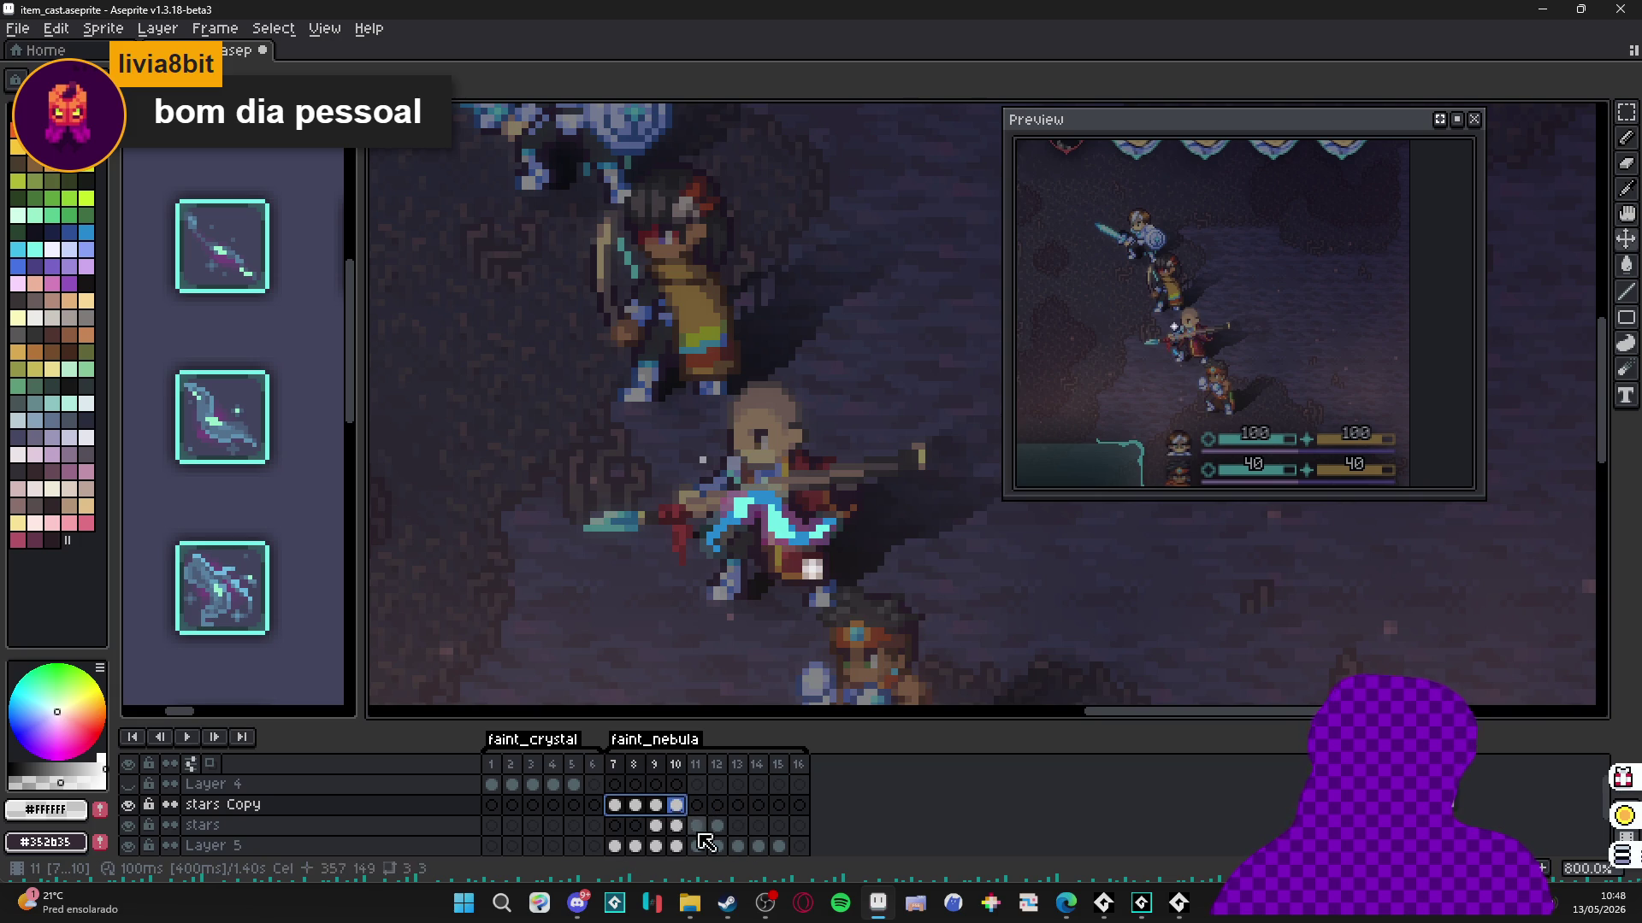
Duplicate stars Copy and move the new layer's sparkle to the character's right.
right_click(226, 808)
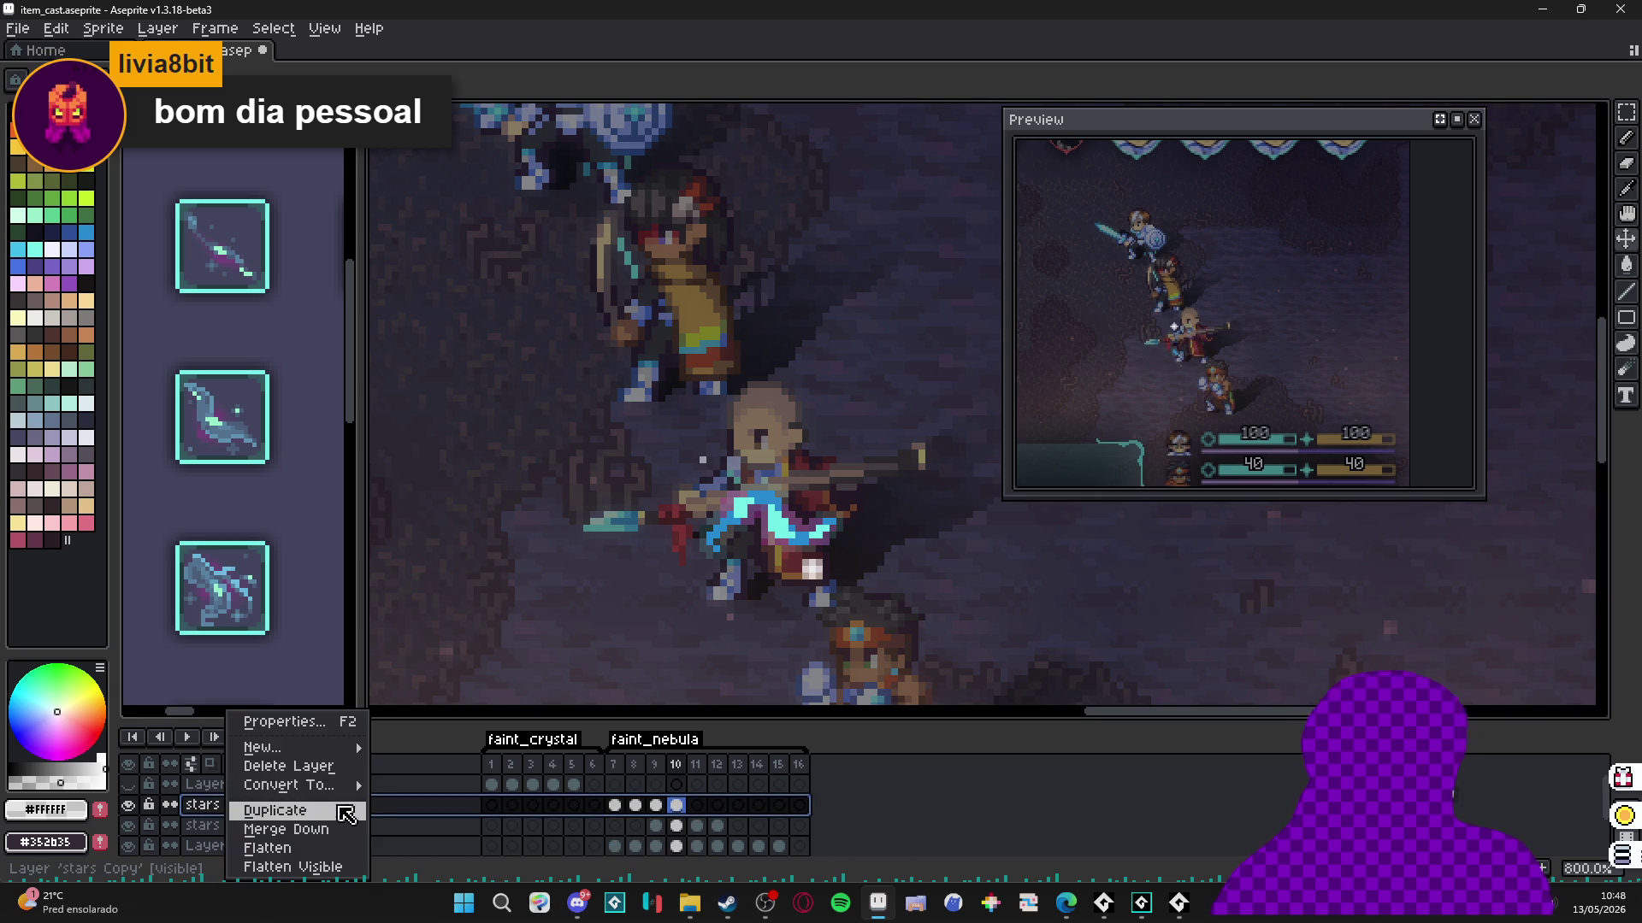
click(346, 812)
click(617, 805)
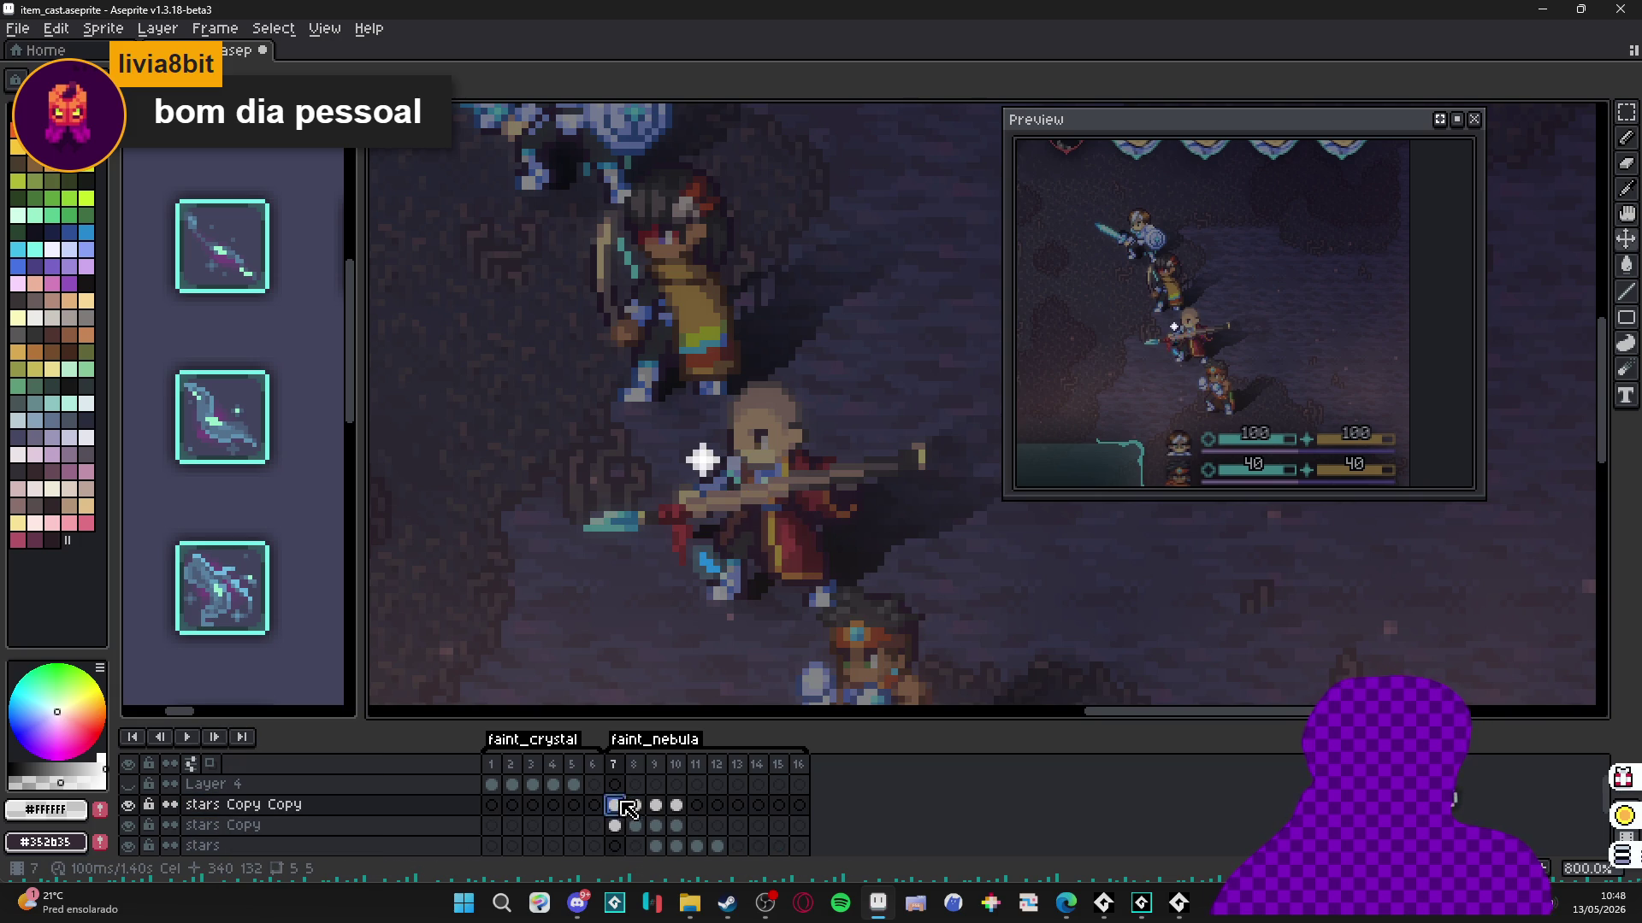
click(675, 805)
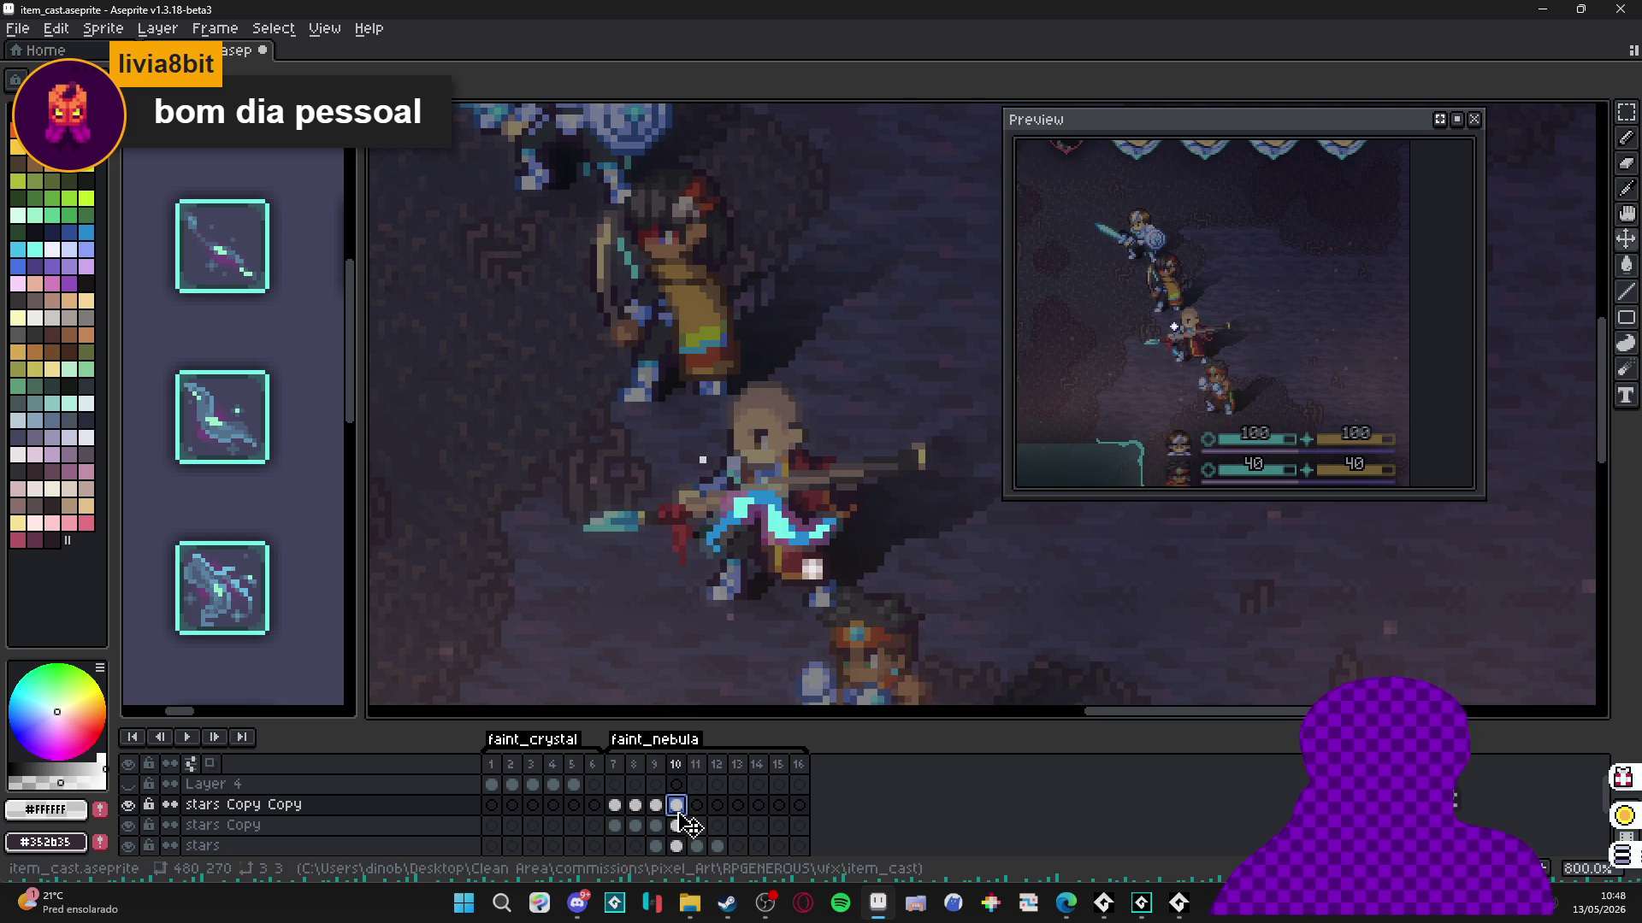
shift+click(618, 806)
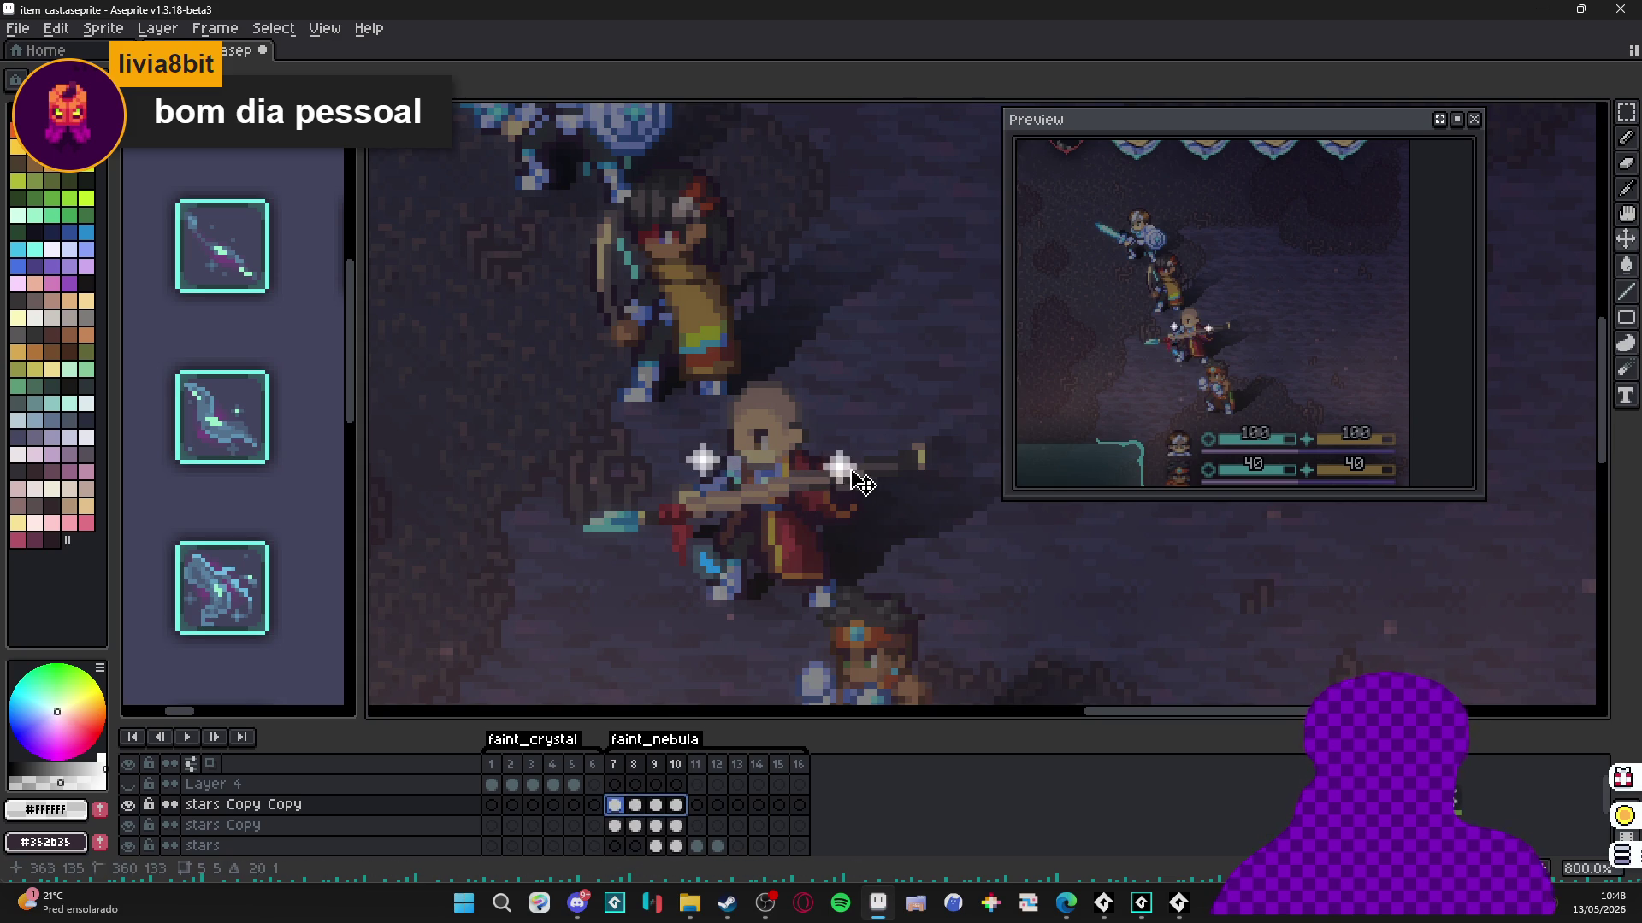
drag(861, 483, 855, 493)
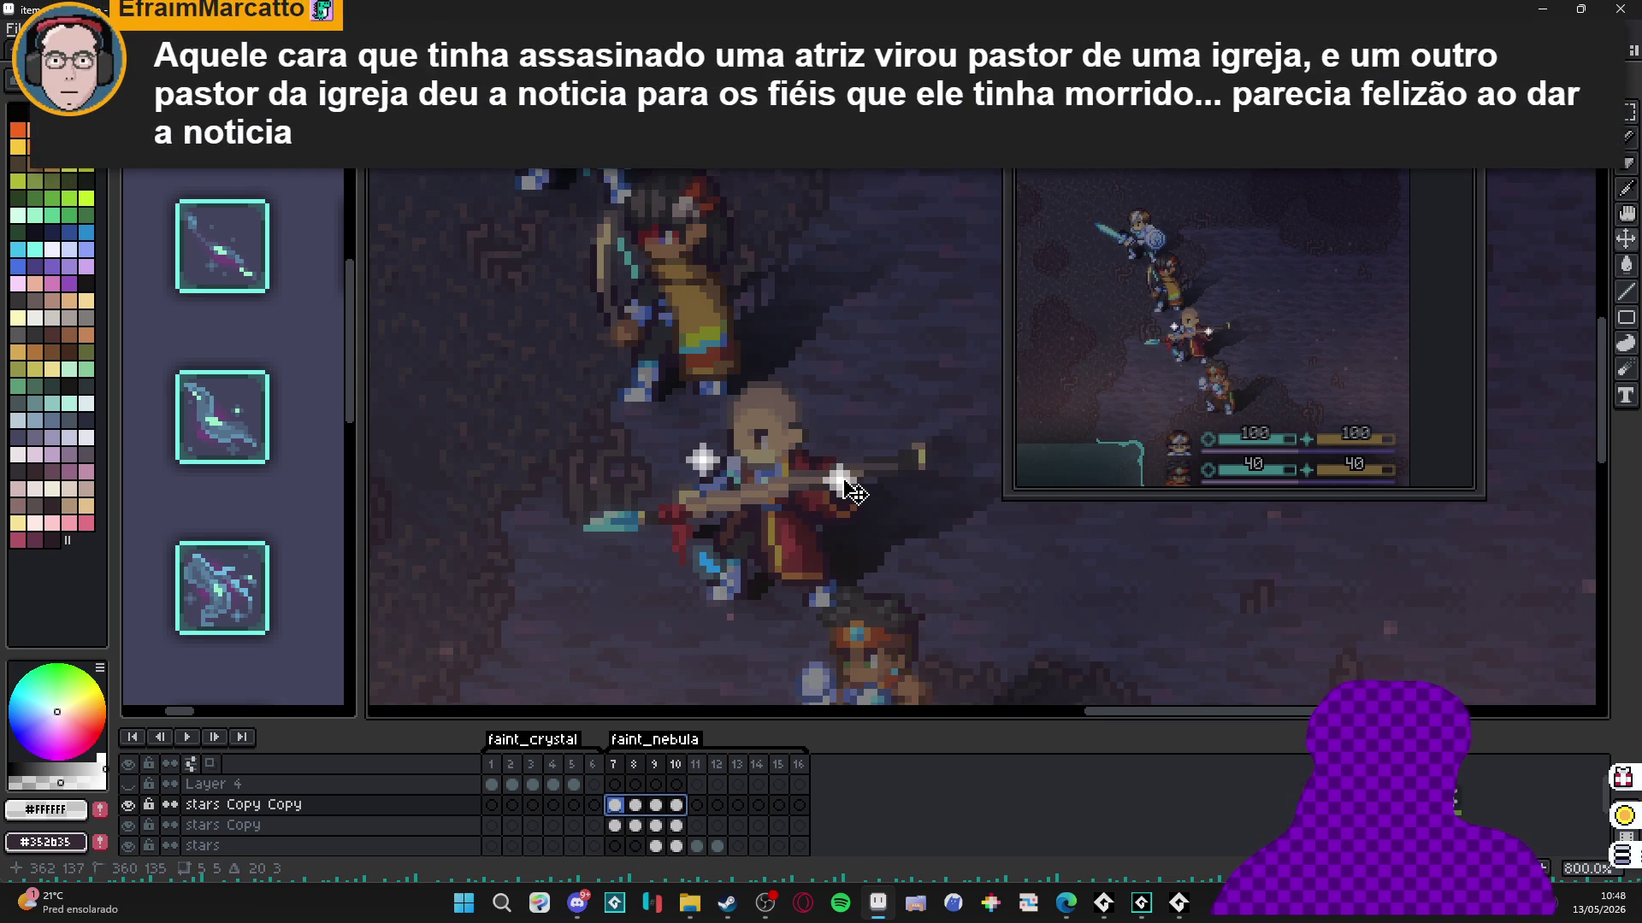
Delete the frame 7 cel of stars Copy Copy and shift its cels one frame later to frames 10–12.
click(615, 805)
key(Delete)
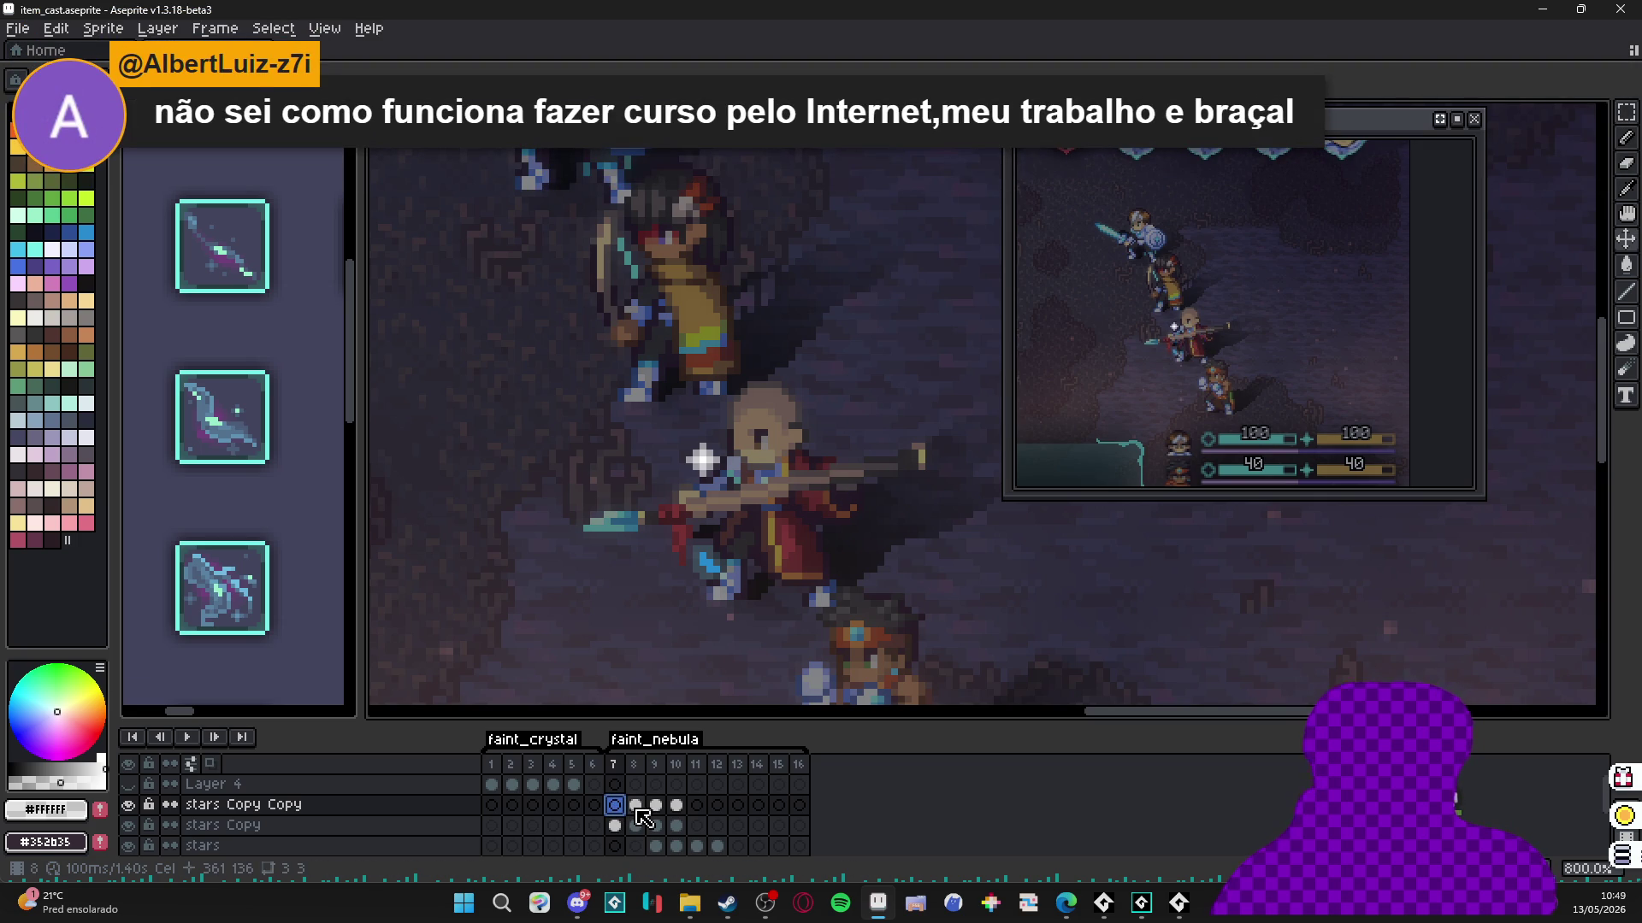
click(635, 805)
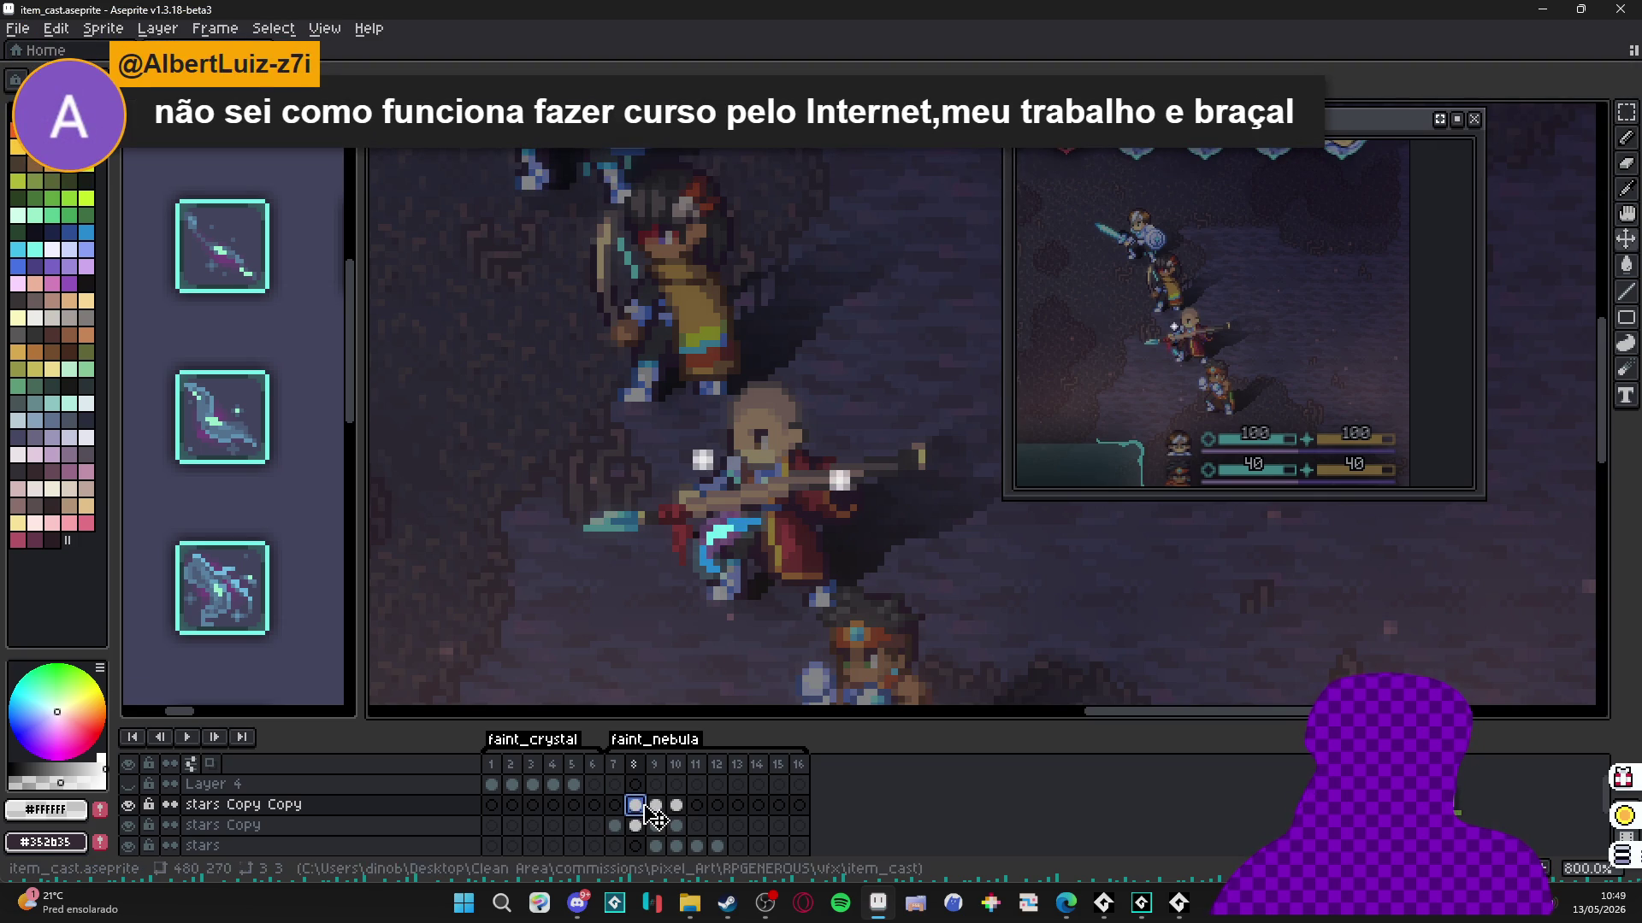
mouse_move(676, 806)
mouse_down()
mouse_move(639, 809)
mouse_move(682, 814)
mouse_up()
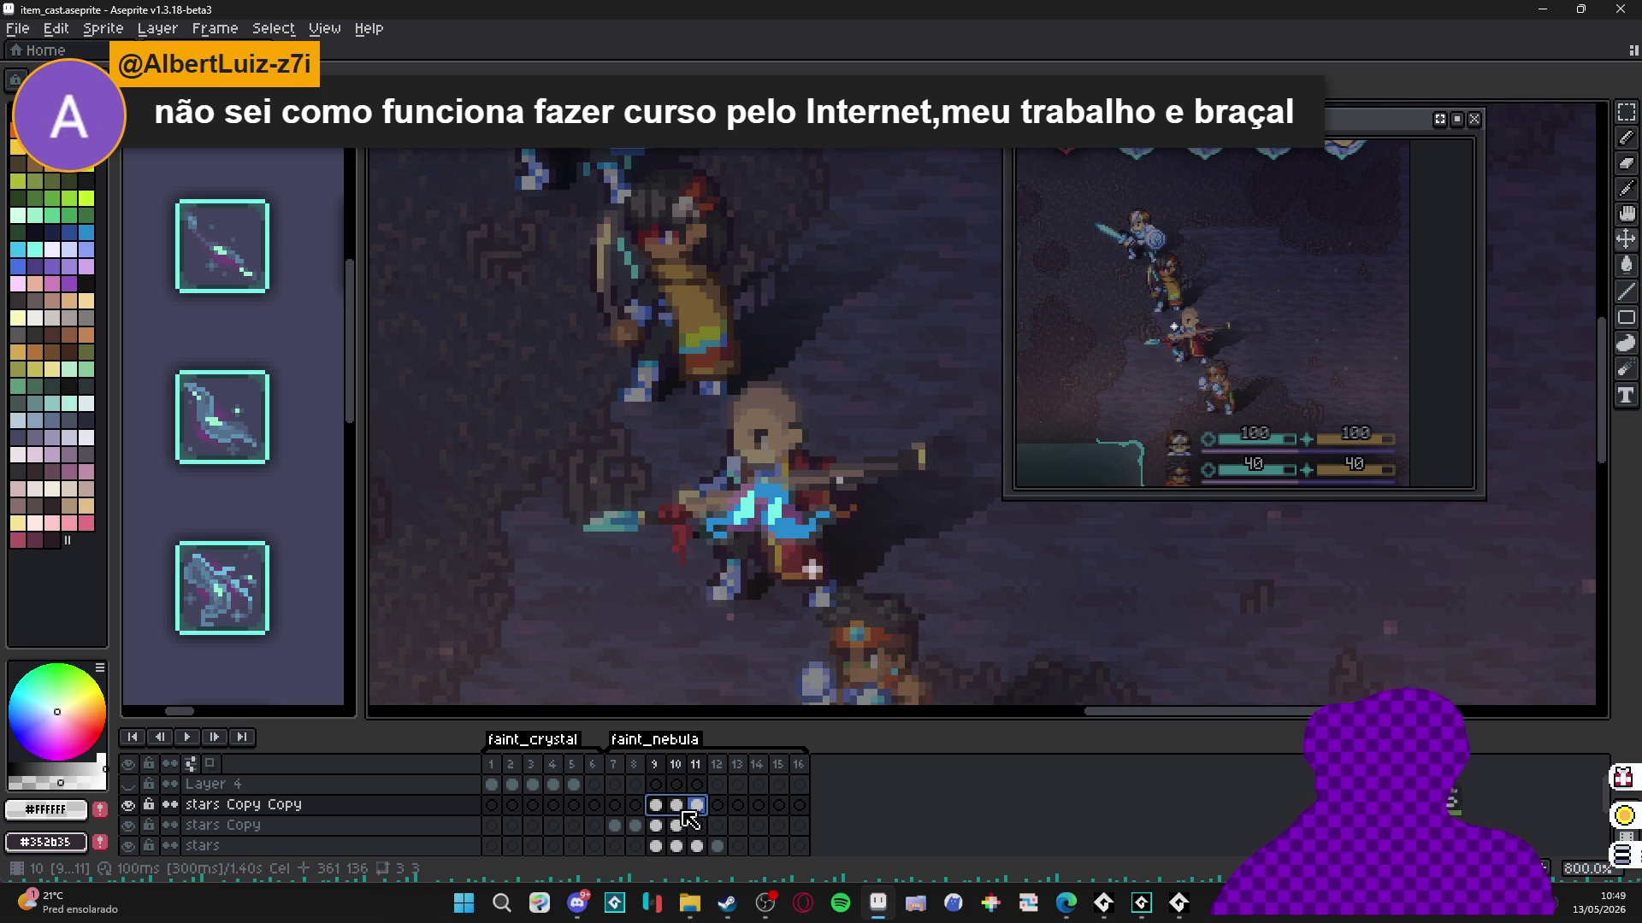
drag(653, 807, 681, 814)
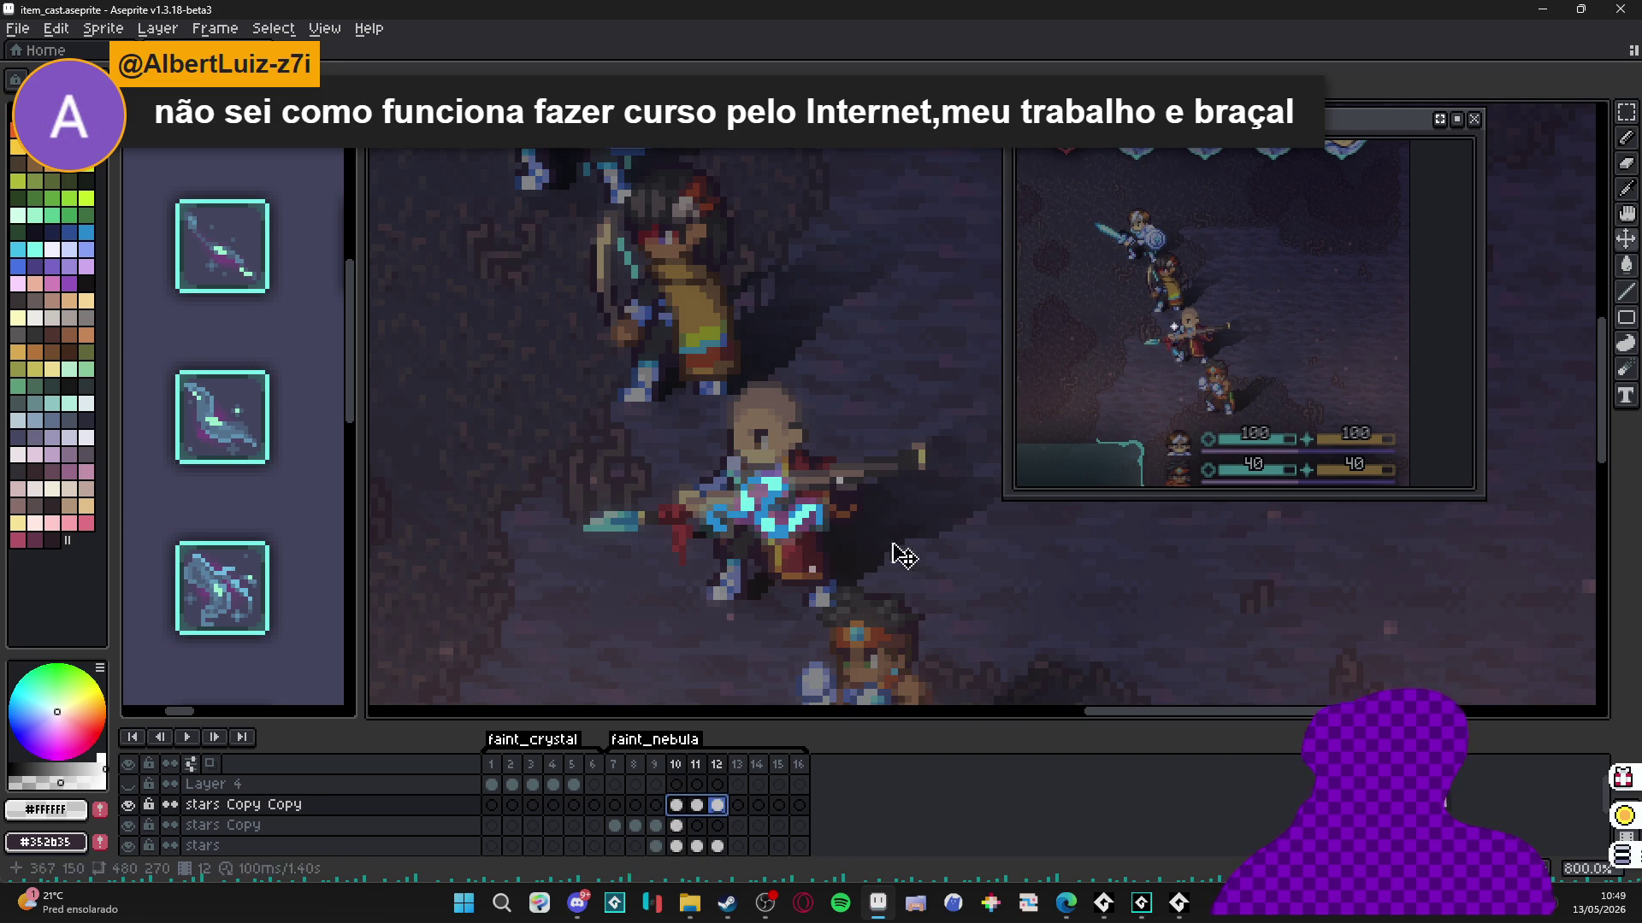
scroll(1282, 359, up, 2)
drag(1261, 374, 1335, 350)
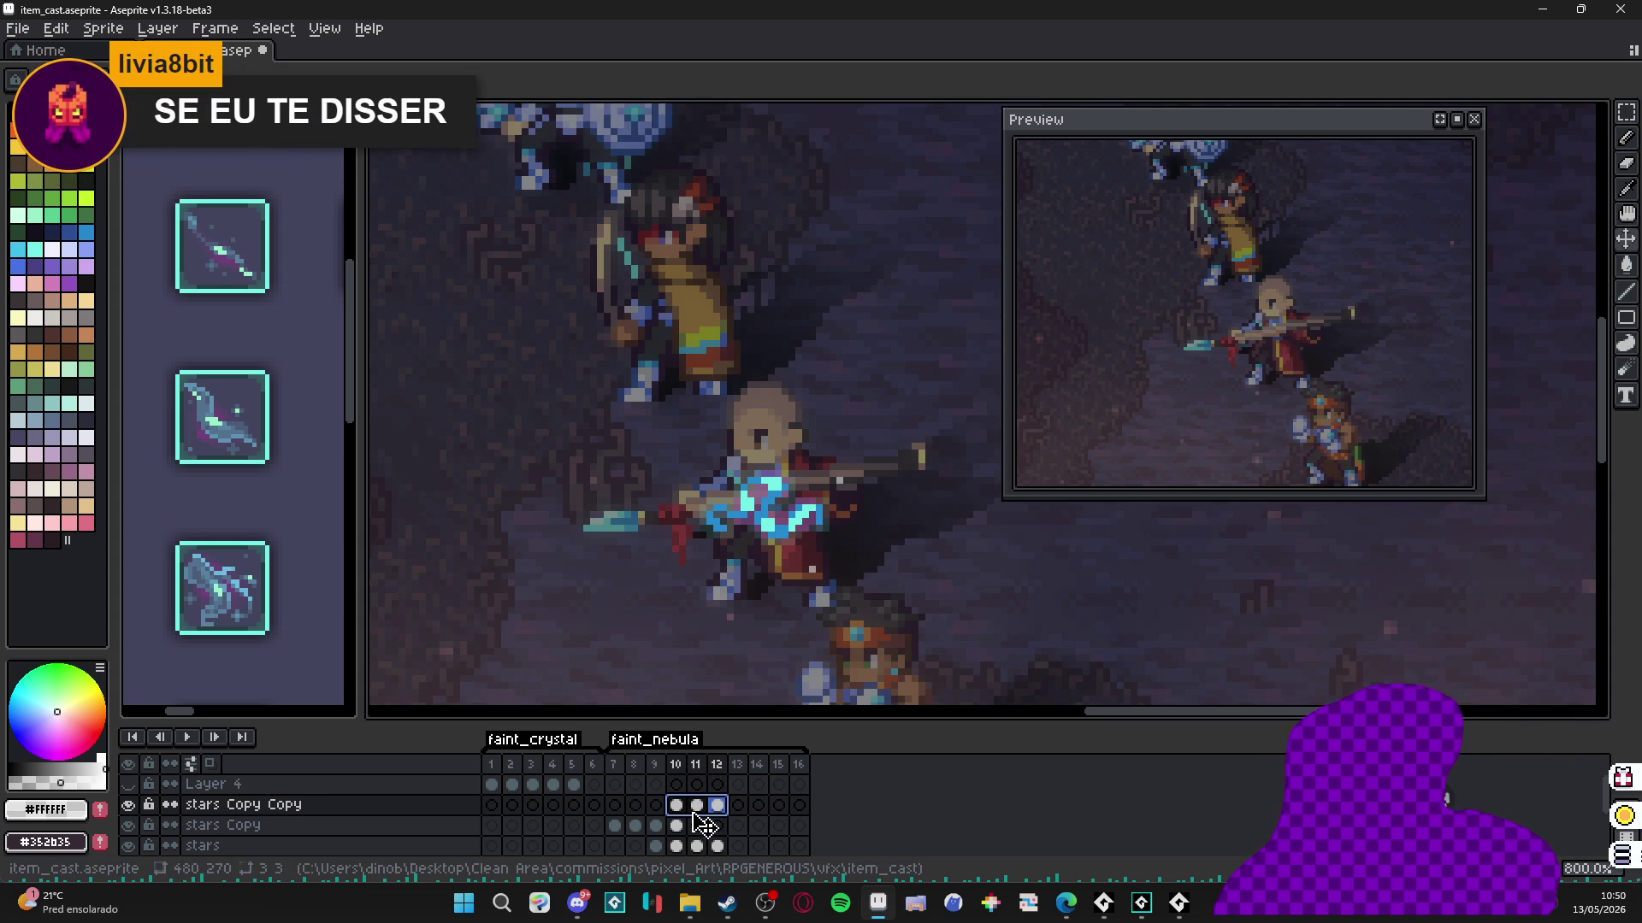
Shift the stars layer's sparkle cels from frames 9–12 one frame earlier, to 8–11.
click(699, 823)
scroll(684, 825, down, 1)
click(656, 825)
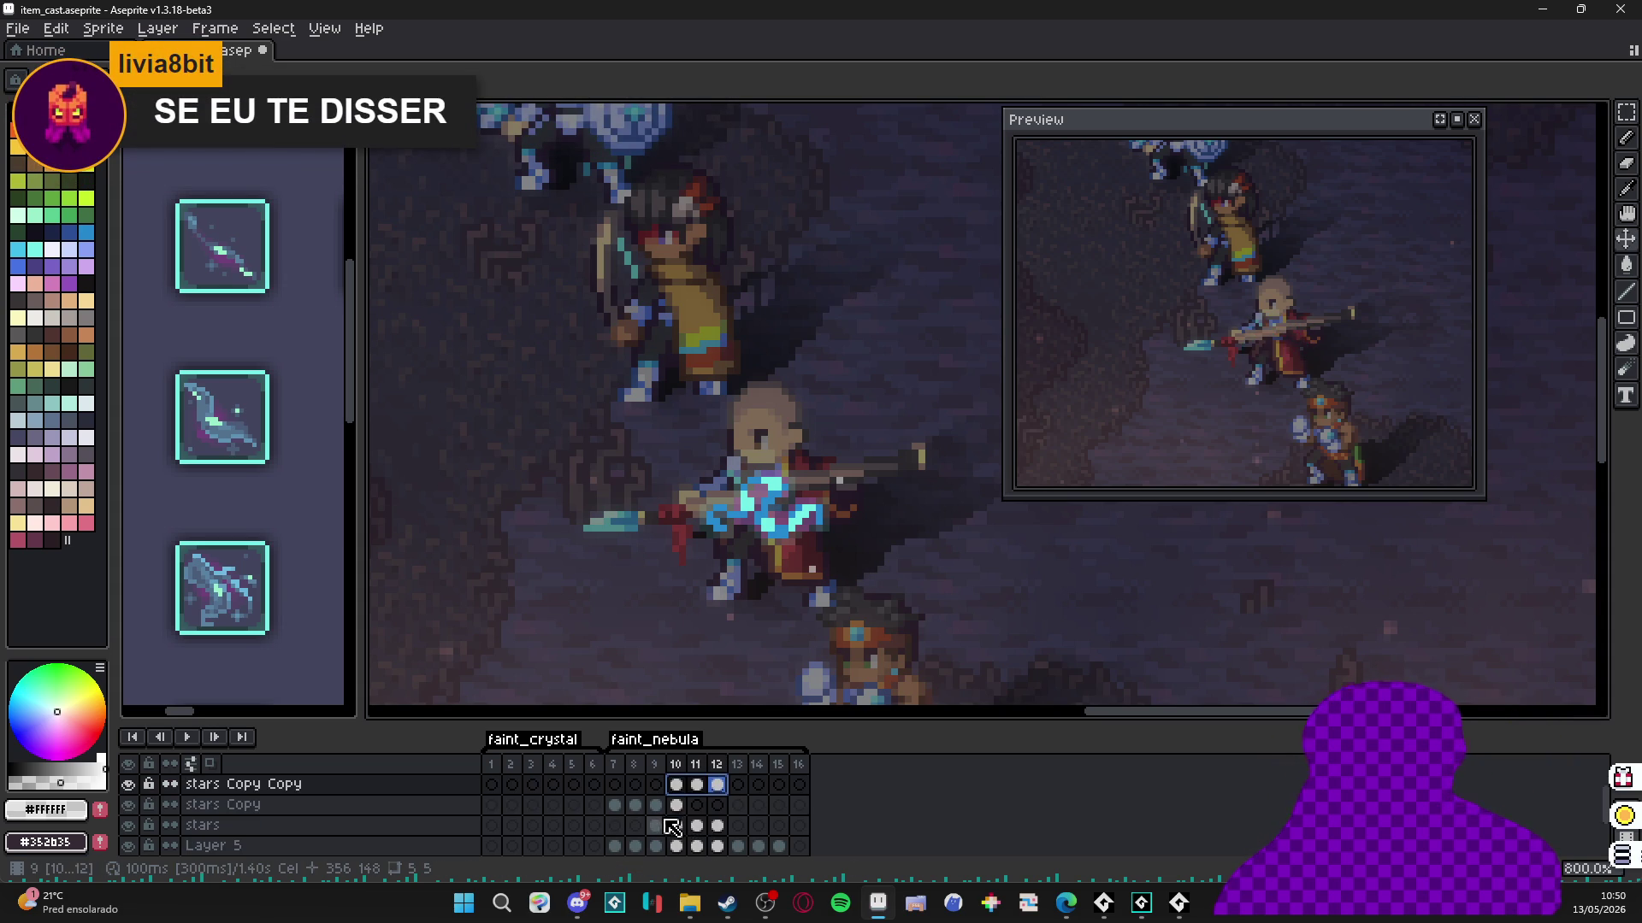
mouse_move(661, 825)
mouse_down()
mouse_move(717, 826)
mouse_move(641, 834)
mouse_up()
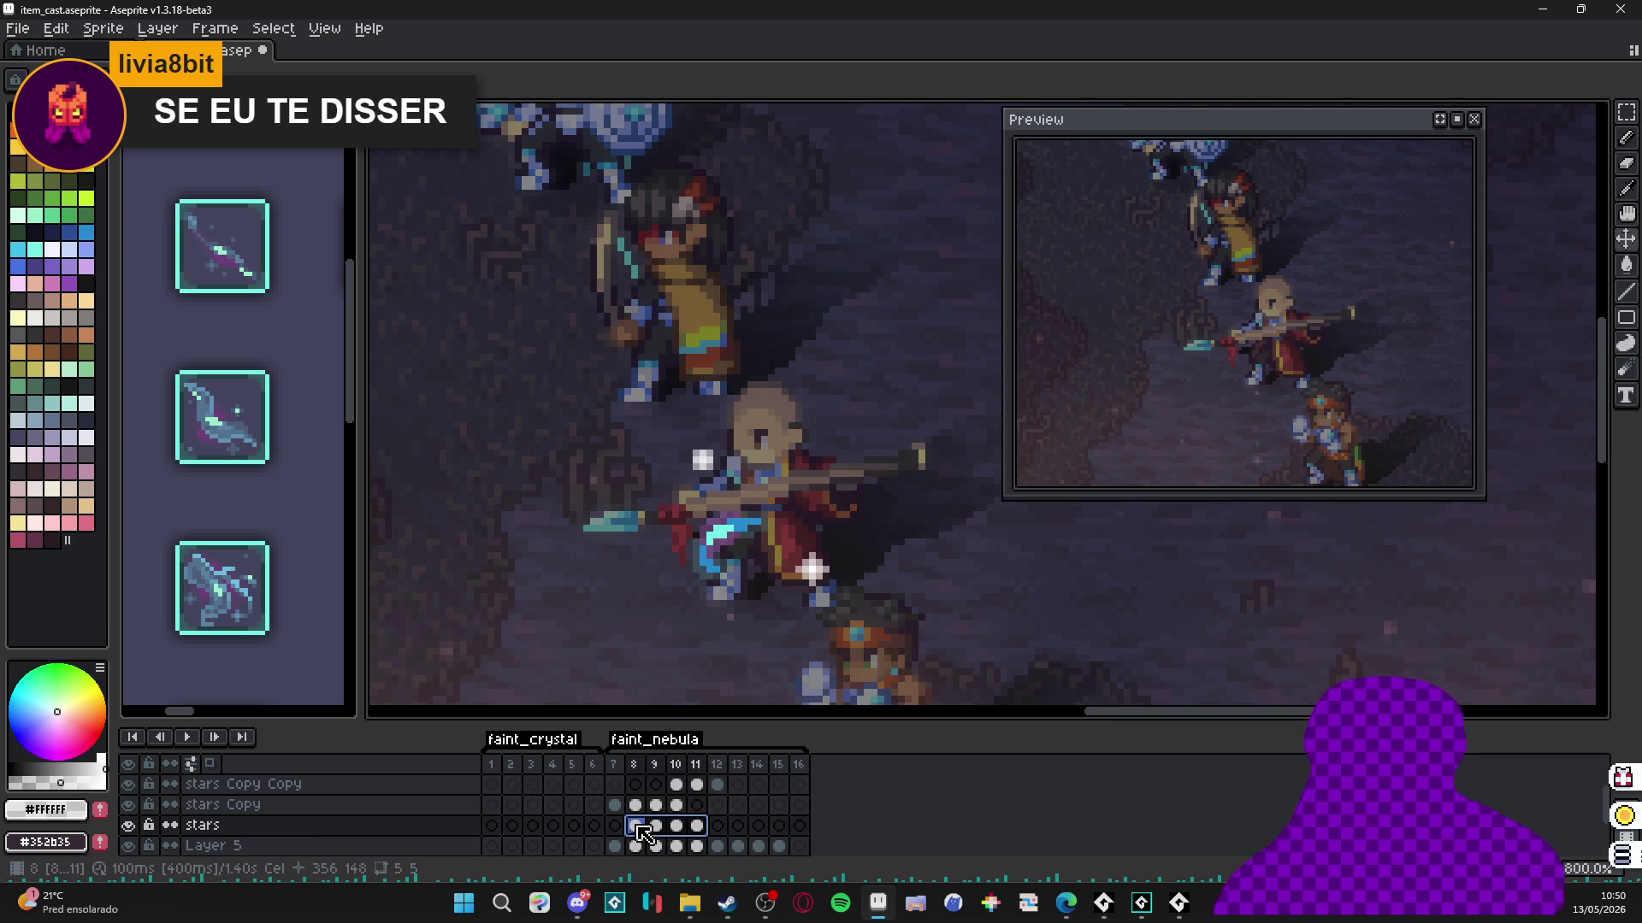
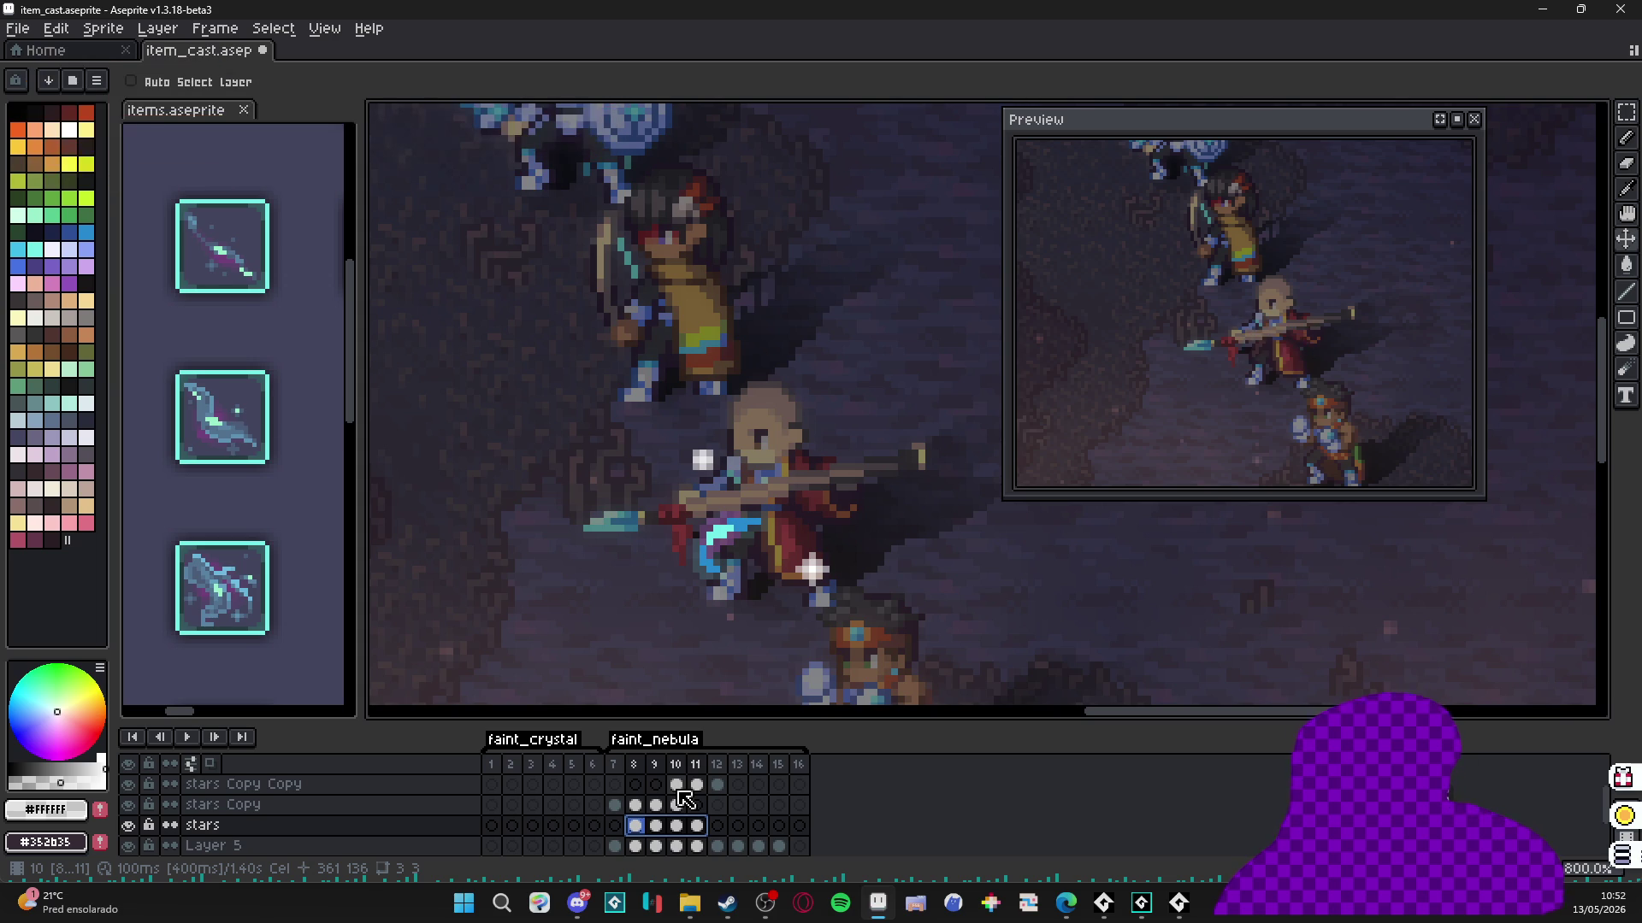
Review the stars Copy sparkles on frames 7, 8 and 10.
click(615, 806)
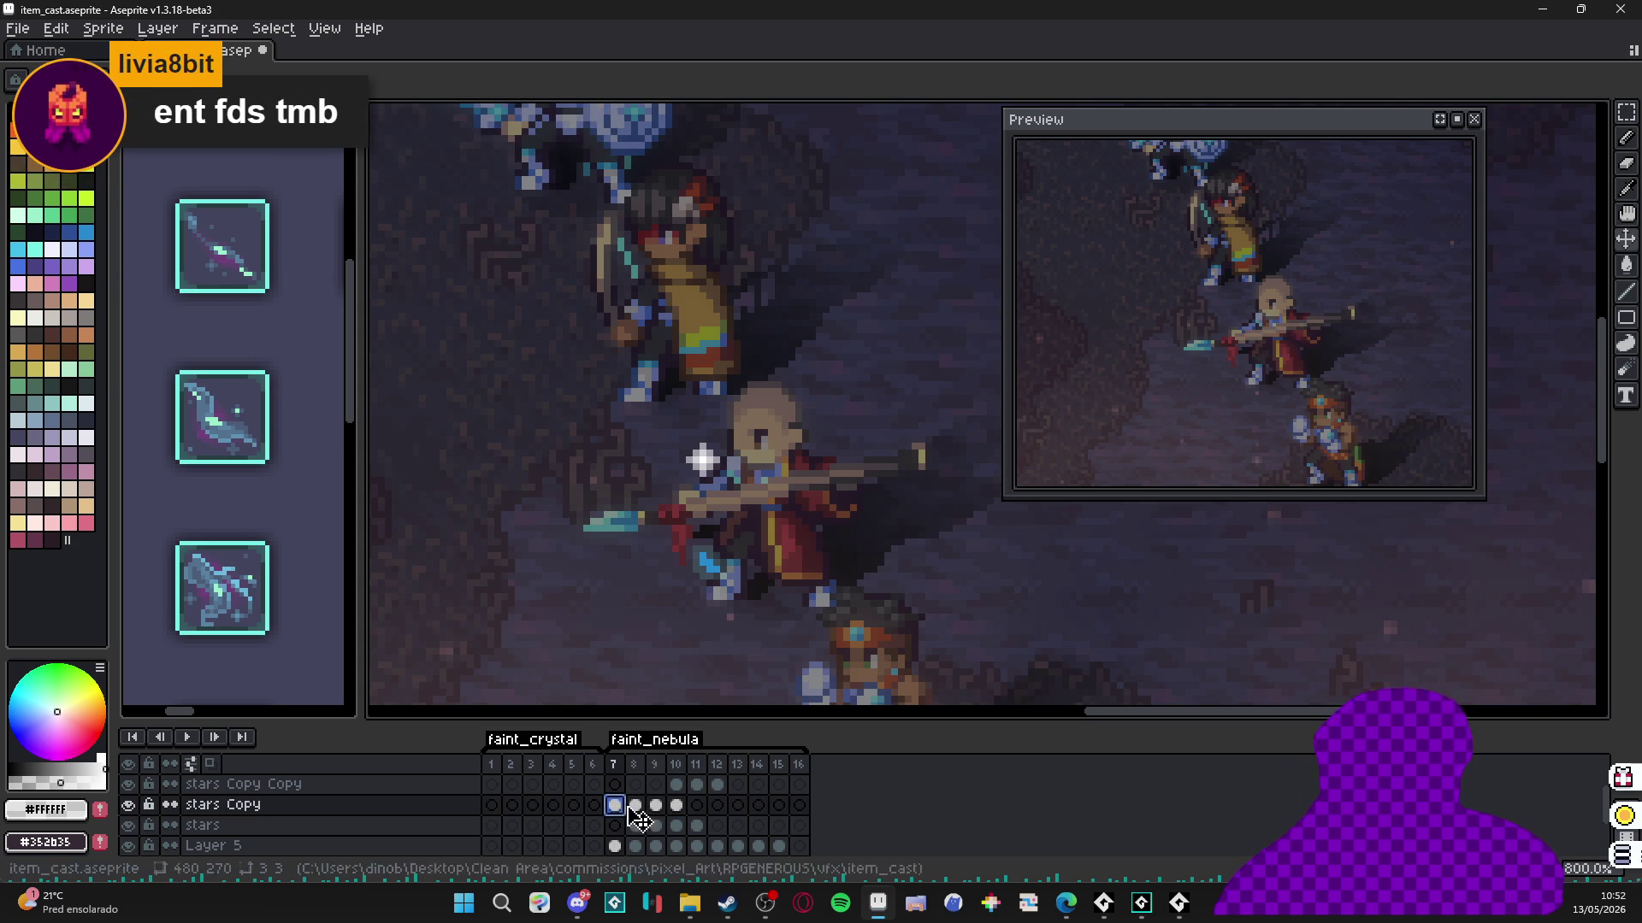
click(634, 808)
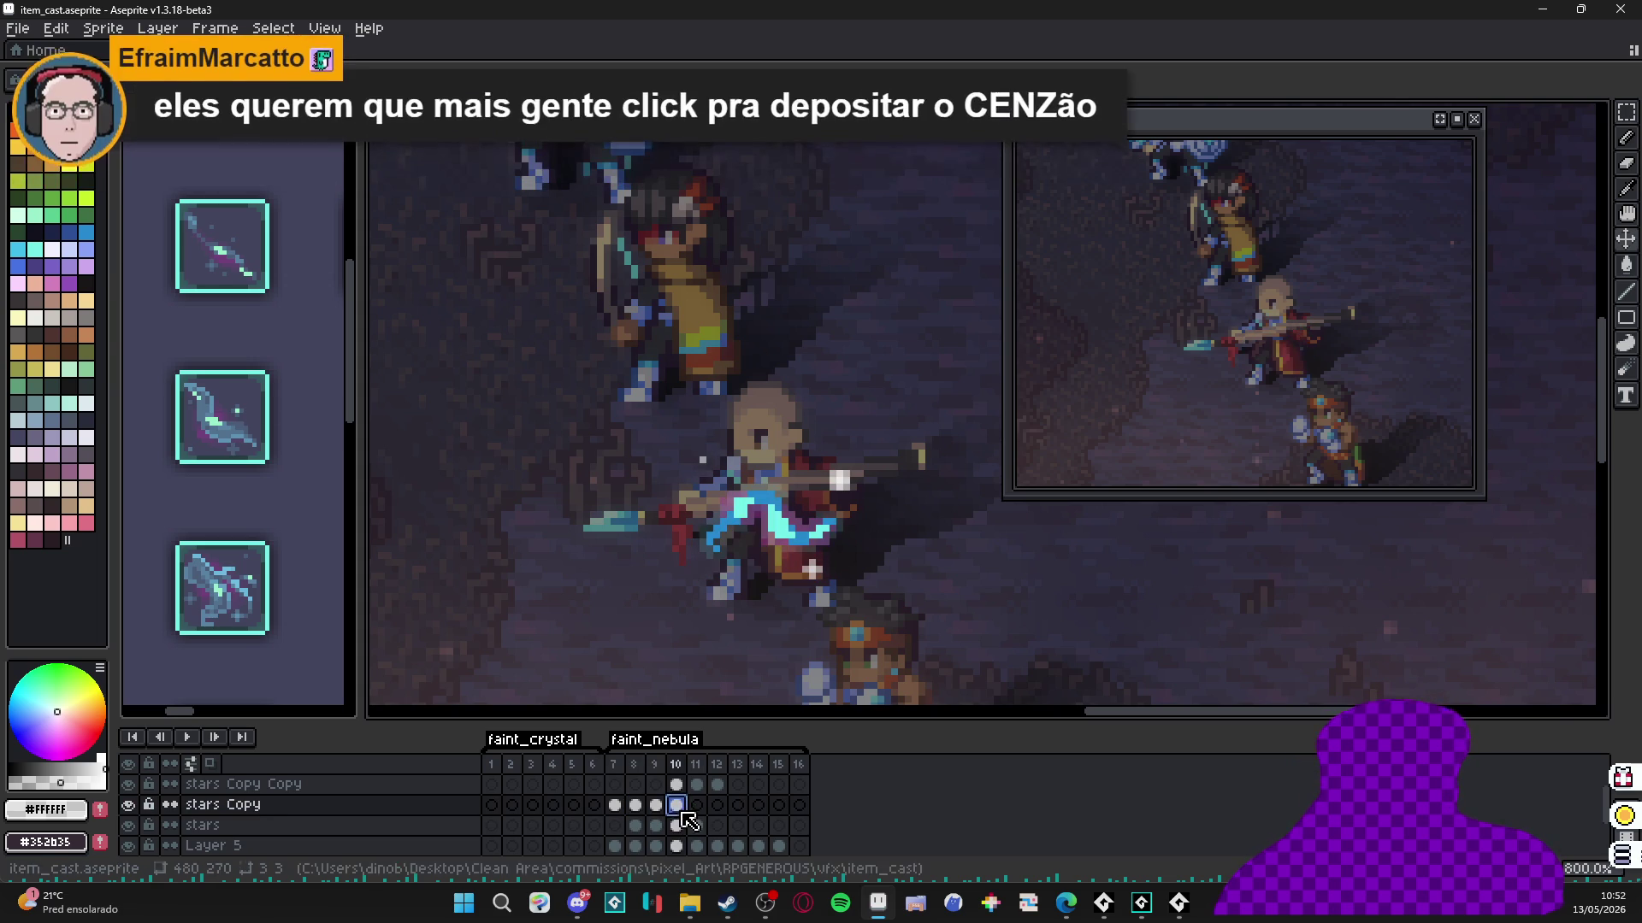
click(680, 806)
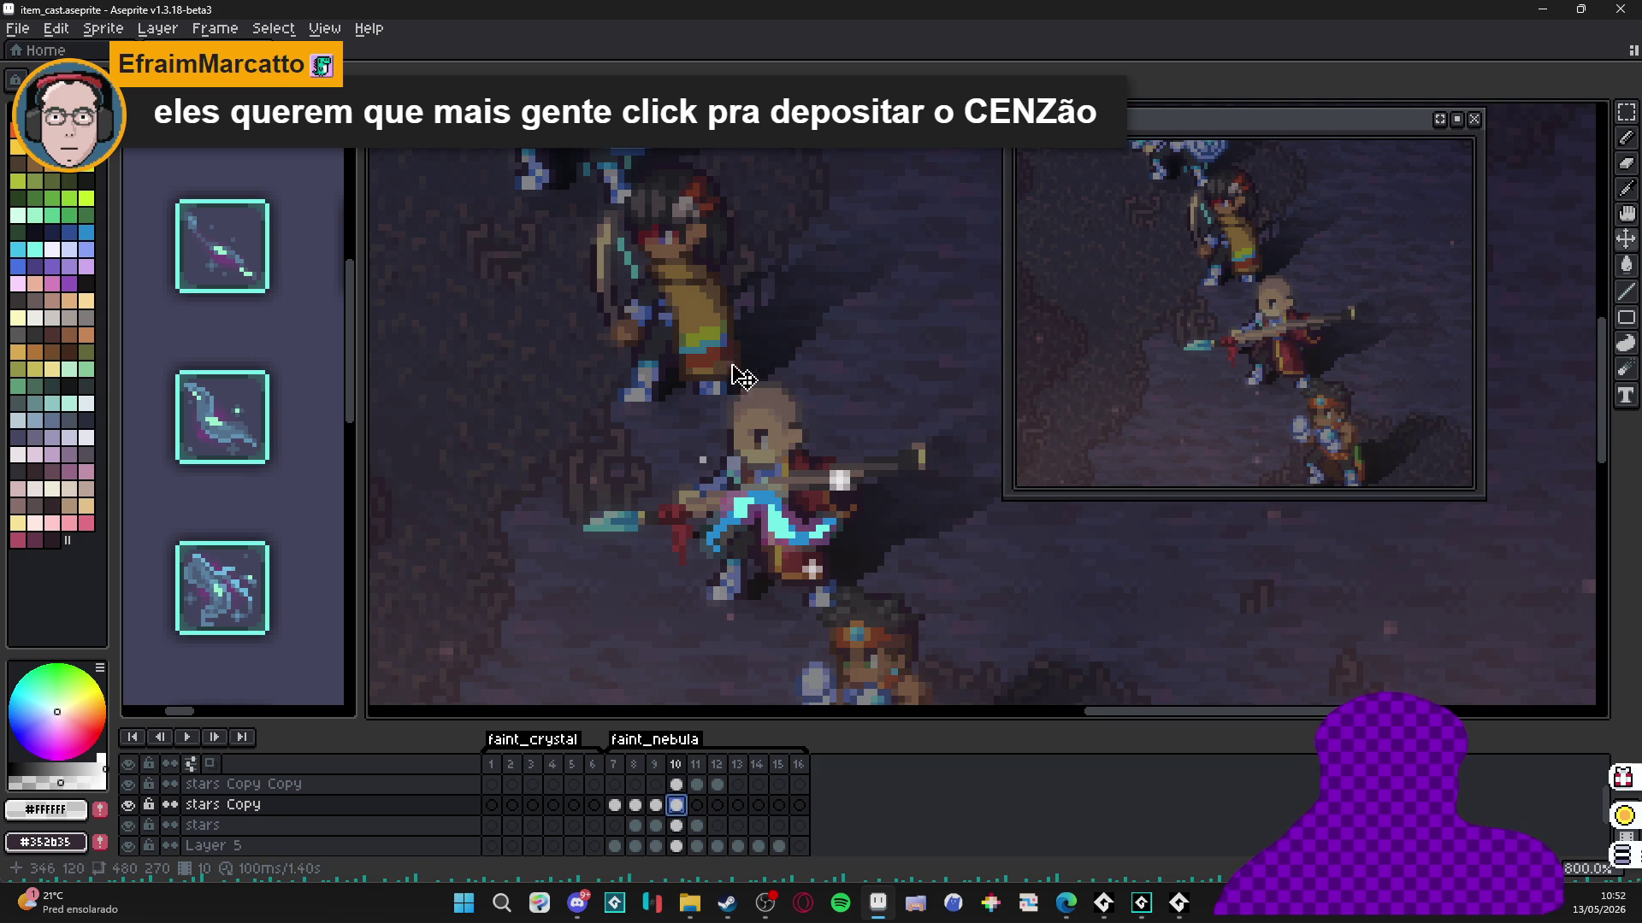
scroll(773, 366, down, 3)
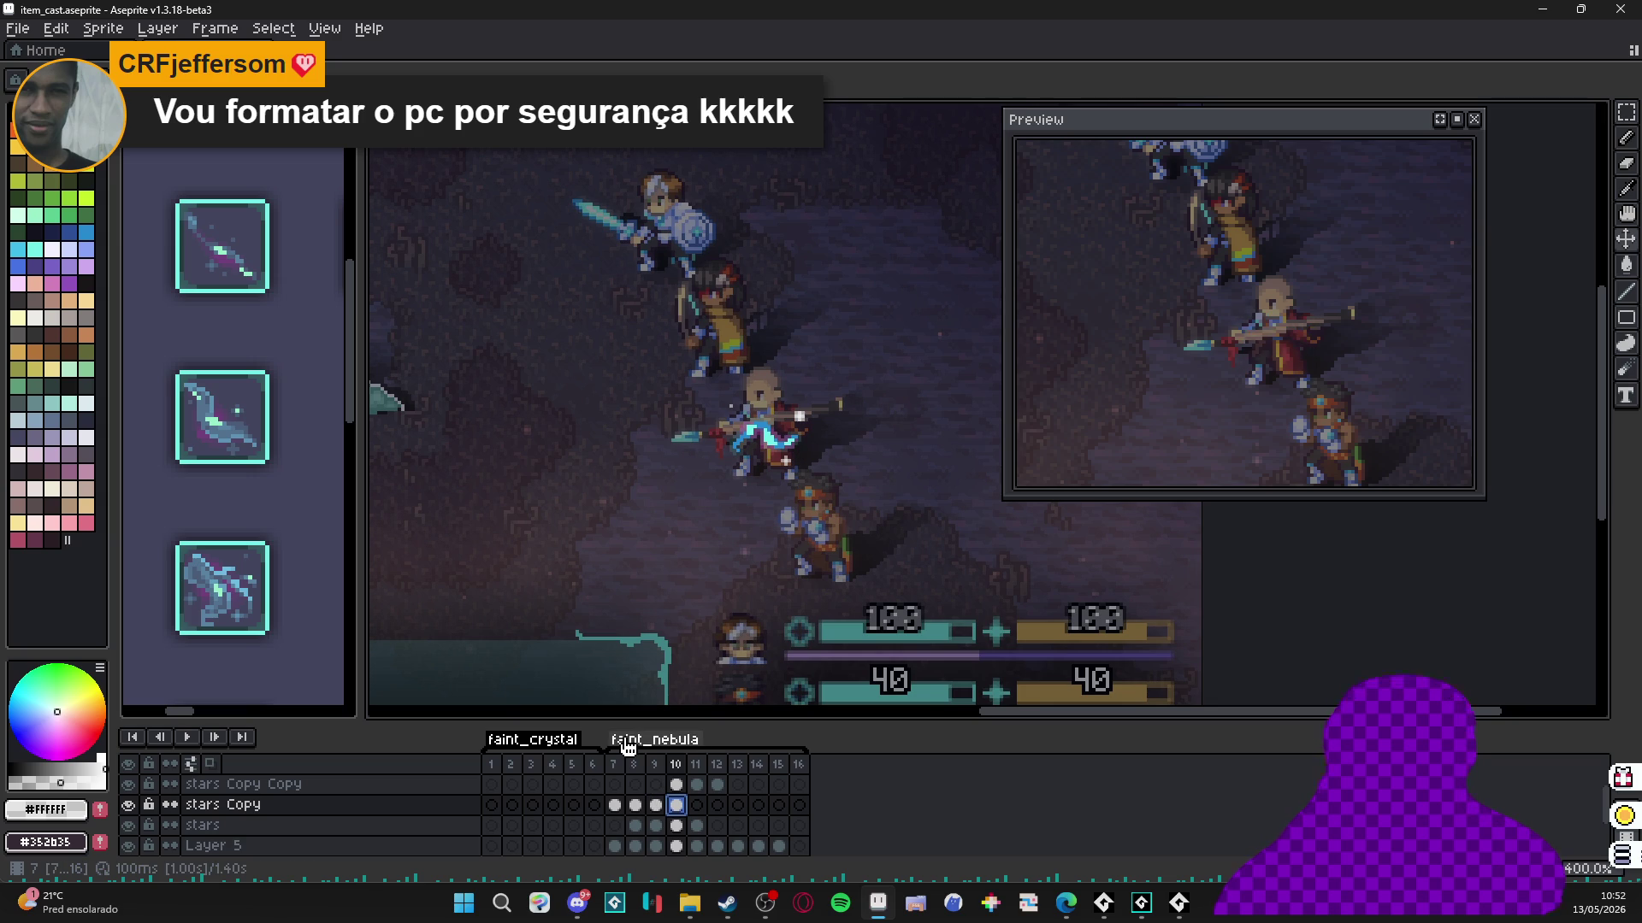
scroll(934, 469, down, 2)
scroll(808, 460, up, 1)
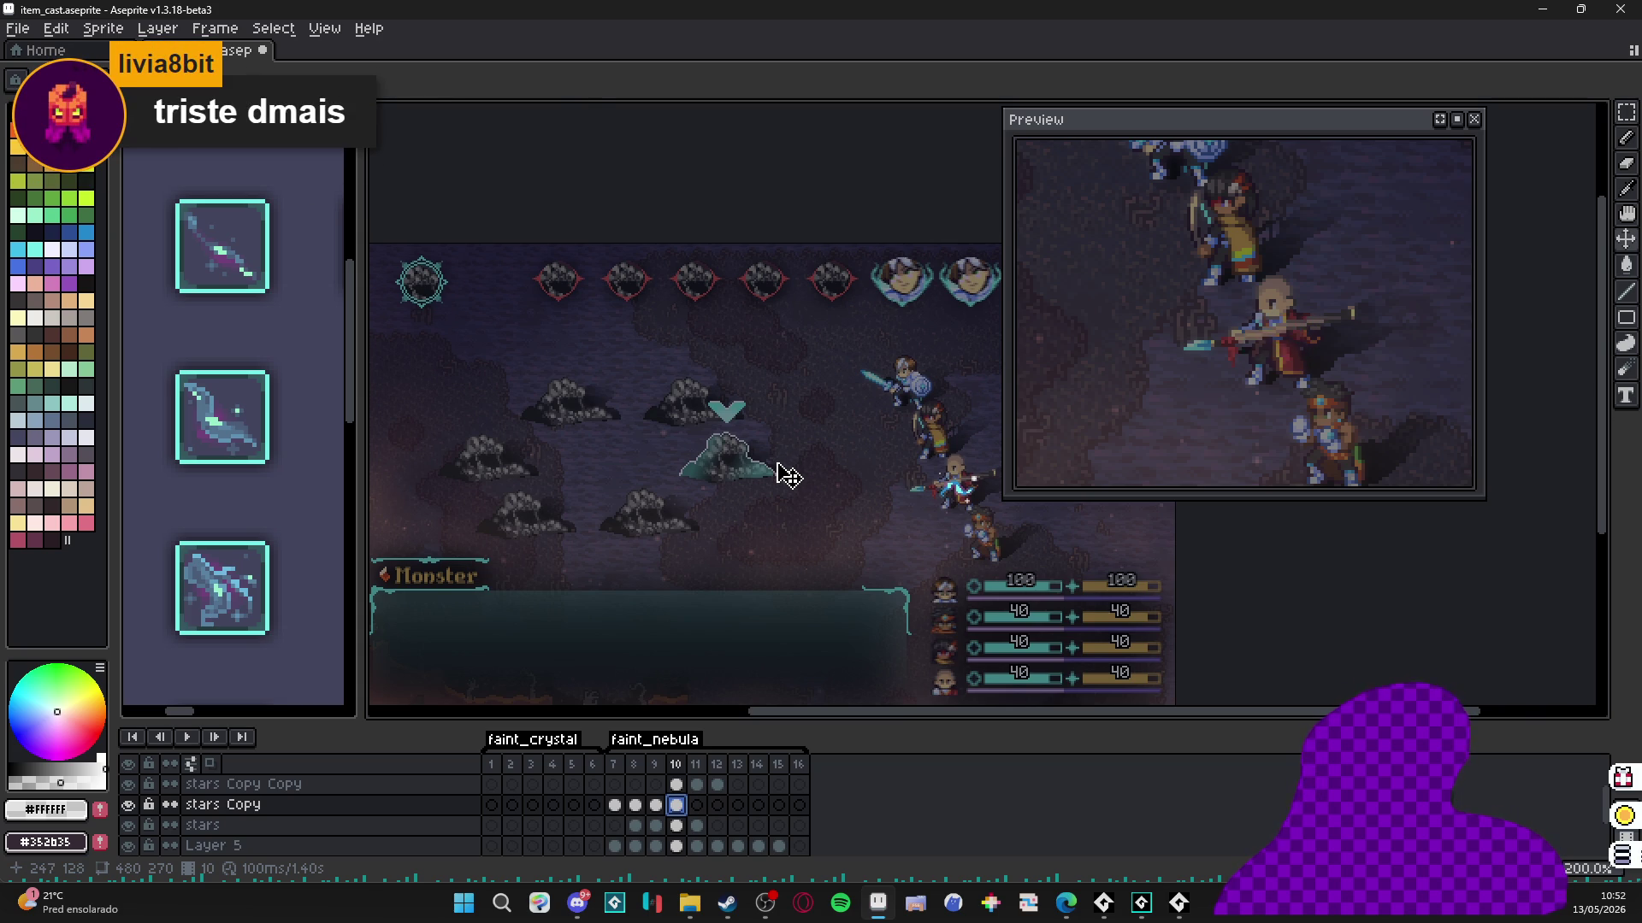
Compare frames 7, 14 and 15, go to final frame 16, and save item_cast.
click(780, 764)
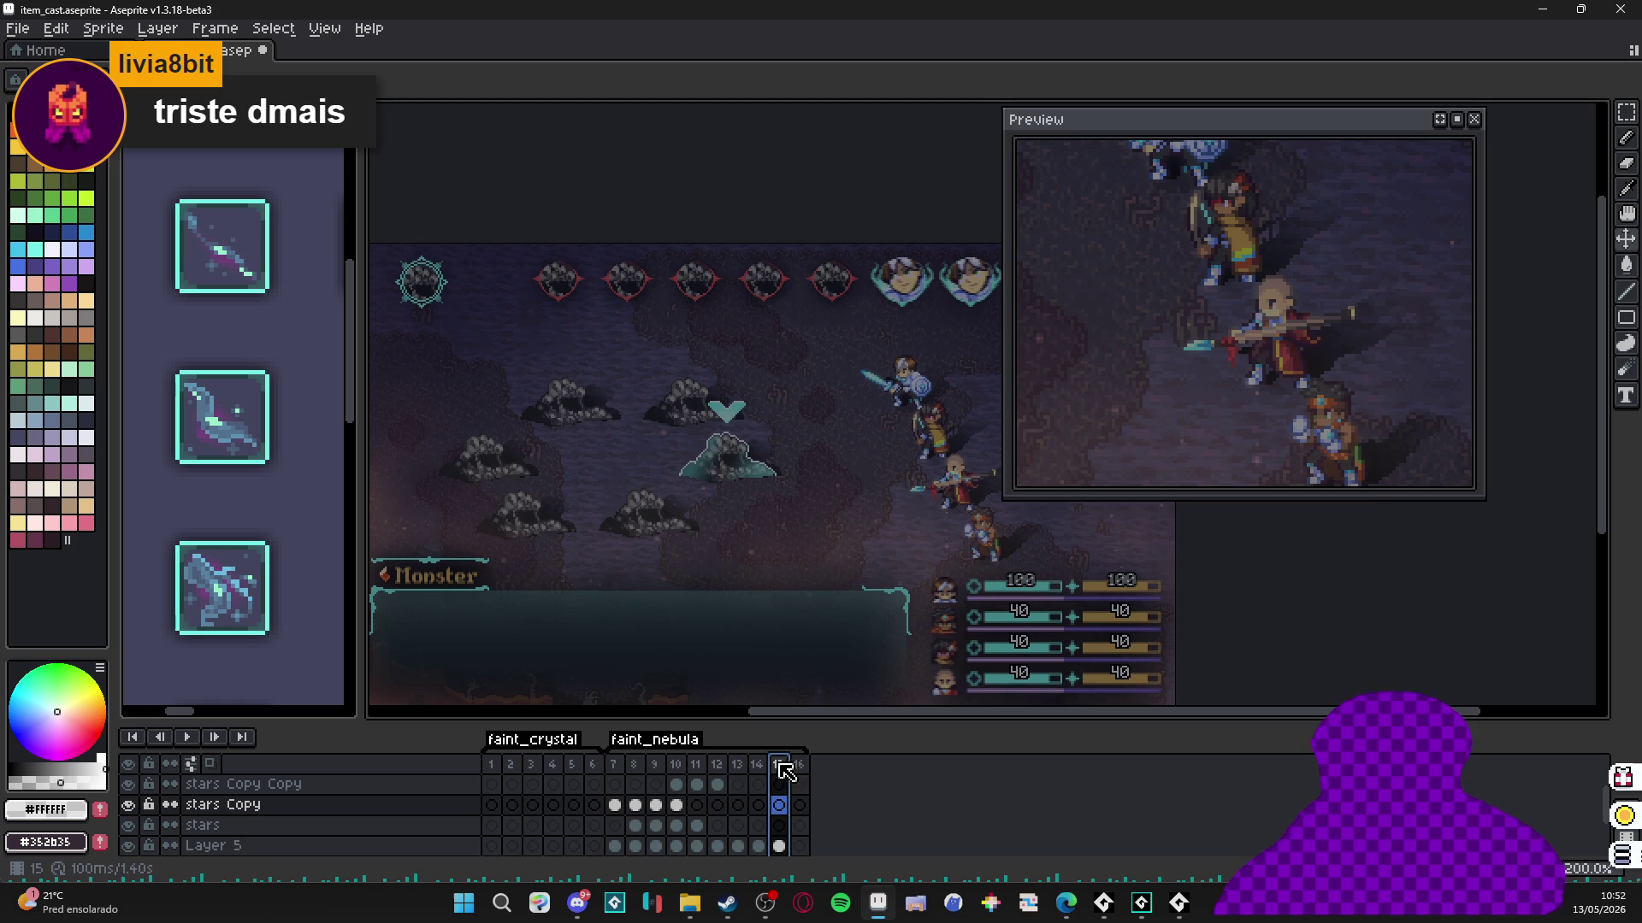
click(616, 764)
scroll(836, 480, up, 1)
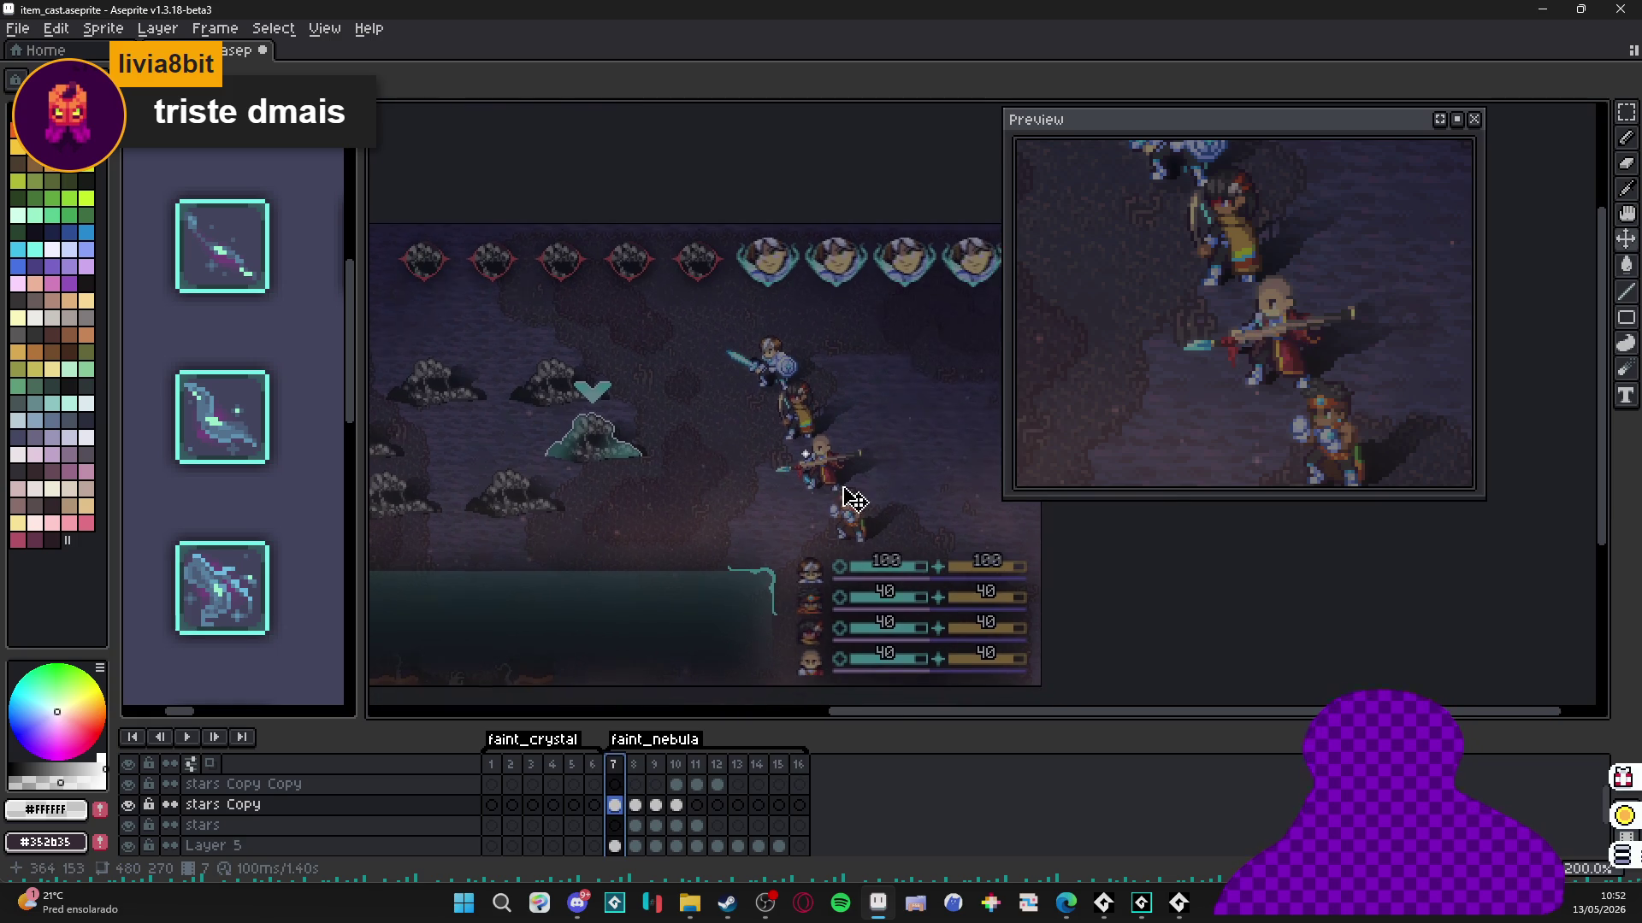
click(798, 764)
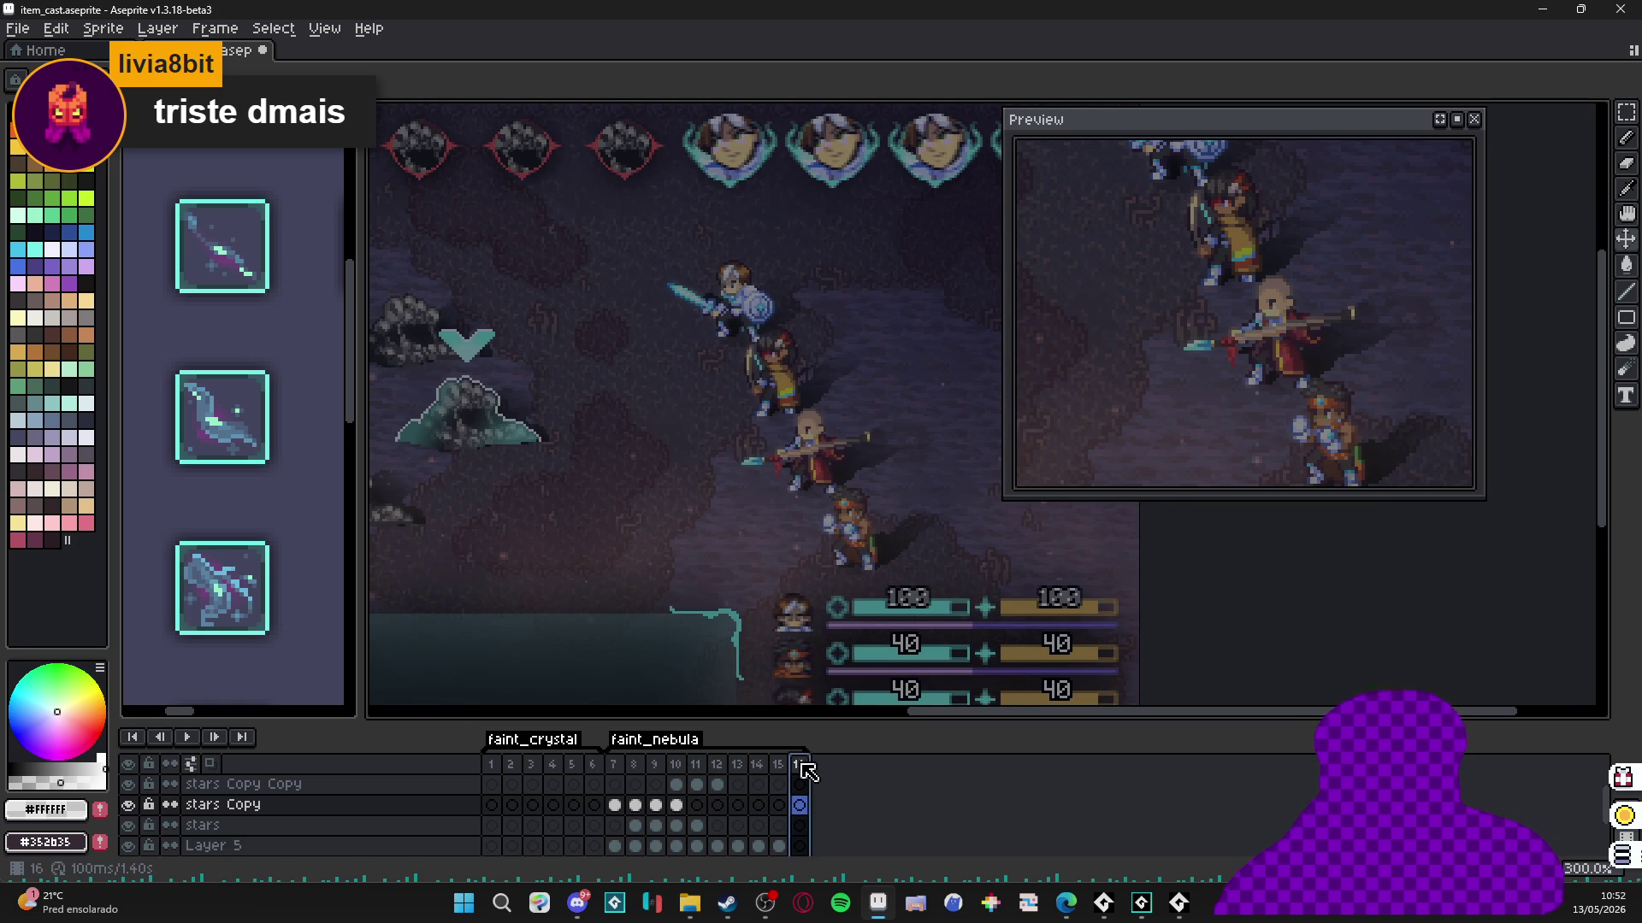
click(775, 765)
click(761, 765)
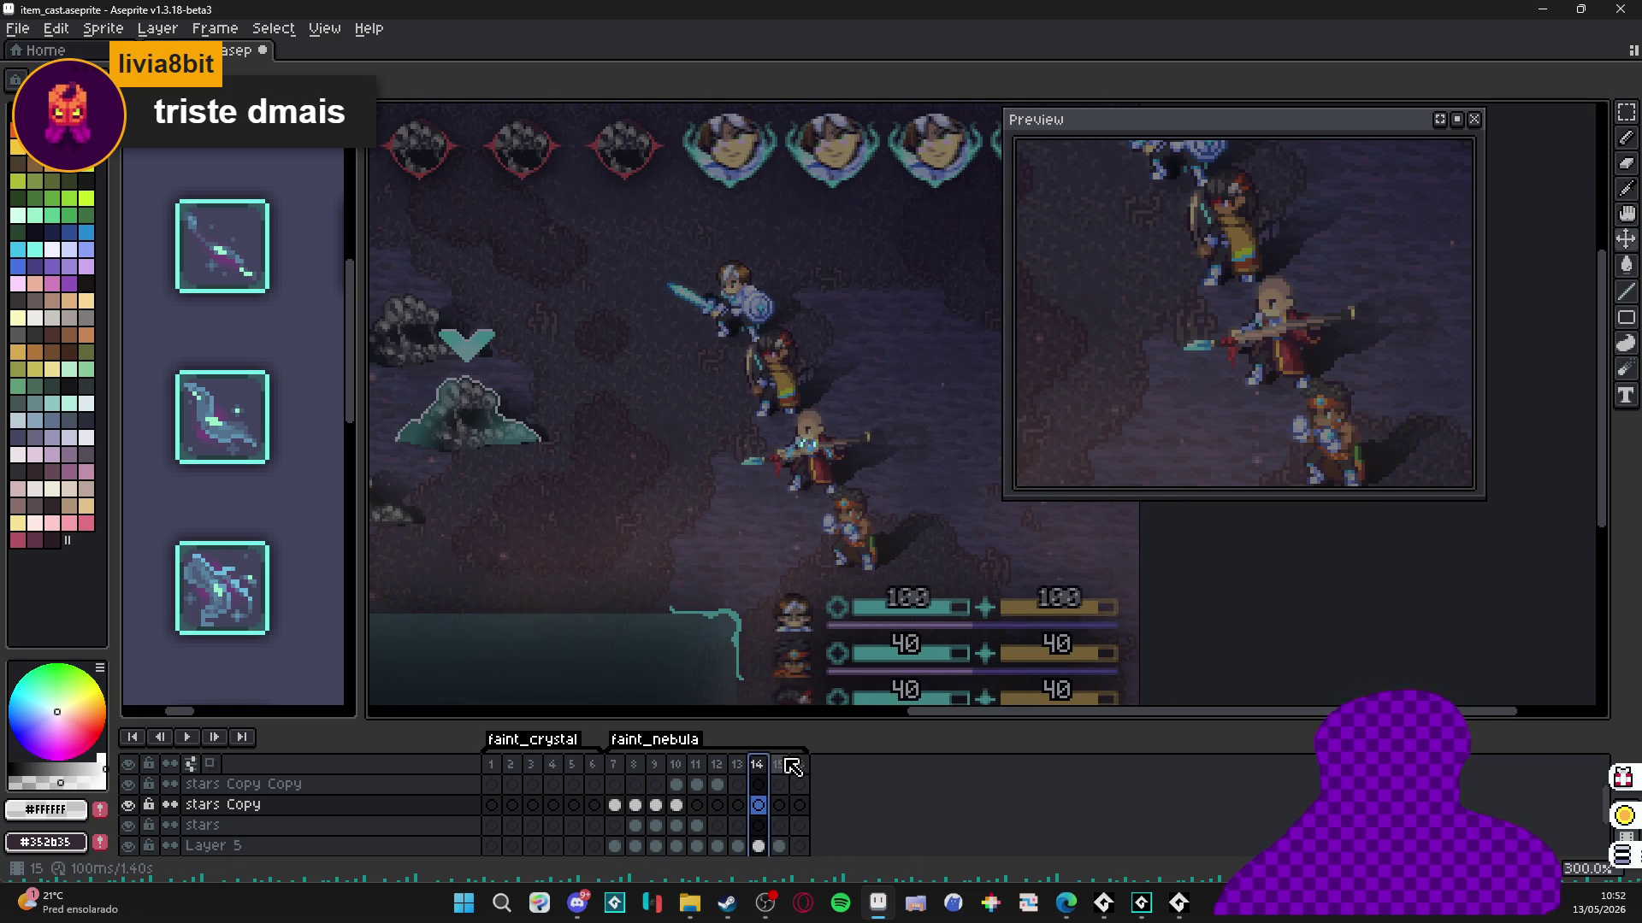
click(779, 767)
click(799, 767)
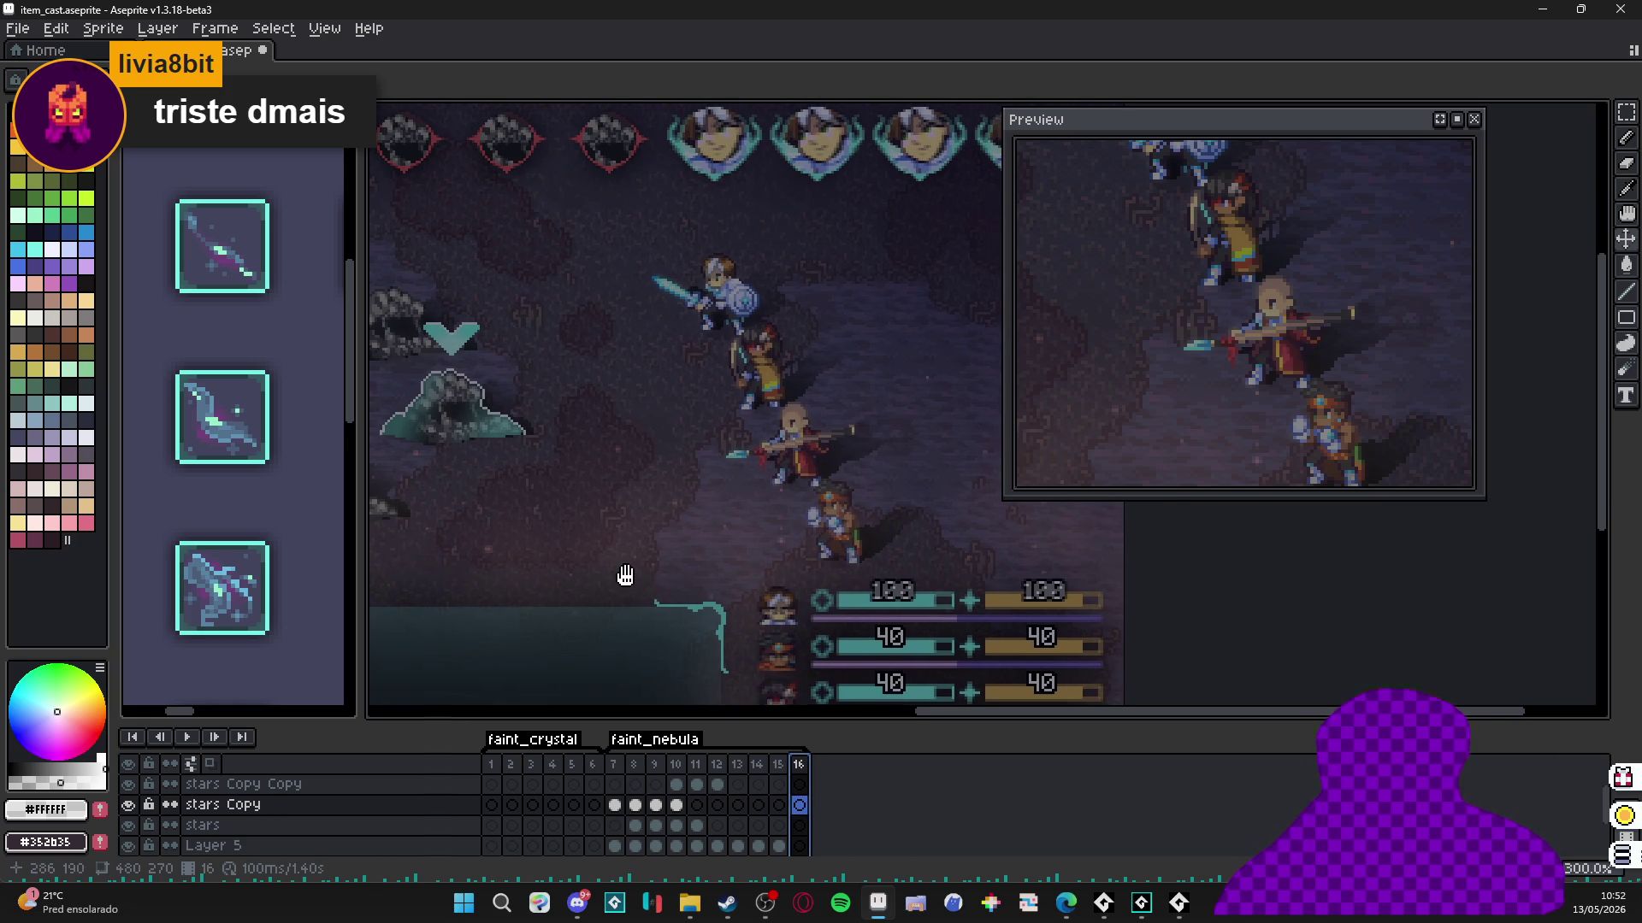
key(ctrl+s)
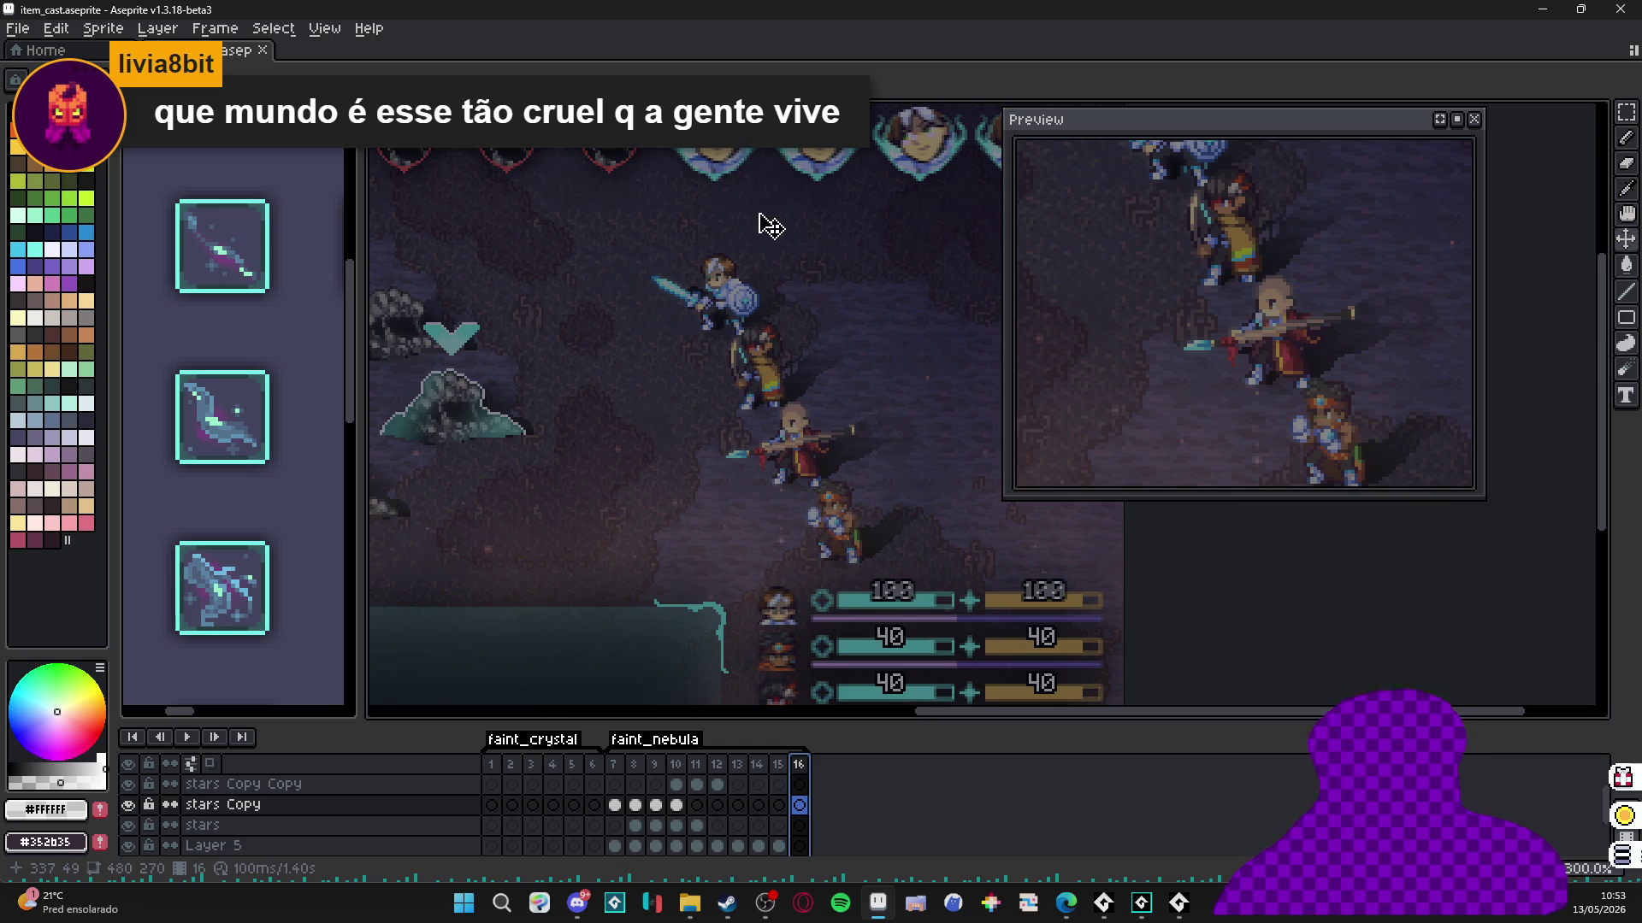
Step through frames 7 to 16 to check the sparkle animation.
scroll(776, 370, down, 1)
scroll(778, 369, up, 1)
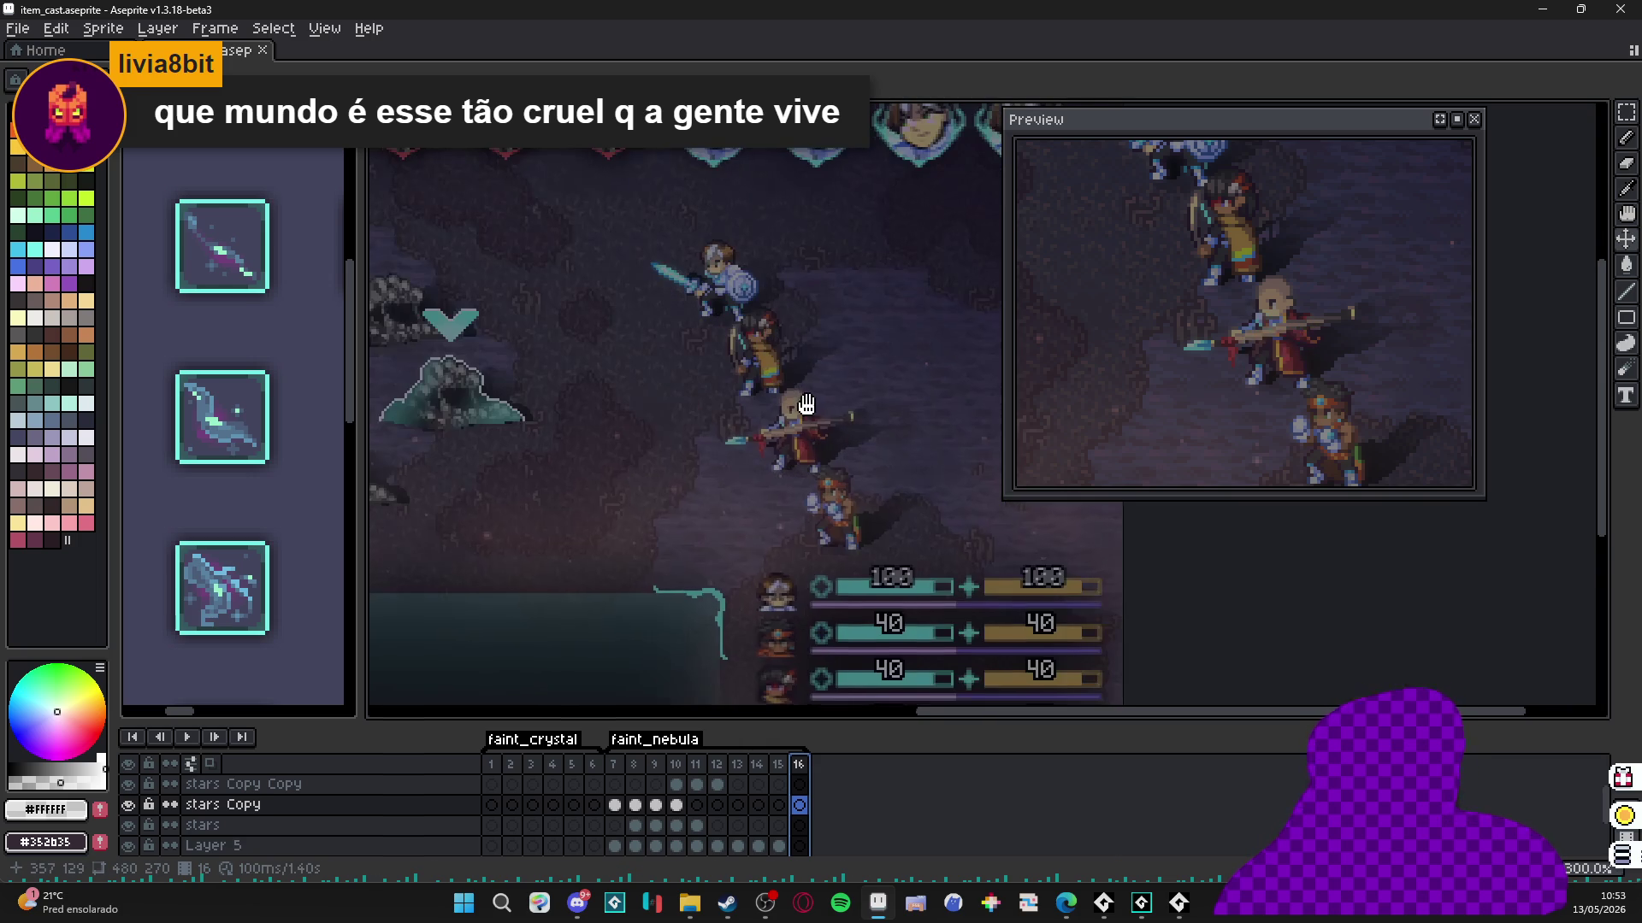
click(625, 769)
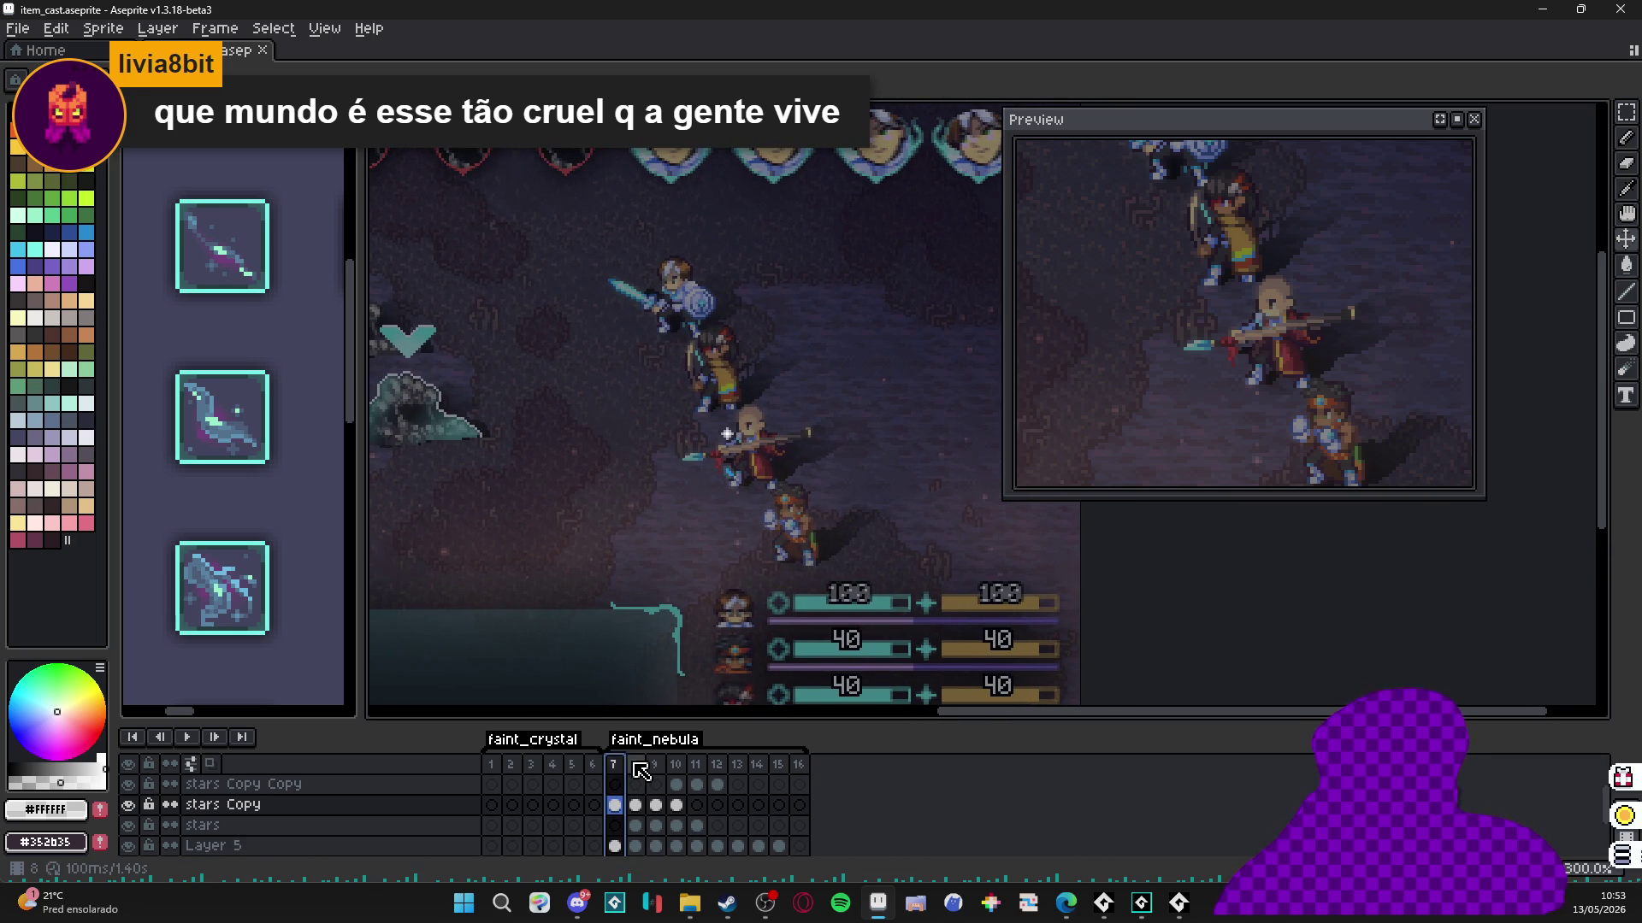
click(634, 770)
click(665, 769)
click(675, 769)
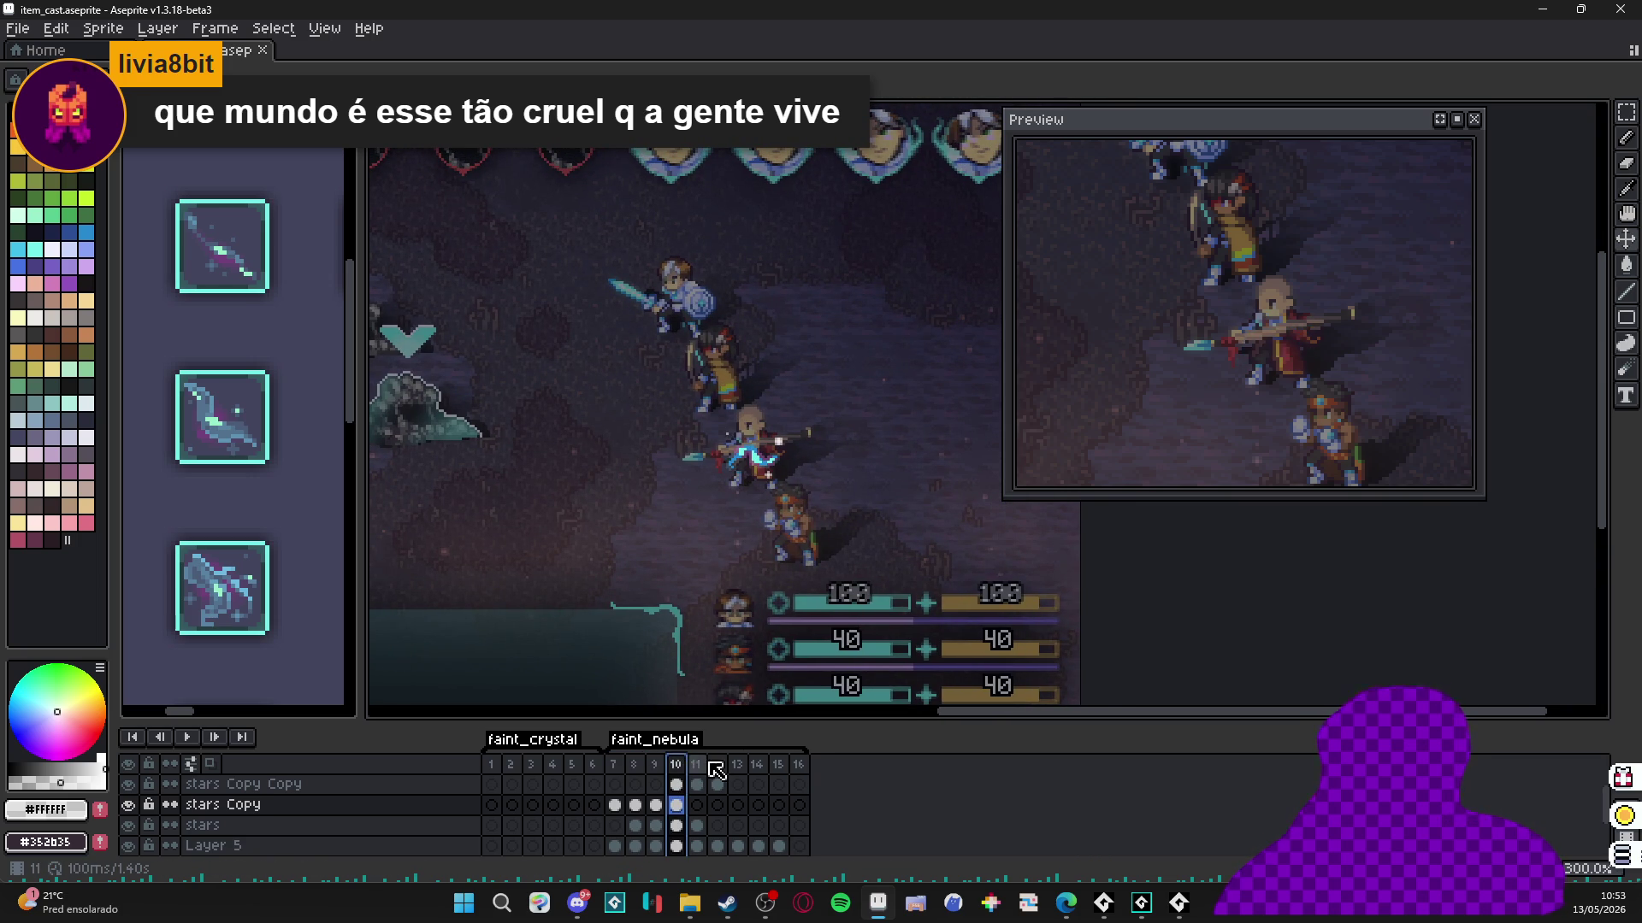
click(695, 769)
click(717, 769)
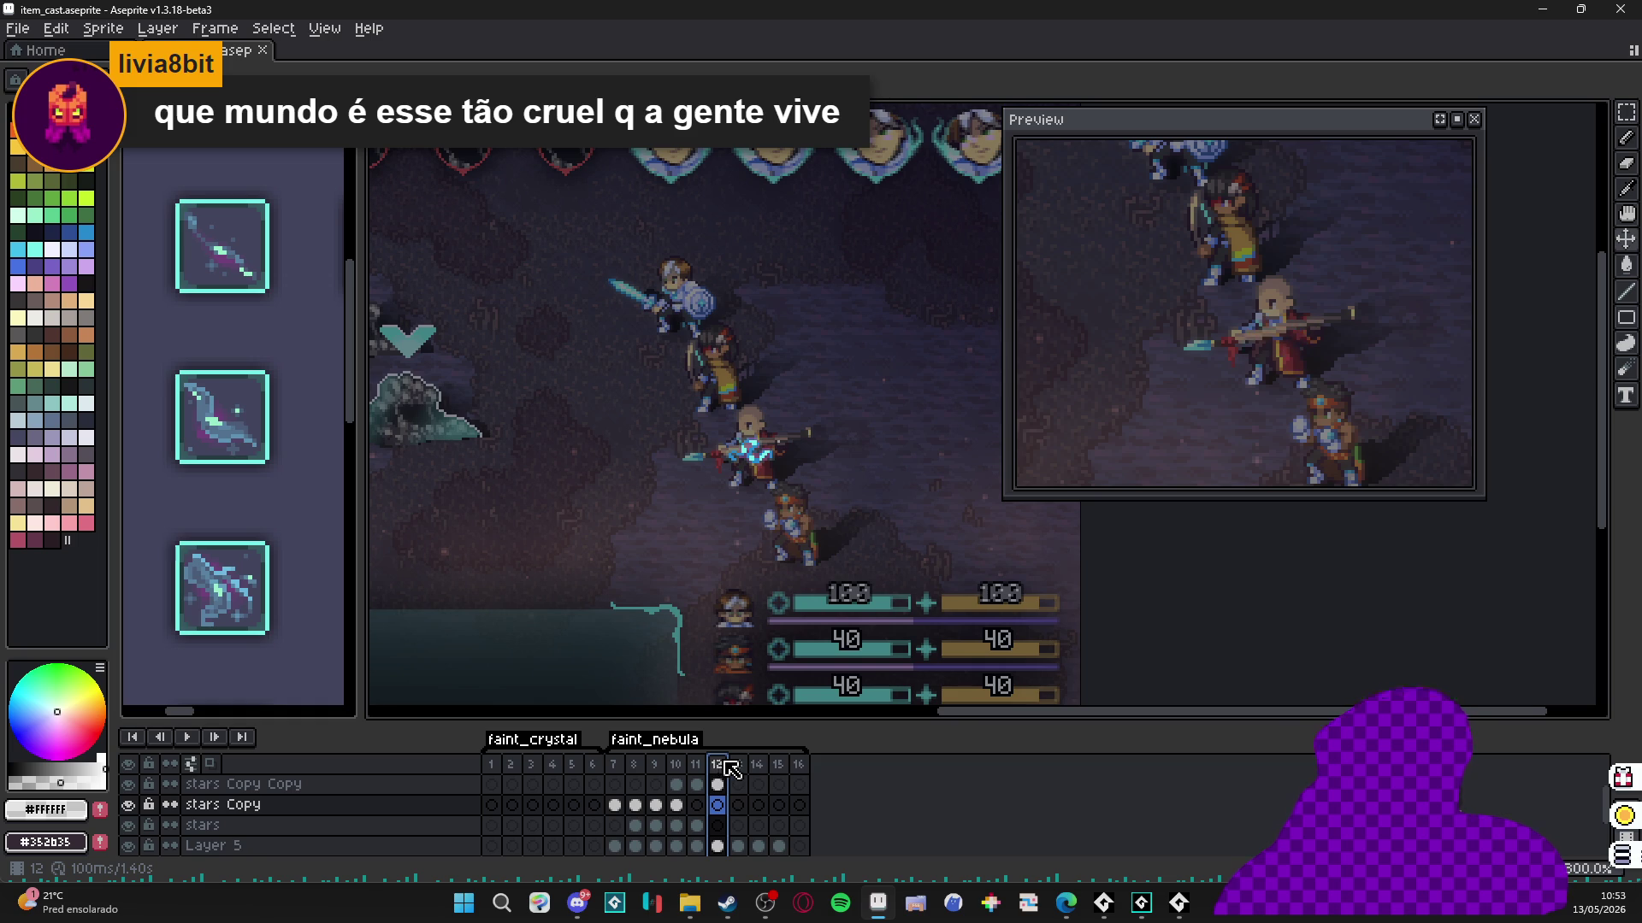
click(737, 770)
click(757, 770)
click(778, 769)
click(799, 769)
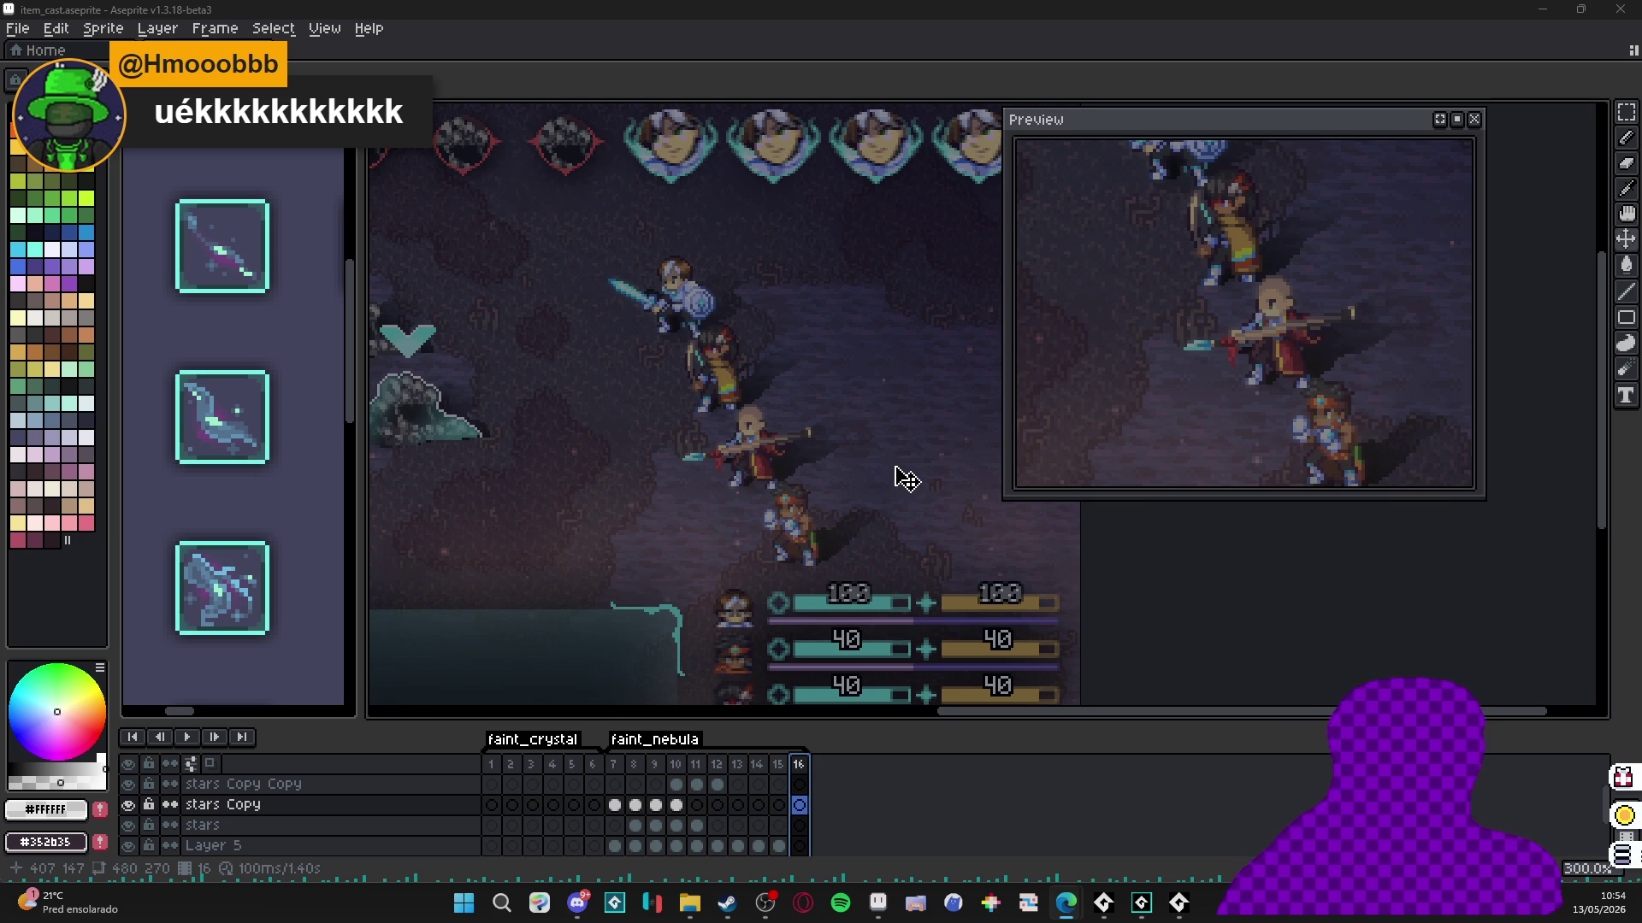
scroll(897, 476, down, 2)
scroll(881, 477, up, 2)
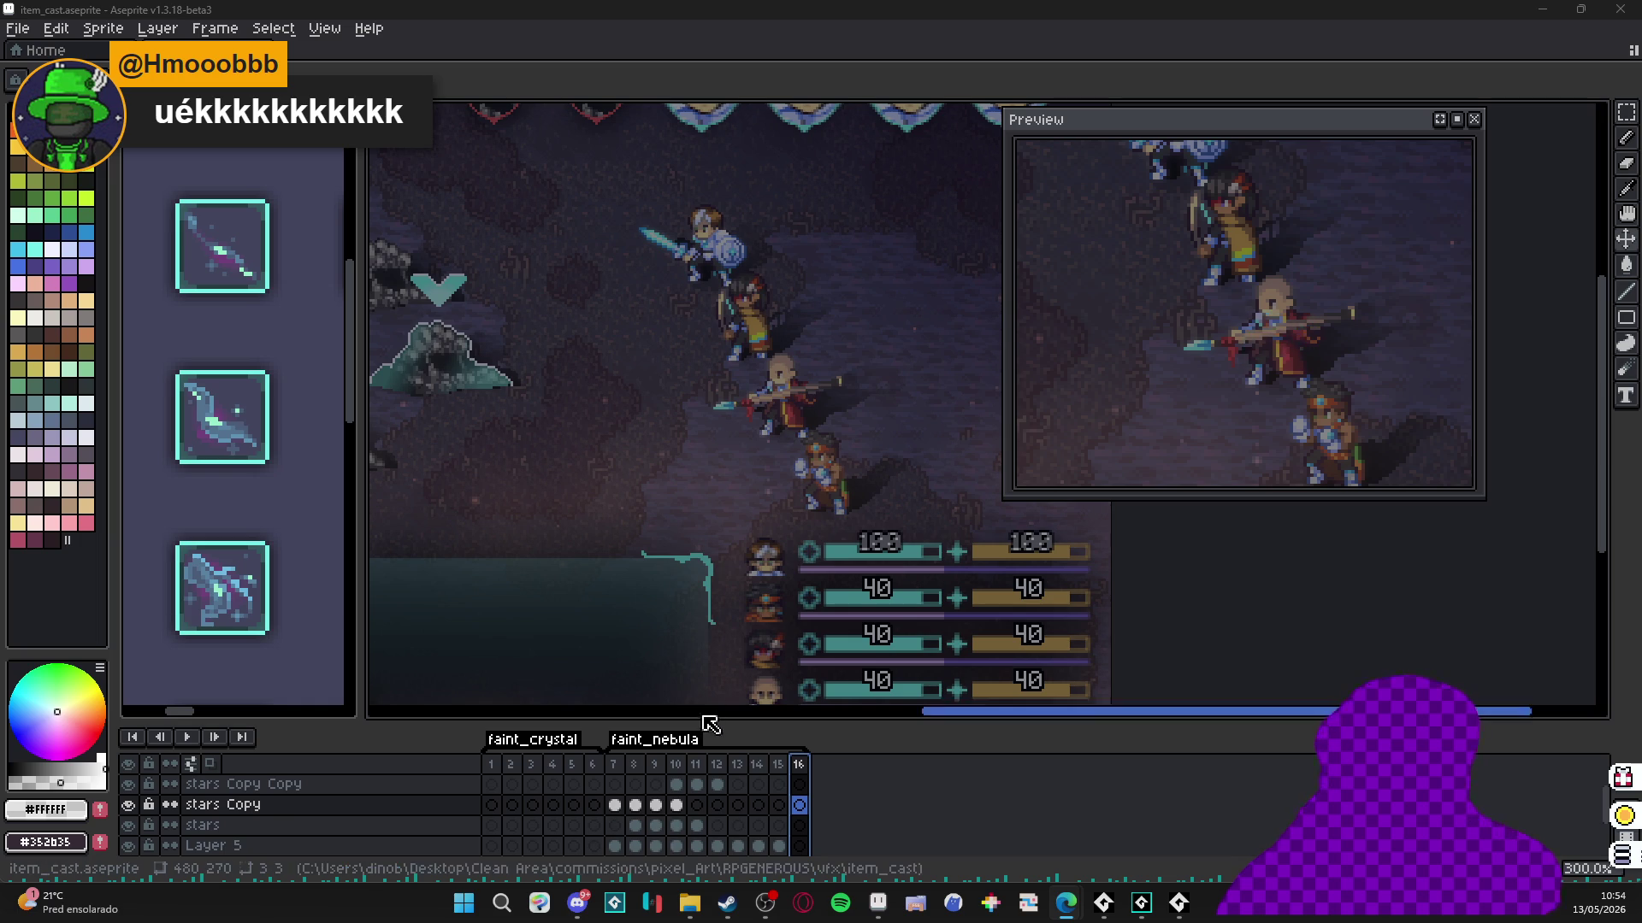
Enlarge the timeline so all seven layers, Layer 4 down to Layer 1, are visible.
drag(710, 725, 709, 643)
drag(771, 521, 788, 381)
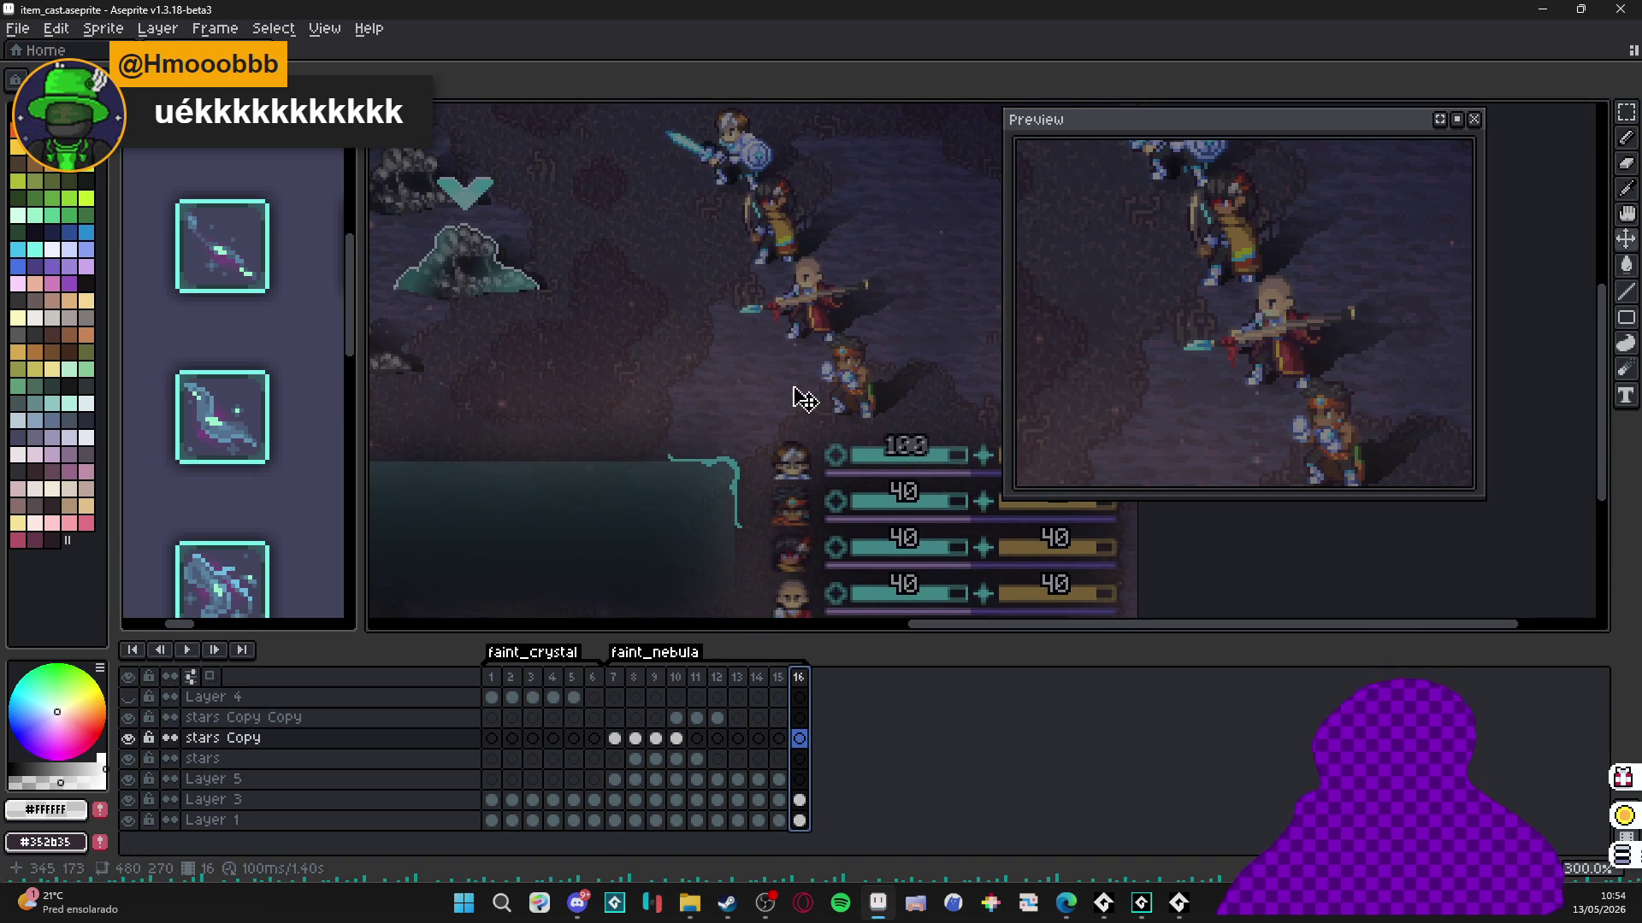
scroll(761, 419, up, 1)
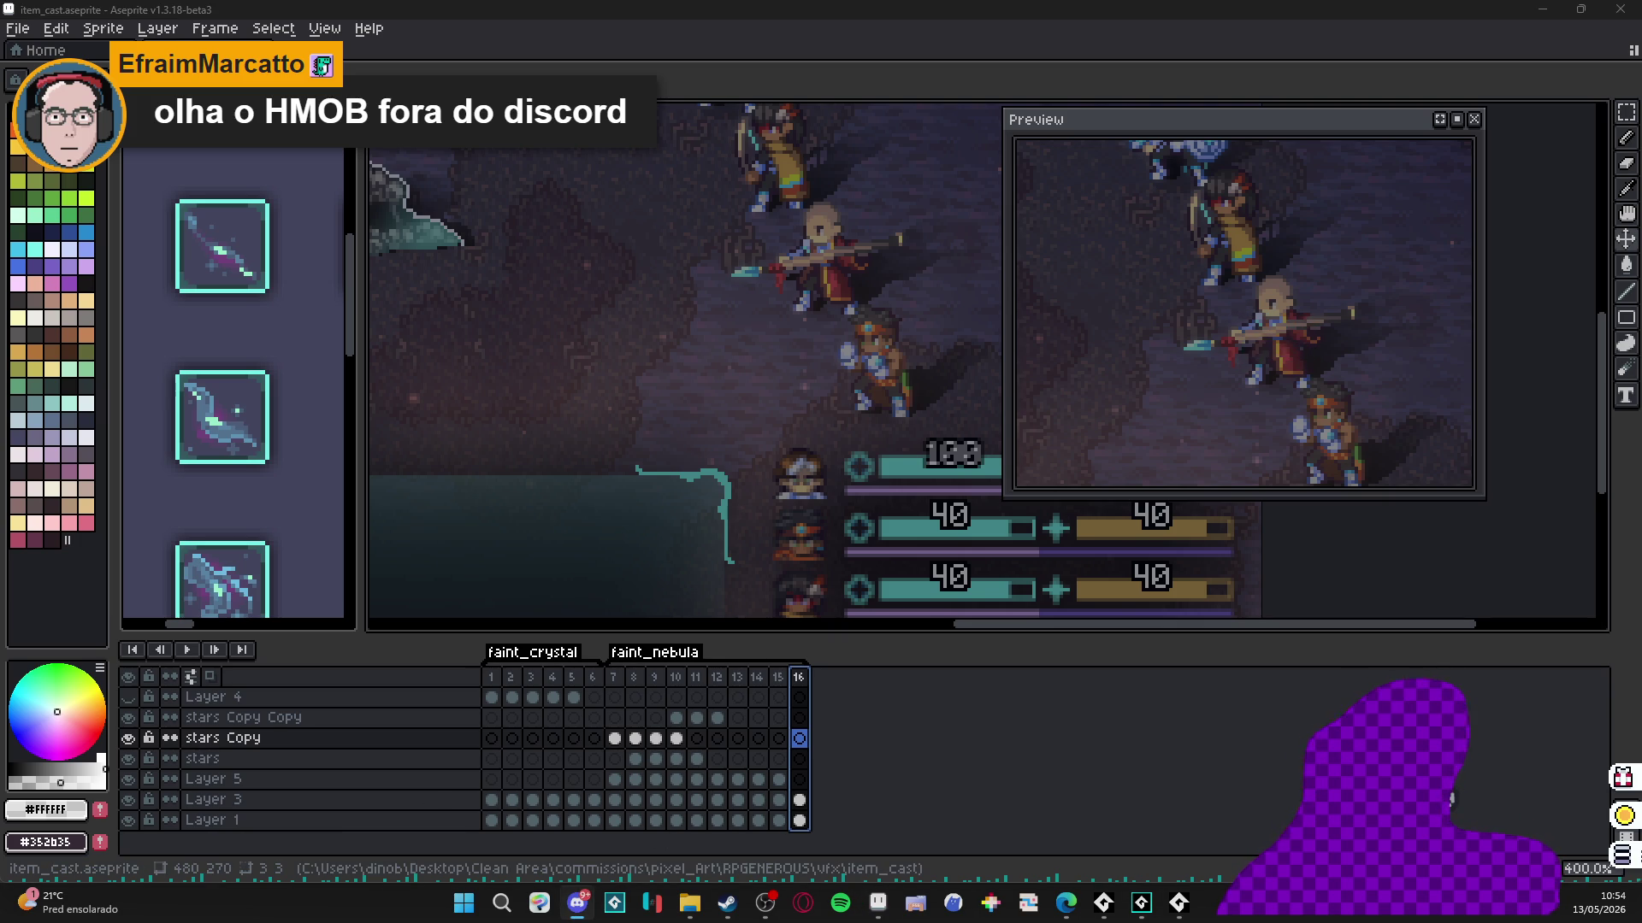
key(alt+Tab)
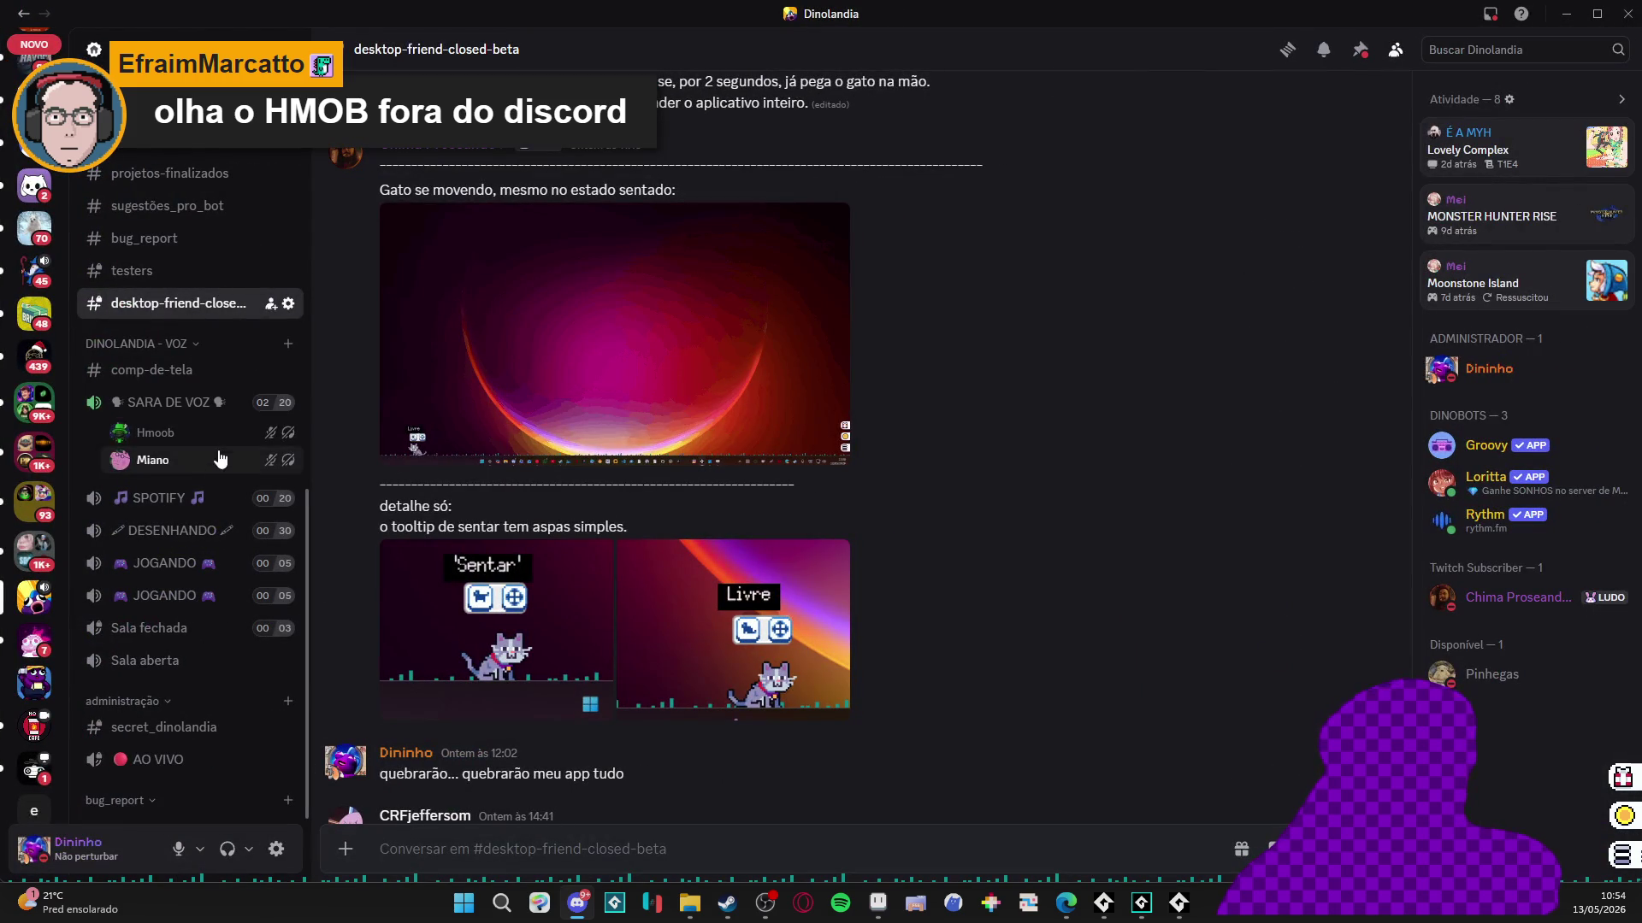
key(alt+Tab)
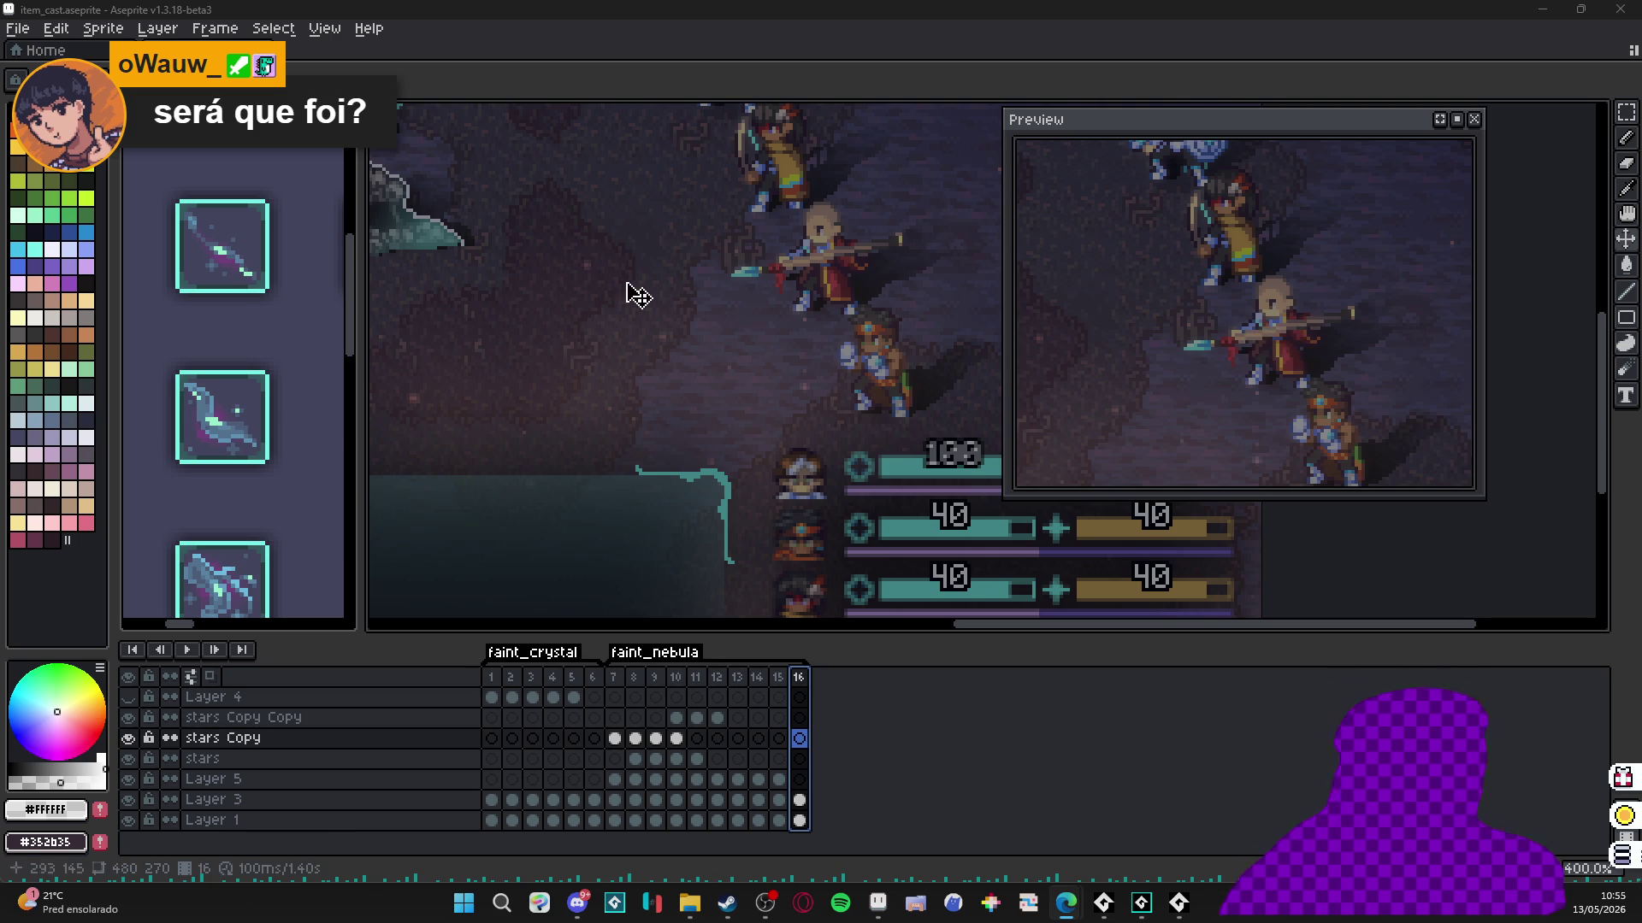
Check frames 7 and 1, then append a new frame 17 after frame 16 with Alt+N.
drag(696, 348, 709, 352)
scroll(702, 346, down, 1)
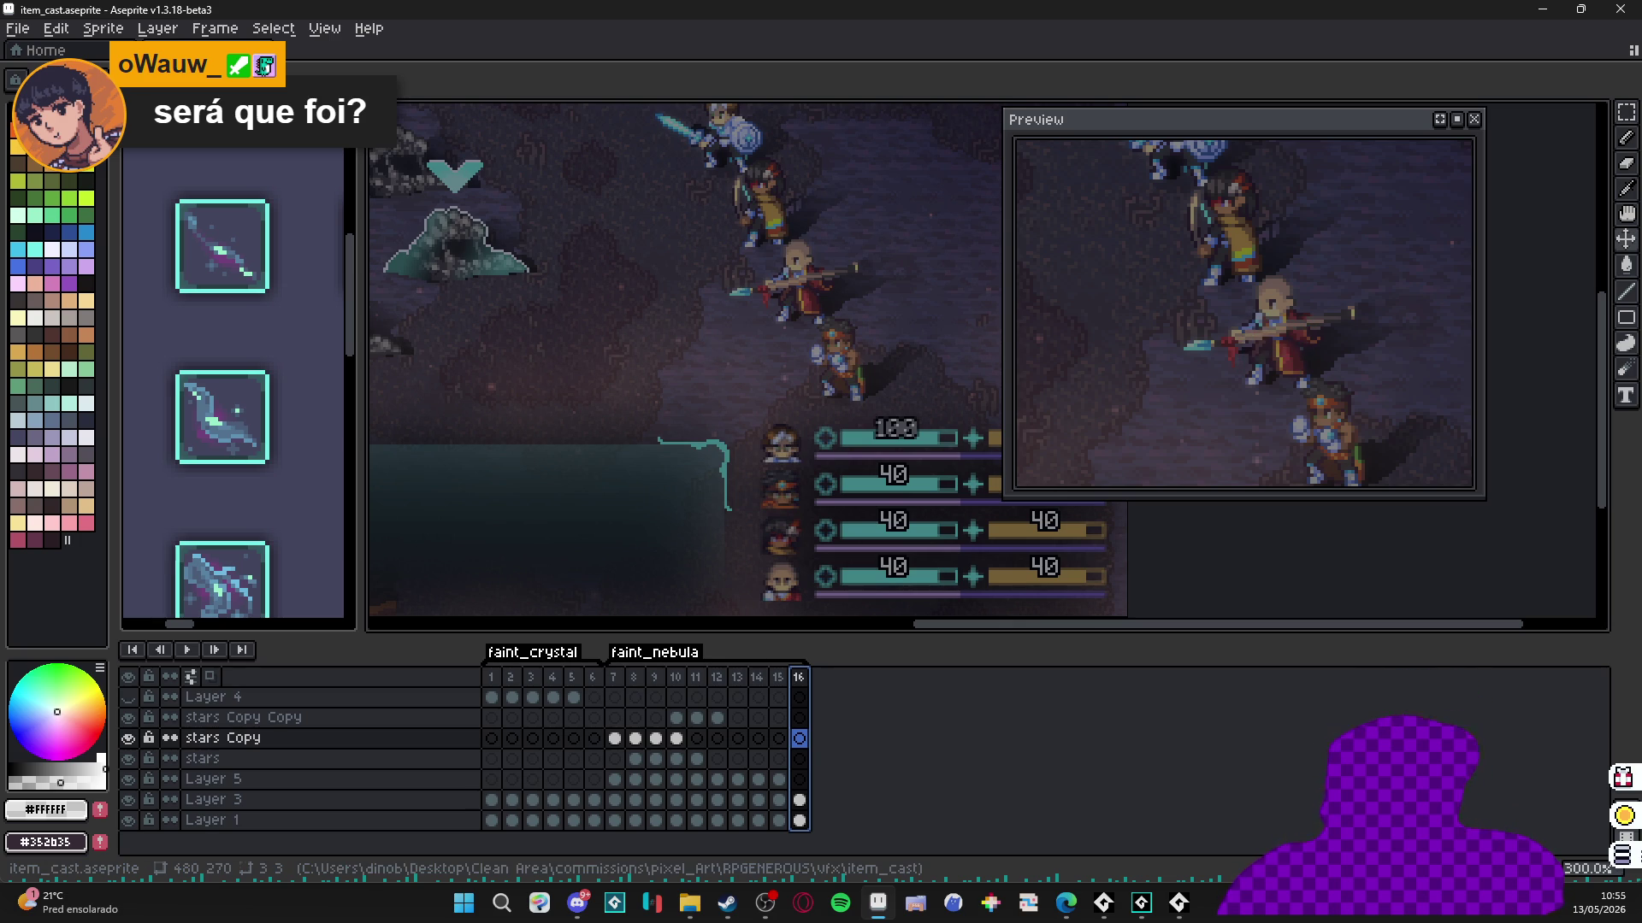
key(alt+Tab)
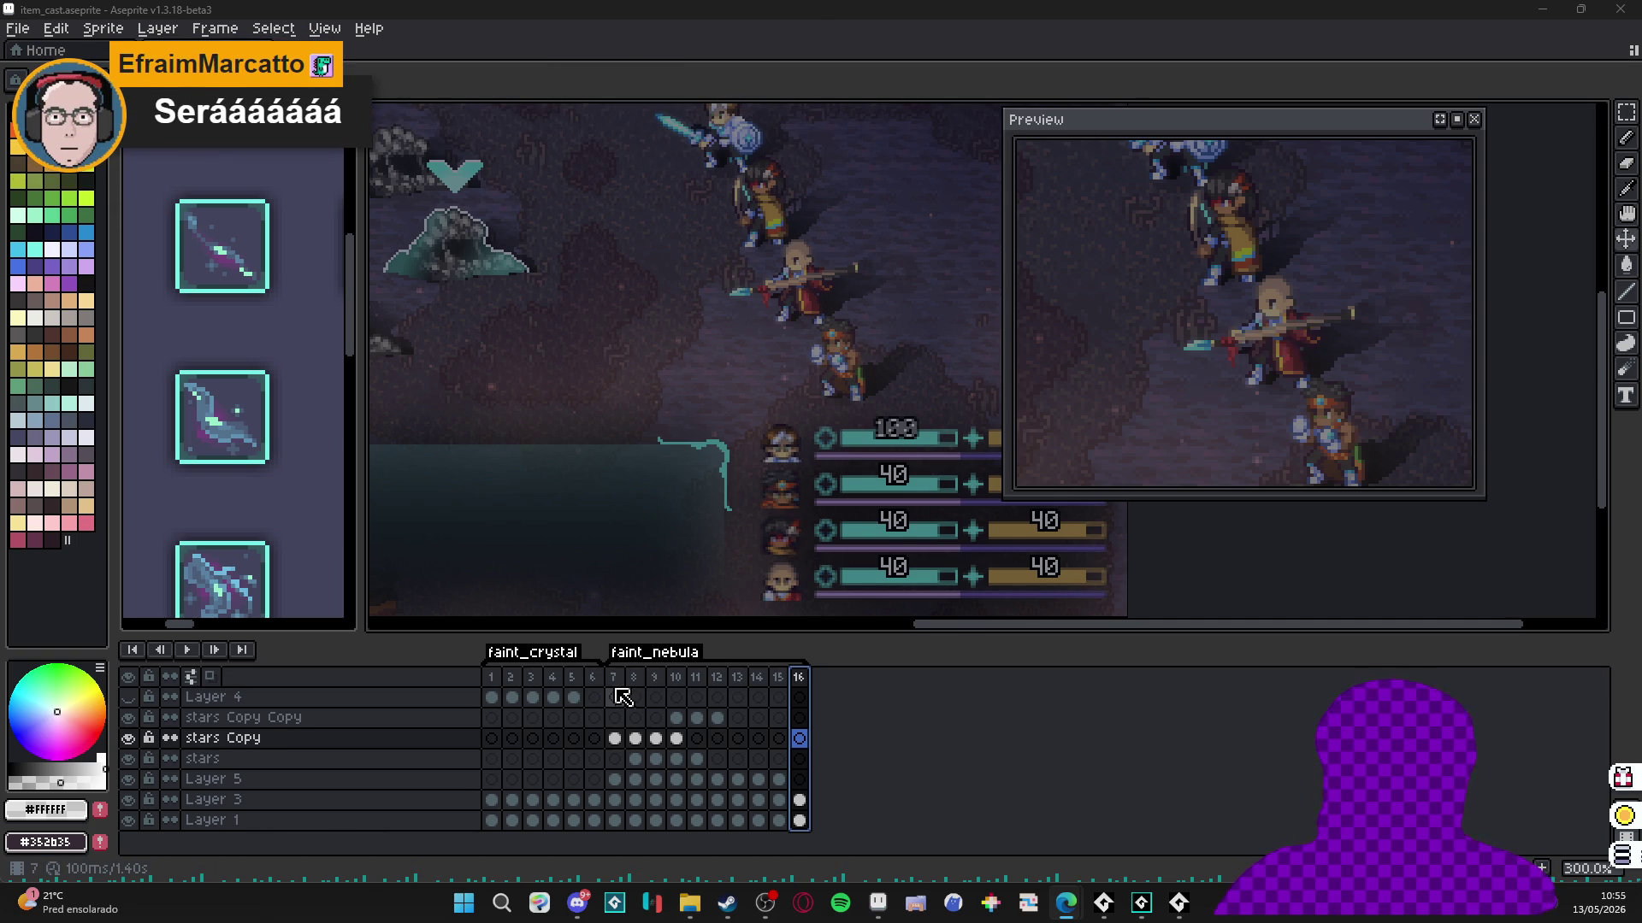
click(615, 678)
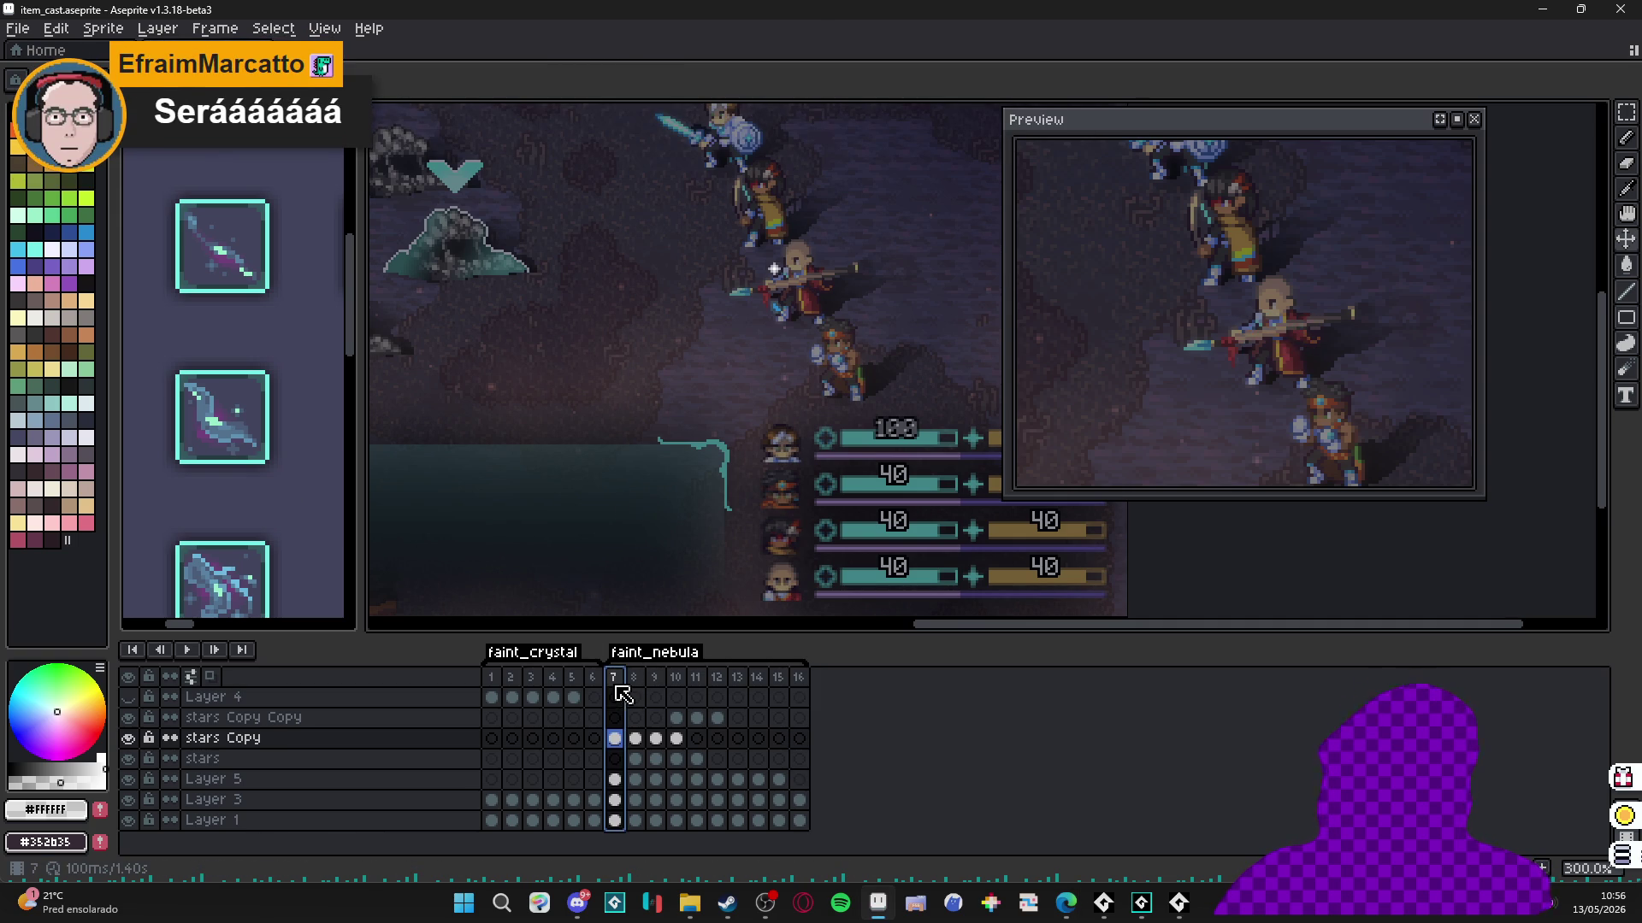
click(498, 677)
click(623, 682)
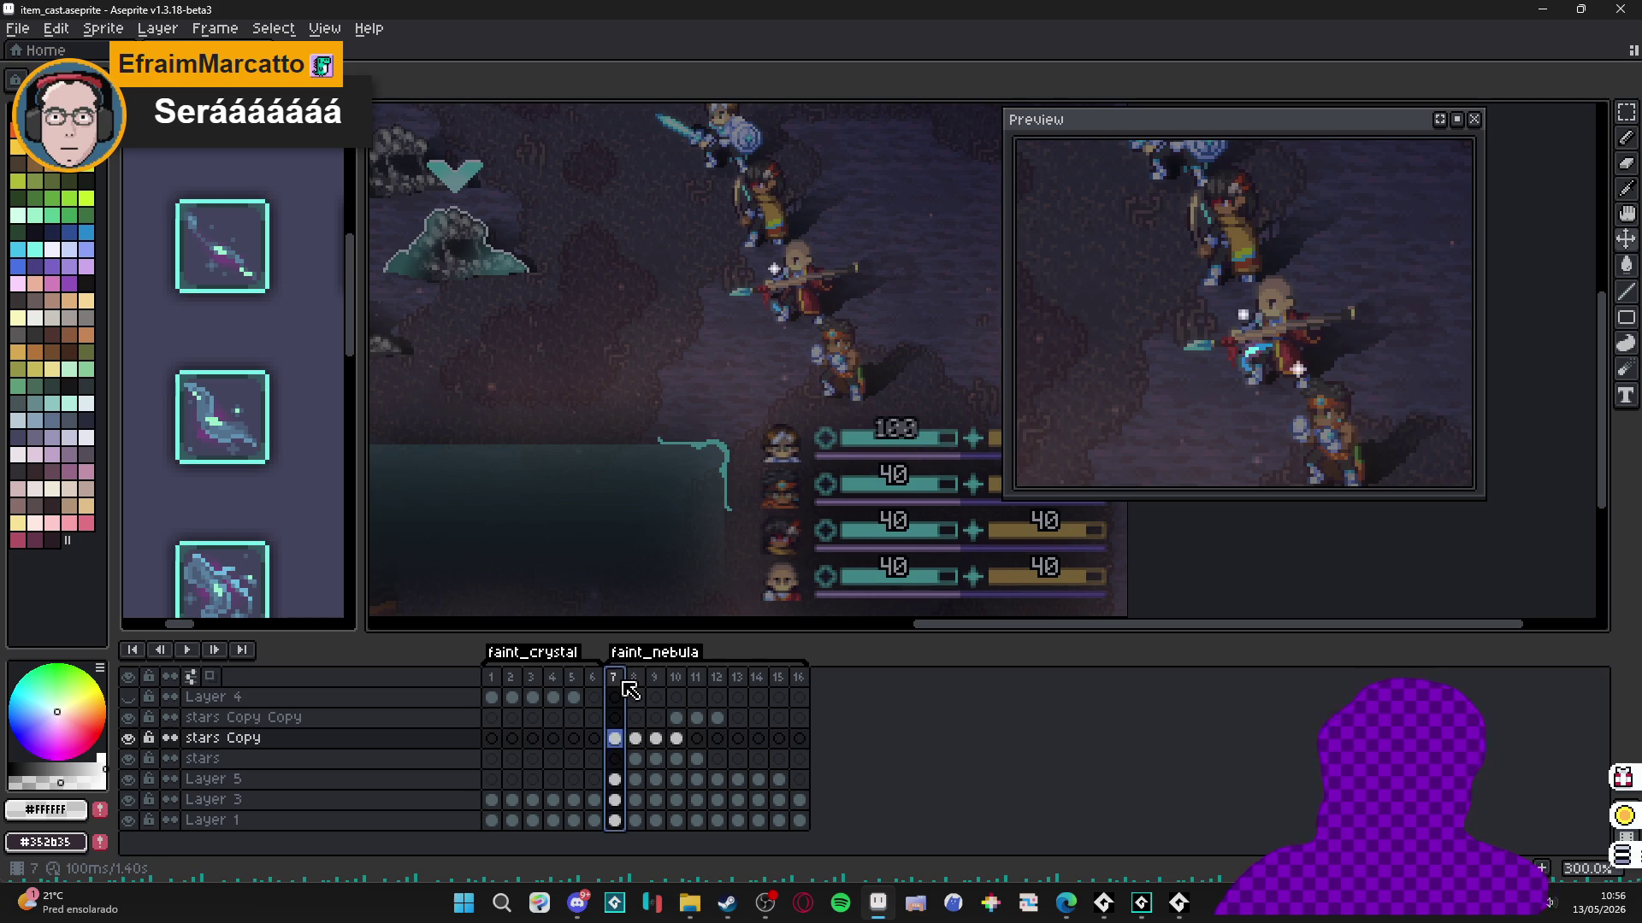
click(799, 677)
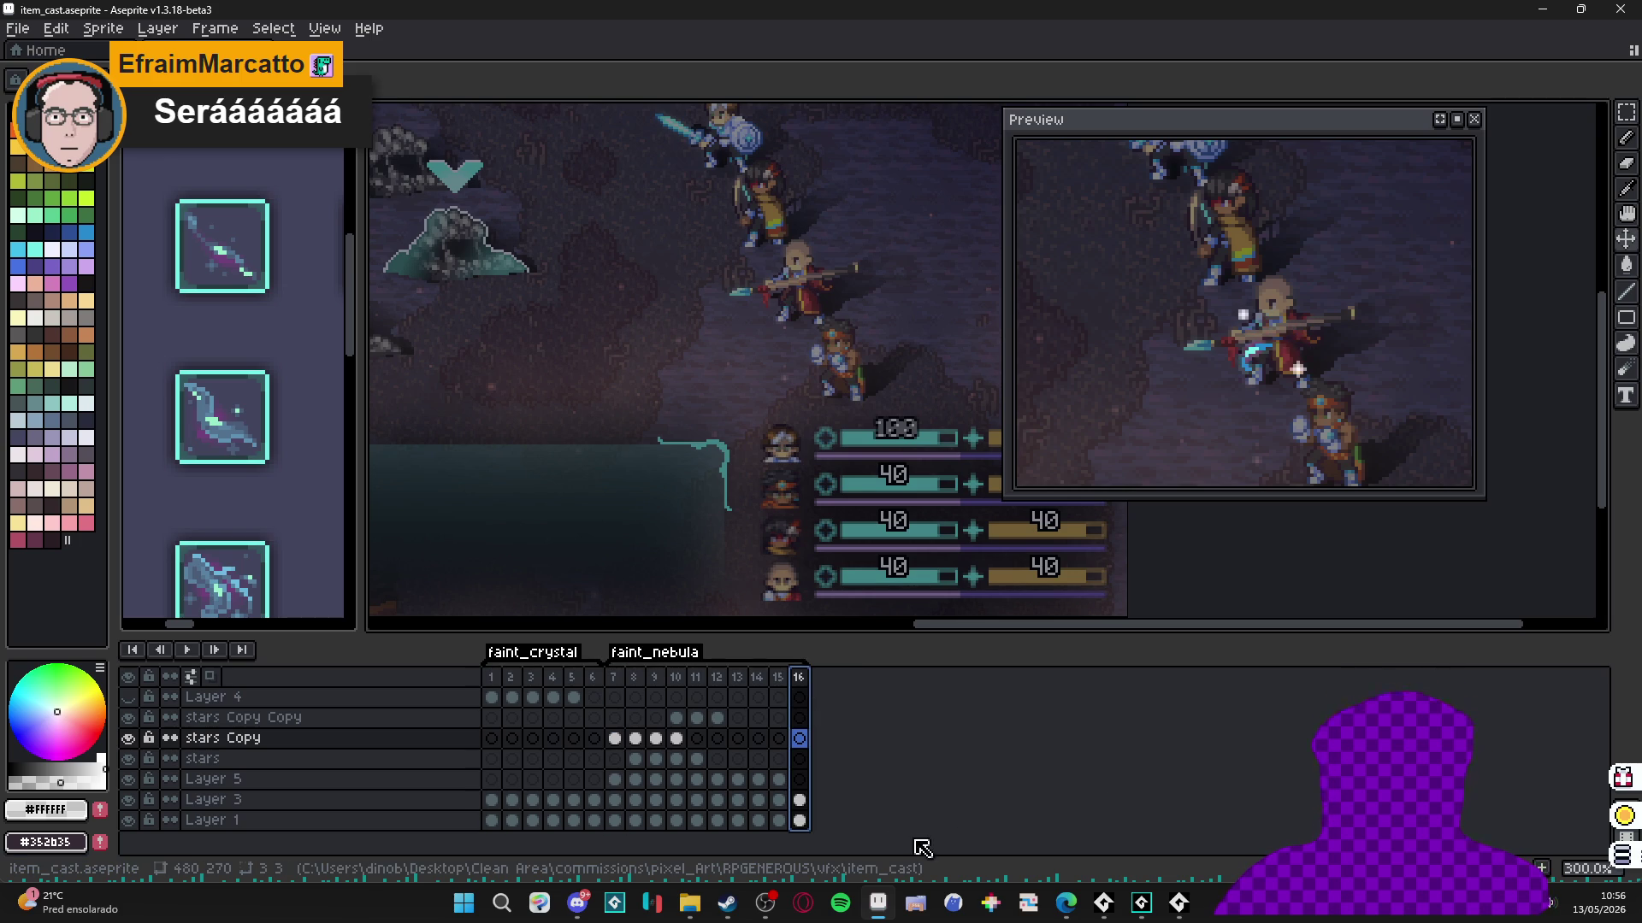
key(alt+n)
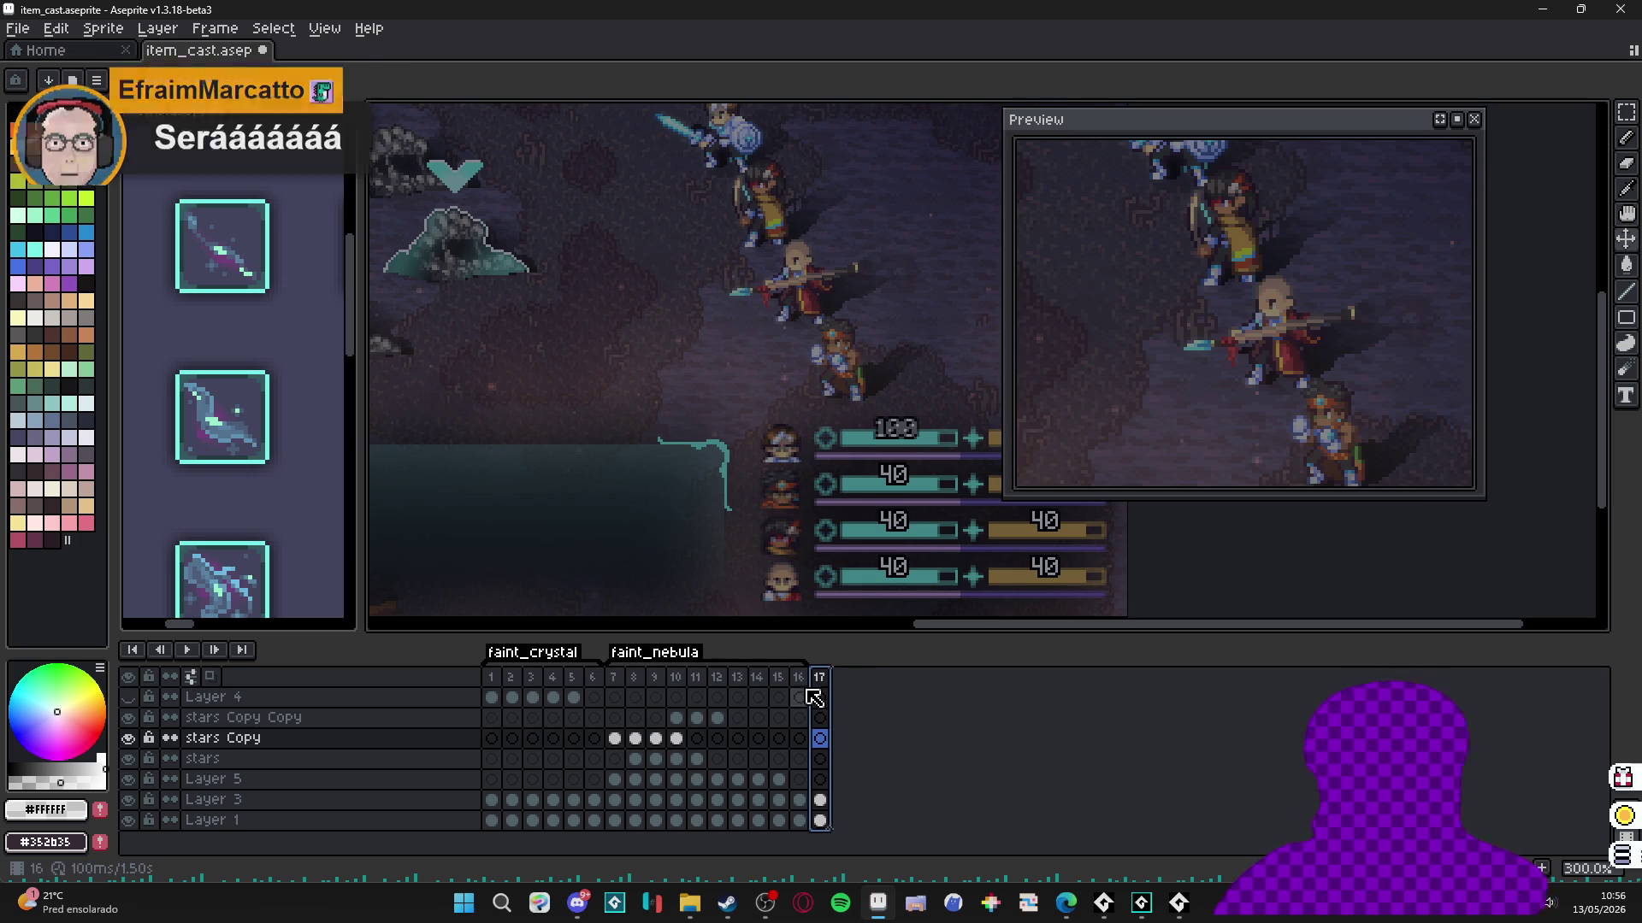
key(alt+c)
key(alt+n)
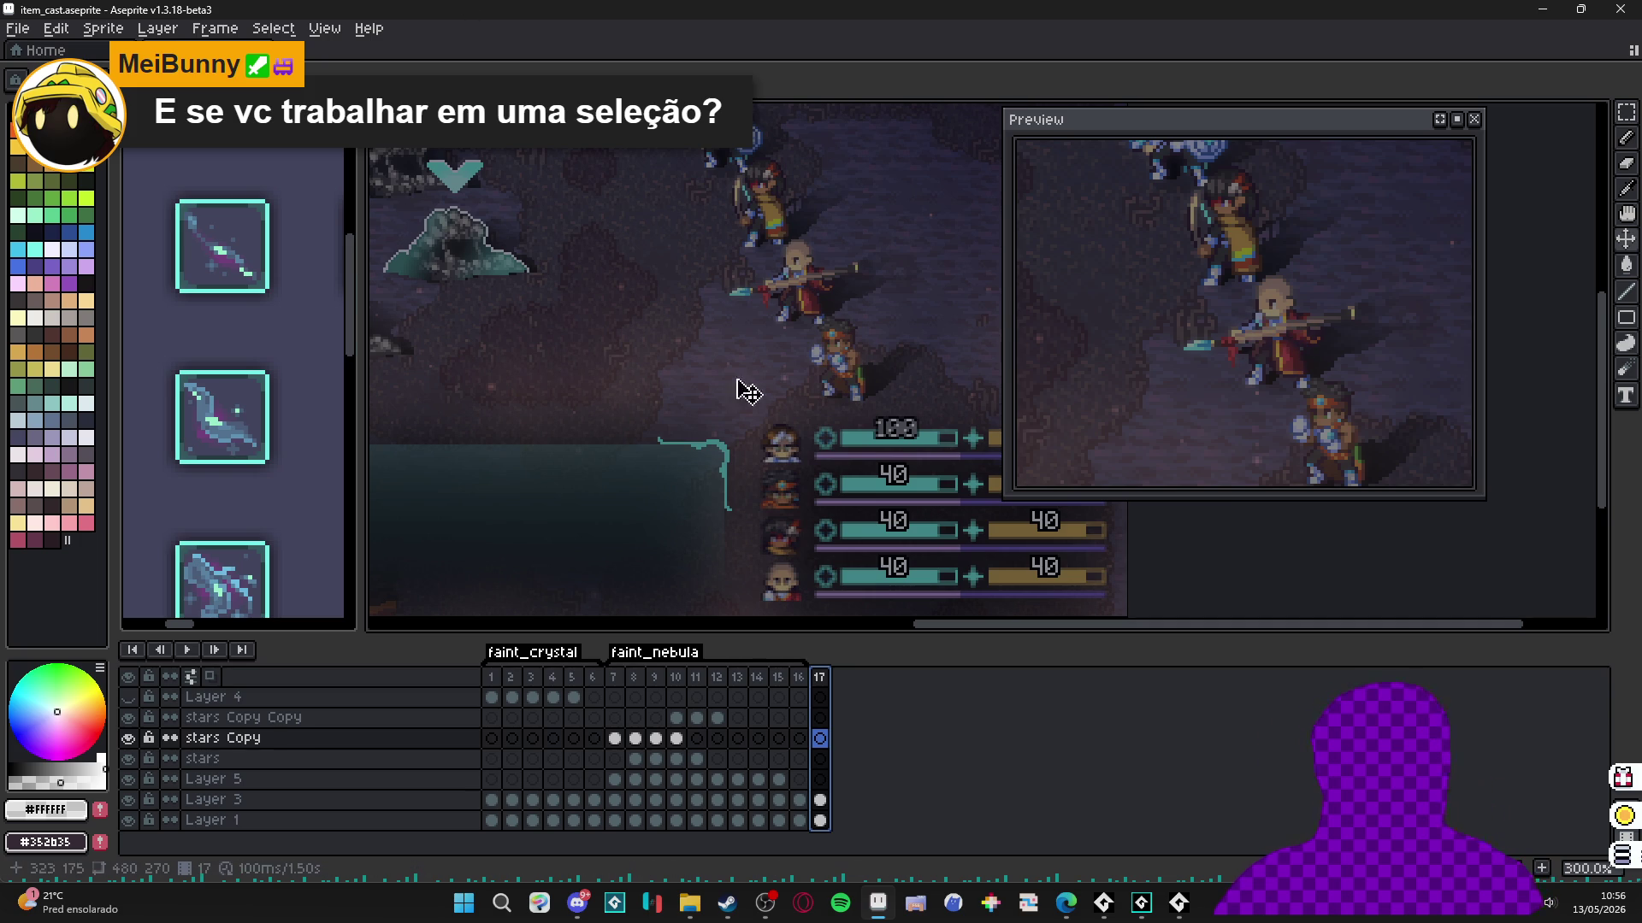
scroll(741, 381, down, 1)
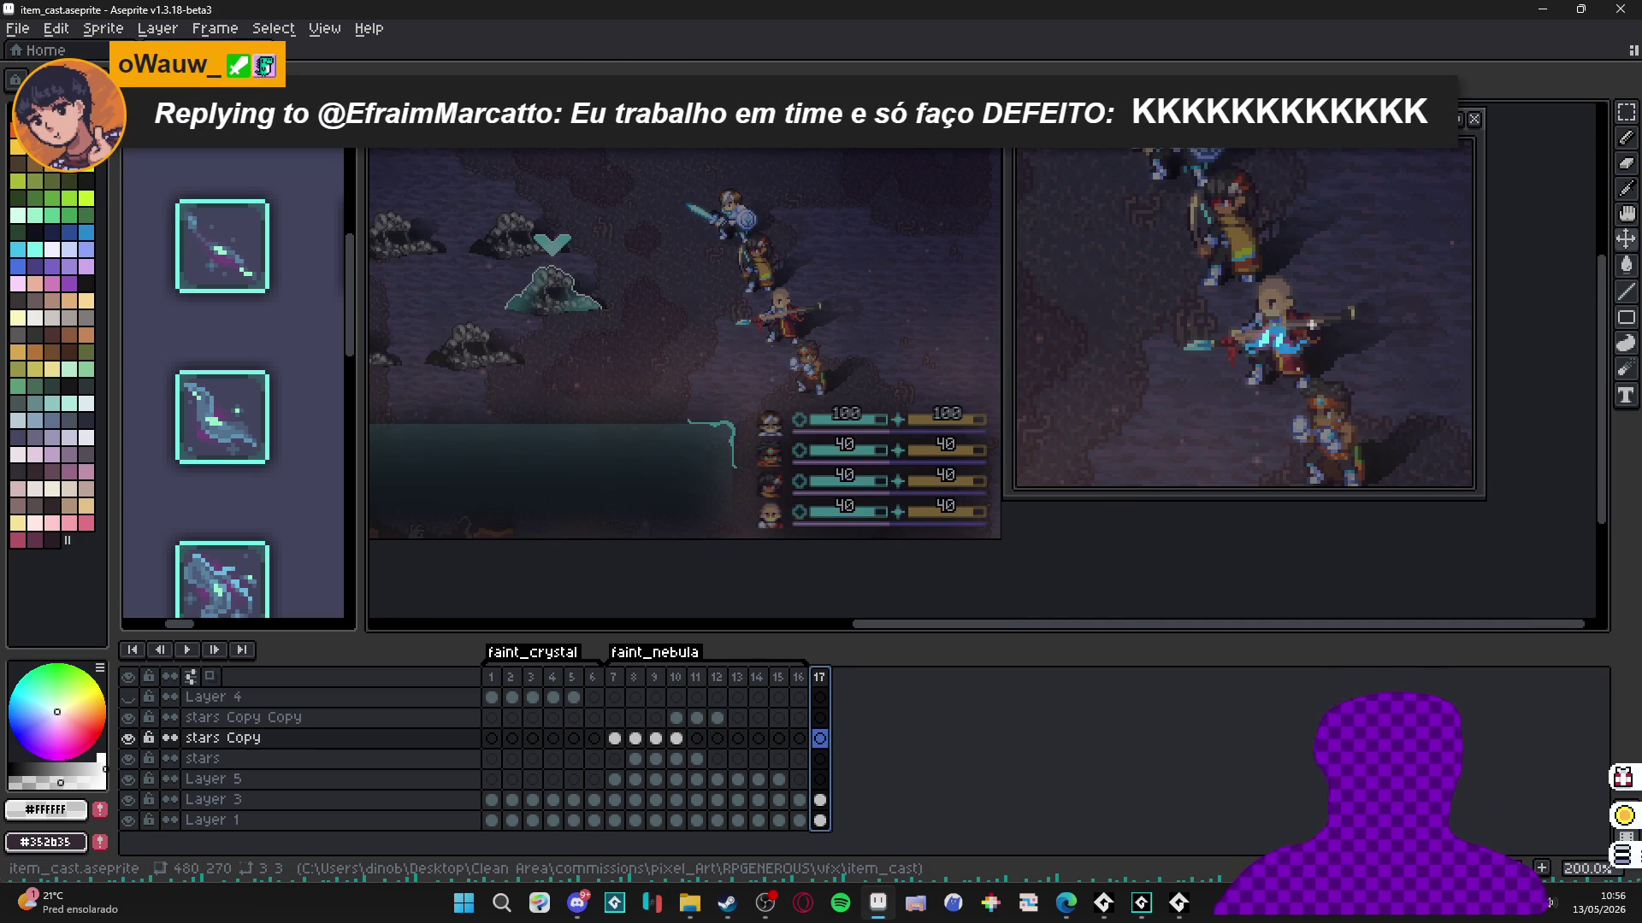
key(alt+Tab)
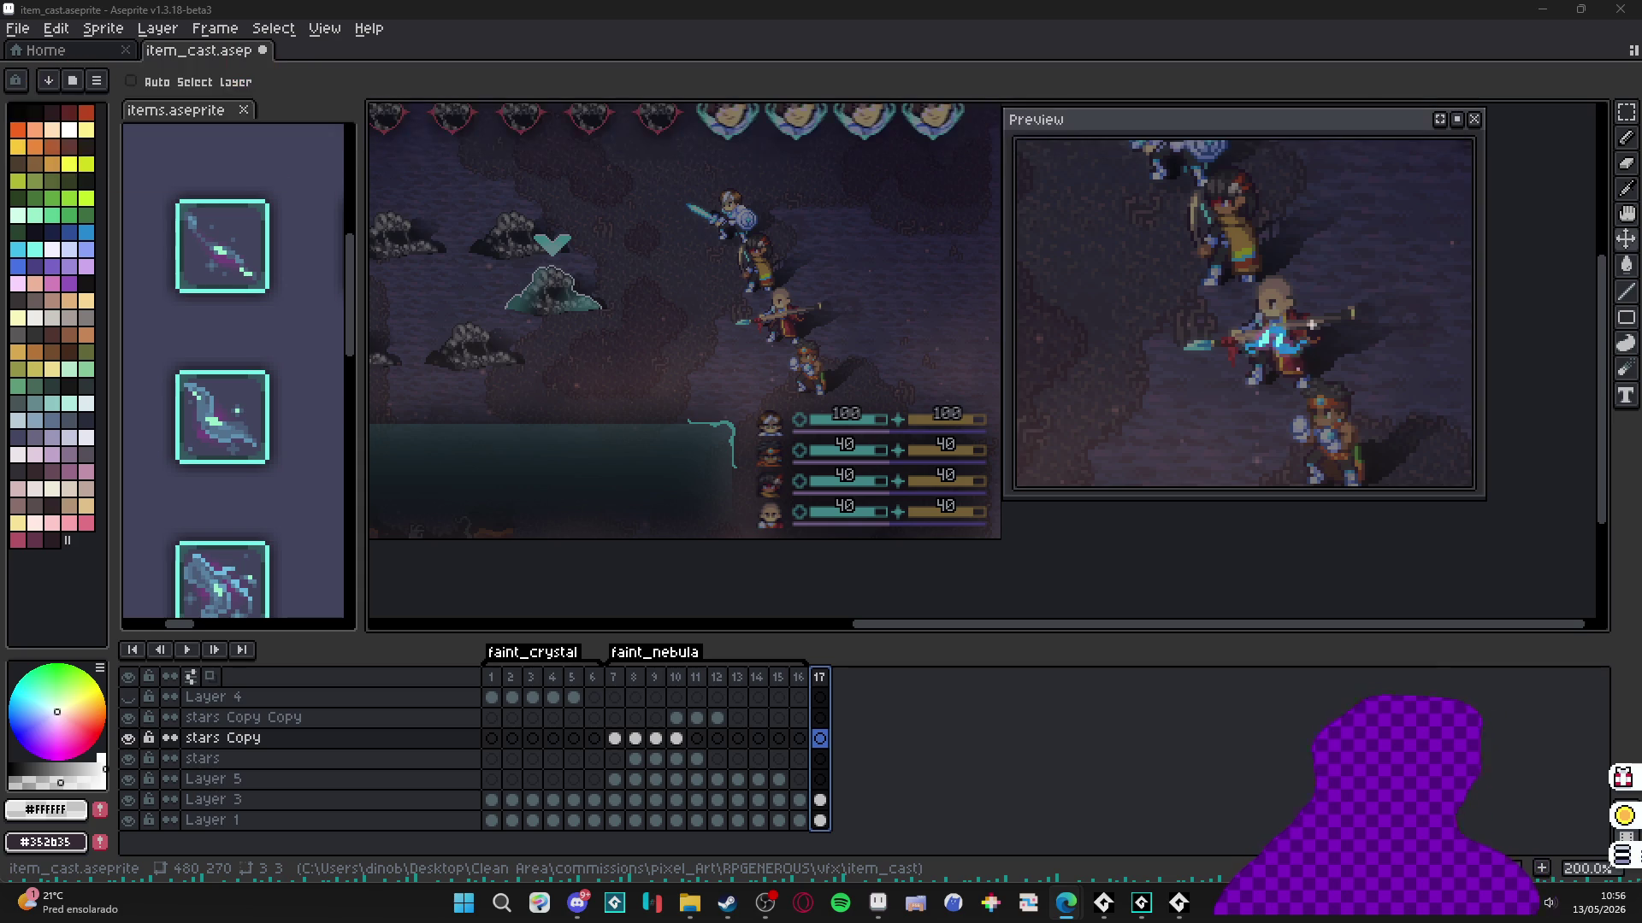
Zoom back in and play the 17-frame item_cast animation to review the sparkle burst.
scroll(827, 334, up, 1)
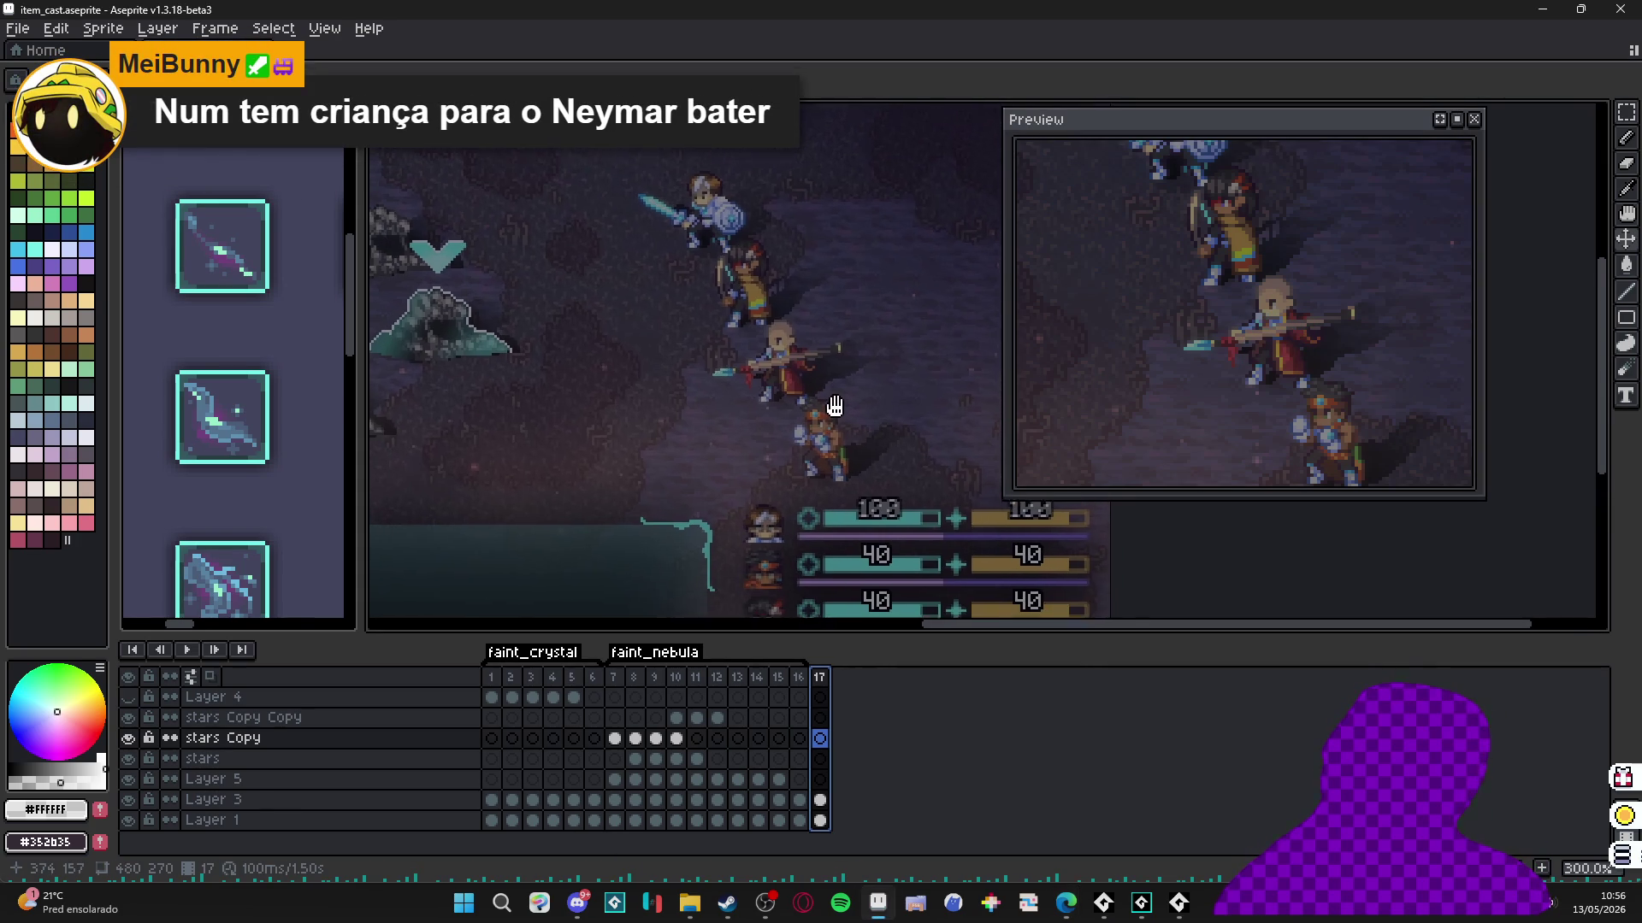
click(187, 650)
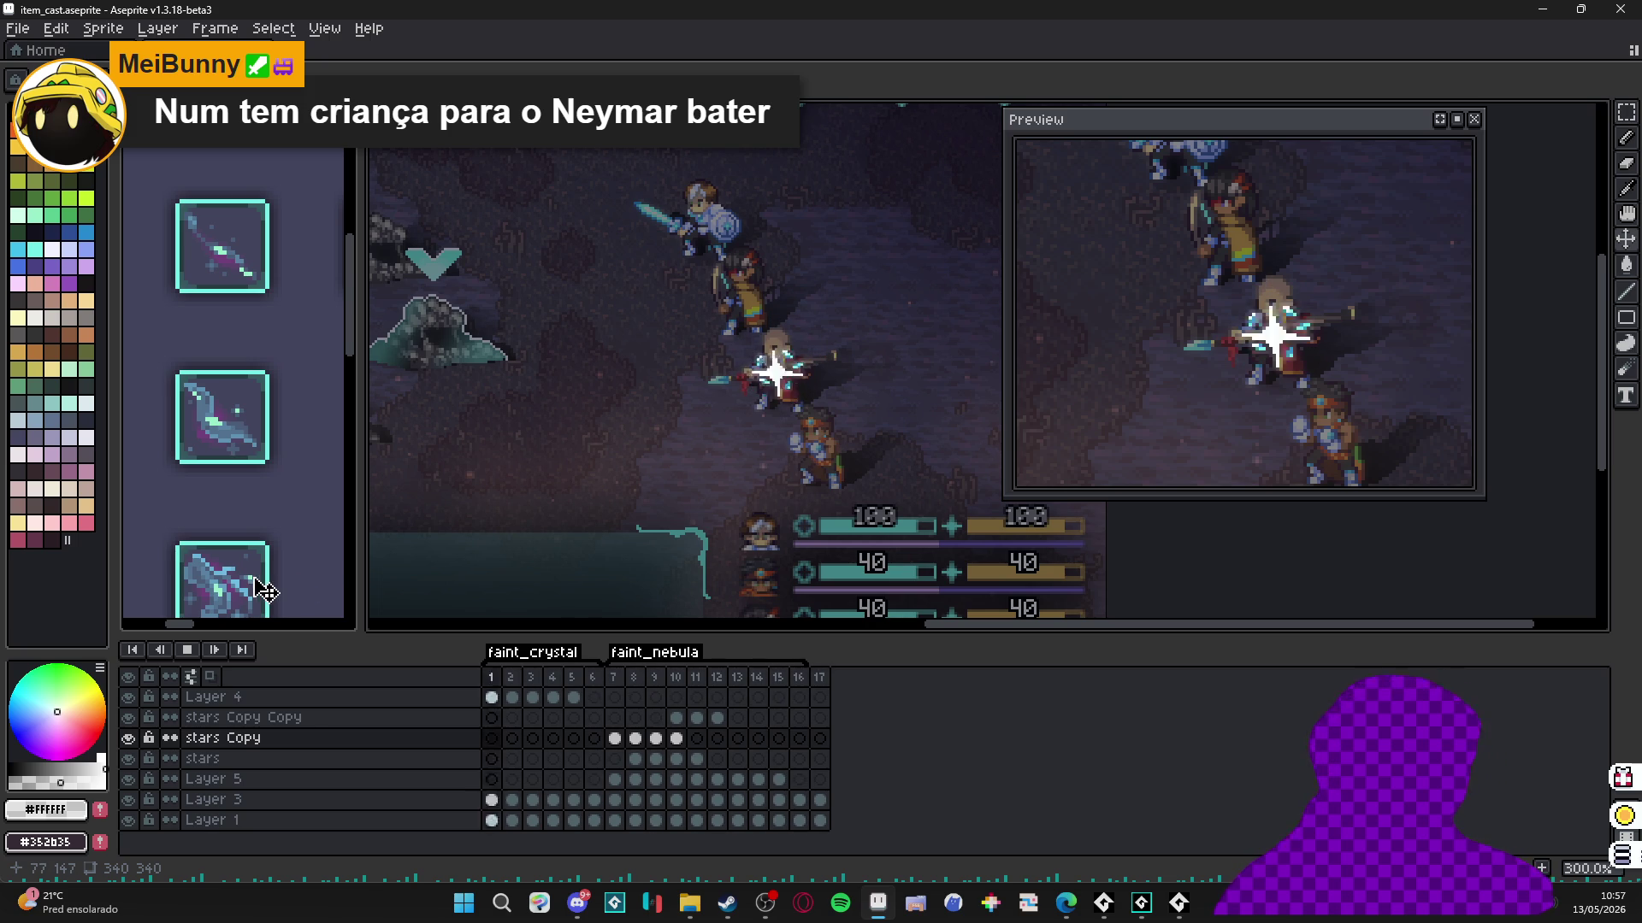
Stop playback on frame 1 and toggle Layer 4's visibility off and on to check its sparkle.
click(187, 649)
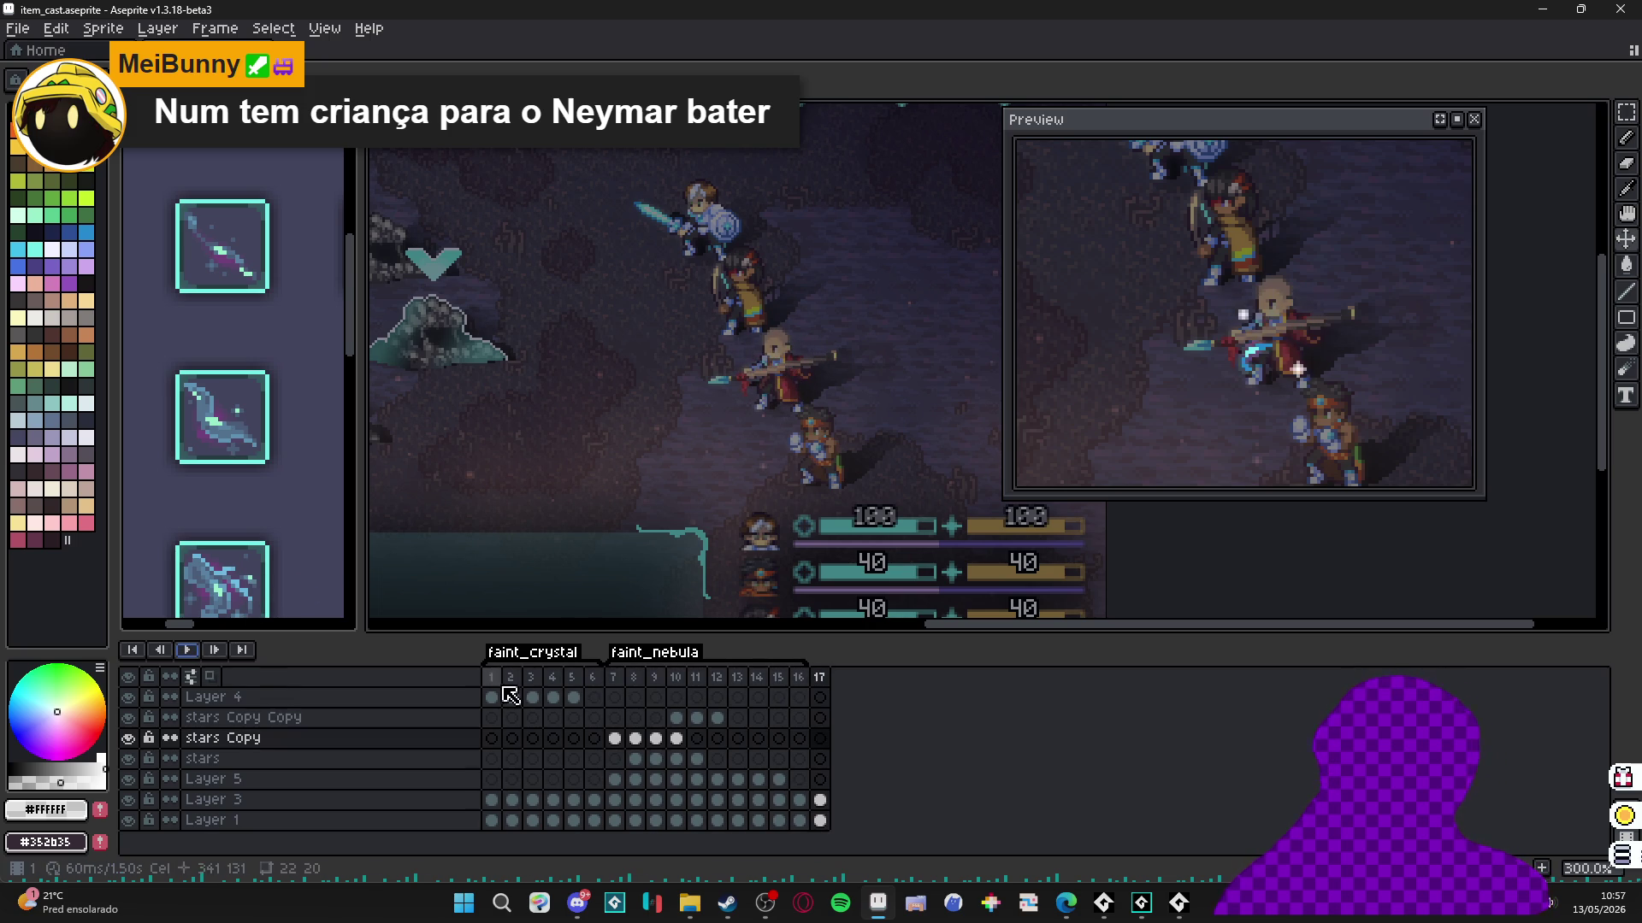
click(491, 738)
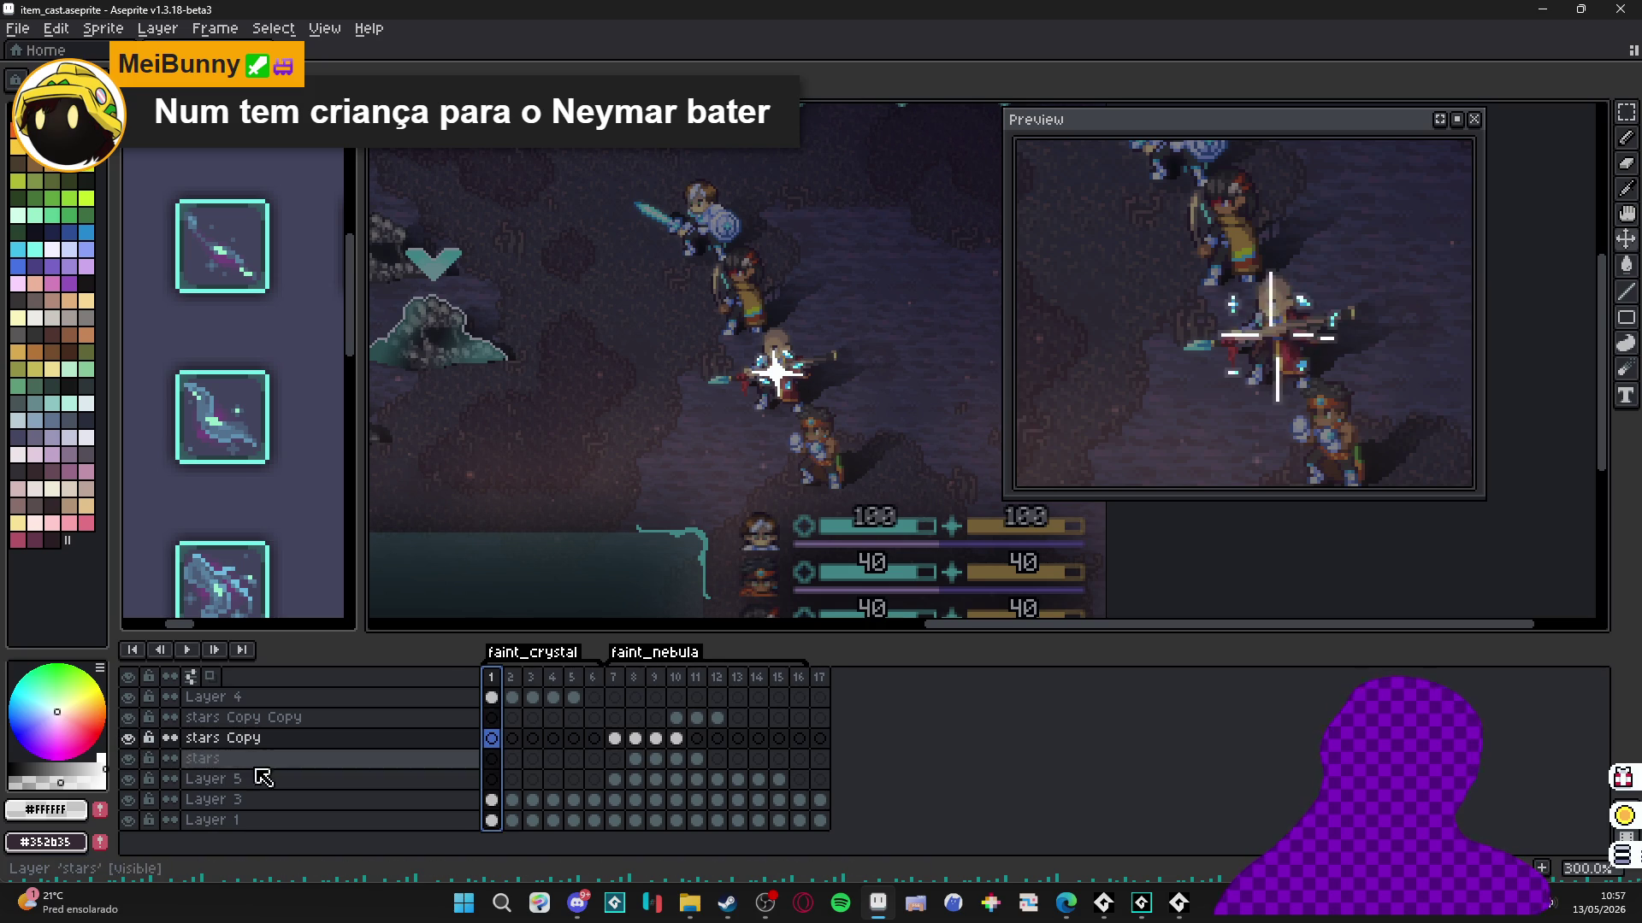
click(298, 778)
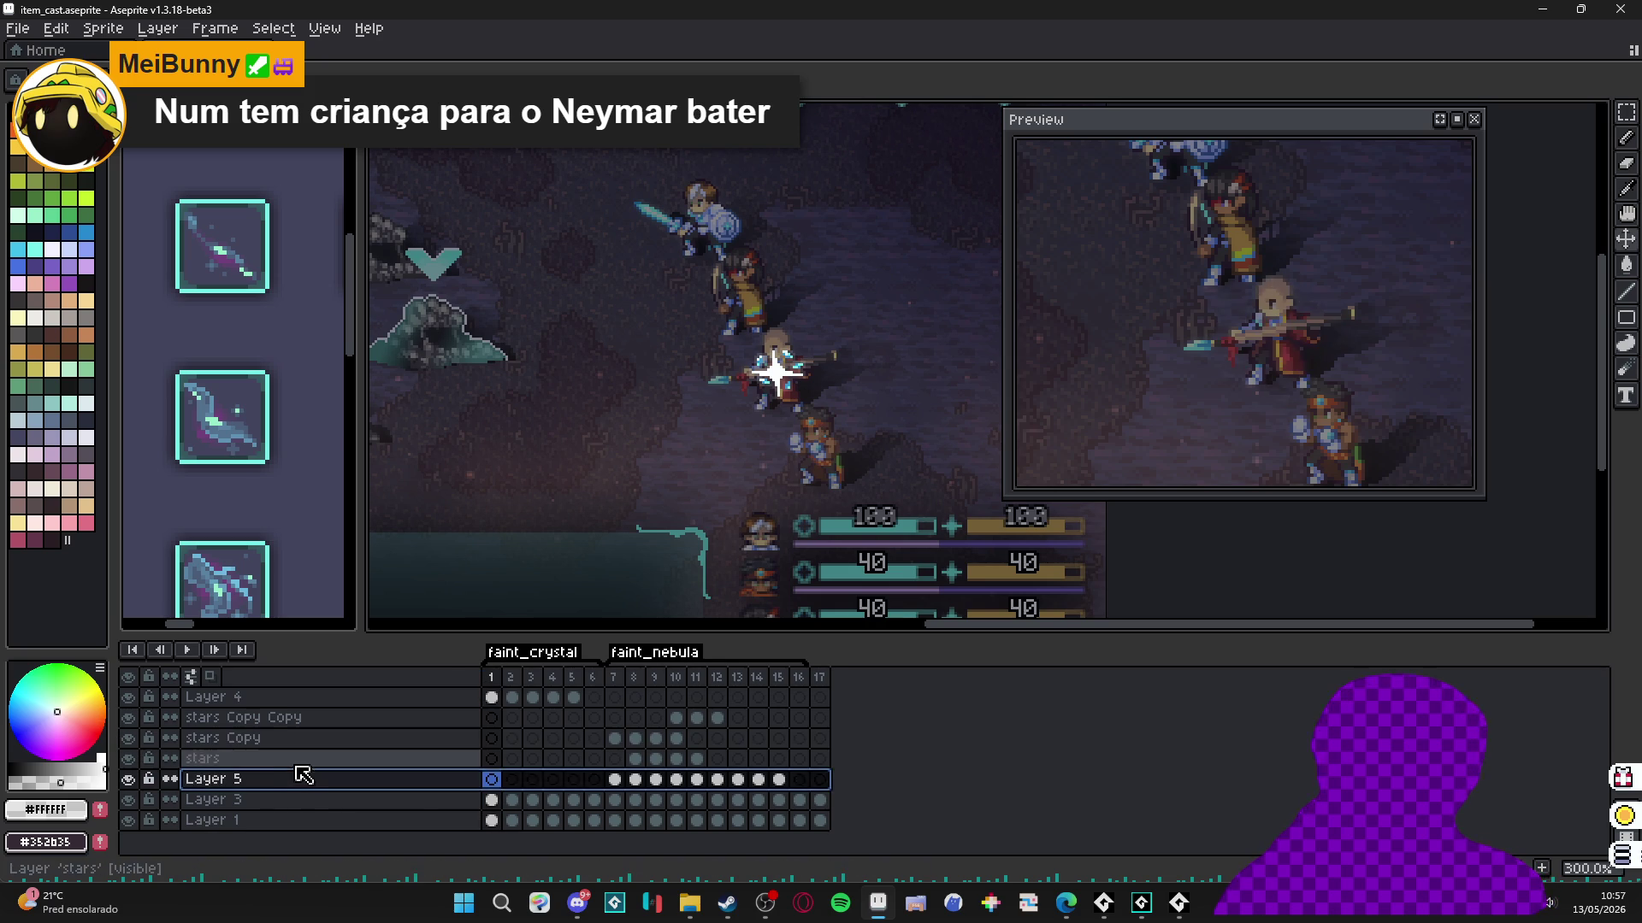
click(425, 698)
click(126, 700)
click(126, 702)
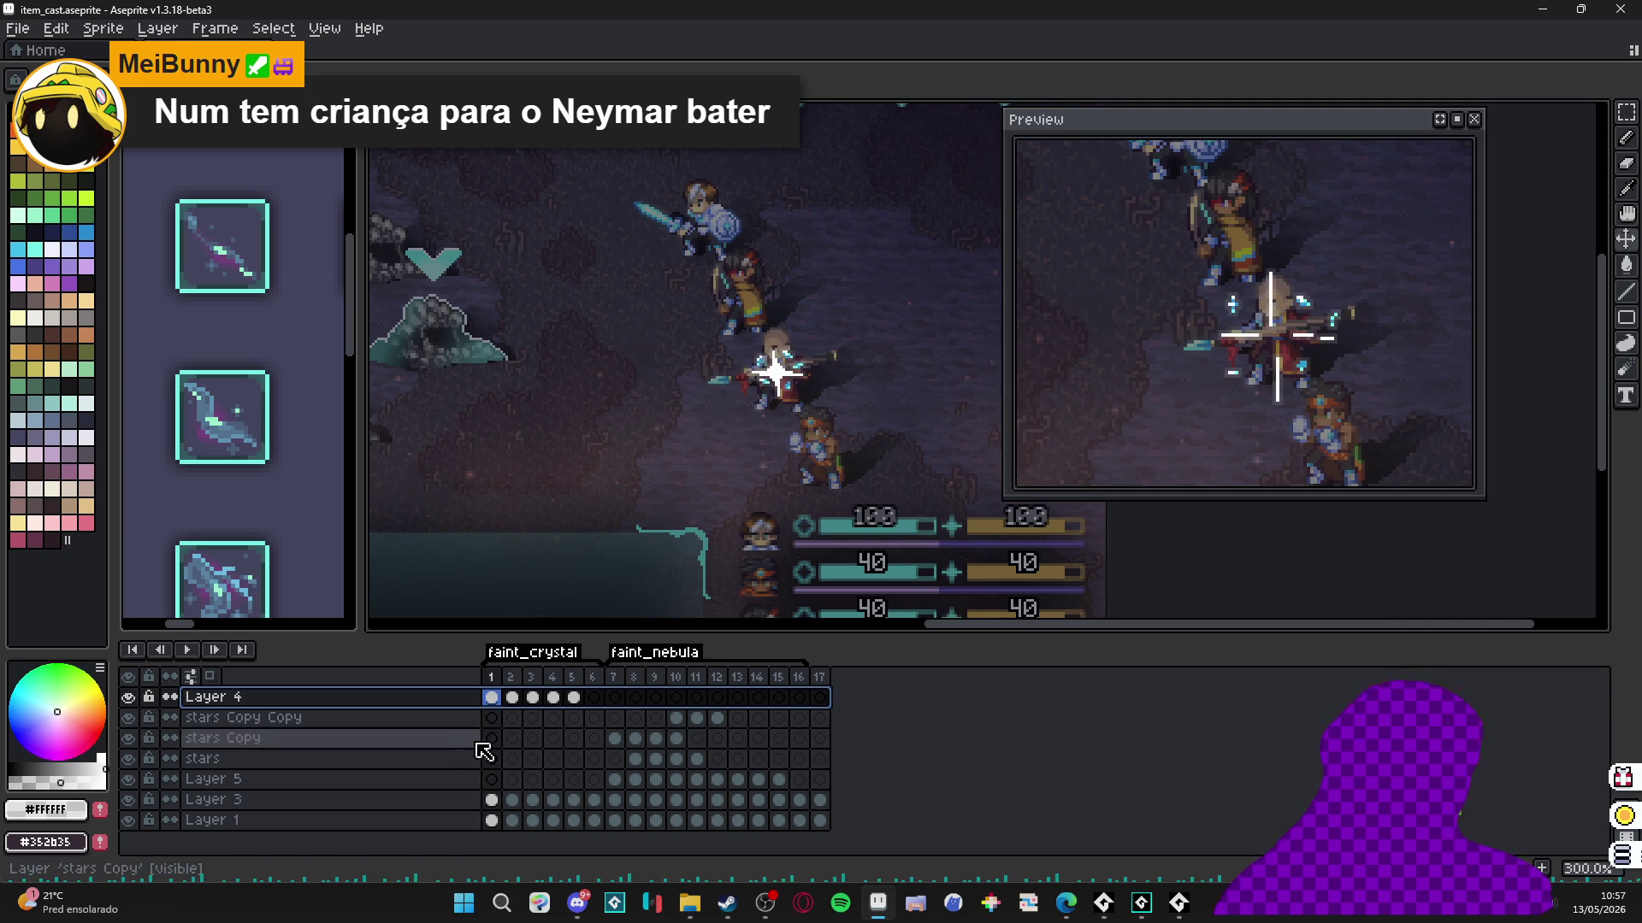
Add a new Layer 6 above stars Copy Copy and open its properties.
click(466, 718)
key(shift+n)
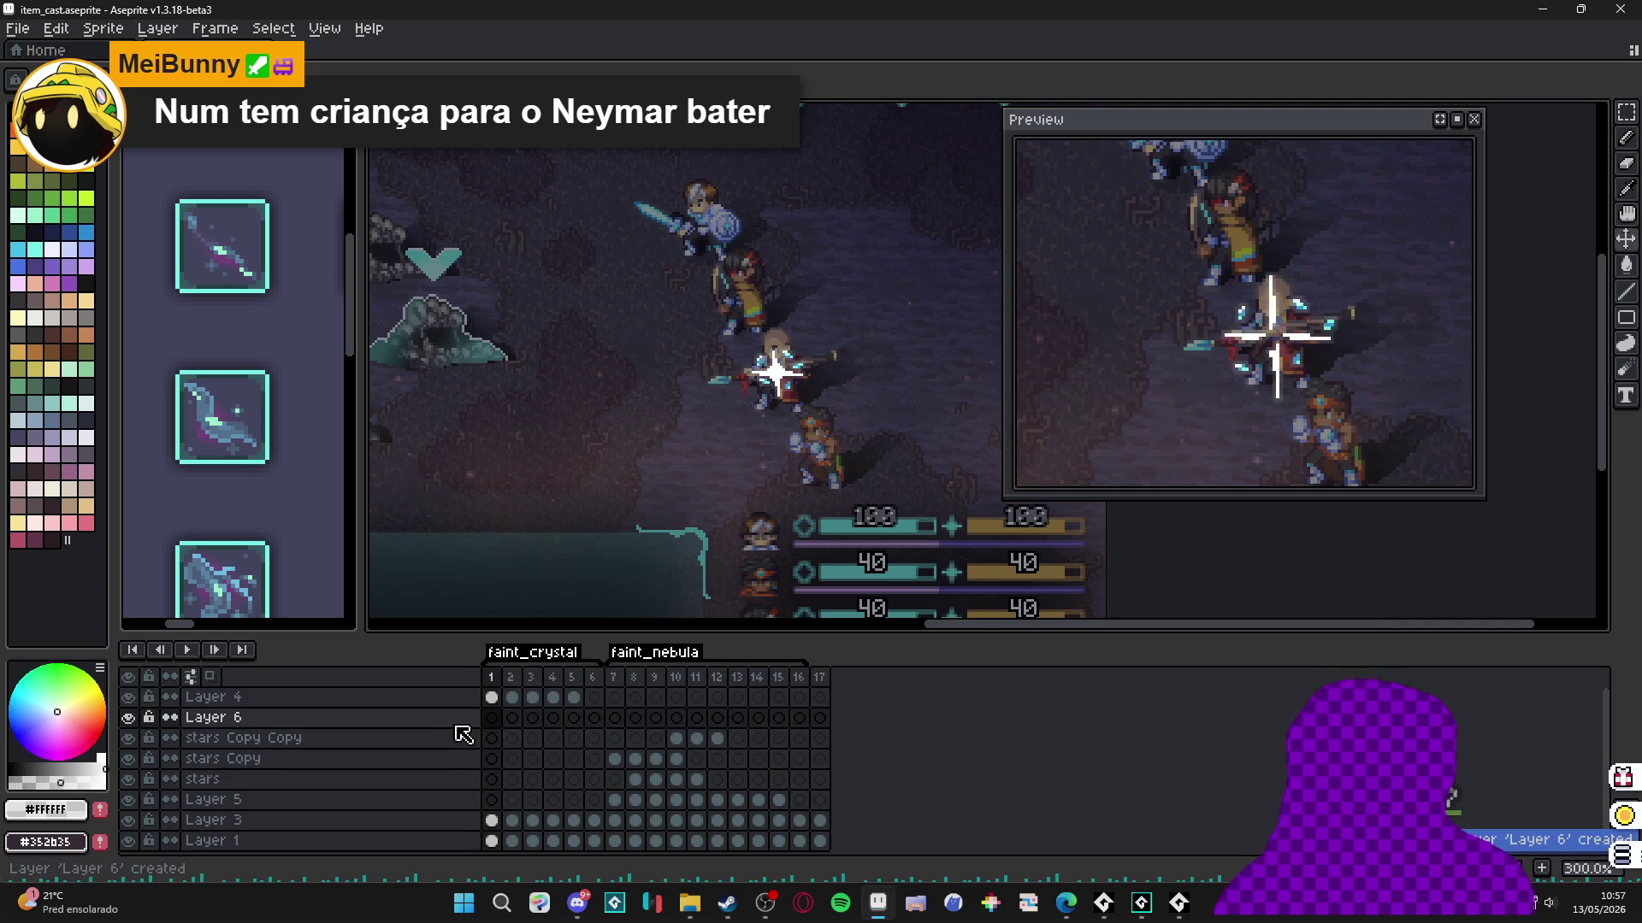
key(shift+p)
Name the layer 'light' and pick a near-white palette colour for the glow.
text(light)
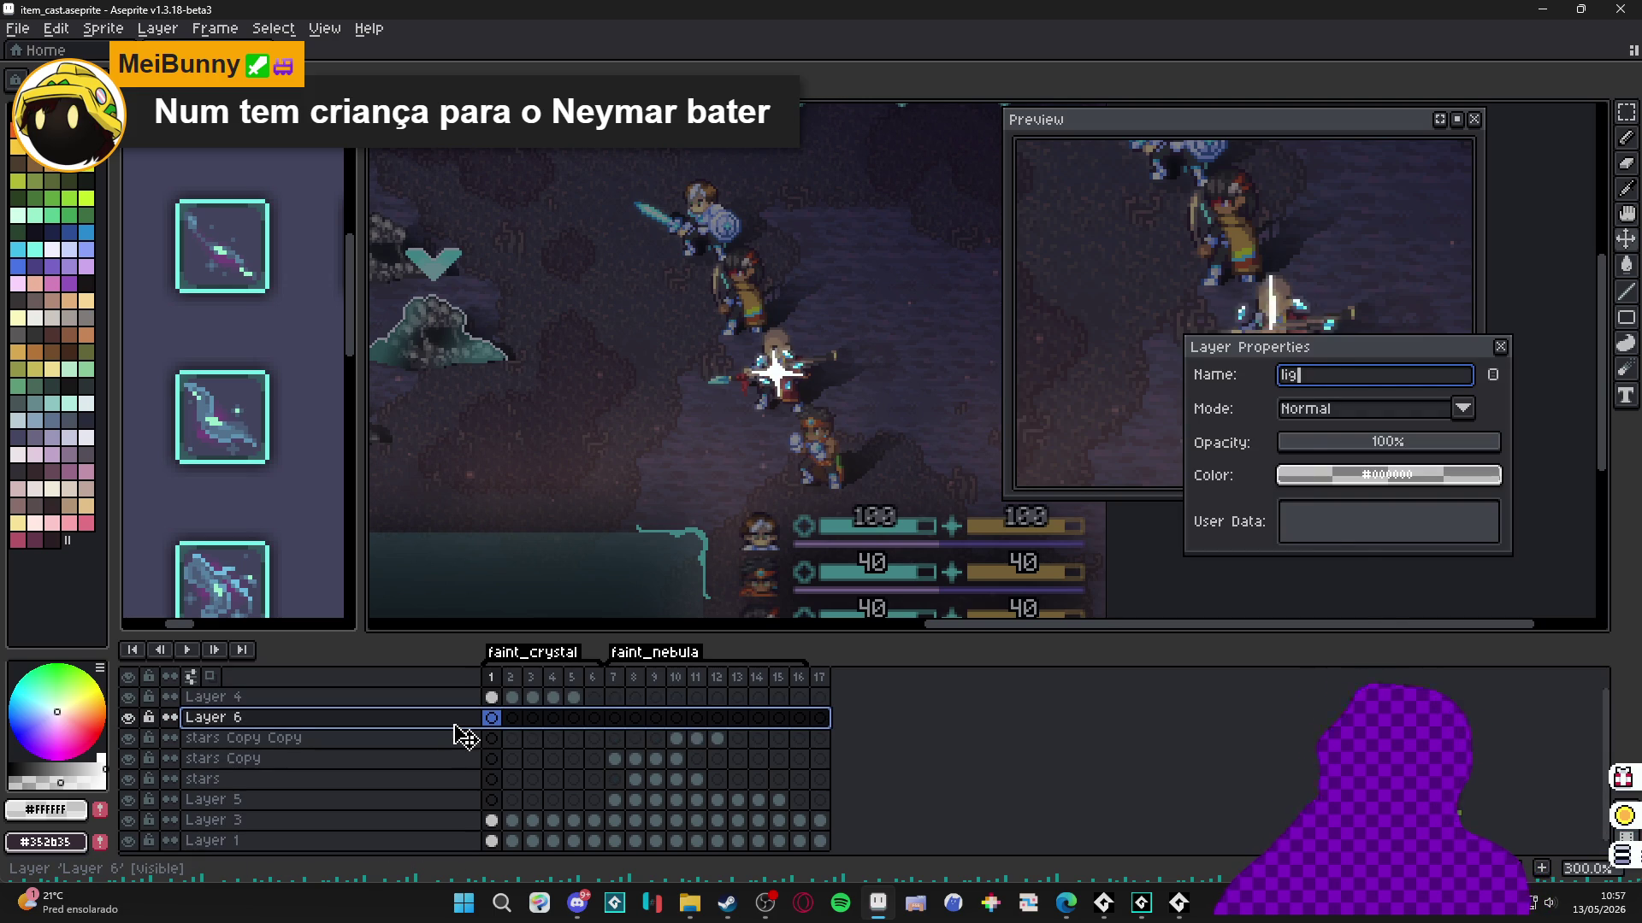
key(Return)
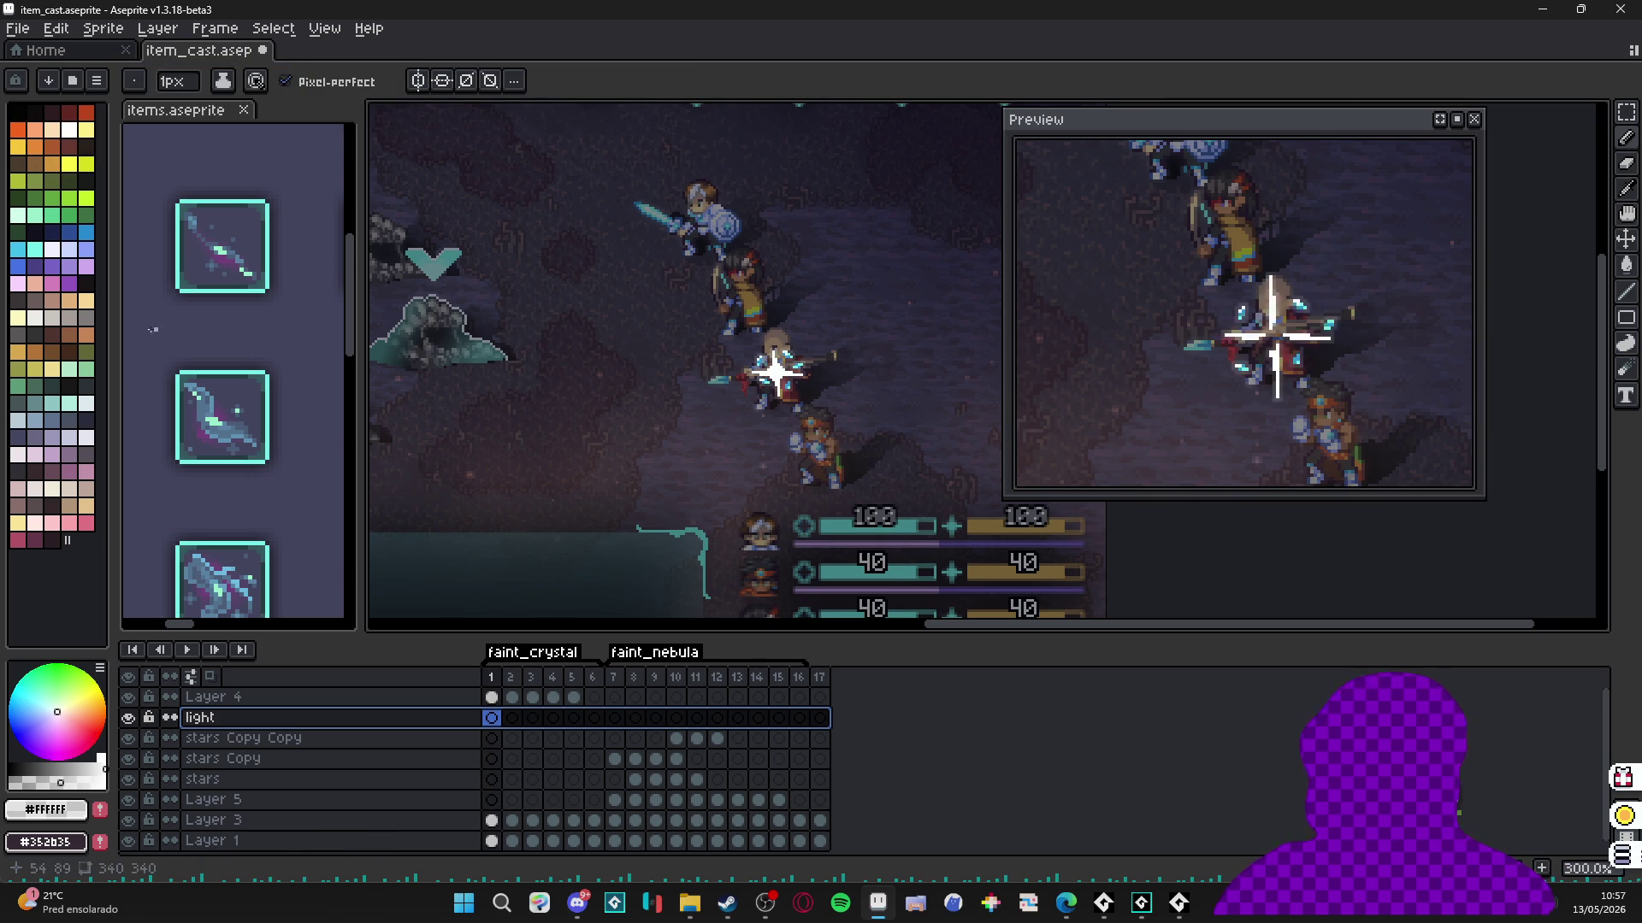
click(57, 253)
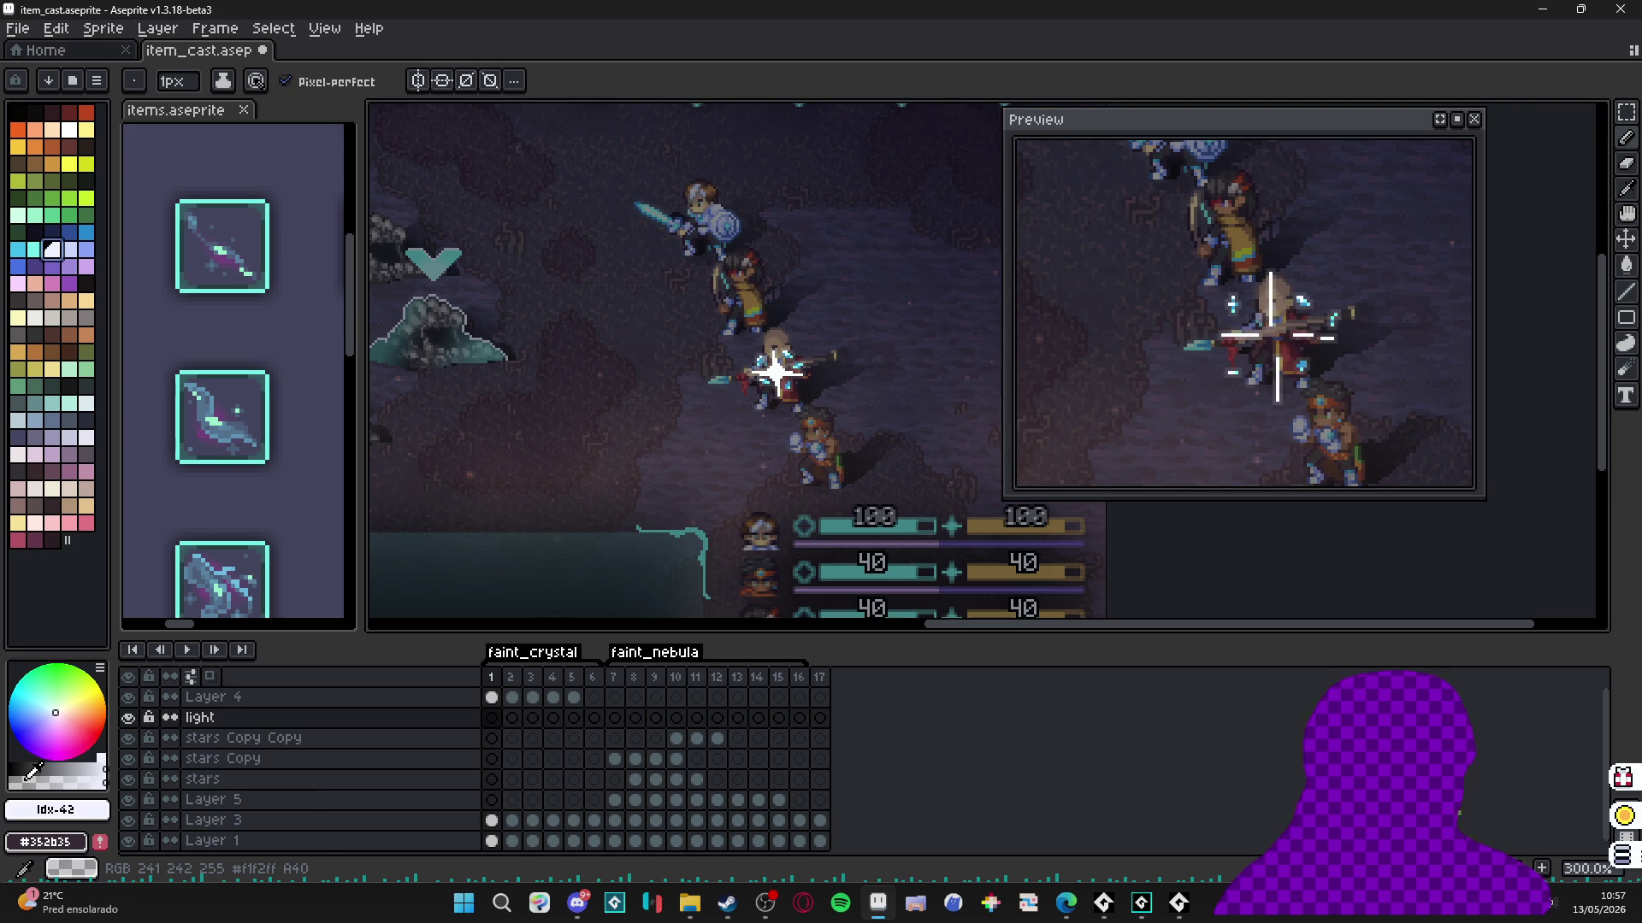
scroll(850, 395, up, 6)
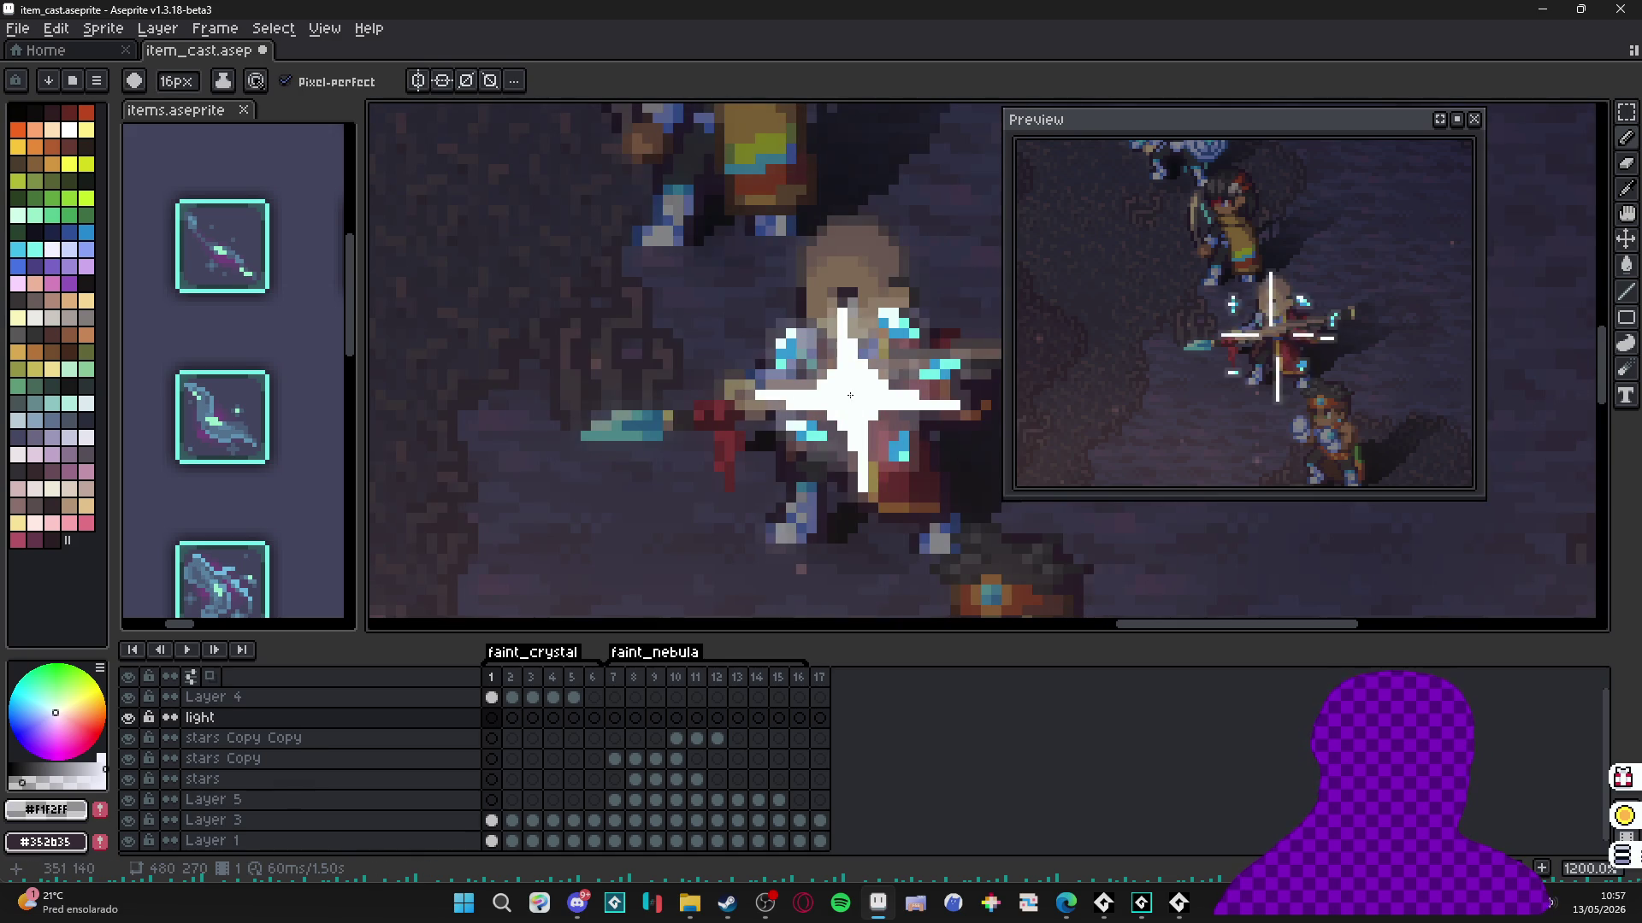
scroll(853, 399, up, 1)
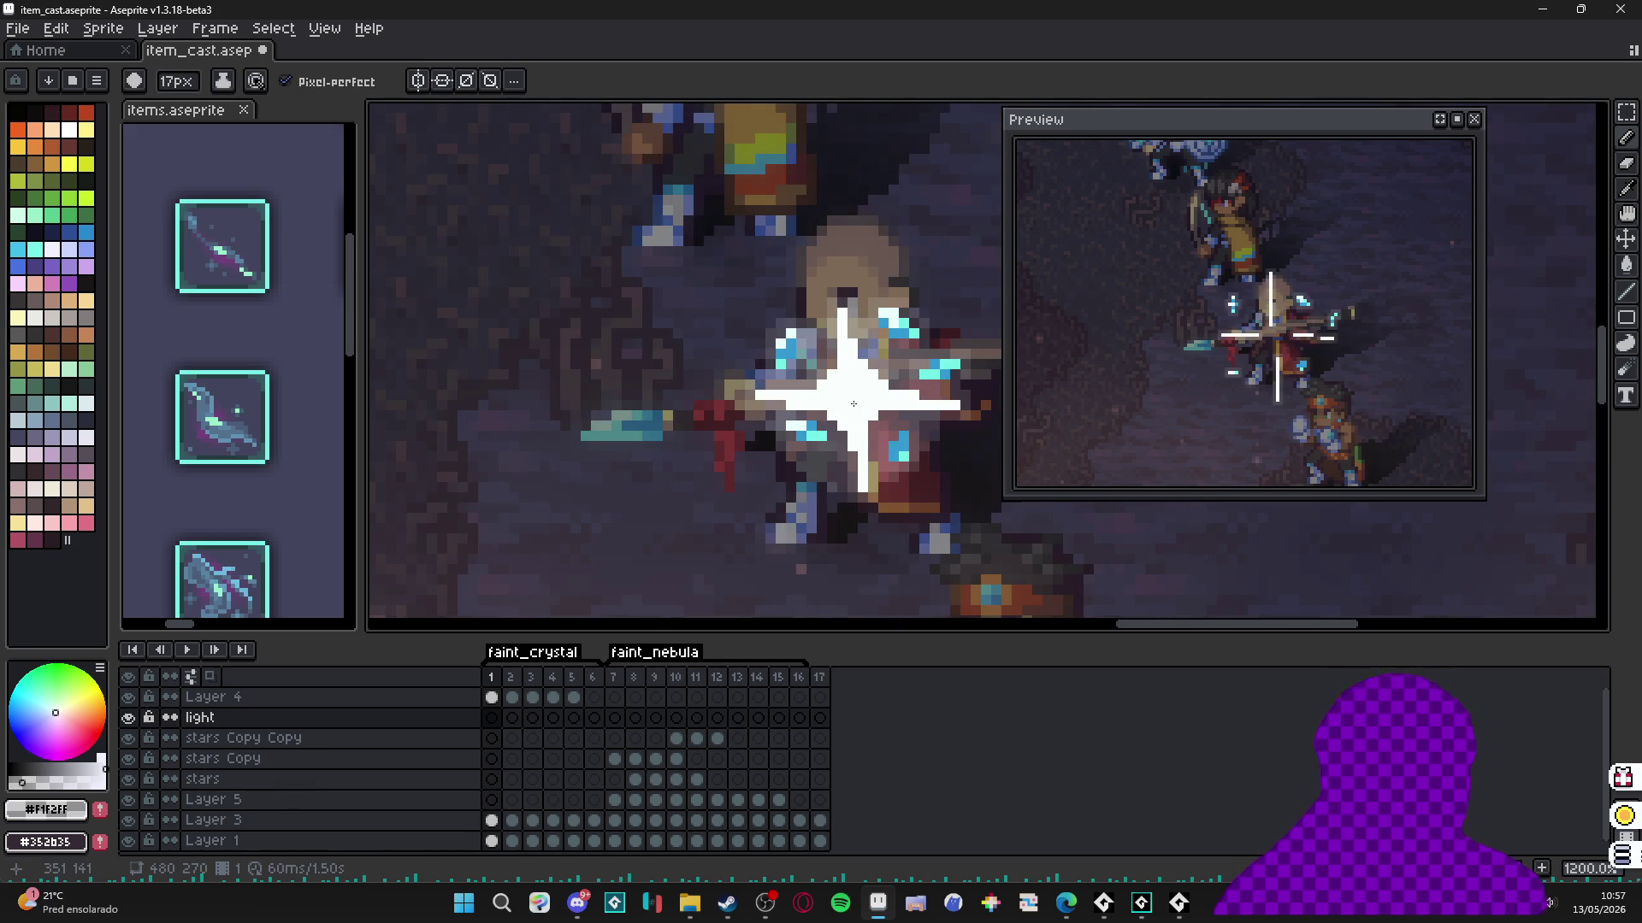
scroll(853, 403, down, 3)
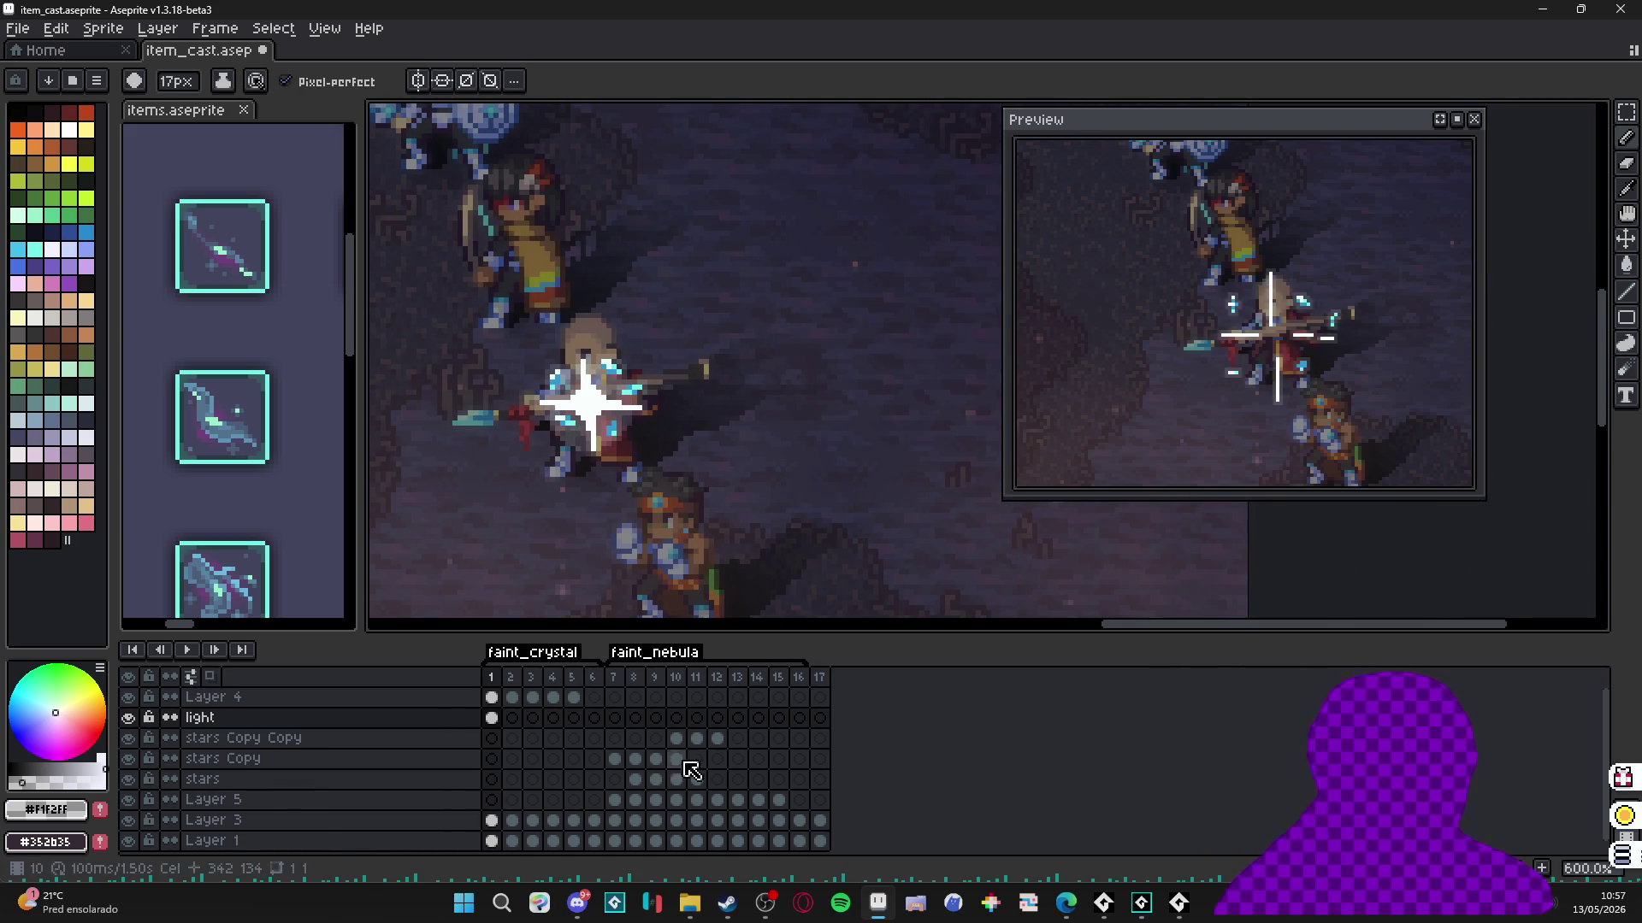
Paint pale white glow circles over the character on frames 3 and 4.
click(511, 717)
scroll(560, 457, up, 11)
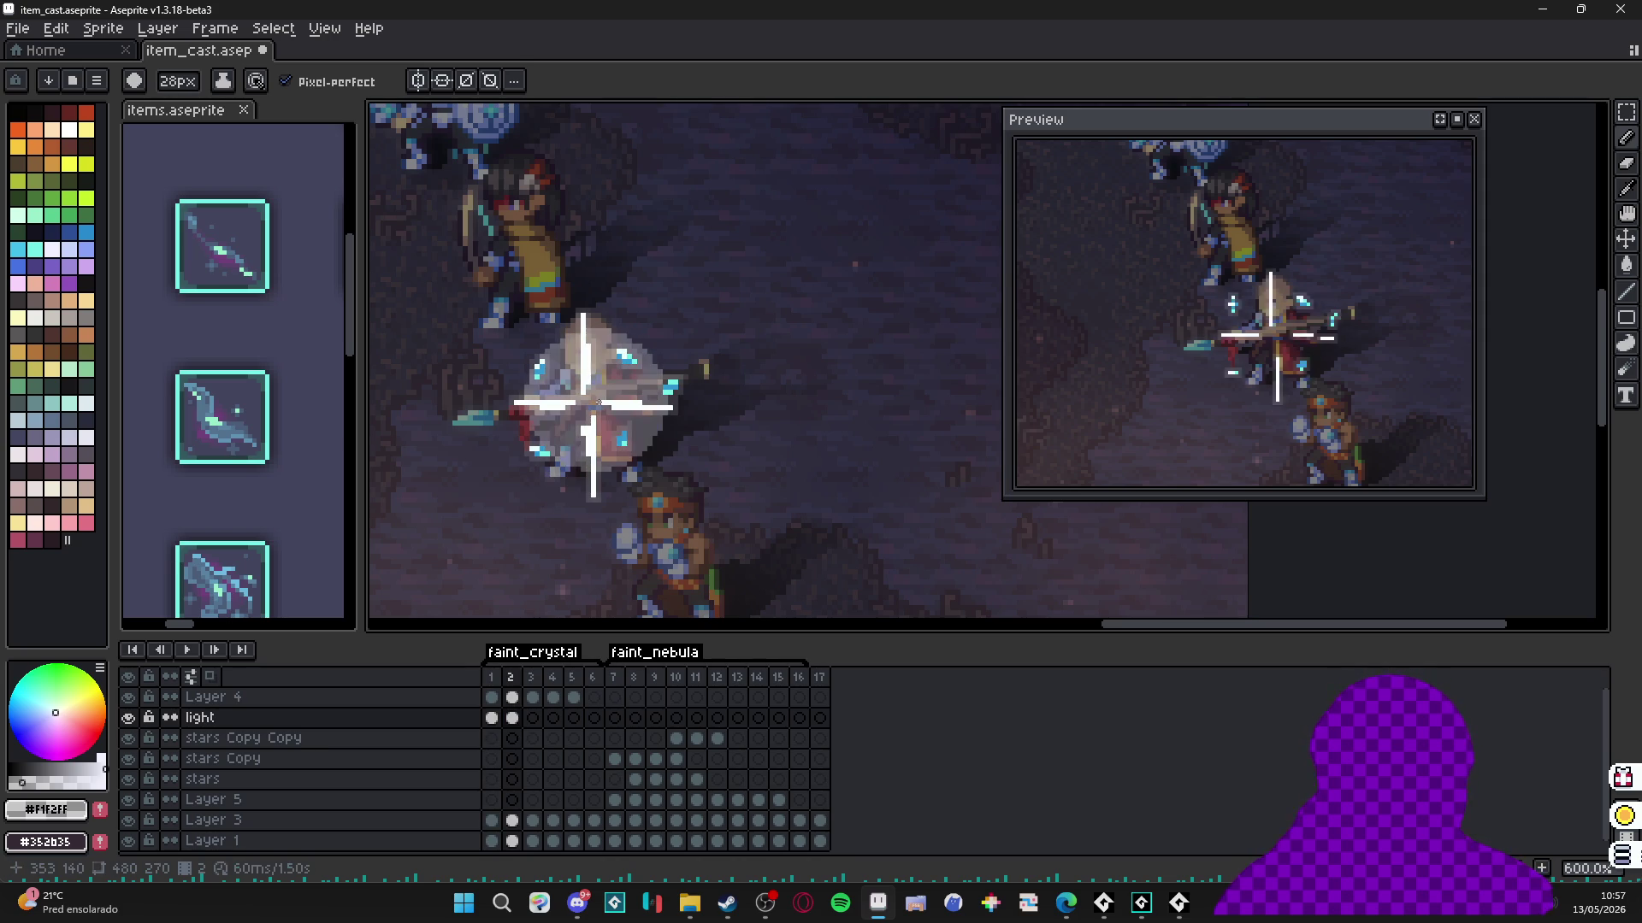
key(Right)
scroll(598, 402, up, 2)
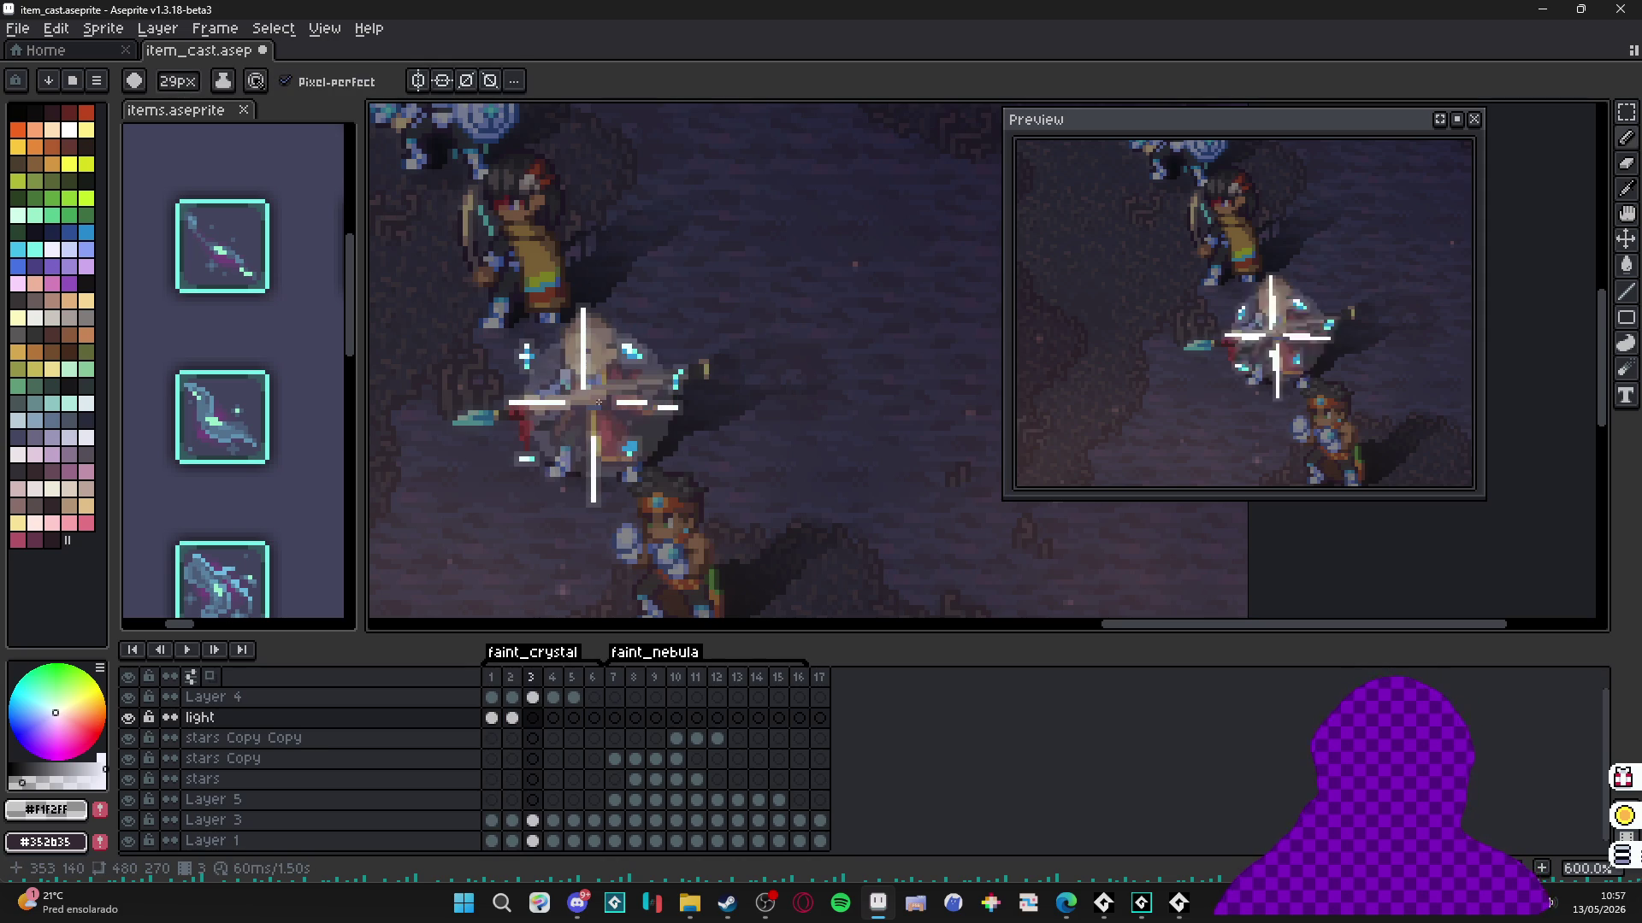
click(598, 401)
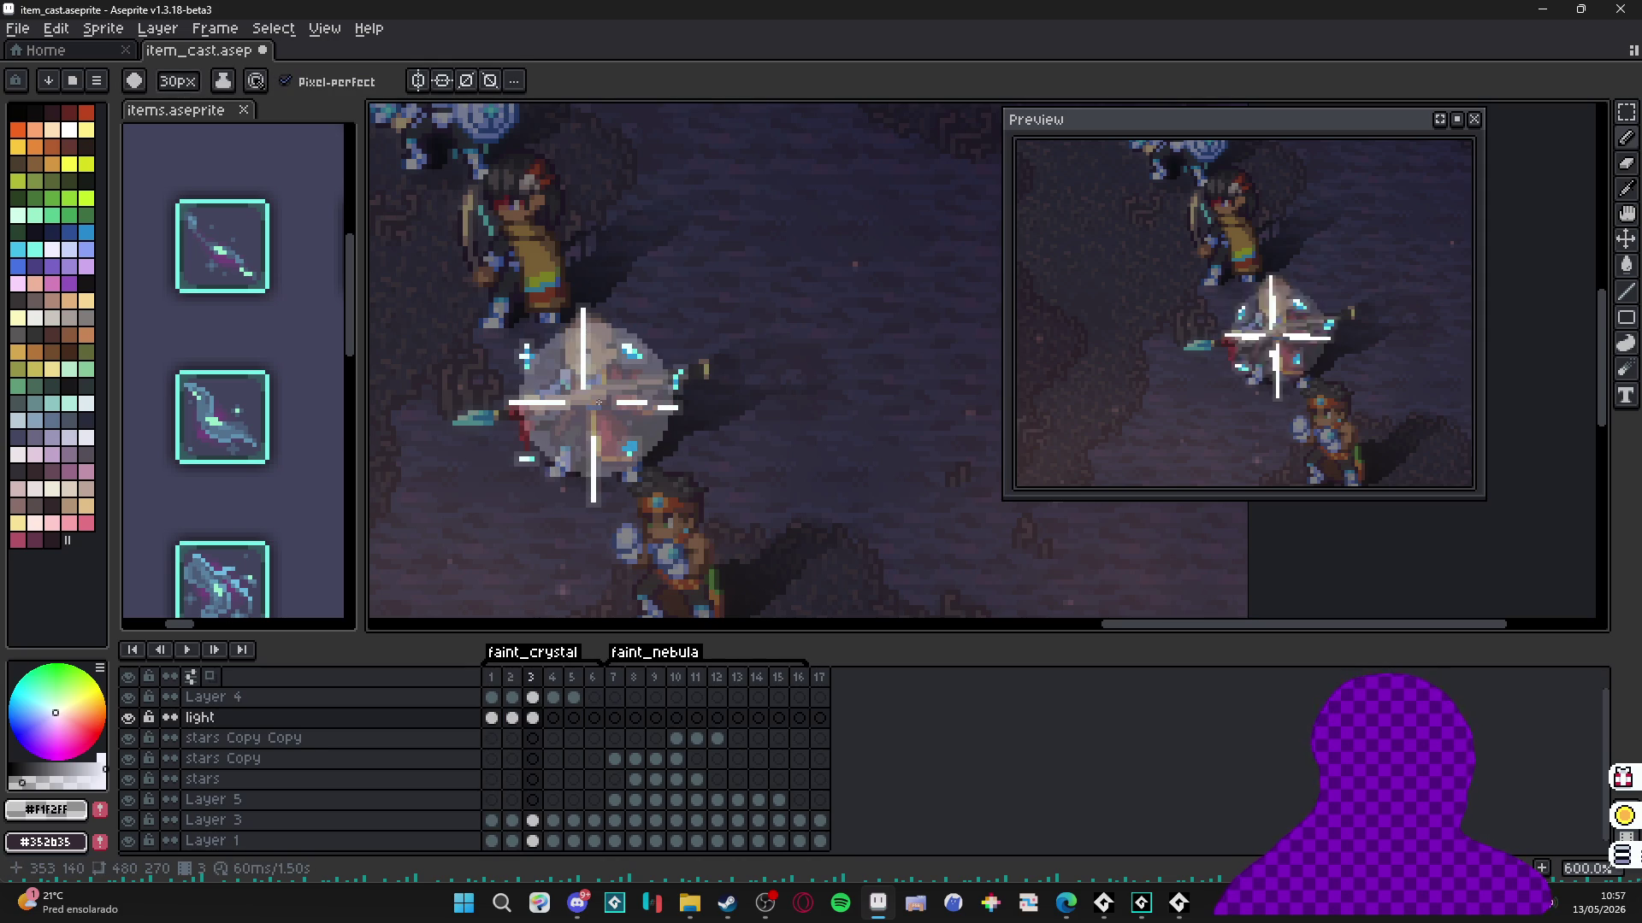
key(Right)
scroll(598, 402, up, 2)
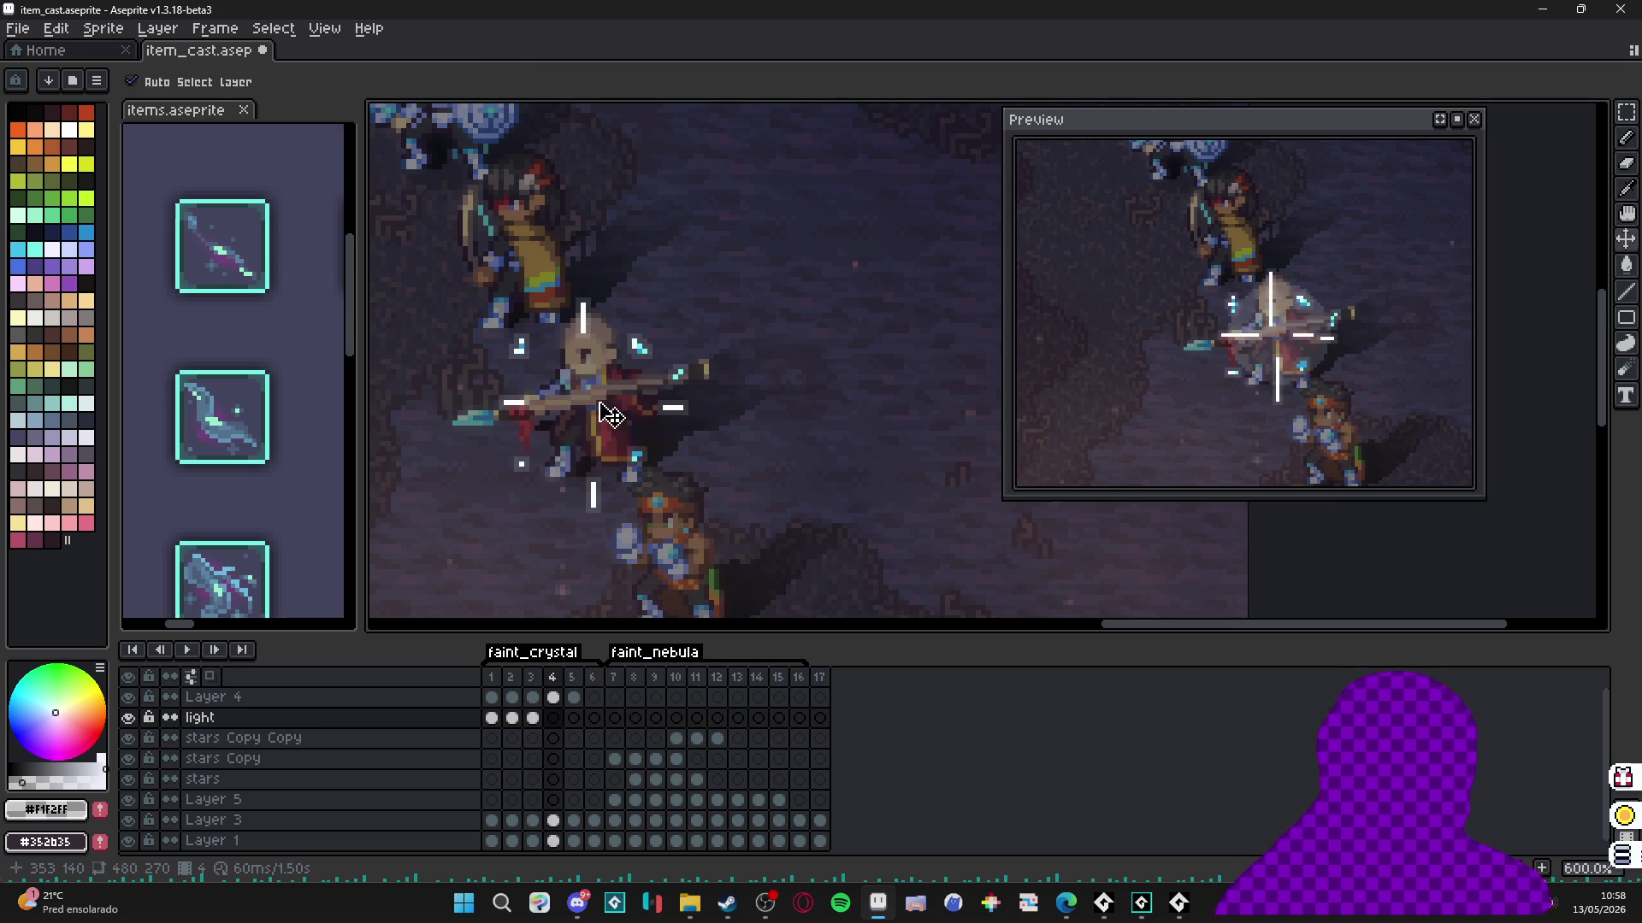
click(598, 402)
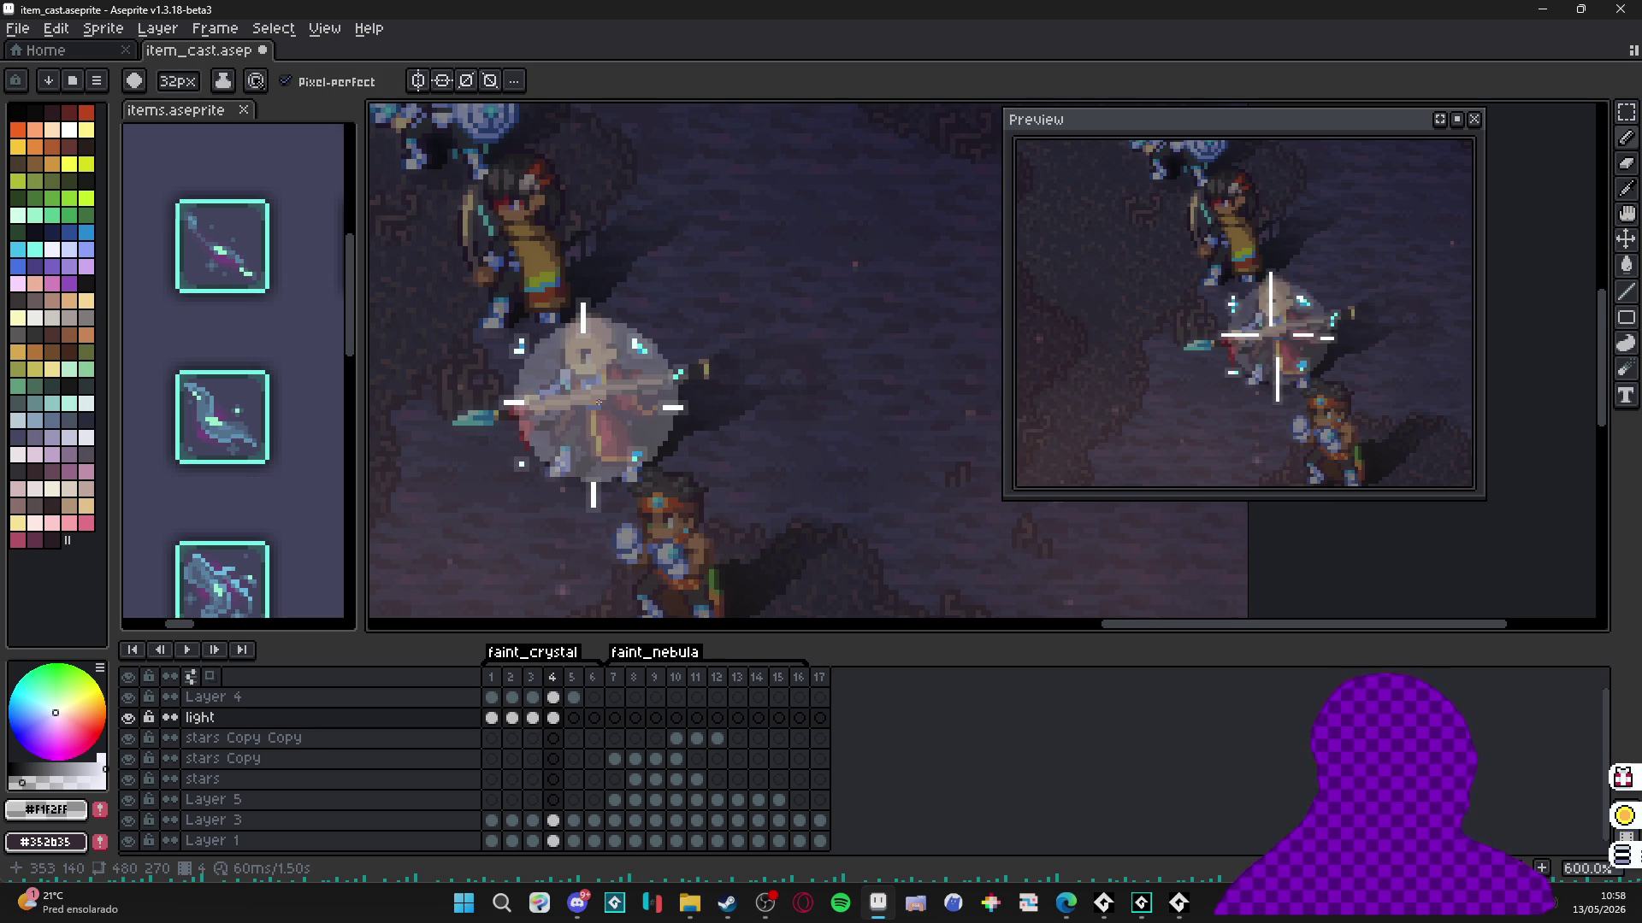
Lower the opacity of the light layer's glow cels on frames 2–4, fading frame 4 to 5%.
click(492, 717)
double_click(513, 719)
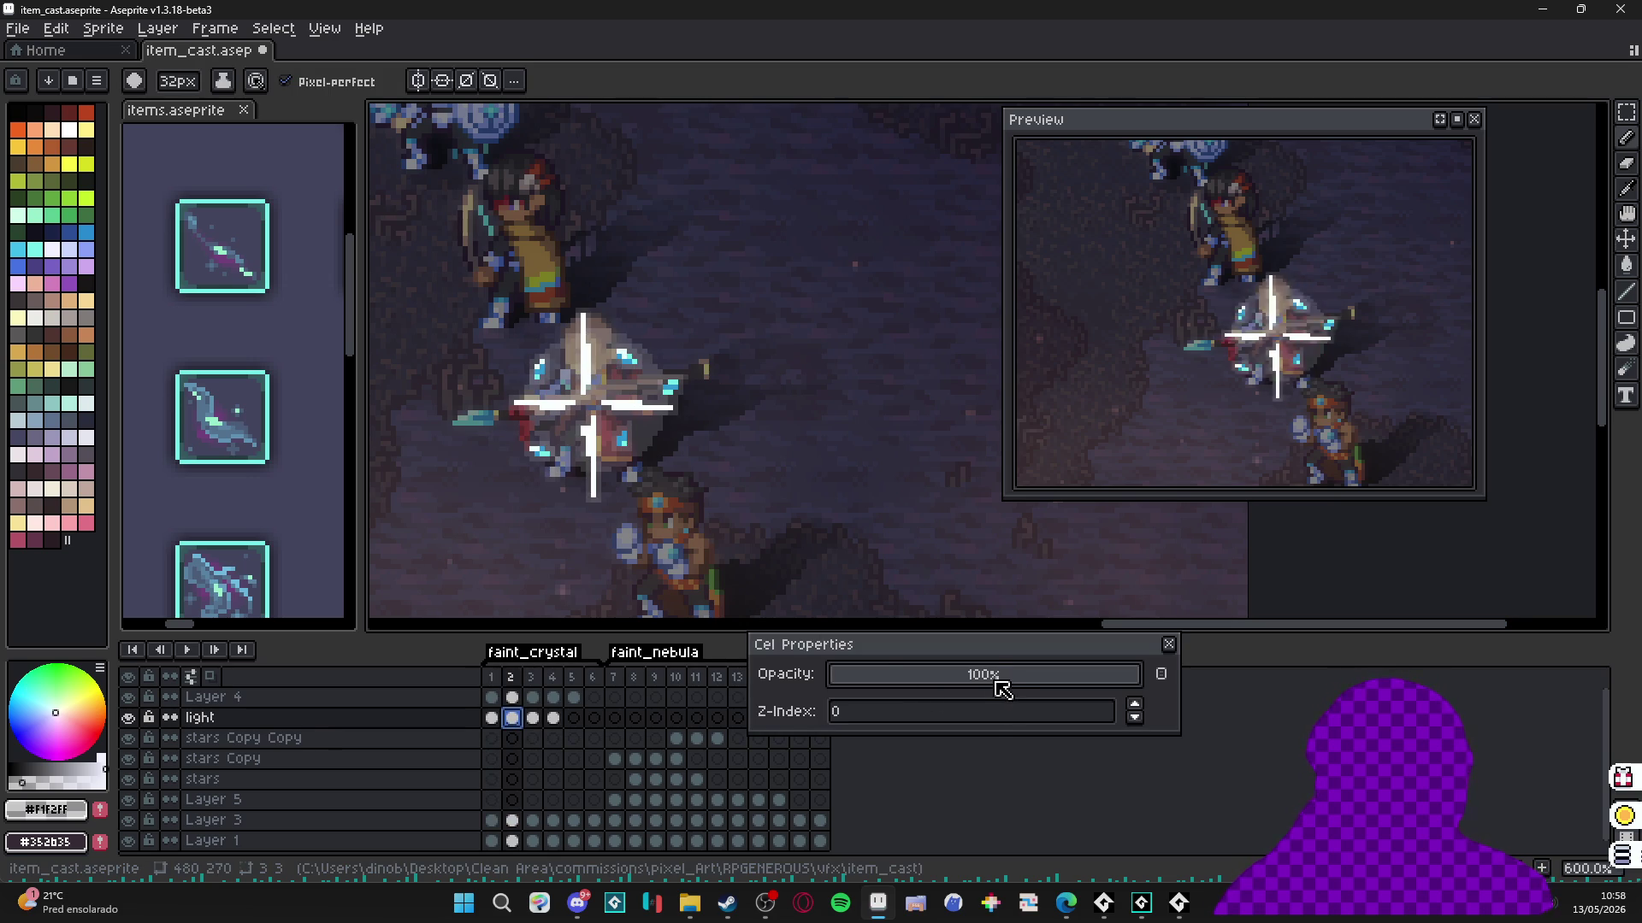
click(987, 674)
click(1170, 646)
click(532, 718)
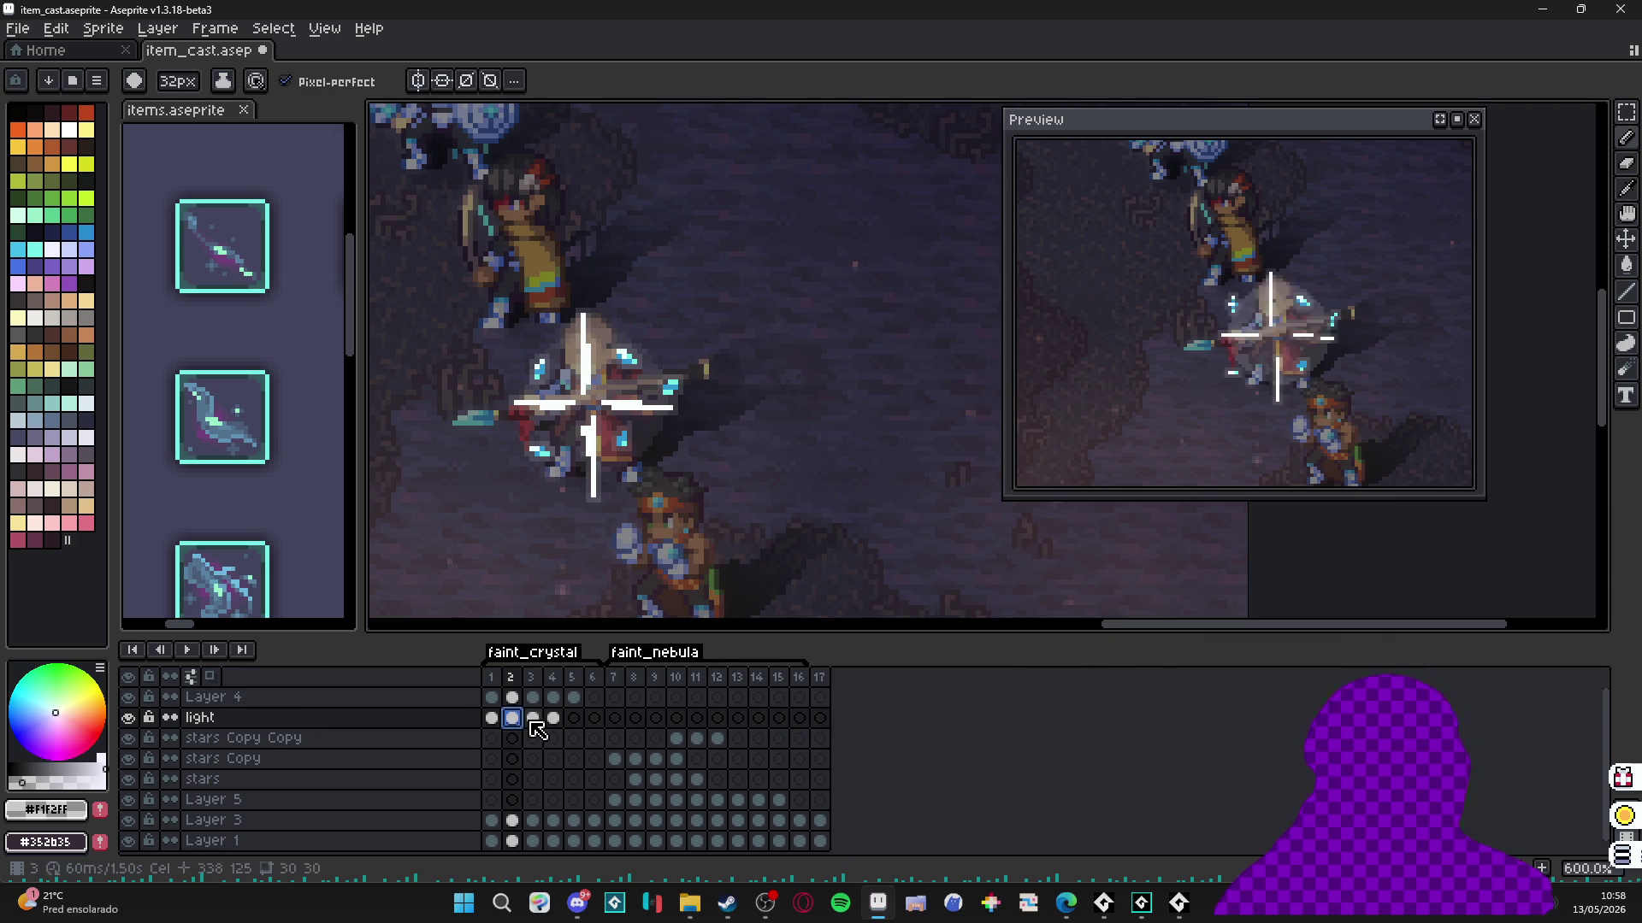
double_click(533, 719)
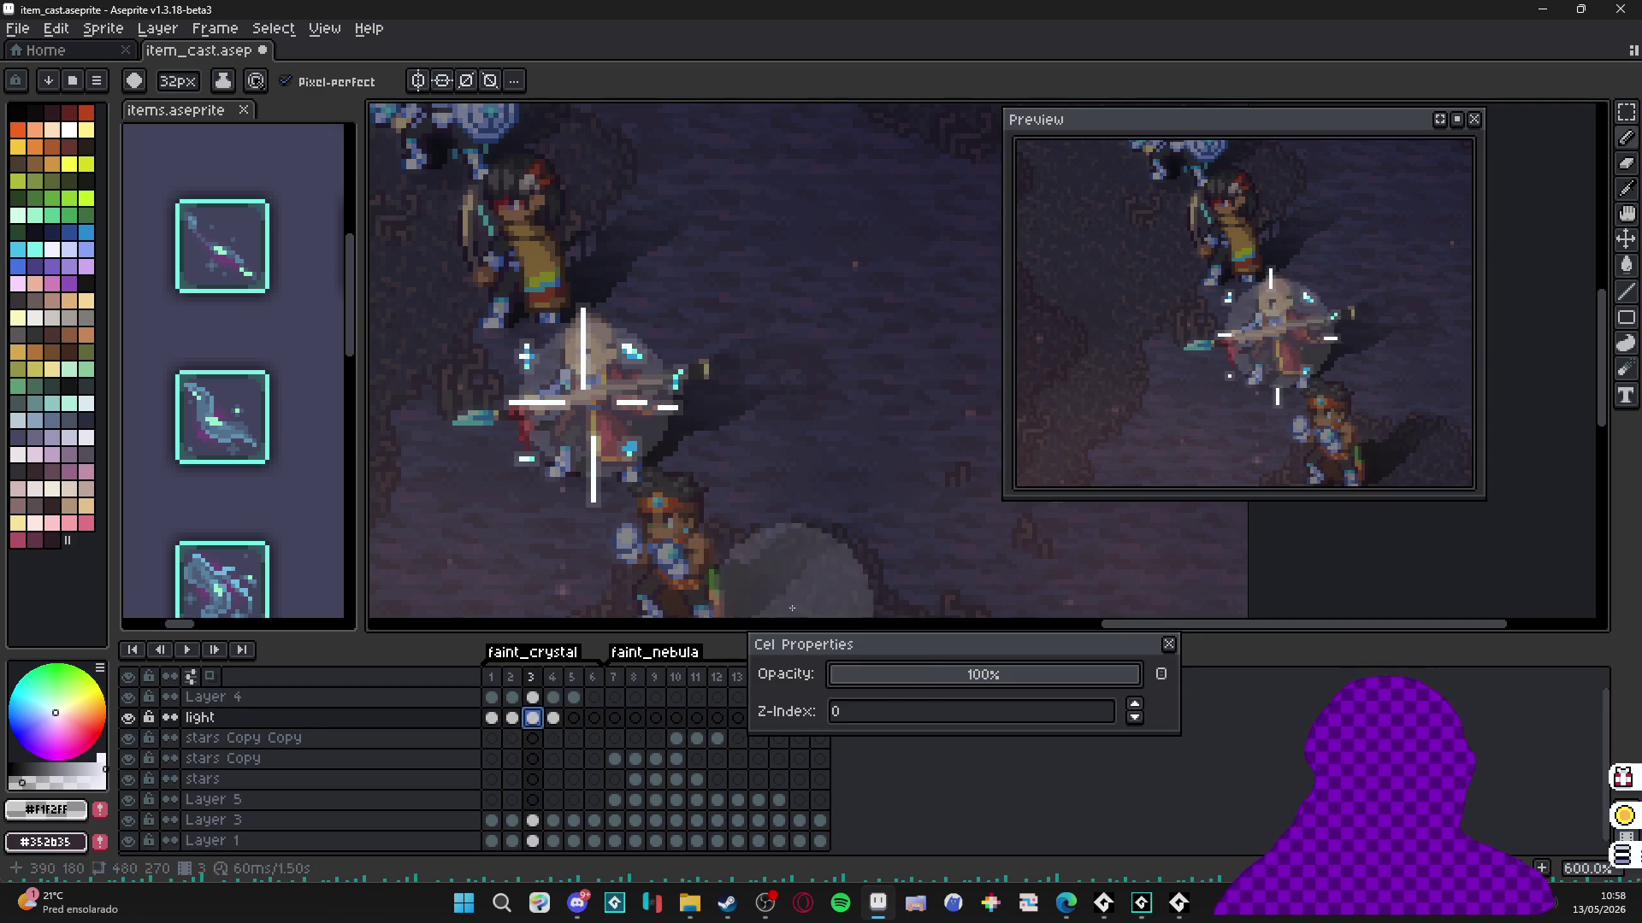
click(1169, 645)
double_click(553, 719)
click(856, 679)
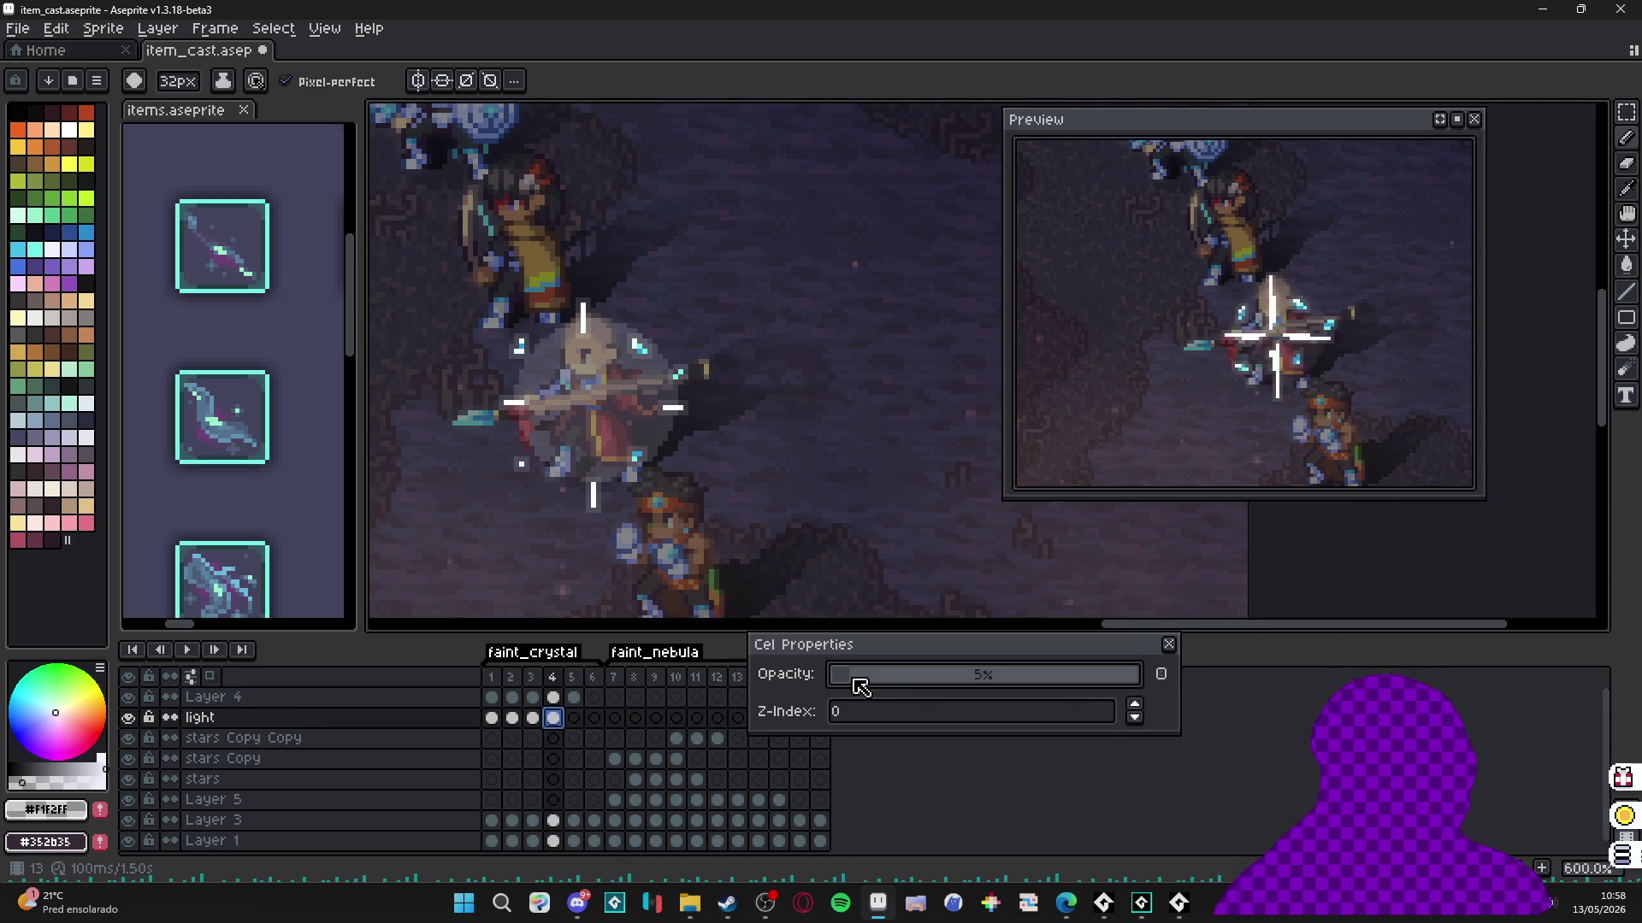
click(1169, 644)
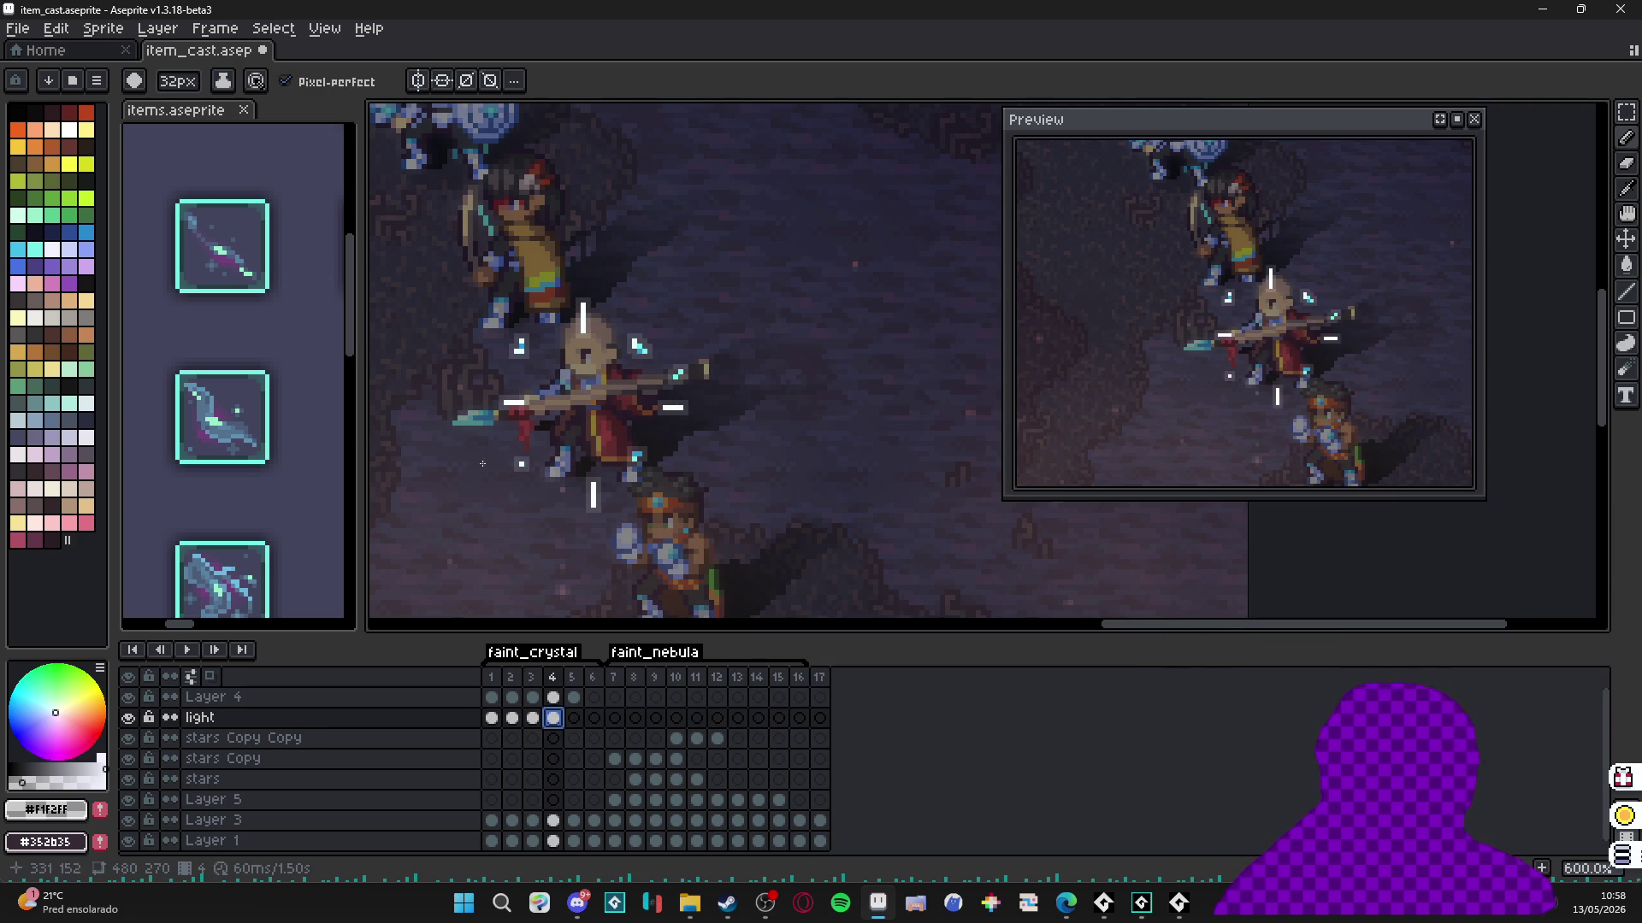
Switch to the brush, step through flash frames 1–4, and clear the selection.
click(492, 718)
key(b)
scroll(584, 409, down, 14)
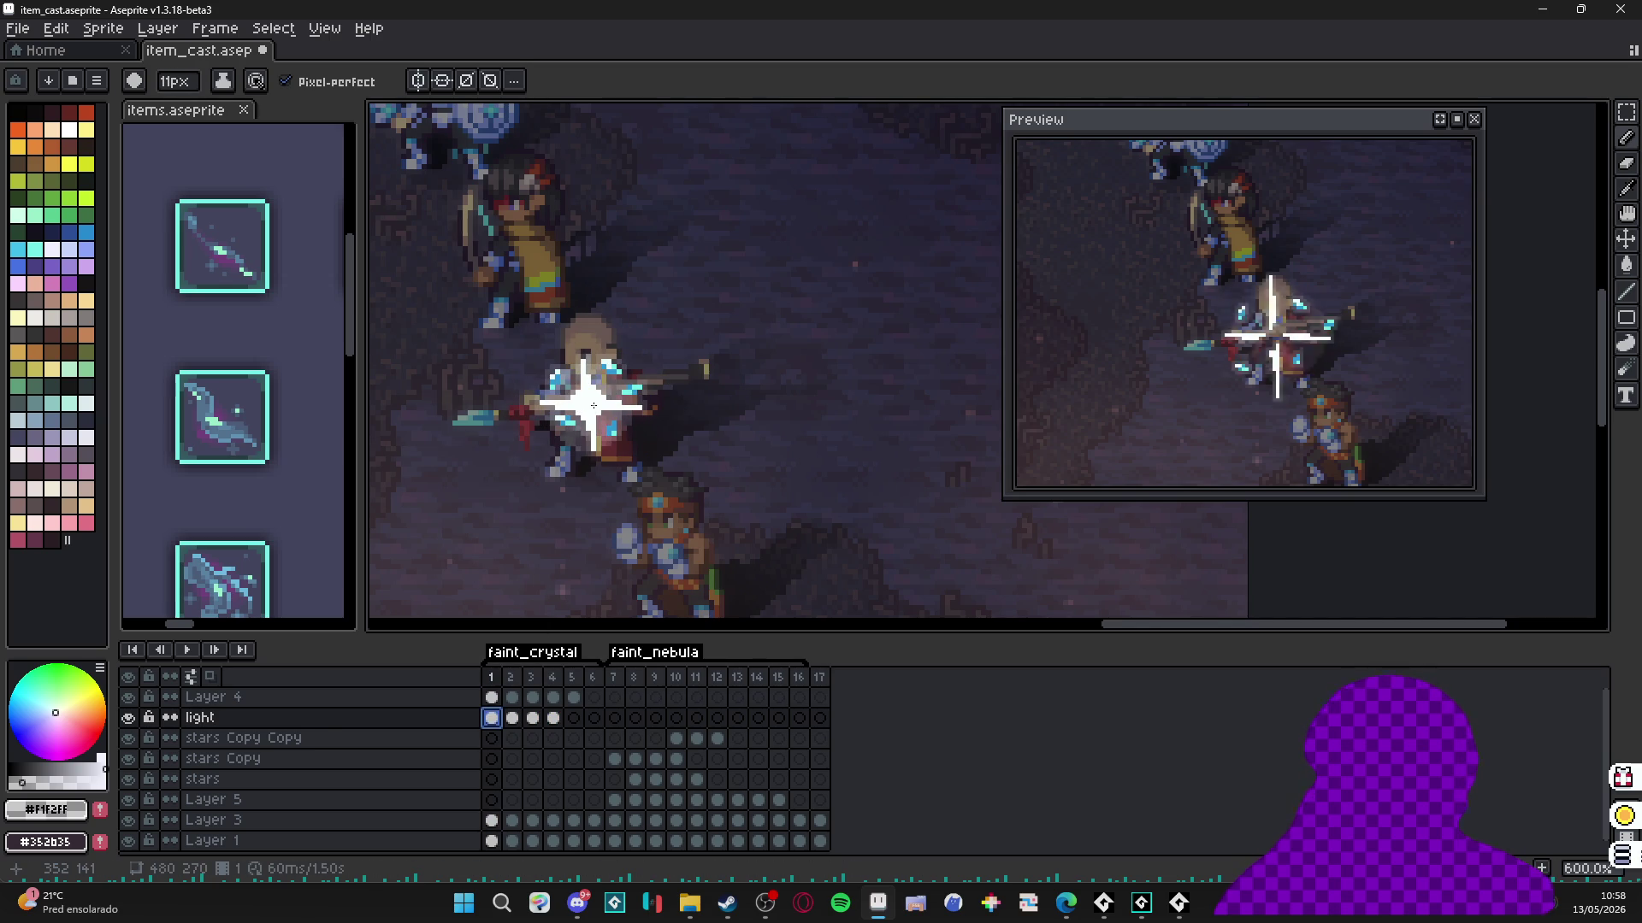
scroll(594, 406, up, 1)
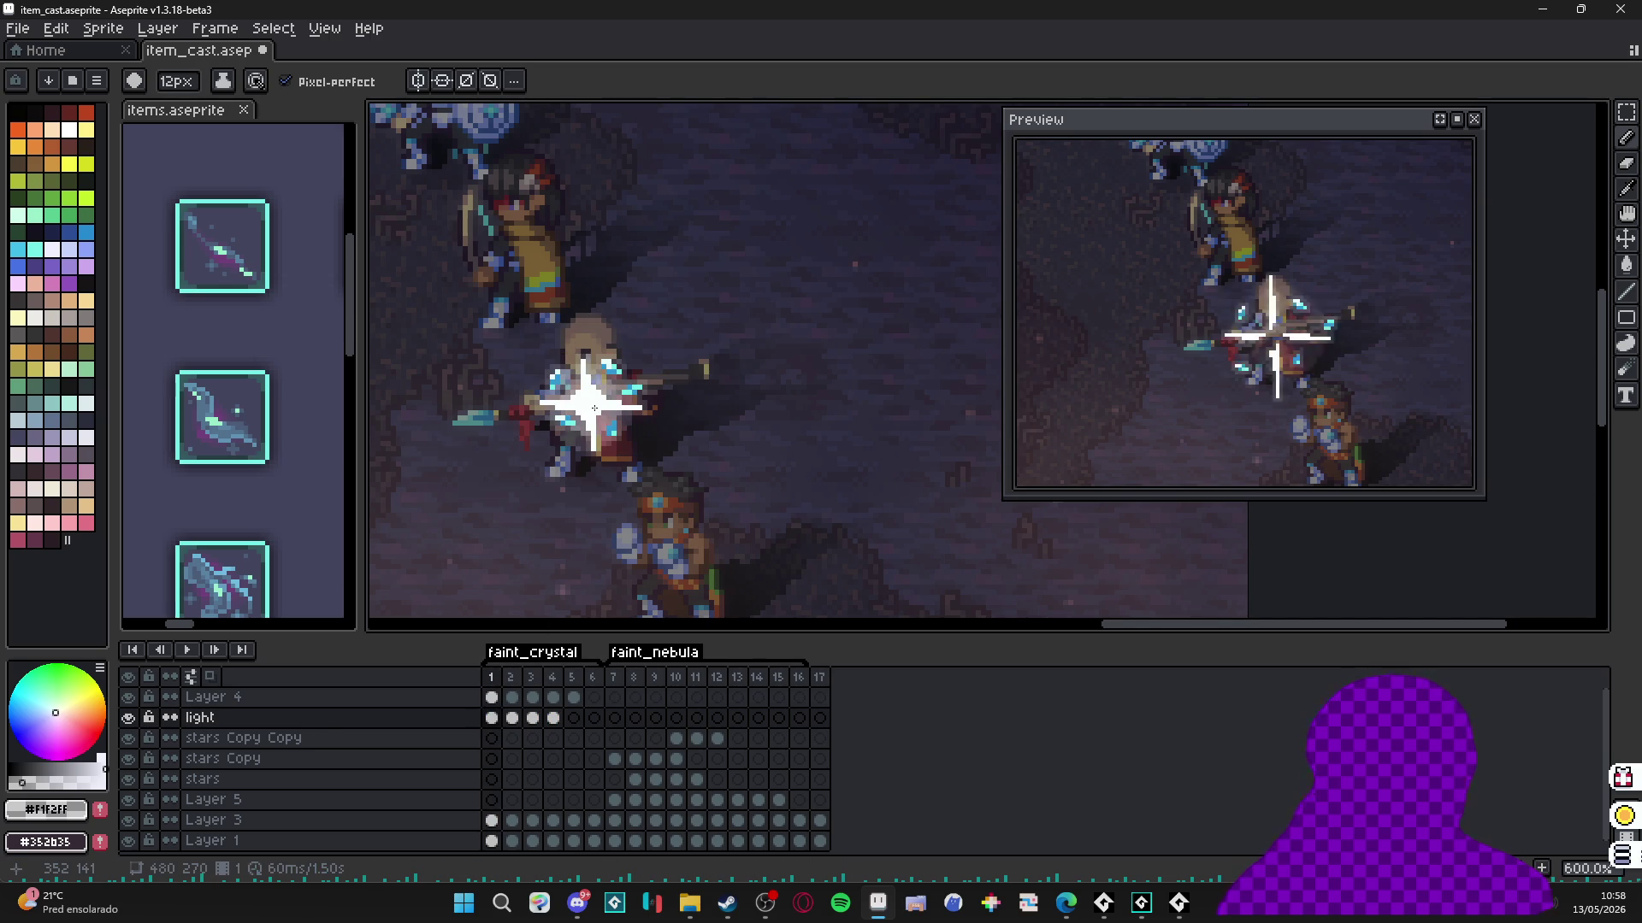
key(Right)
scroll(594, 408, up, 3)
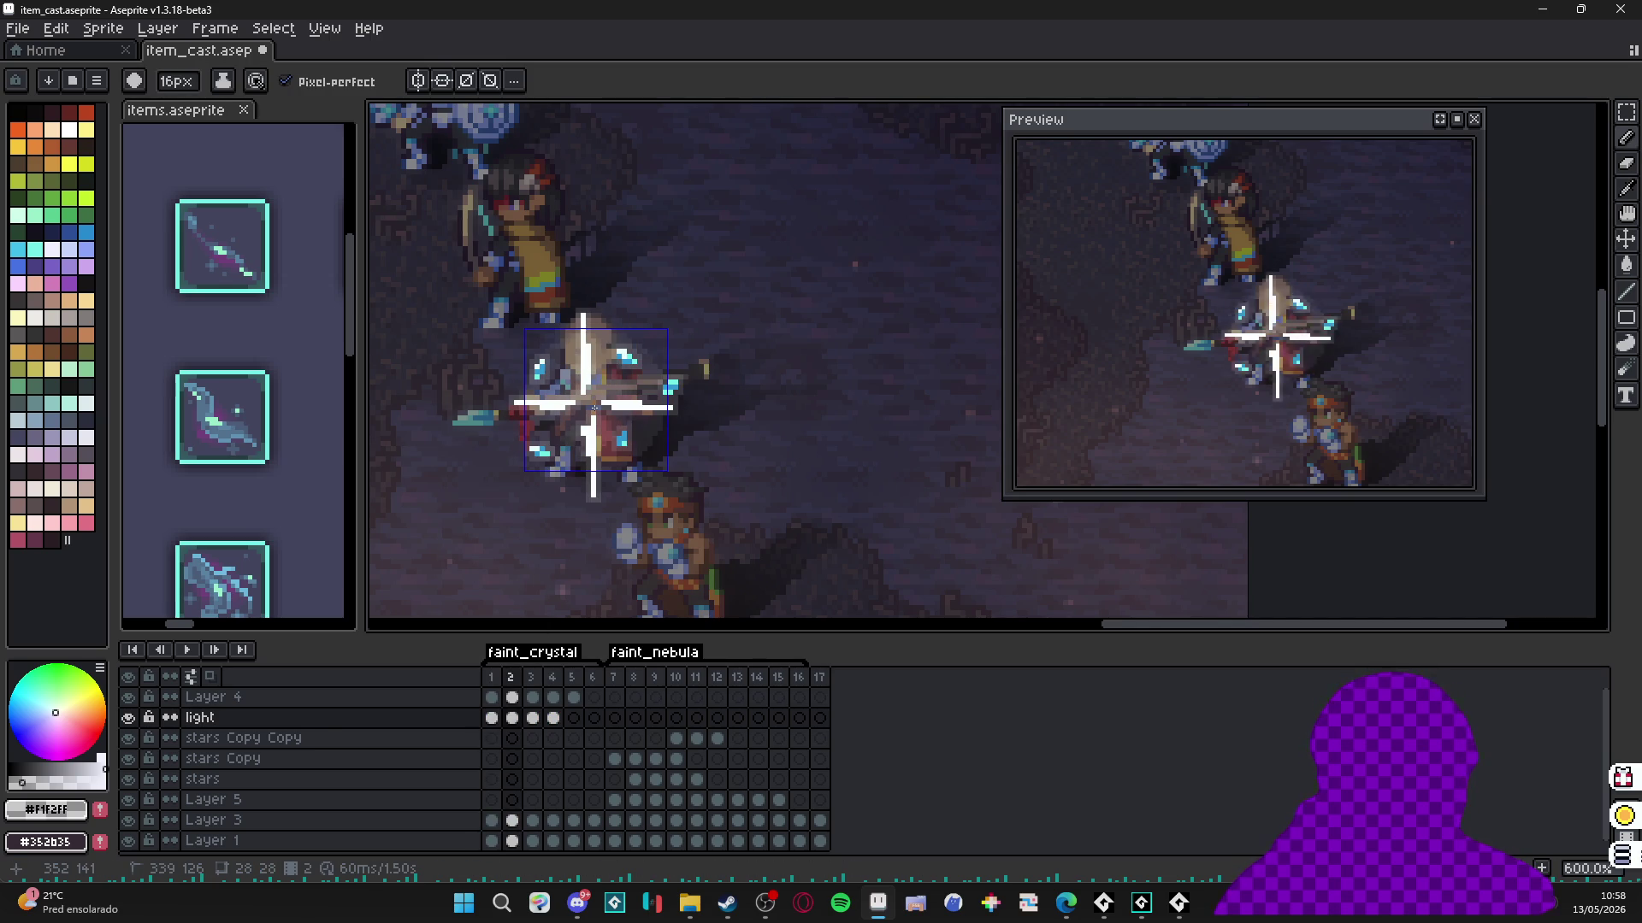
scroll(594, 406, up, 5)
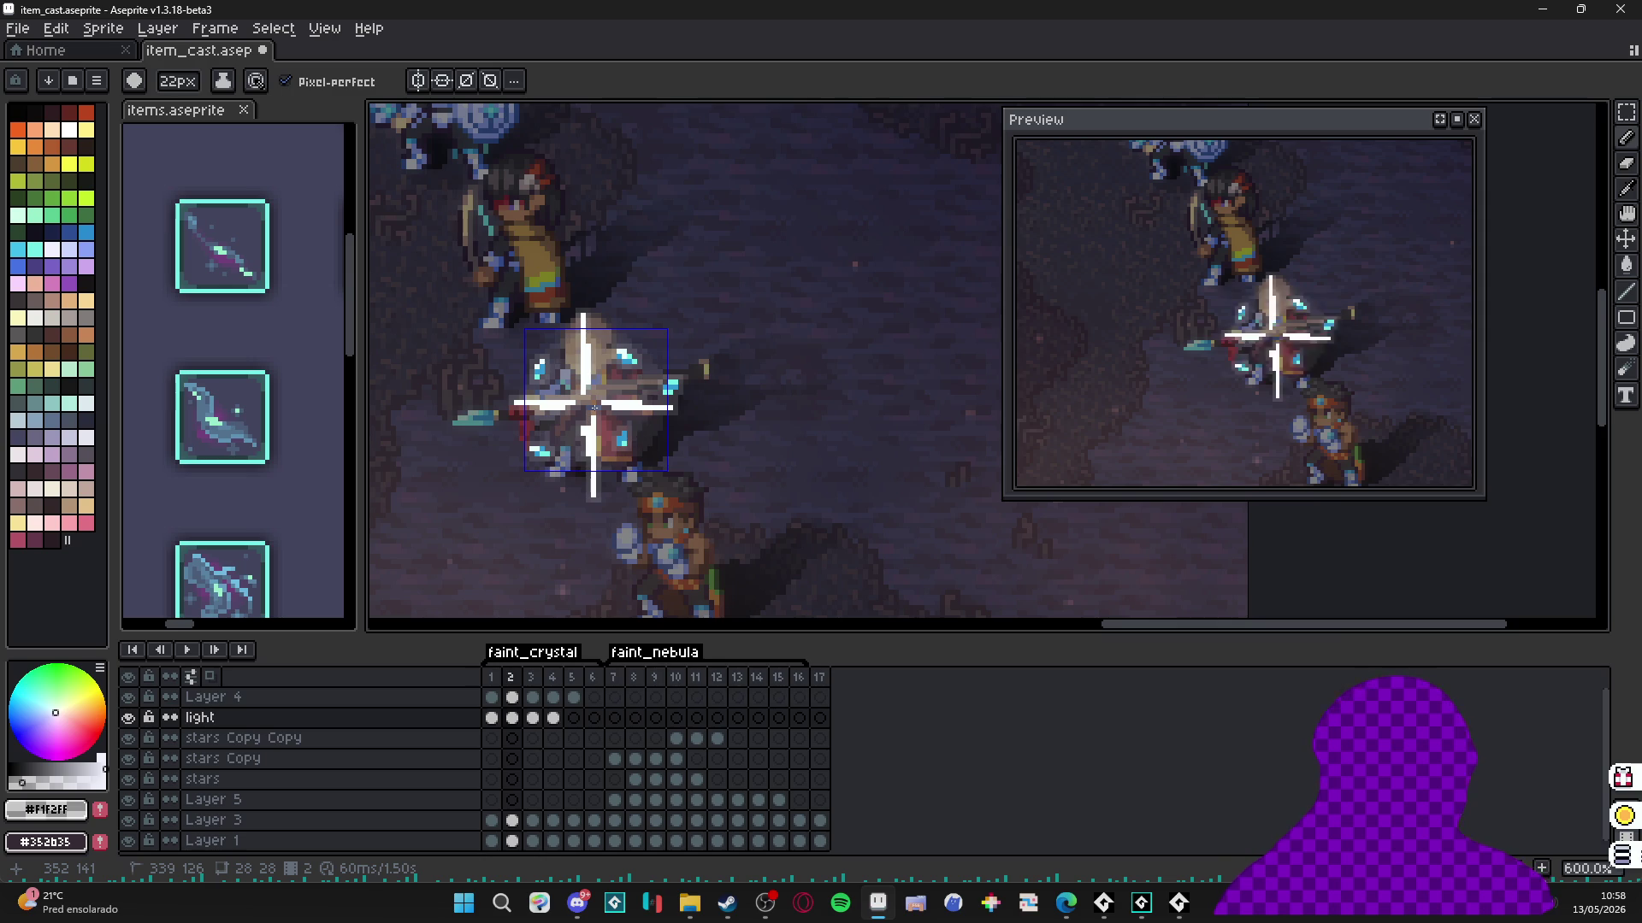
scroll(595, 408, down, 1)
key(Right)
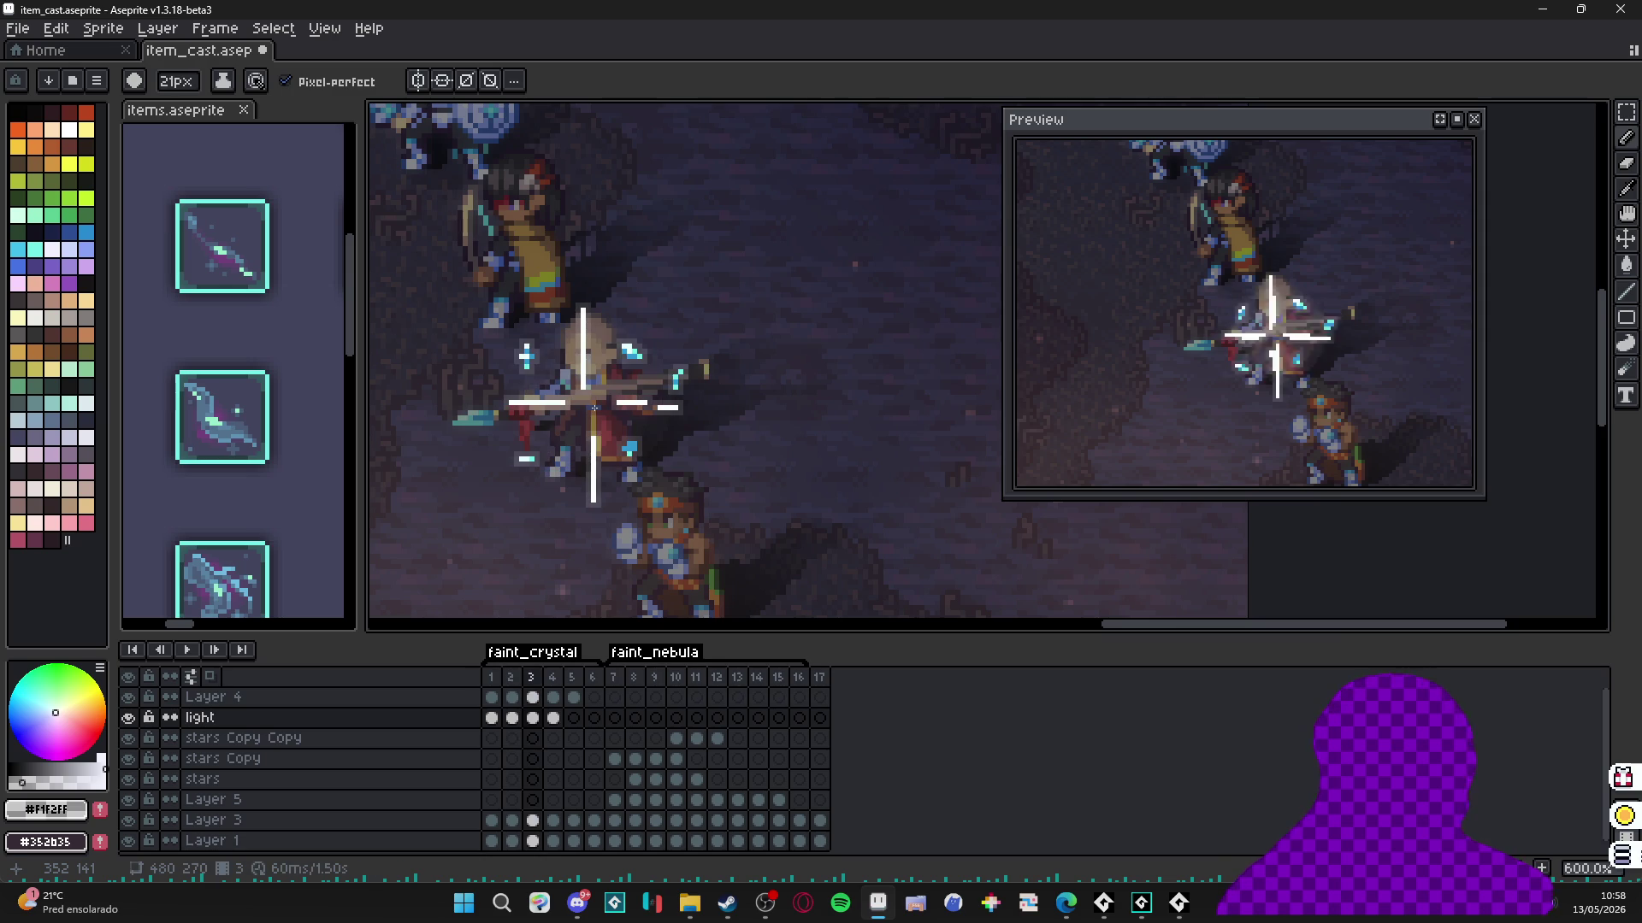
scroll(594, 407, up, 2)
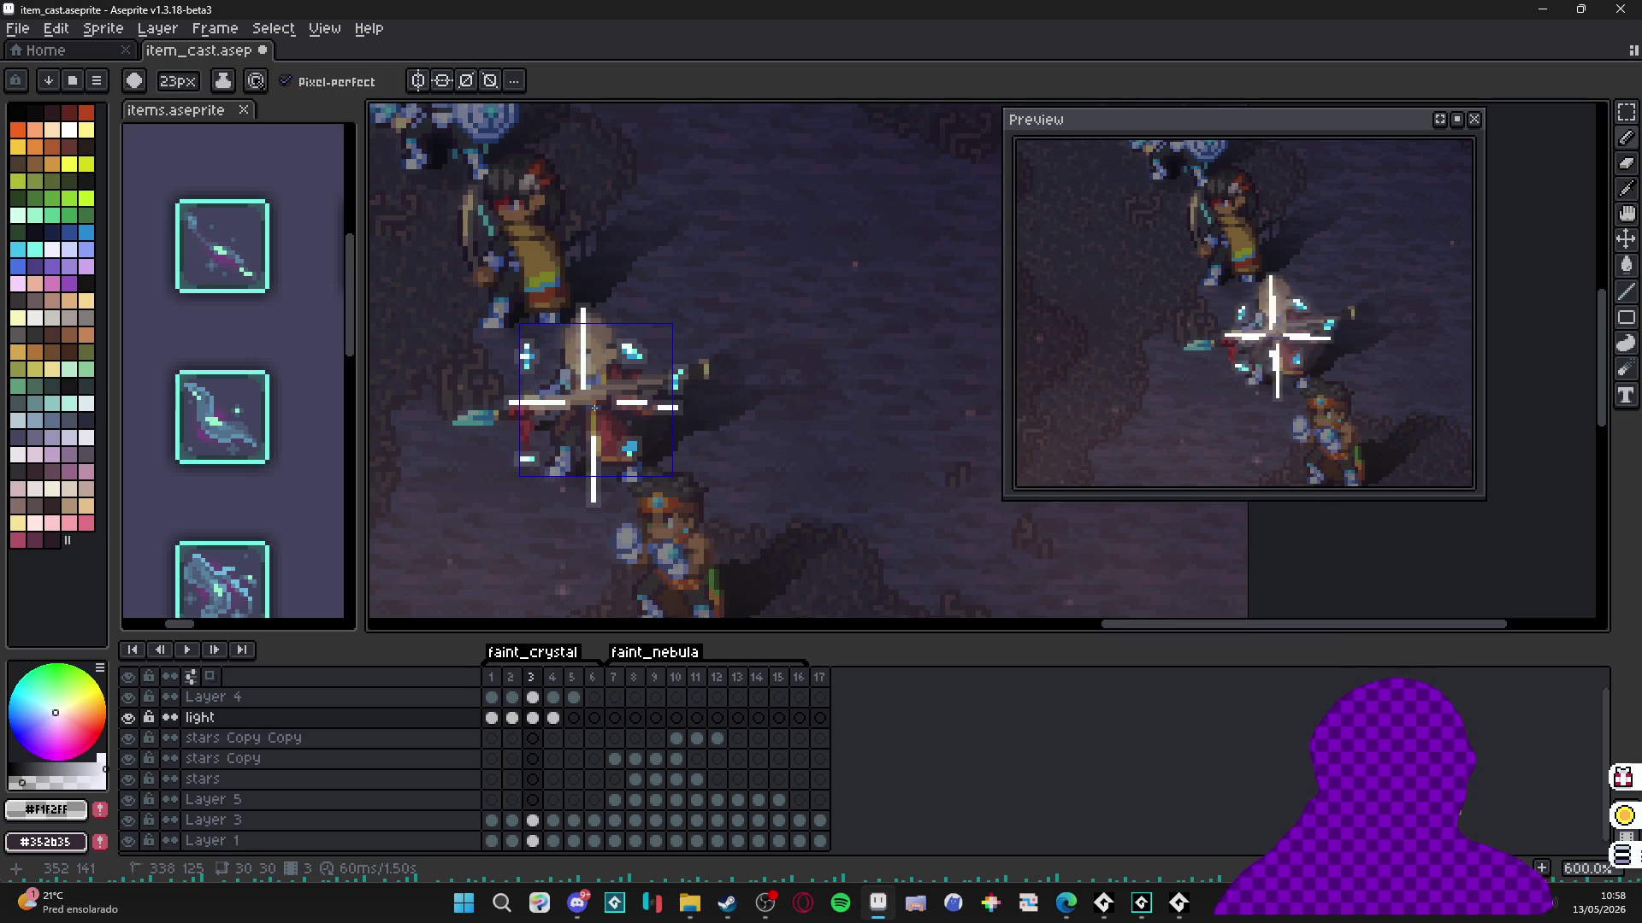
key(ctrl+d)
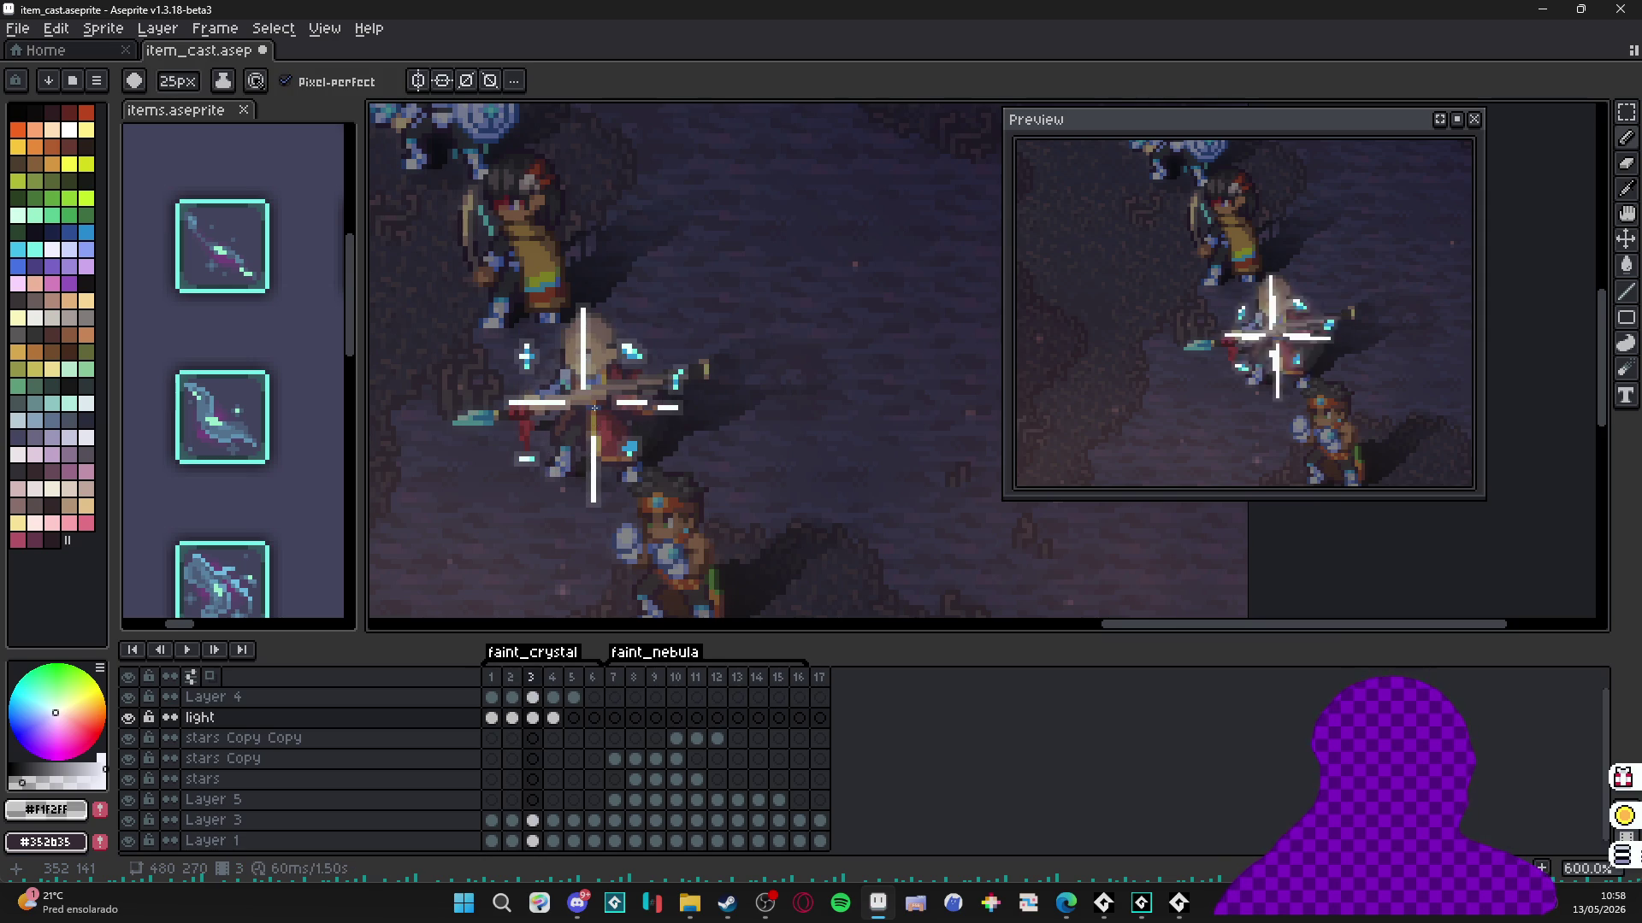
key(Right)
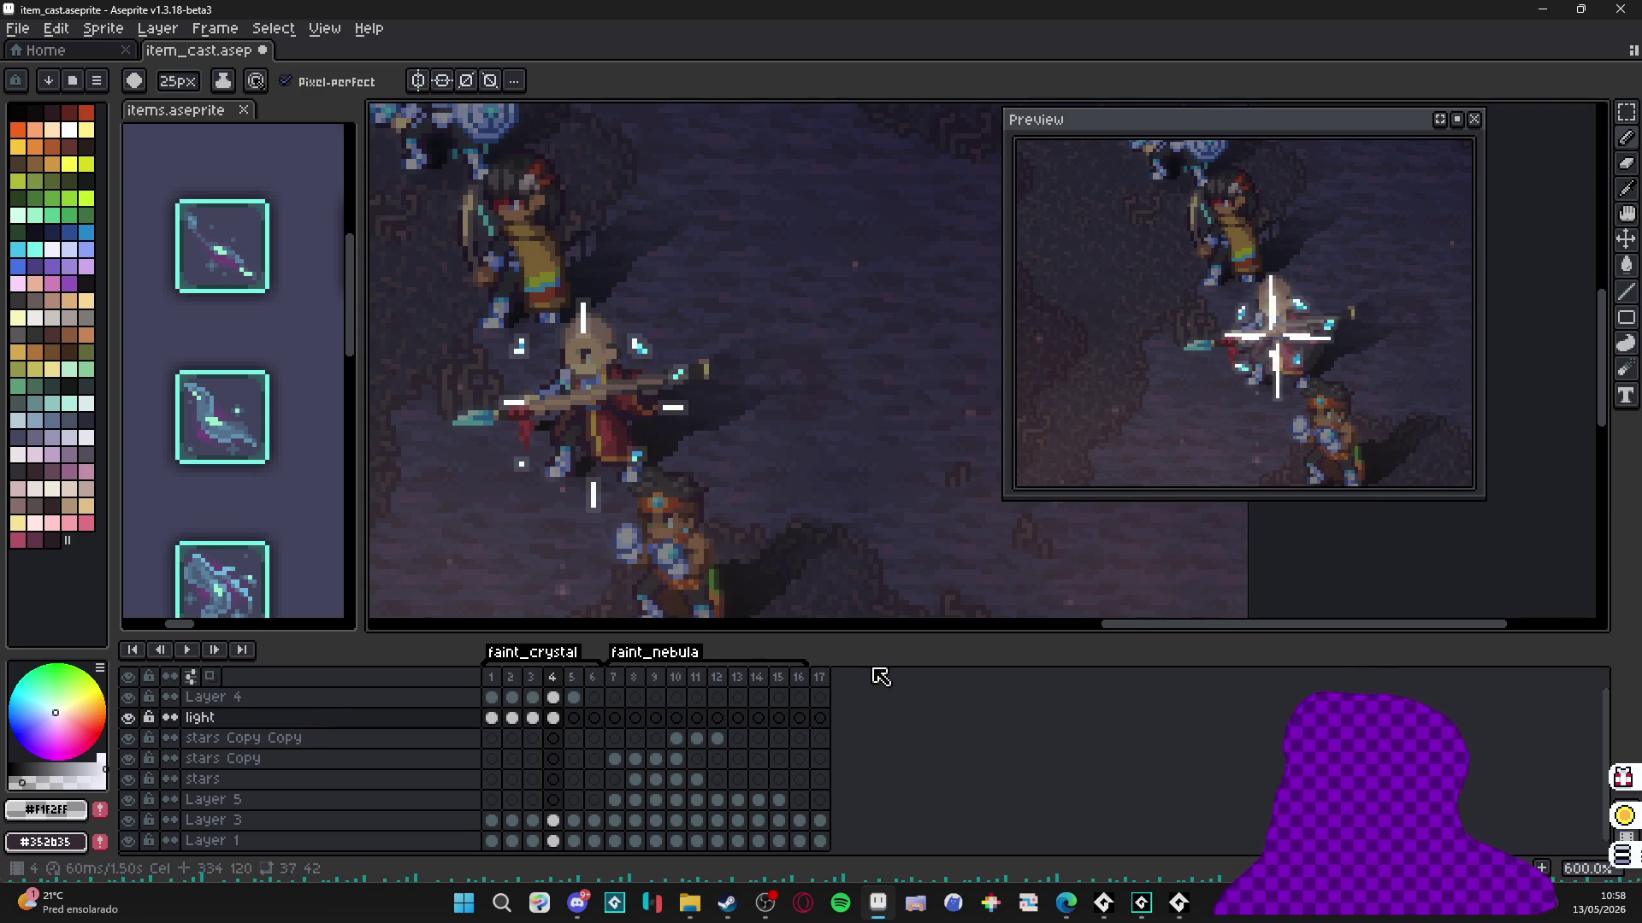
scroll(737, 515, down, 2)
Play the animation, pan the scene into view, then stop playback.
click(187, 650)
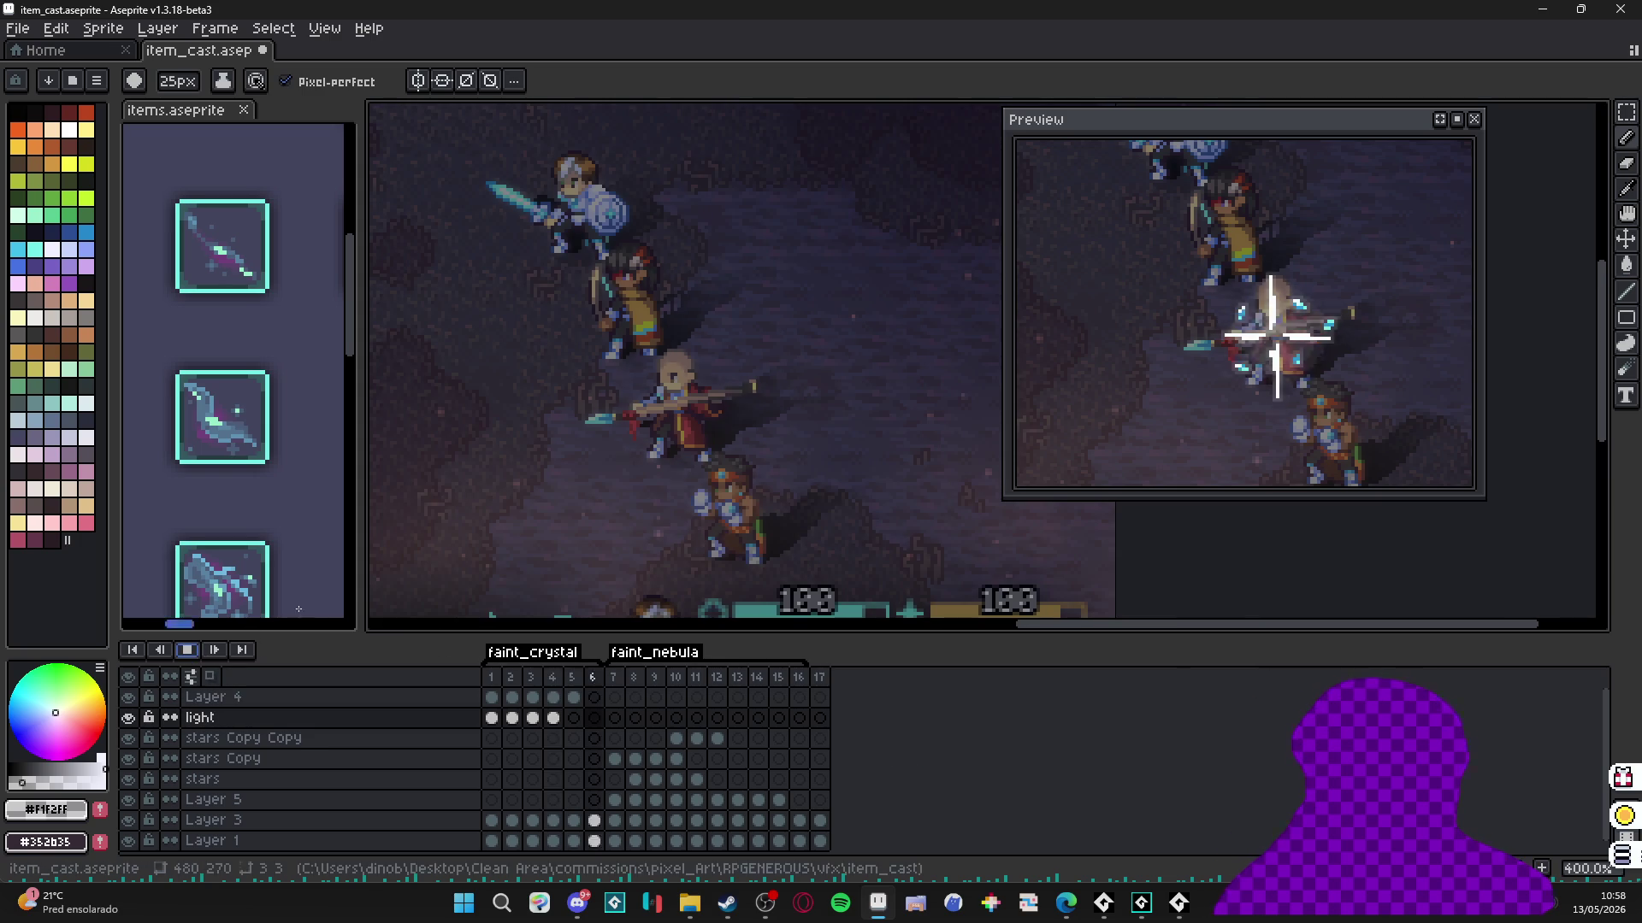
scroll(532, 511, down, 1)
drag(532, 510, 563, 497)
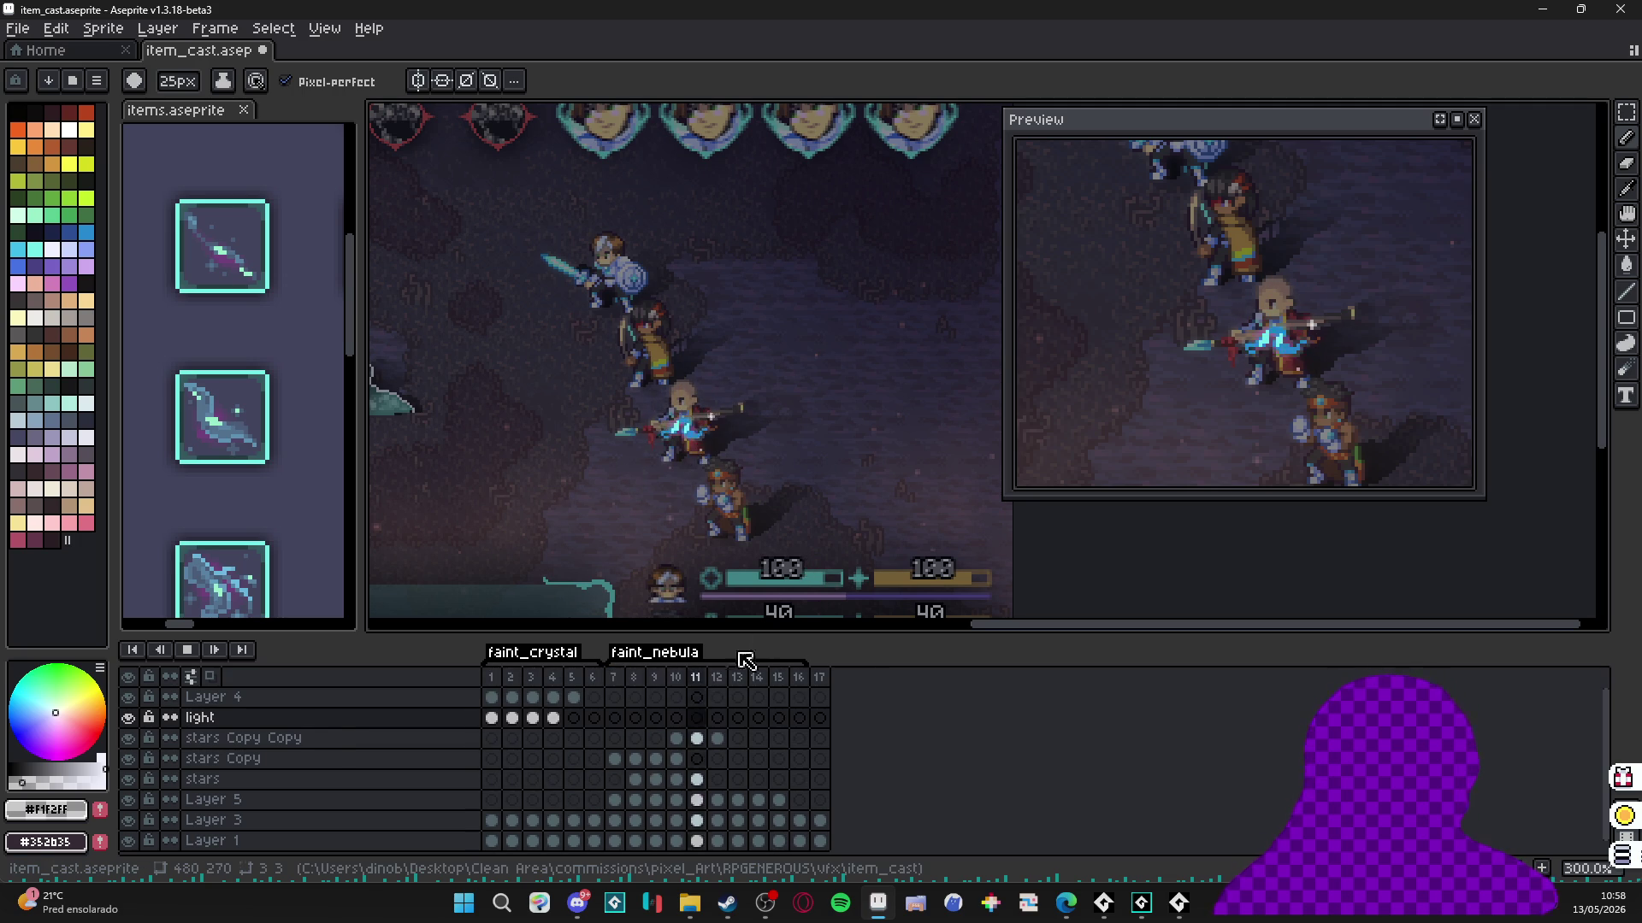
click(209, 653)
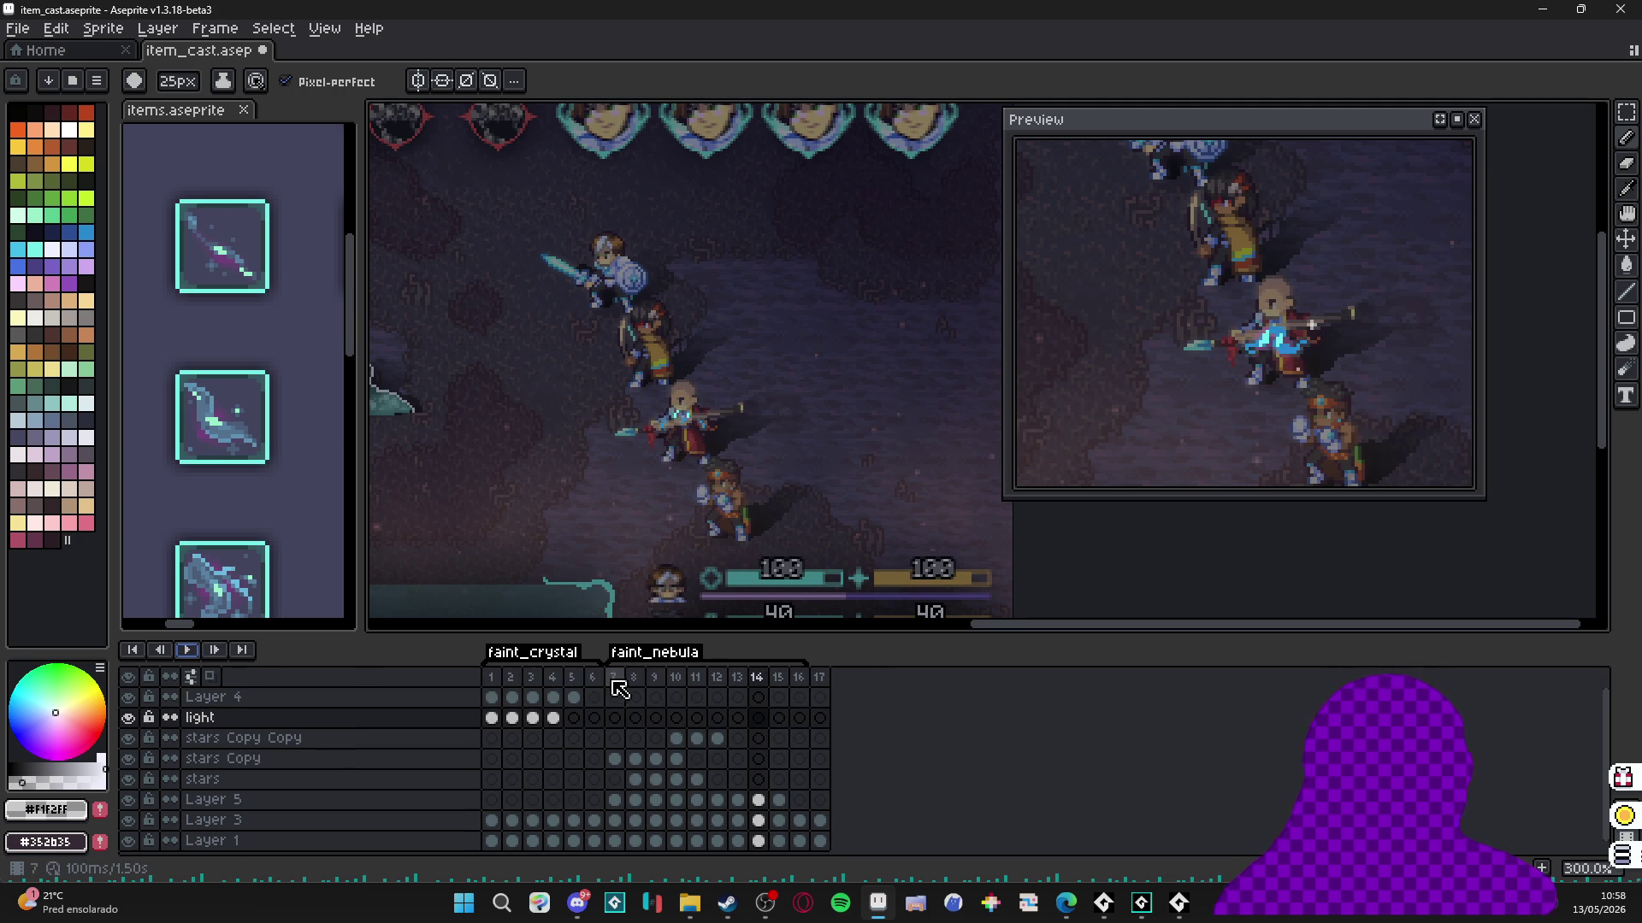
Select frame ranges 7–13 and 5–7, view Layer 4 at frame 13, and save item_cast.aseprite.
drag(614, 678, 751, 682)
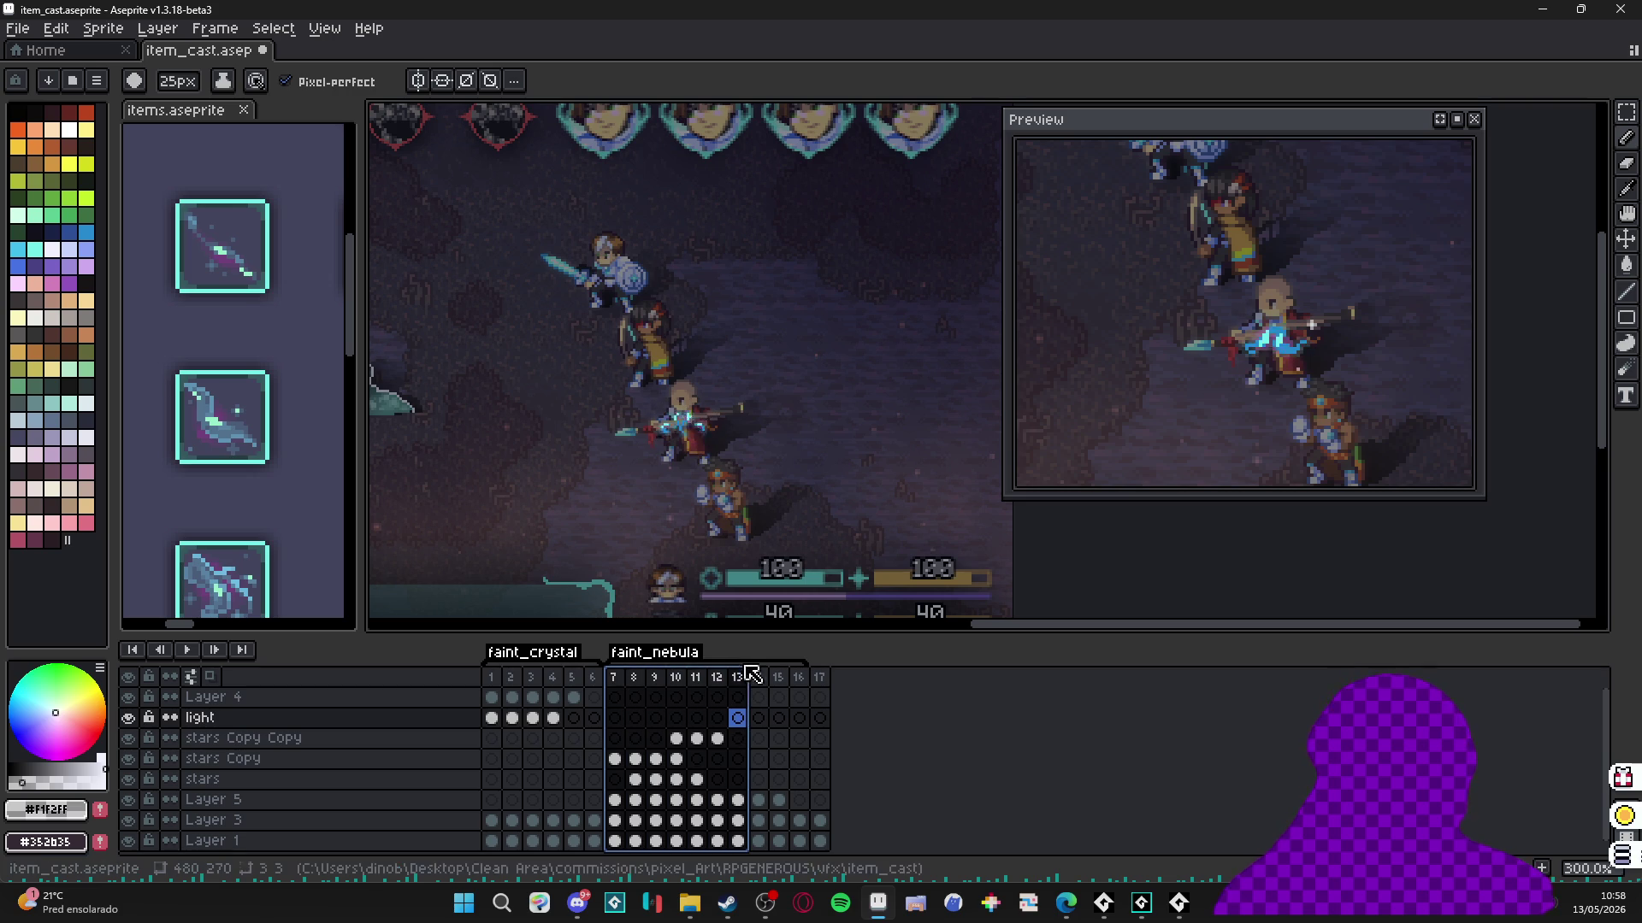
click(798, 718)
drag(613, 678, 572, 678)
click(603, 654)
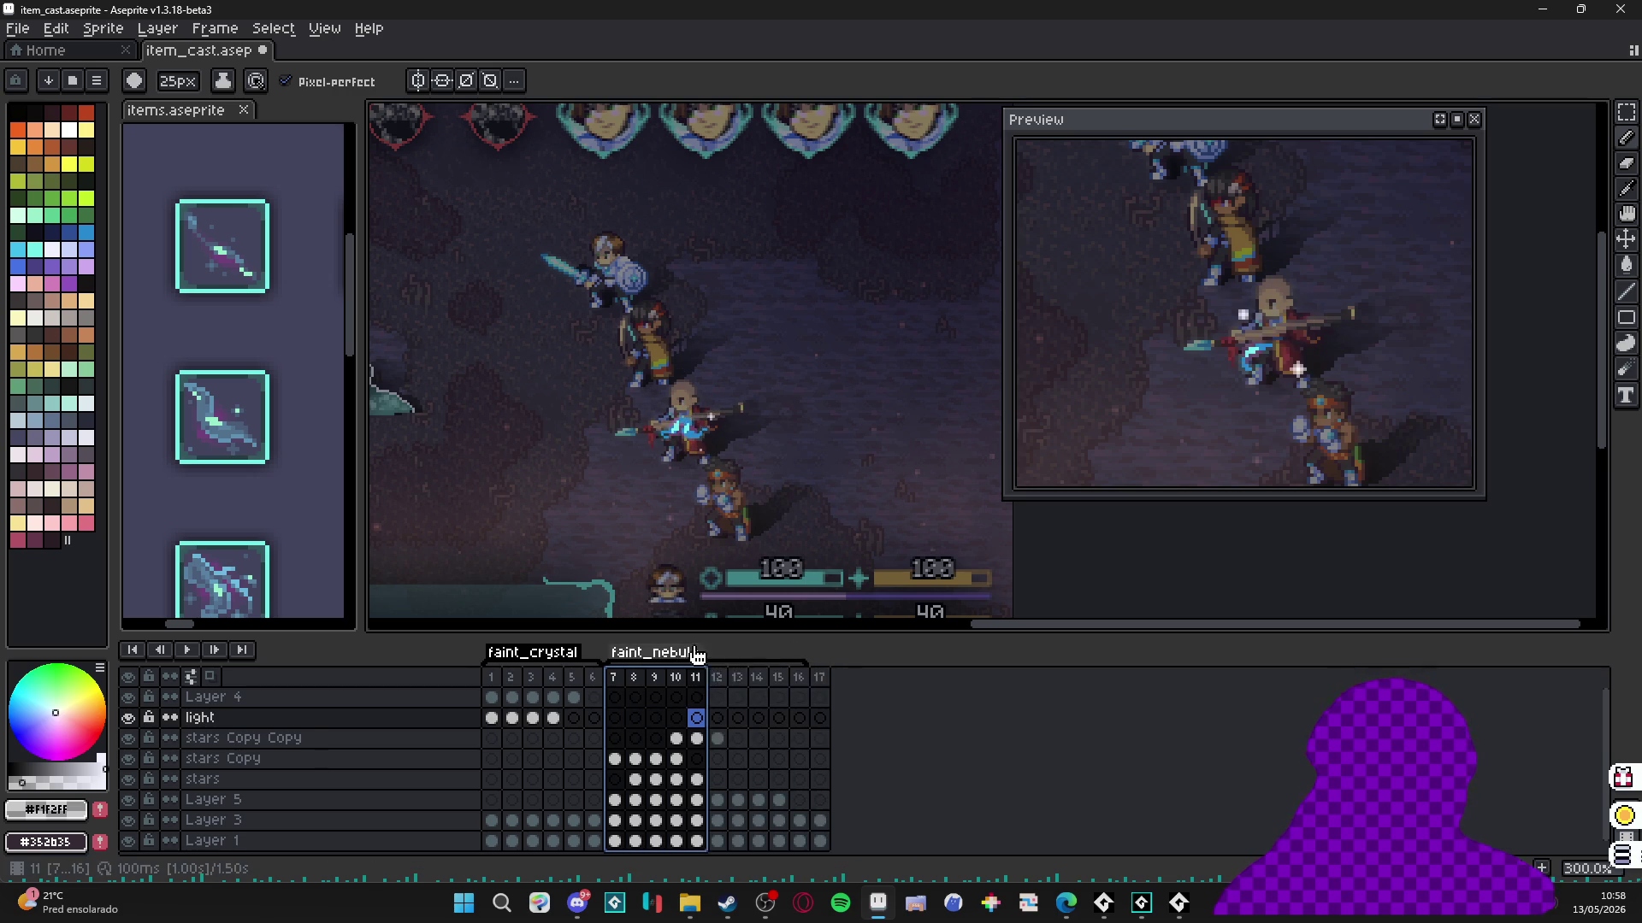
click(737, 697)
scroll(646, 496, up, 1)
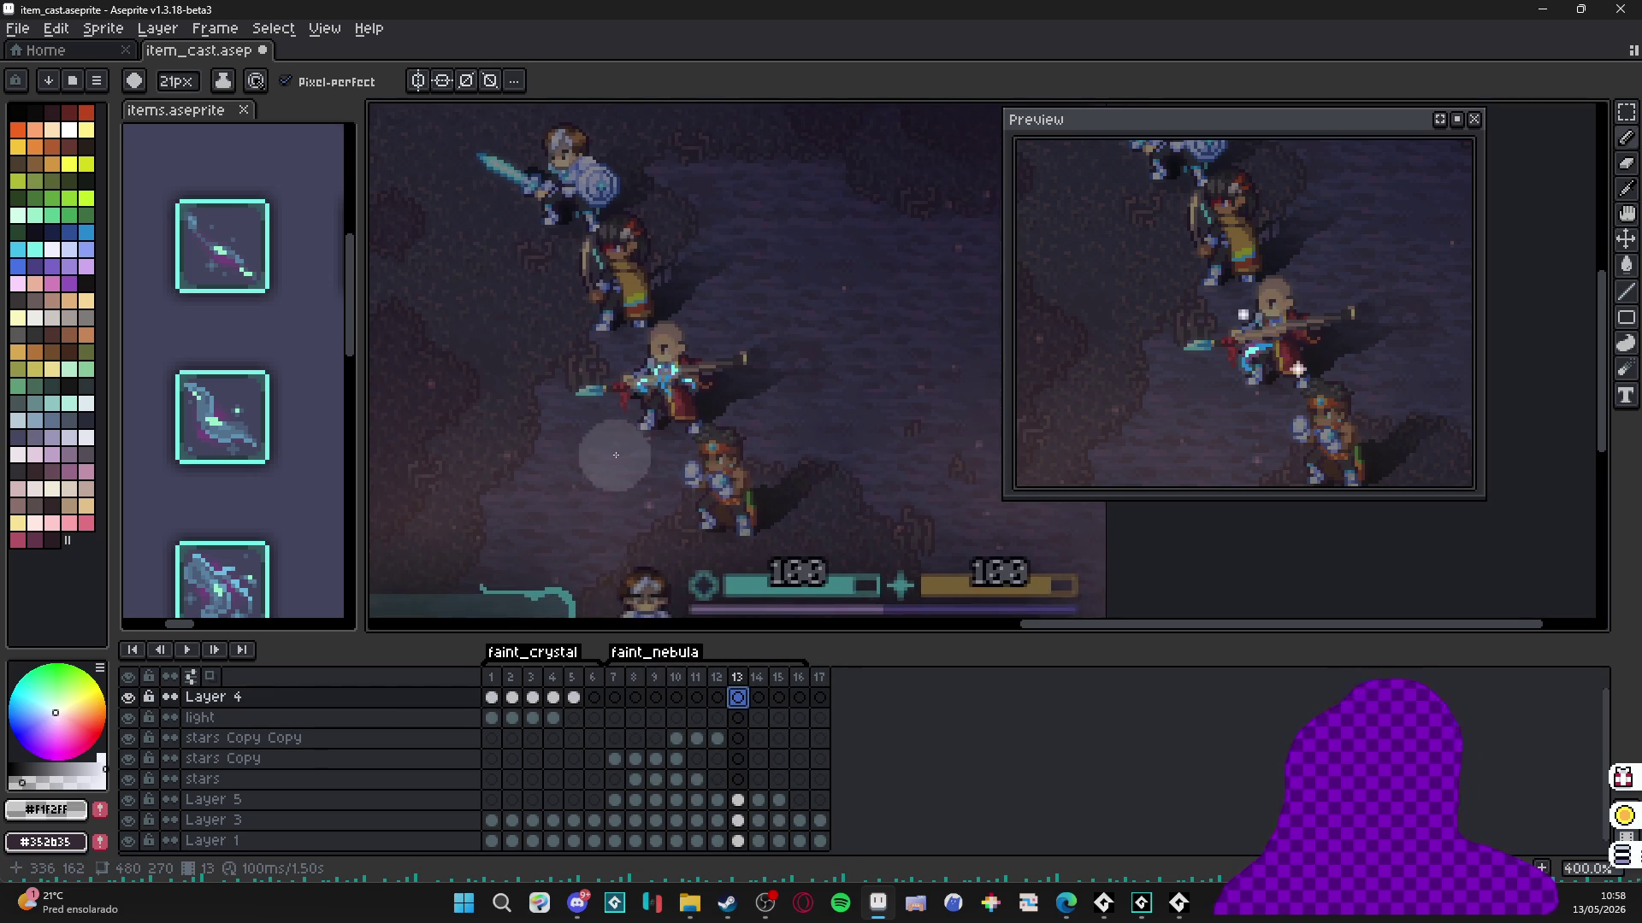
alt+scroll(625, 451, down, 10)
scroll(624, 452, left, 1)
key(ctrl+s)
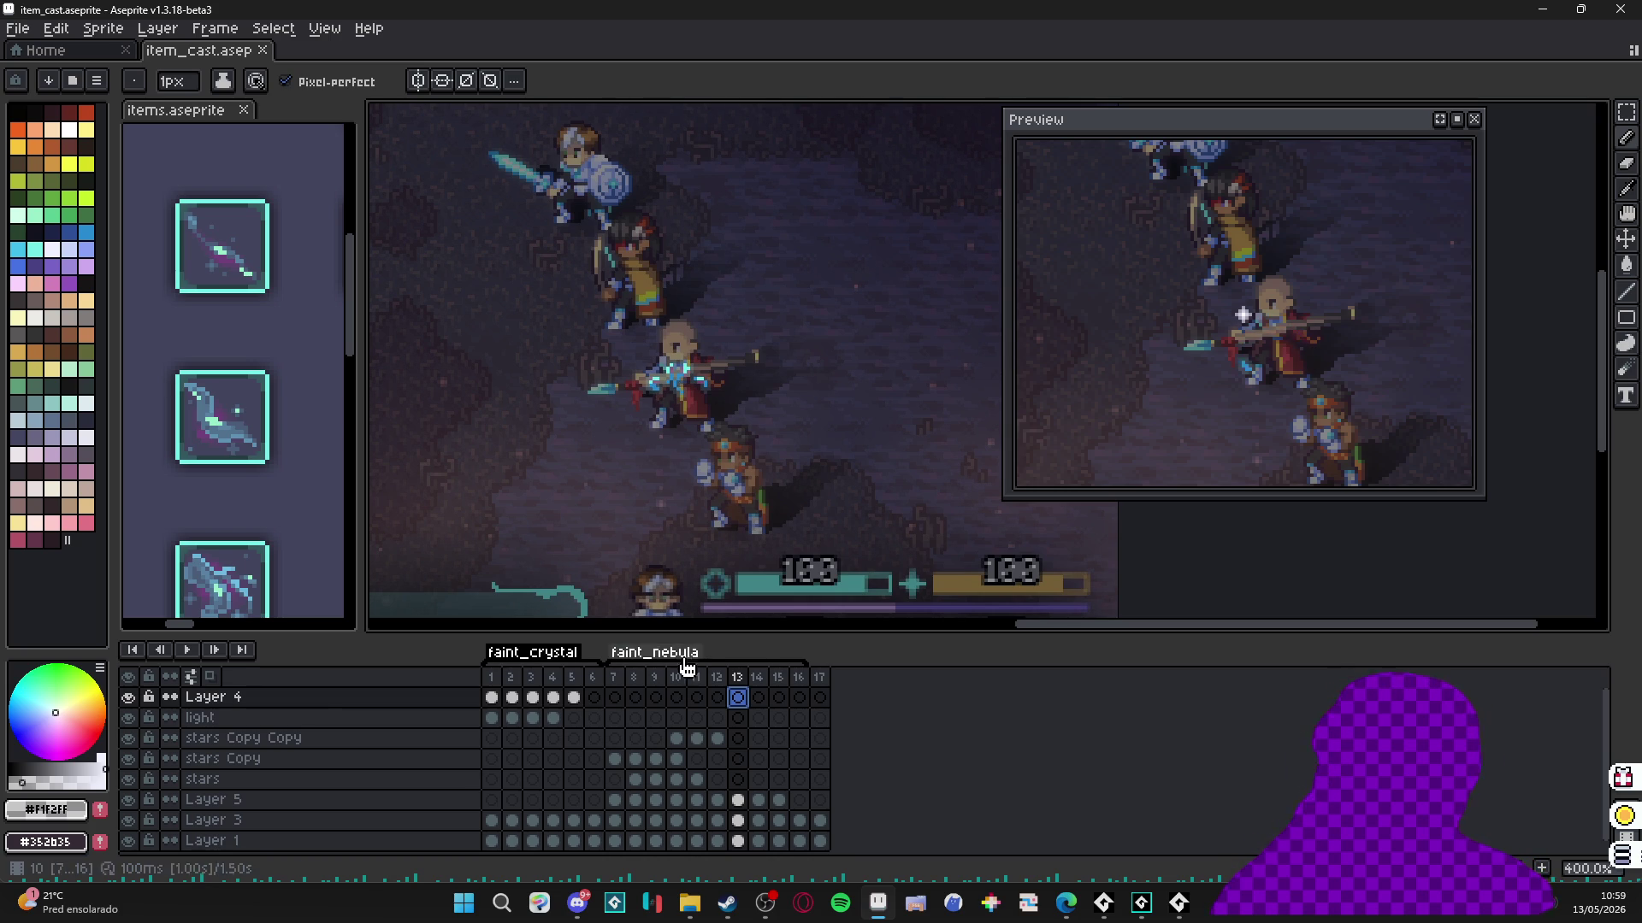
Paint a soft white glow over the mage on the light layer at frame 9.
click(615, 680)
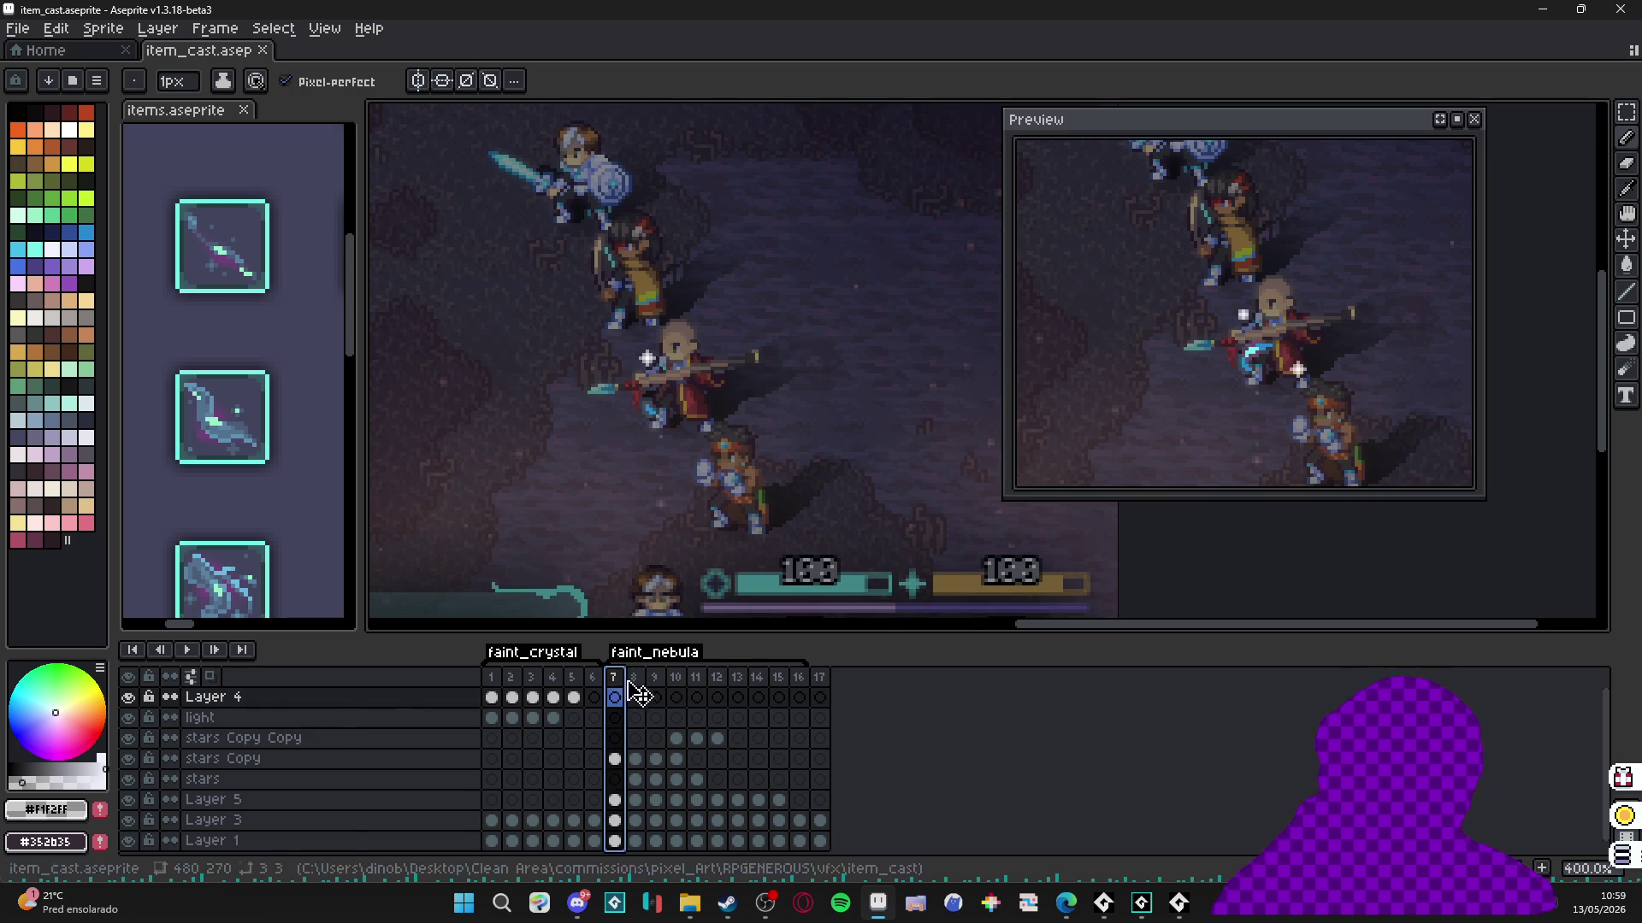
click(634, 697)
click(655, 697)
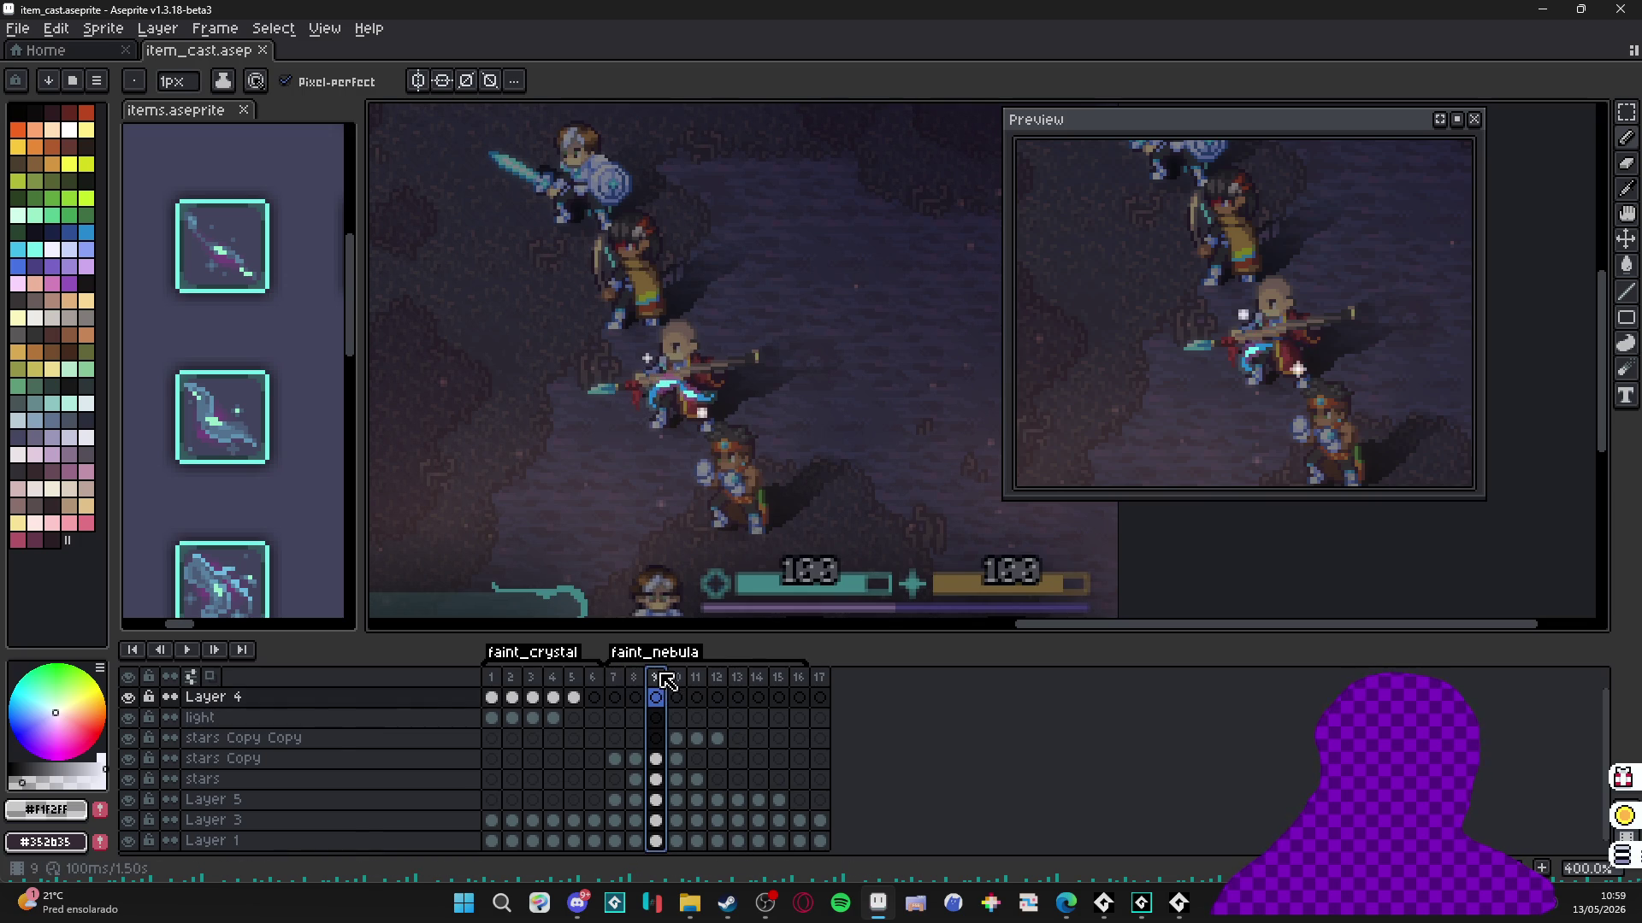
click(656, 718)
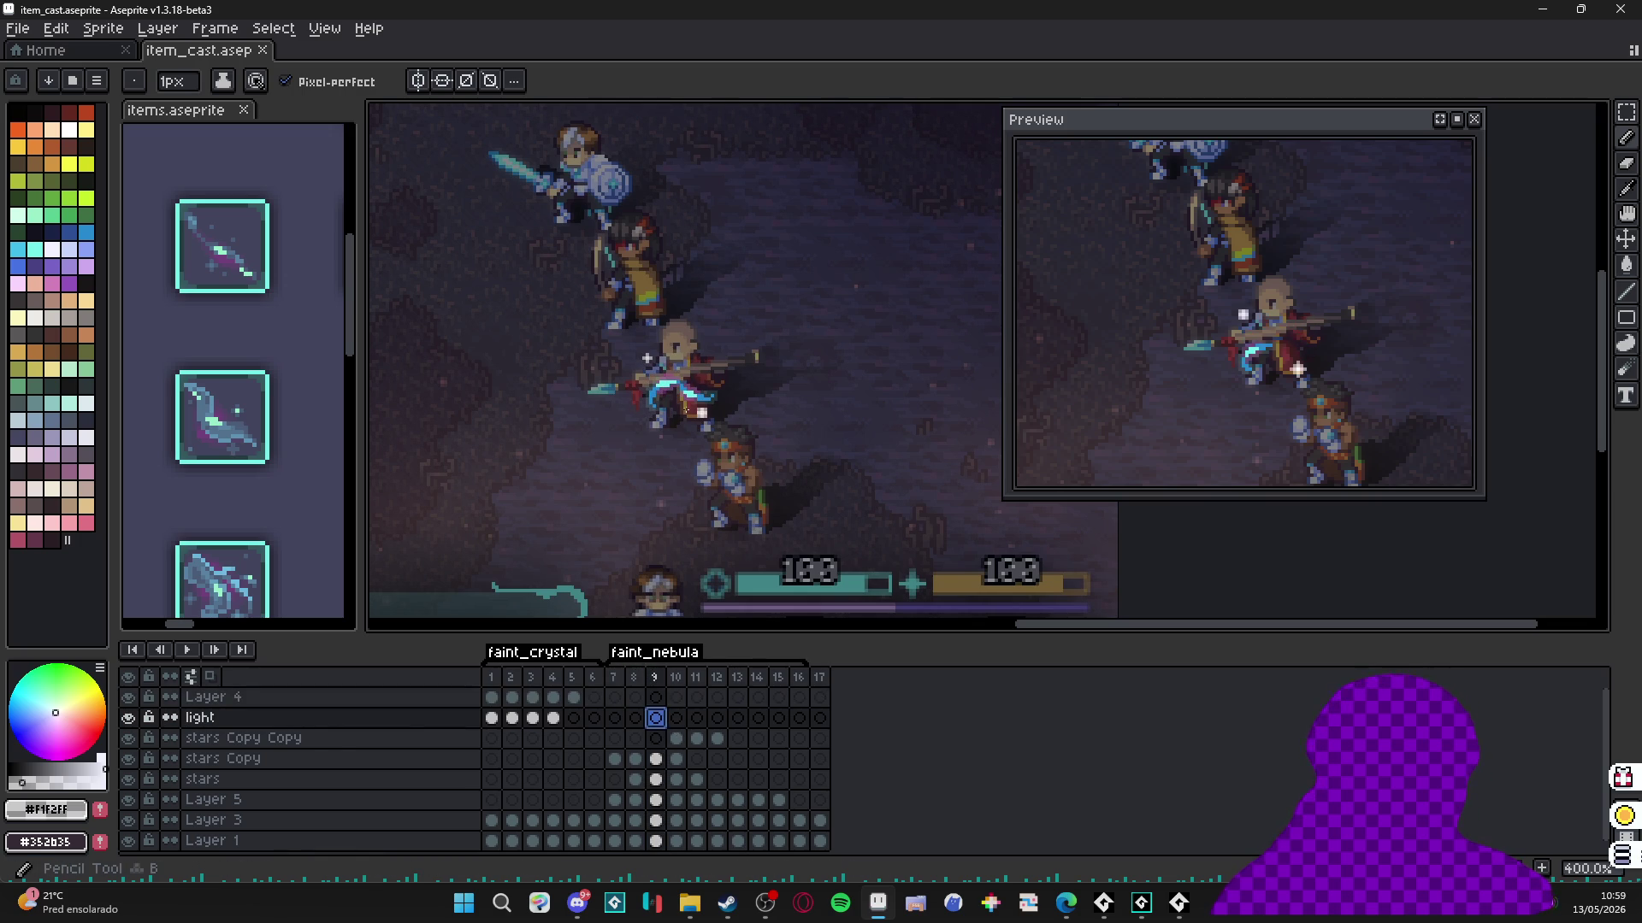
scroll(675, 380, up, 10)
scroll(679, 381, up, 2)
scroll(678, 386, down, 4)
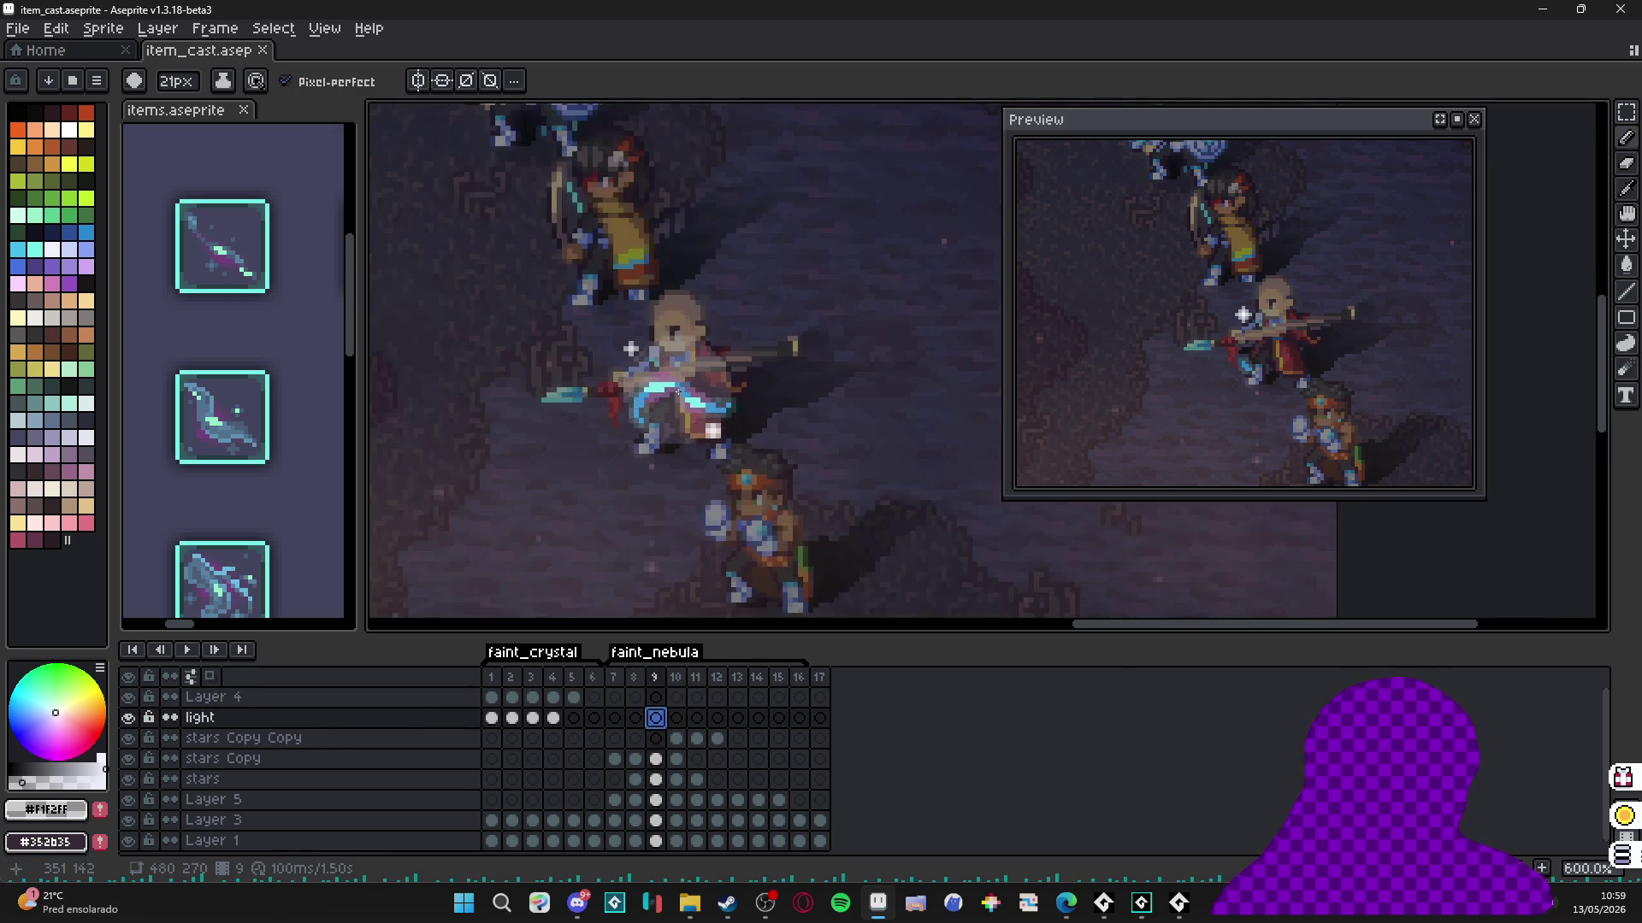
scroll(675, 391, up, 1)
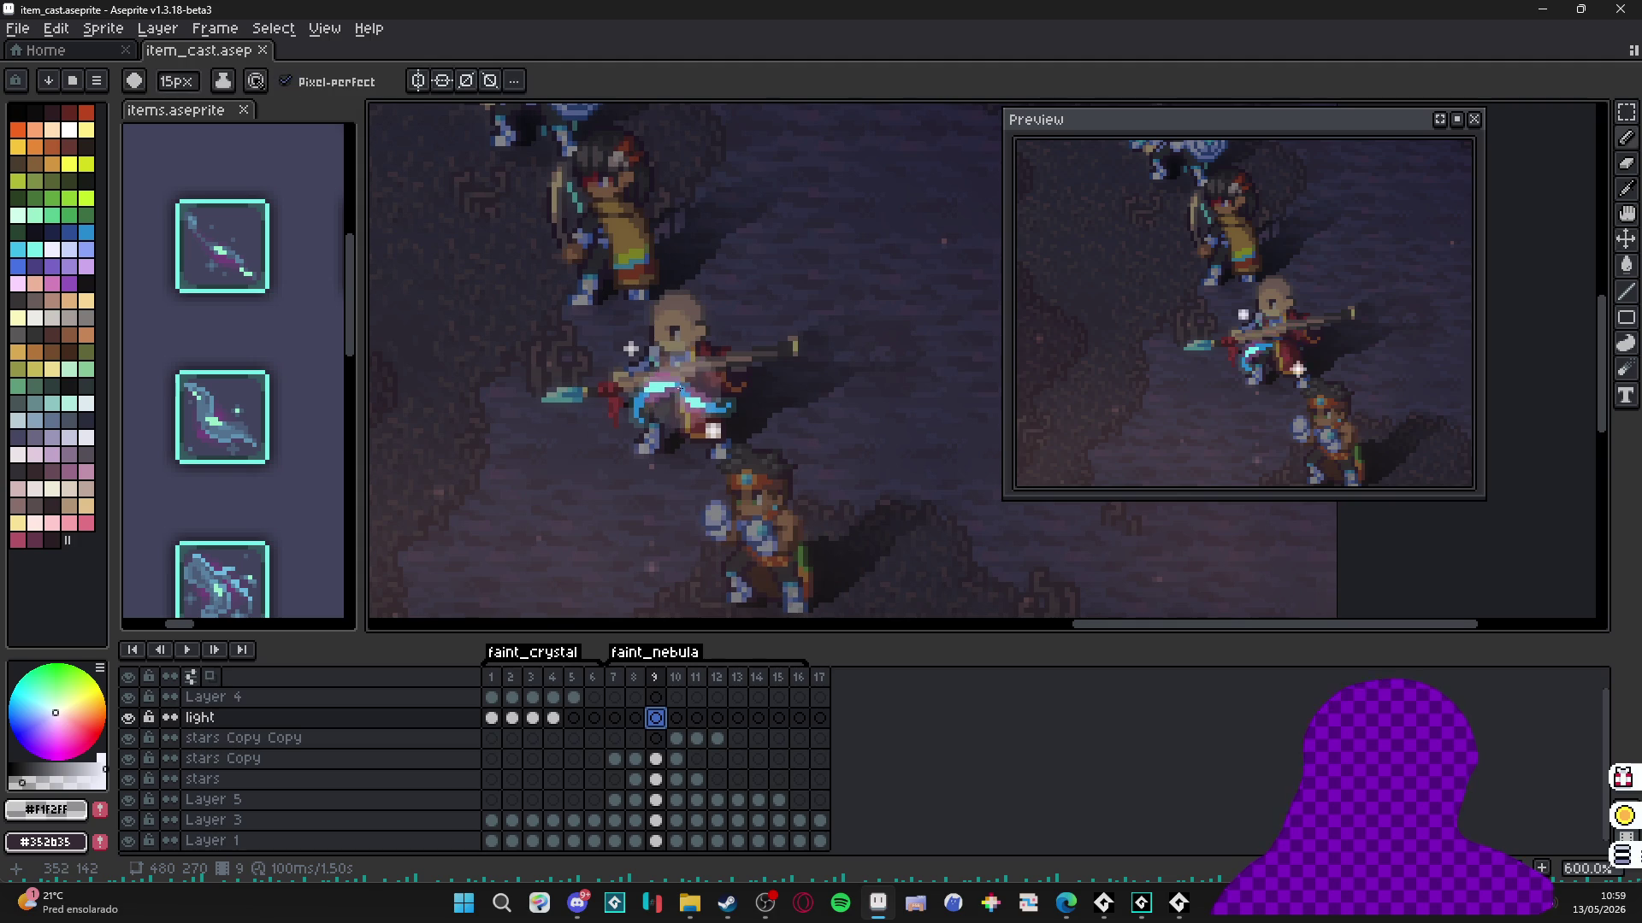
click(676, 388)
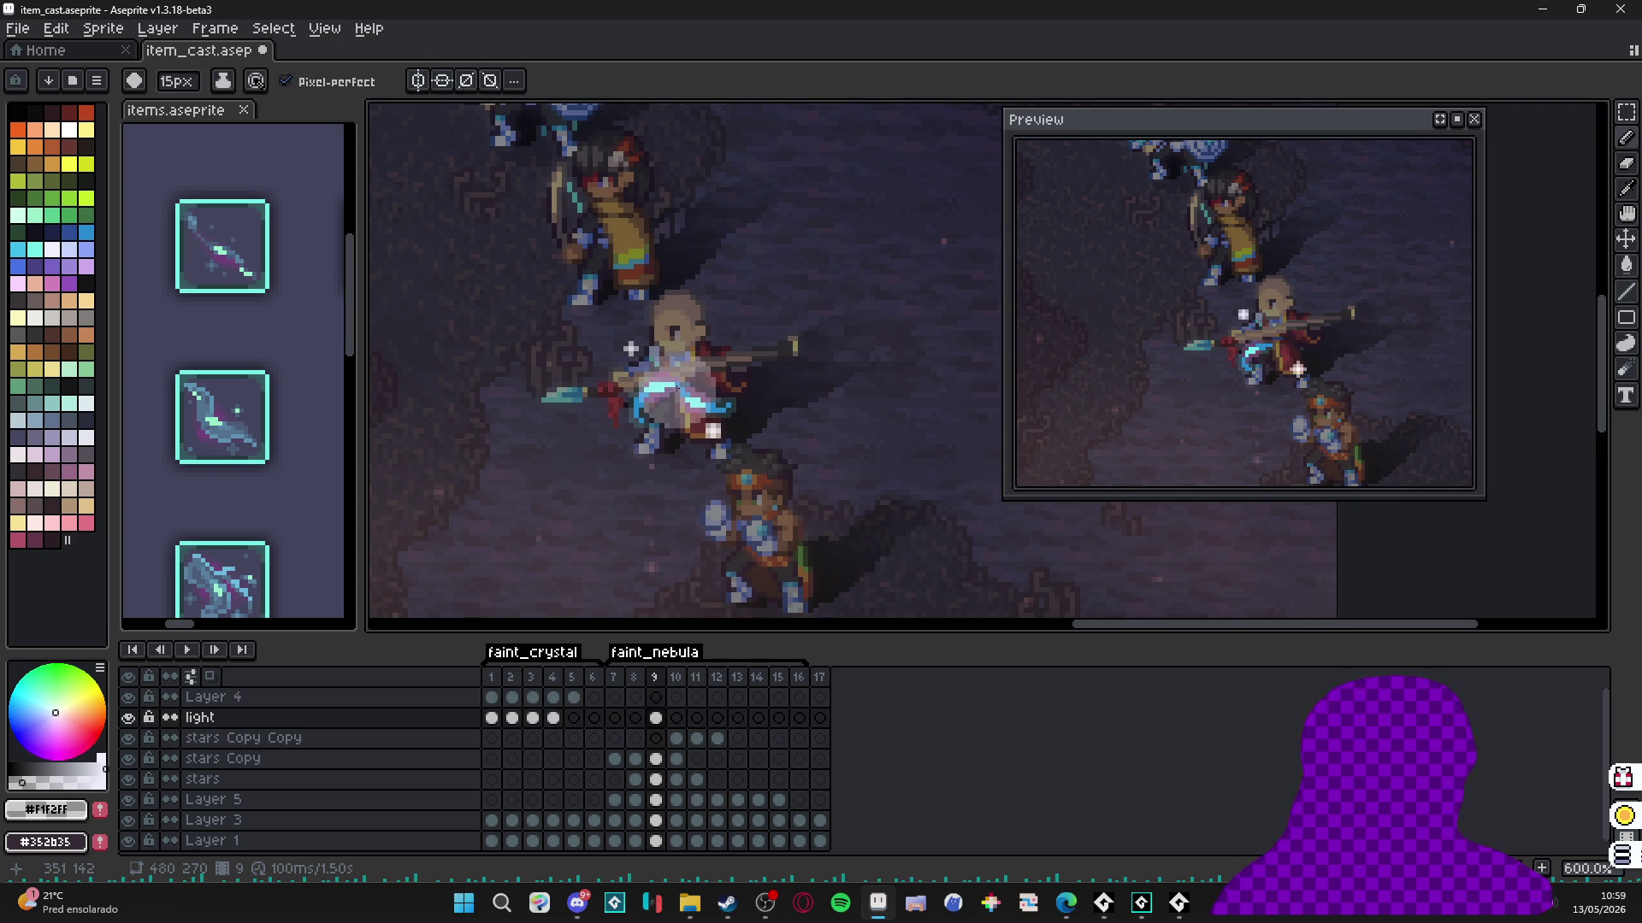
Paint another soft white glow over the mage on frame 10 of the light layer.
scroll(676, 388, down, 3)
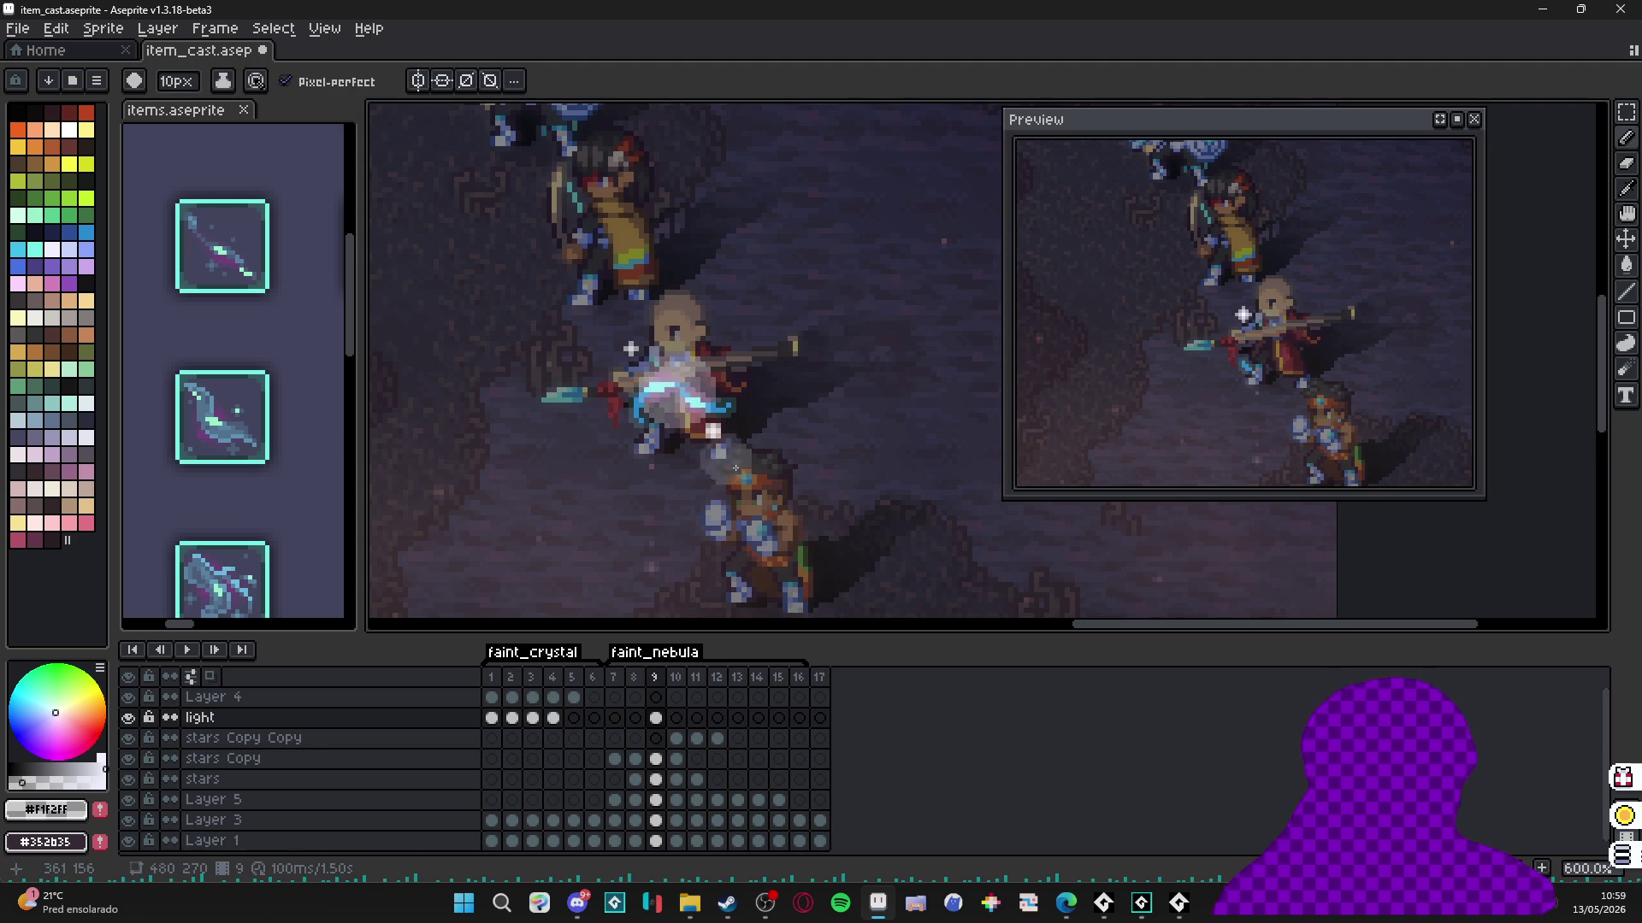
scroll(672, 387, up, 1)
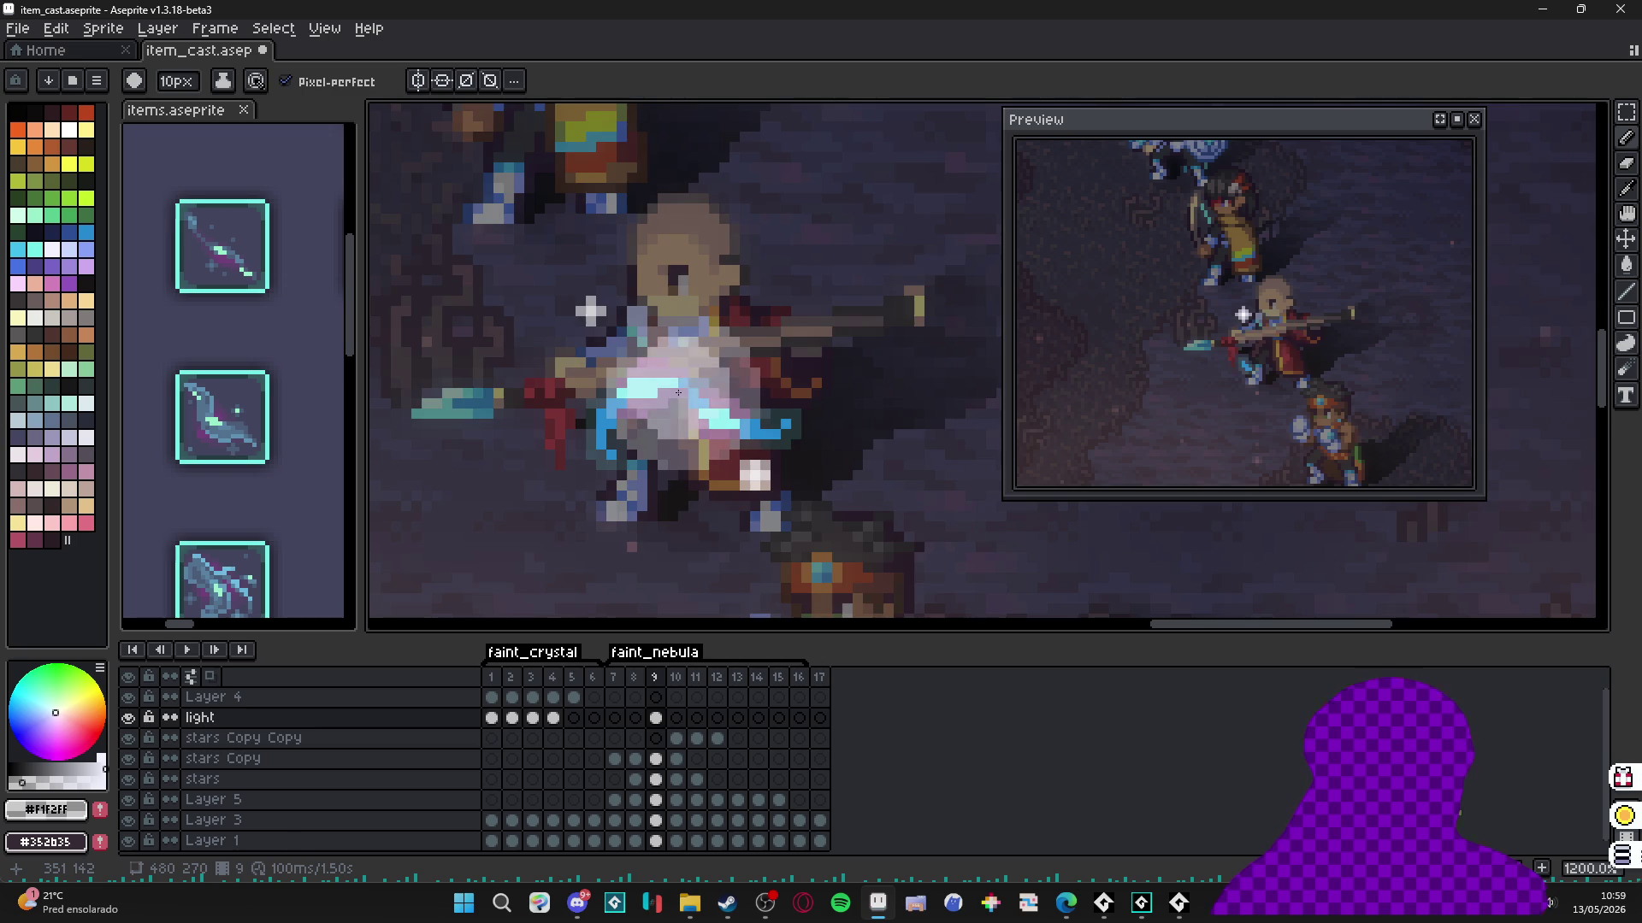
scroll(710, 445, down, 3)
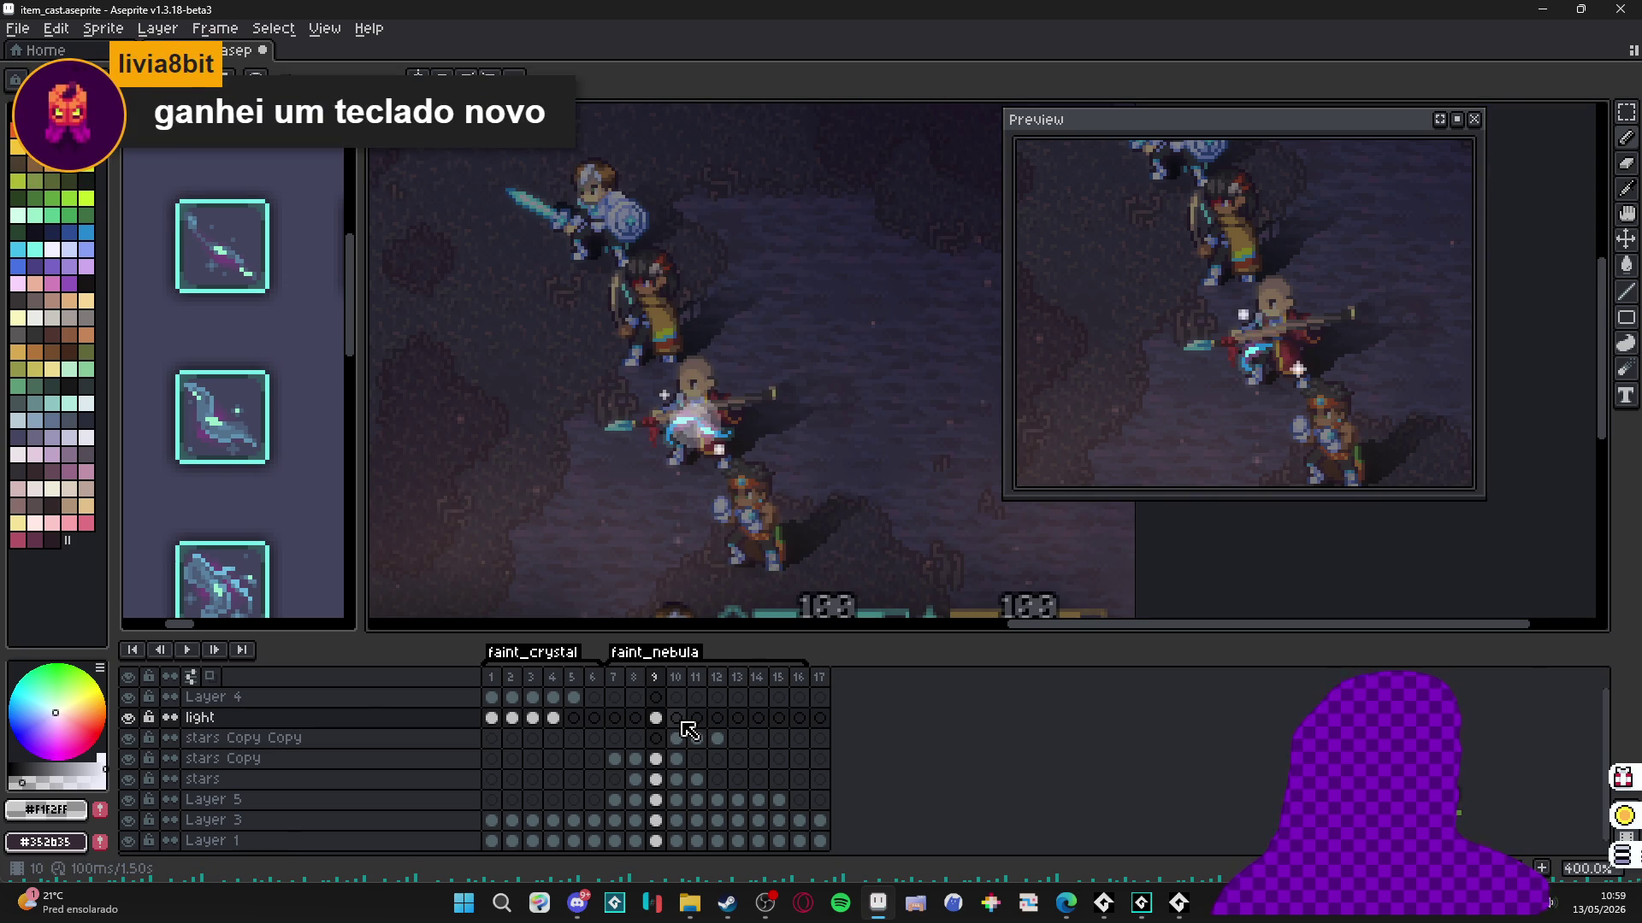
scroll(726, 447, up, 6)
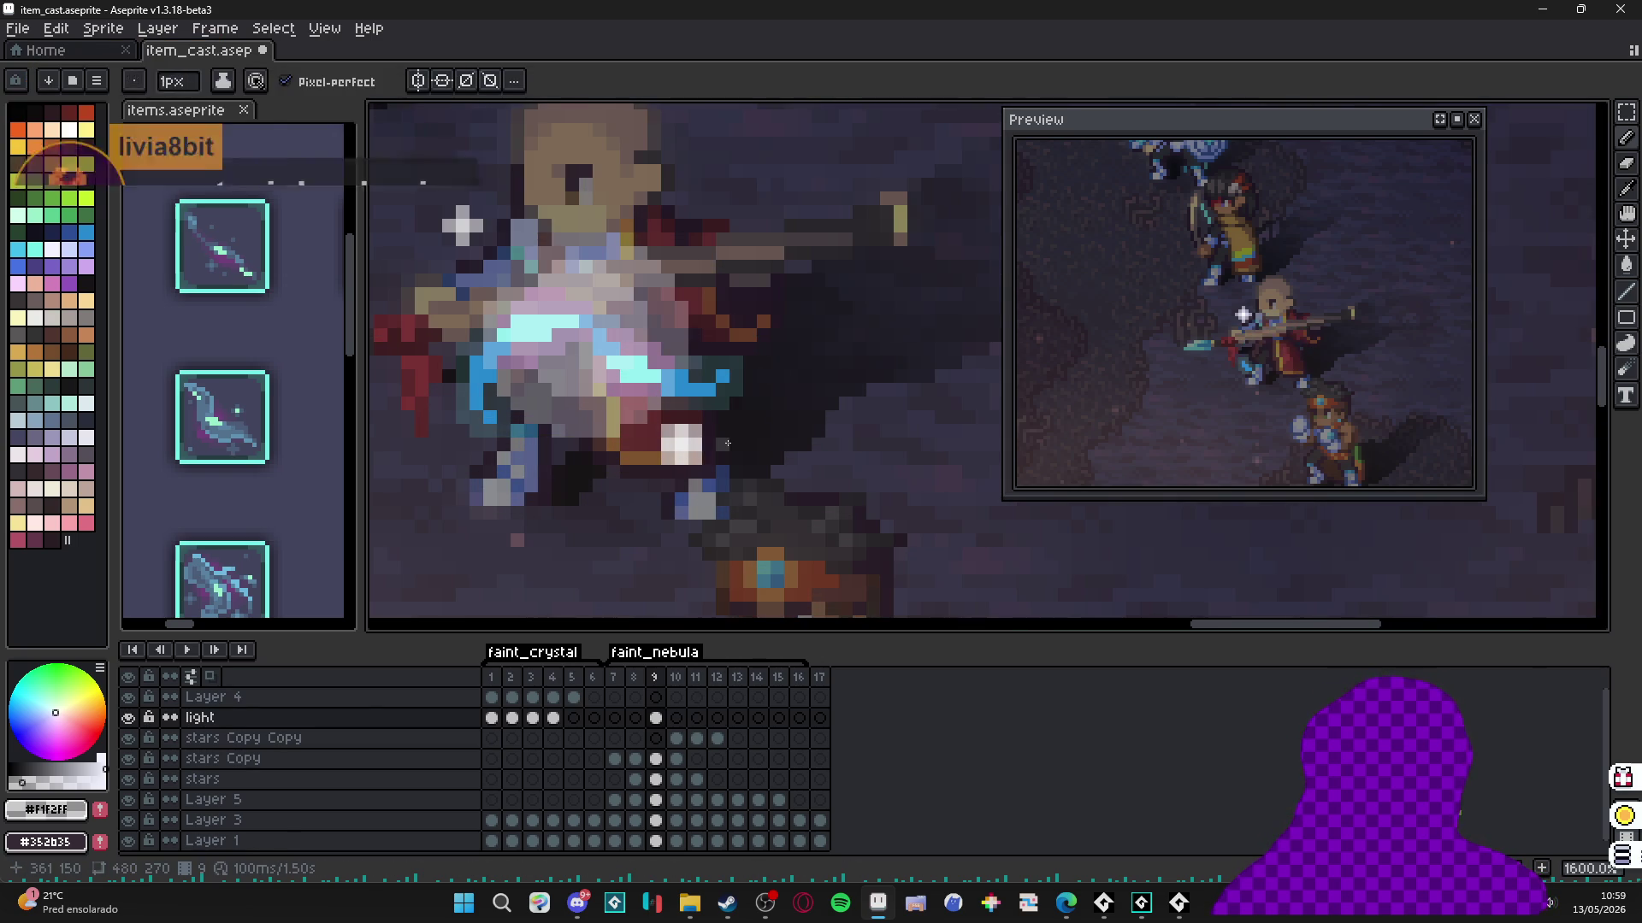
scroll(726, 445, down, 3)
click(676, 718)
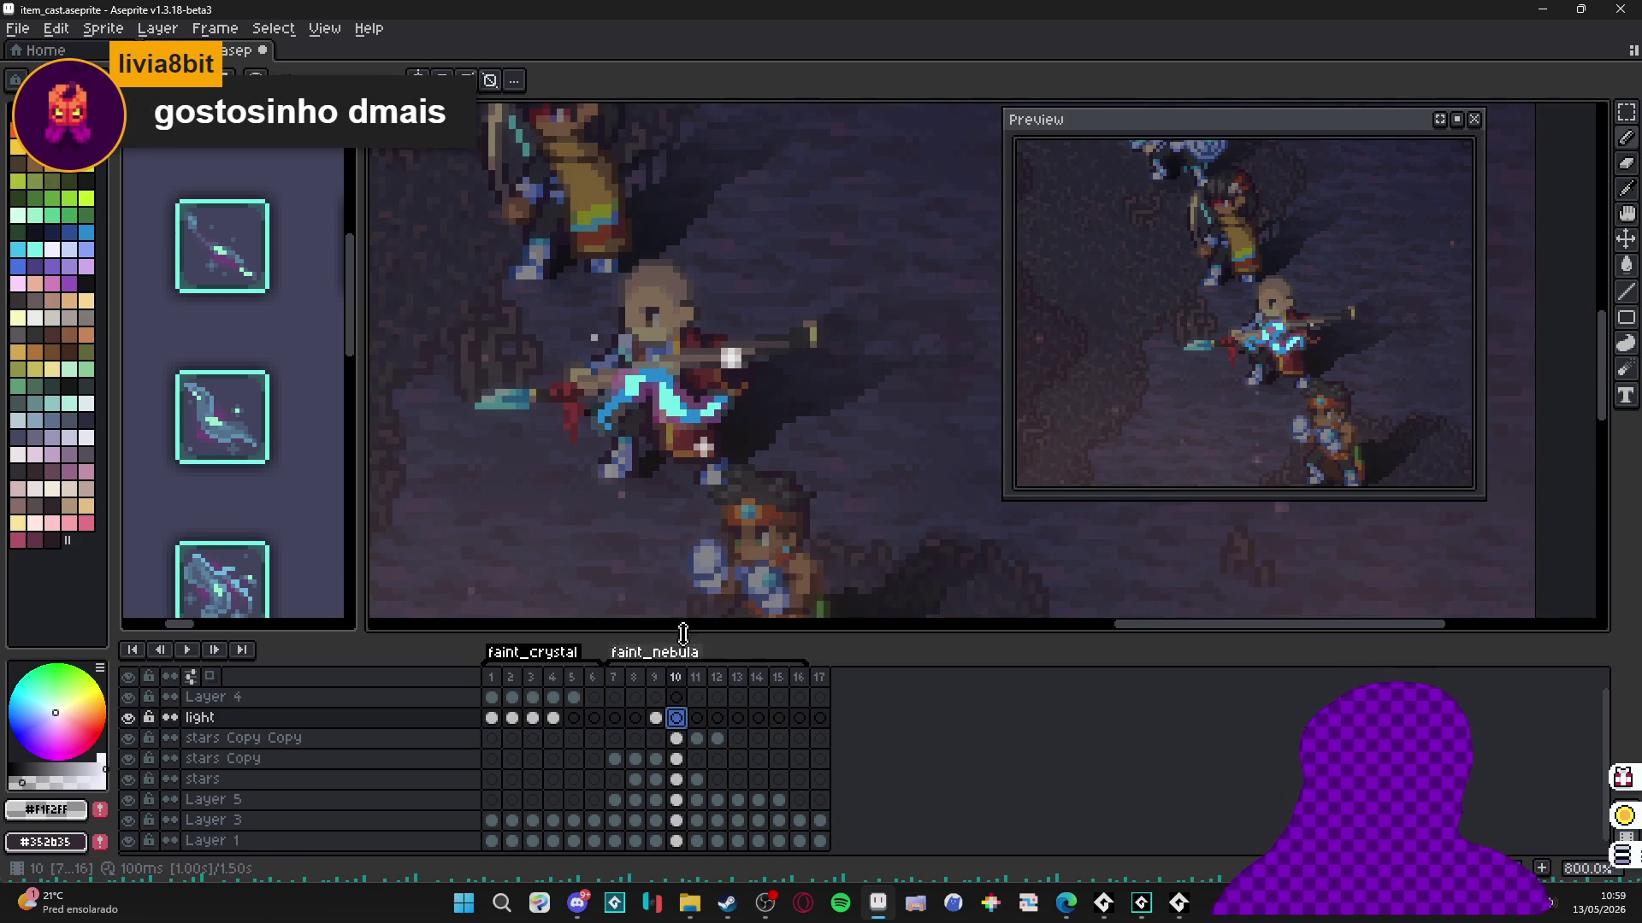
click(659, 393)
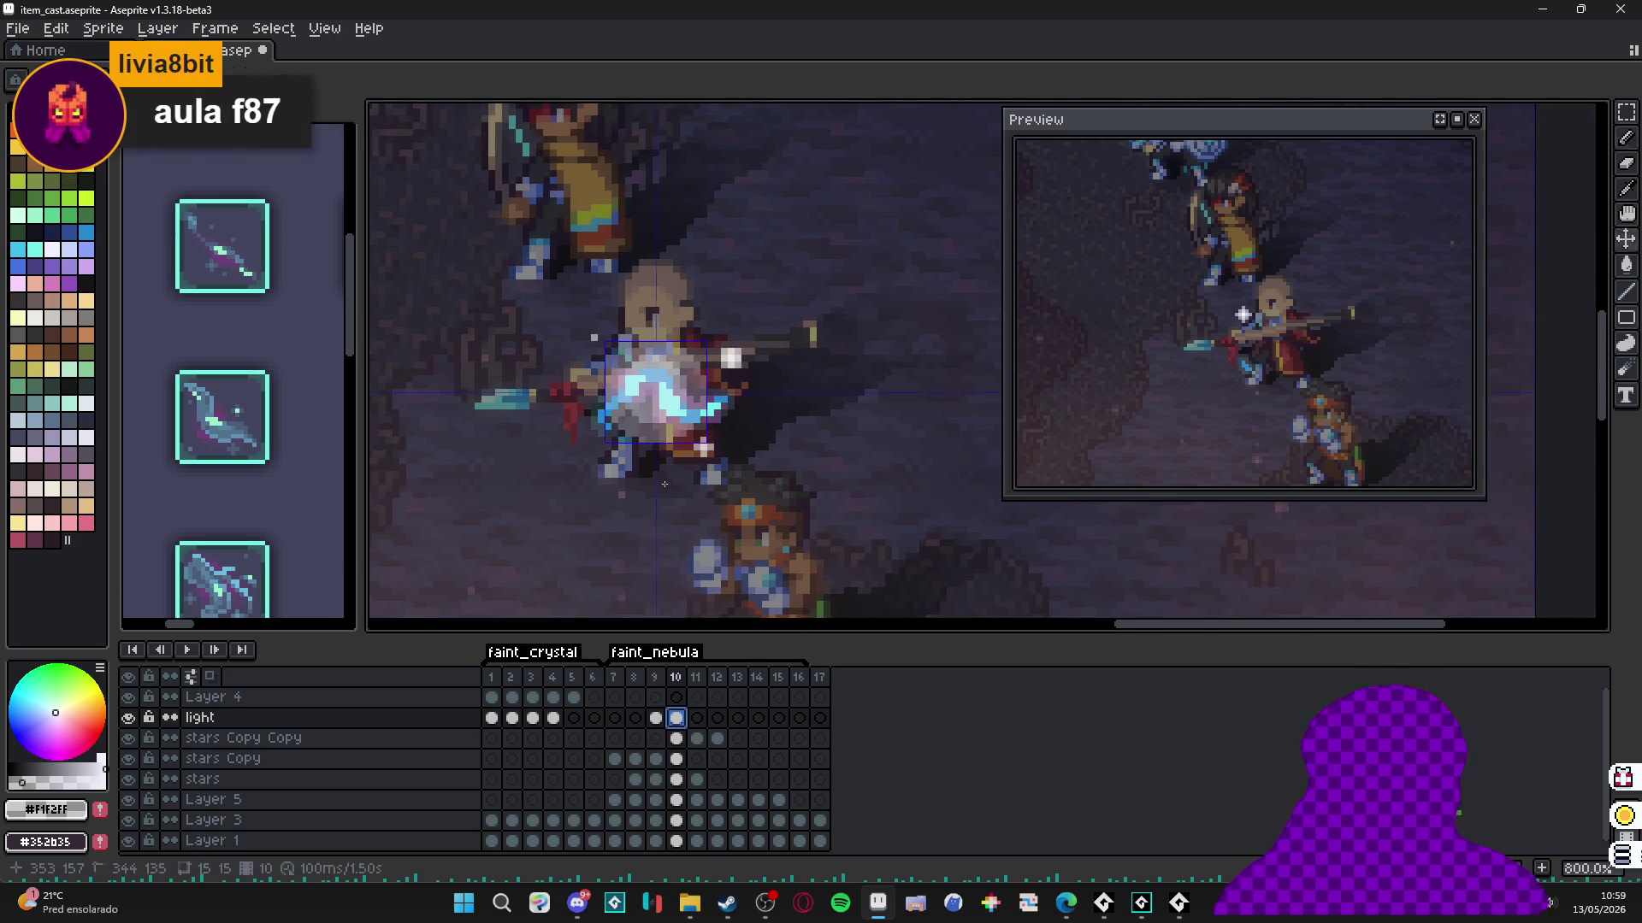
Lower the frame 10 glow cel's opacity, then switch to the browser's 'aula f87' image results.
double_click(677, 718)
click(994, 675)
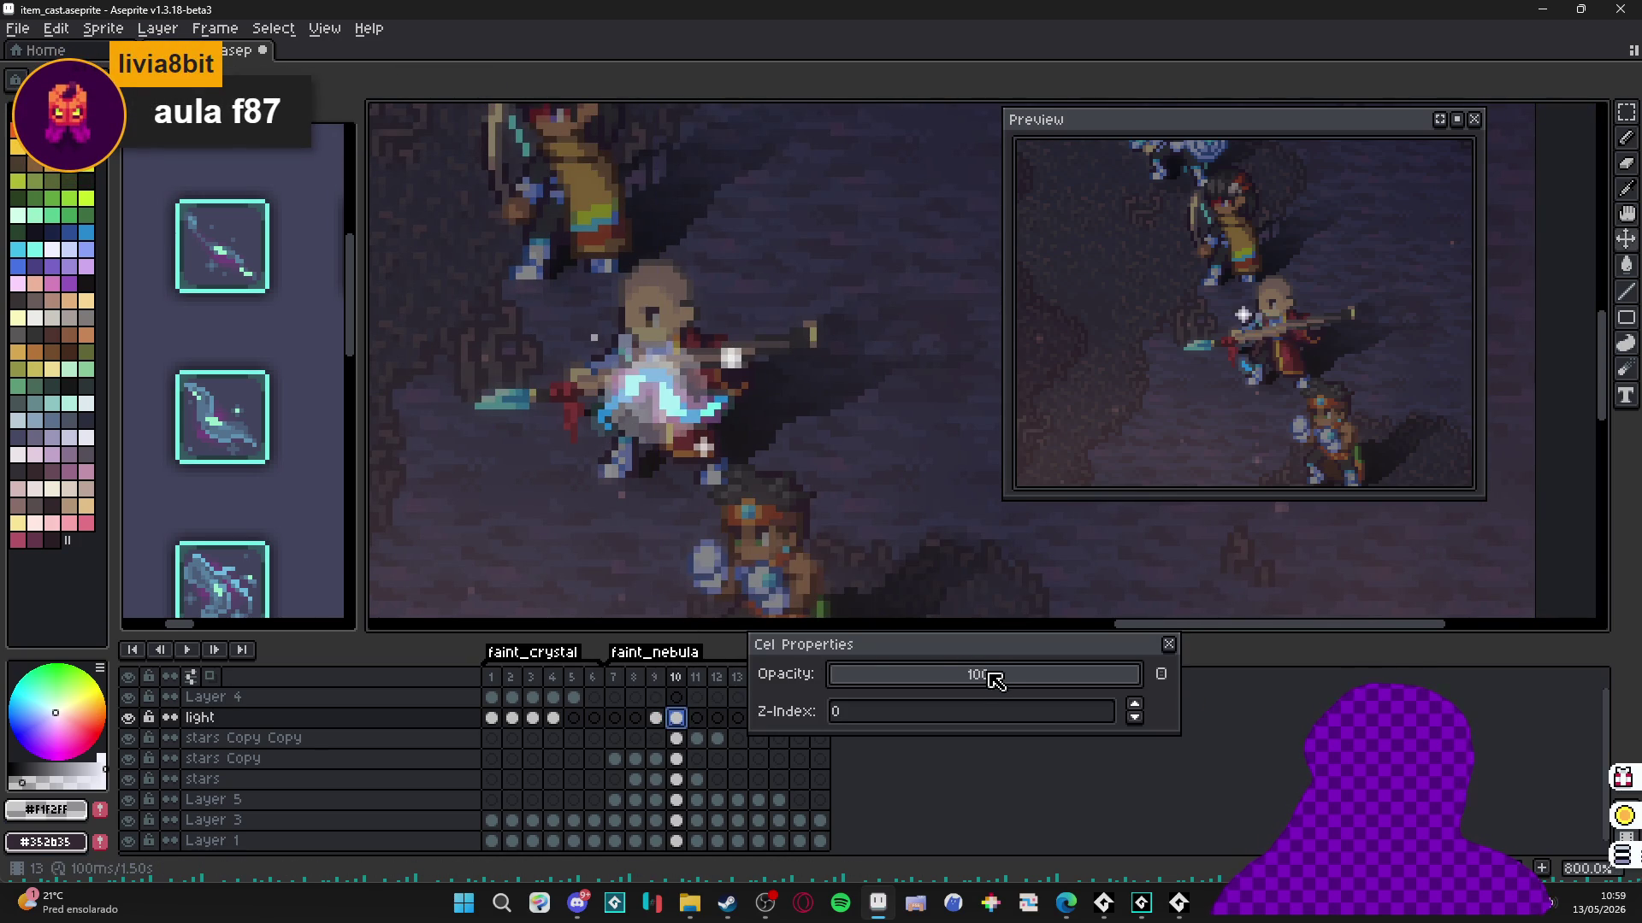
click(1168, 644)
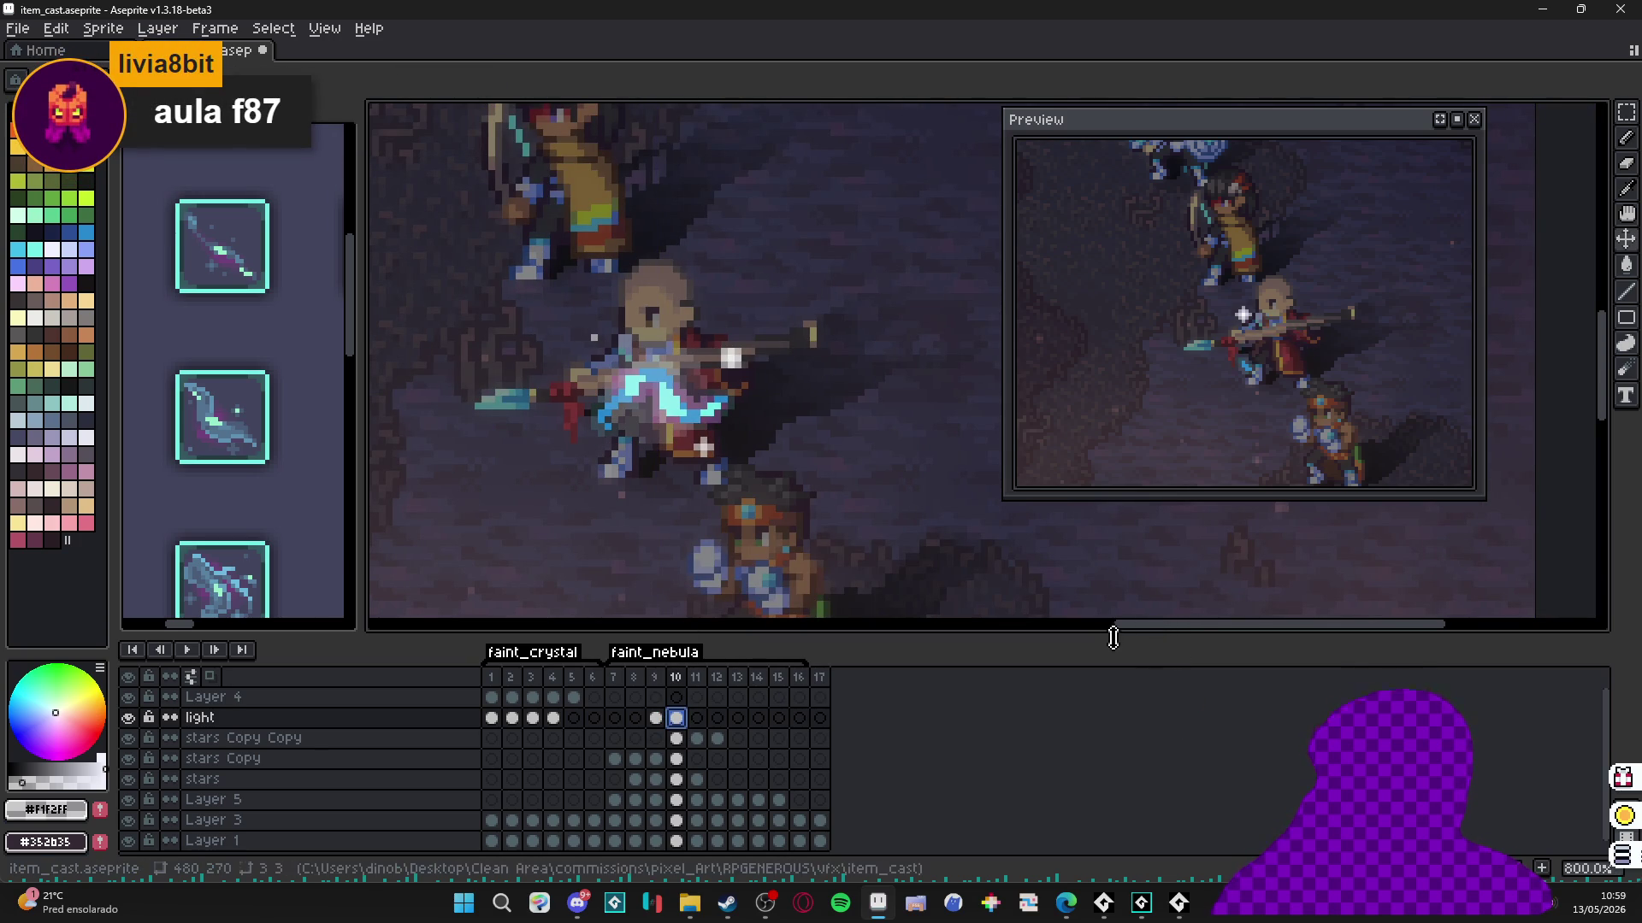
double_click(697, 718)
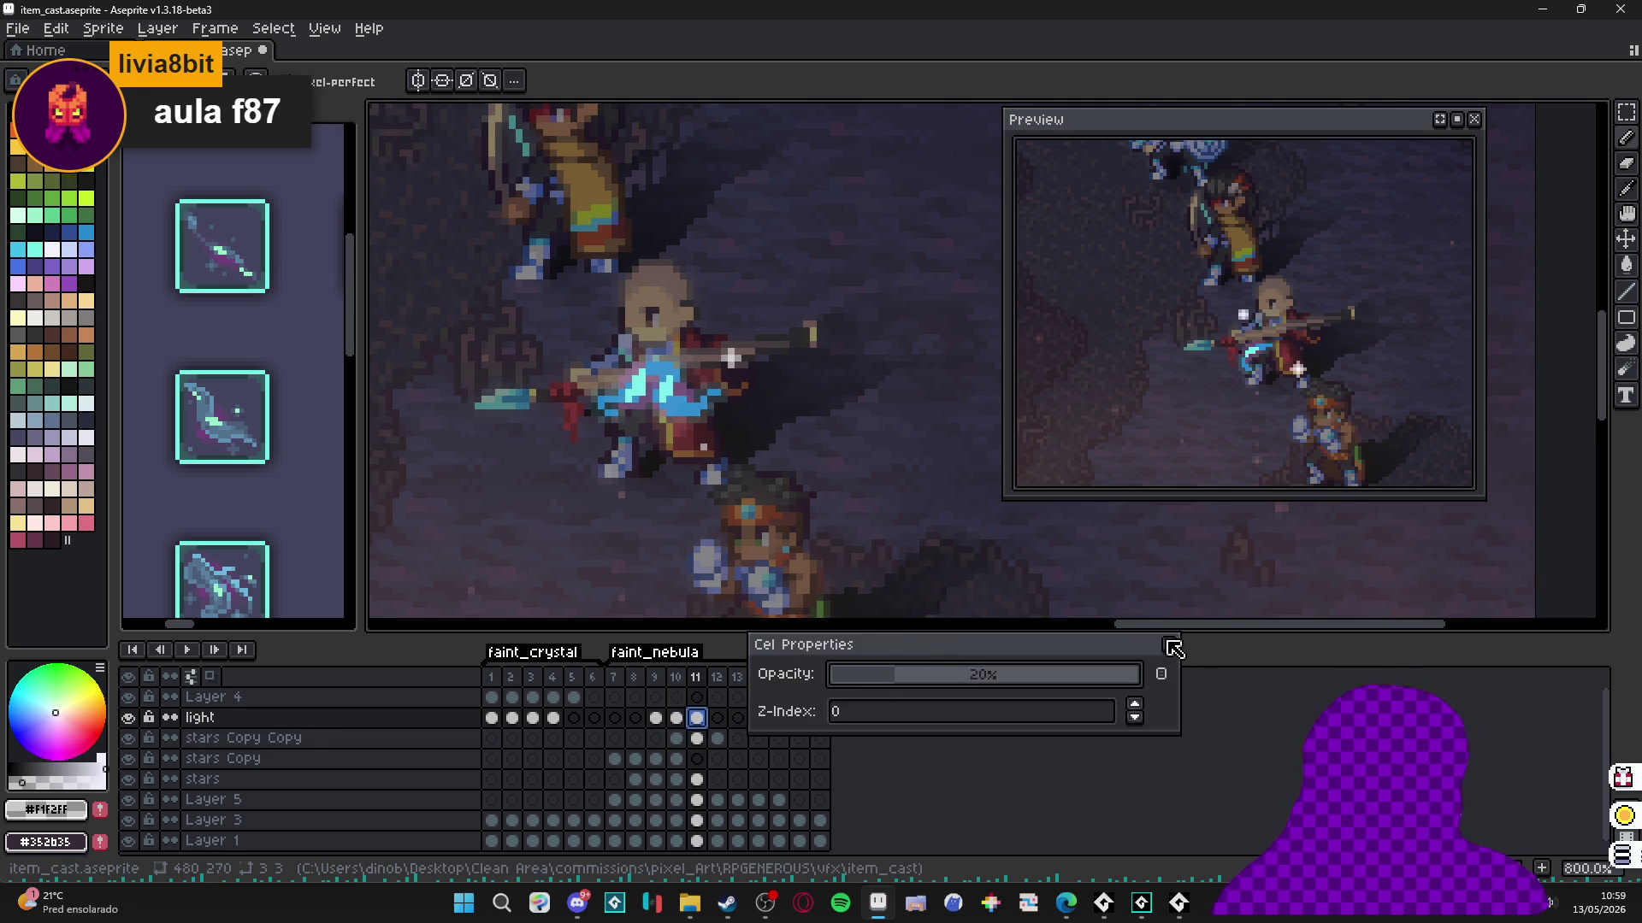
click(1168, 644)
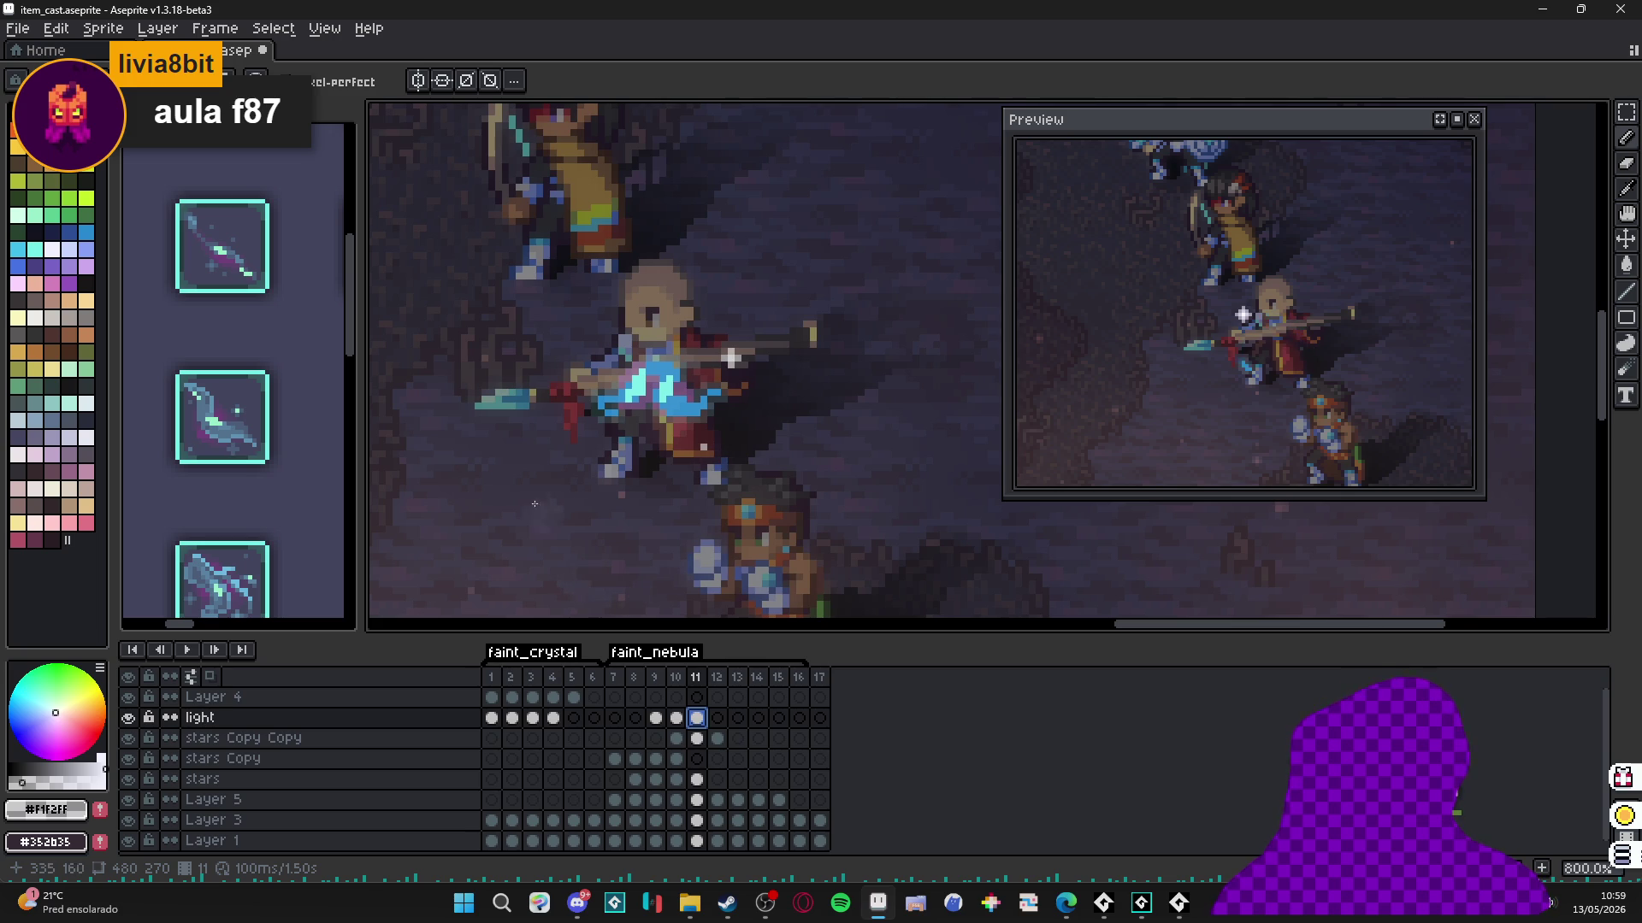
key(alt+Tab)
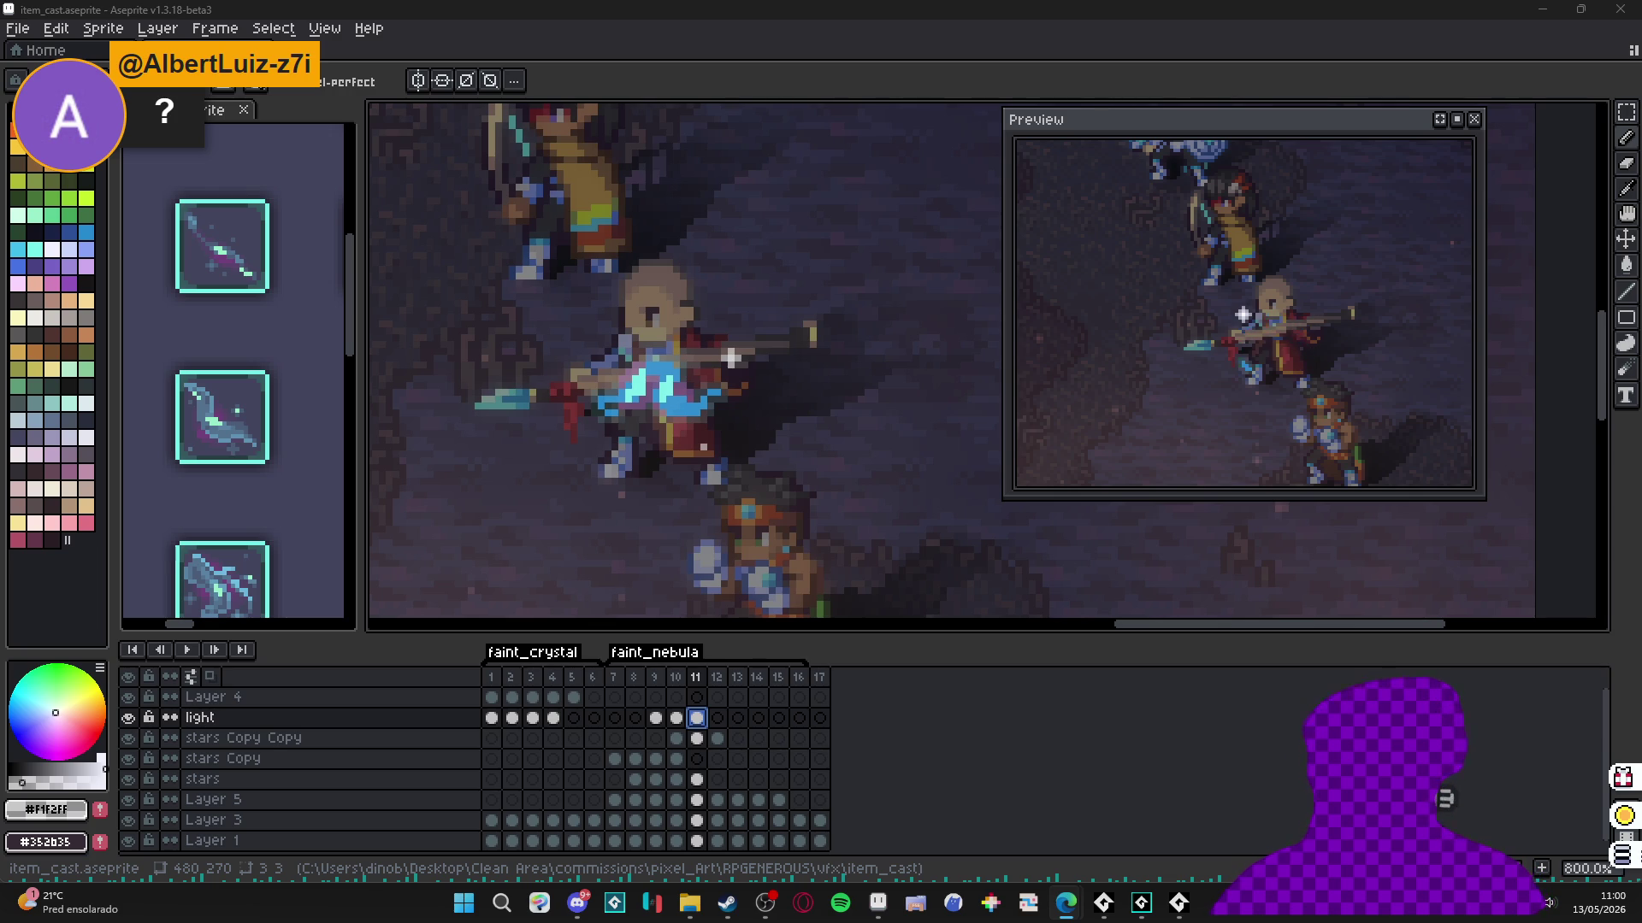
key(alt+Tab)
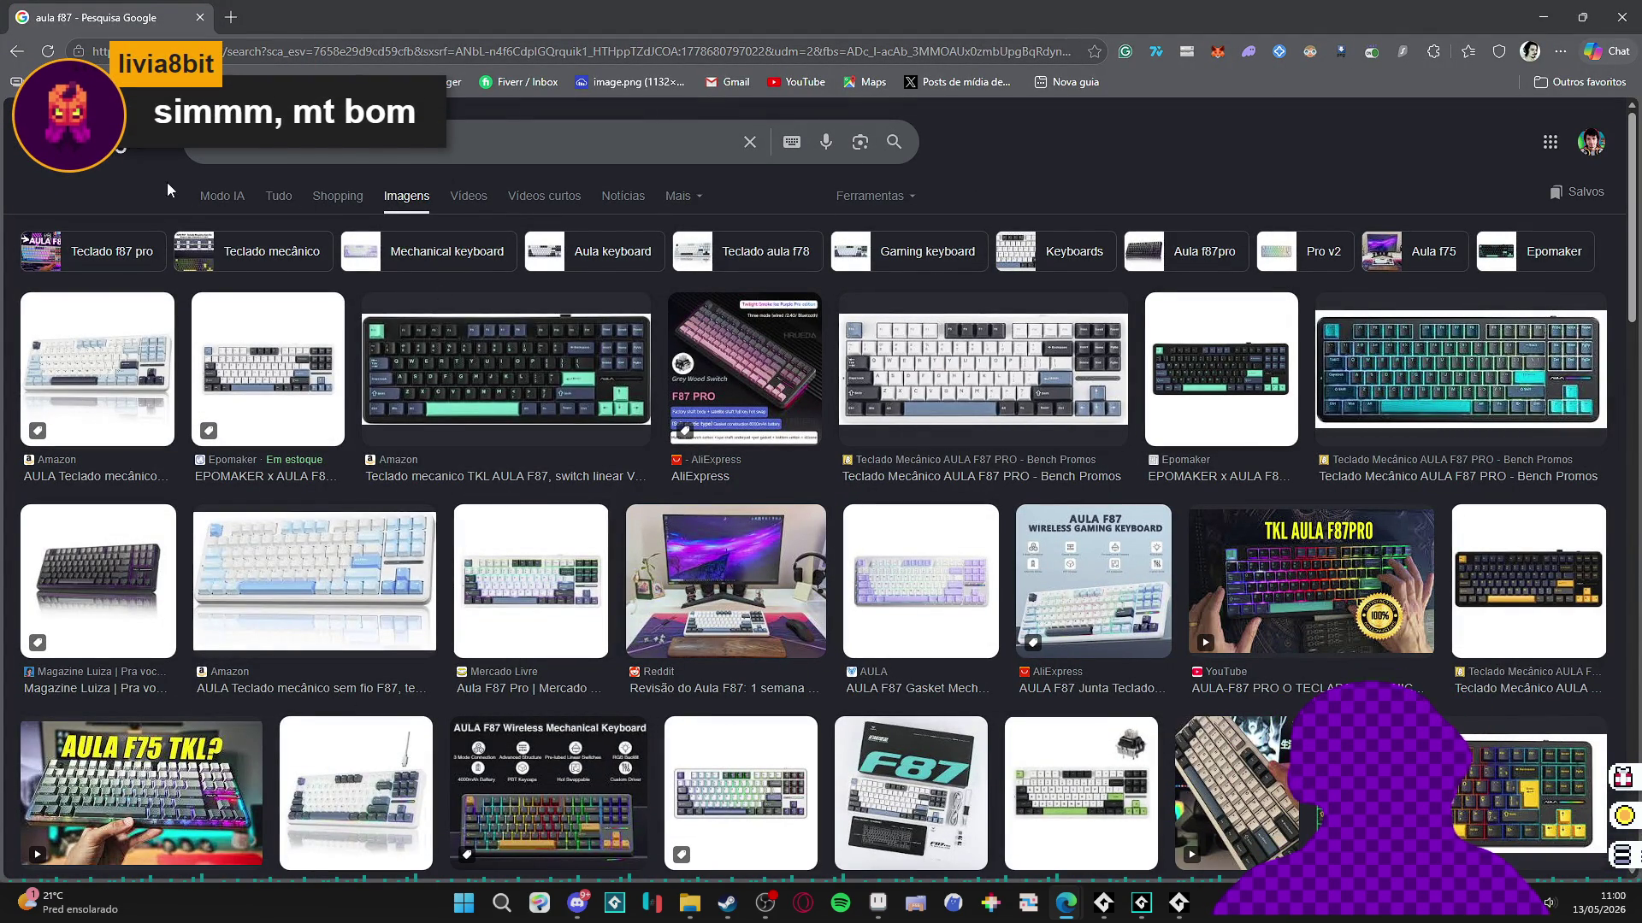
View the Aula F87 Pro keyboard image in the All results, then close the browser.
click(279, 196)
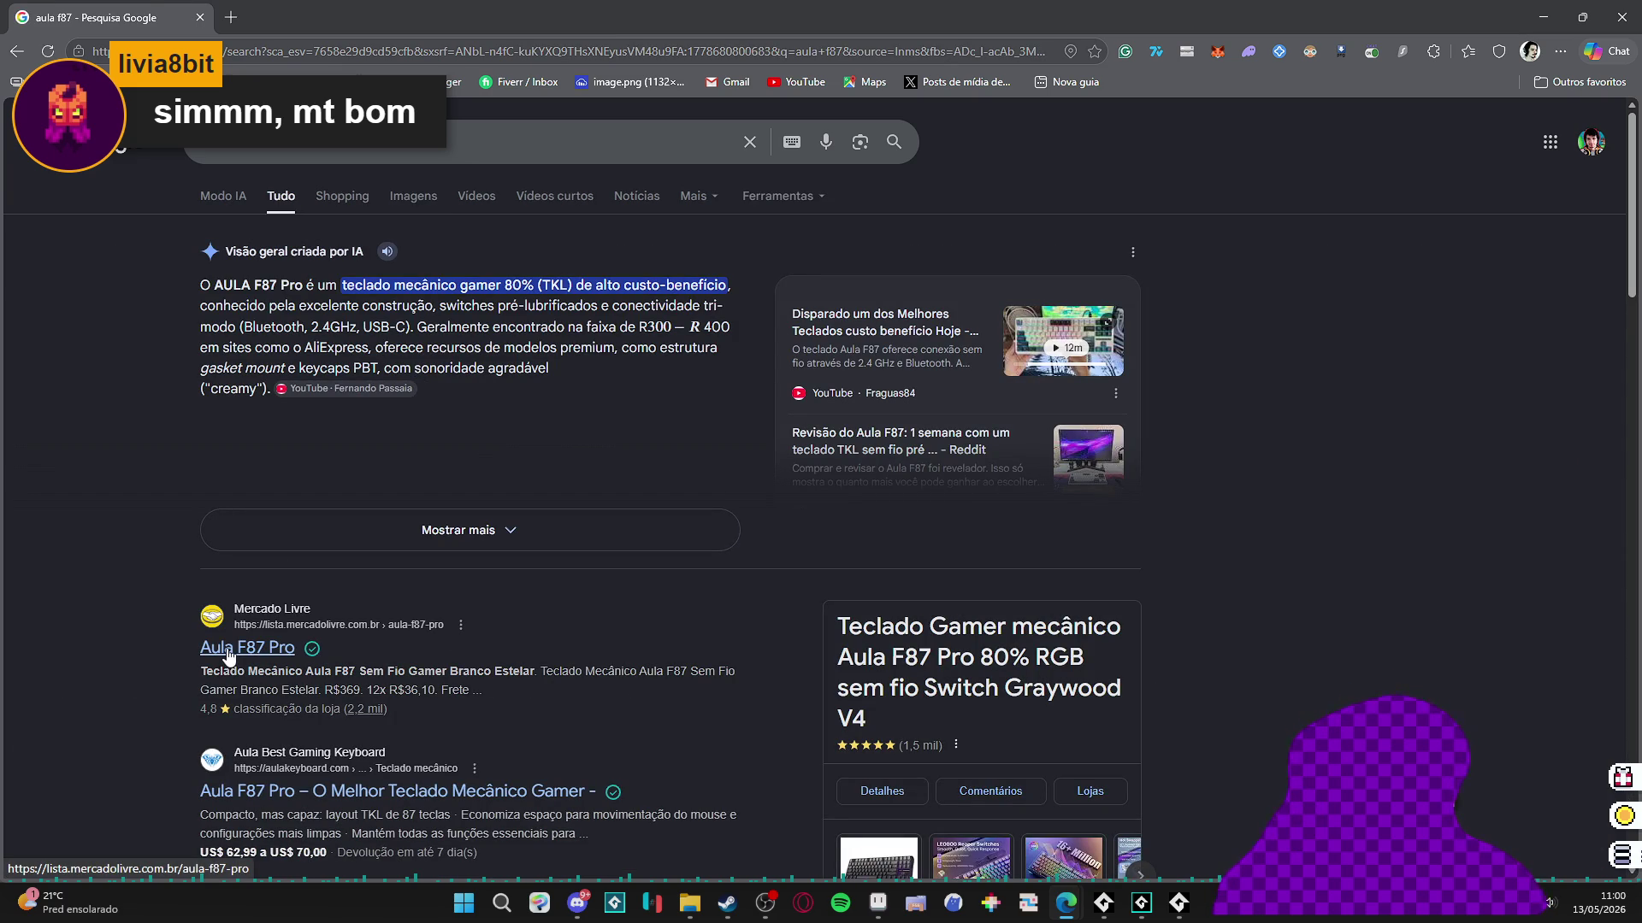
scroll(165, 561, down, 1)
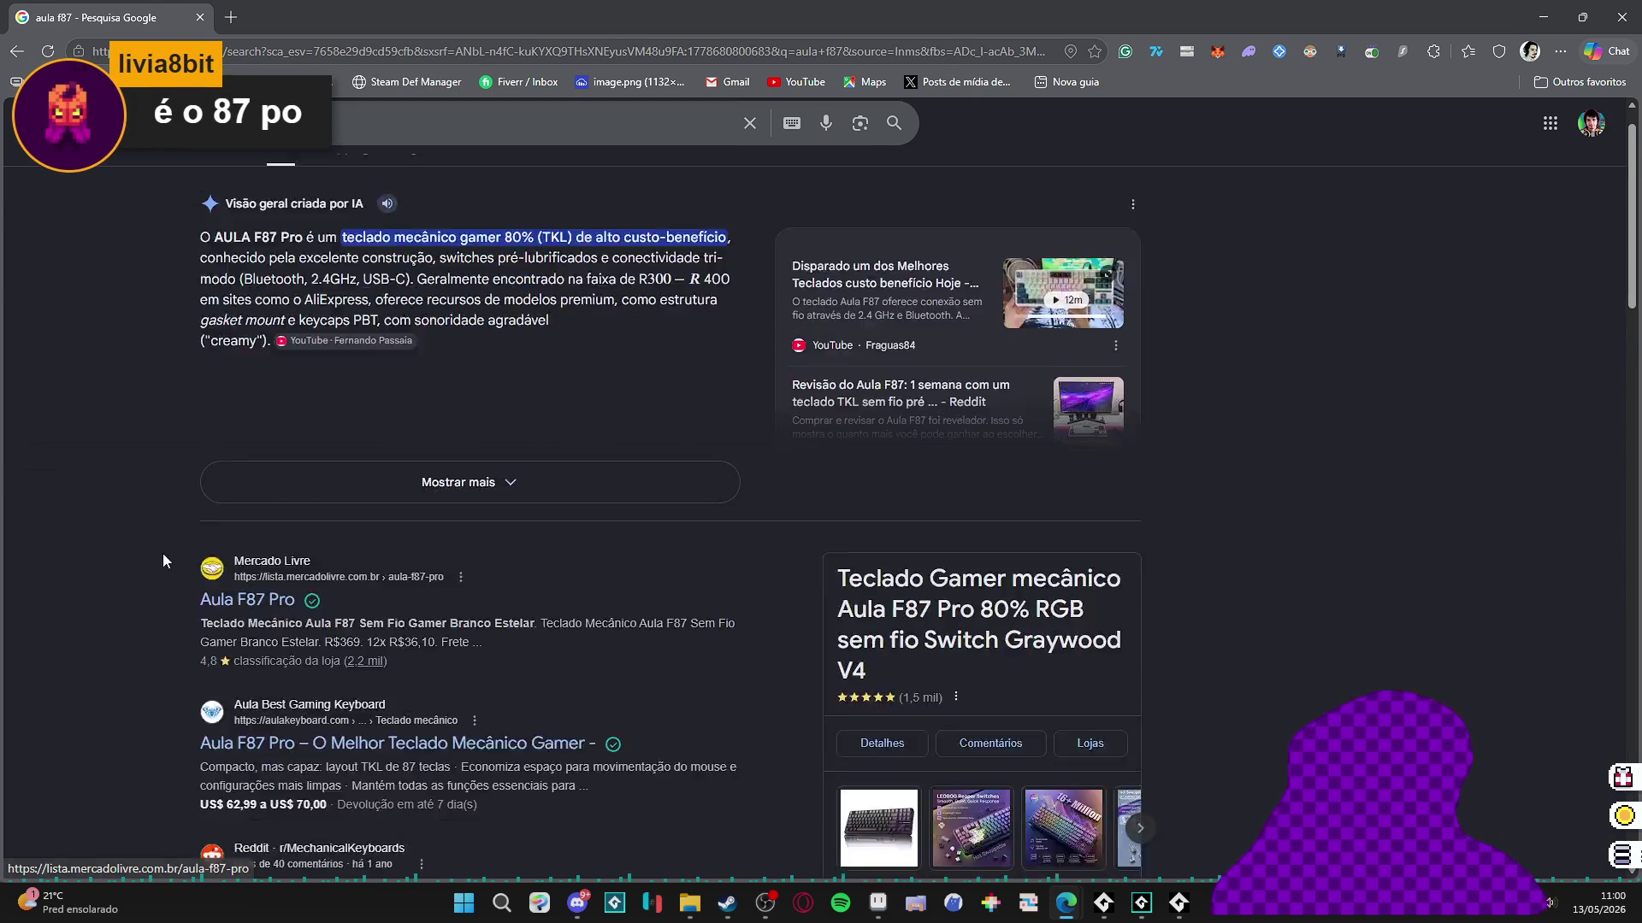
scroll(162, 561, down, 2)
click(900, 618)
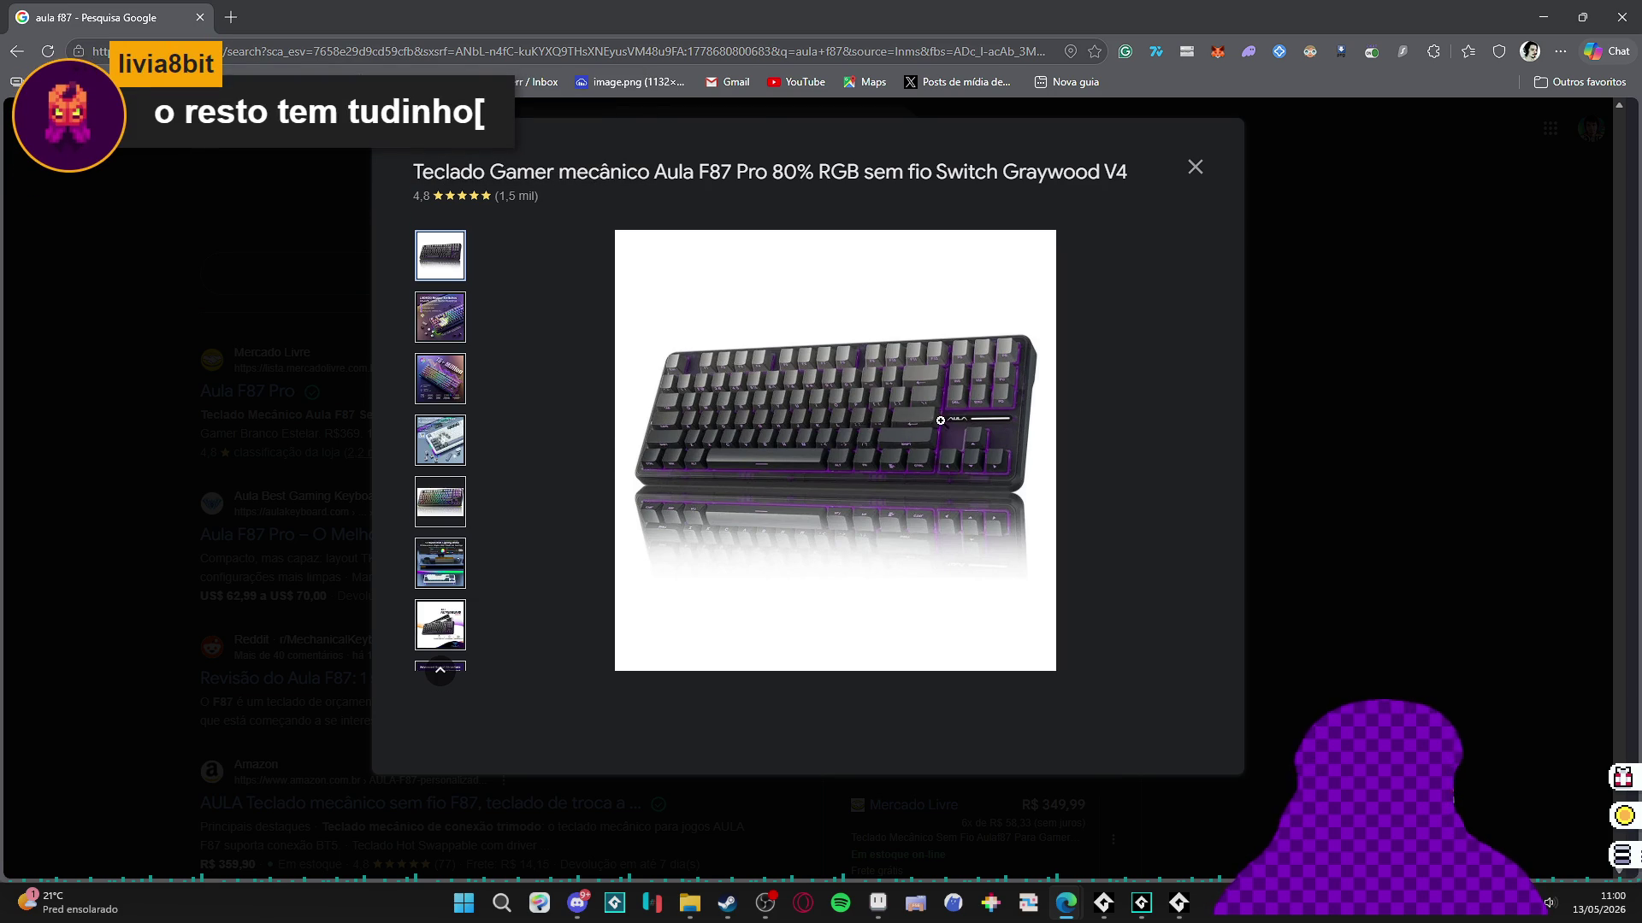
click(1622, 17)
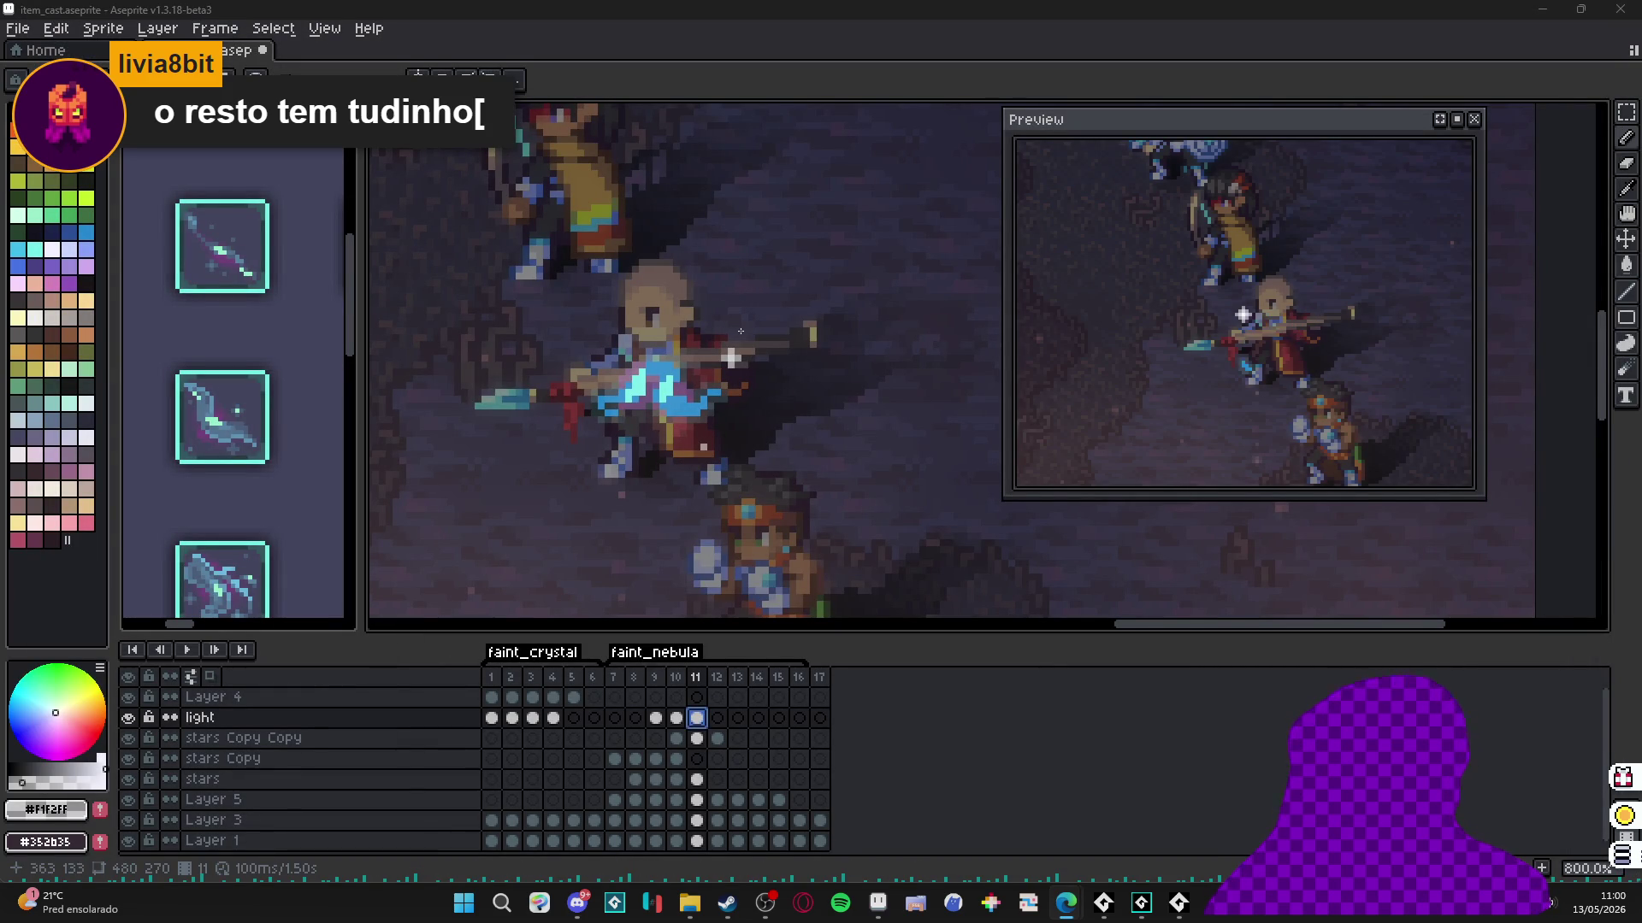
scroll(741, 331, down, 5)
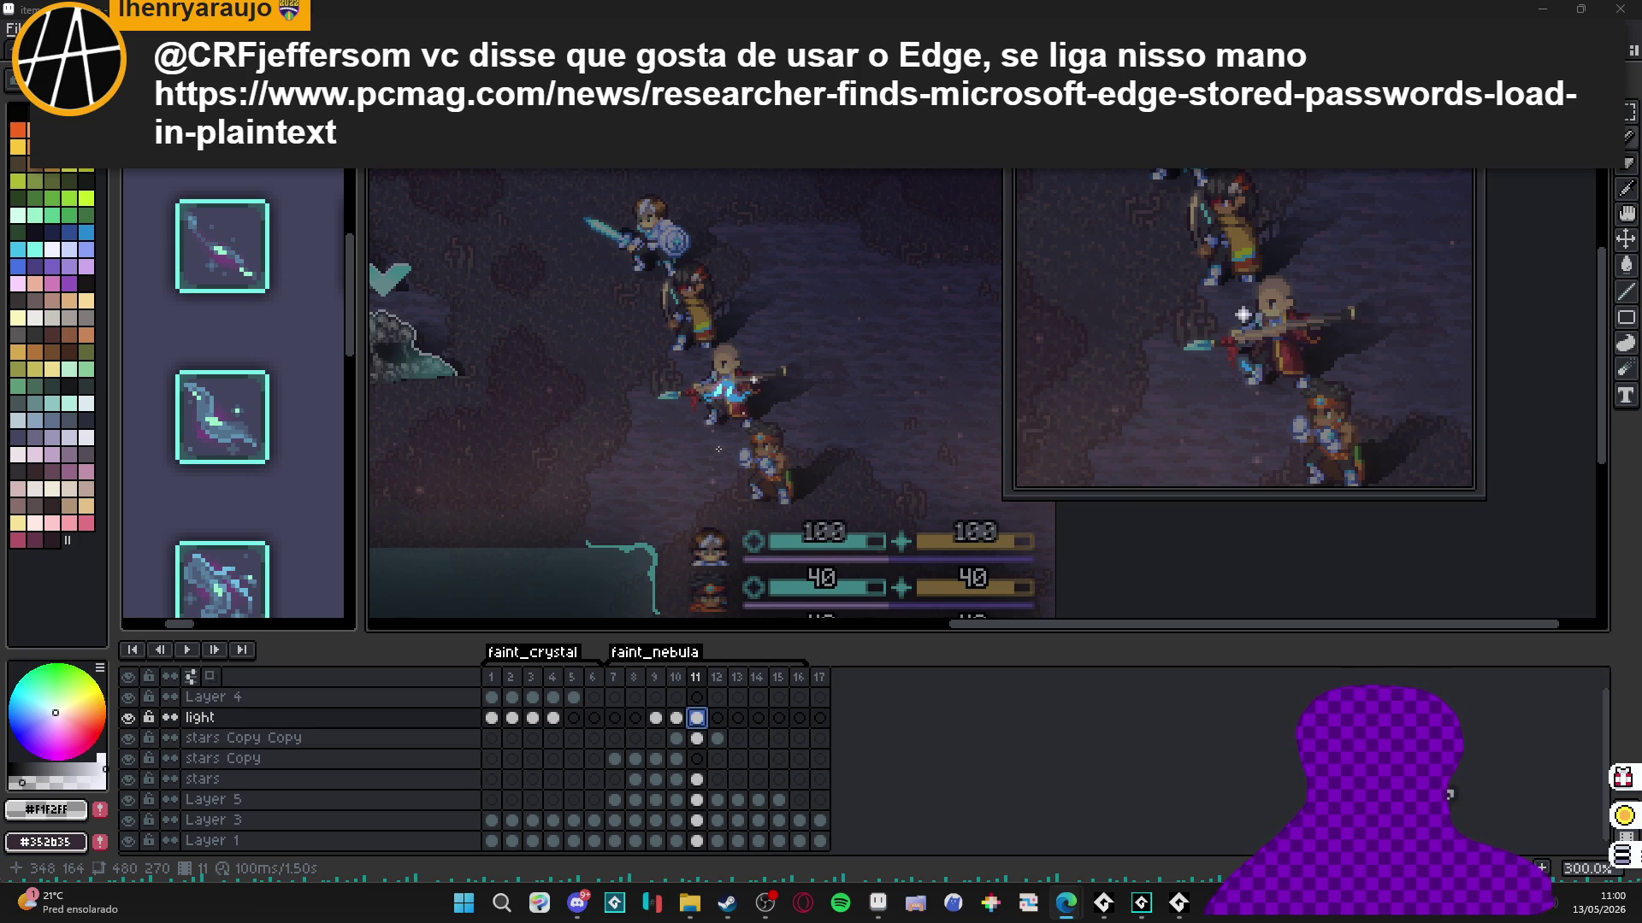
On light-layer frame 9, move the vertical symmetry guide onto the casting character.
click(656, 718)
scroll(722, 425, up, 6)
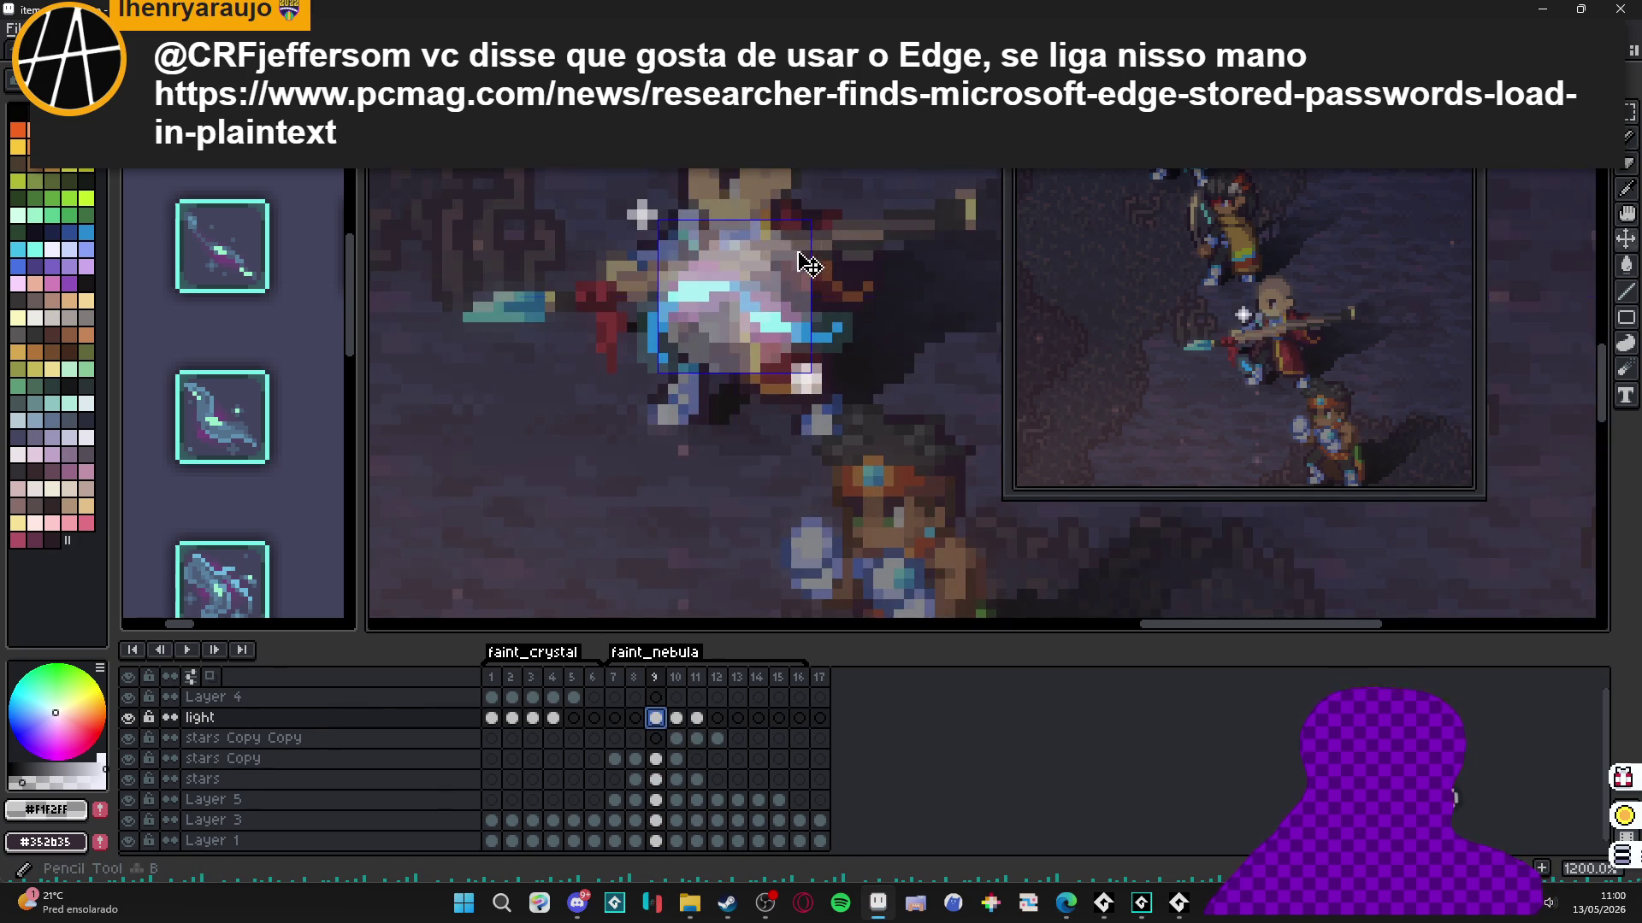
drag(789, 236, 778, 289)
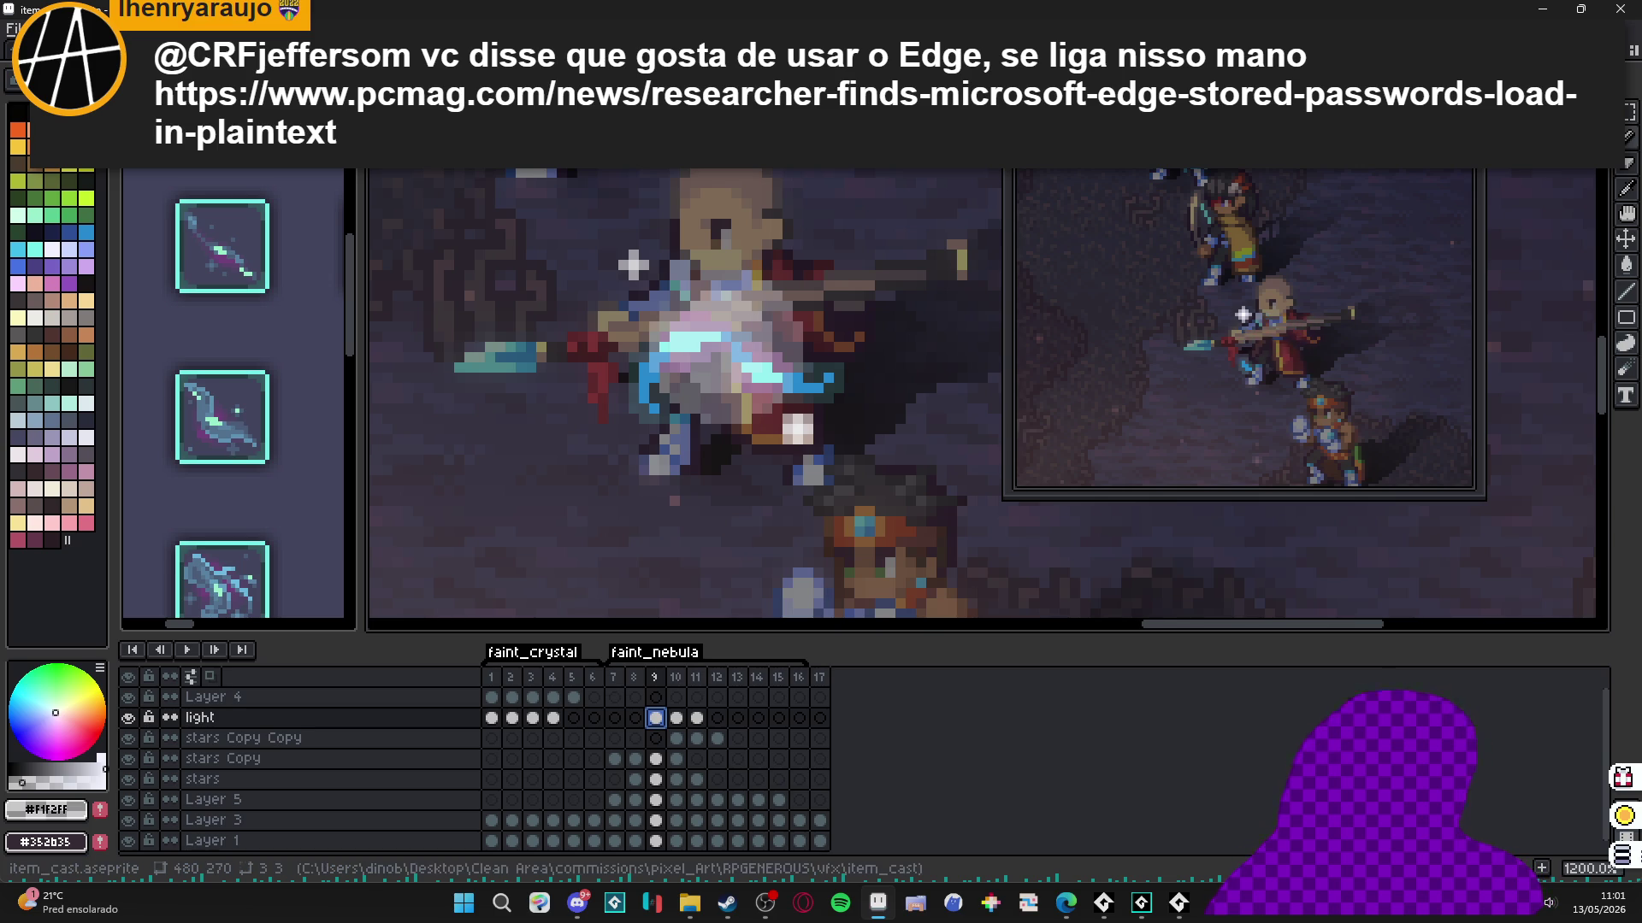
scroll(632, 265, down, 5)
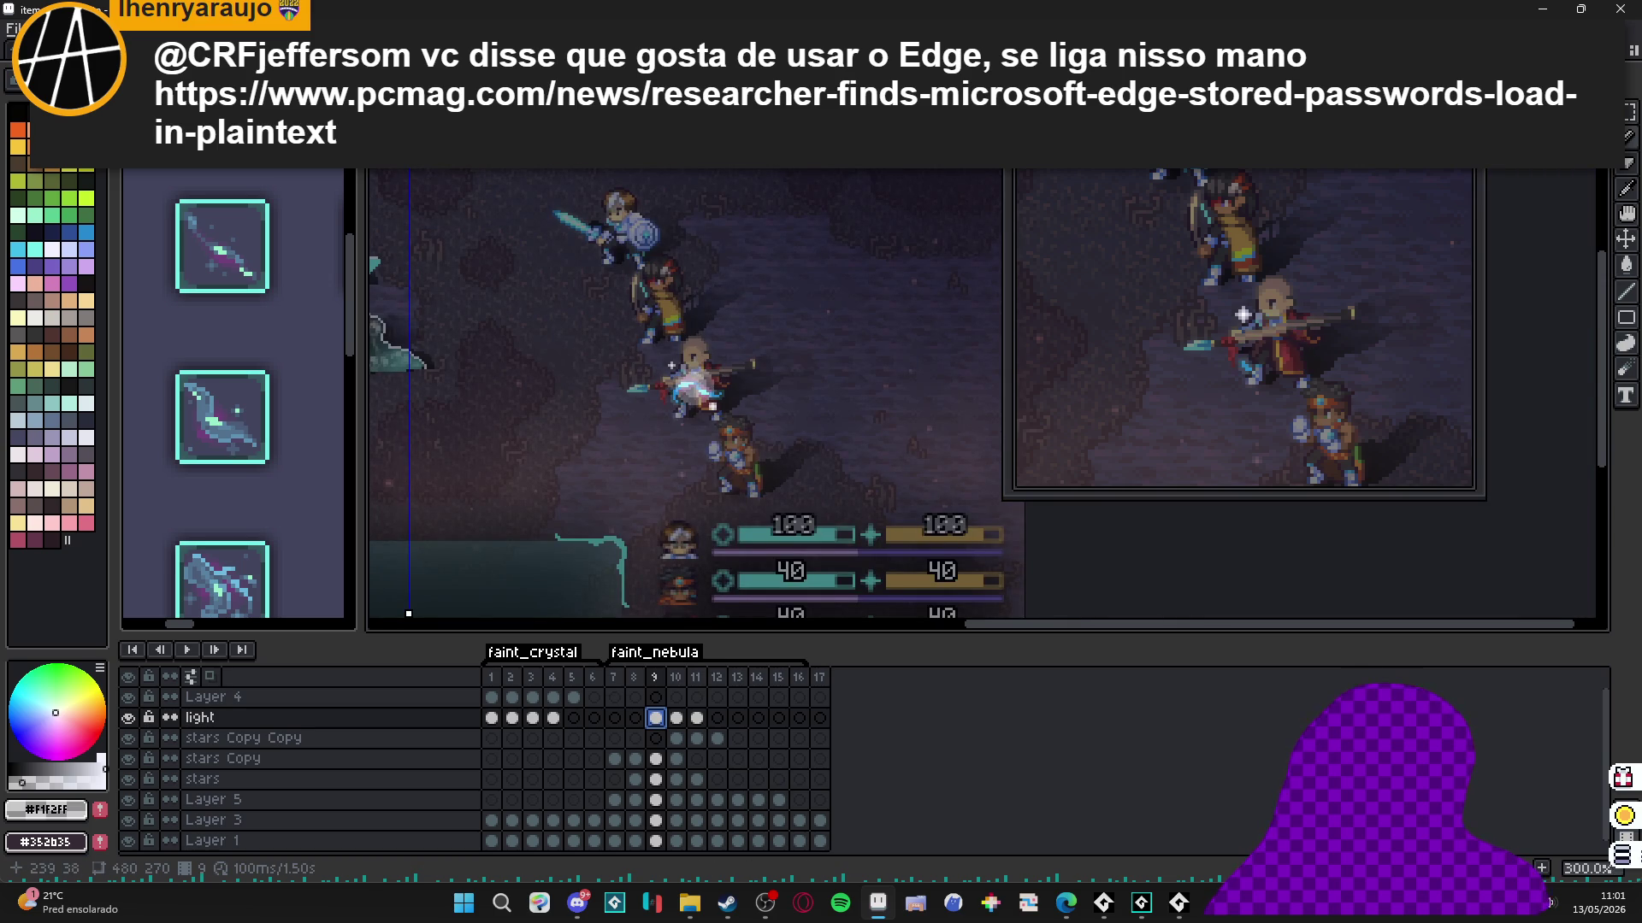
mouse_move(409, 306)
mouse_down()
mouse_move(772, 307)
mouse_move(694, 369)
mouse_up()
Play the animation to review the white glow over the fighter.
scroll(694, 370, up, 8)
scroll(694, 369, up, 1)
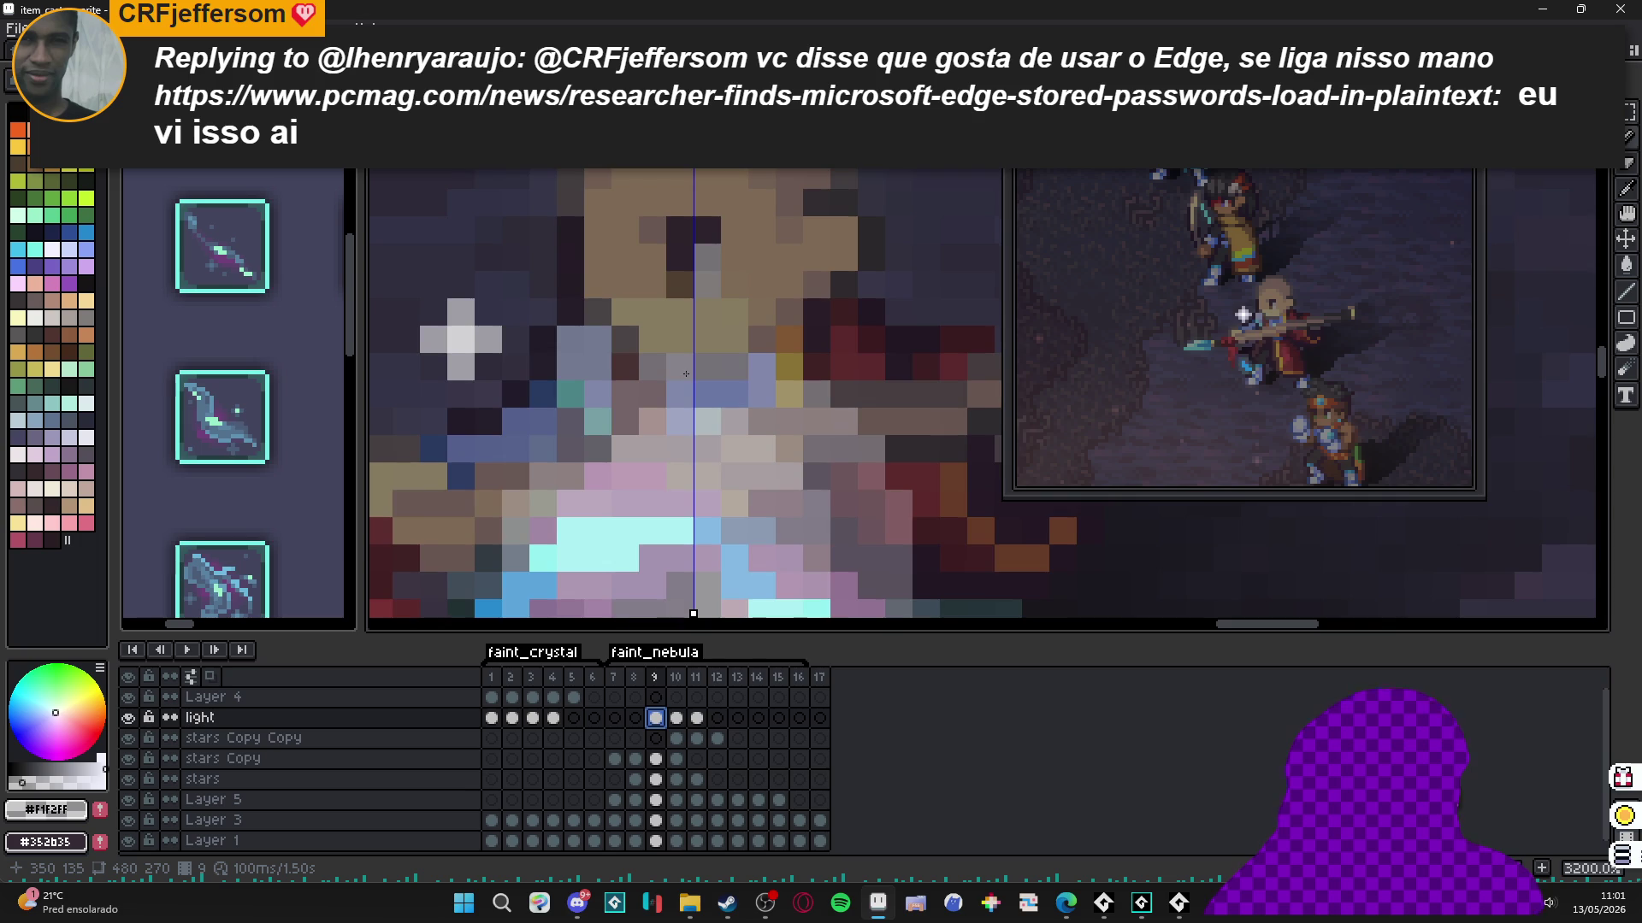
scroll(702, 385, down, 1)
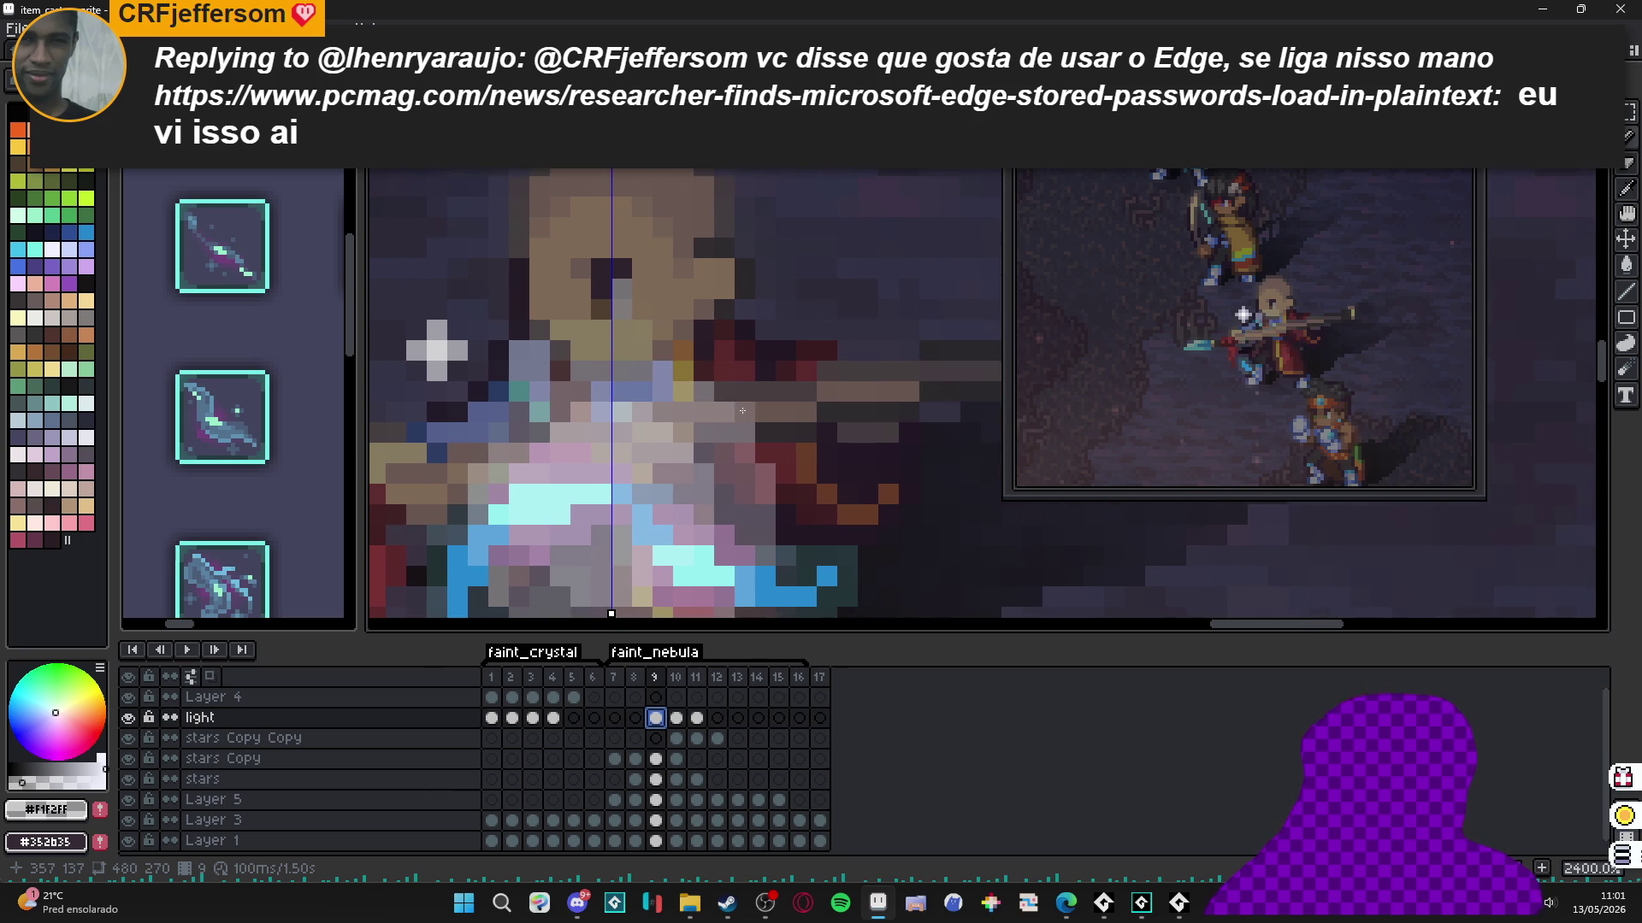
key(Return)
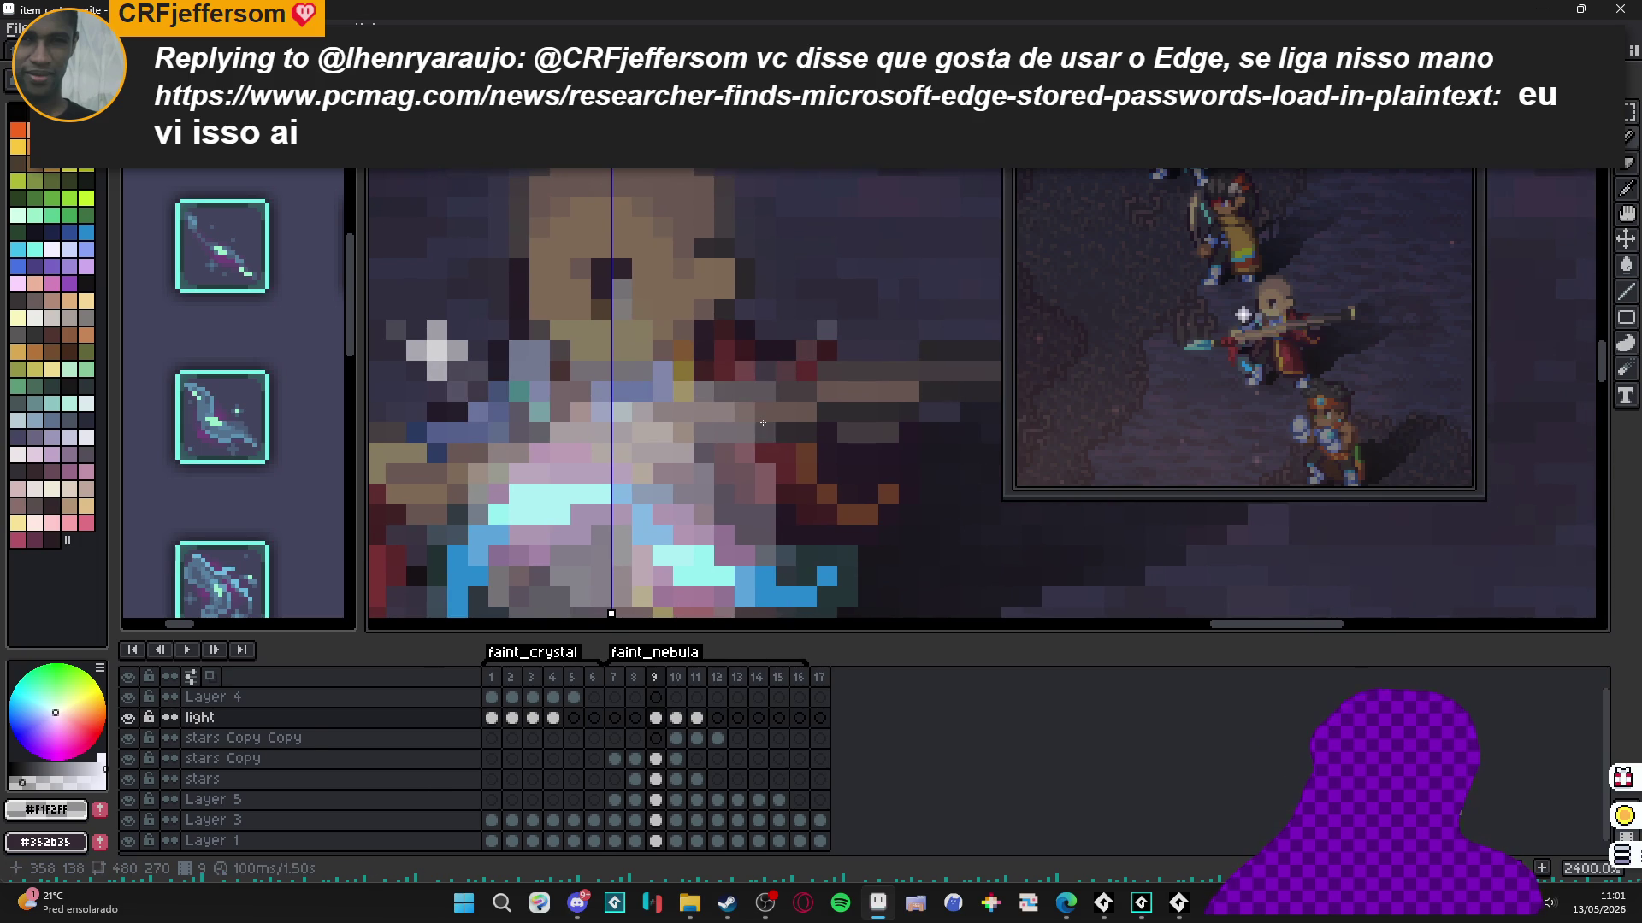
scroll(762, 422, down, 5)
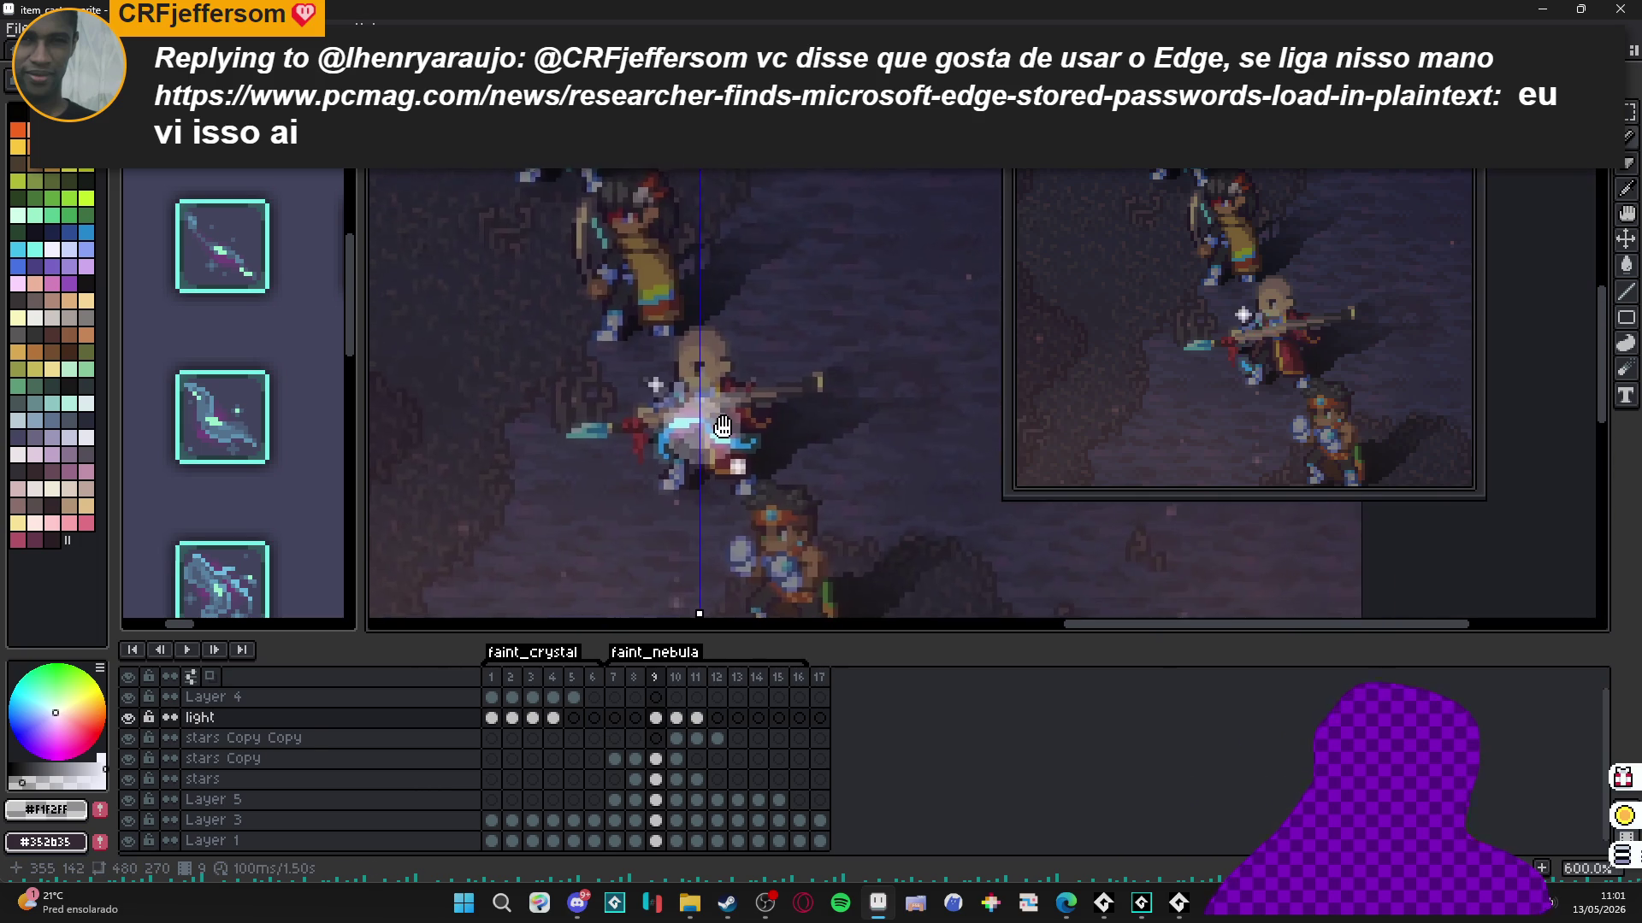
scroll(722, 425, up, 5)
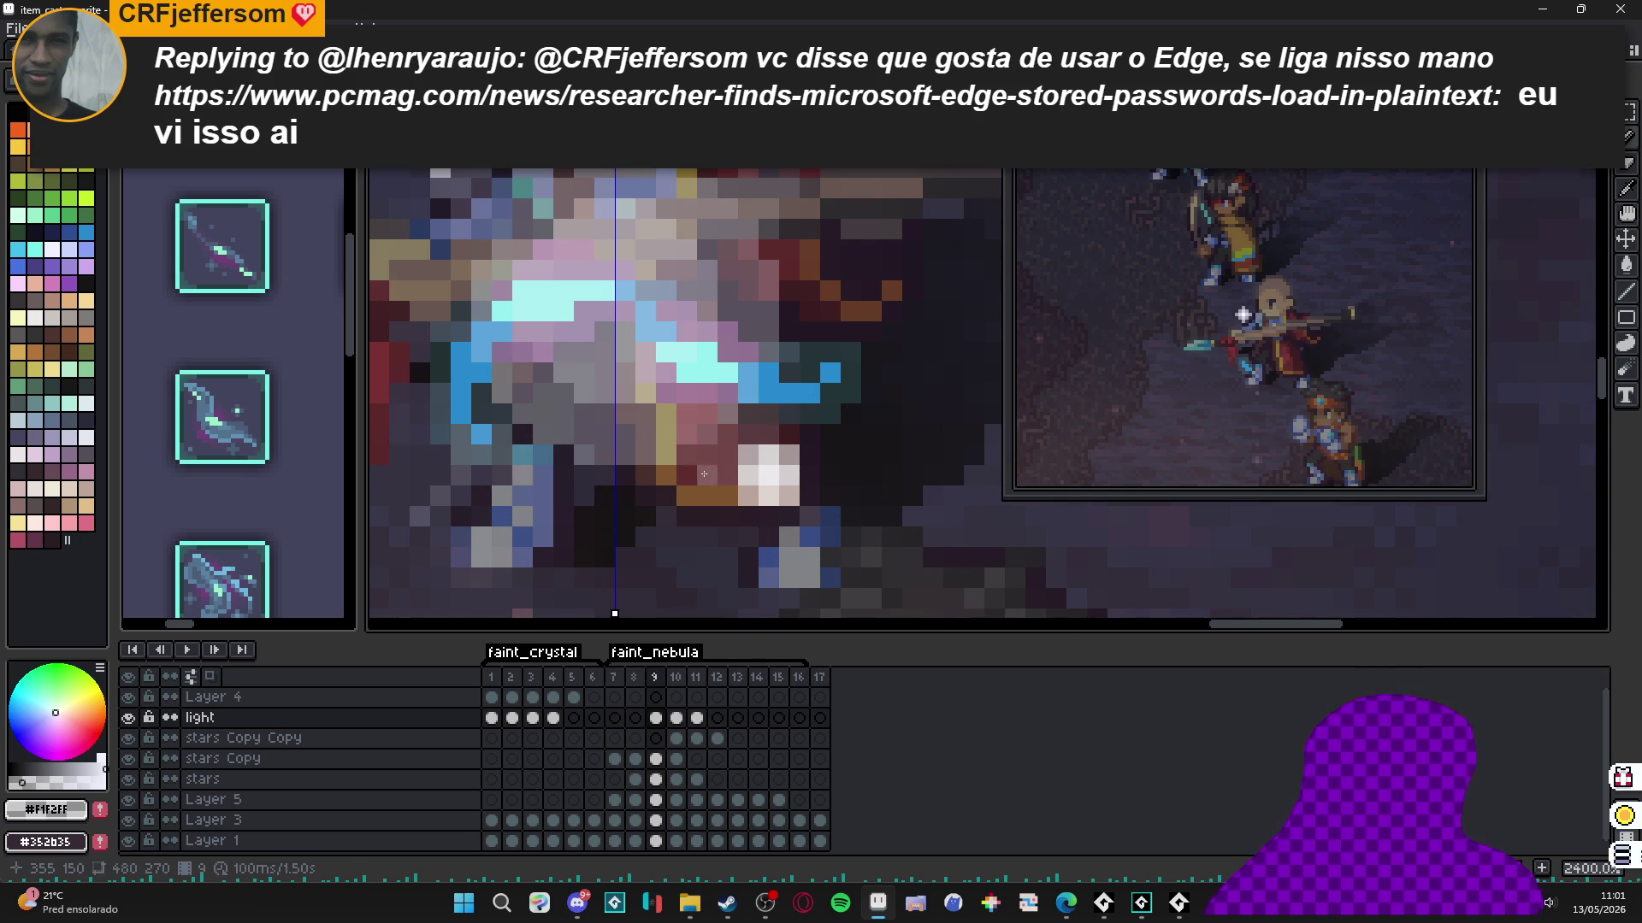
scroll(719, 492, down, 5)
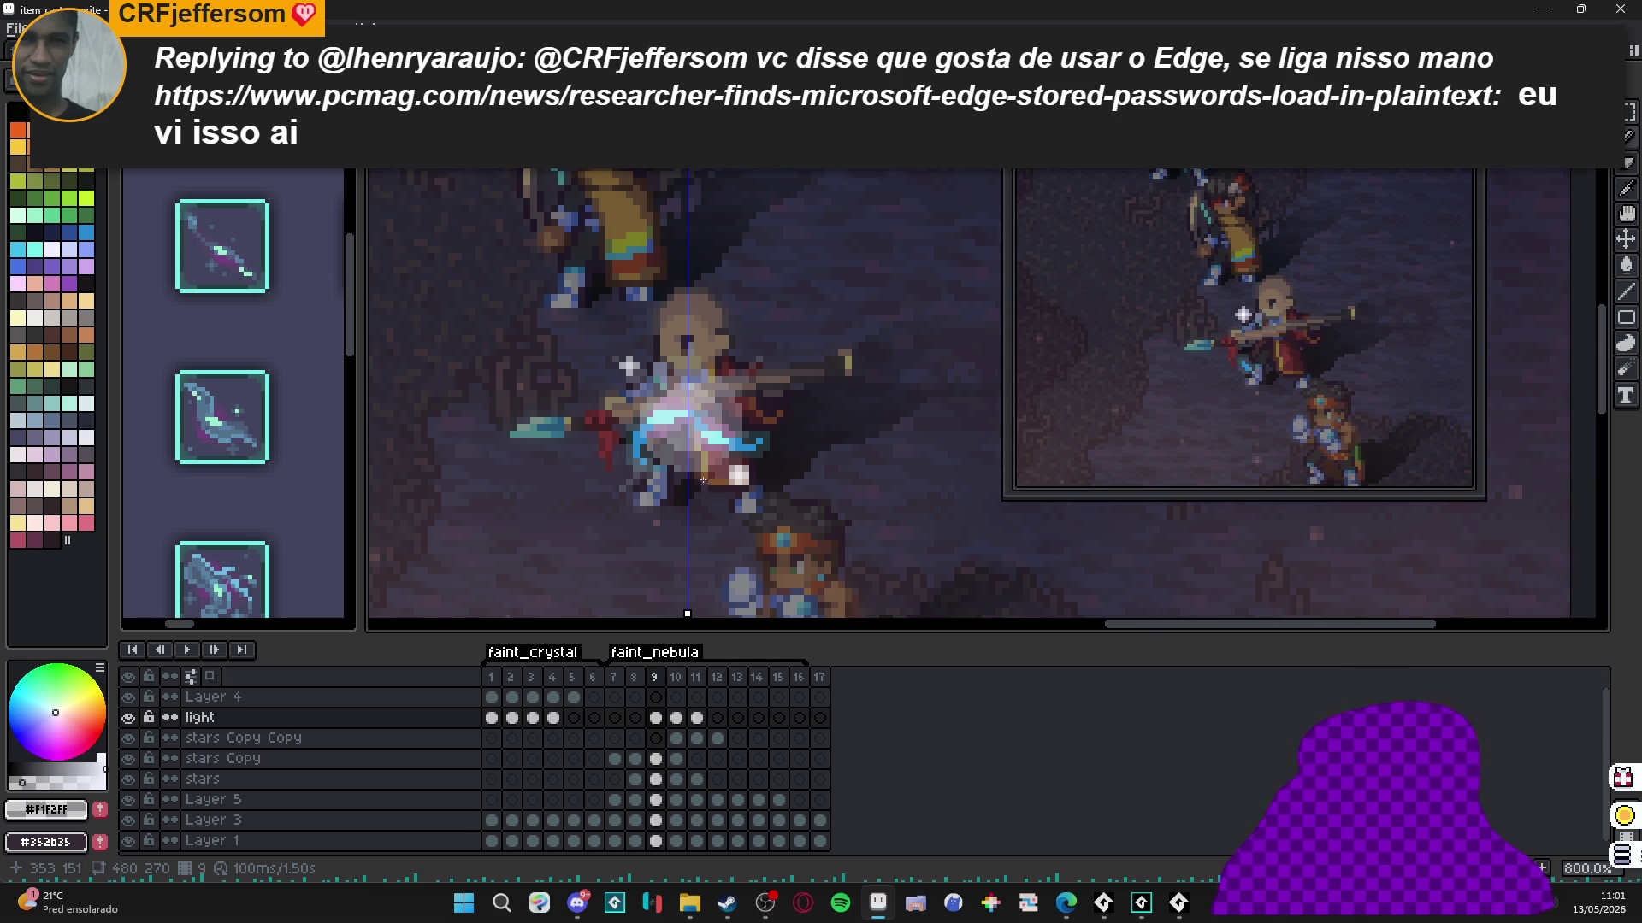
scroll(703, 479, up, 1)
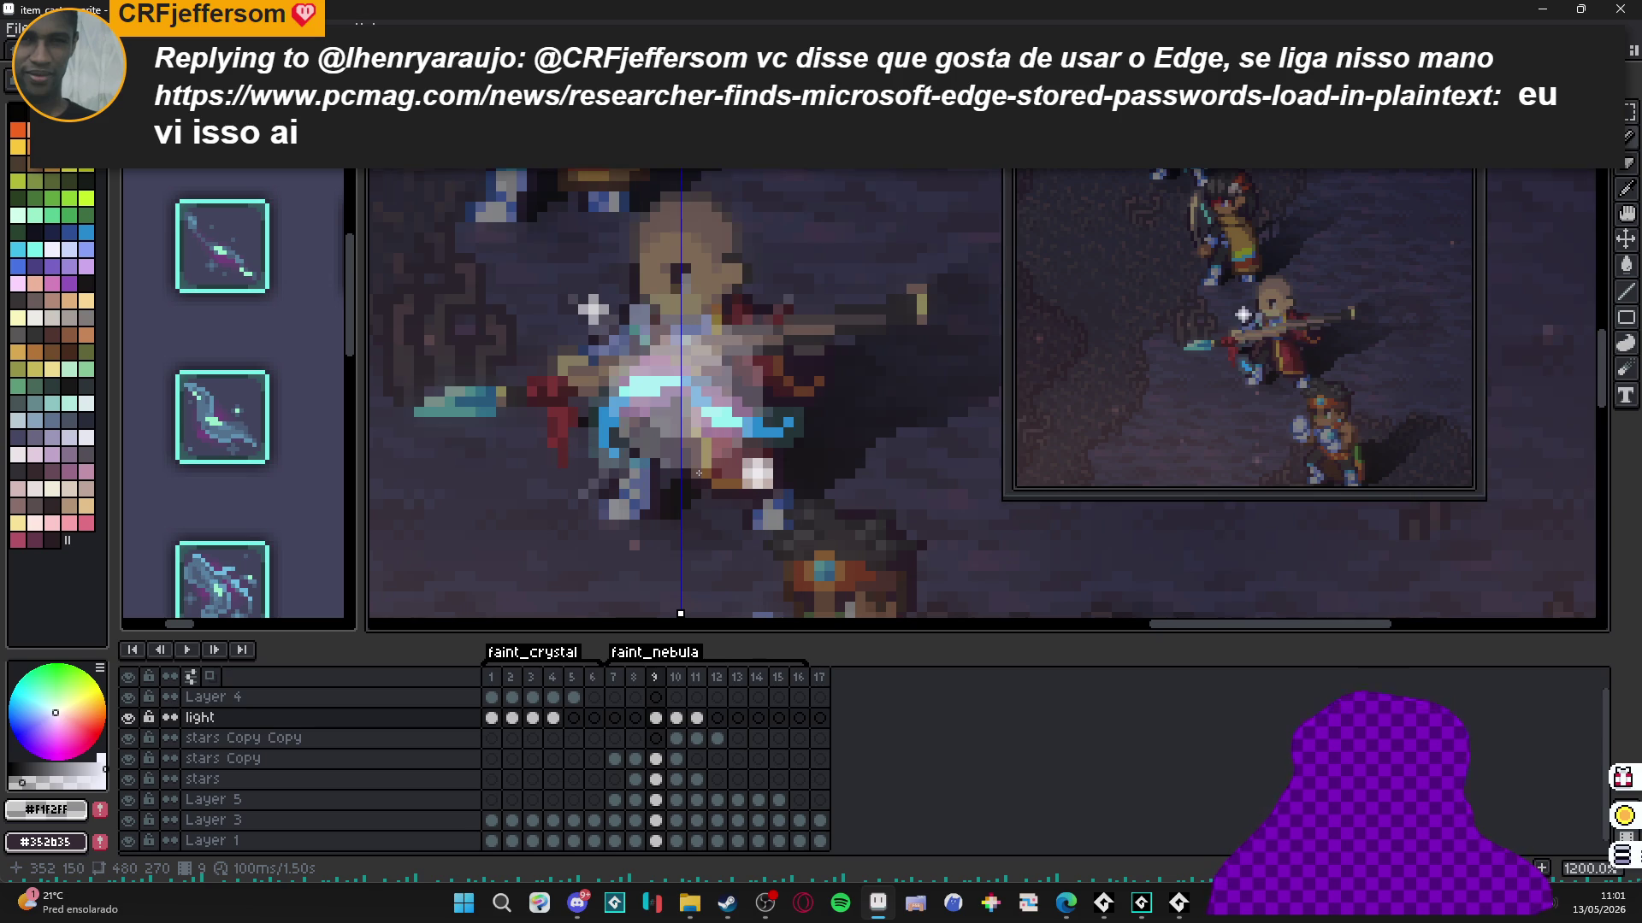
Step through light-layer frames 10 and 11, then jump to frame 17 to confirm the glow fades.
click(676, 718)
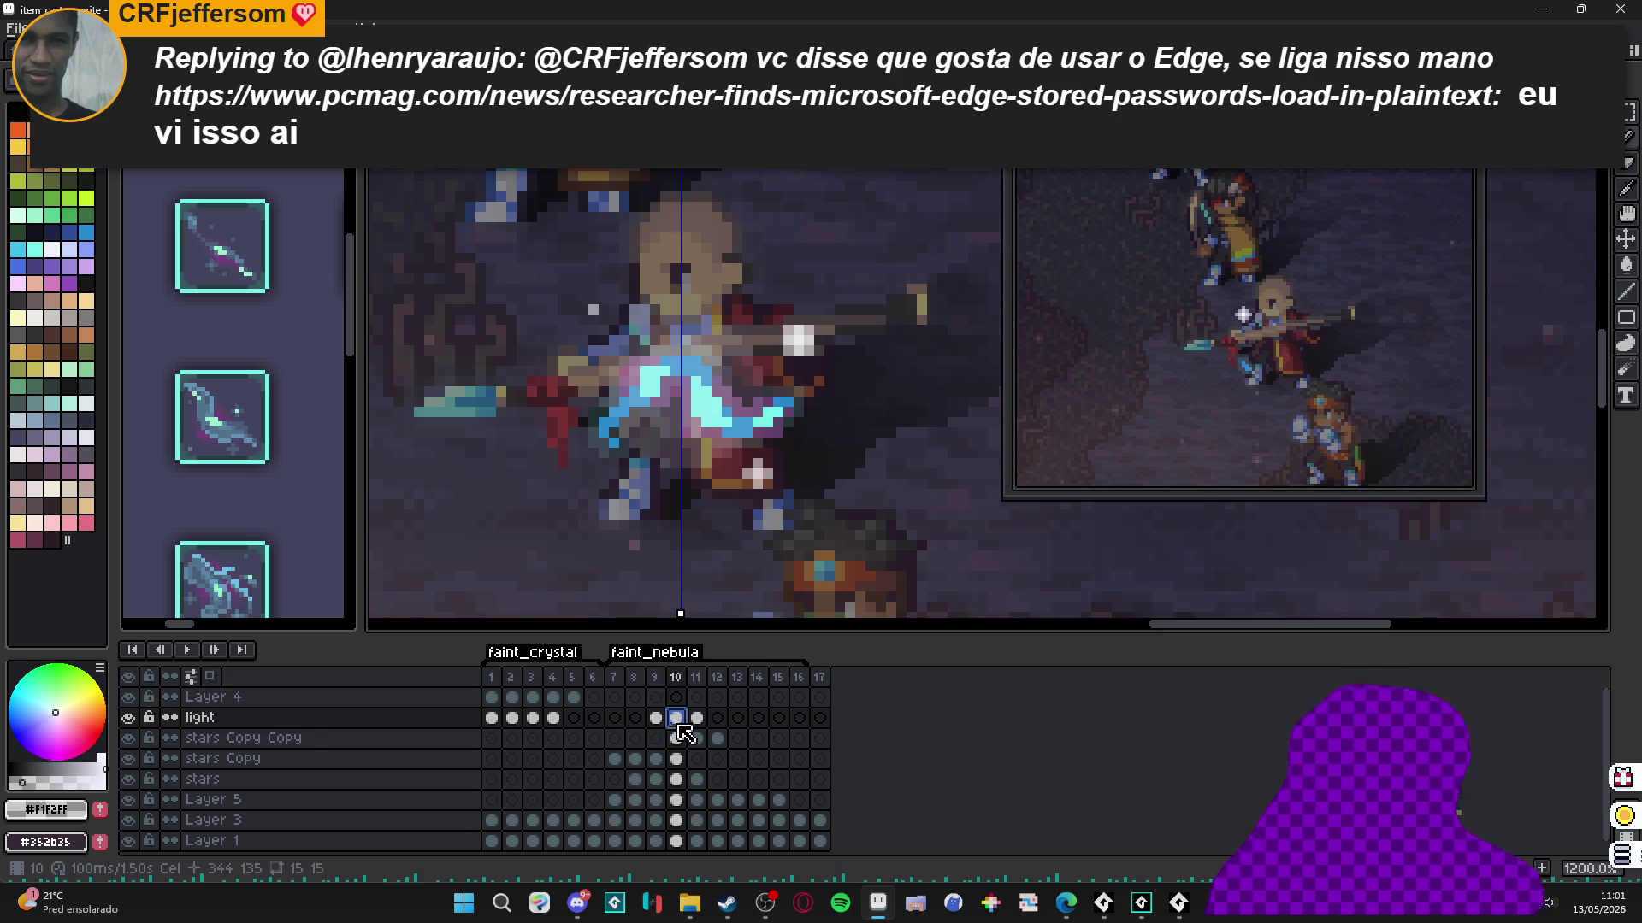
scroll(631, 462, up, 1)
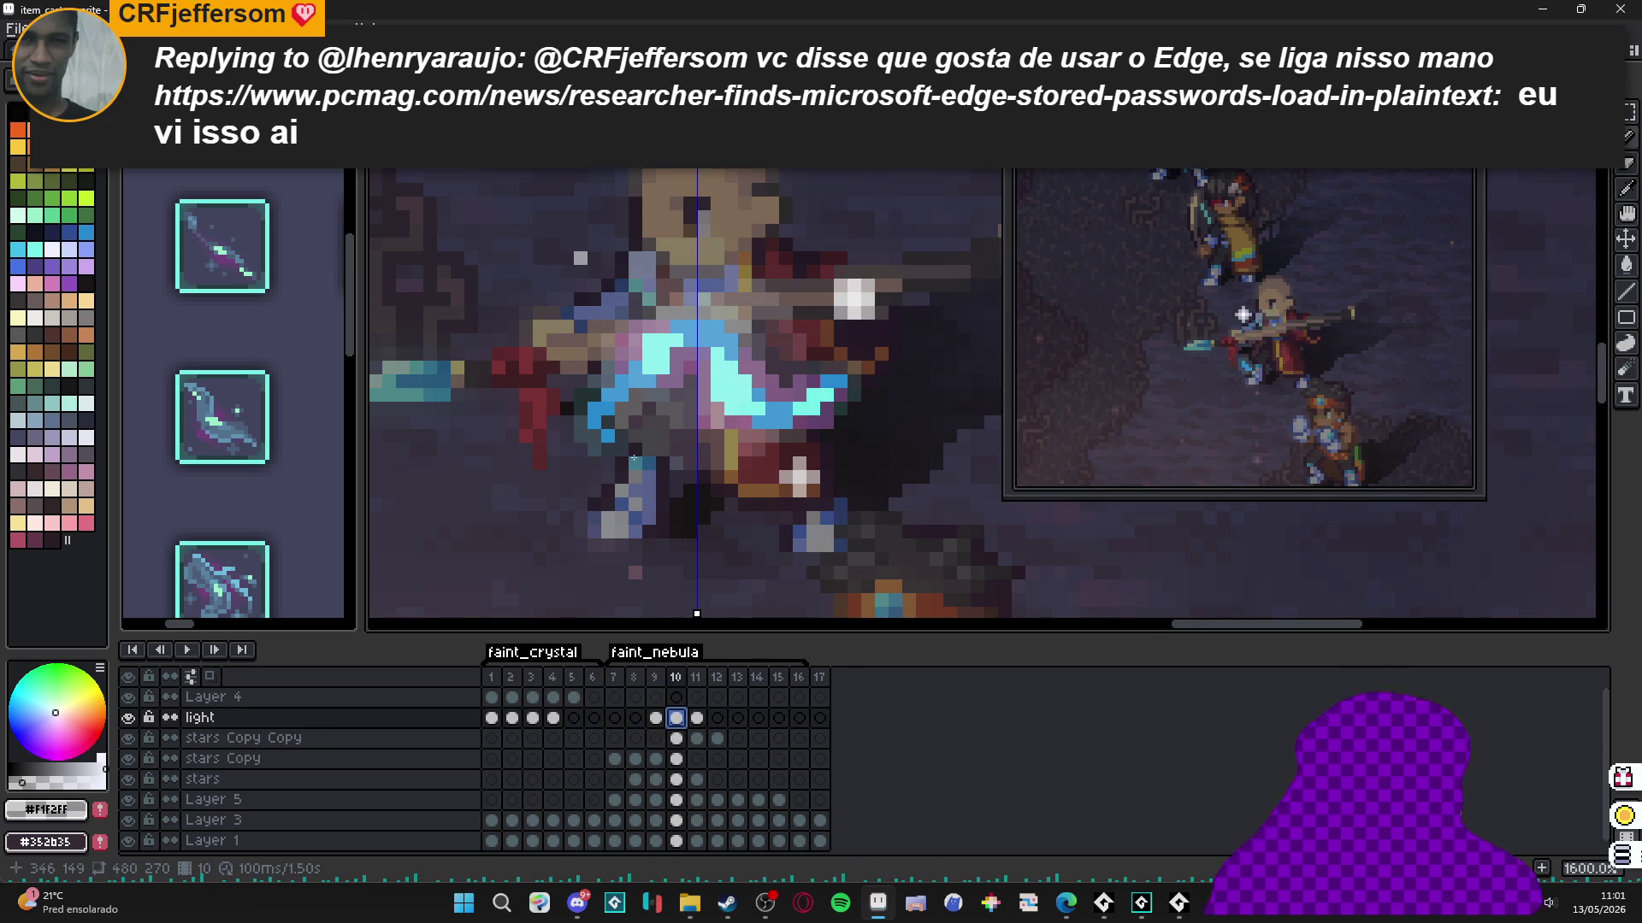
drag(635, 450, 596, 488)
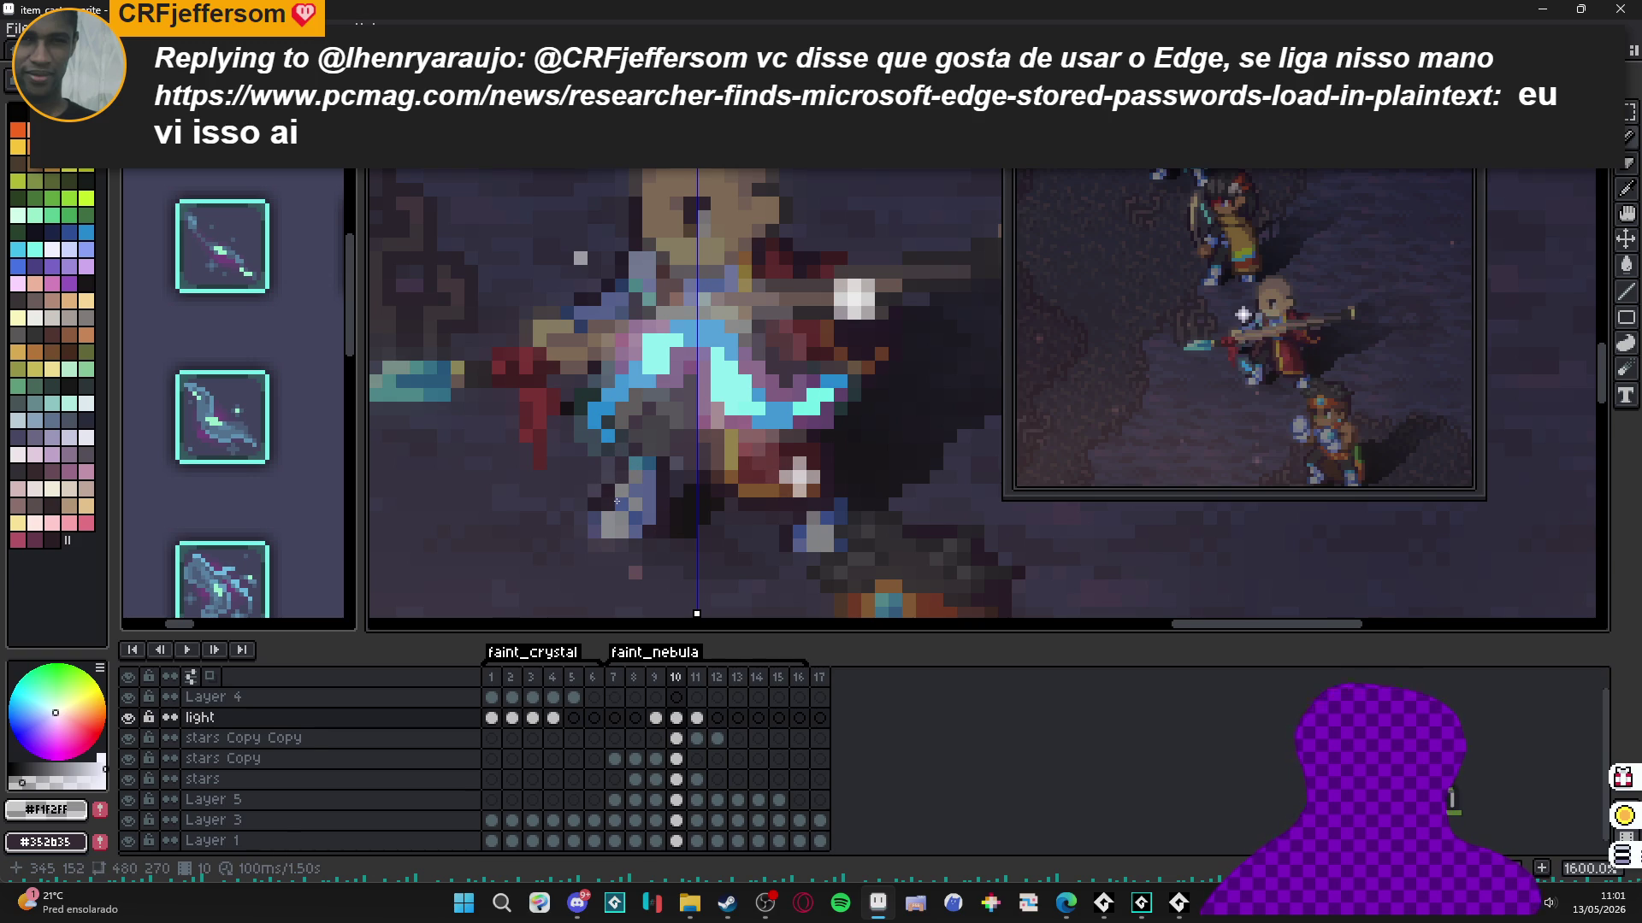
scroll(617, 501, up, 1)
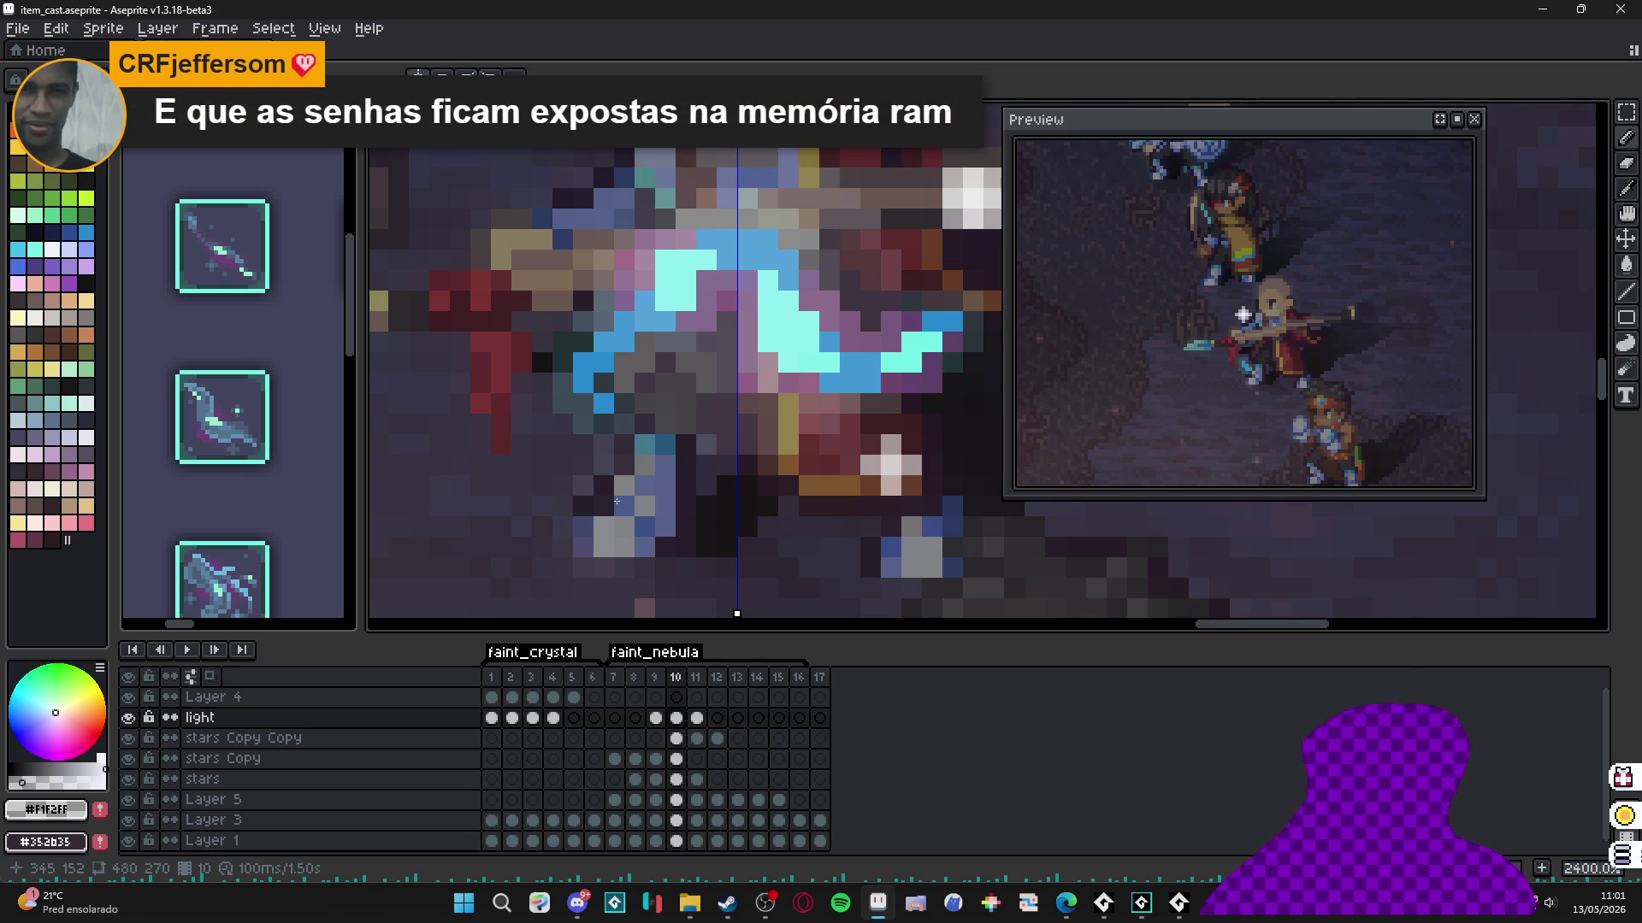
scroll(616, 501, down, 2)
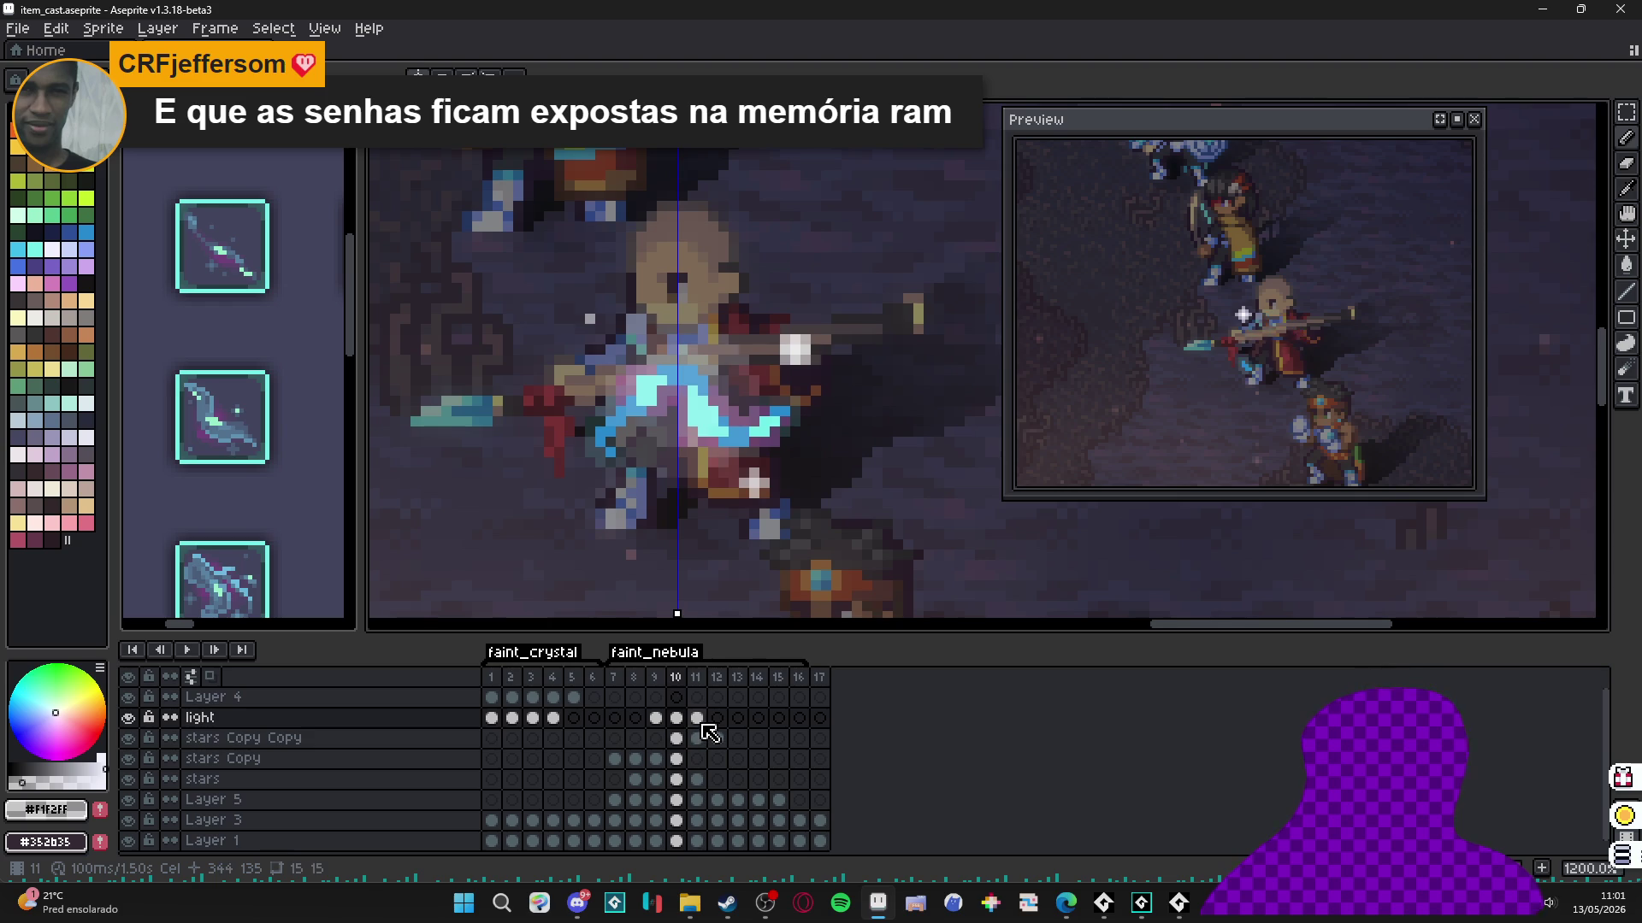
click(698, 719)
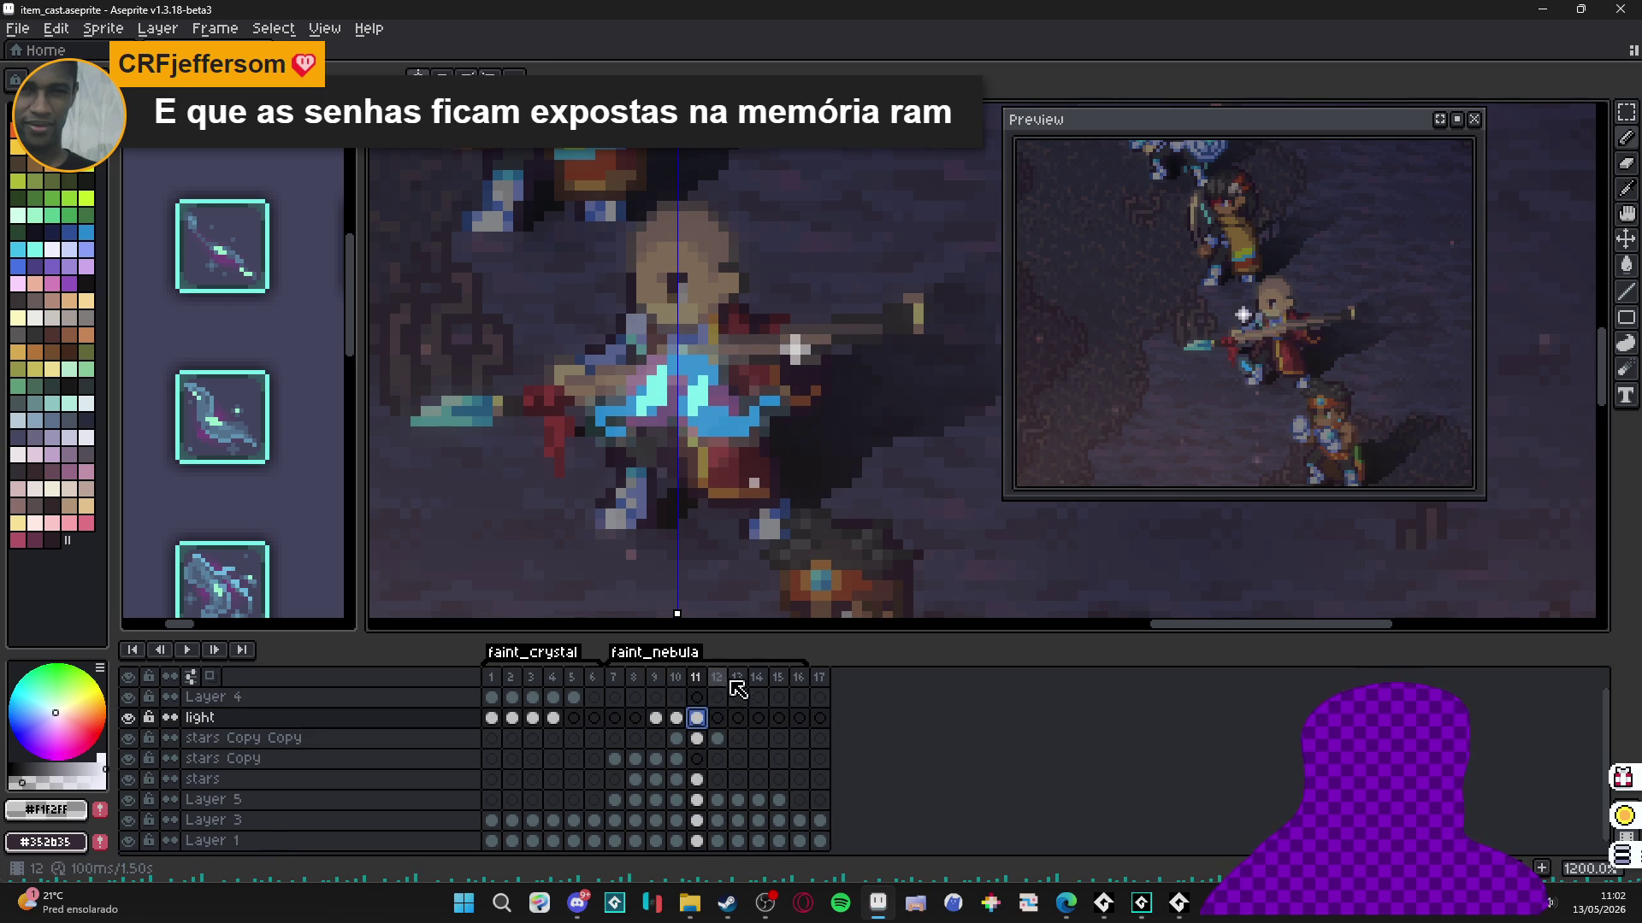
scroll(806, 479, down, 6)
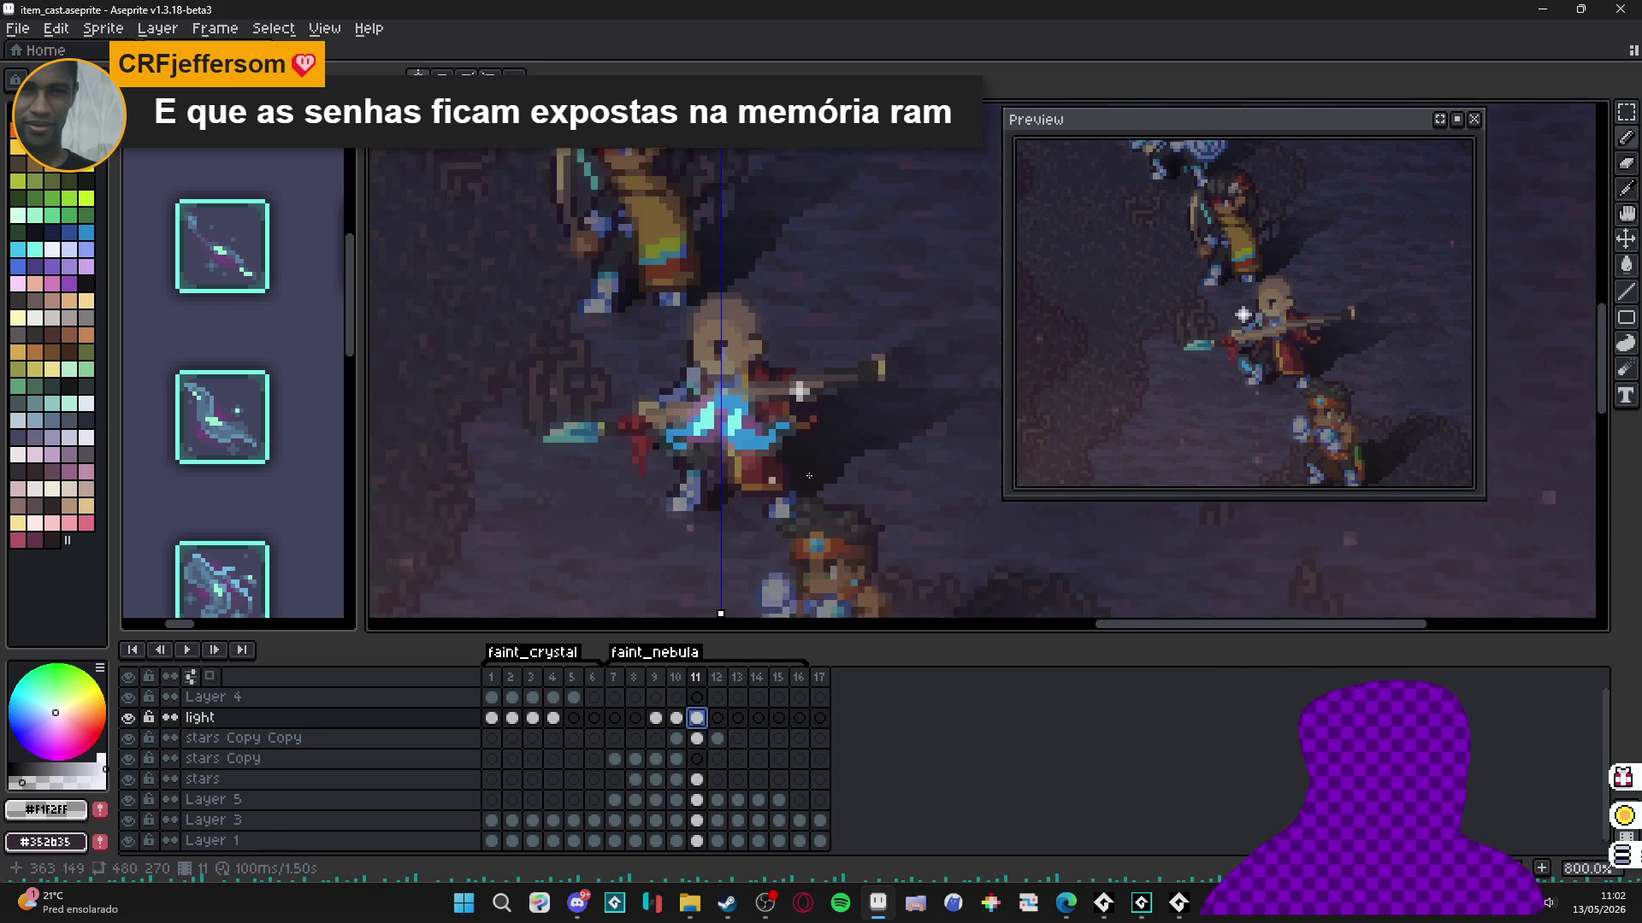
scroll(806, 479, down, 2)
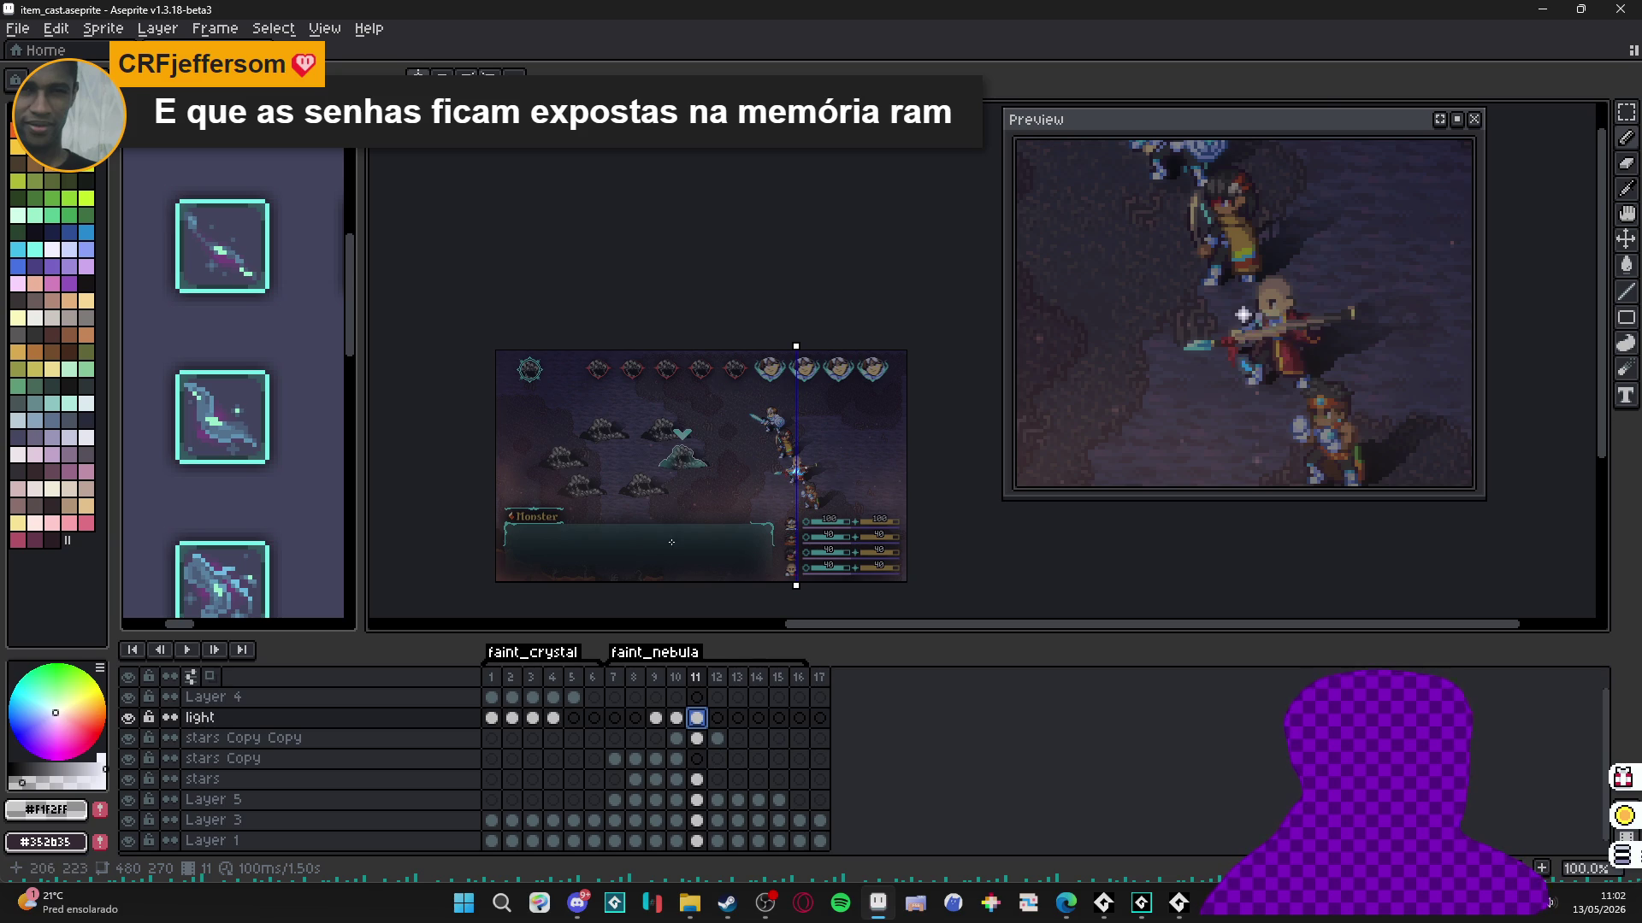
scroll(776, 513, up, 2)
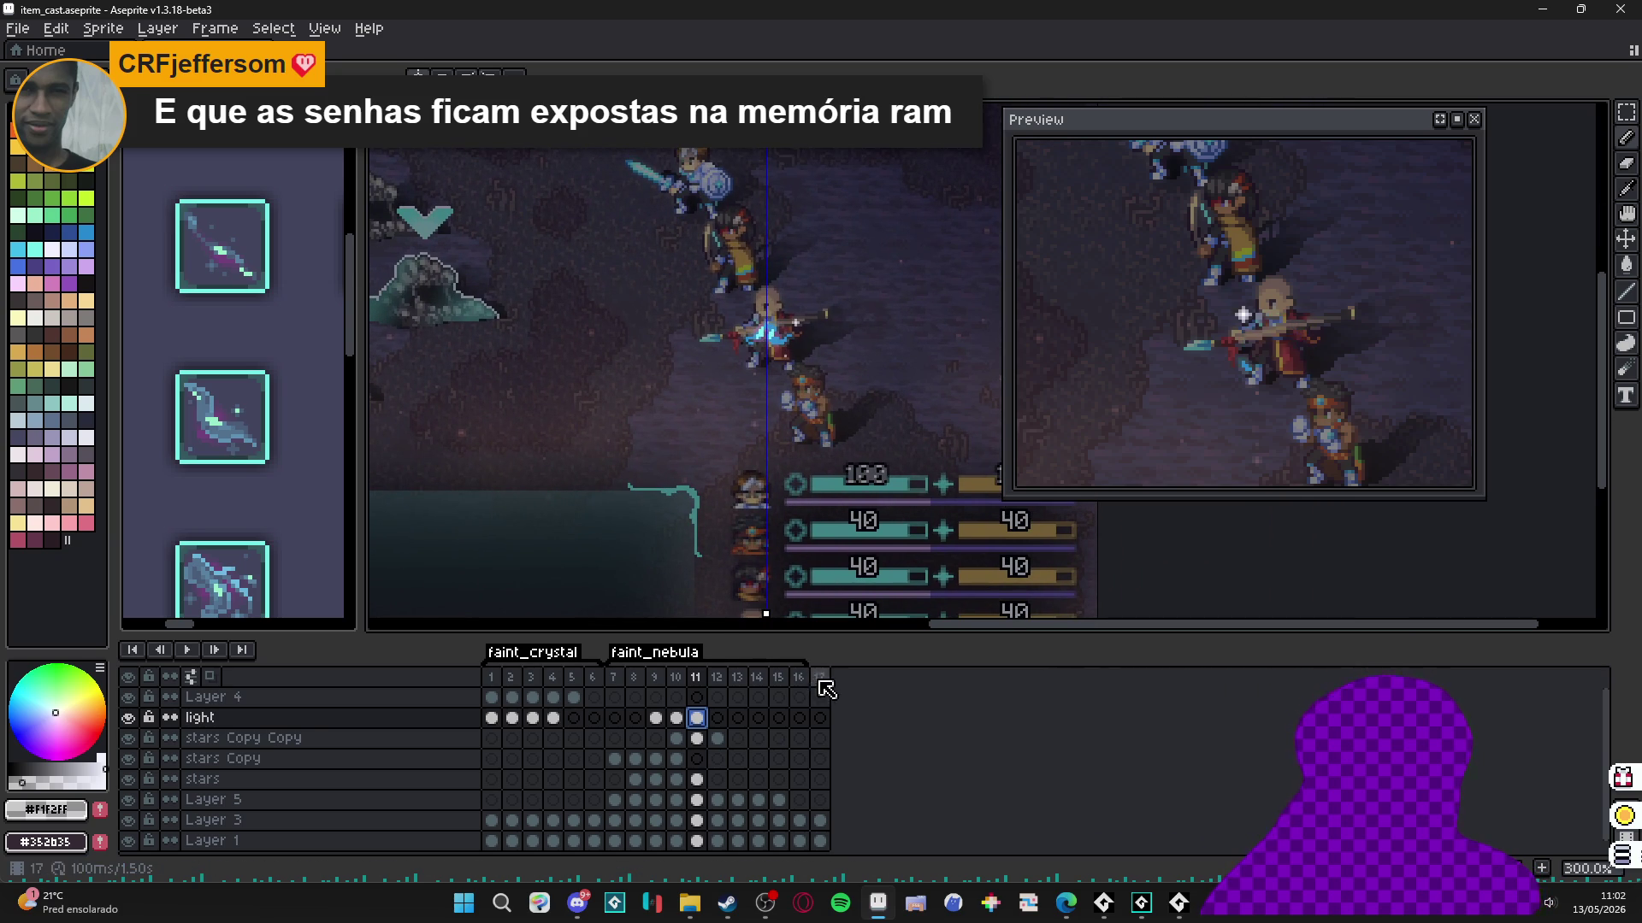
click(819, 678)
Check frames 1, 7 and 17, then save item_cast.aseprite and view it at 100%.
key(Right)
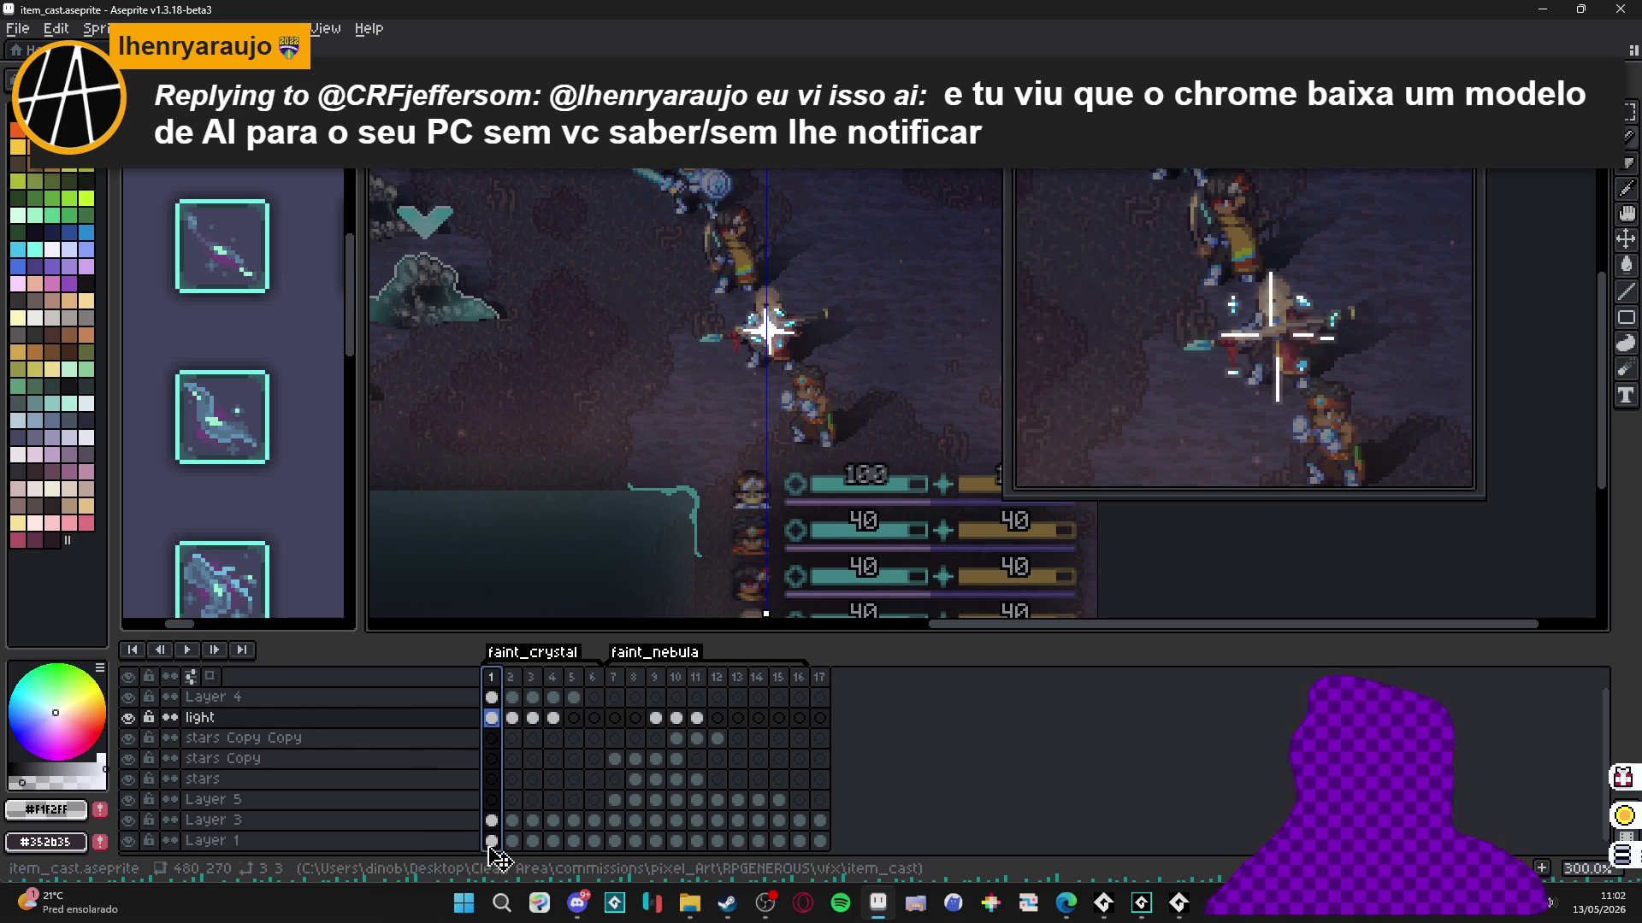
click(614, 677)
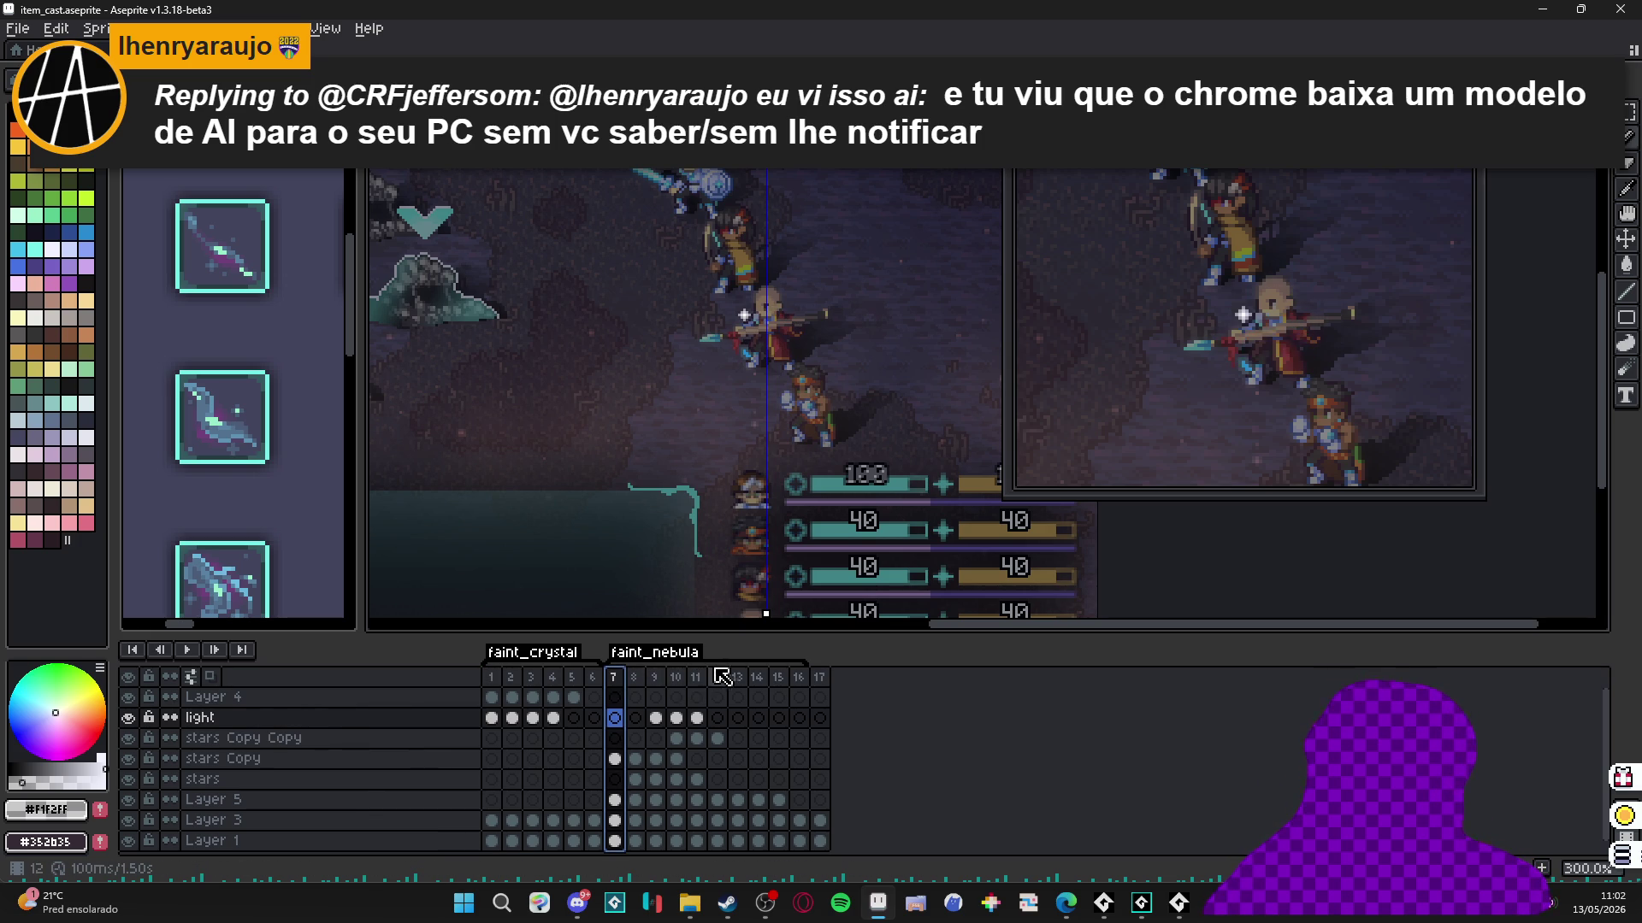
click(818, 679)
key(ctrl+s)
key(1)
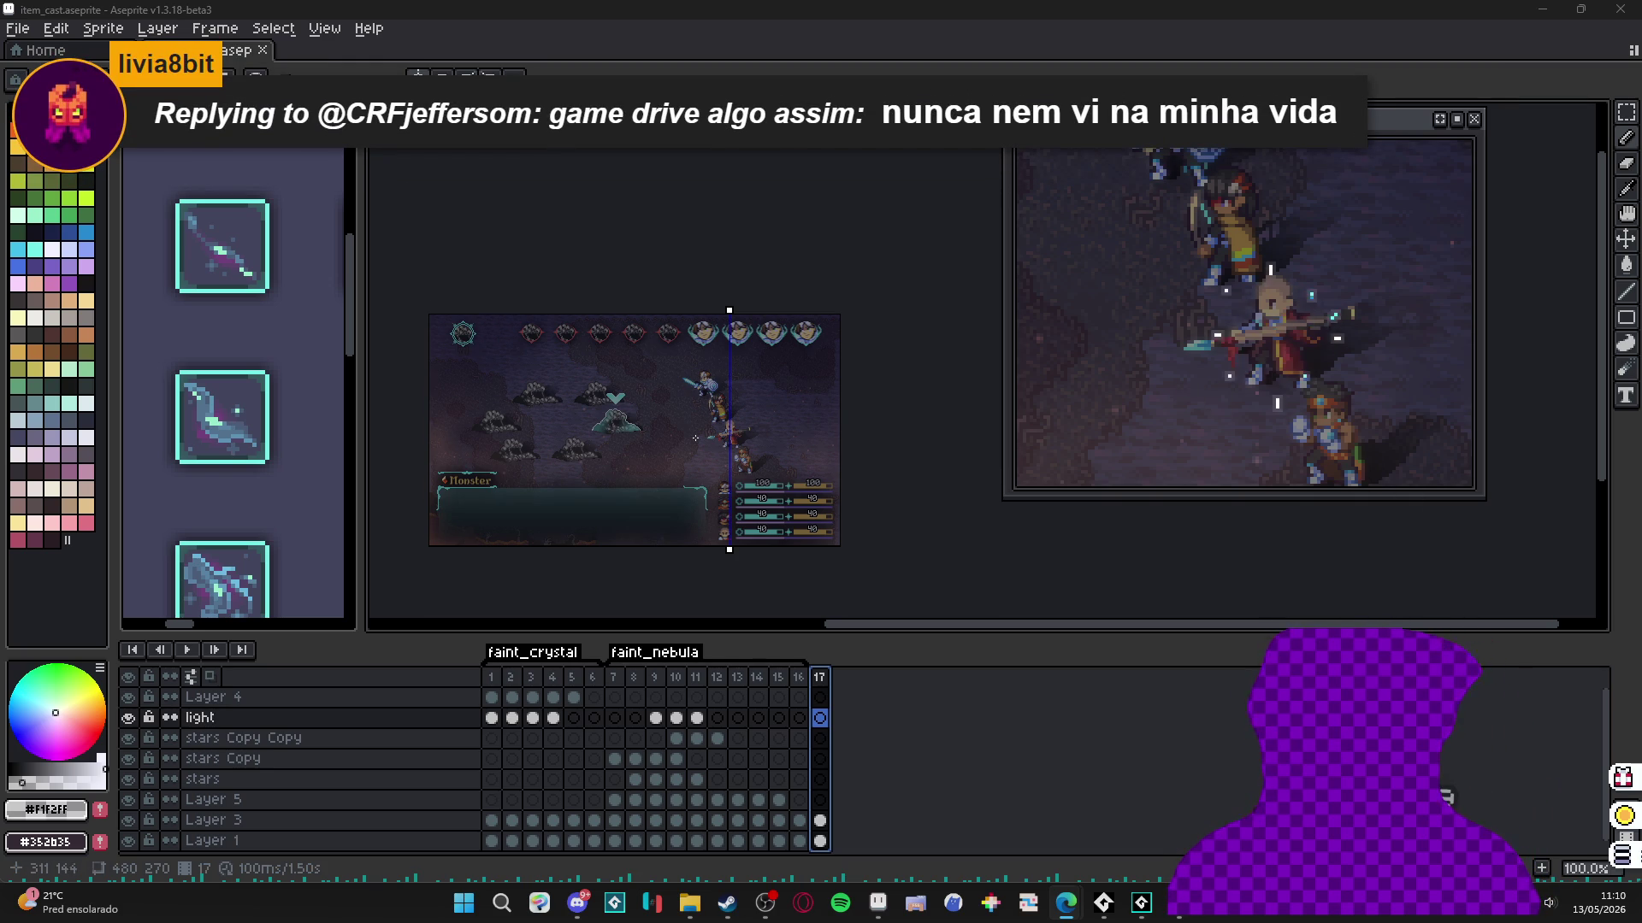
Return to the battle scene and pan the view over the characters.
scroll(178, 341, down, 2)
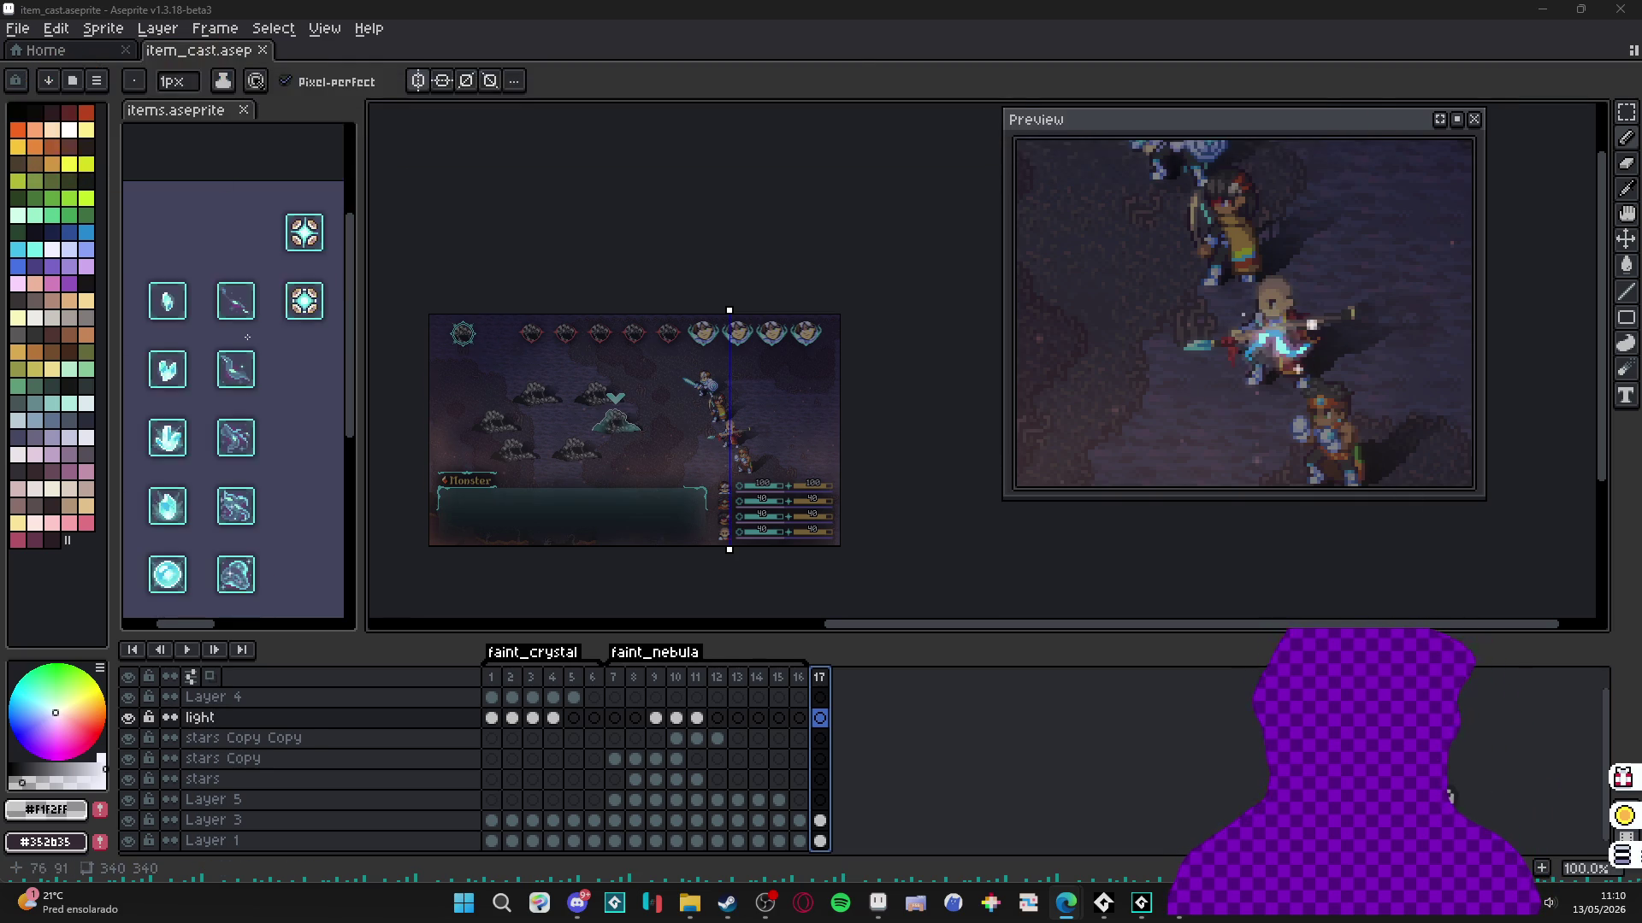
click(177, 341)
scroll(197, 350, right, 2)
scroll(197, 351, up, 1)
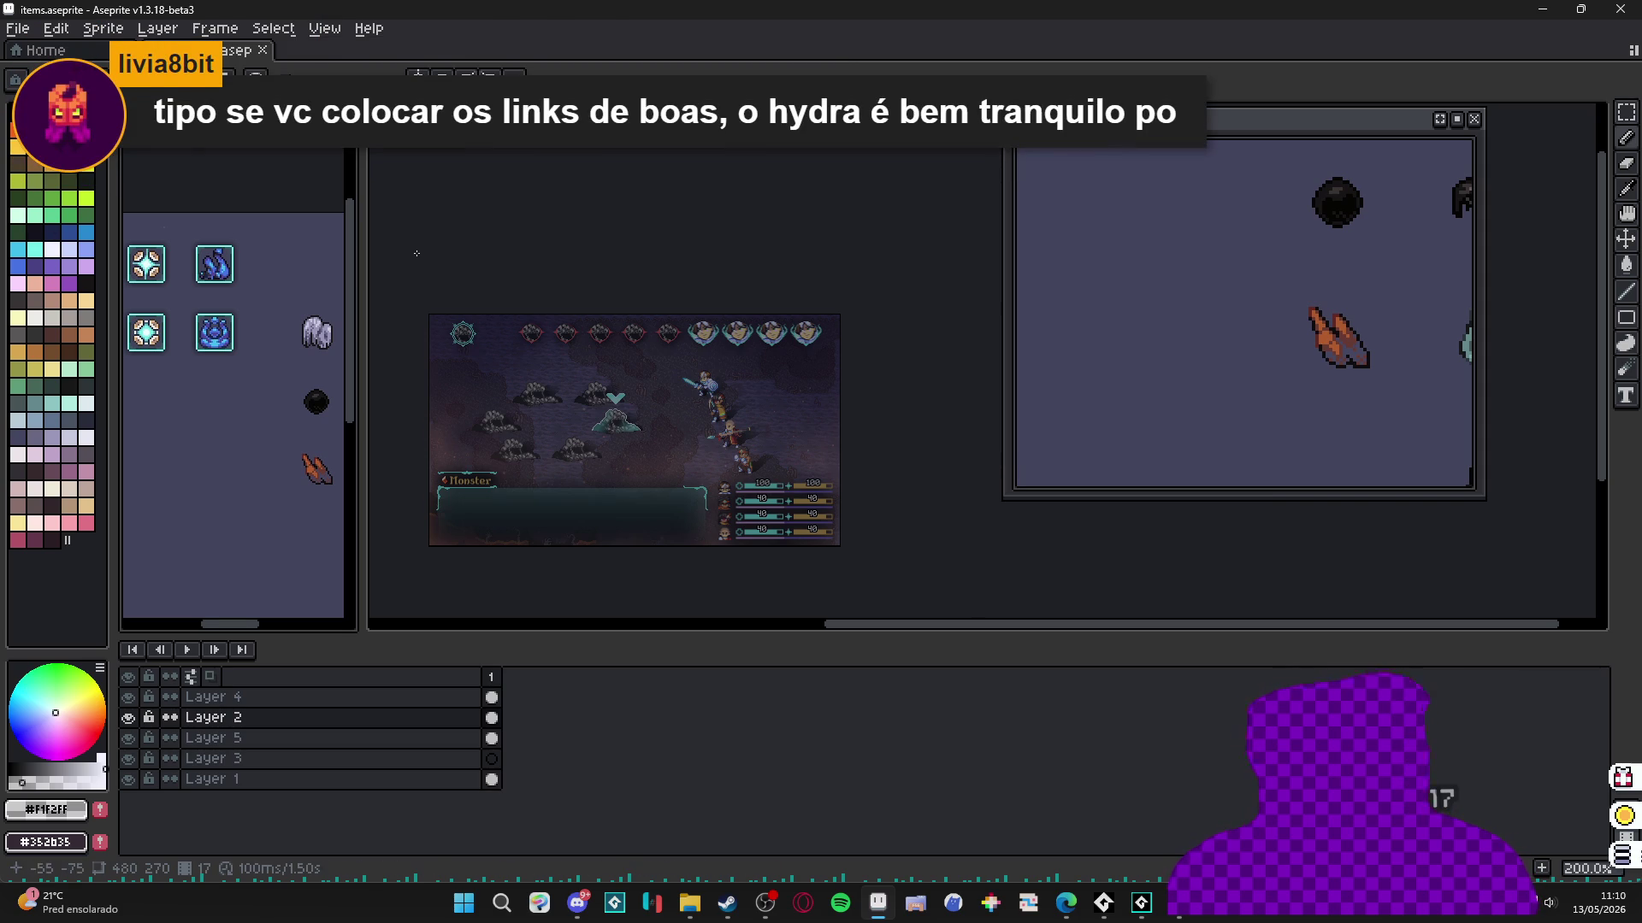
scroll(668, 331, up, 2)
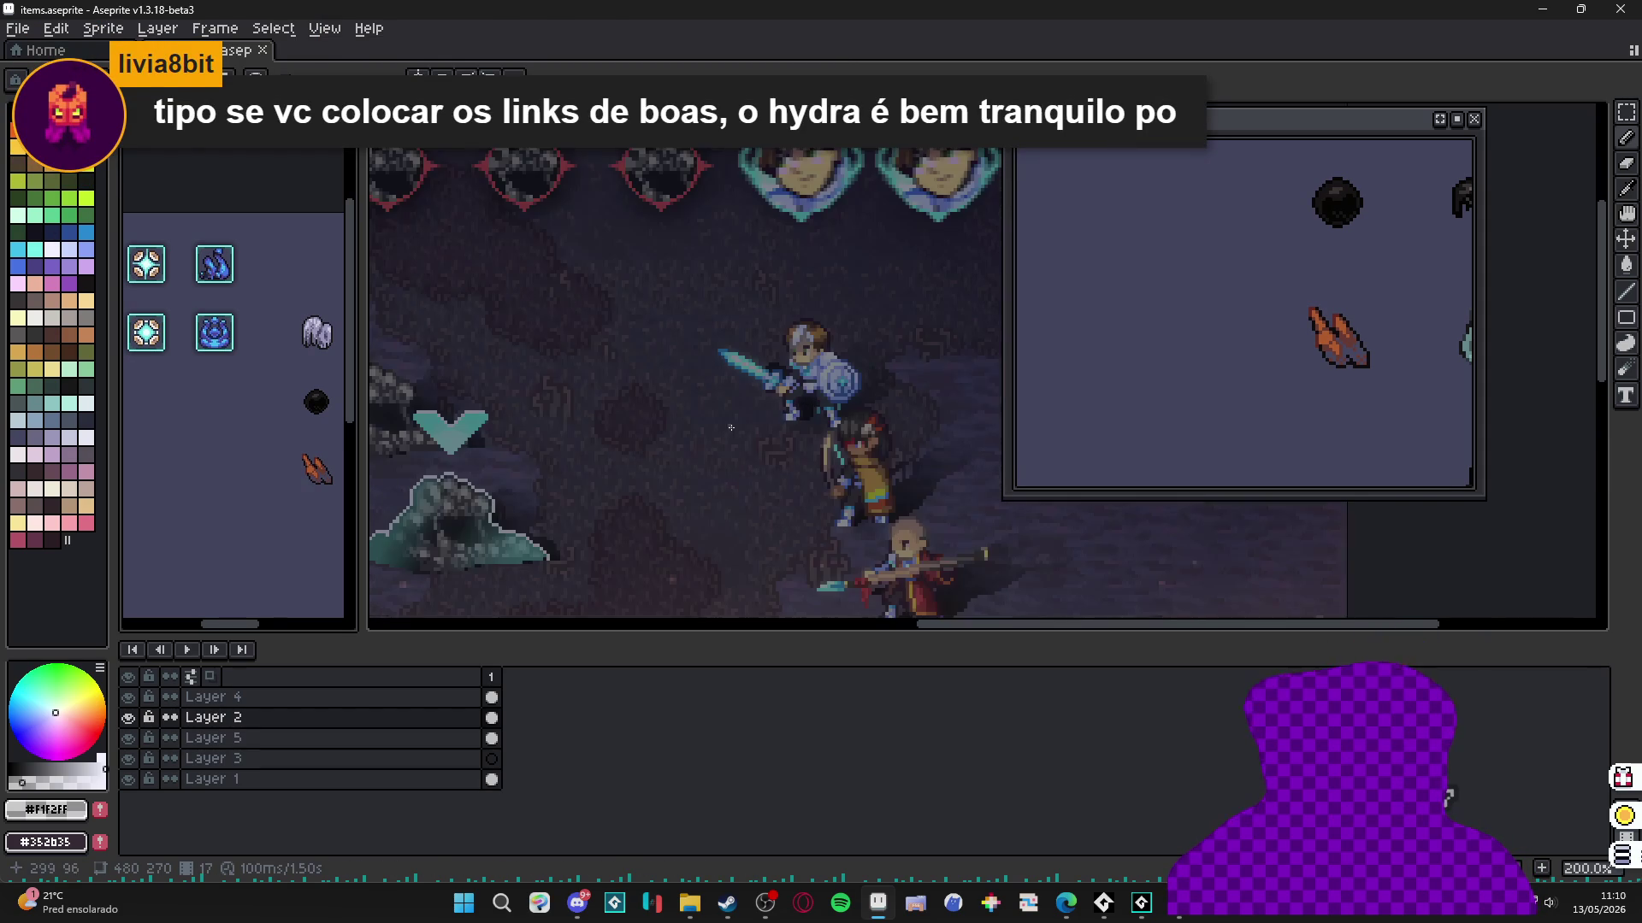
drag(834, 480, 594, 438)
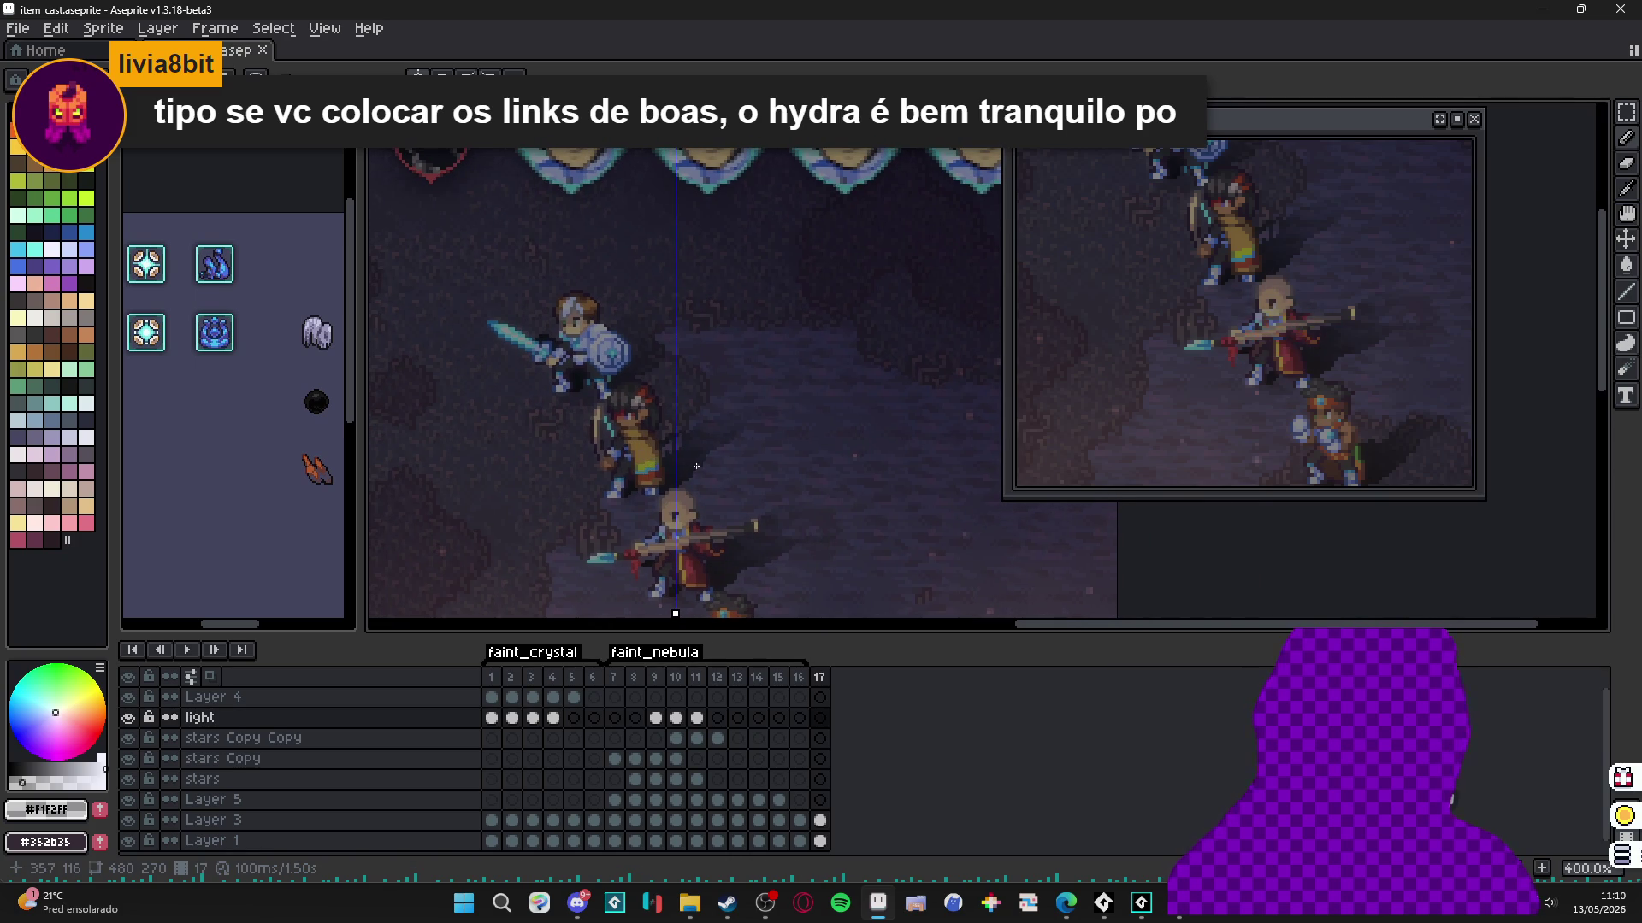
drag(698, 436, 706, 390)
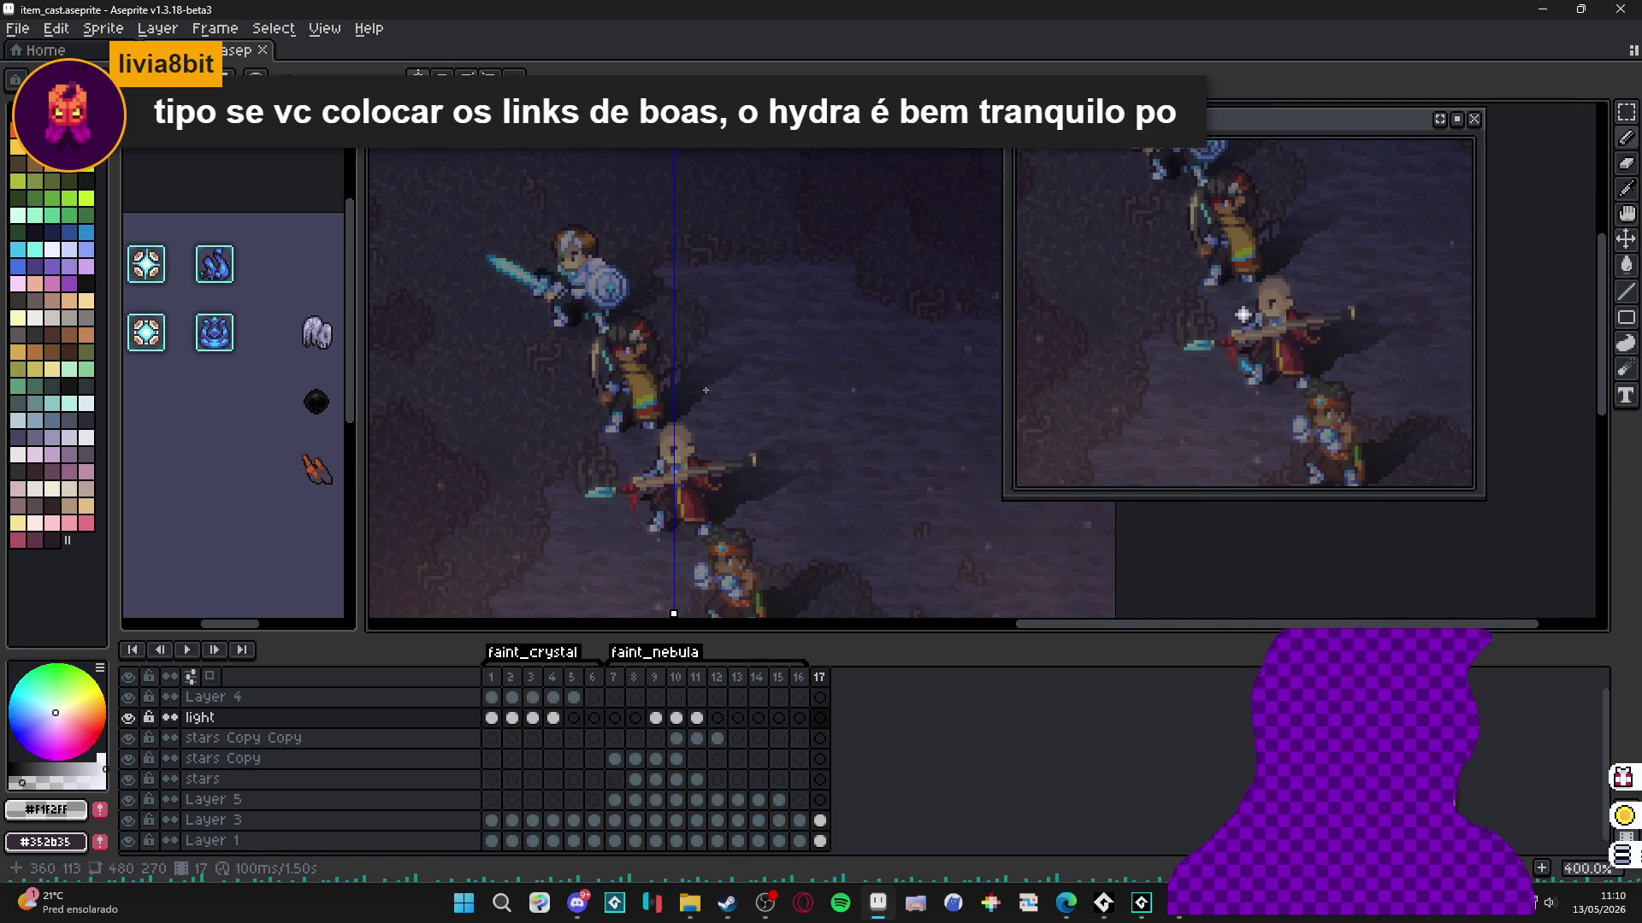
scroll(706, 390, down, 2)
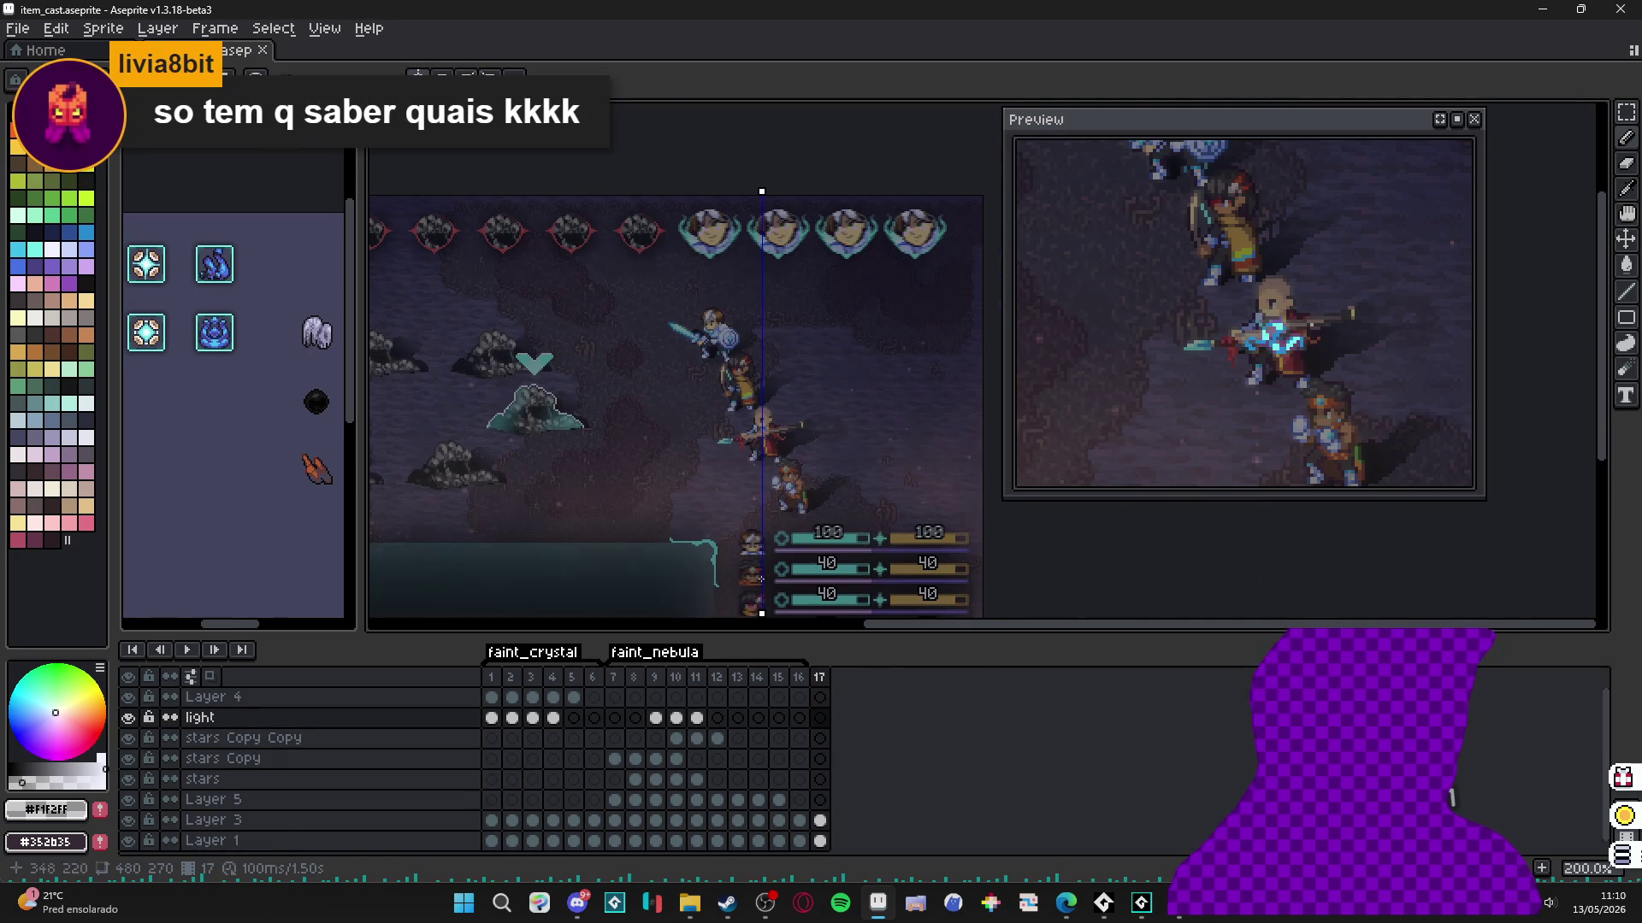
Select the light layer's frame 17 cel and pick white (palette index 8) as foreground.
click(819, 717)
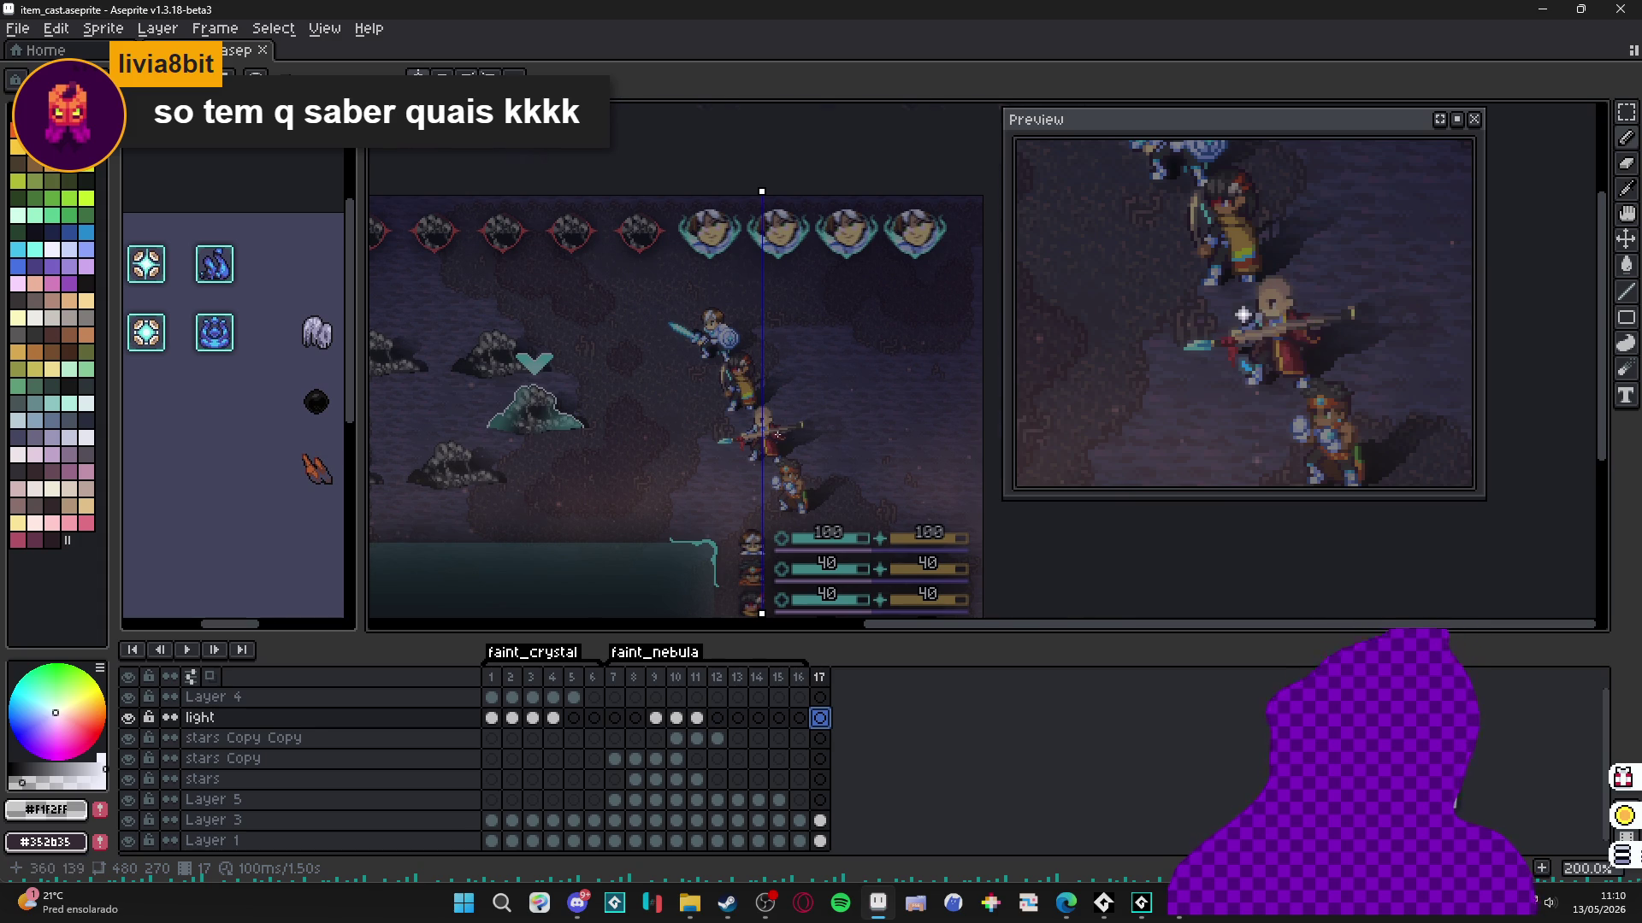
scroll(727, 417, up, 2)
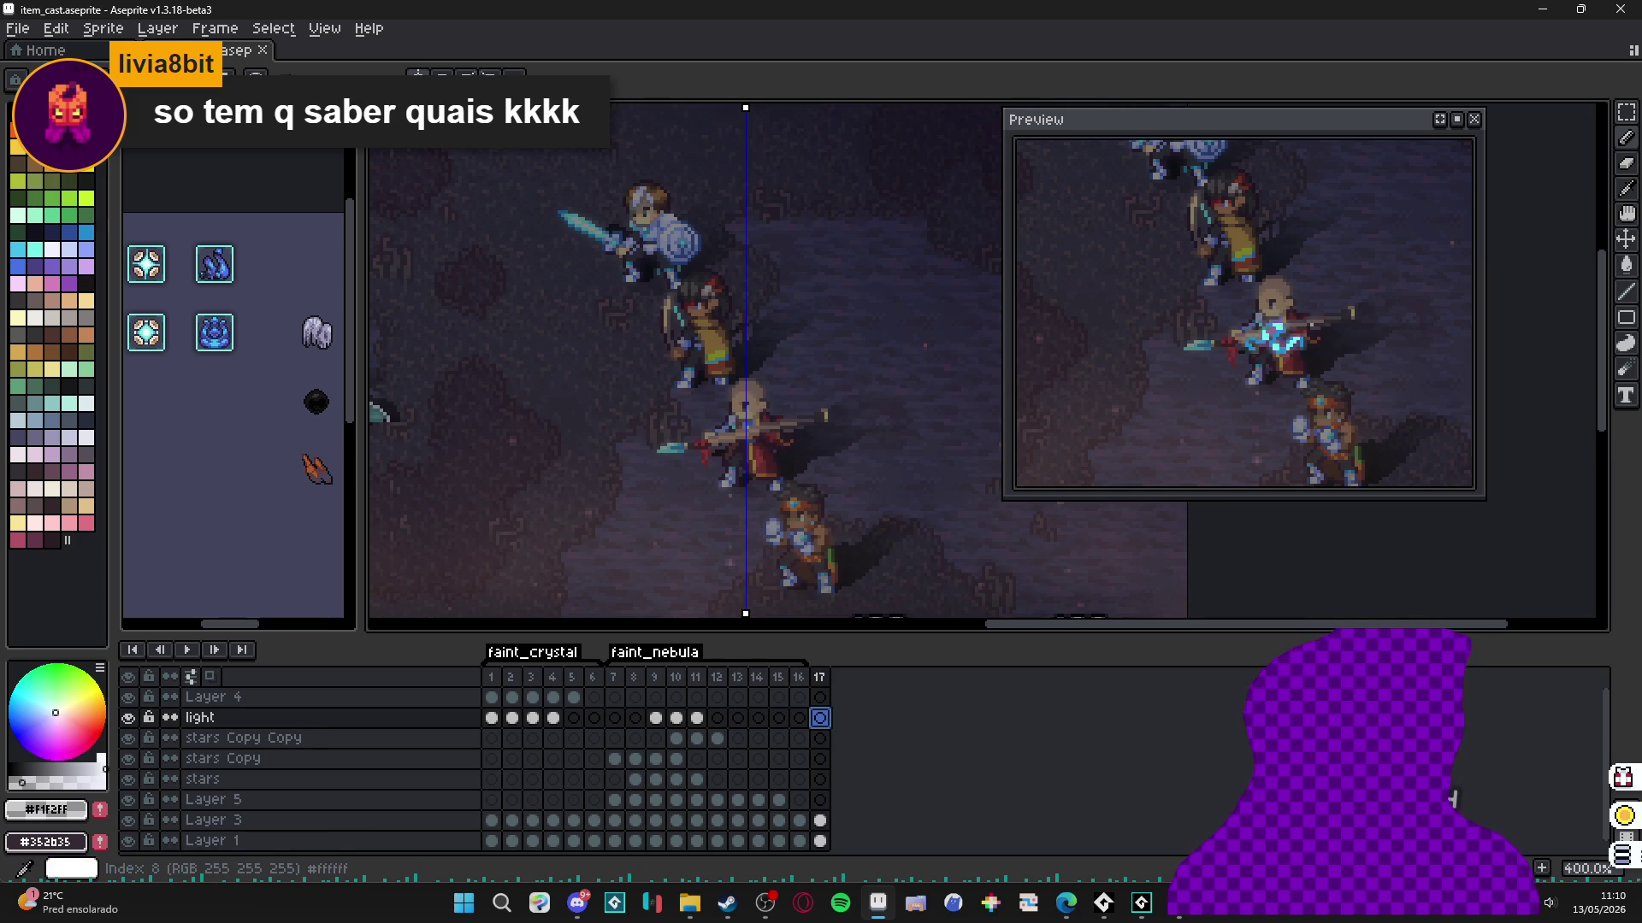
alt+click(746, 418)
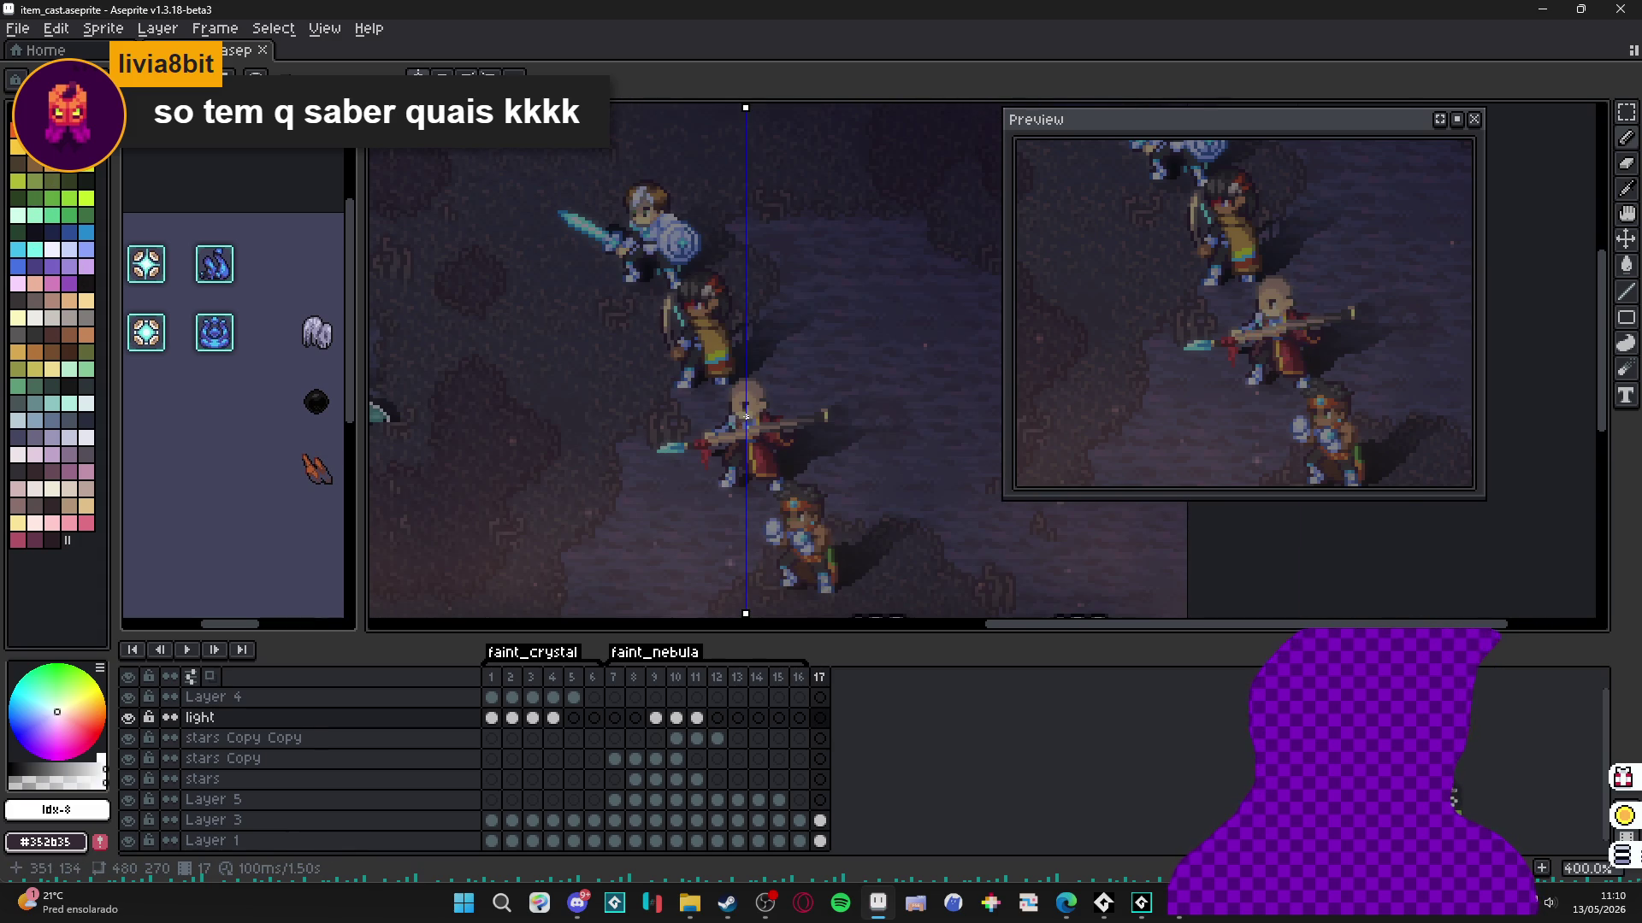
scroll(746, 418, up, 1)
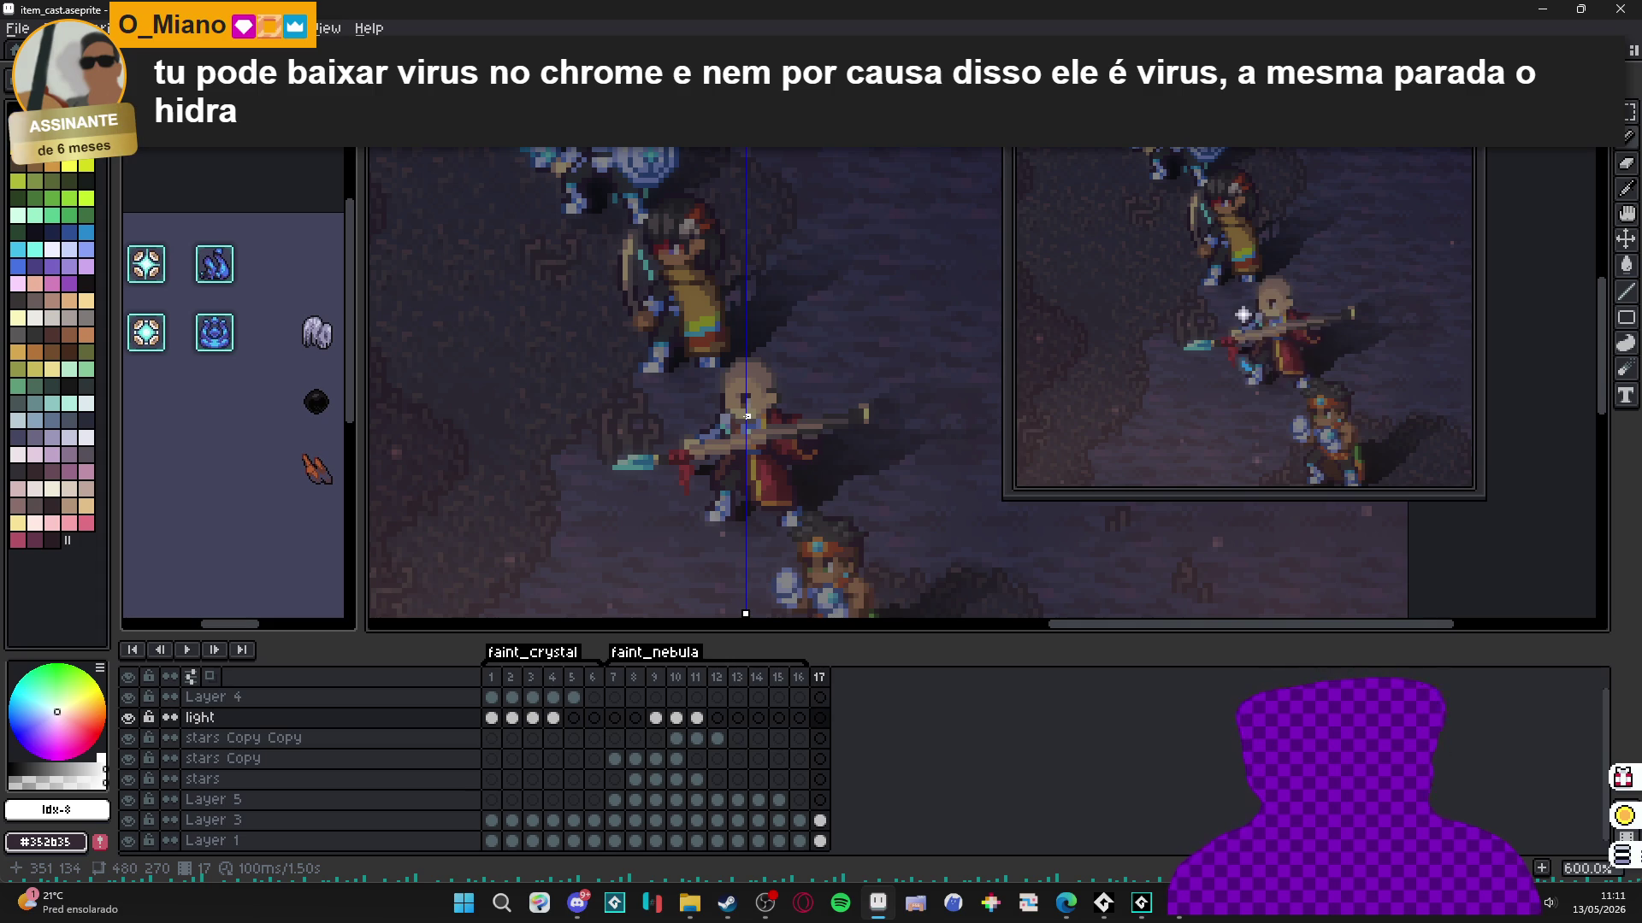
scroll(747, 417, up, 1)
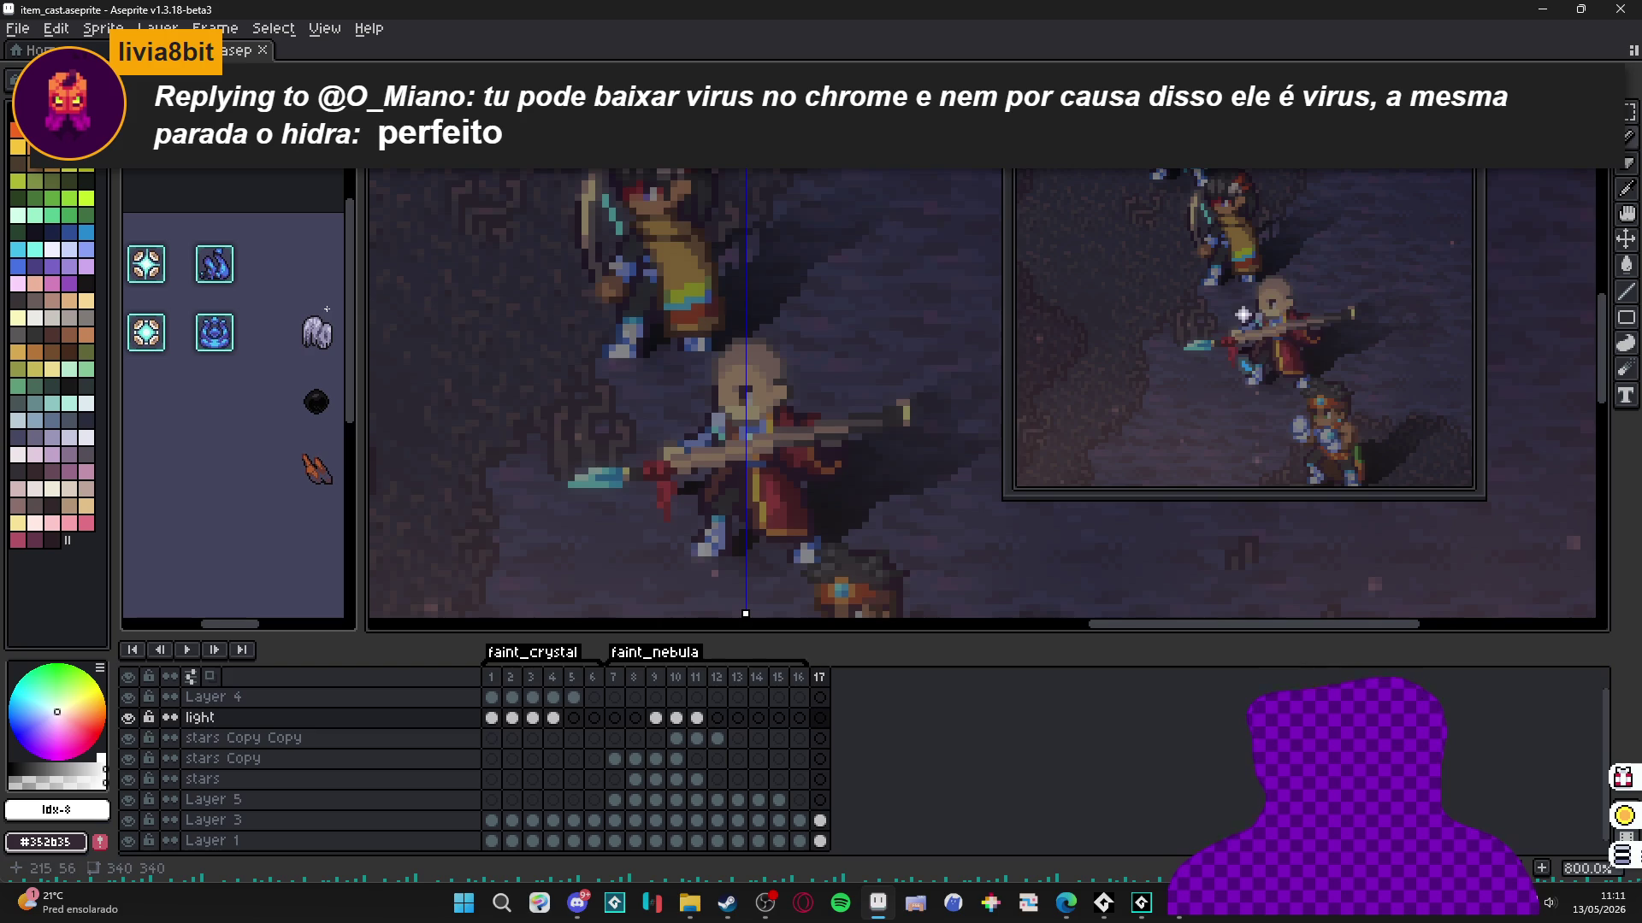
scroll(221, 347, up, 2)
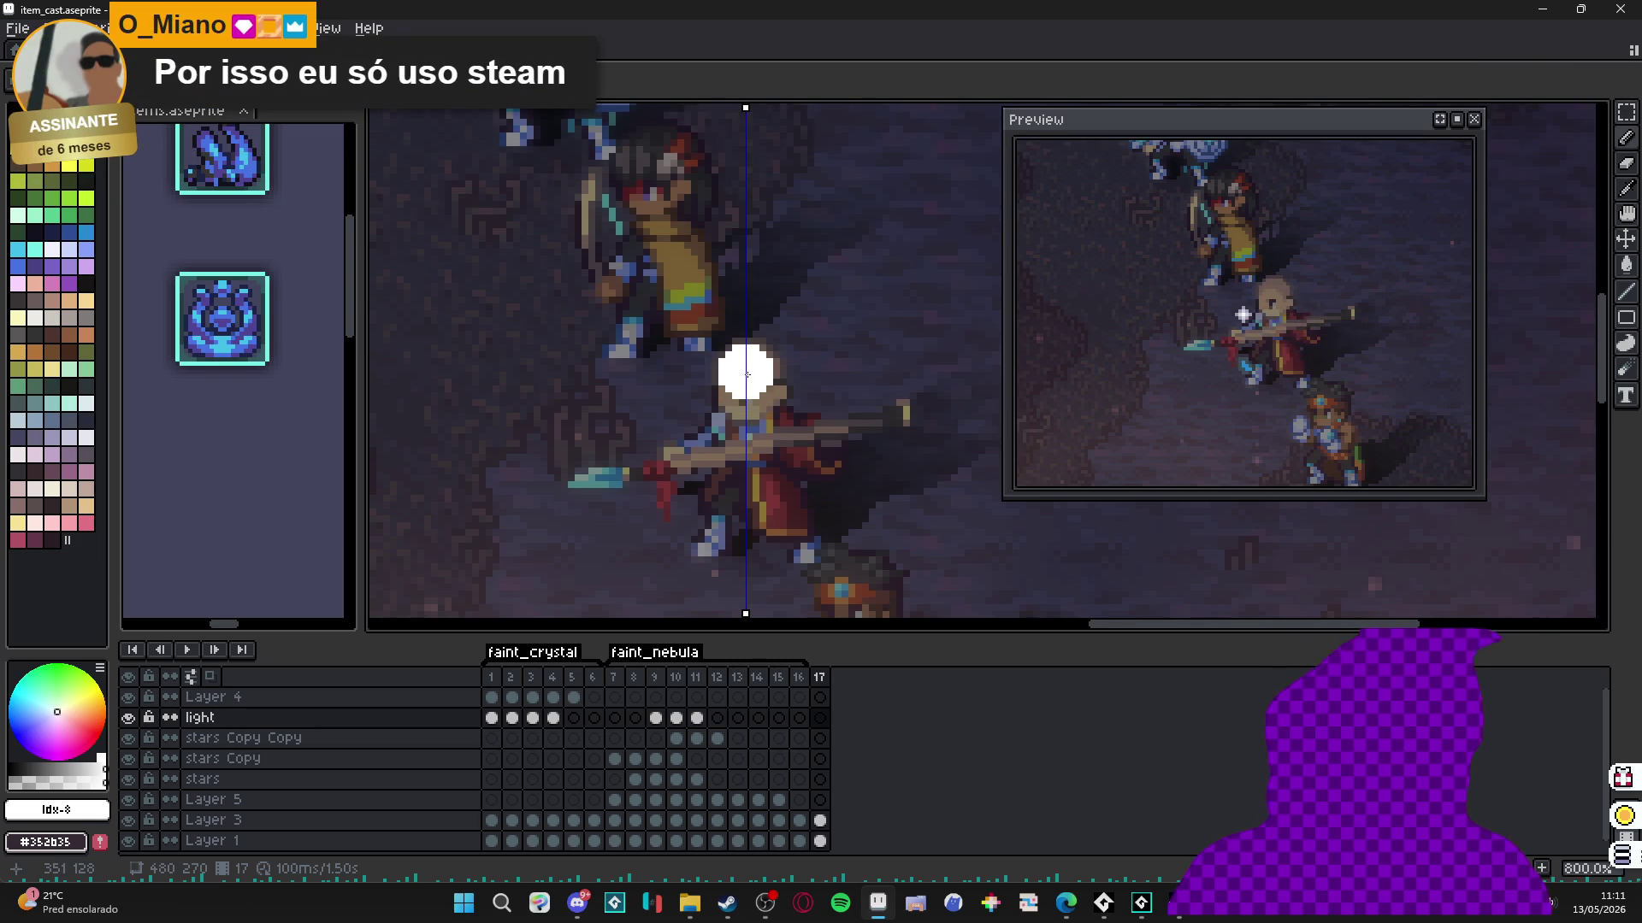
Paint a mirrored white emblem on frame 17: head dots, side blobs, a ring and downward leg arcs.
click(745, 365)
key(minus)
key(minus)
key(minus)
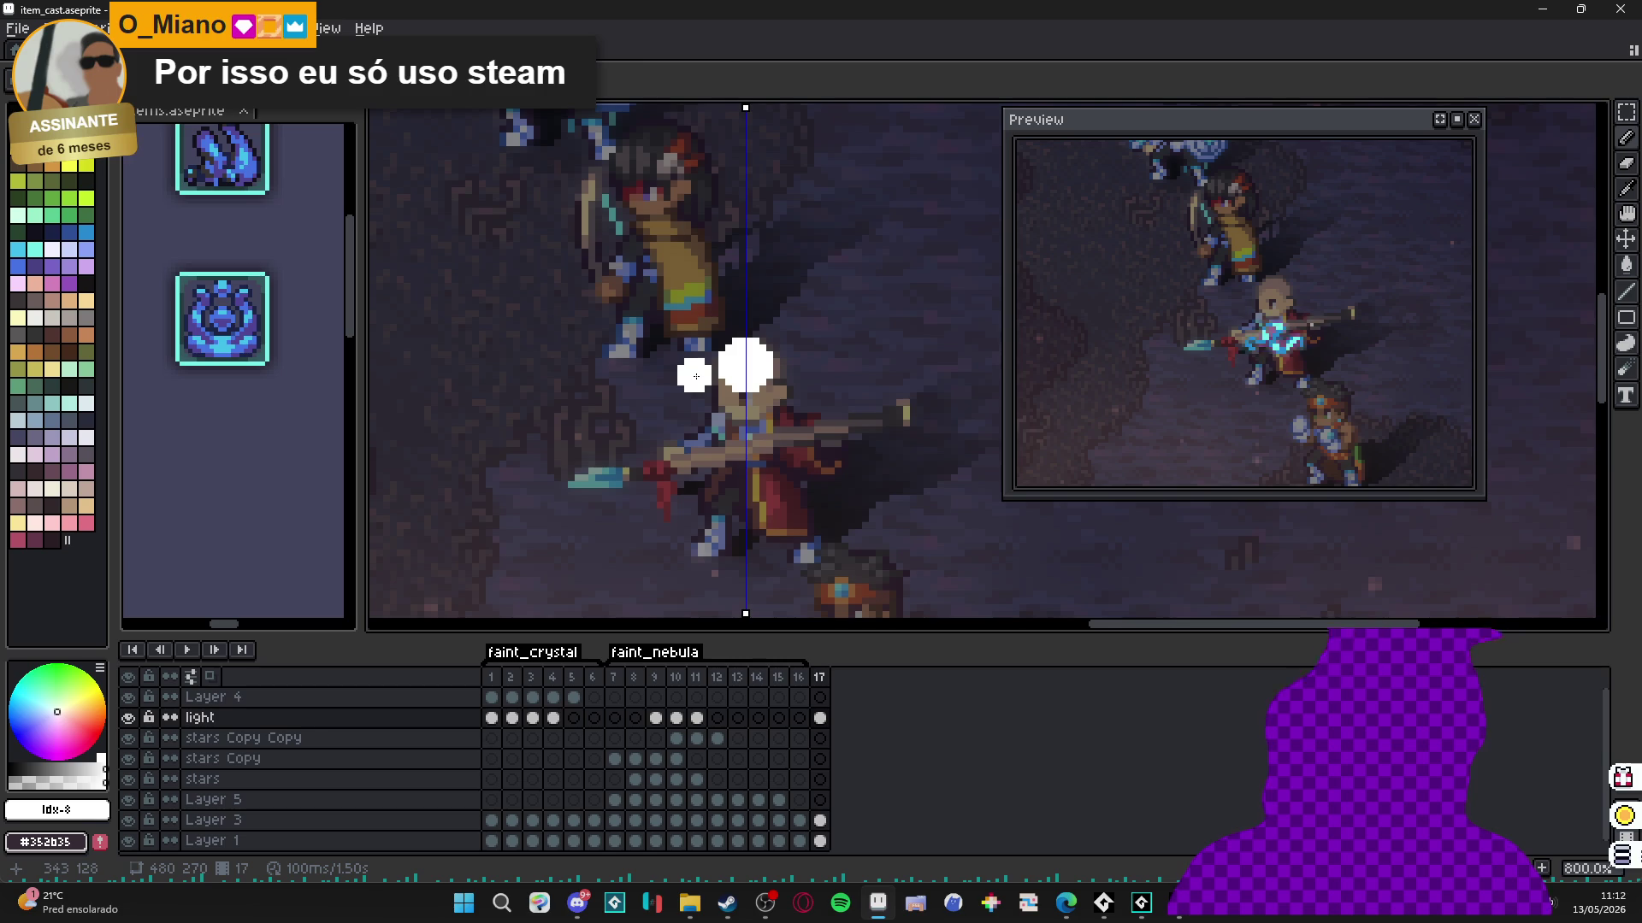
click(681, 374)
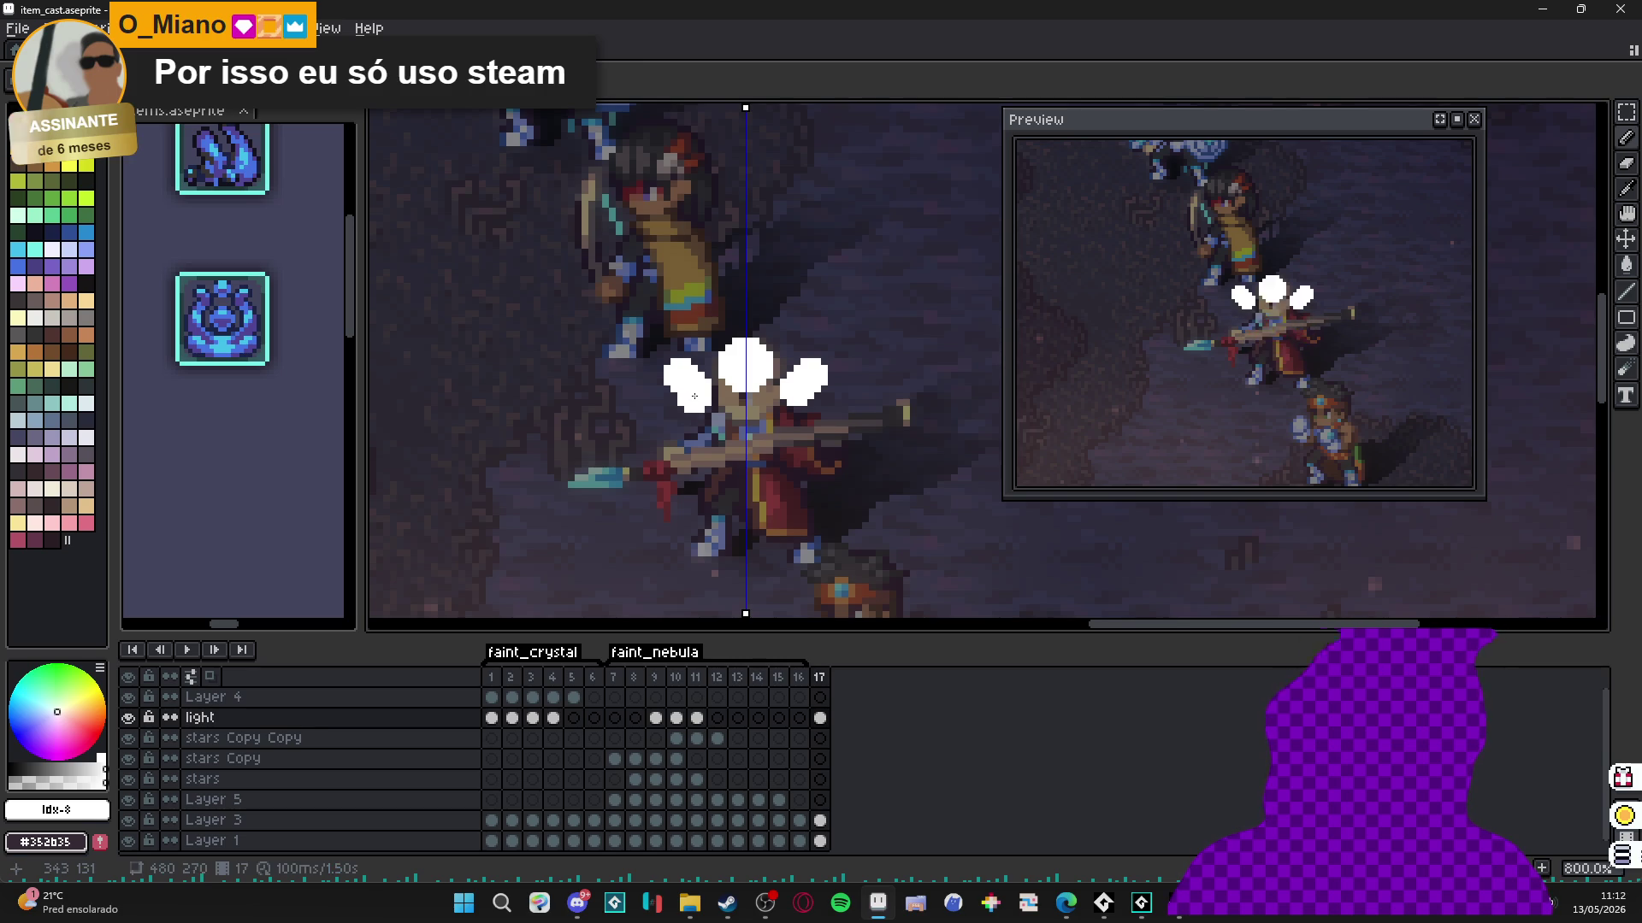
mouse_move(684, 406)
mouse_down()
mouse_move(677, 432)
mouse_move(701, 449)
mouse_move(740, 438)
mouse_move(710, 444)
mouse_move(722, 436)
mouse_up()
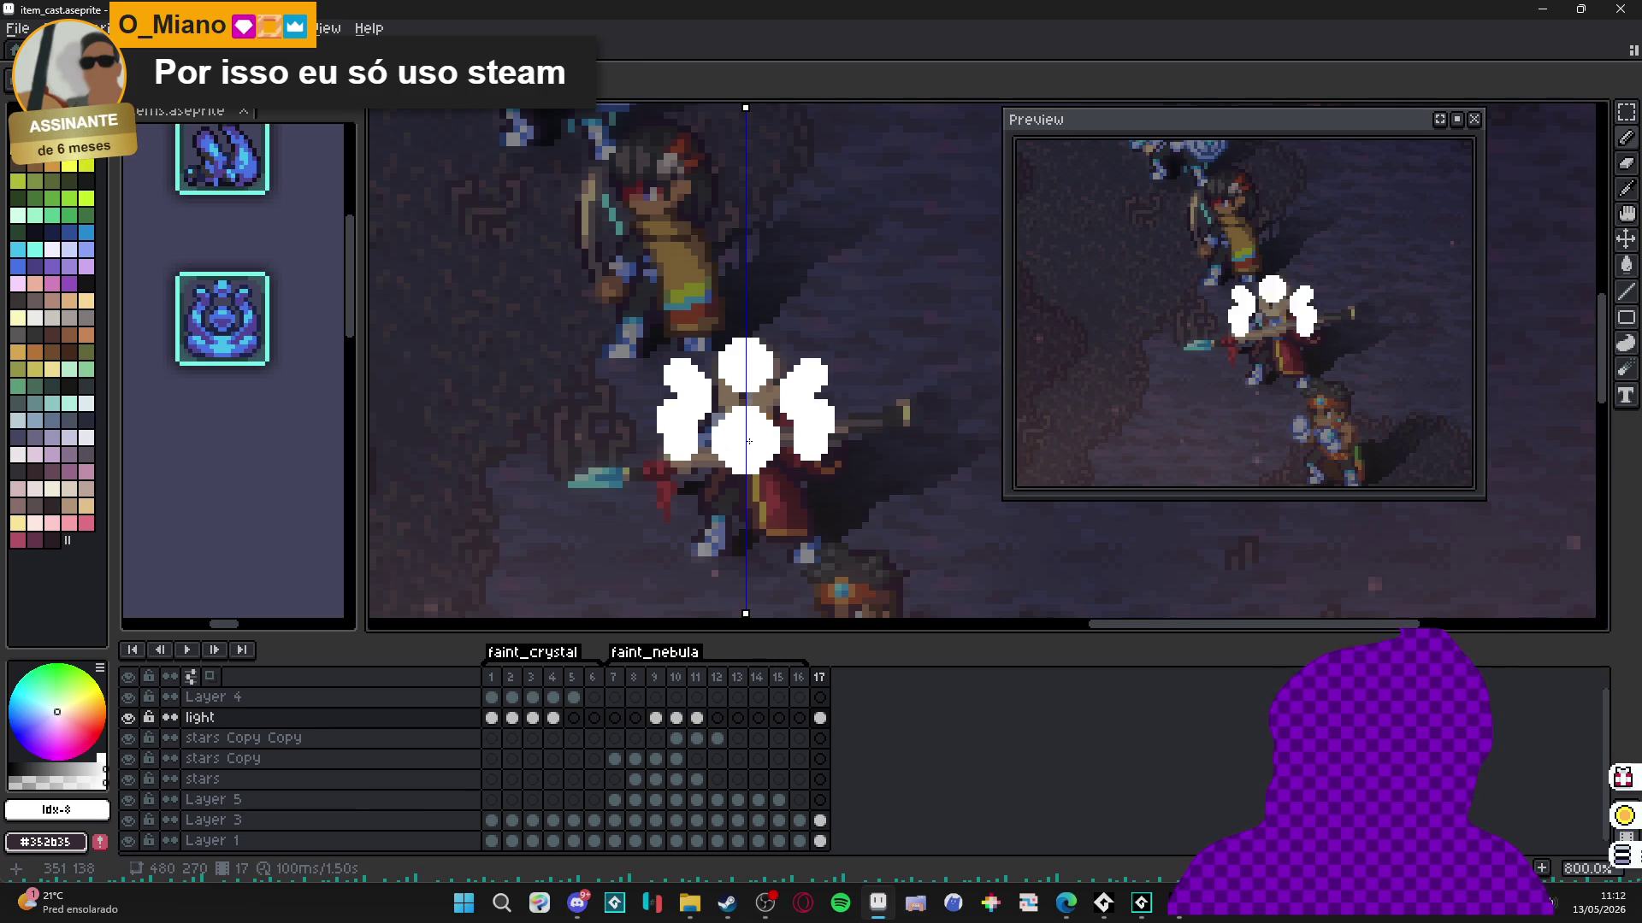
click(644, 443)
drag(644, 447, 680, 464)
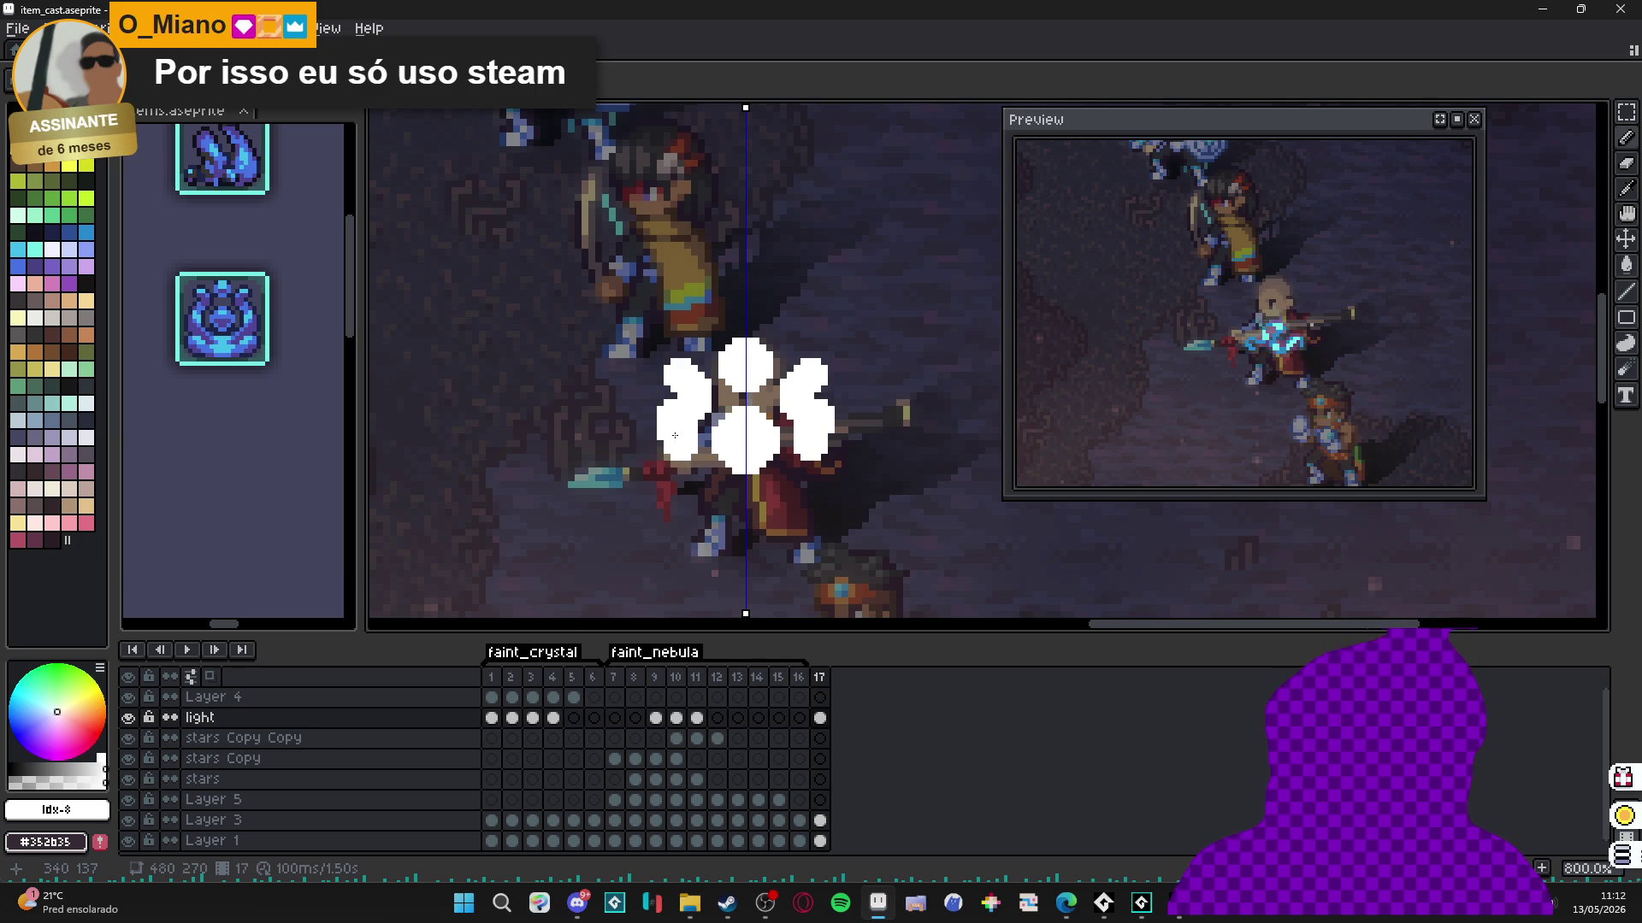
click(684, 482)
click(698, 485)
mouse_move(699, 488)
mouse_down()
mouse_move(689, 499)
mouse_move(736, 510)
mouse_up()
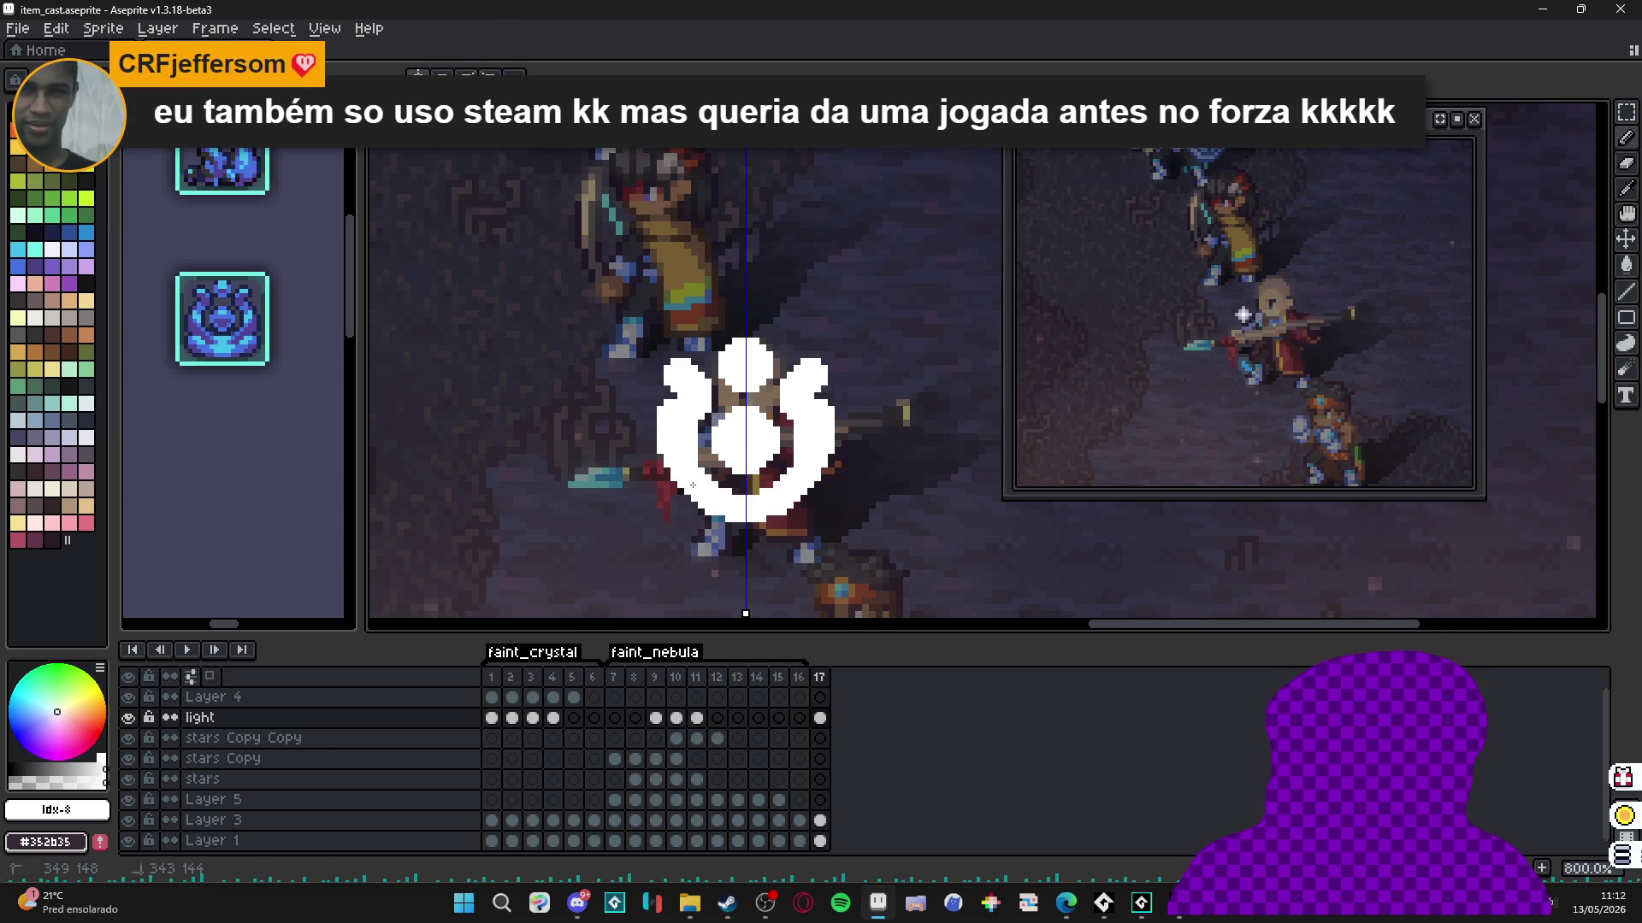
mouse_move(753, 518)
mouse_down()
mouse_move(812, 560)
mouse_move(808, 520)
mouse_move(795, 526)
mouse_up()
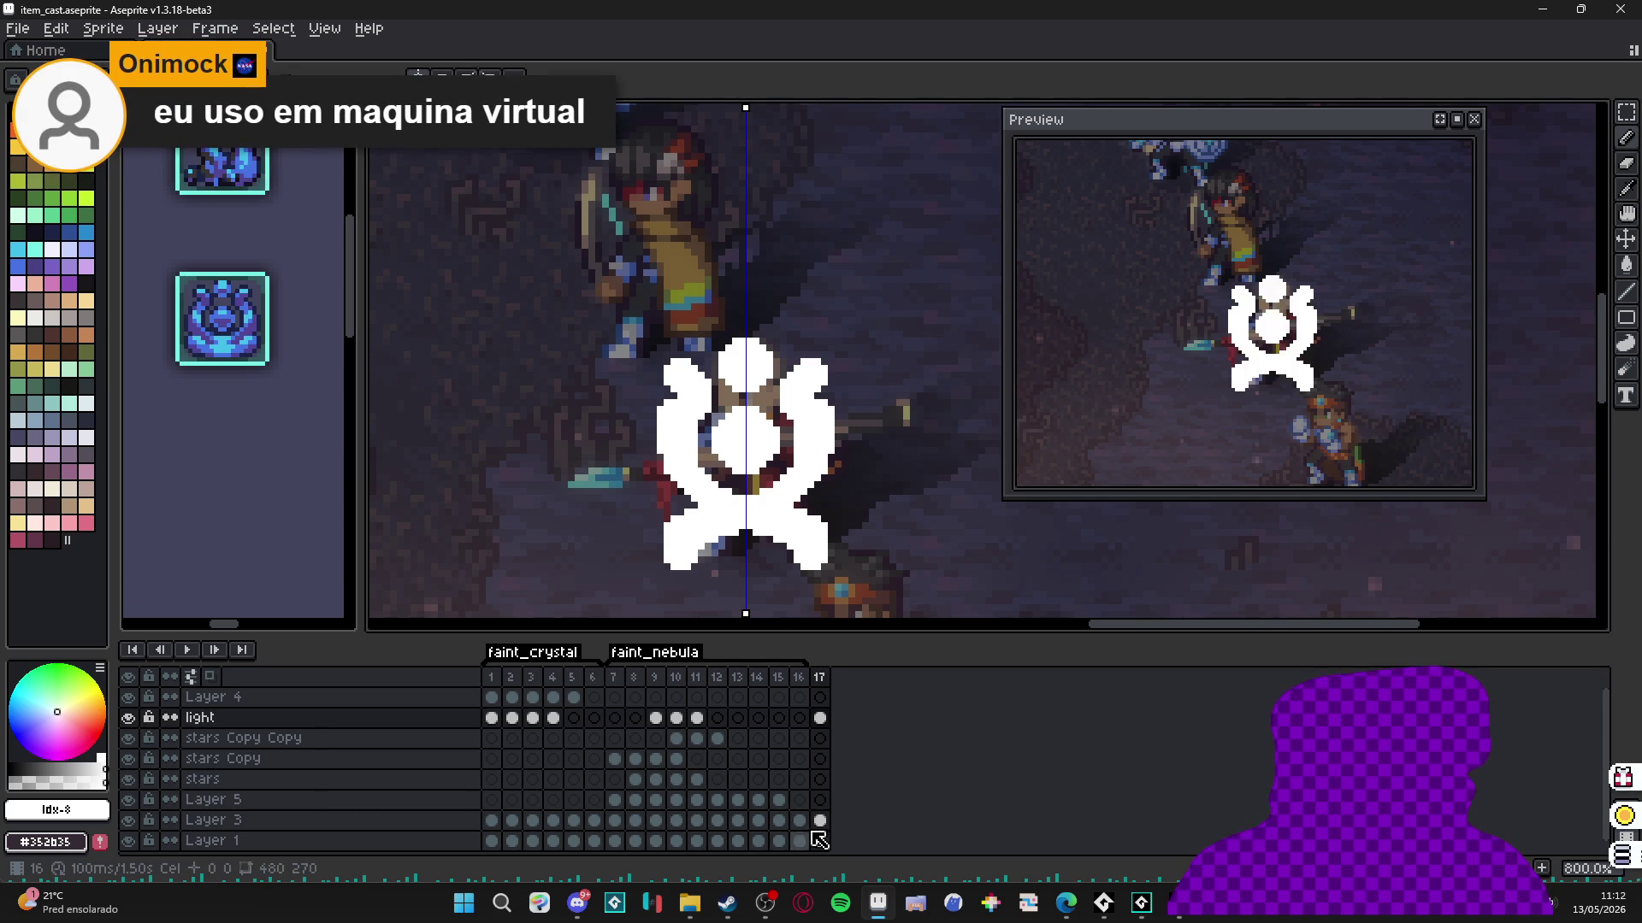
Create a new tag named 'diligence' on frame 17.
right_click(827, 684)
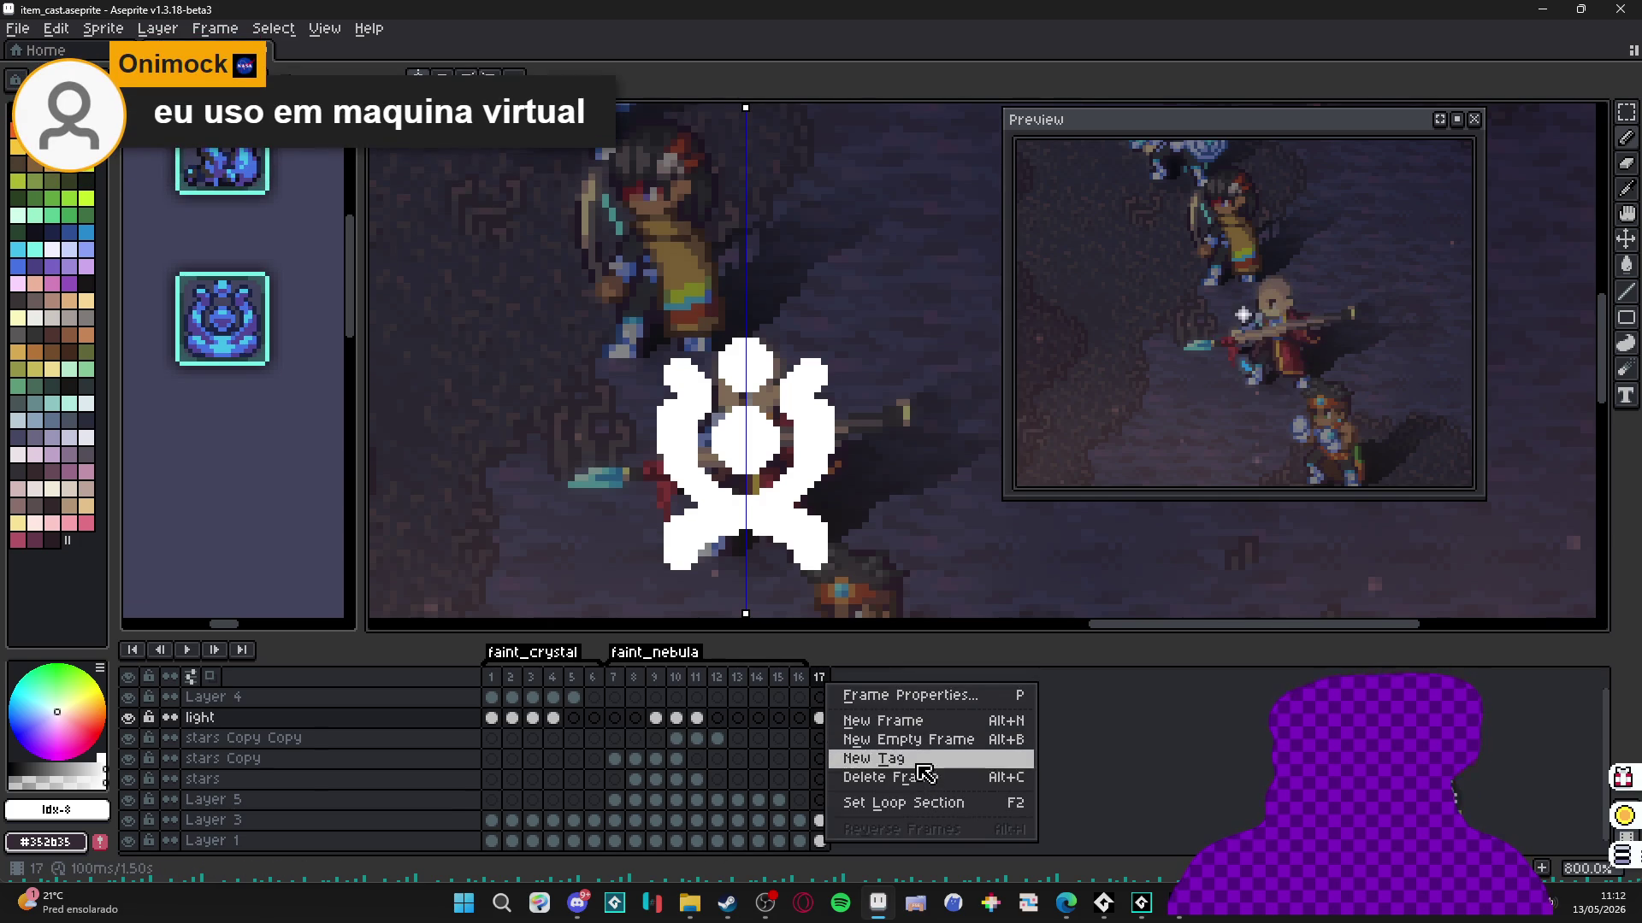
click(921, 759)
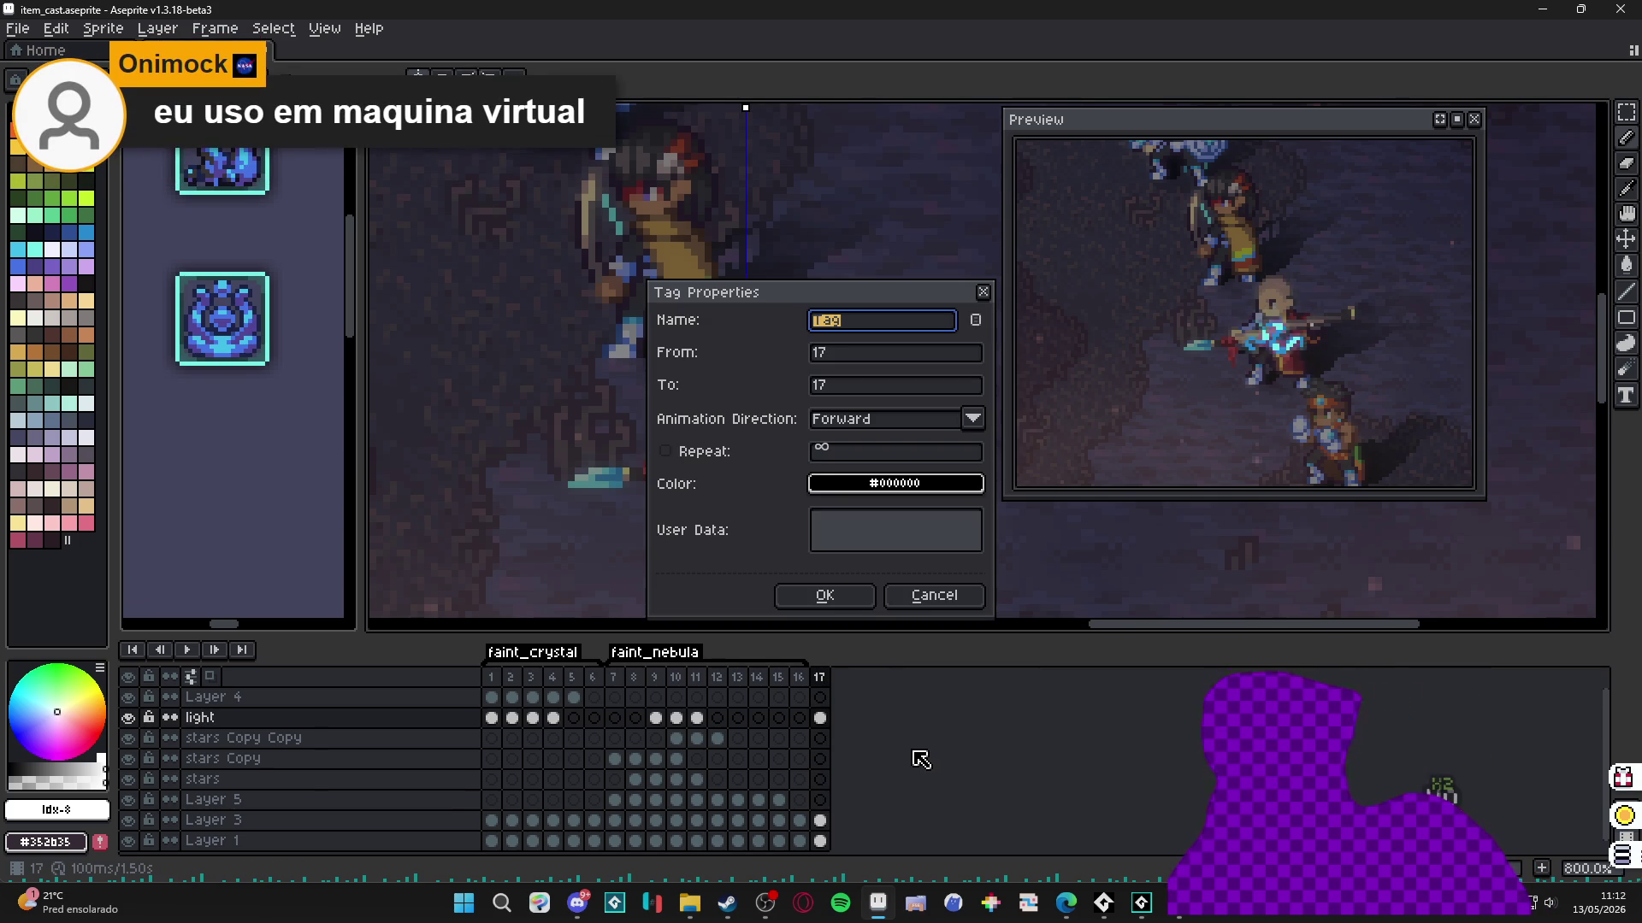
text(diligence)
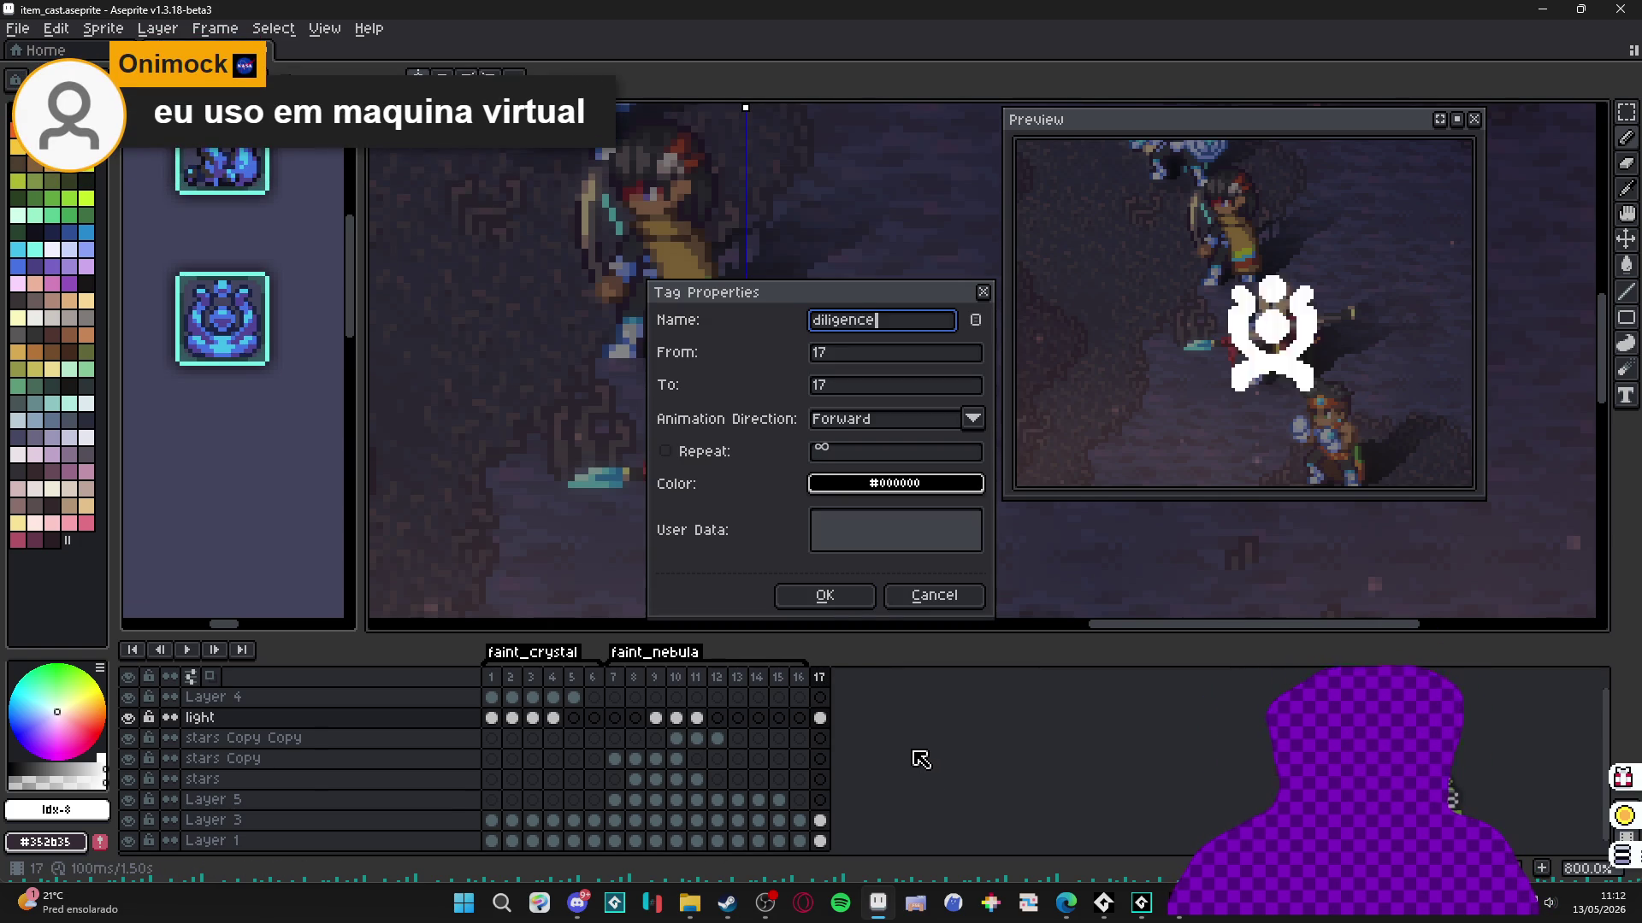
key(Return)
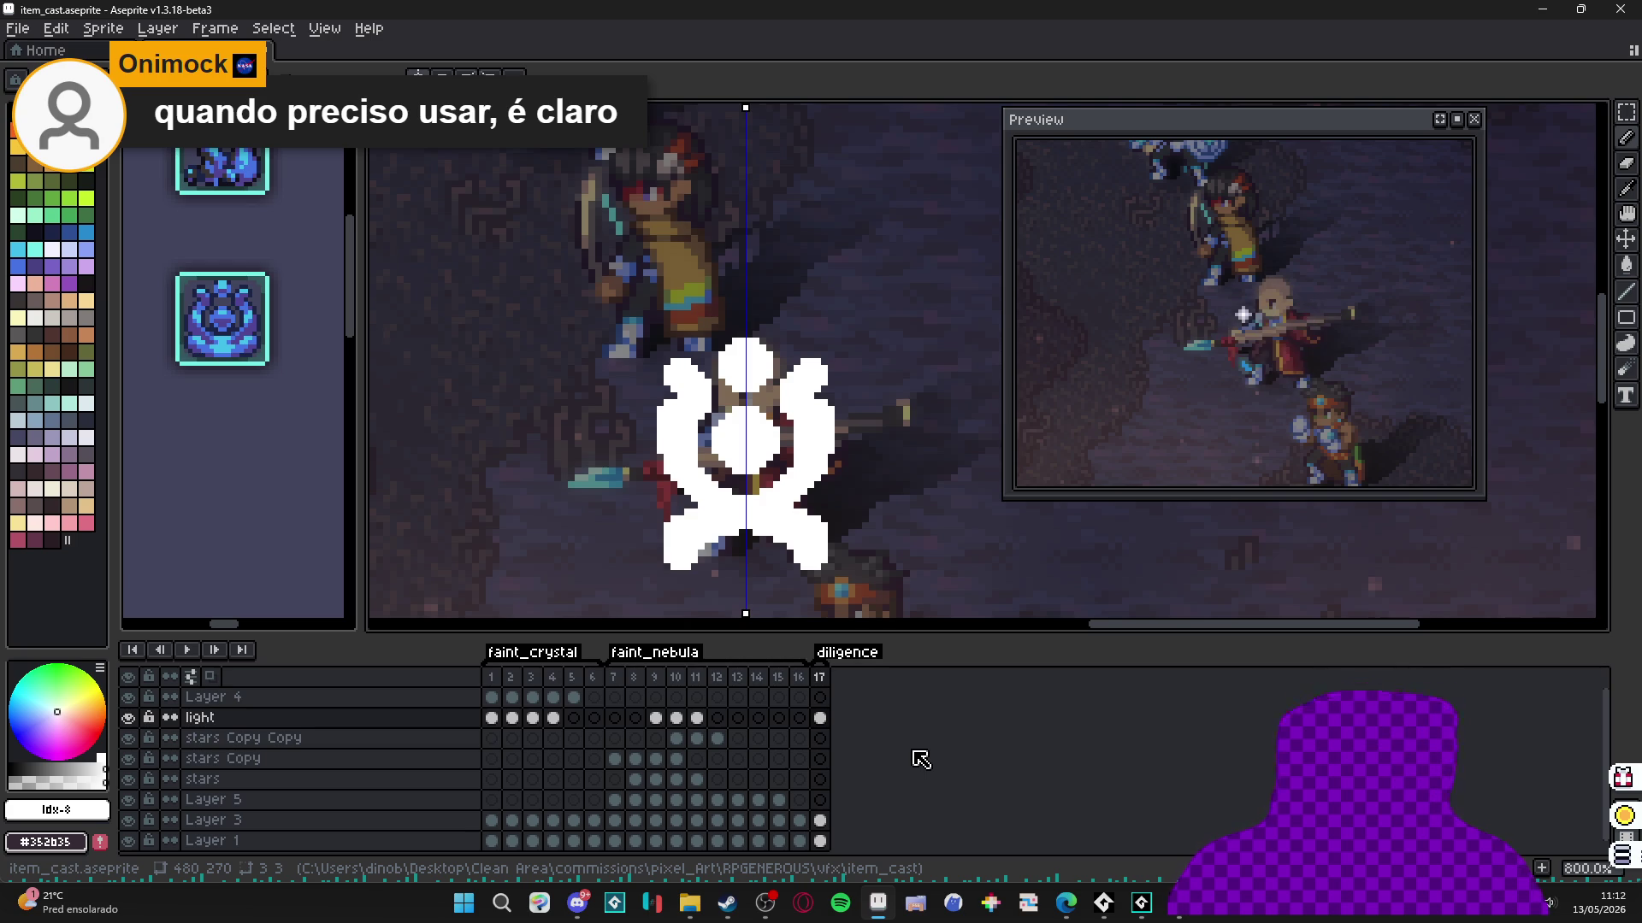
Set the light layer's frame 17 cel opacity to 13% in Cel Properties.
double_click(819, 718)
click(916, 684)
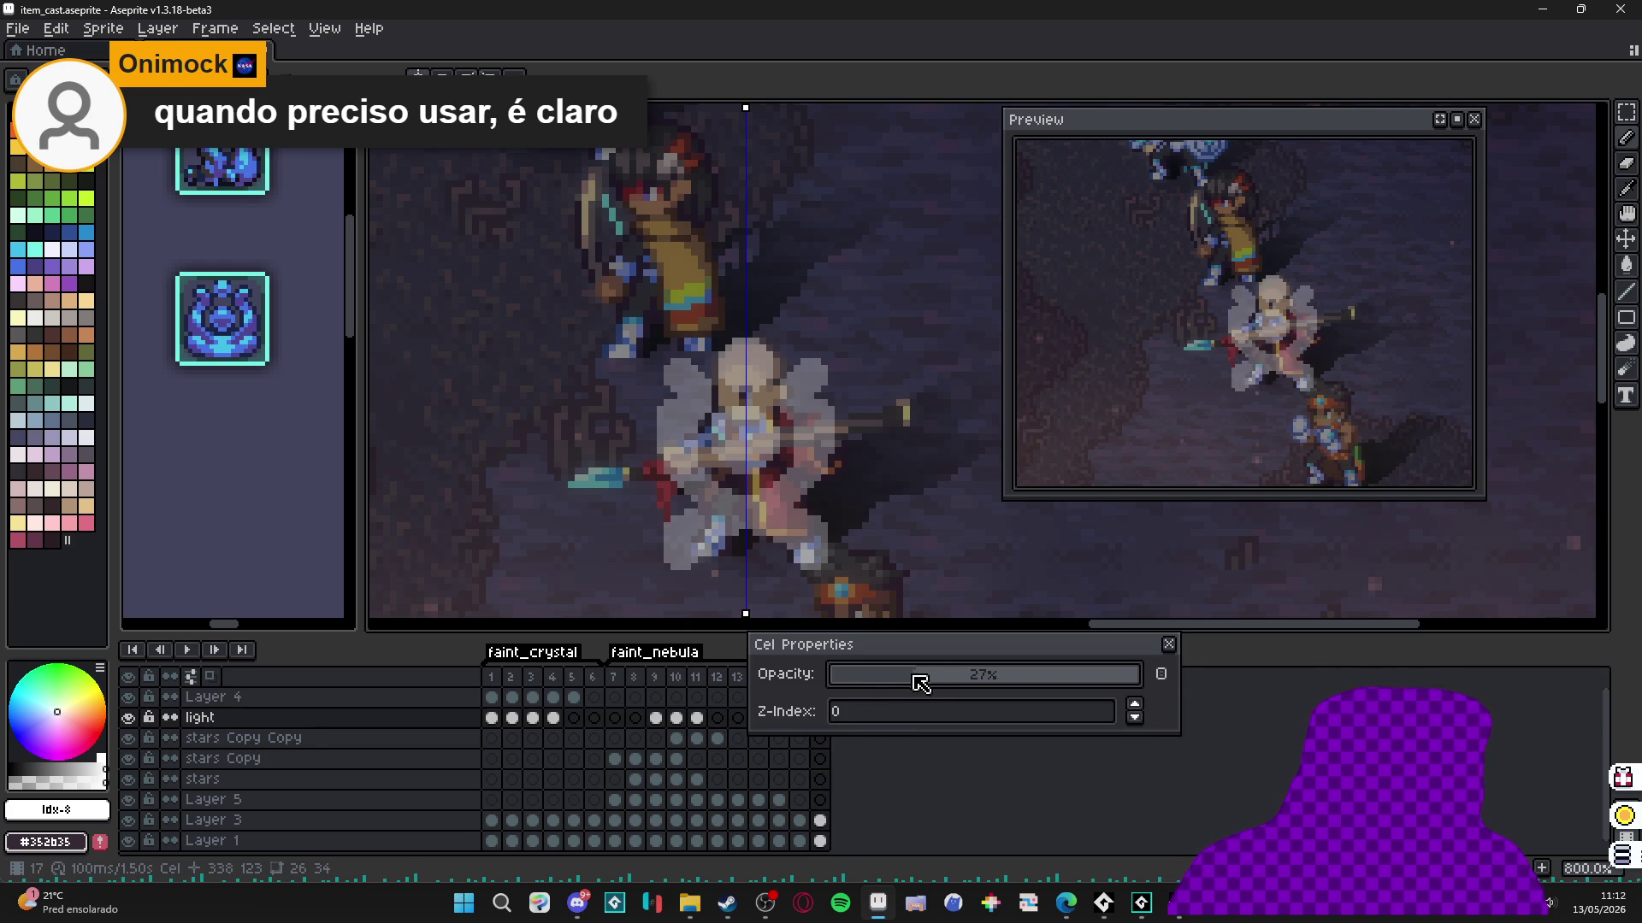
mouse_move(923, 678)
mouse_down()
mouse_move(861, 667)
mouse_move(880, 668)
mouse_up()
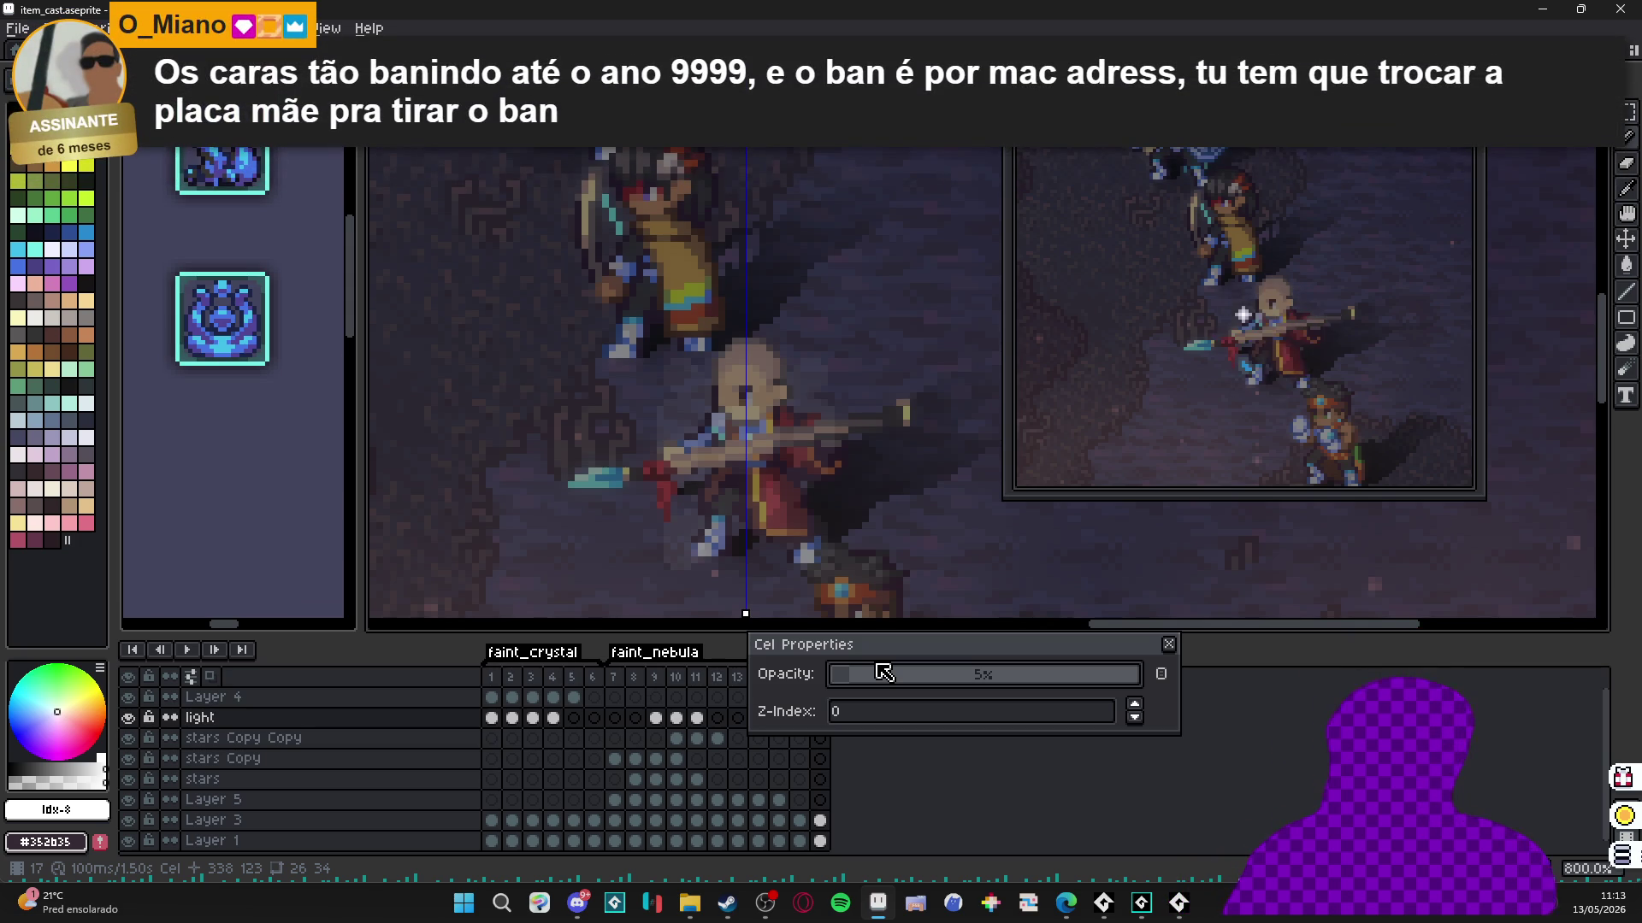
click(1168, 645)
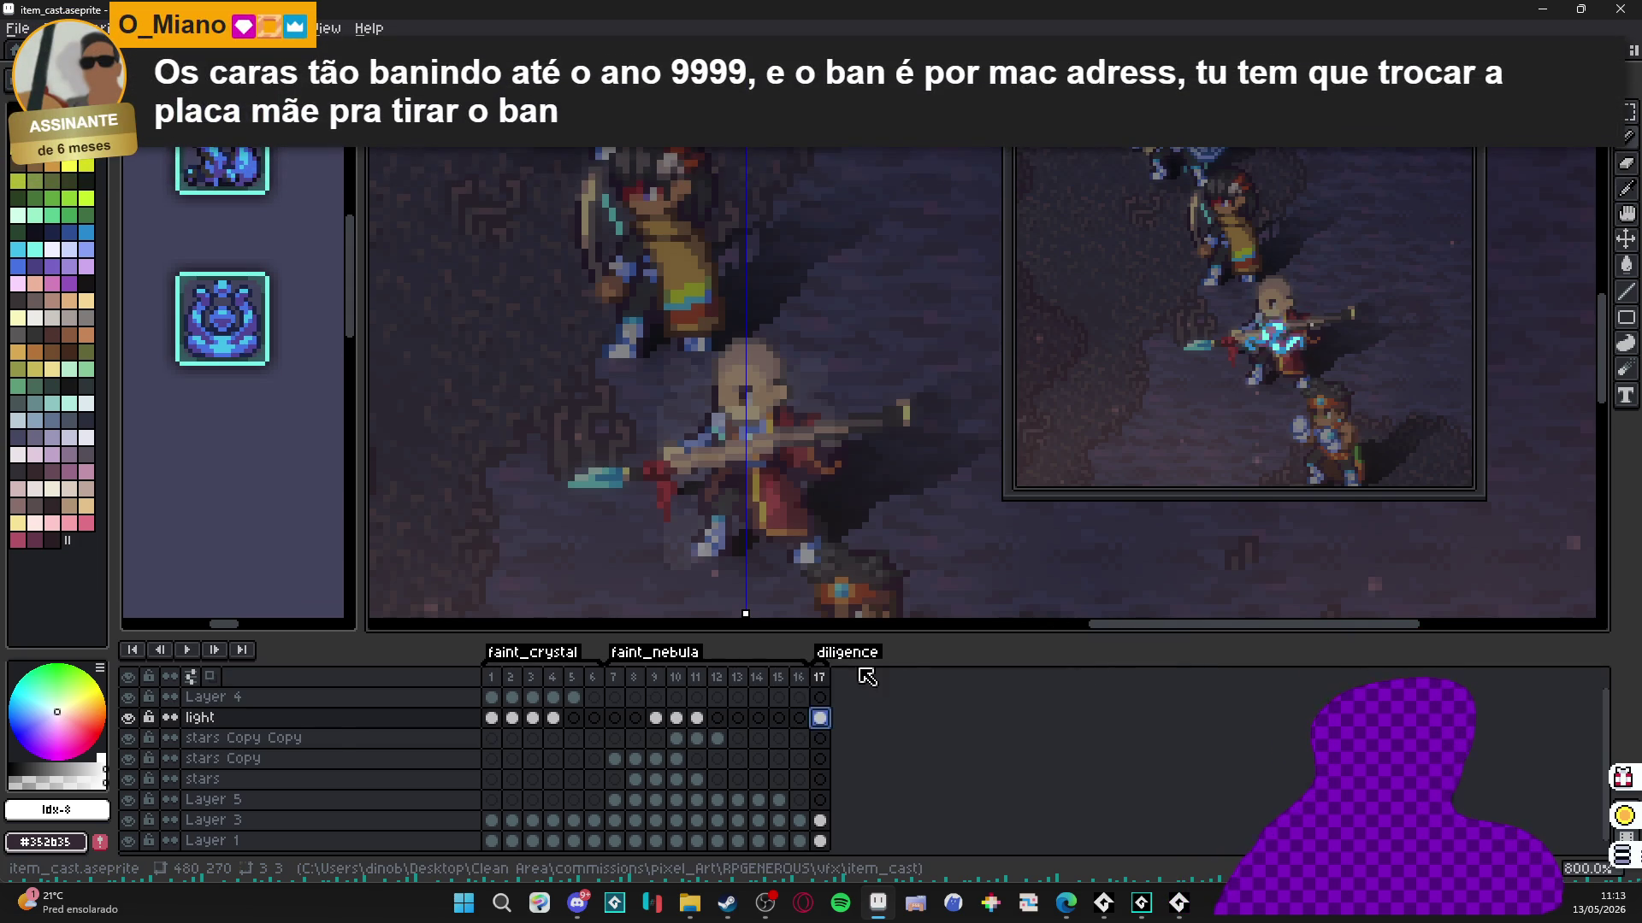
click(820, 720)
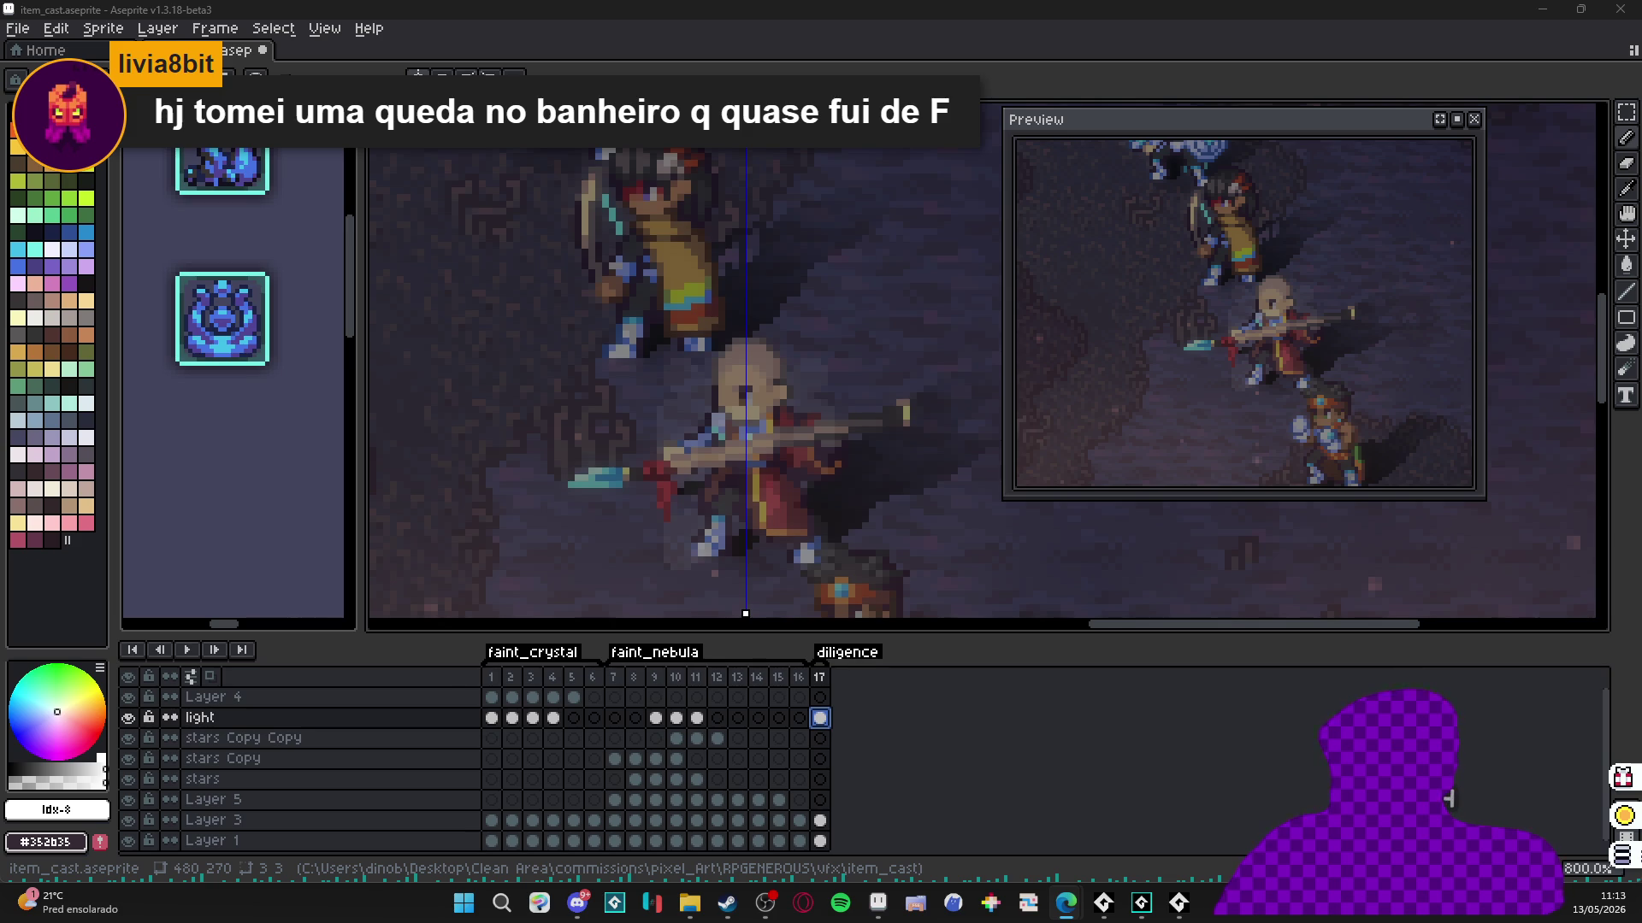
mouse_move(1069, 905)
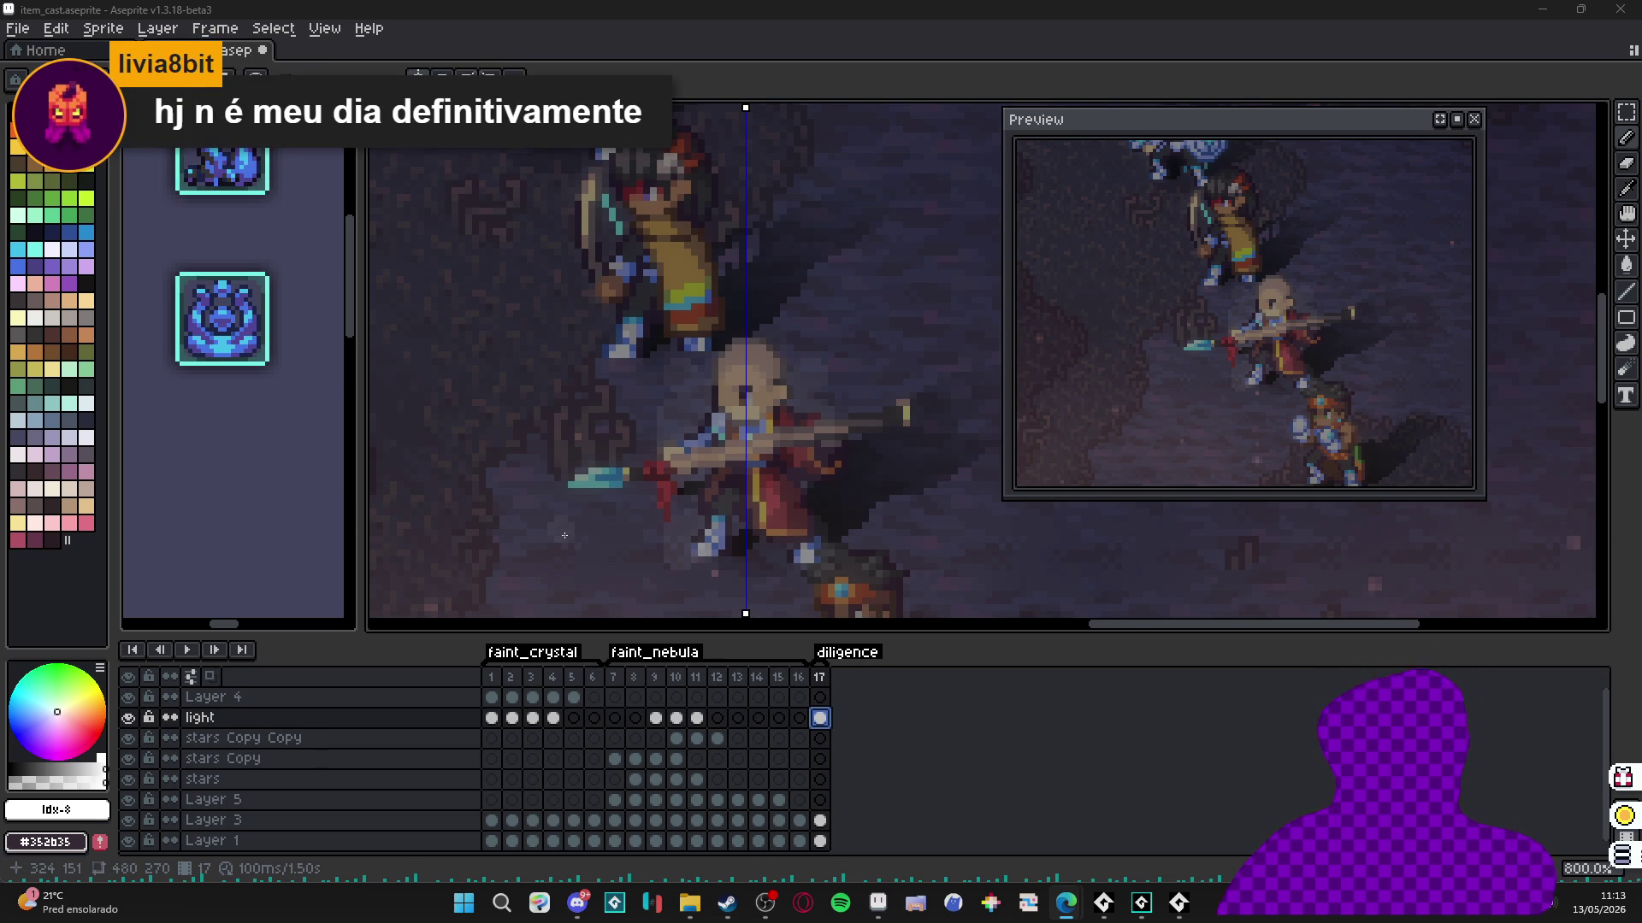
double_click(821, 719)
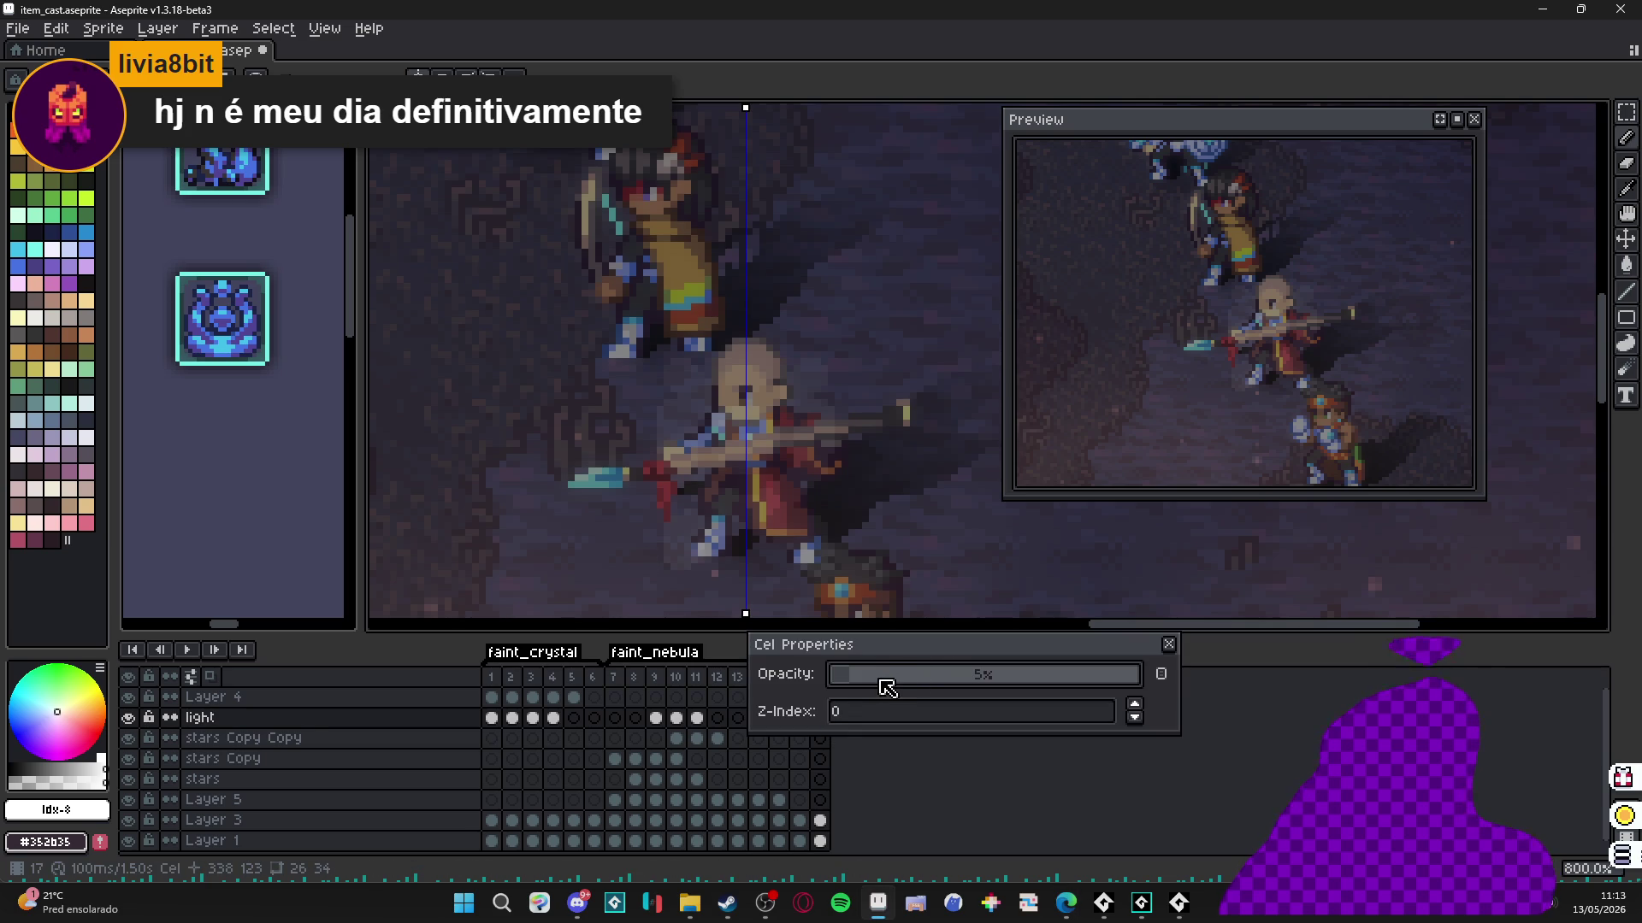
click(881, 684)
click(883, 674)
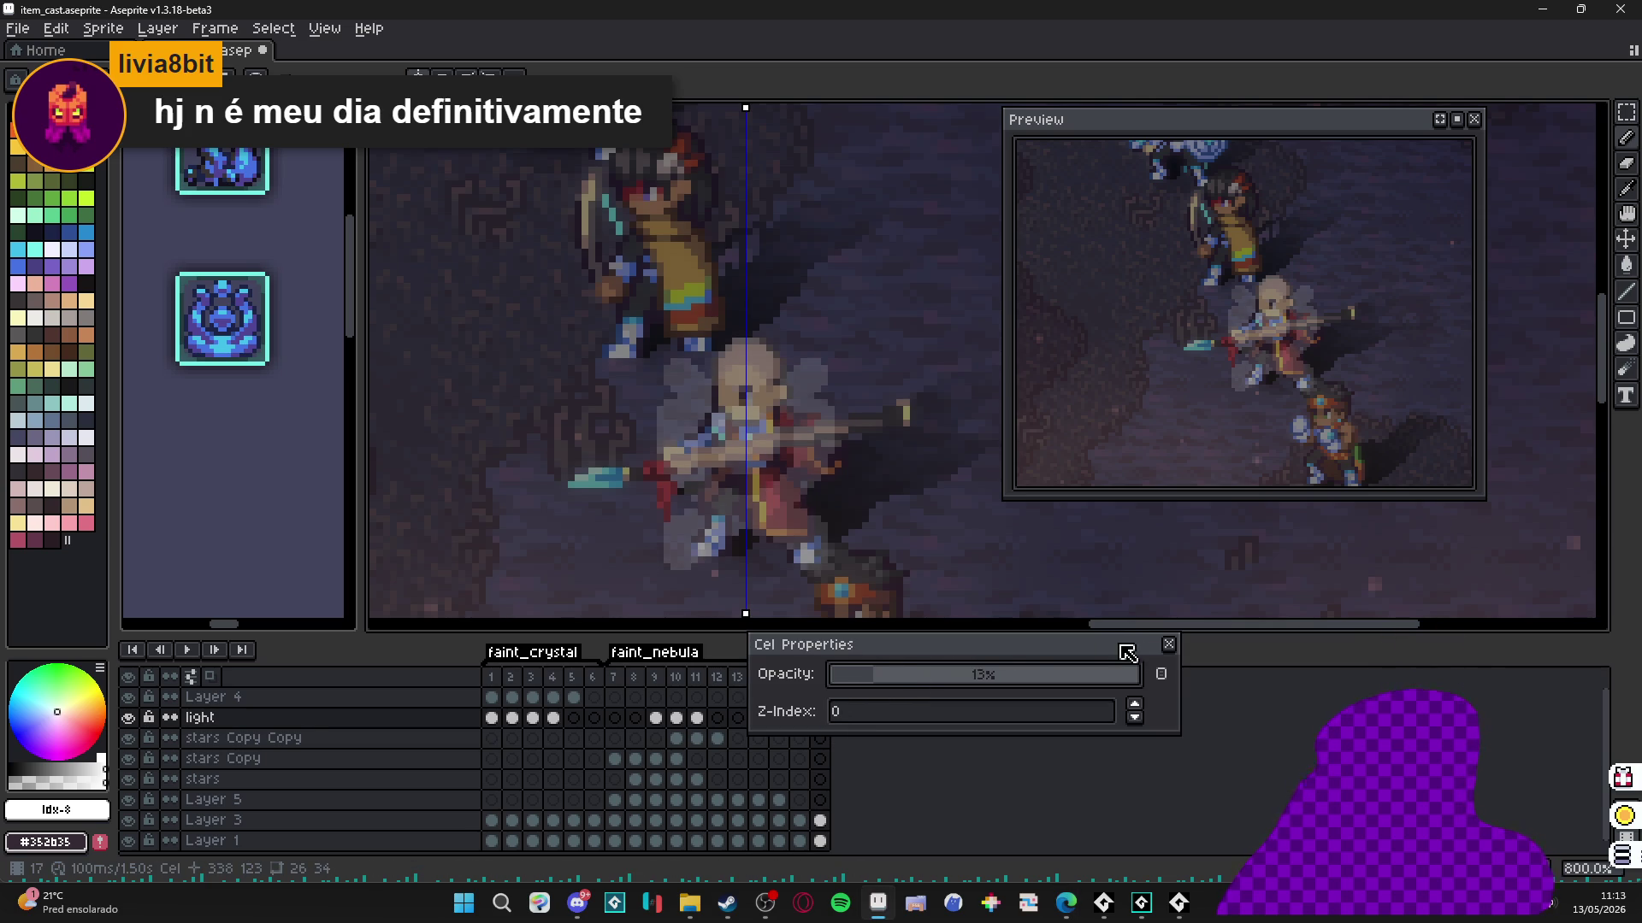
click(1169, 645)
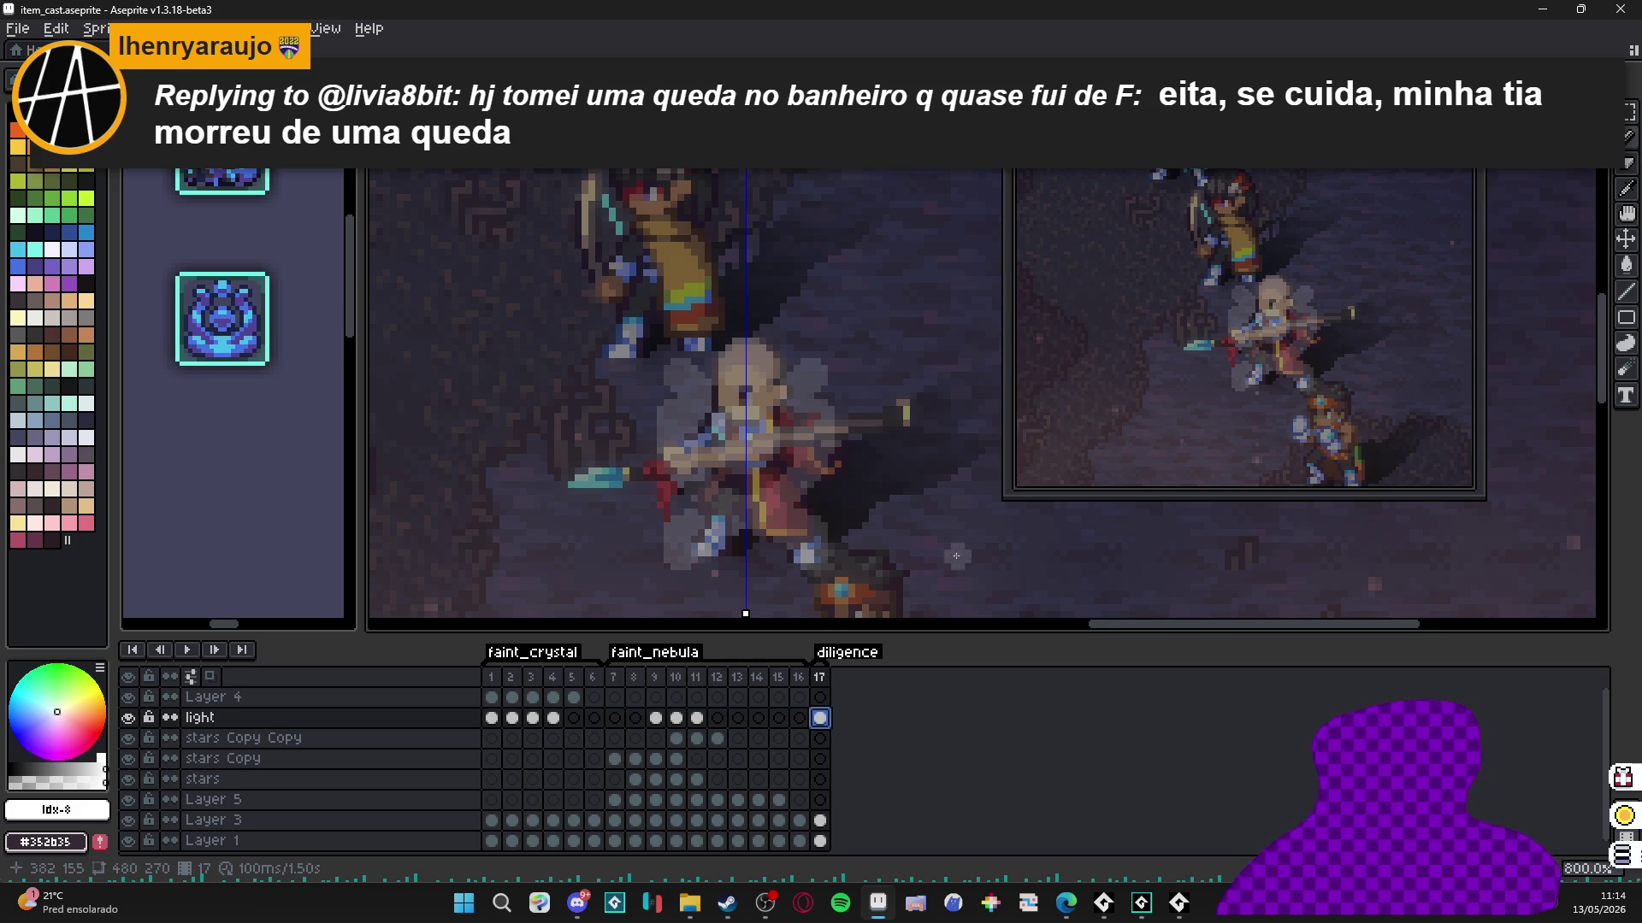
Compare the scene with and without the glow, then bring up the live chat at full height.
click(128, 717)
click(128, 717)
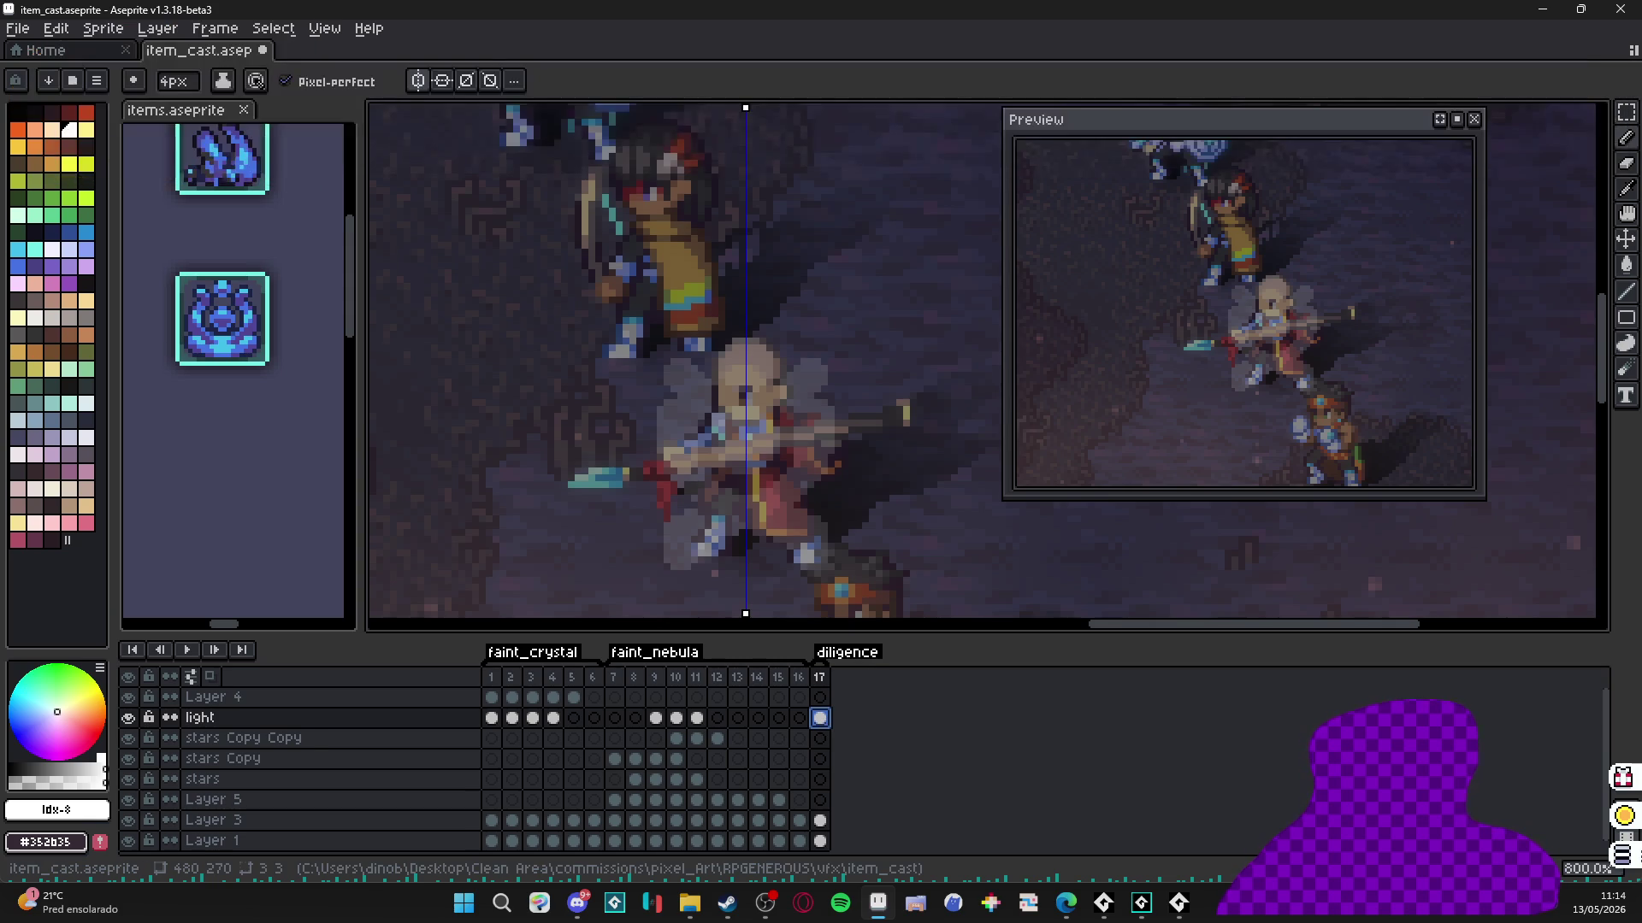
key(alt+Tab)
mouse_move(124, 220)
mouse_down()
mouse_move(752, 202)
mouse_move(825, 4)
mouse_up()
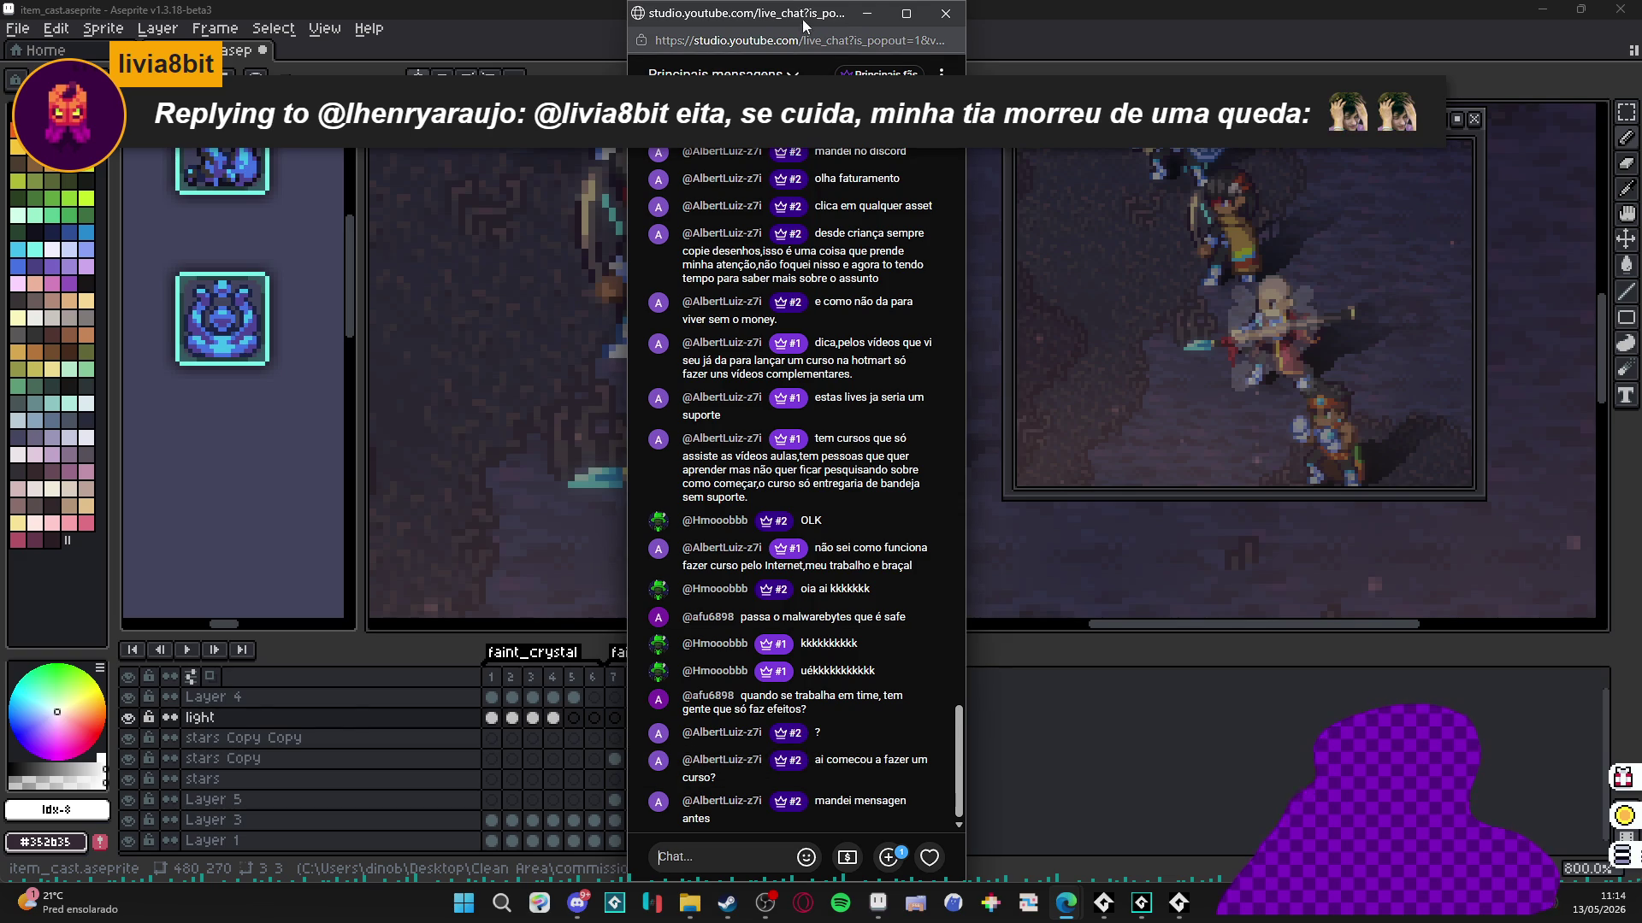
Bring Aseprite back in front of the YouTube Studio chat window.
click(819, 718)
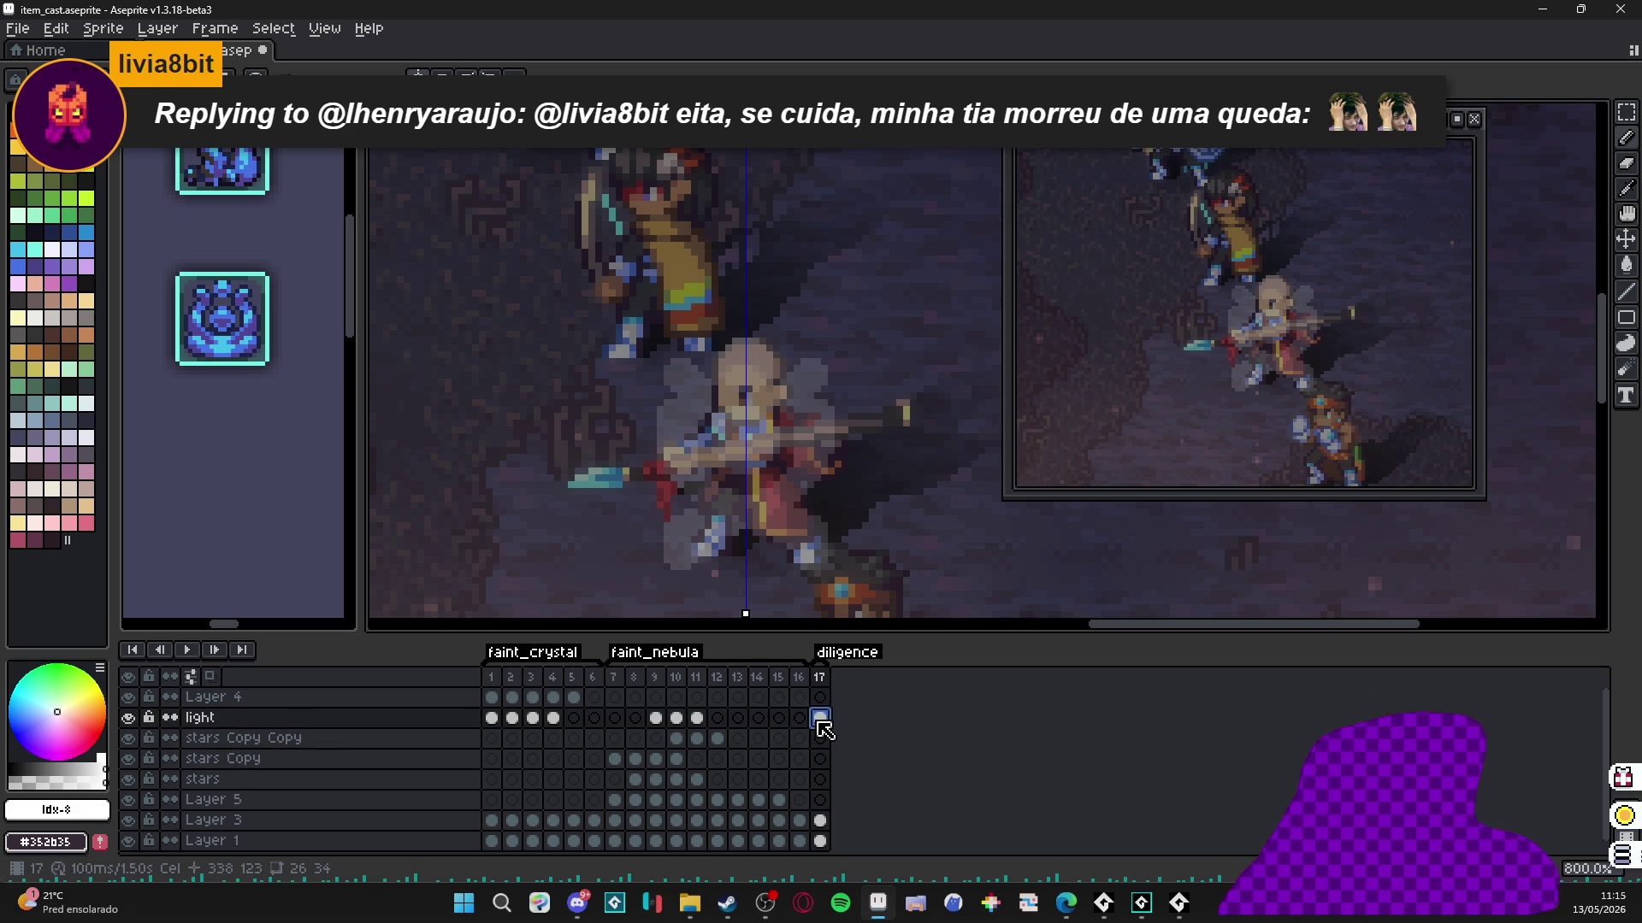
On Layer 4 frame 17, pencil small mirrored white marks below the character.
click(825, 697)
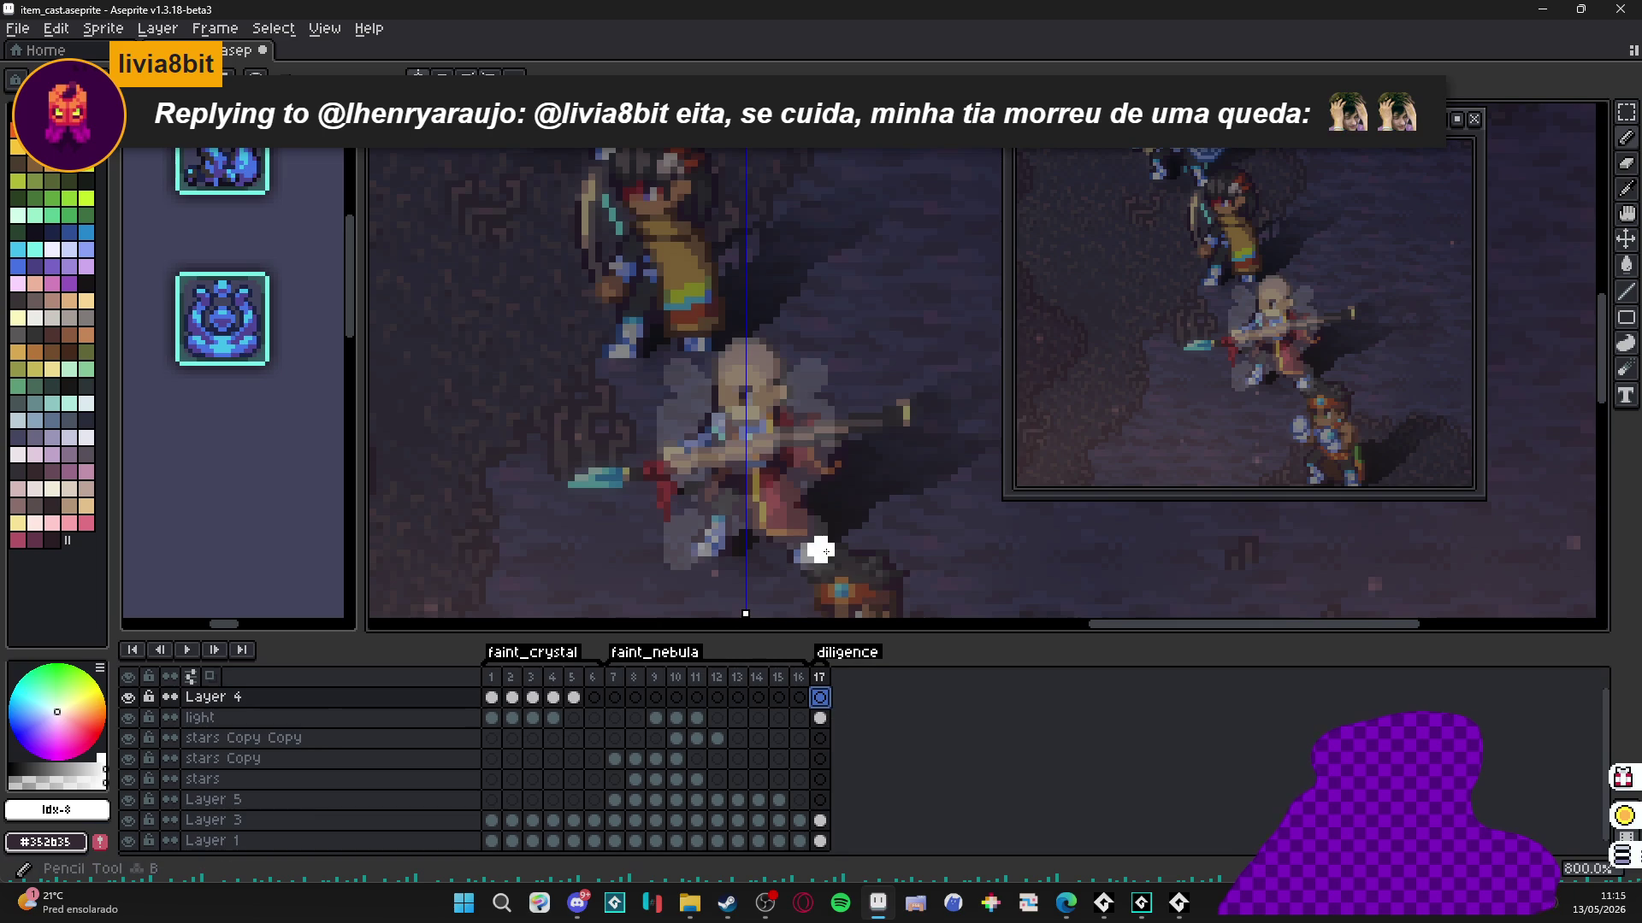
drag(812, 556, 860, 575)
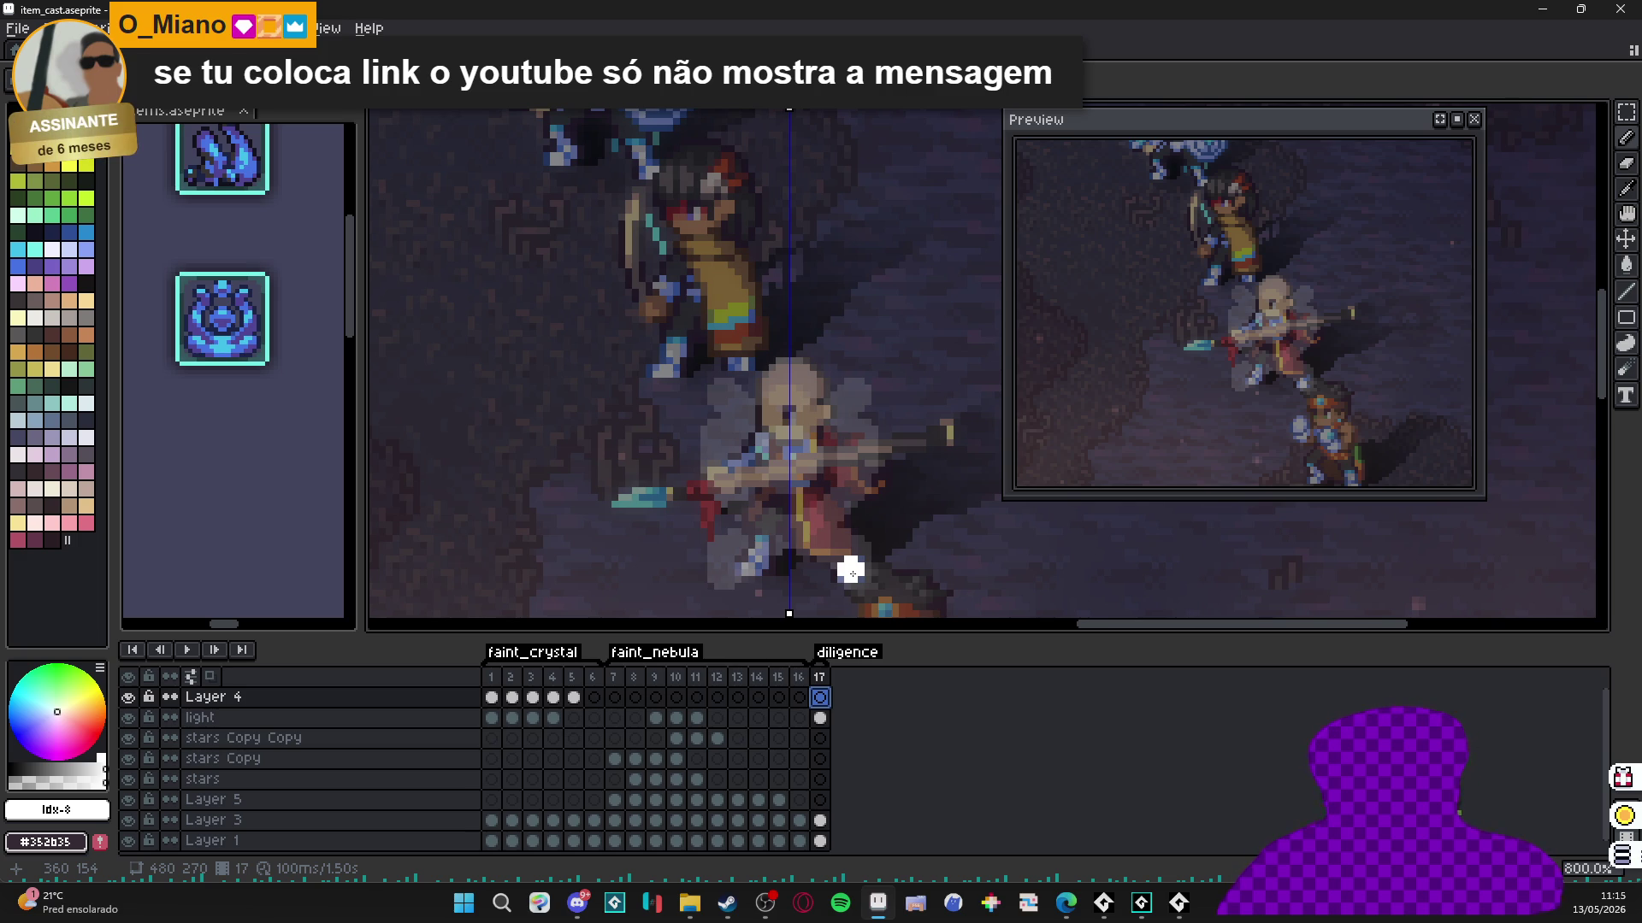
scroll(850, 572, up, 2)
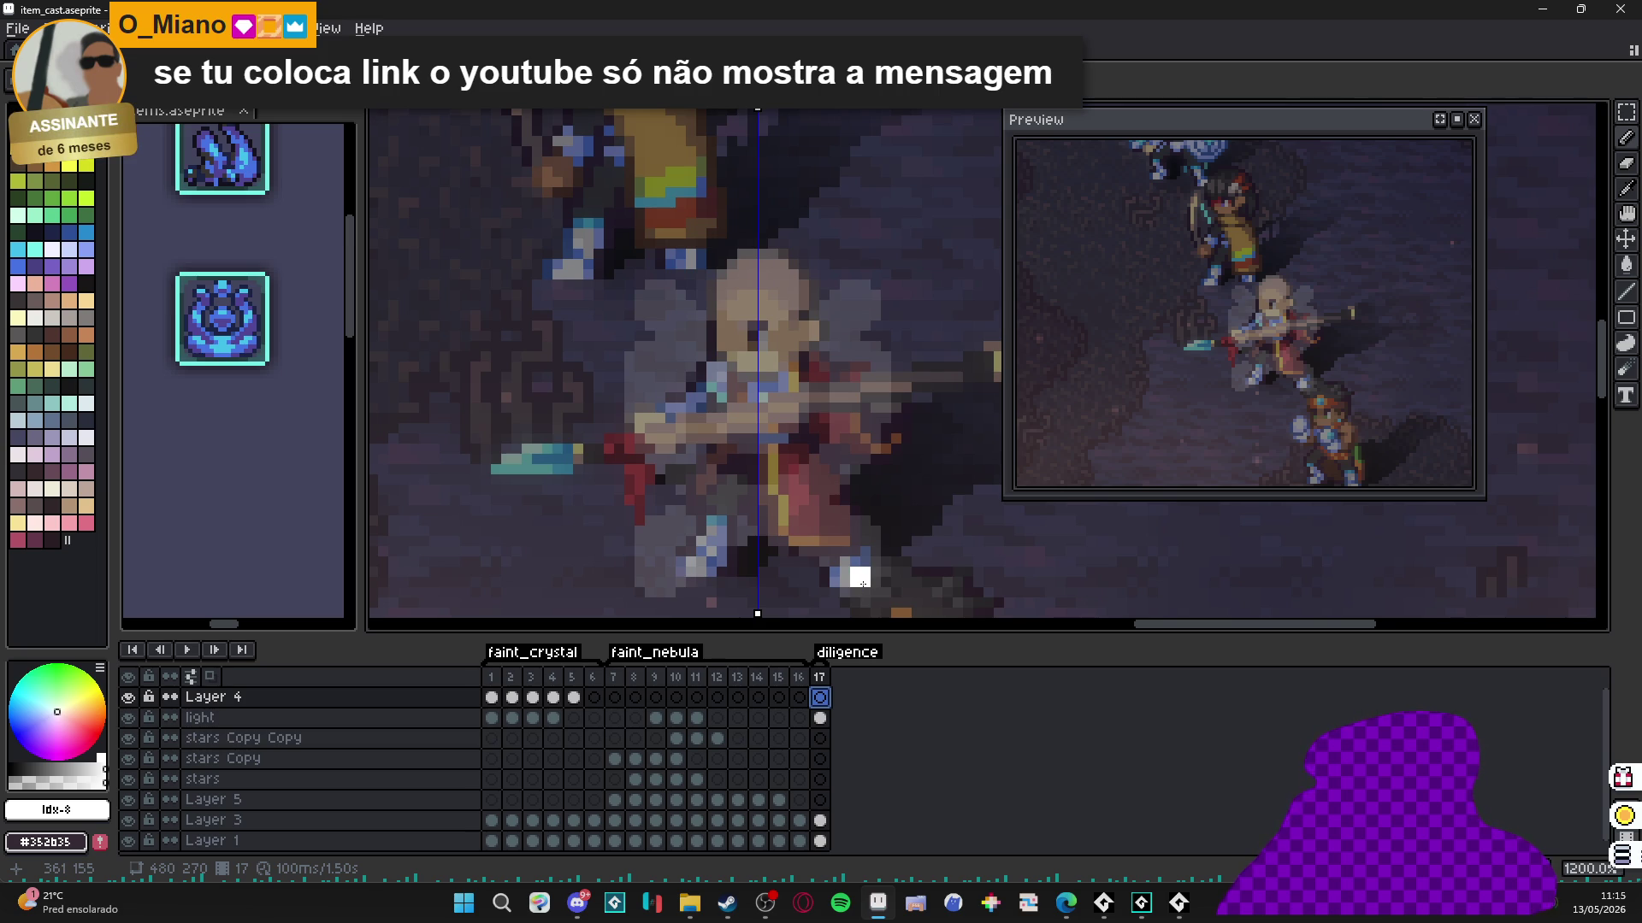
click(862, 583)
click(847, 572)
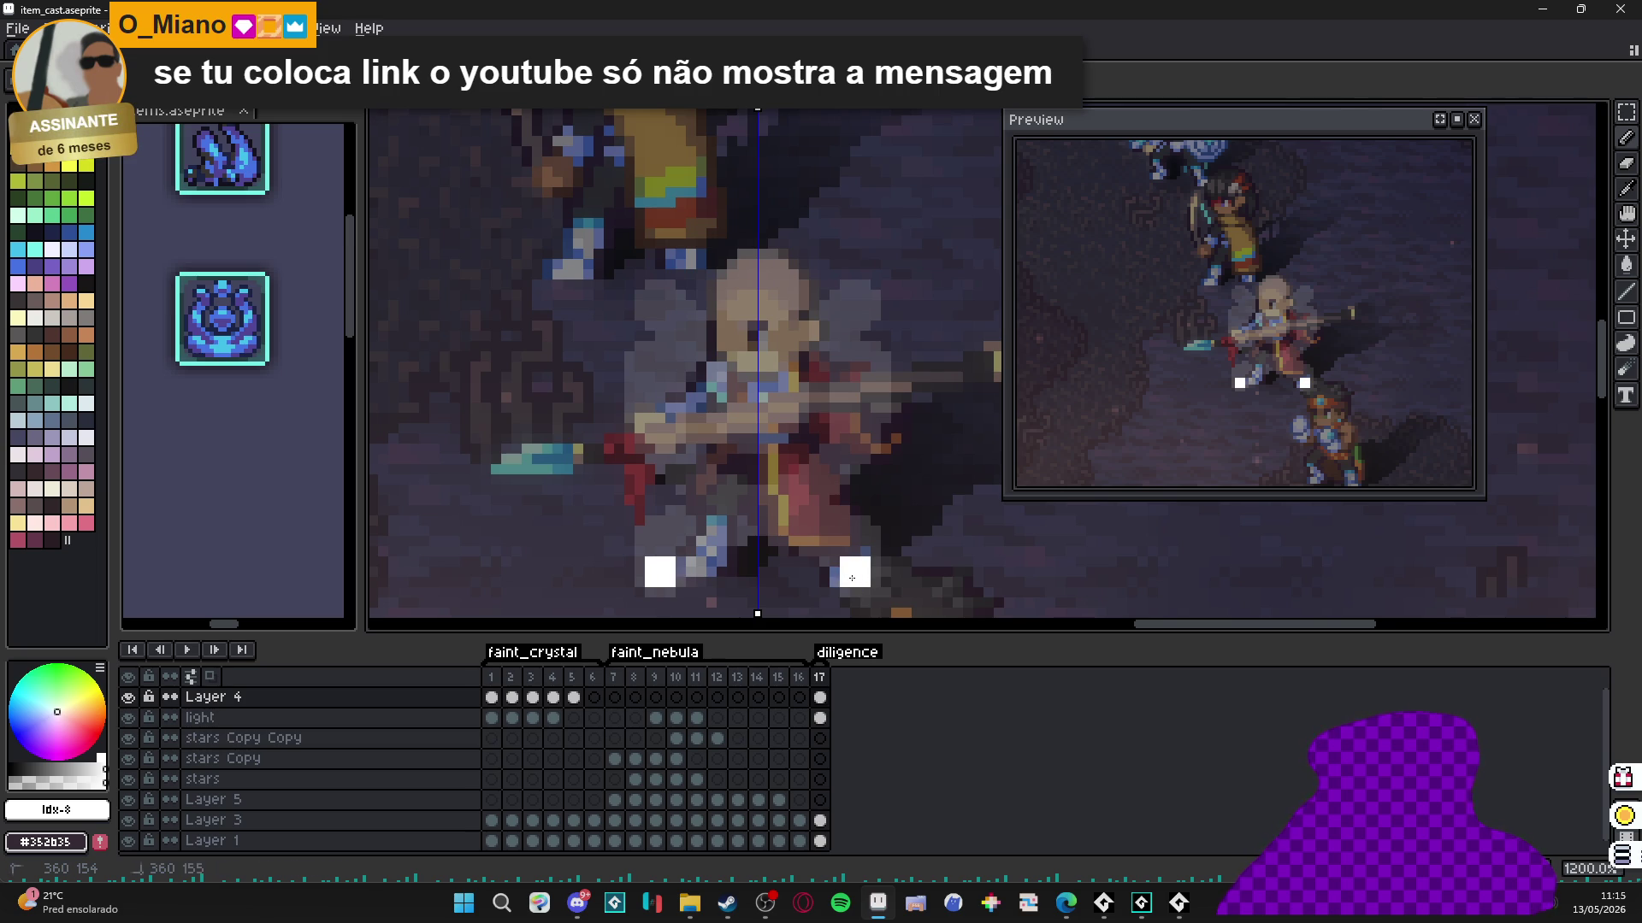
key(ctrl+z)
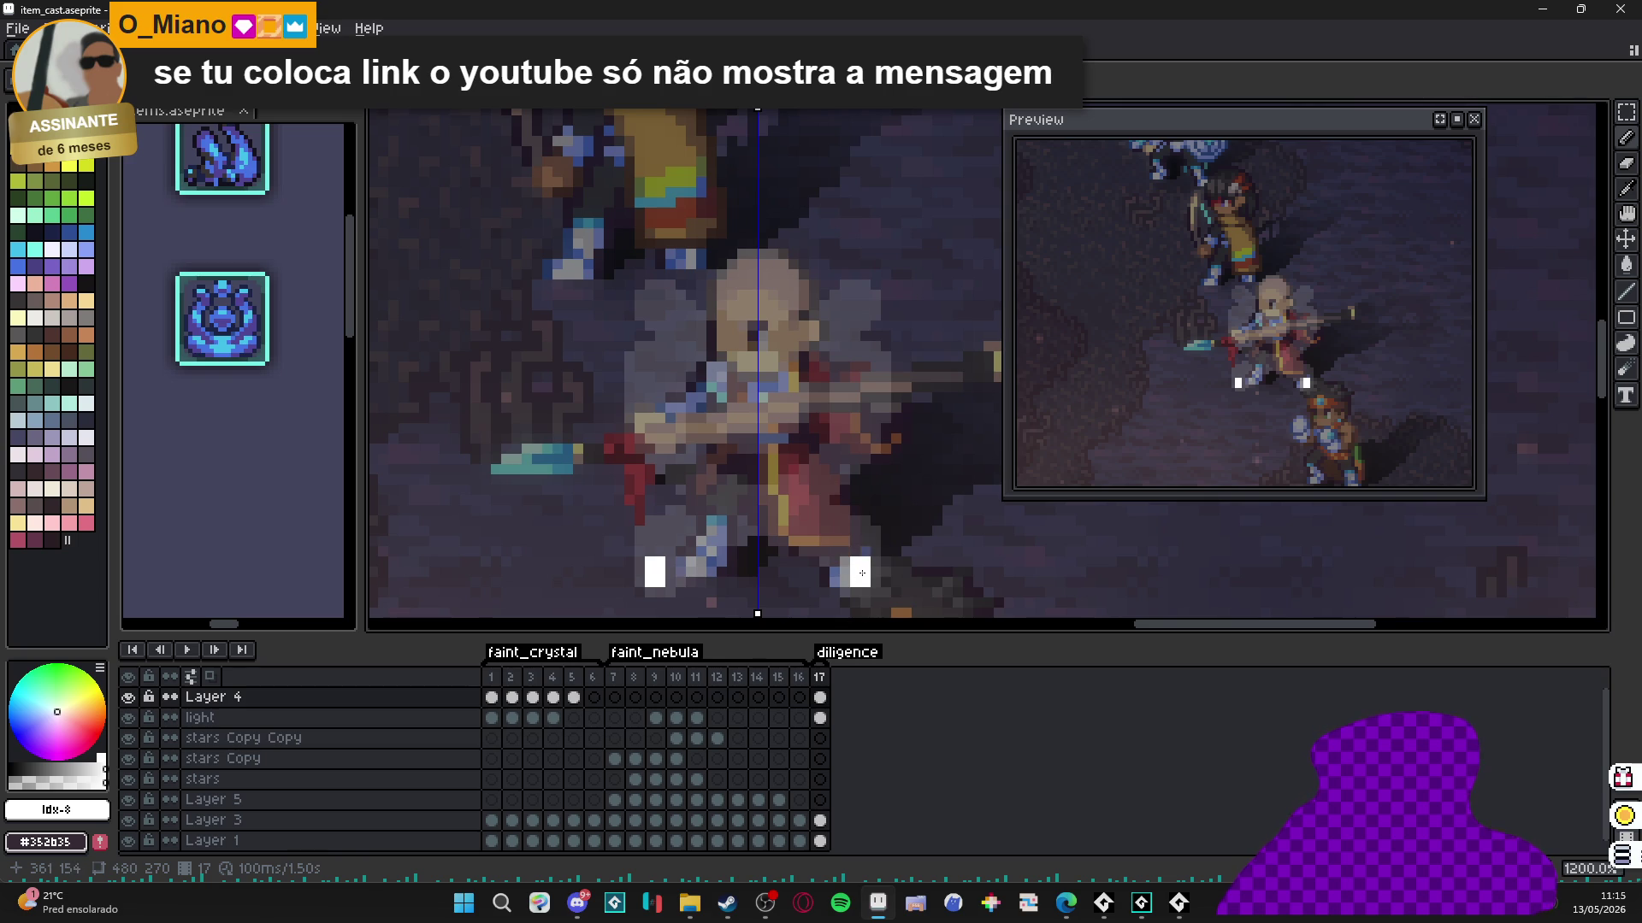
click(846, 567)
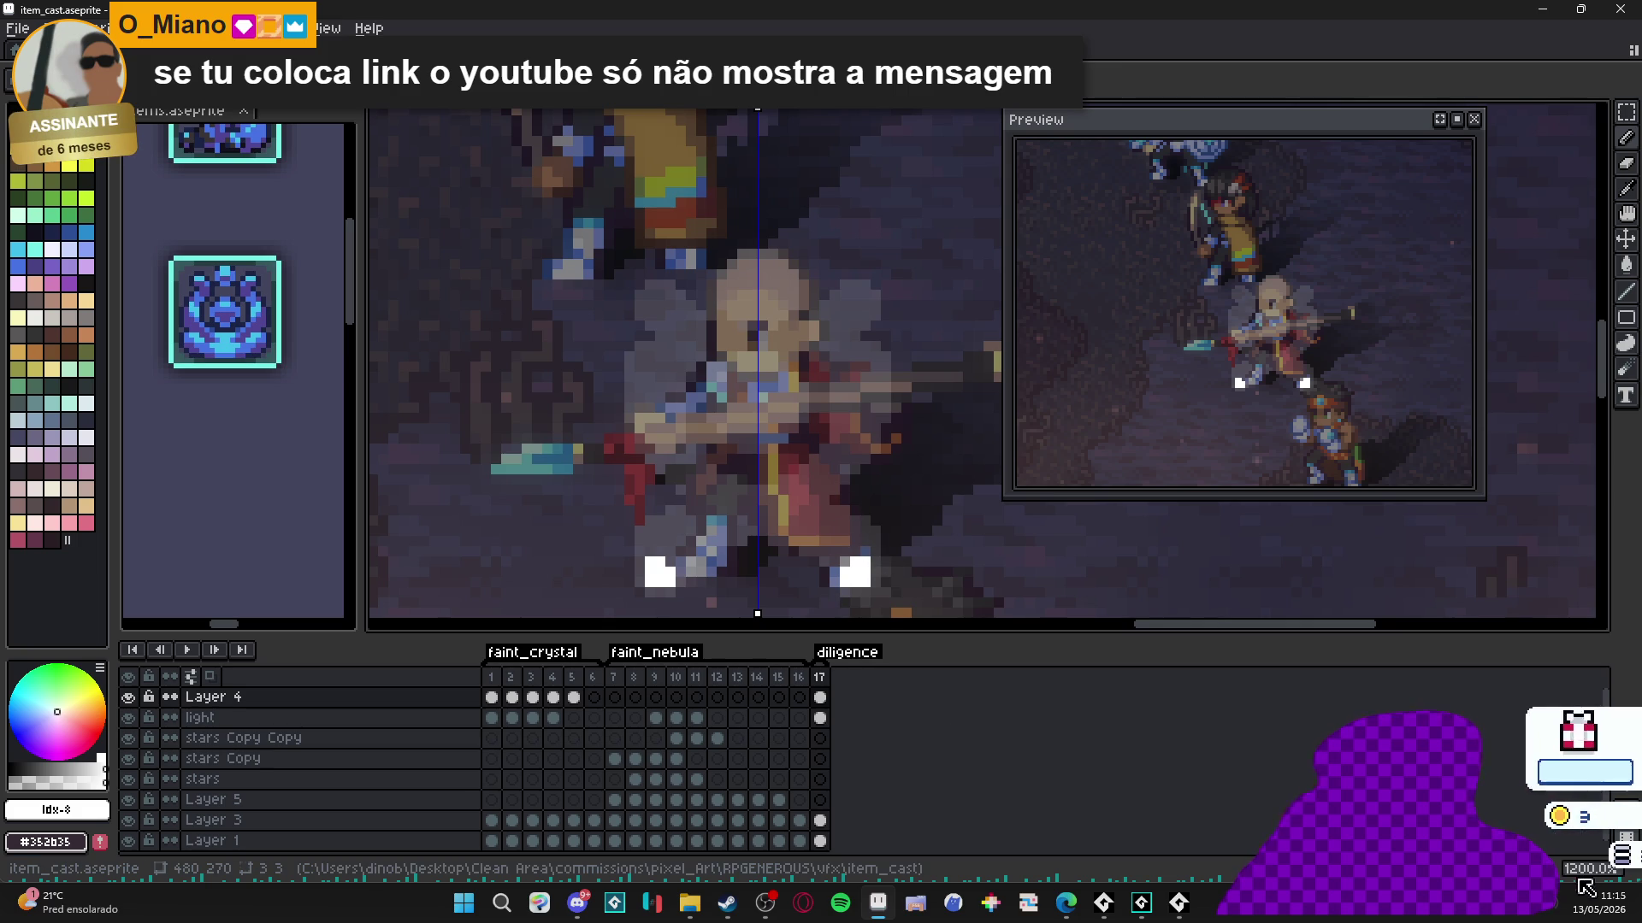
Add frame 18 with Alt+N and extend the white marks upward into hooks.
key(alt+n)
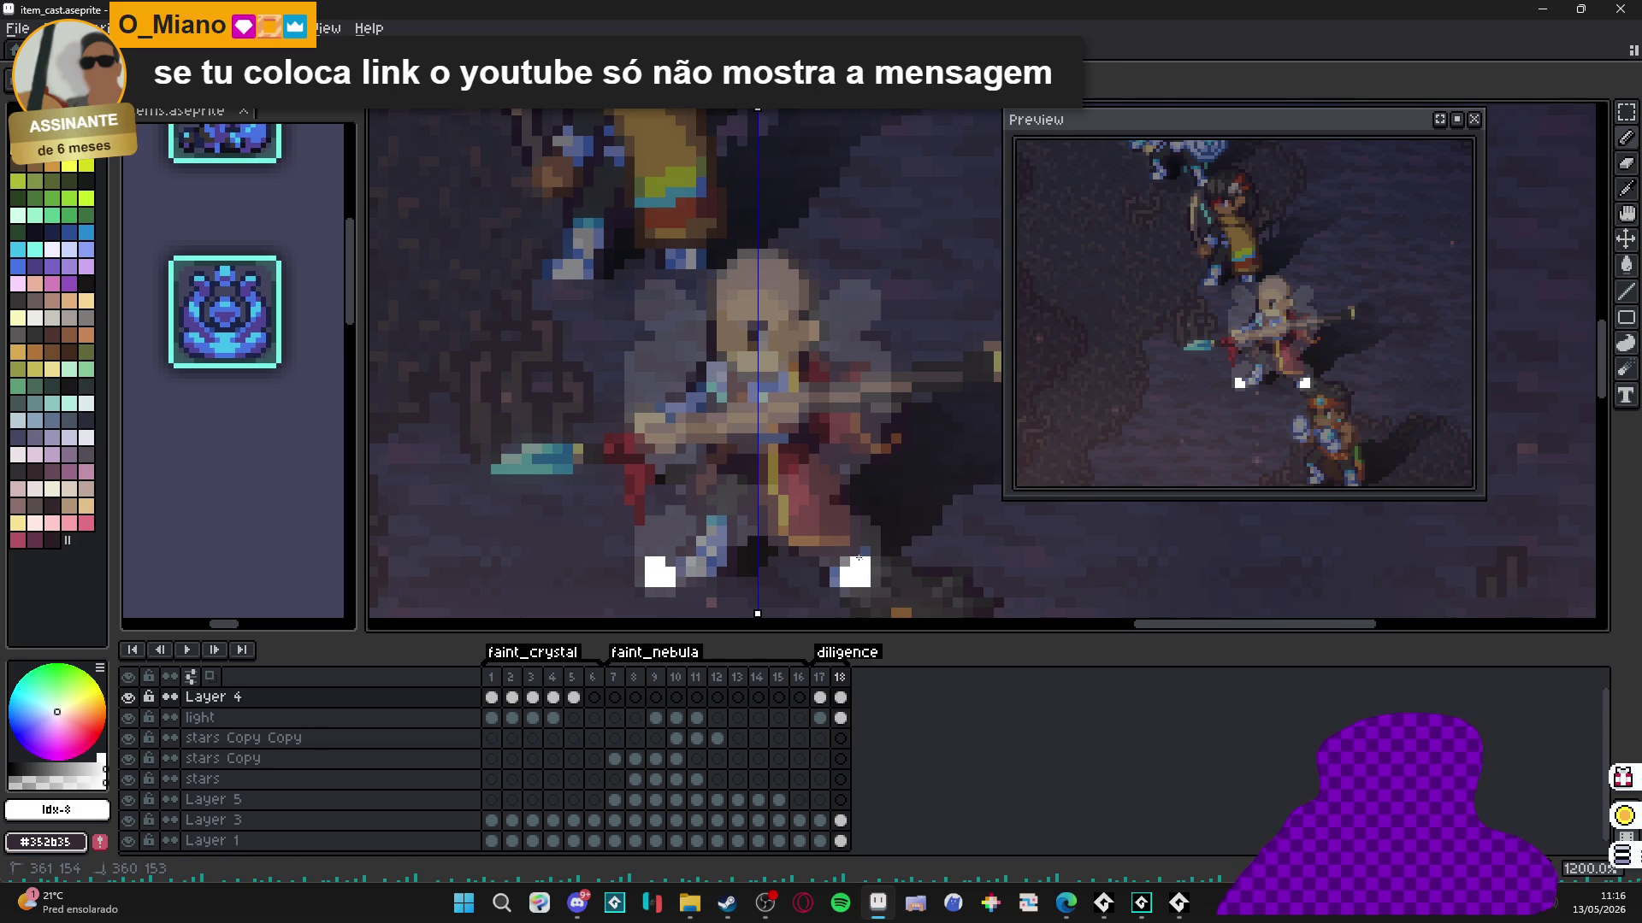
click(824, 522)
click(826, 531)
click(836, 540)
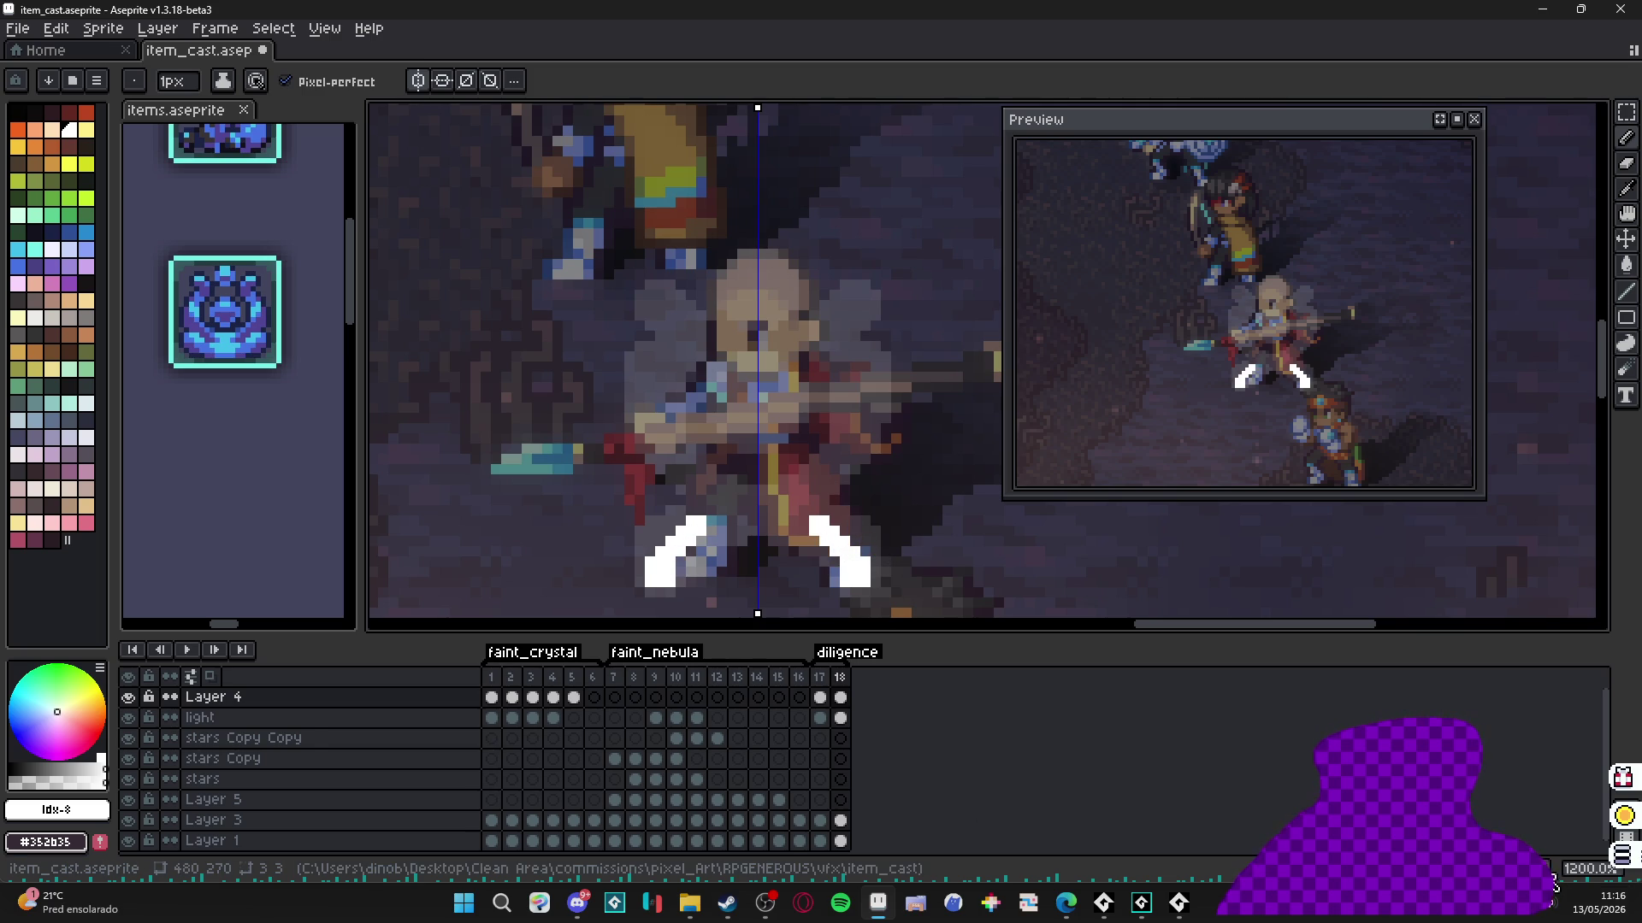
Add frames 19–22 with mirrored white X slashes below the character, side arcs, then inward curls.
key(alt+n)
drag(808, 518, 683, 476)
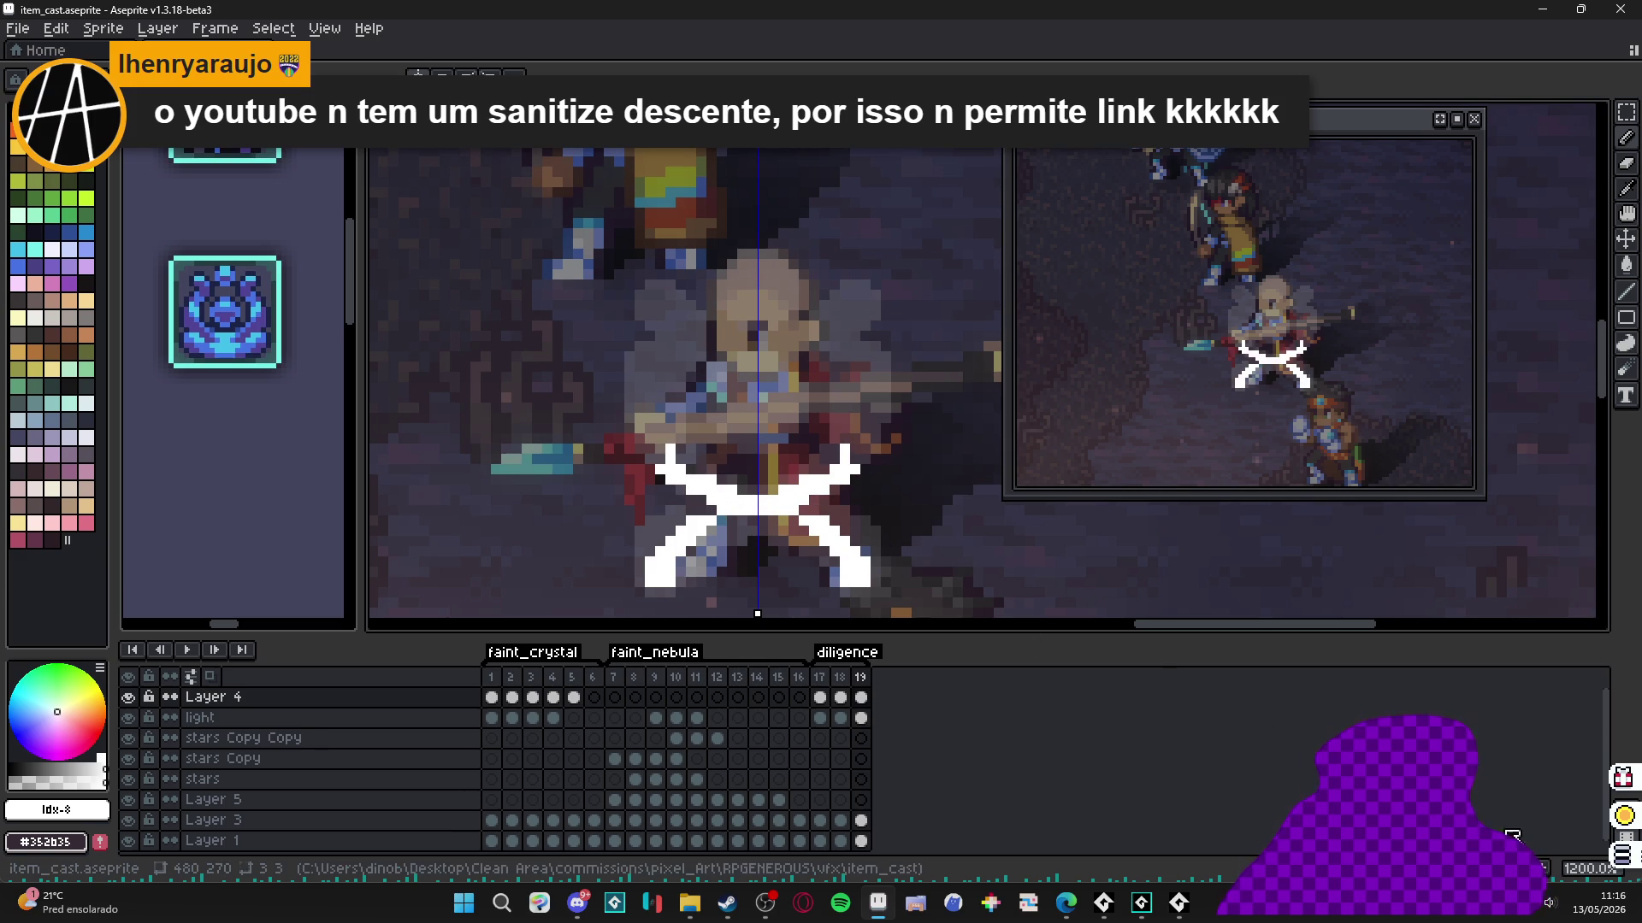
key(alt+n)
mouse_move(660, 470)
mouse_down()
mouse_move(634, 423)
mouse_move(672, 333)
mouse_move(618, 386)
mouse_move(638, 382)
mouse_up()
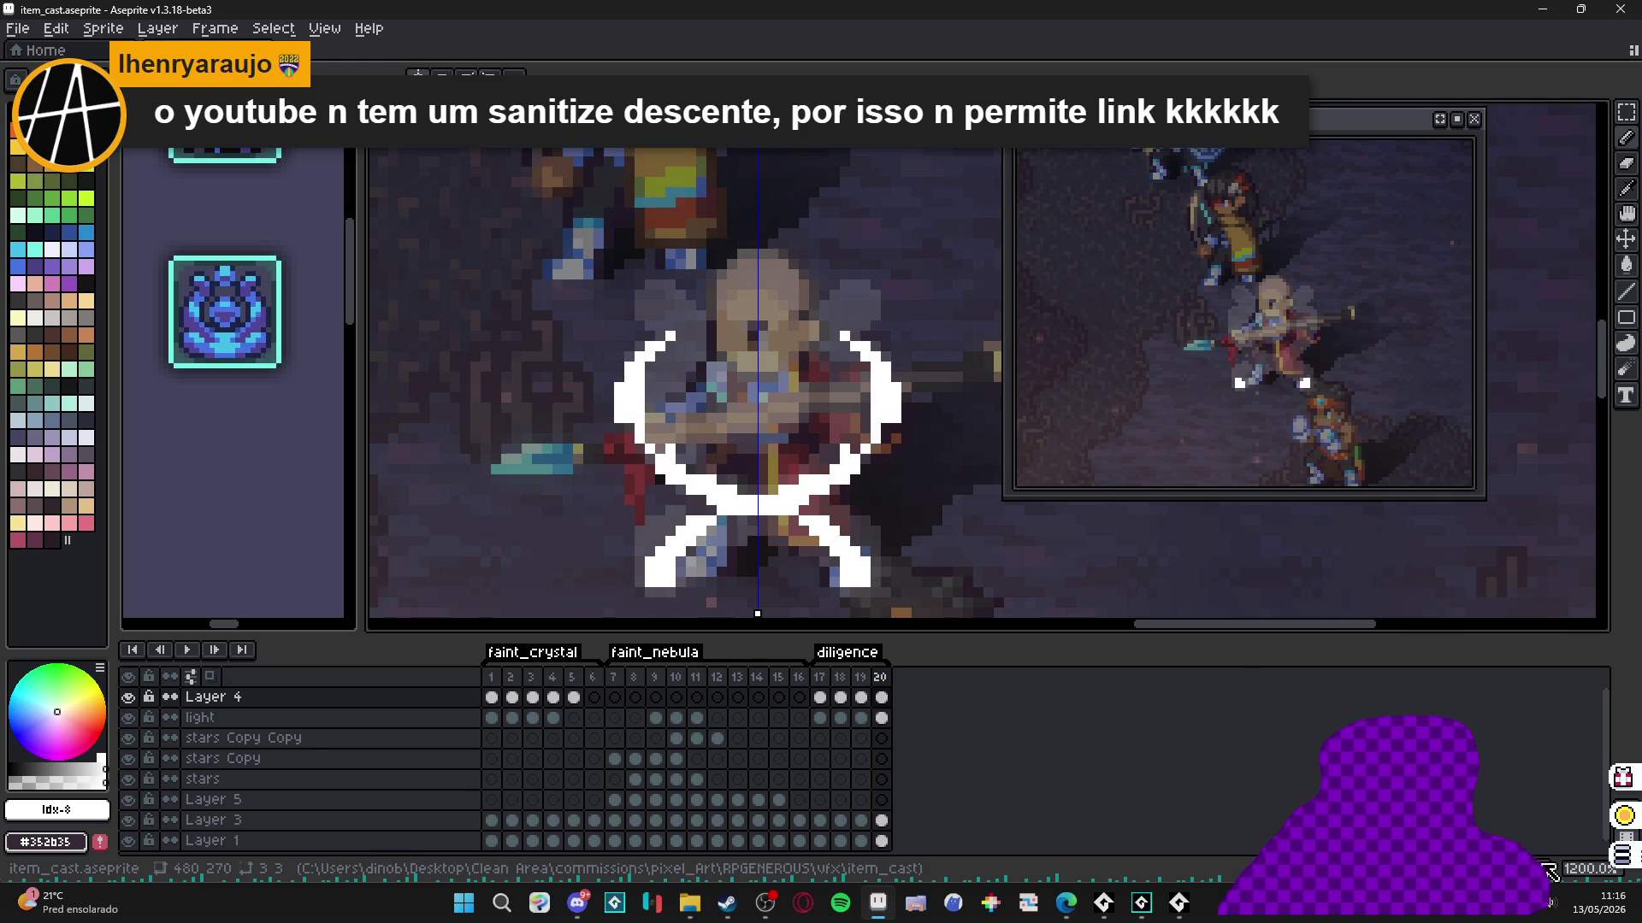
key(alt+n)
mouse_move(667, 304)
mouse_down()
mouse_move(689, 329)
mouse_move(649, 380)
mouse_up()
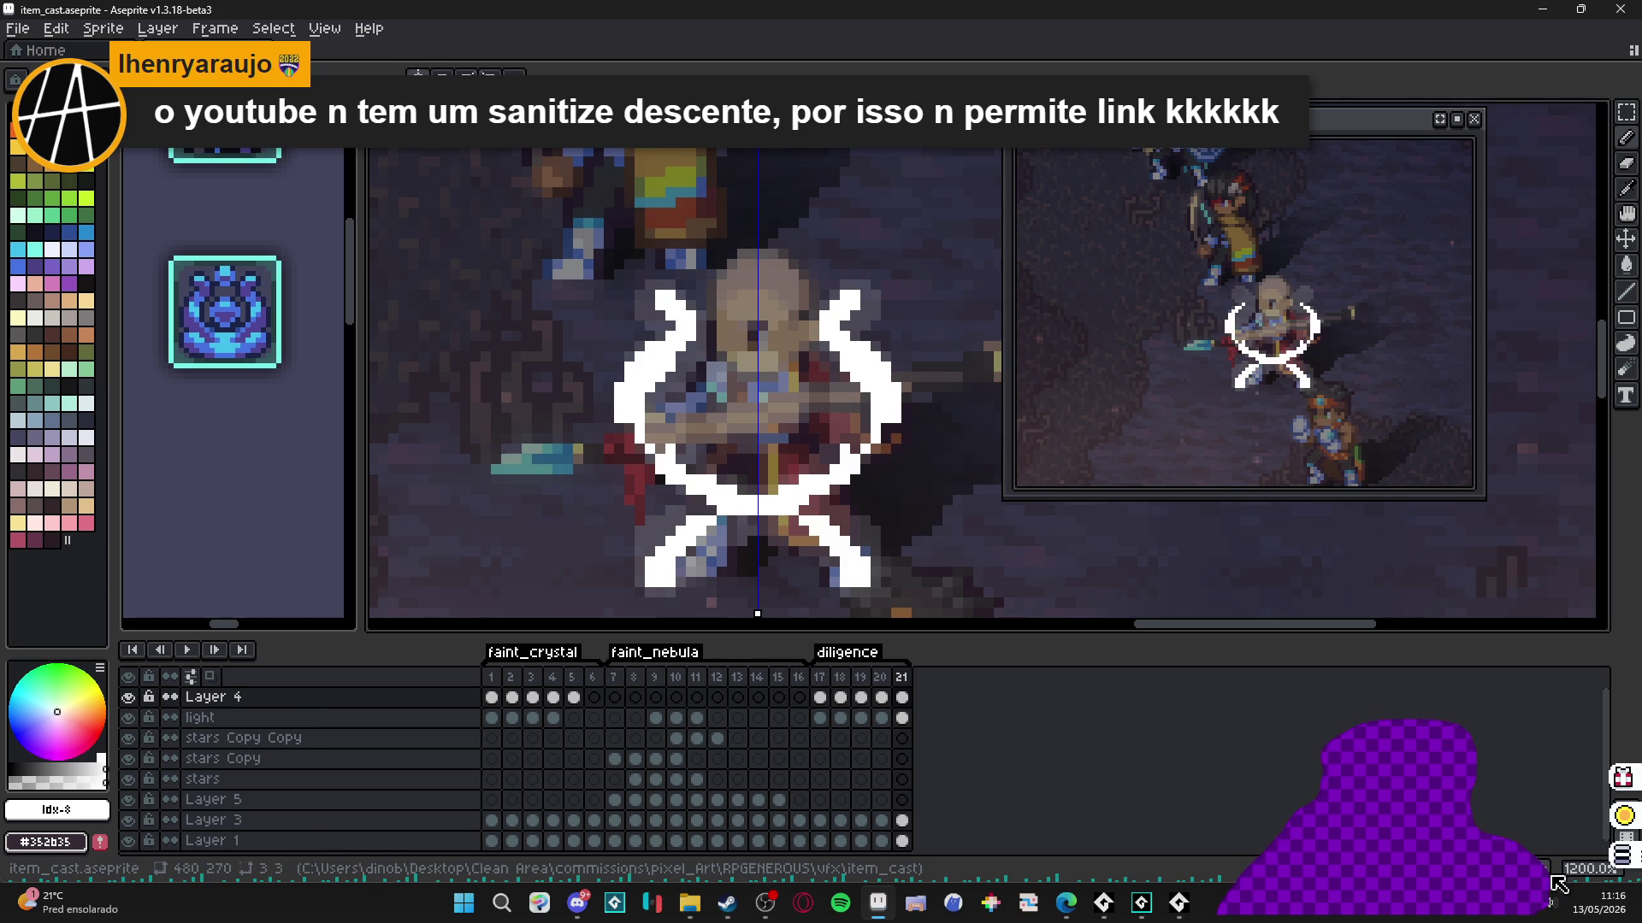
key(alt+n)
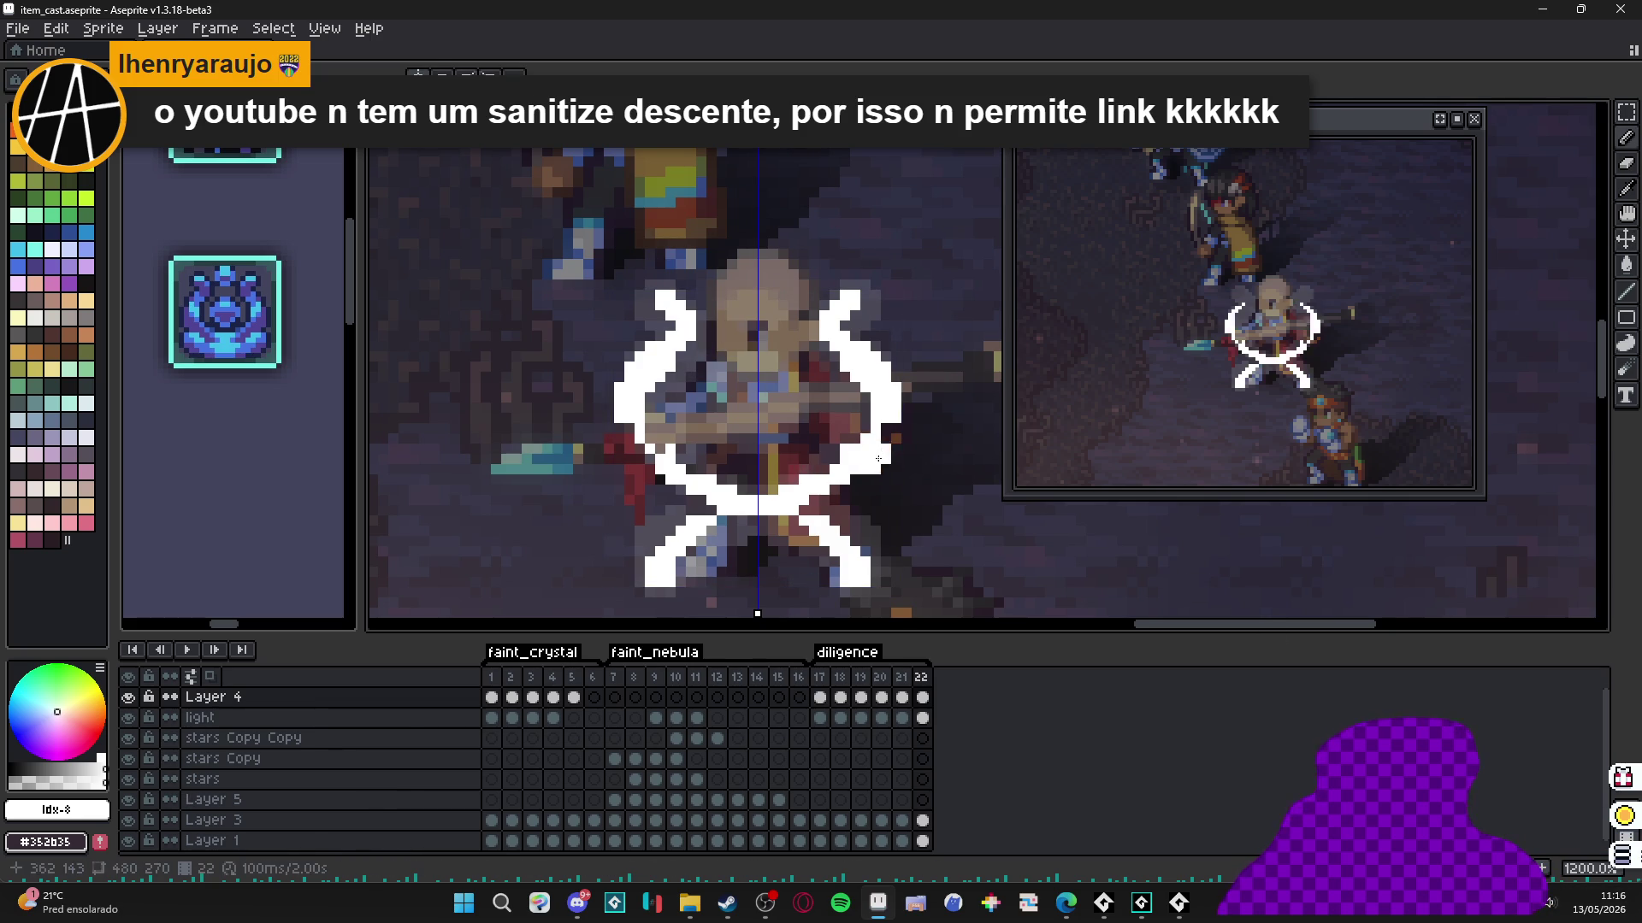
Raise Layer 3's opacity to 78% and return to Layer 4.
click(214, 820)
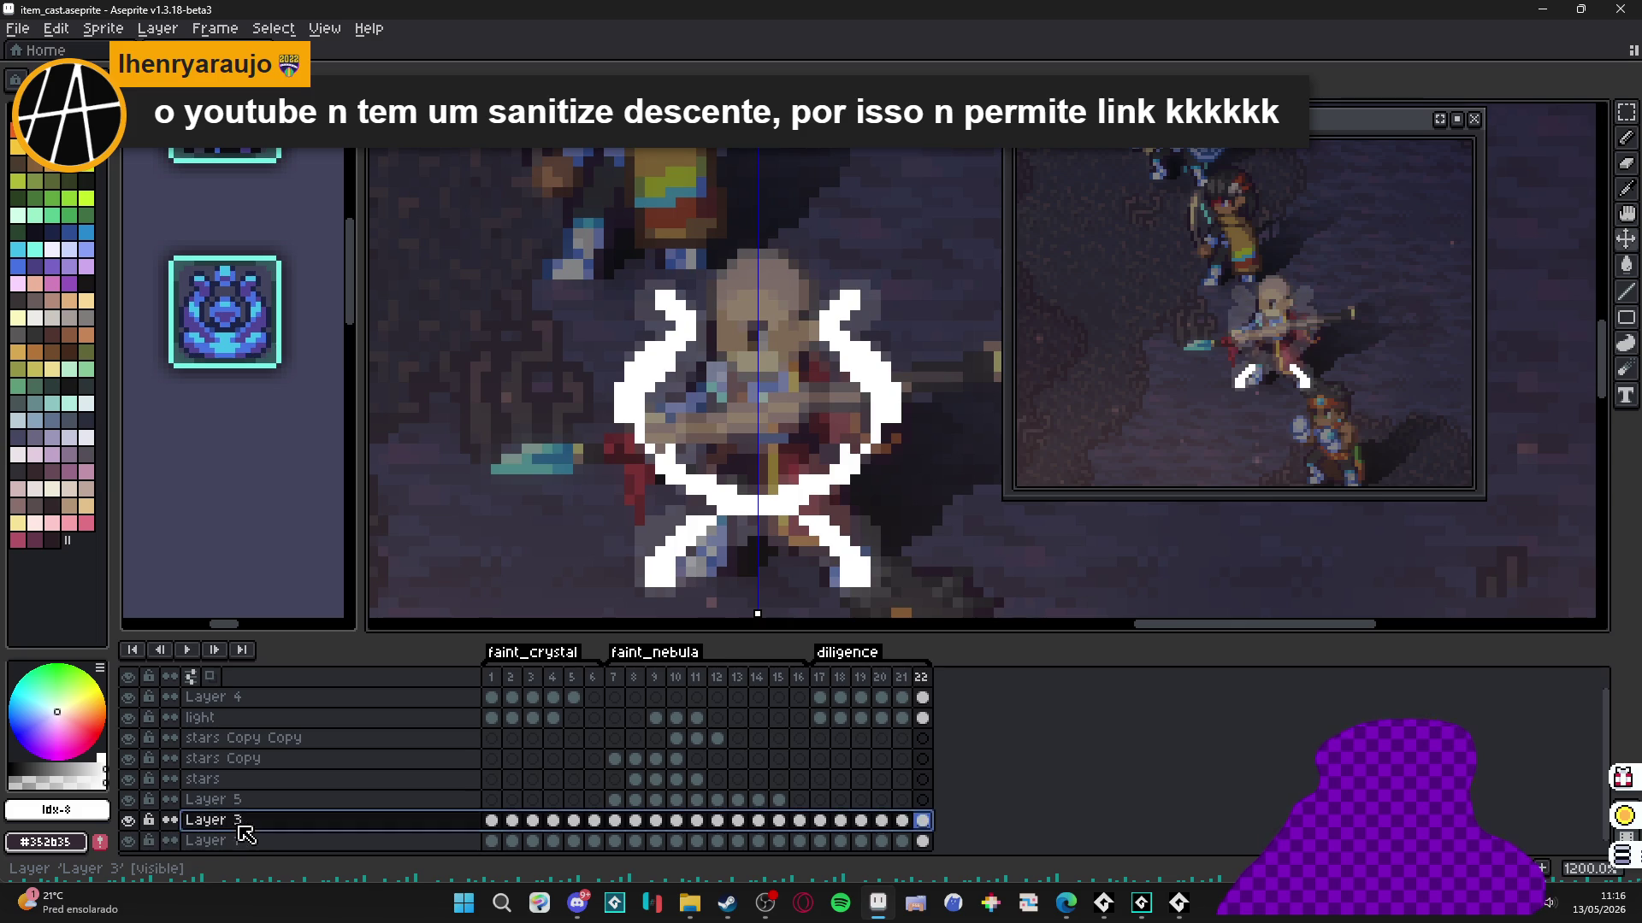
double_click(233, 823)
drag(1445, 438, 1477, 451)
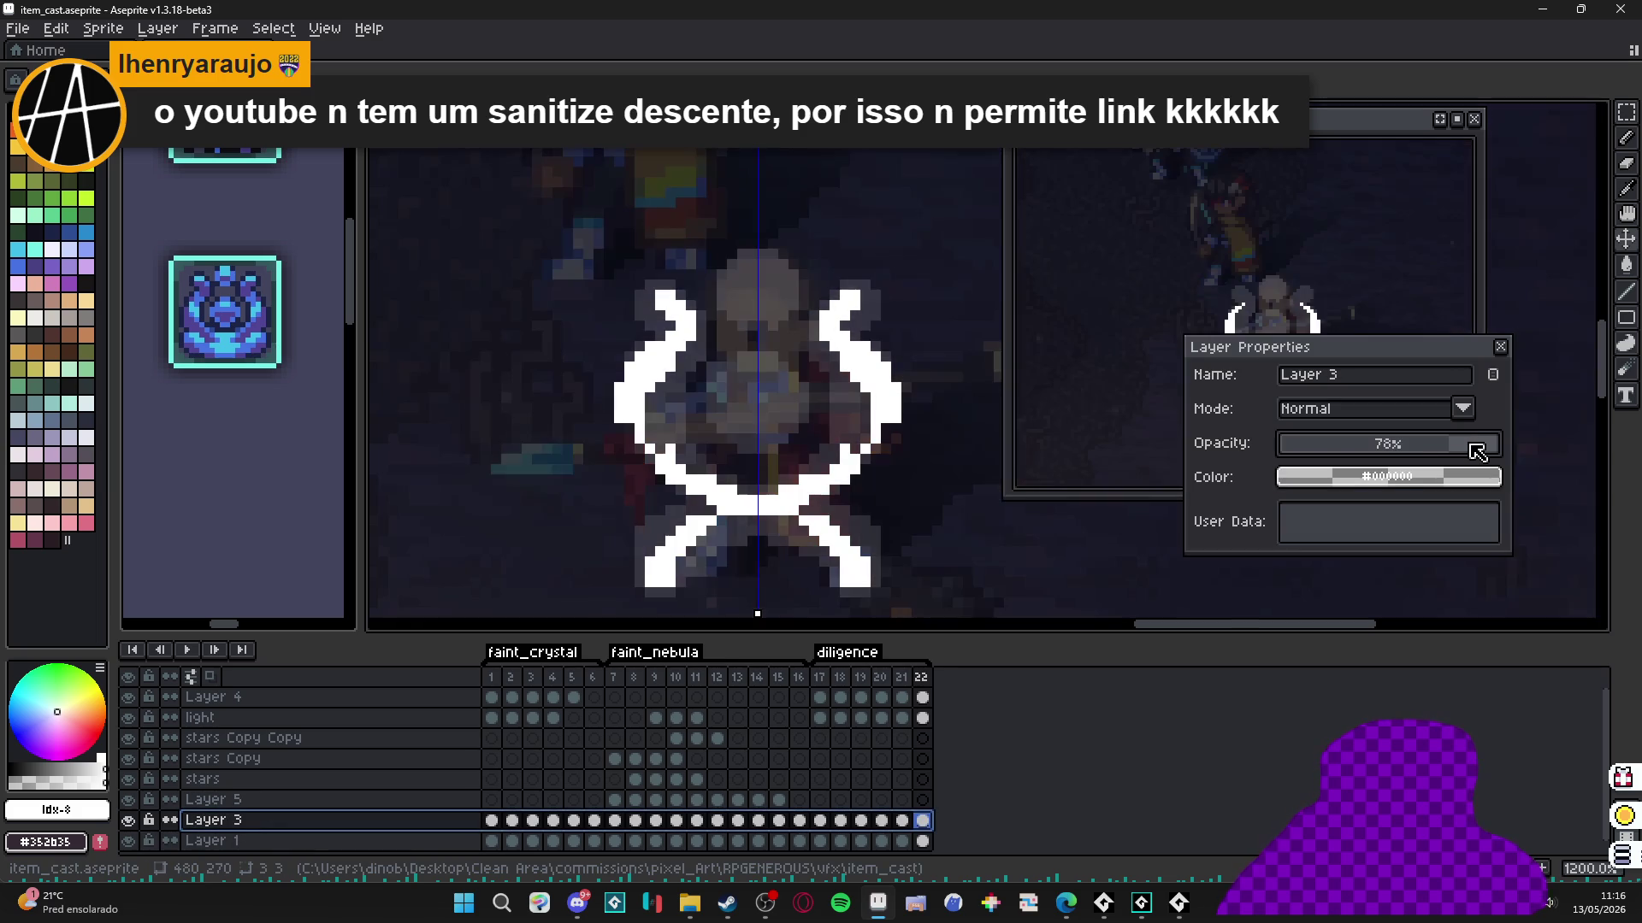
click(1503, 347)
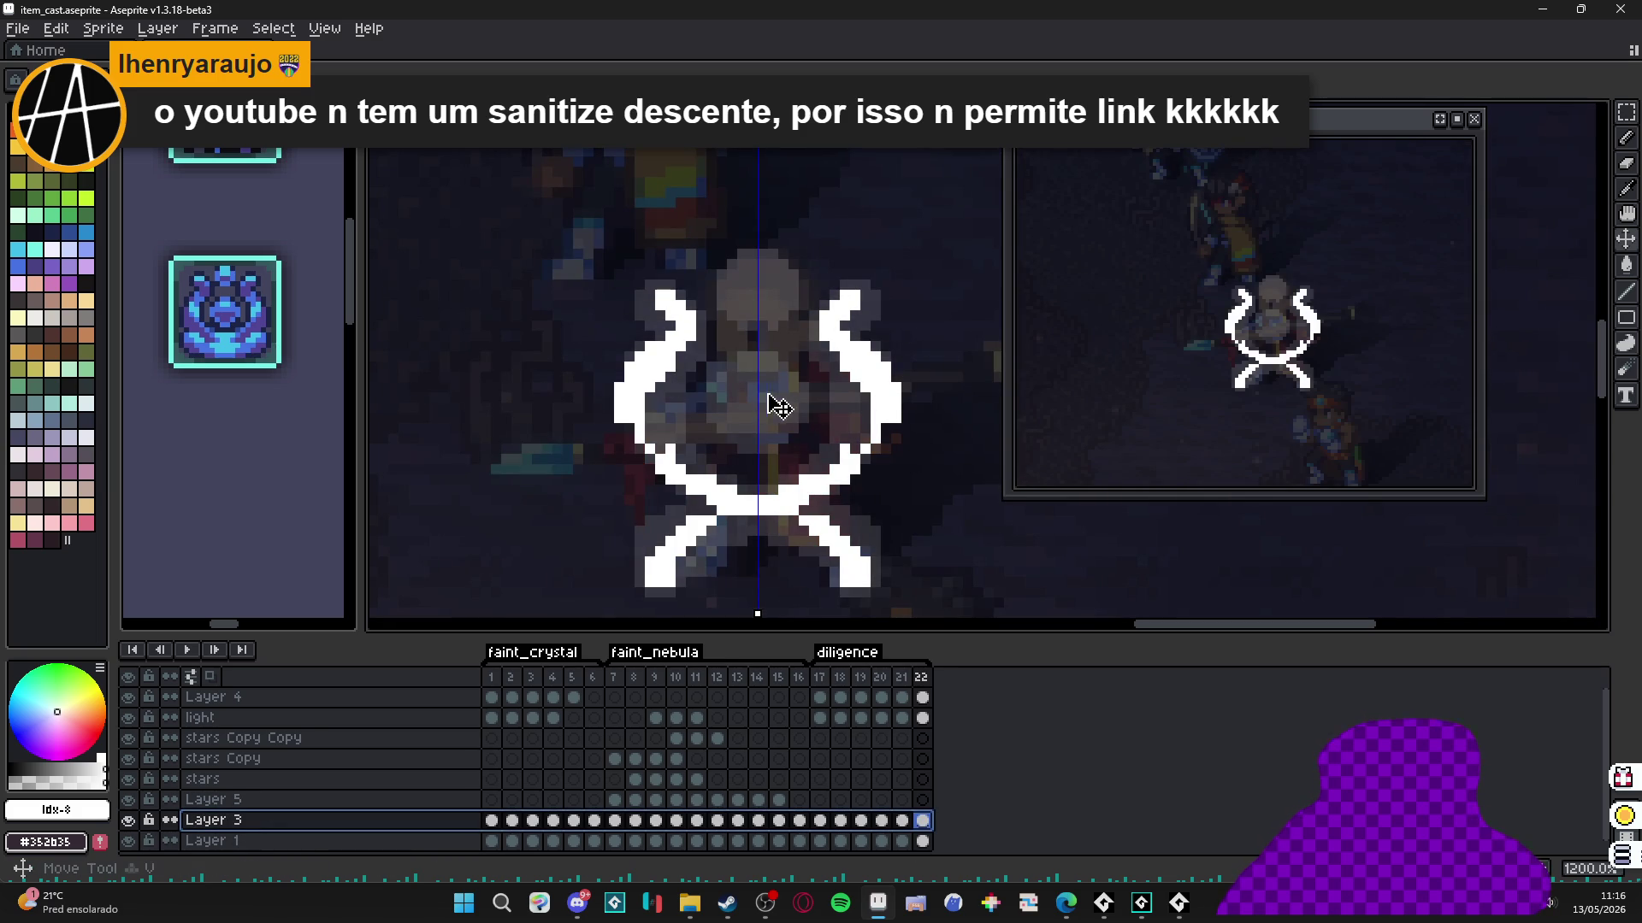
key(Up)
key(Up)
key(Up)
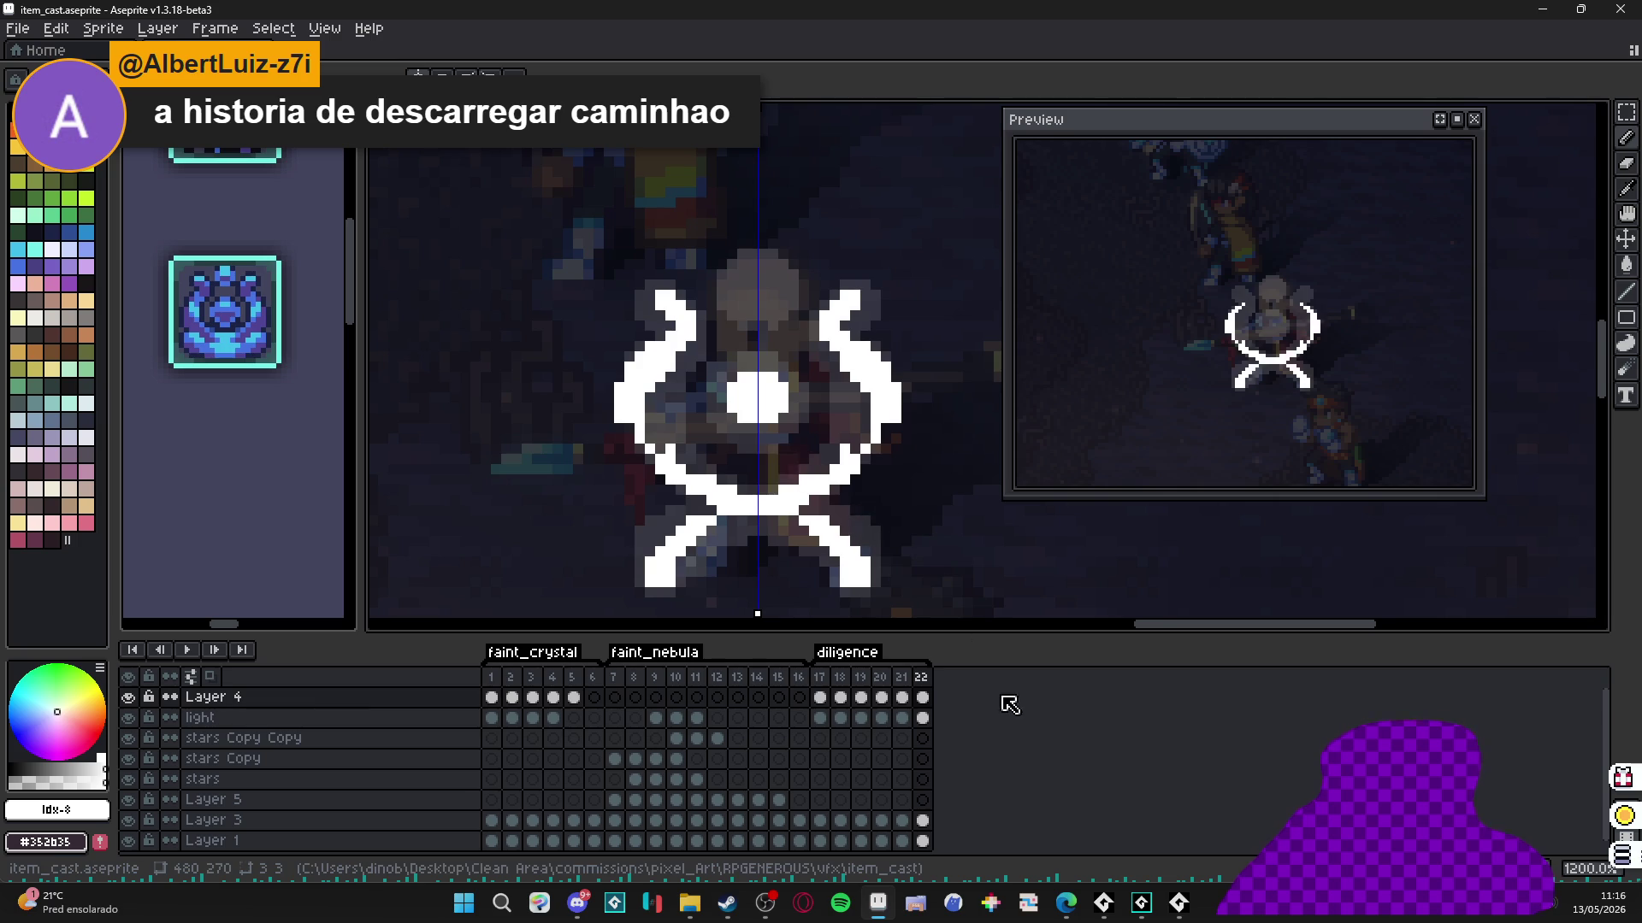
Add frame 23 with a large white circle at the centre and a small one on the head.
key(alt+n)
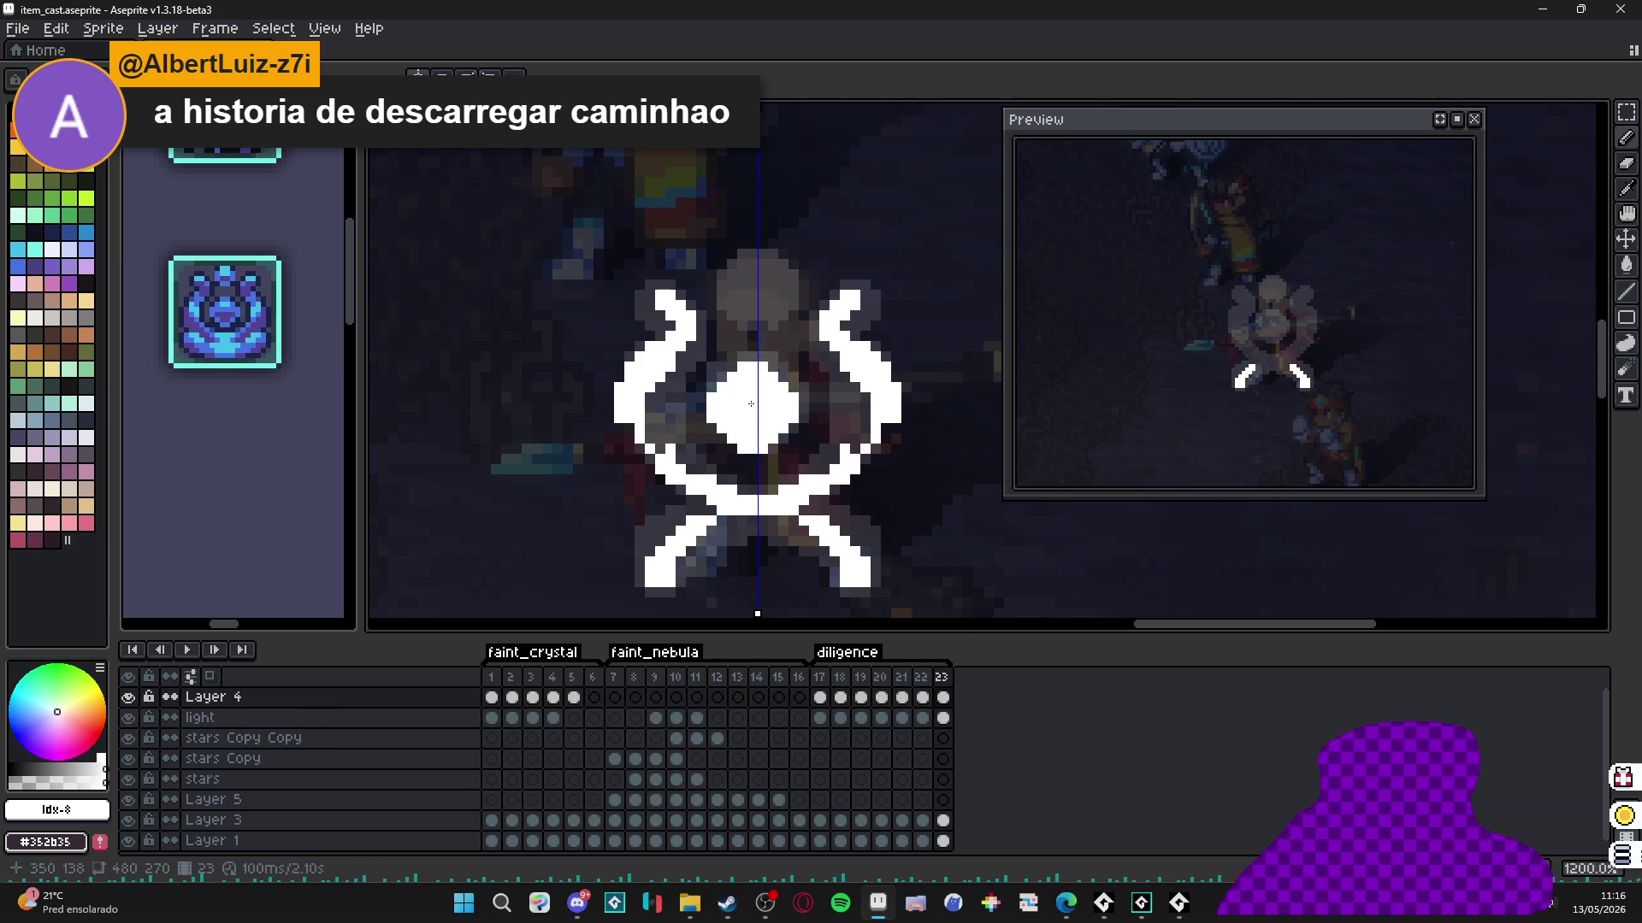
click(751, 397)
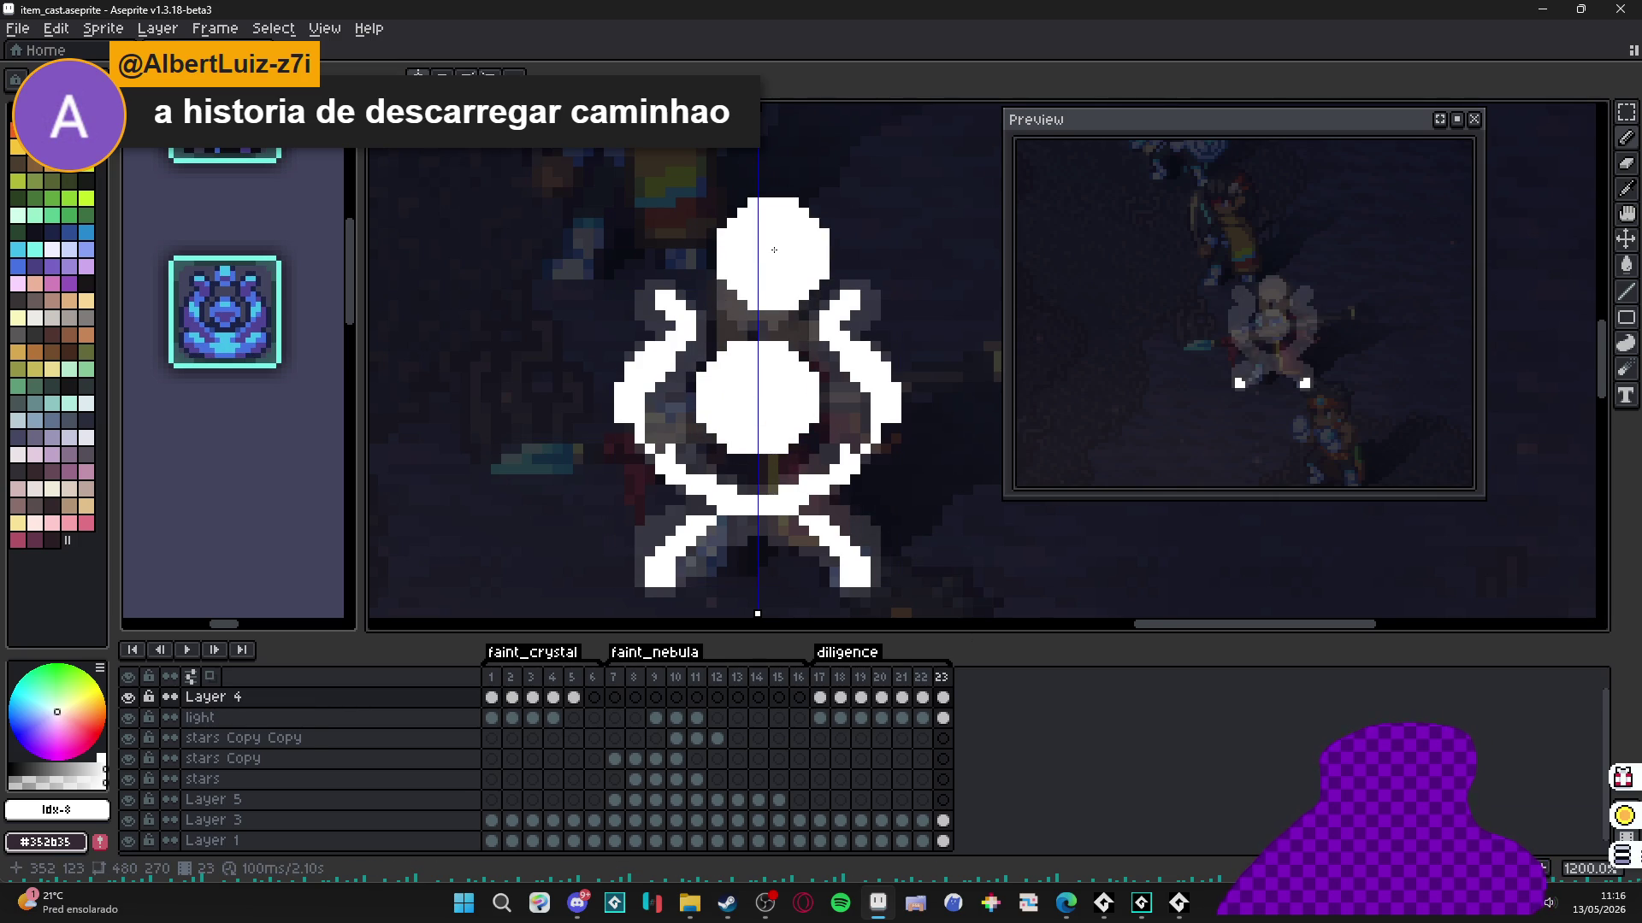
key(minus)
key(minus)
key(minus)
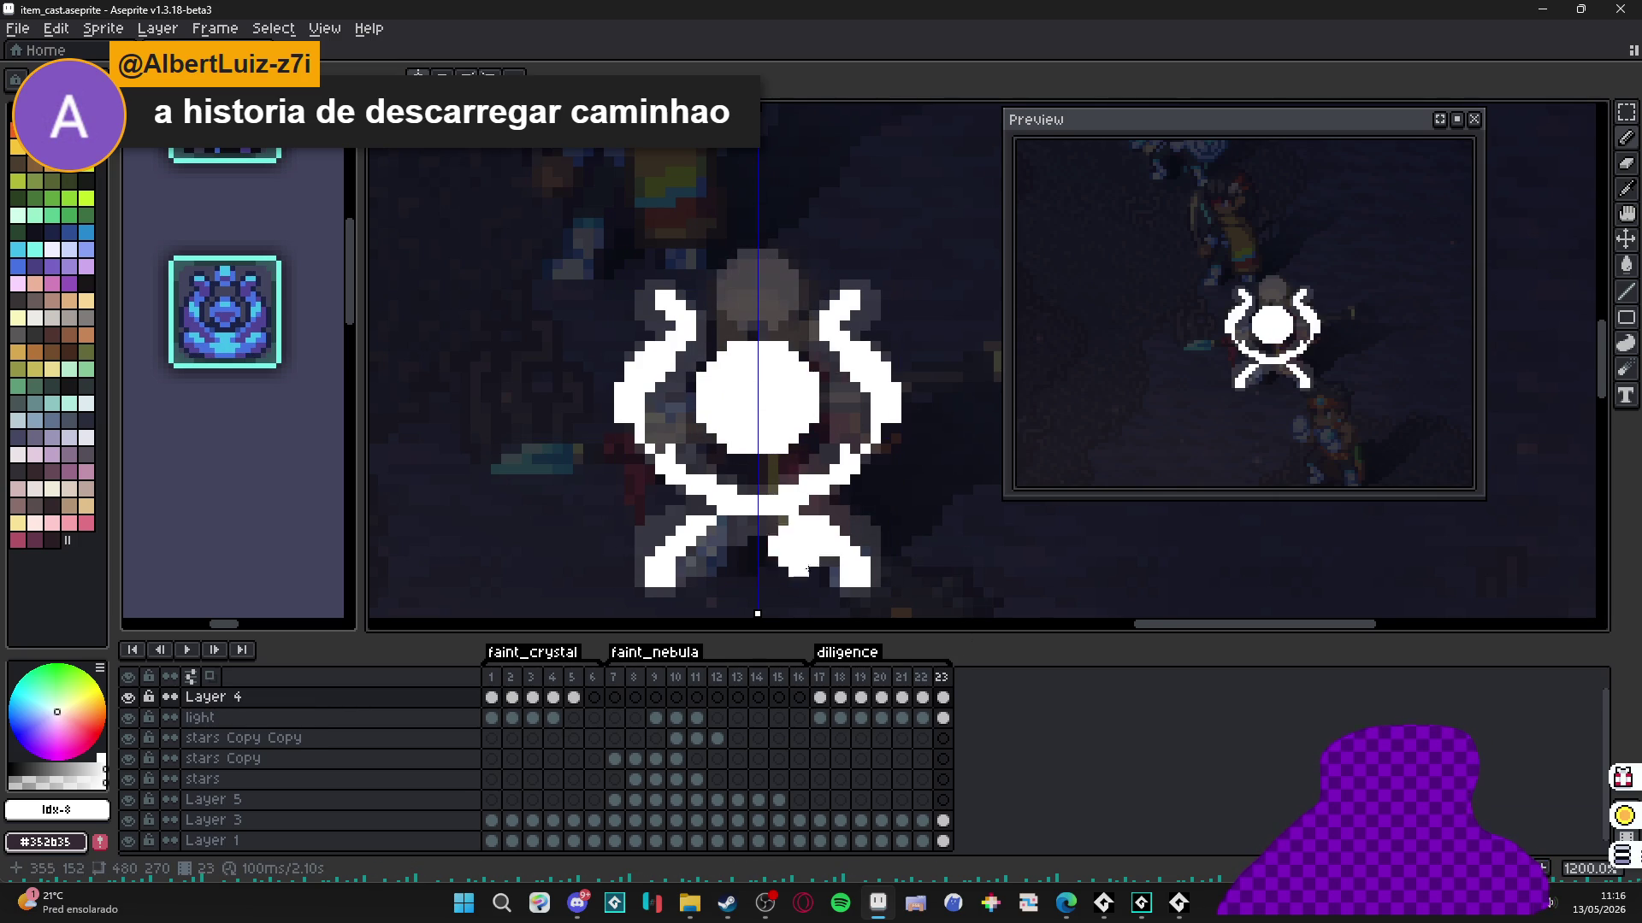
click(922, 698)
click(943, 700)
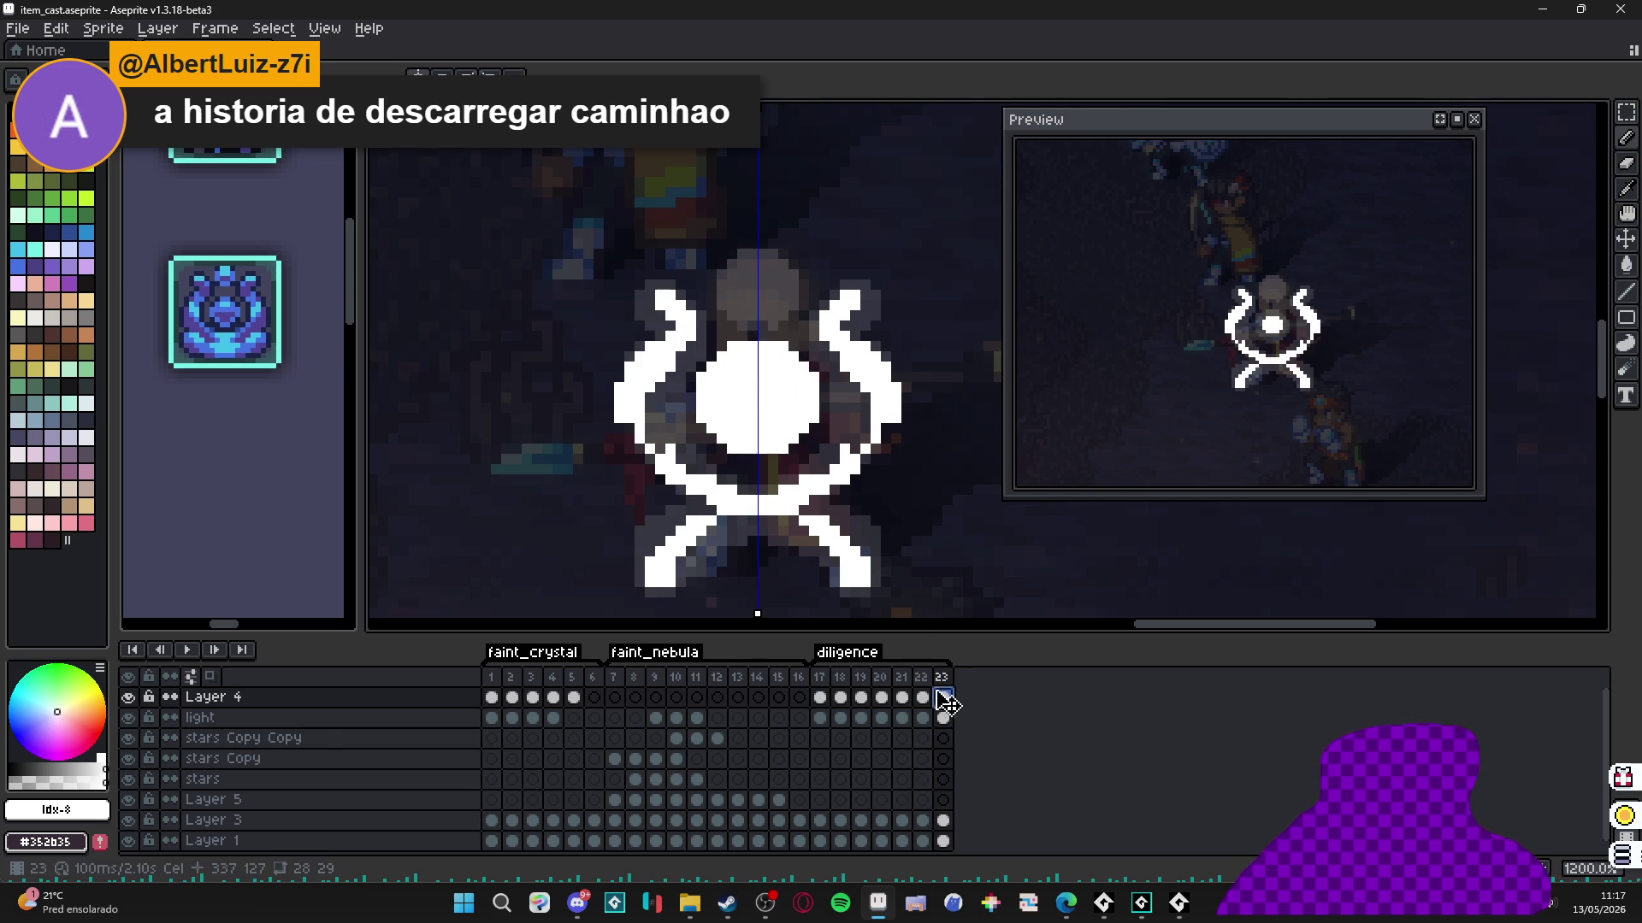
click(758, 287)
Add frame 24 and repaint the head with an 8 px brush.
key(alt+n)
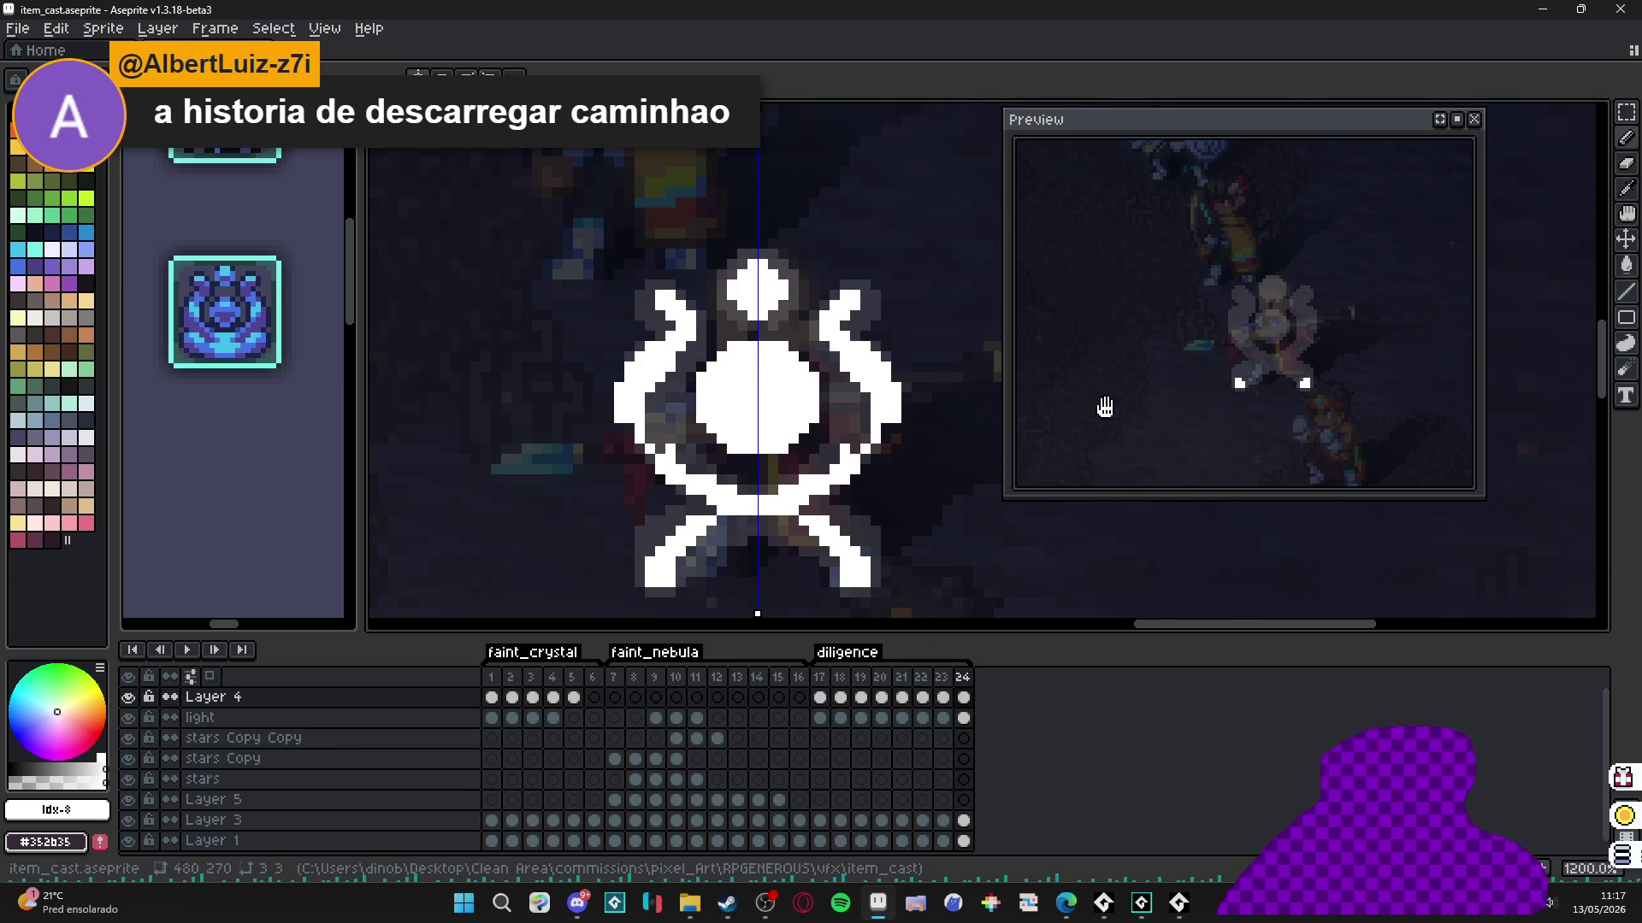
key(plus)
key(plus)
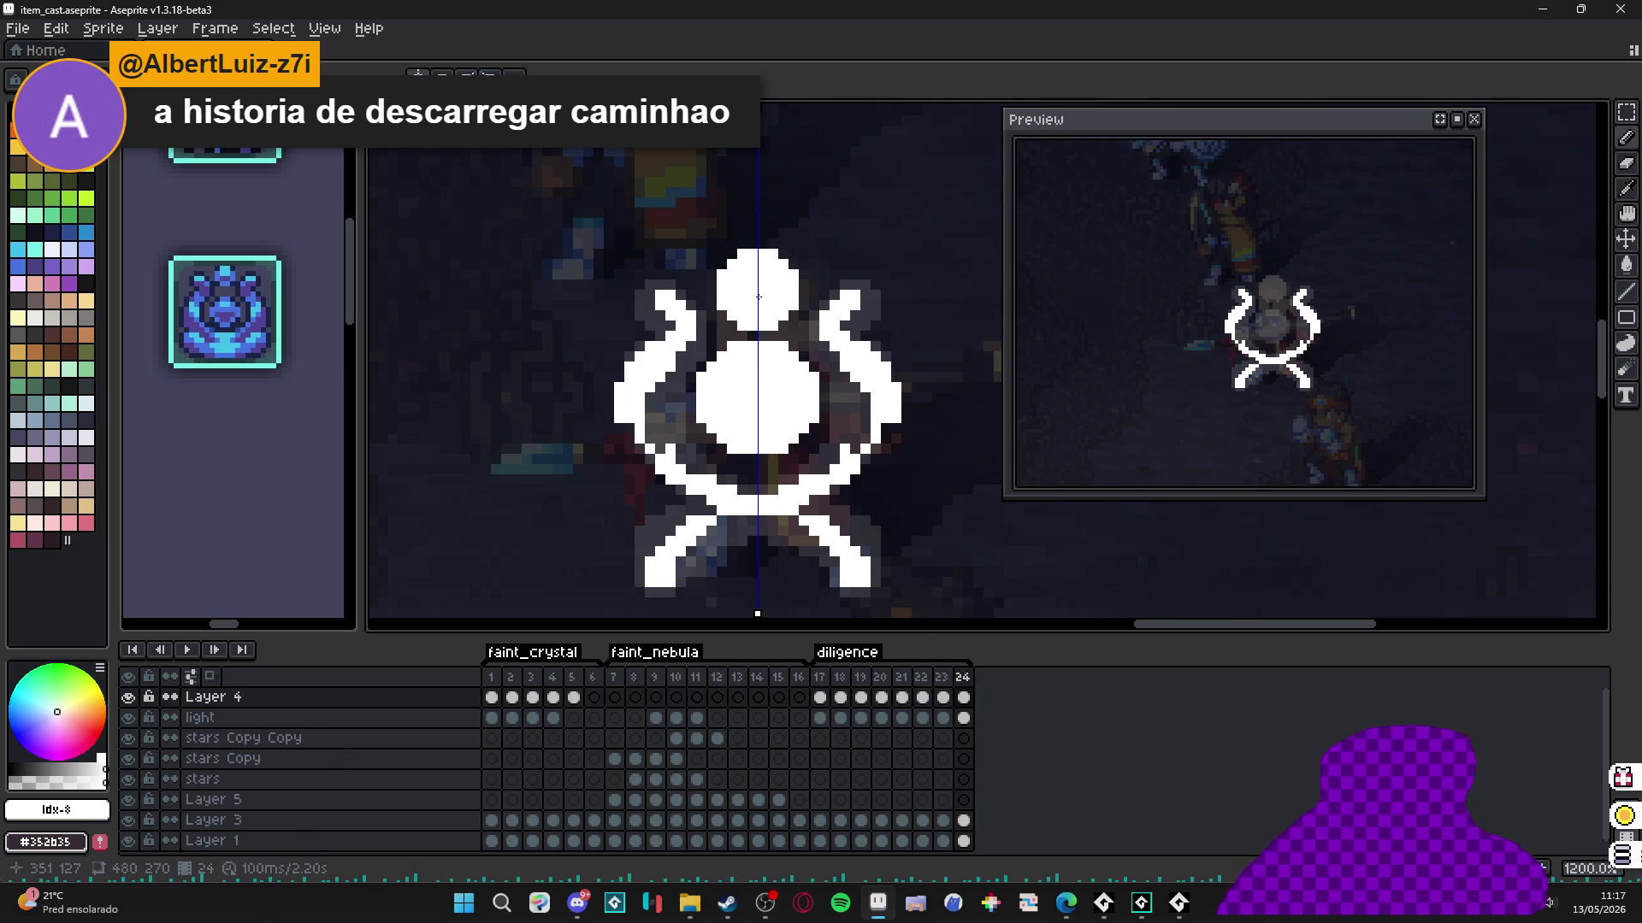
click(758, 297)
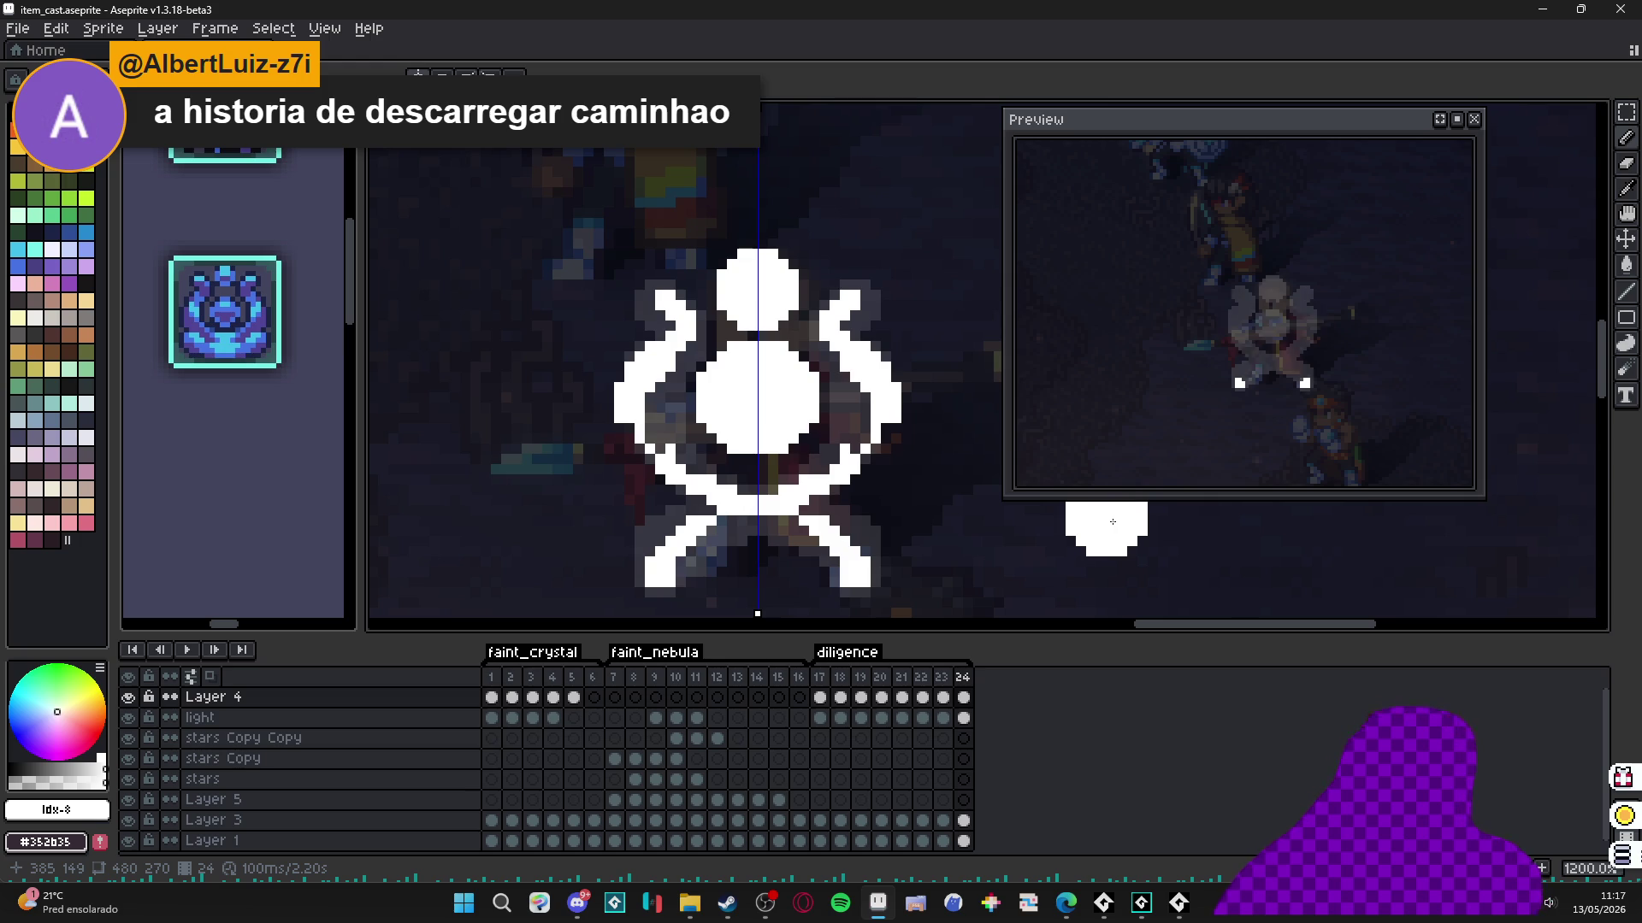
Delete frames 18 through 24 and select frame 17 on Layer 4.
scroll(932, 436, down, 3)
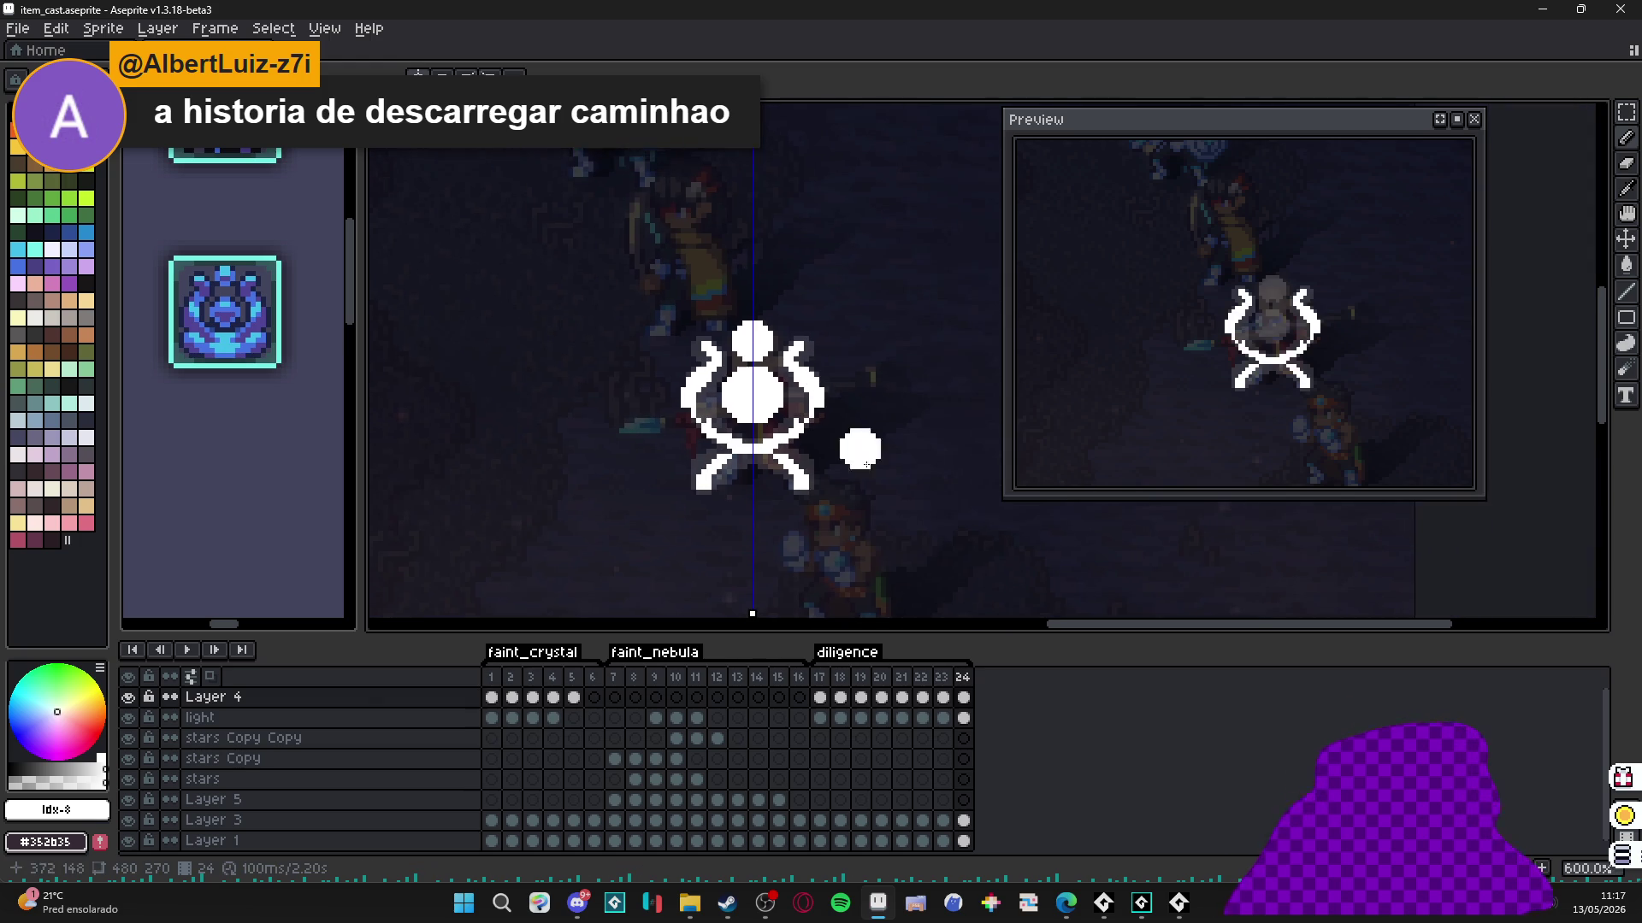
drag(839, 678, 986, 701)
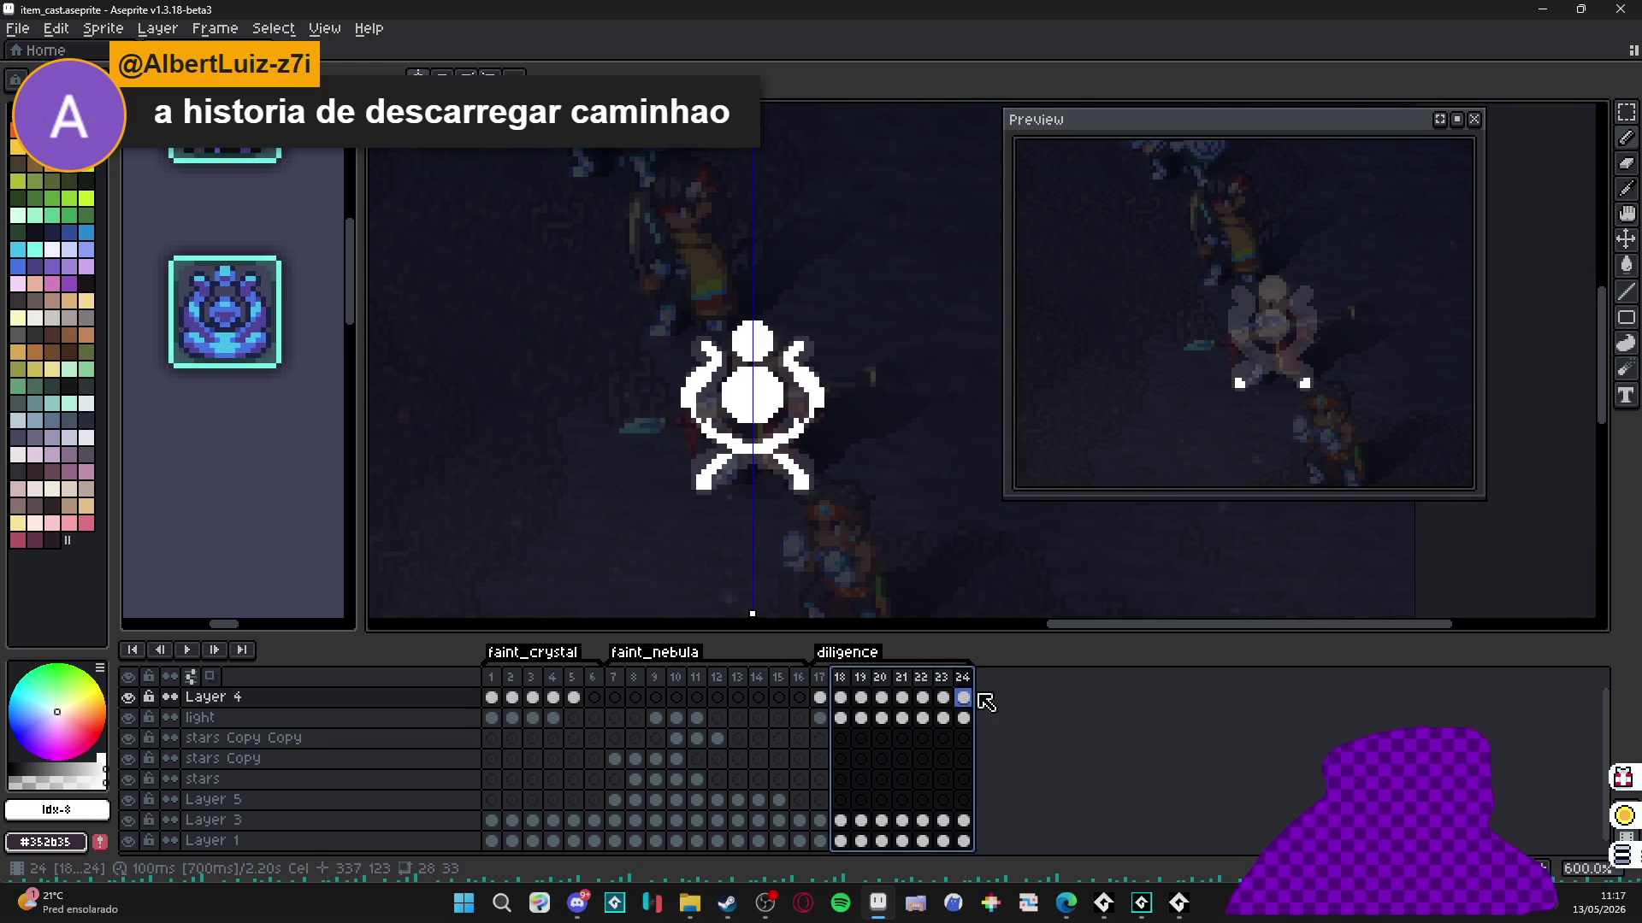
key(Delete)
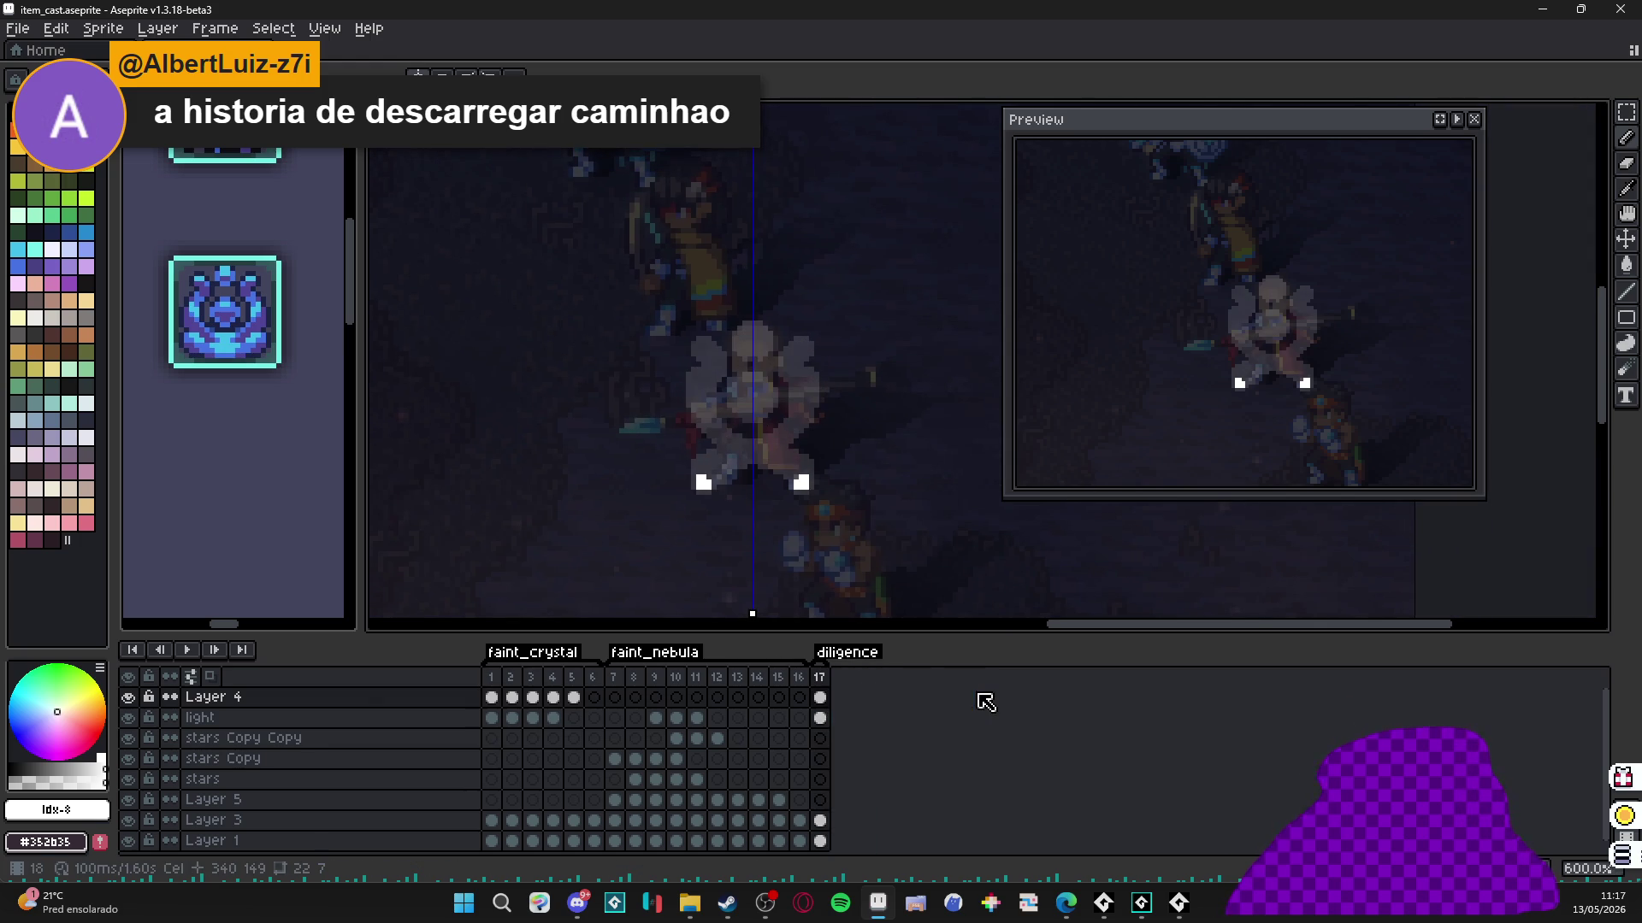
click(819, 695)
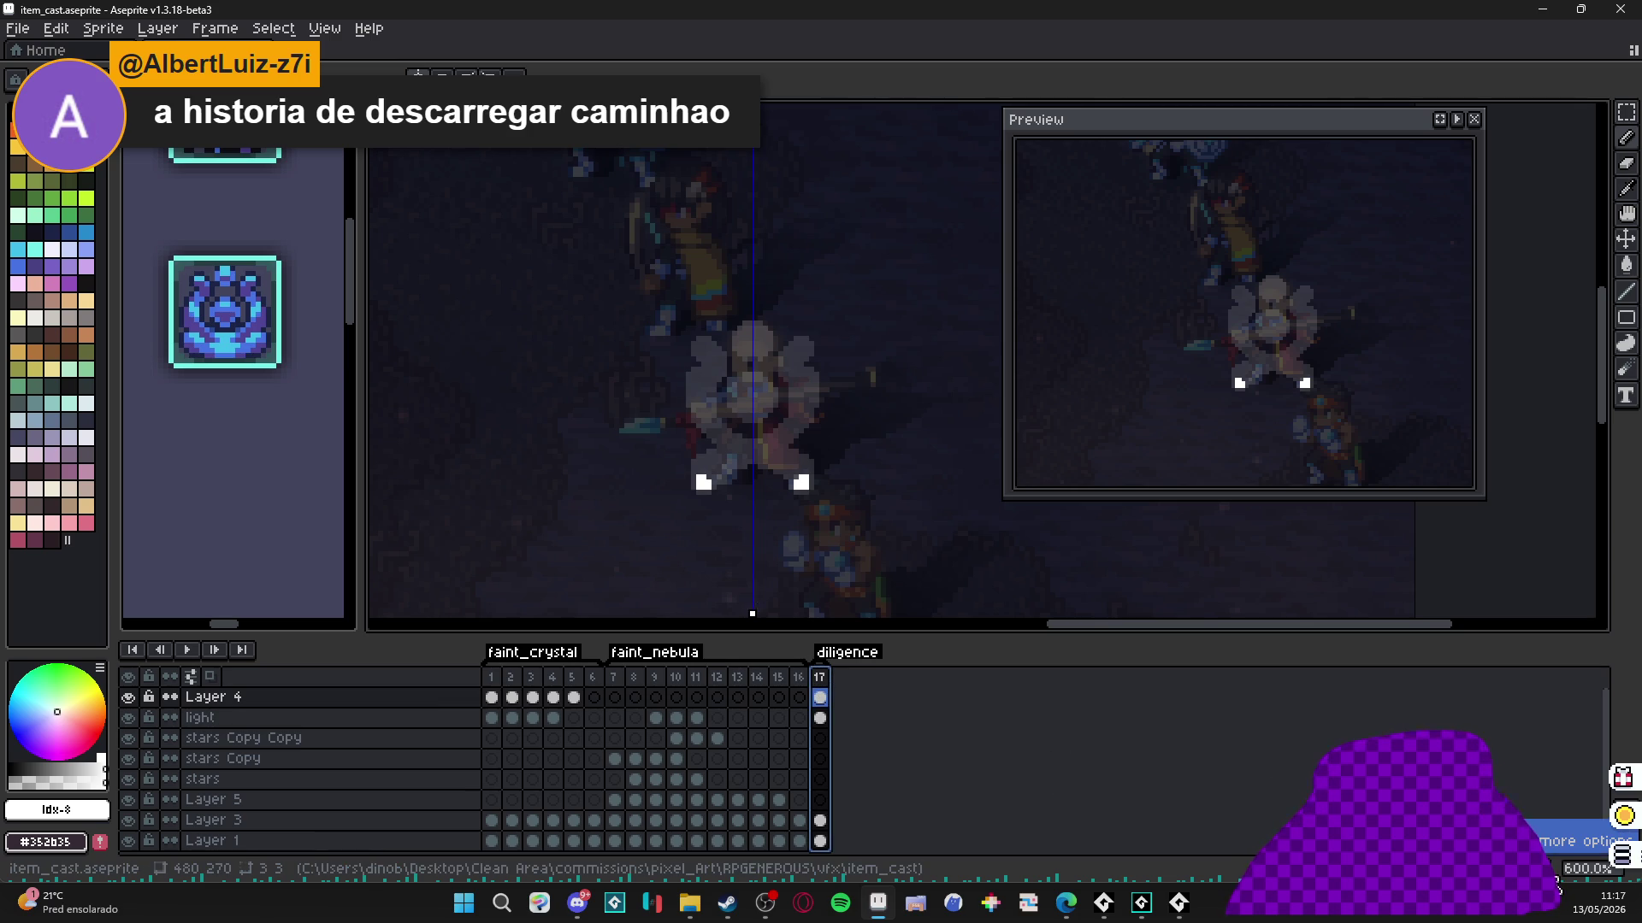
Add a new frame 18 copied from frame 17.
scroll(801, 481, up, 4)
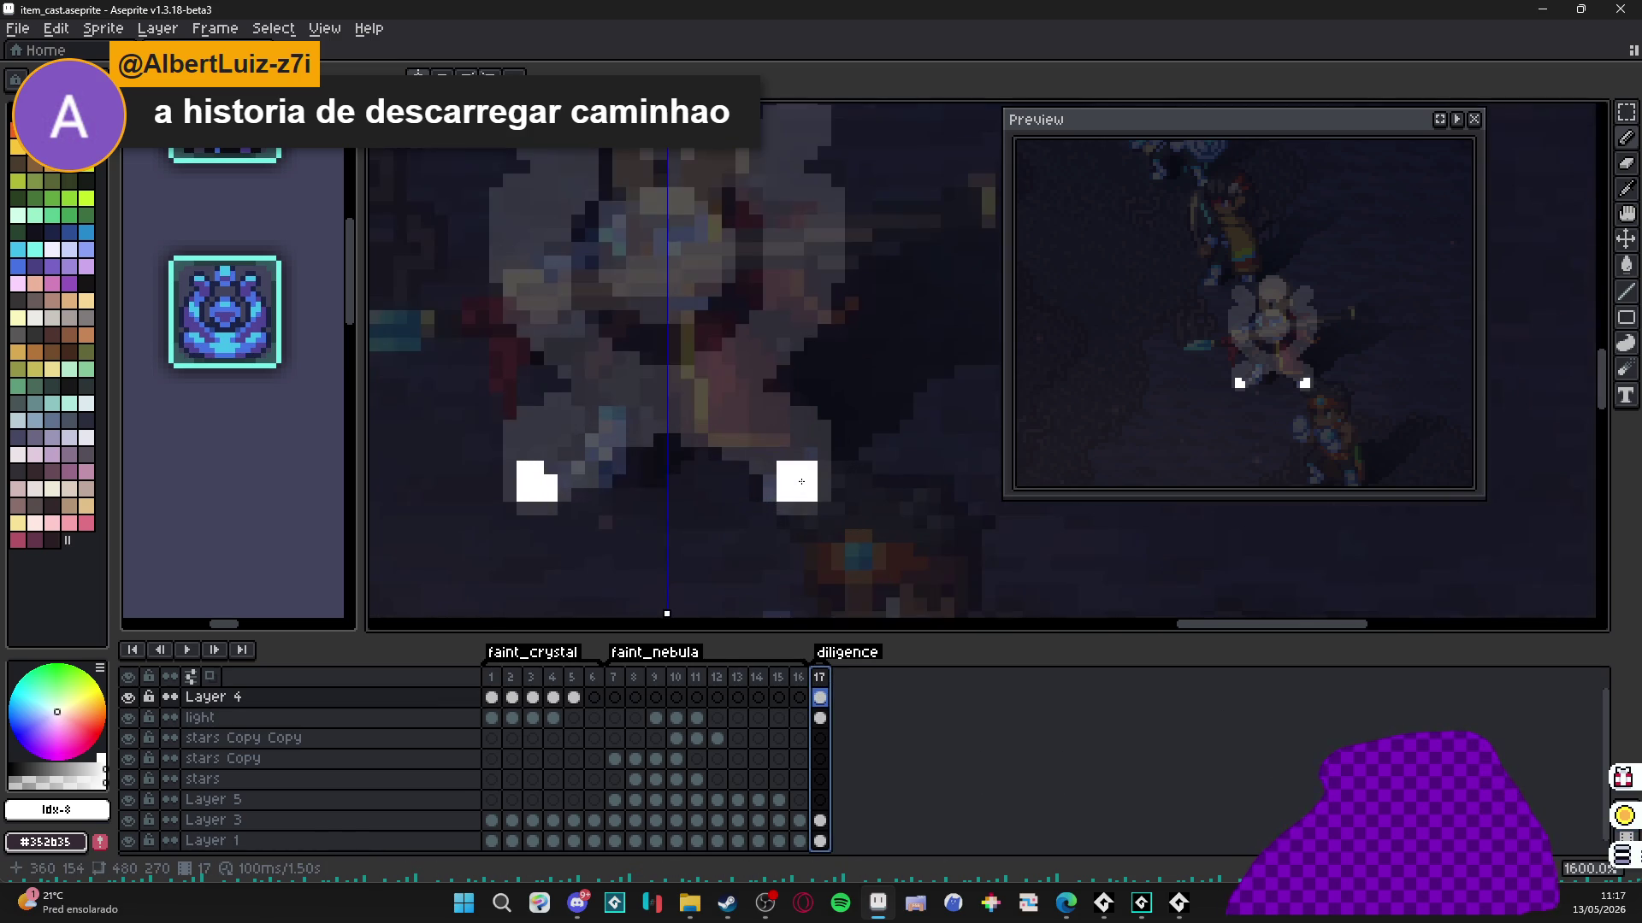
scroll(547, 478, down, 3)
scroll(540, 474, up, 3)
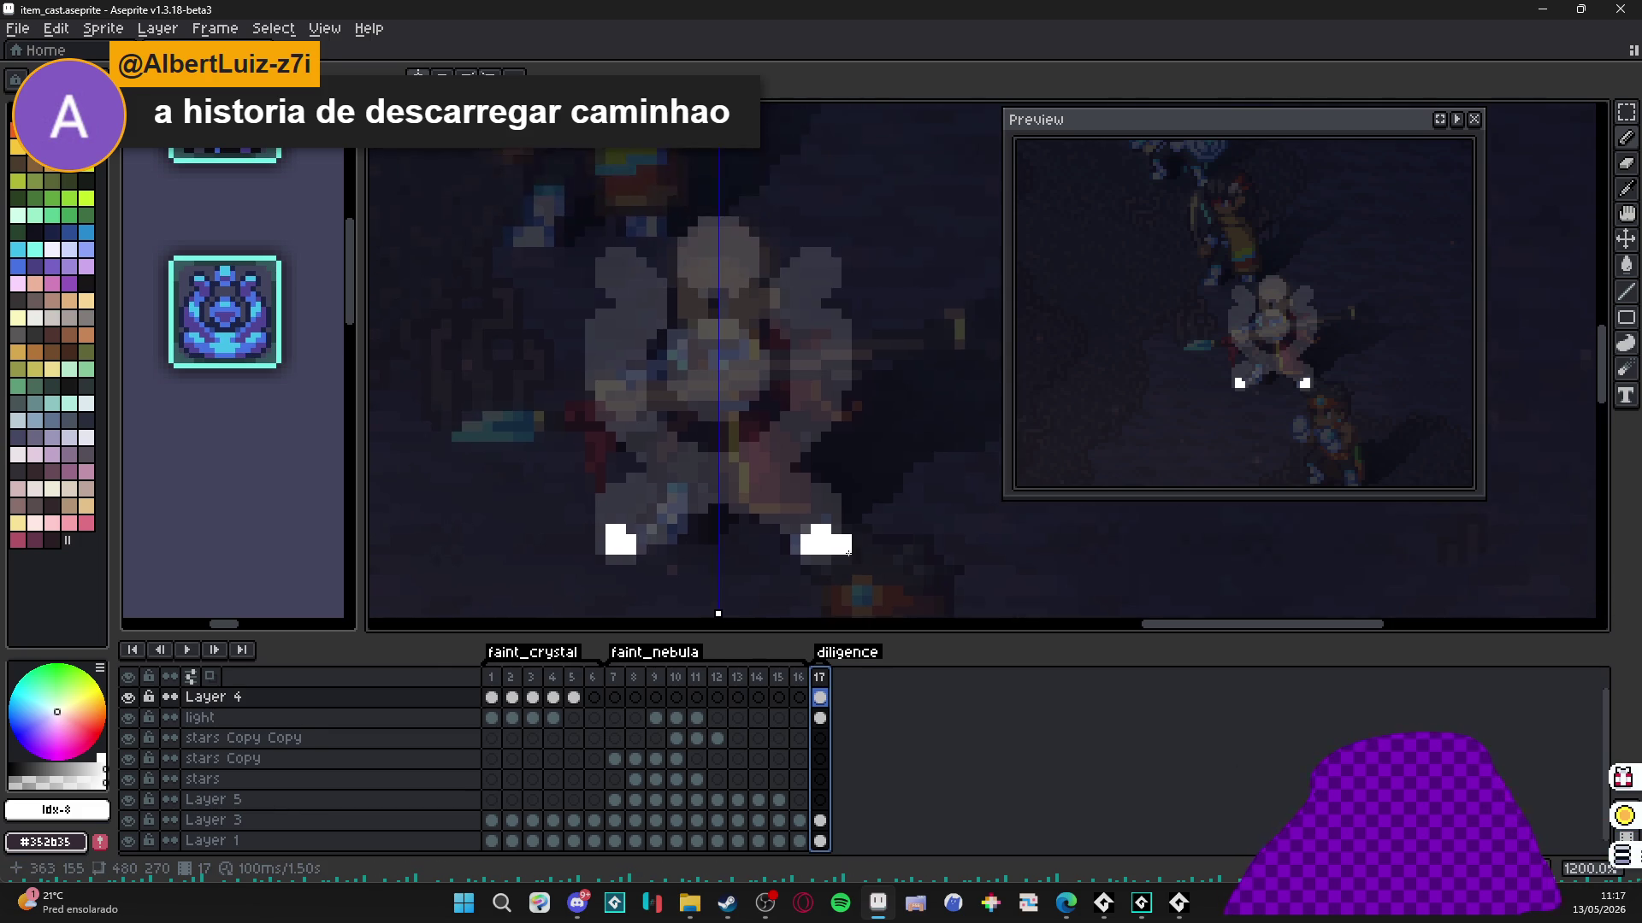
scroll(849, 602, down, 3)
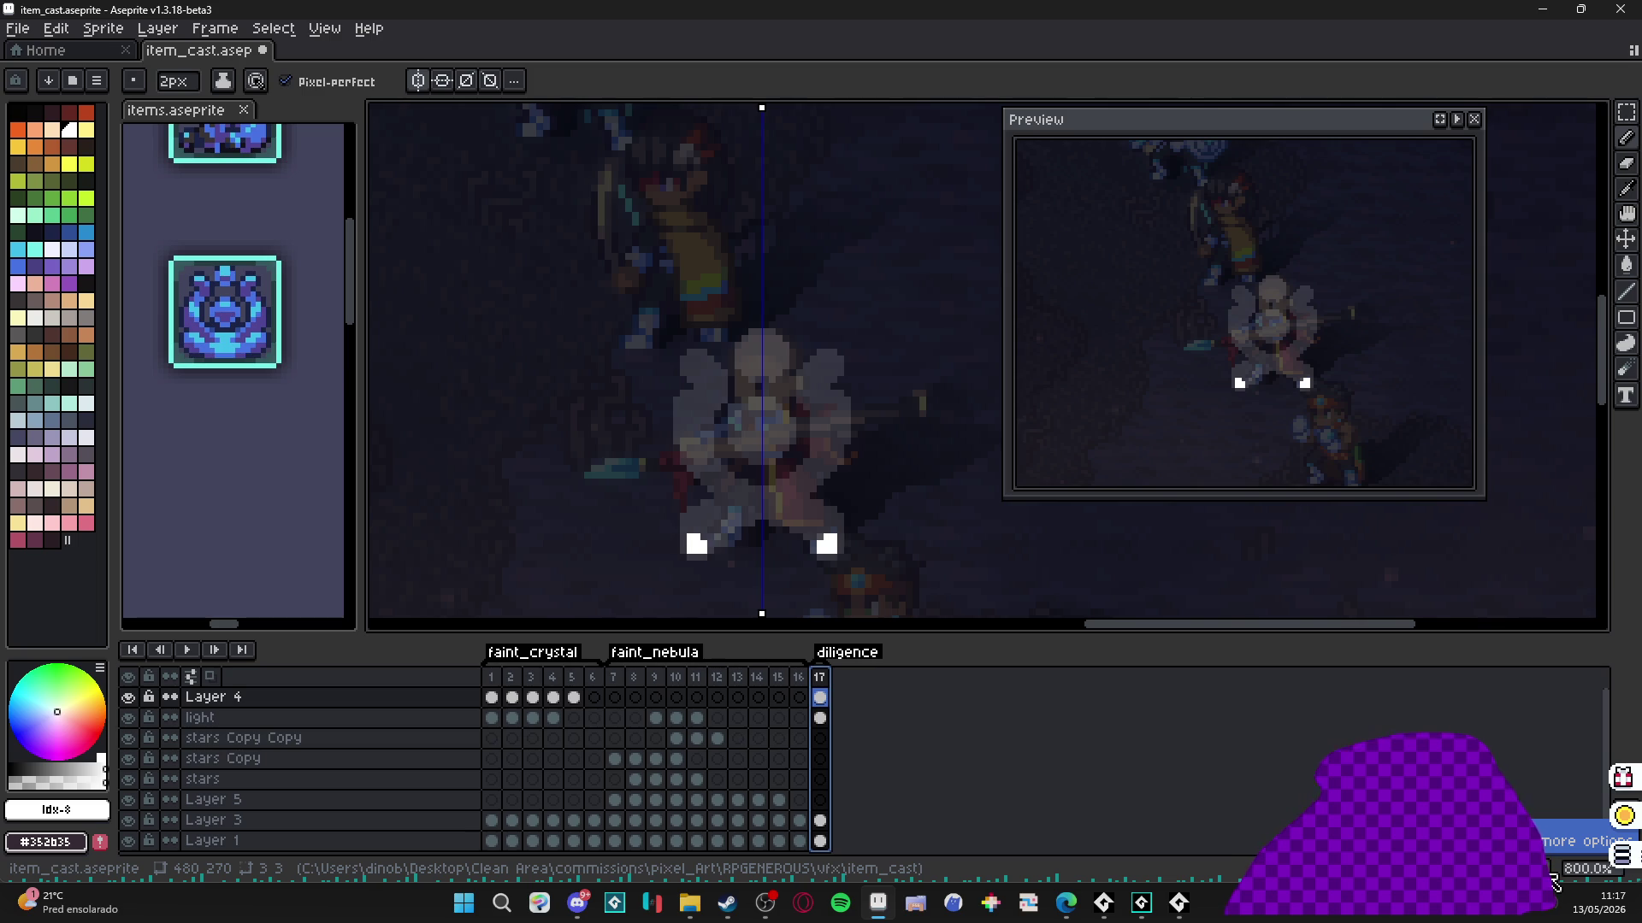
key(alt+n)
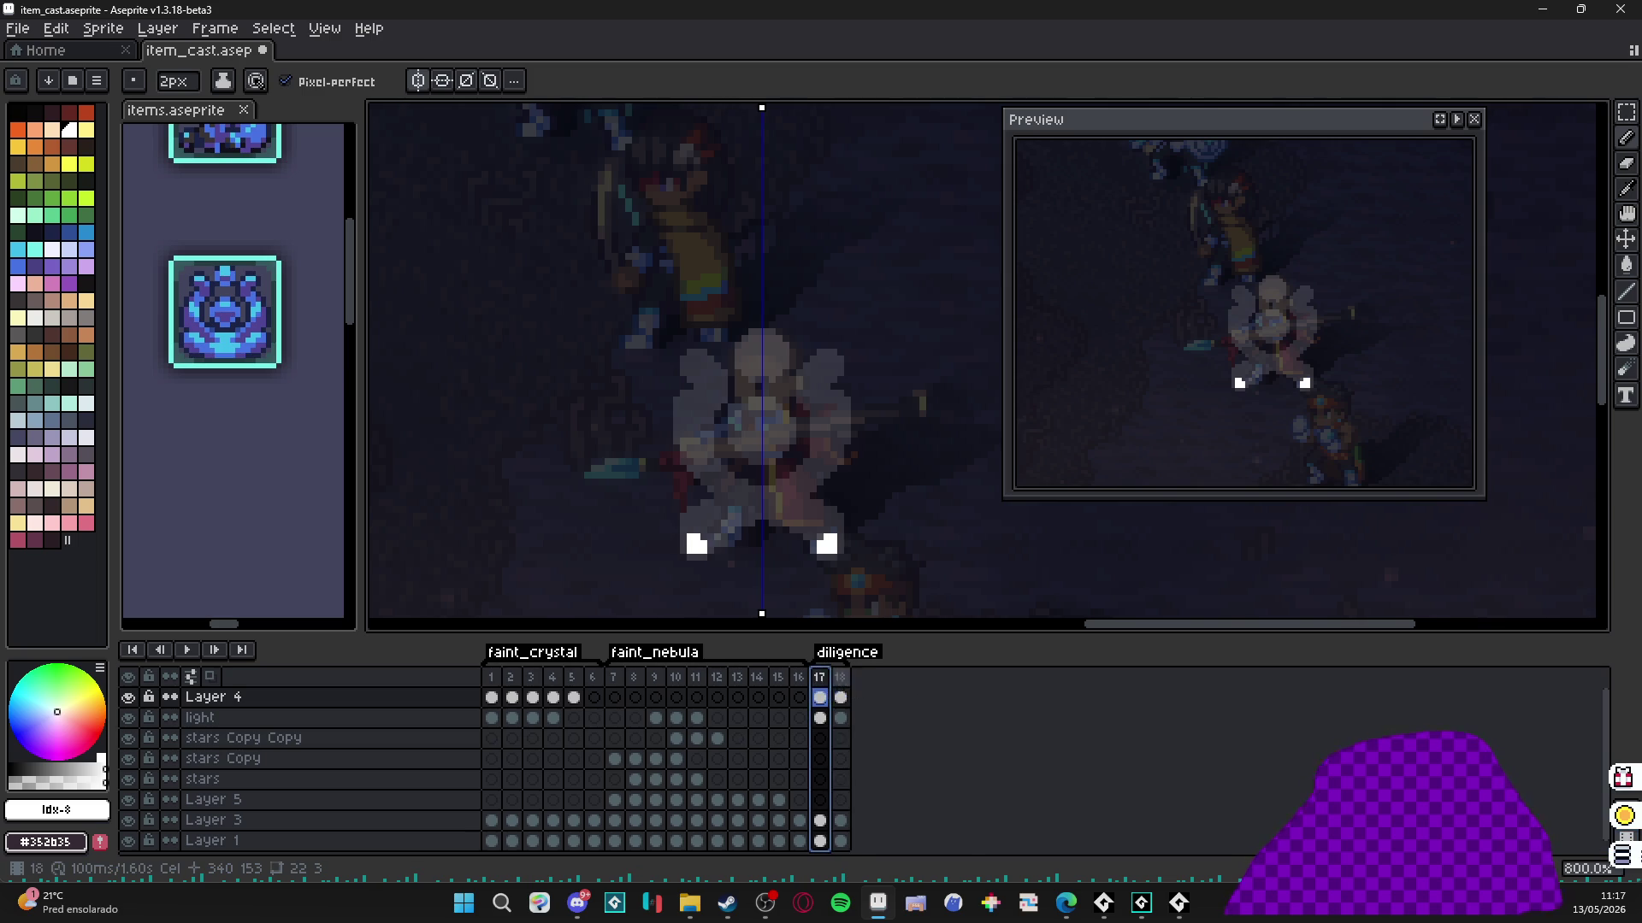
Grow both white squares upward into mirrored curved arcs, comparing against frame 17.
scroll(833, 551, up, 2)
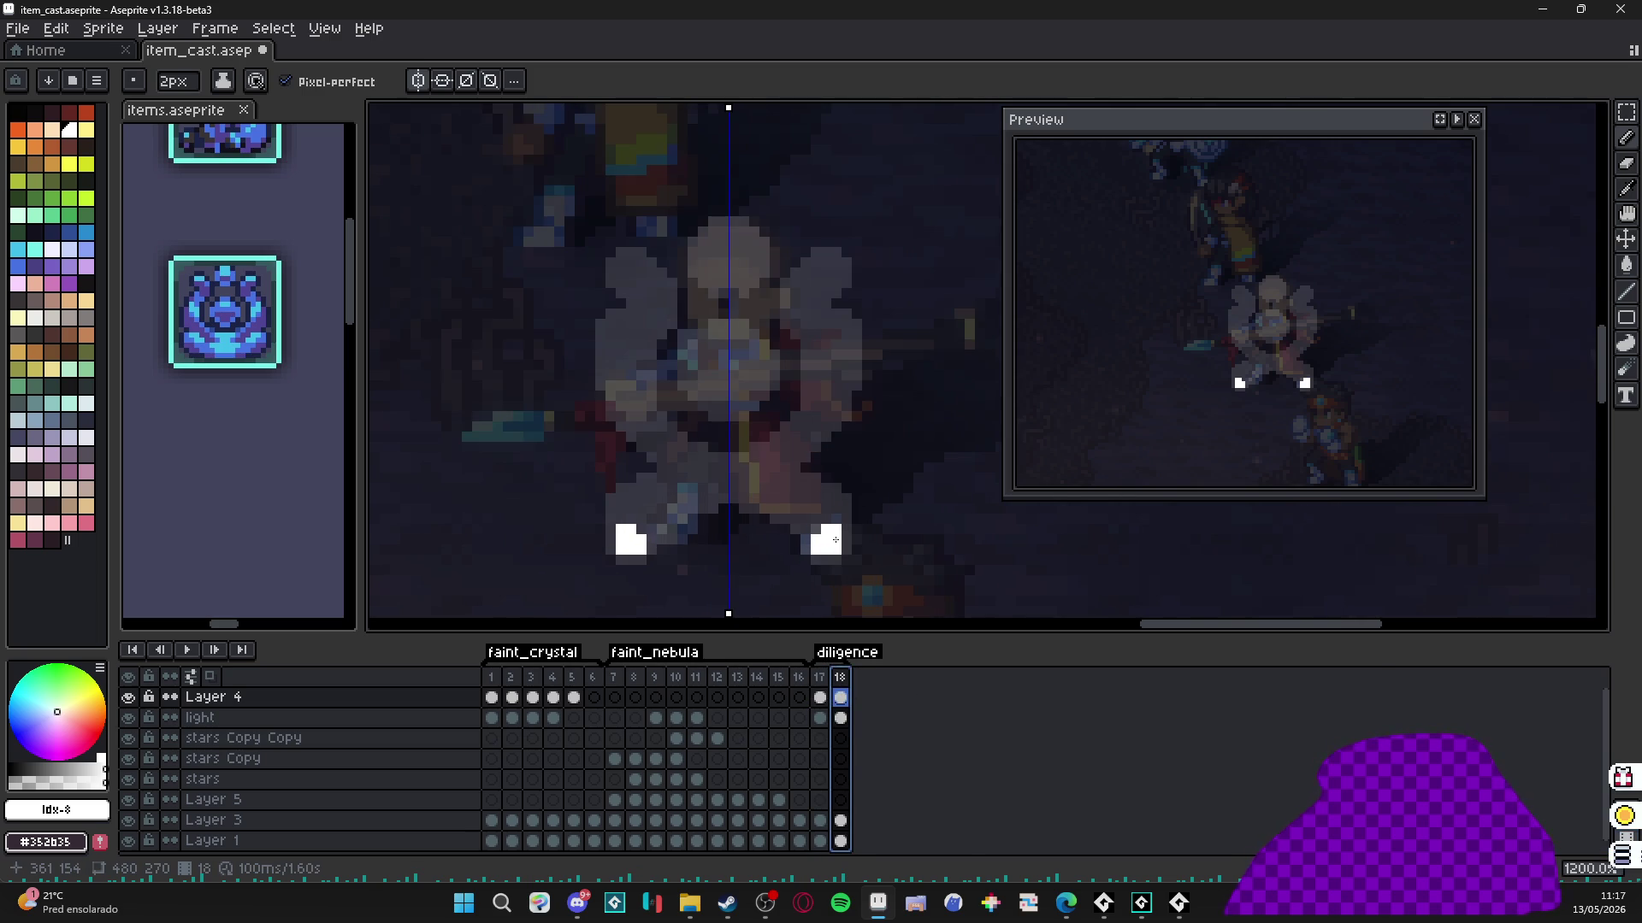
scroll(835, 539, up, 1)
scroll(829, 549, down, 1)
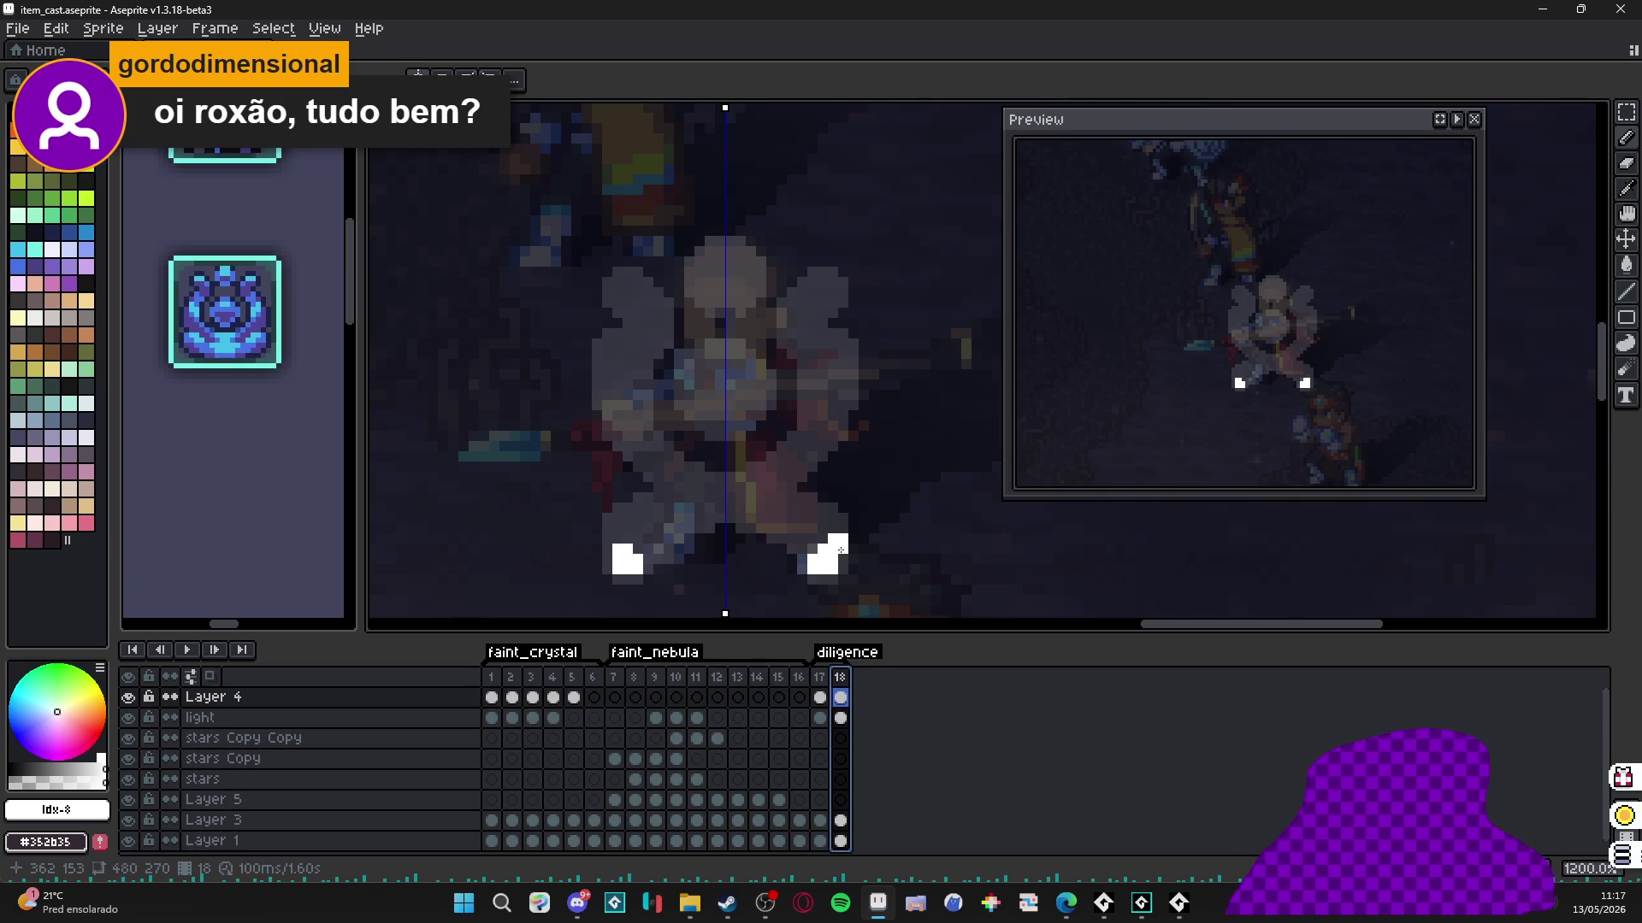
scroll(825, 559, up, 1)
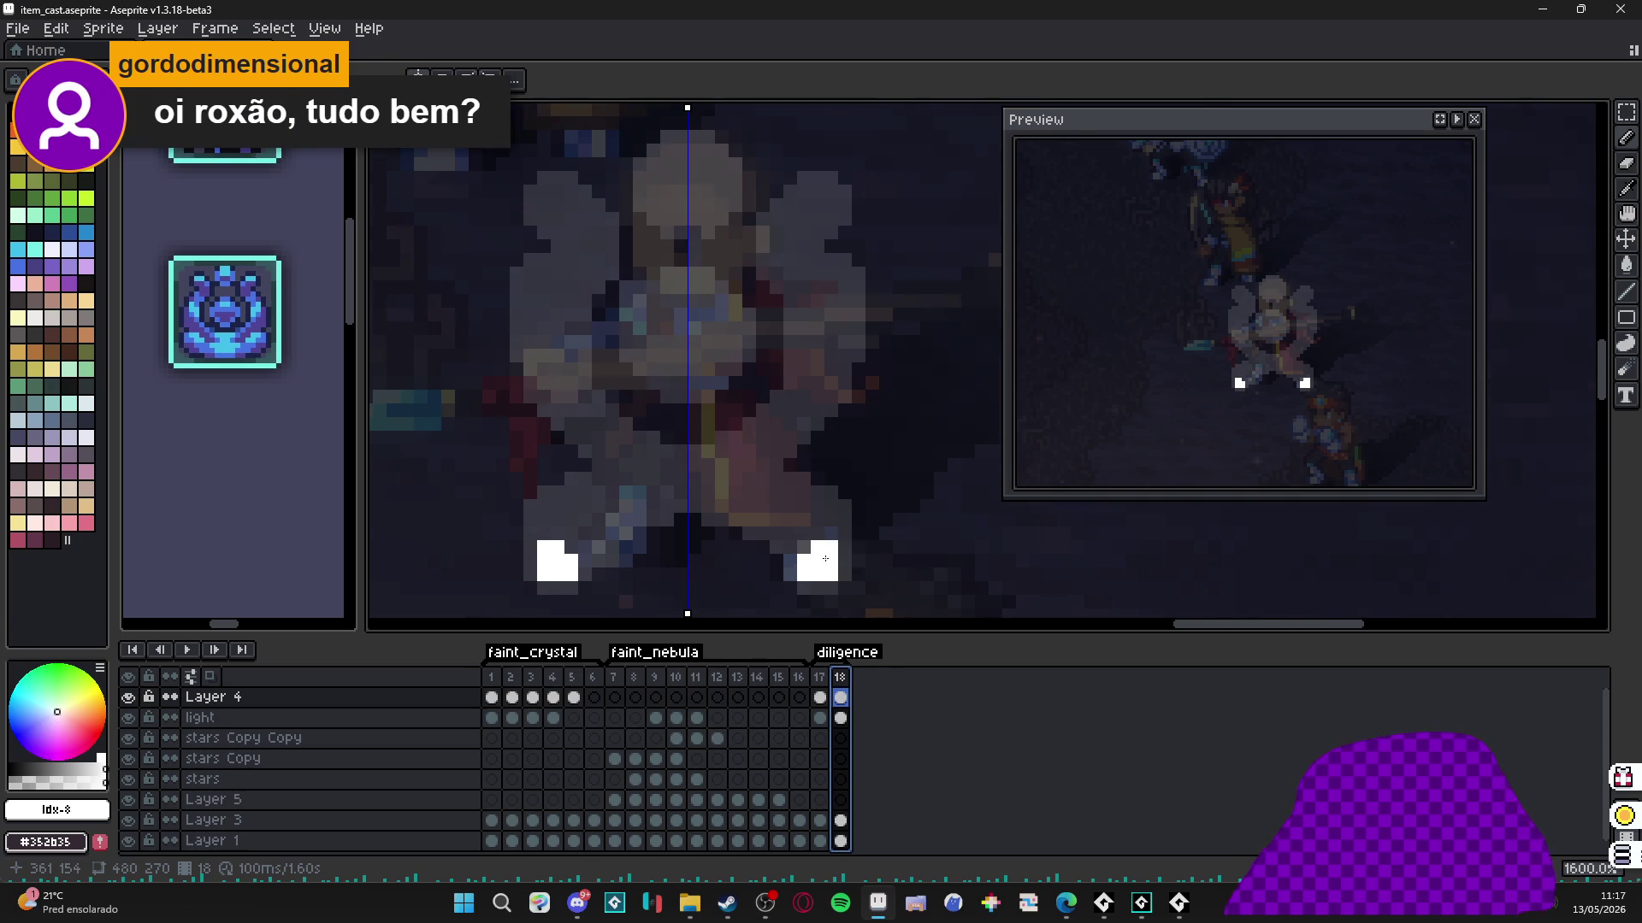
mouse_move(844, 558)
mouse_down()
mouse_move(821, 523)
mouse_move(842, 526)
mouse_move(793, 511)
mouse_move(804, 547)
mouse_move(782, 492)
mouse_move(818, 494)
mouse_up()
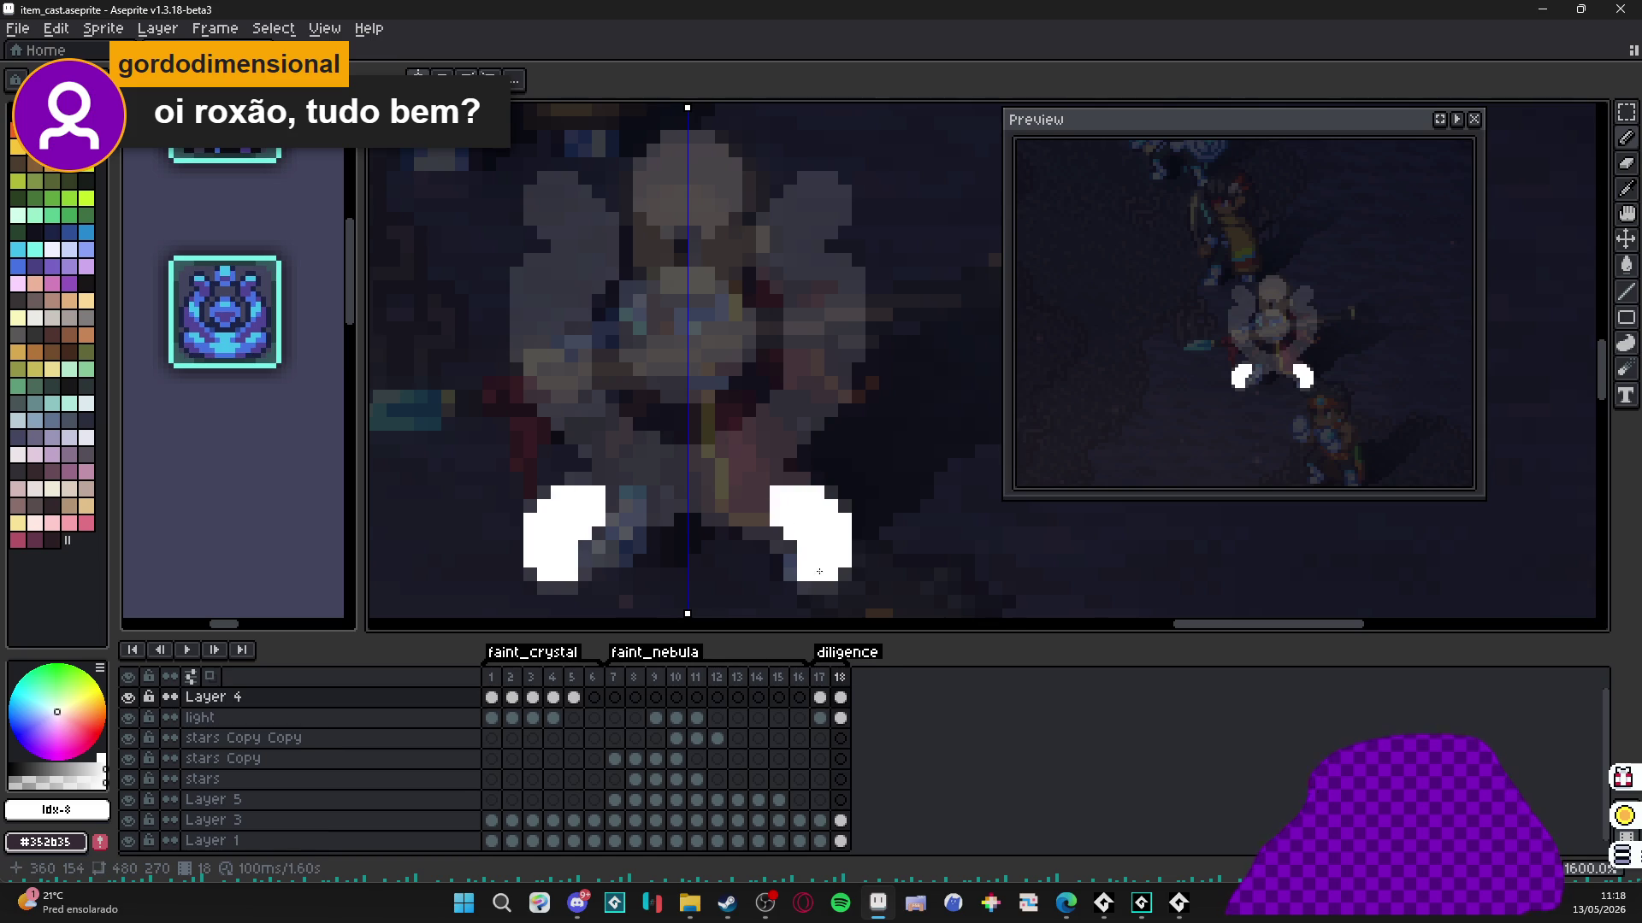
click(819, 677)
click(840, 678)
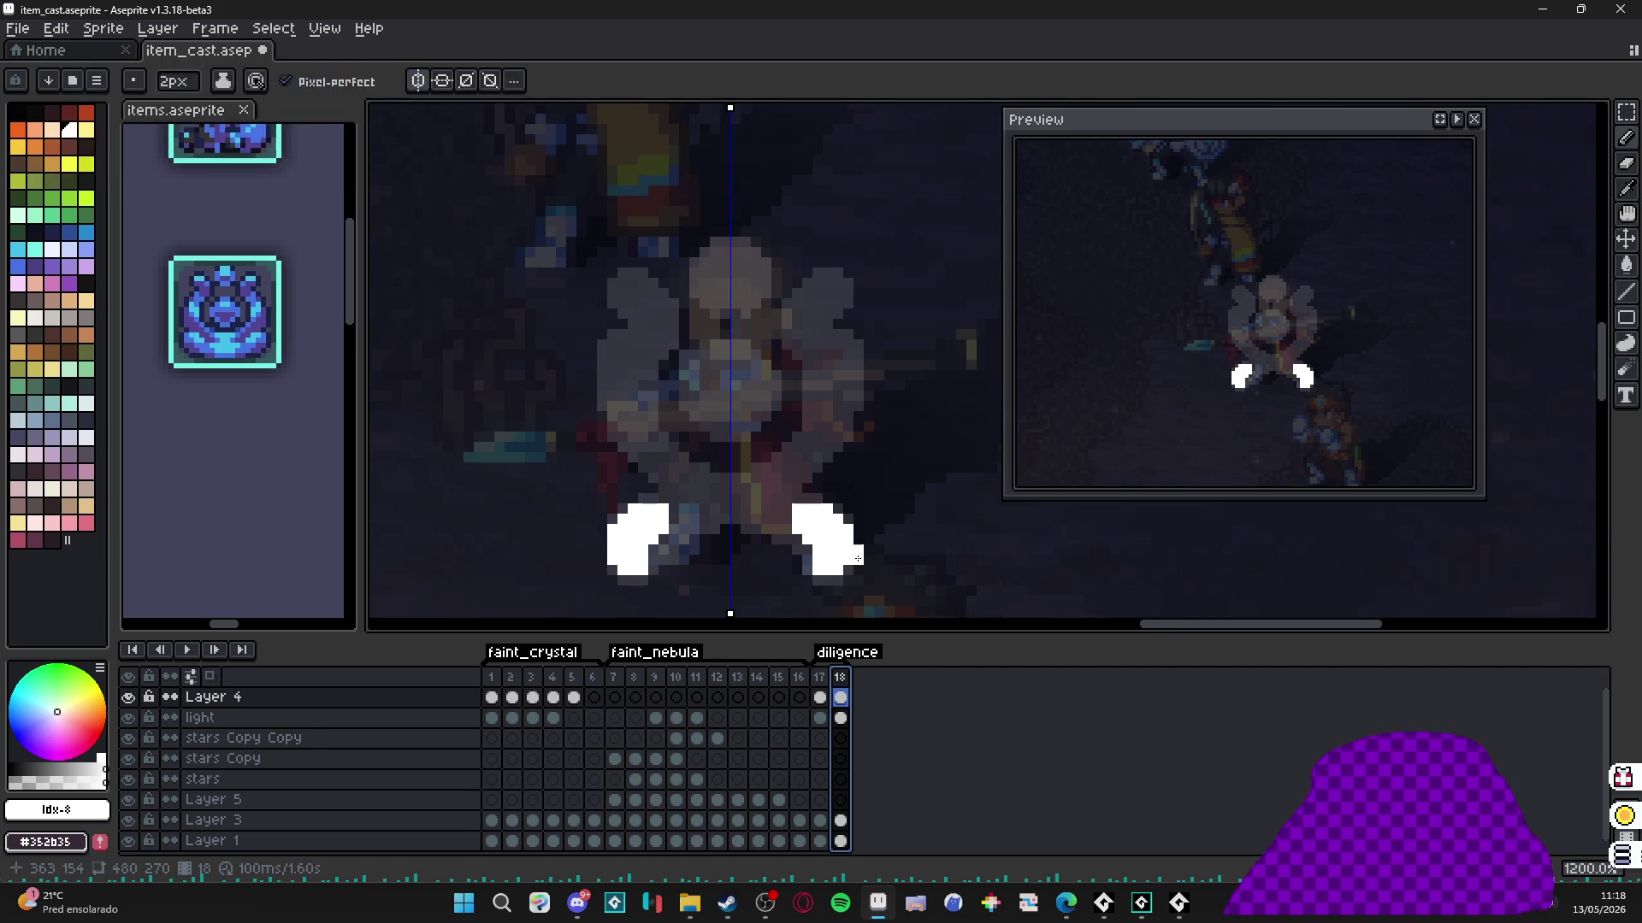
scroll(896, 562, down, 1)
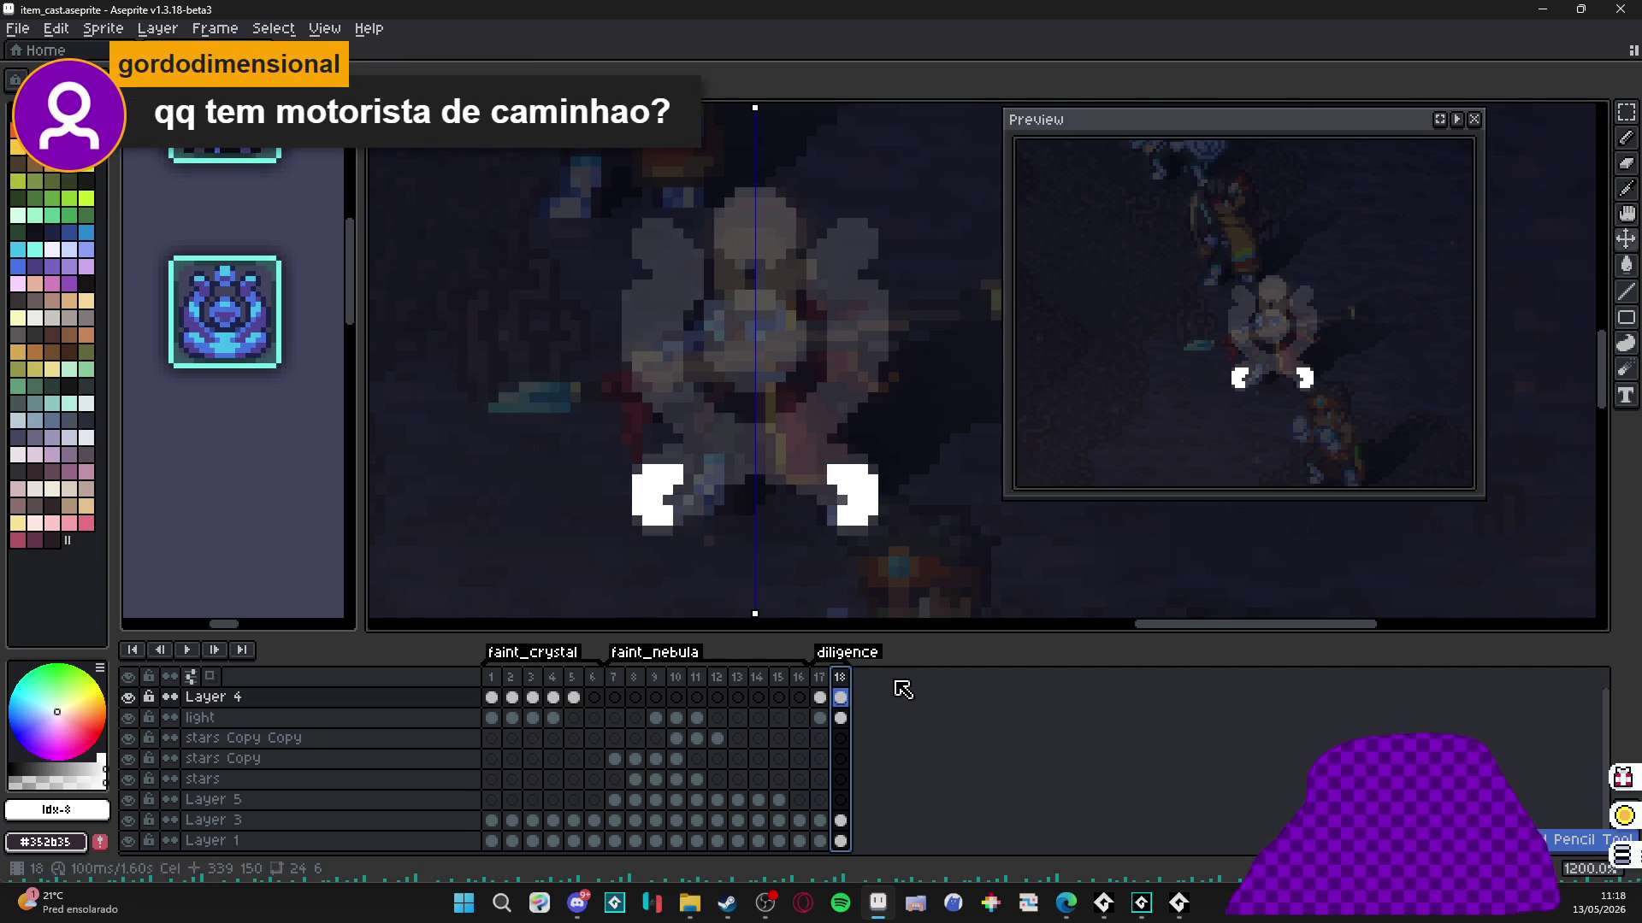
Delete frame 18 and draw mirrored white slashes crossing in an X, curving up into hooks.
key(alt+c)
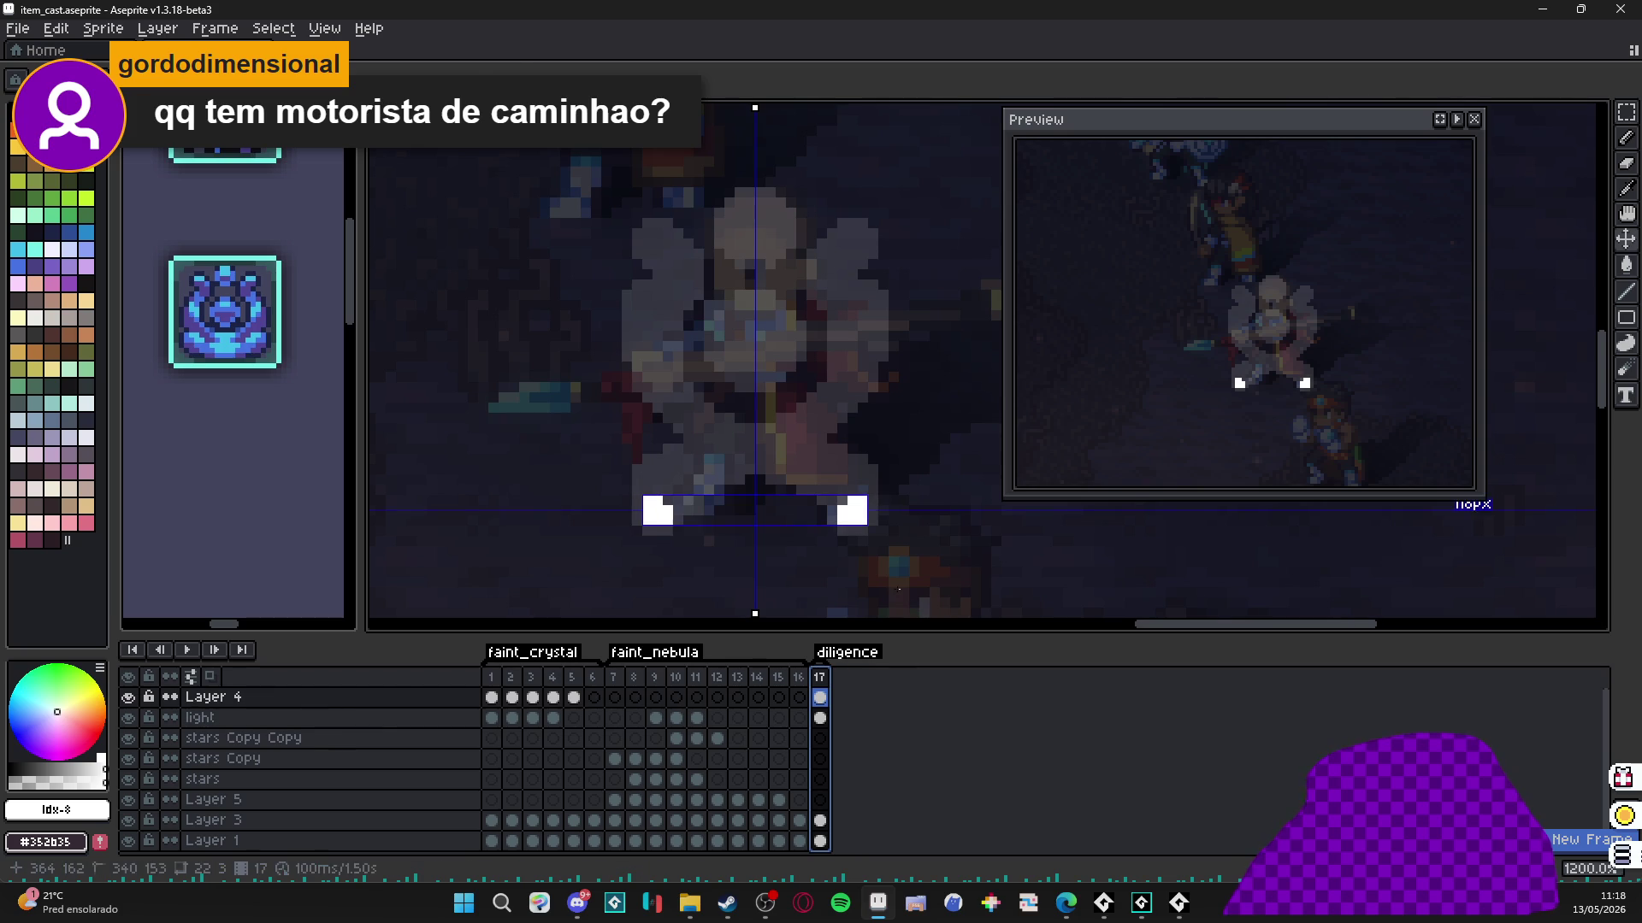
click(851, 501)
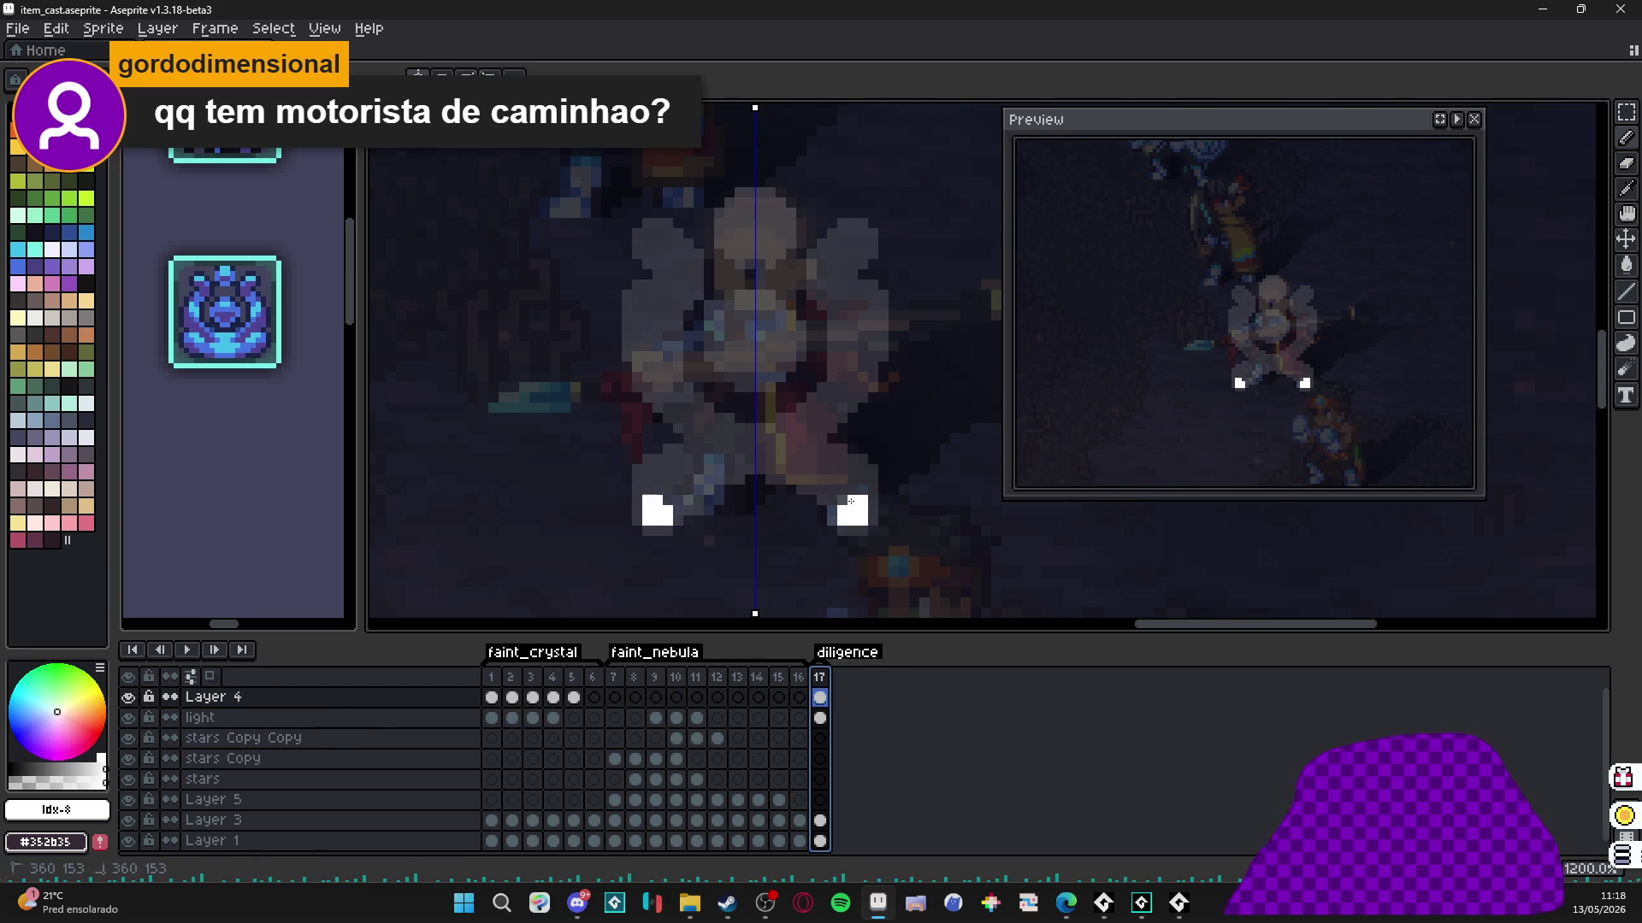
mouse_move(813, 460)
mouse_down()
mouse_move(718, 445)
mouse_move(659, 378)
mouse_up()
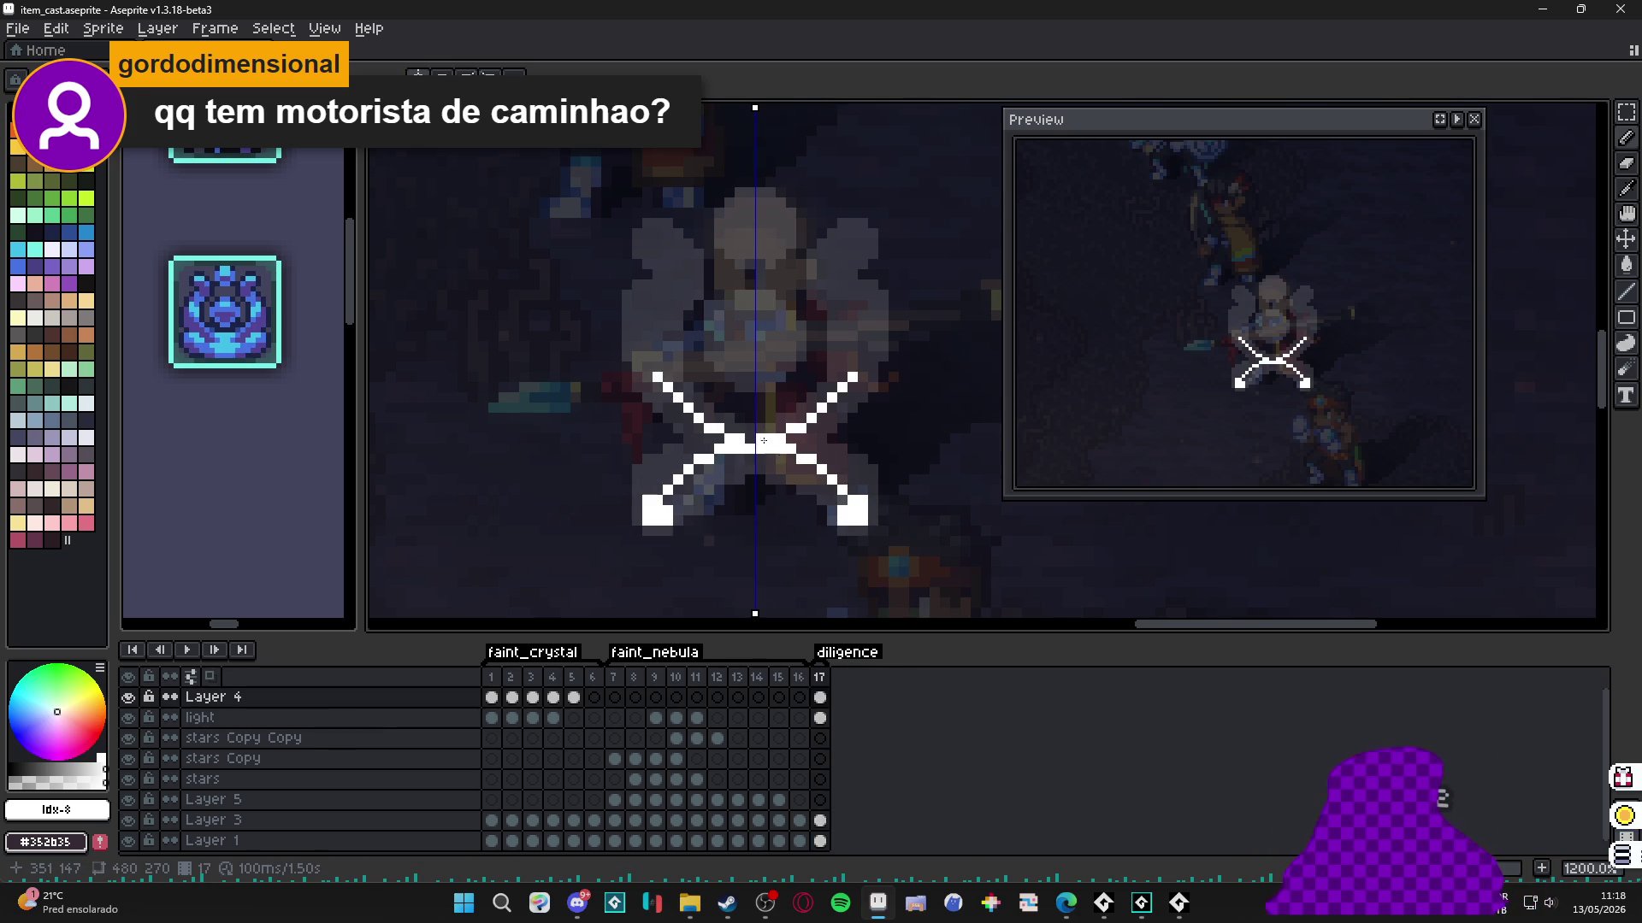
key(ctrl+z)
key(ctrl+z)
key(ctrl+z)
key(ctrl+y)
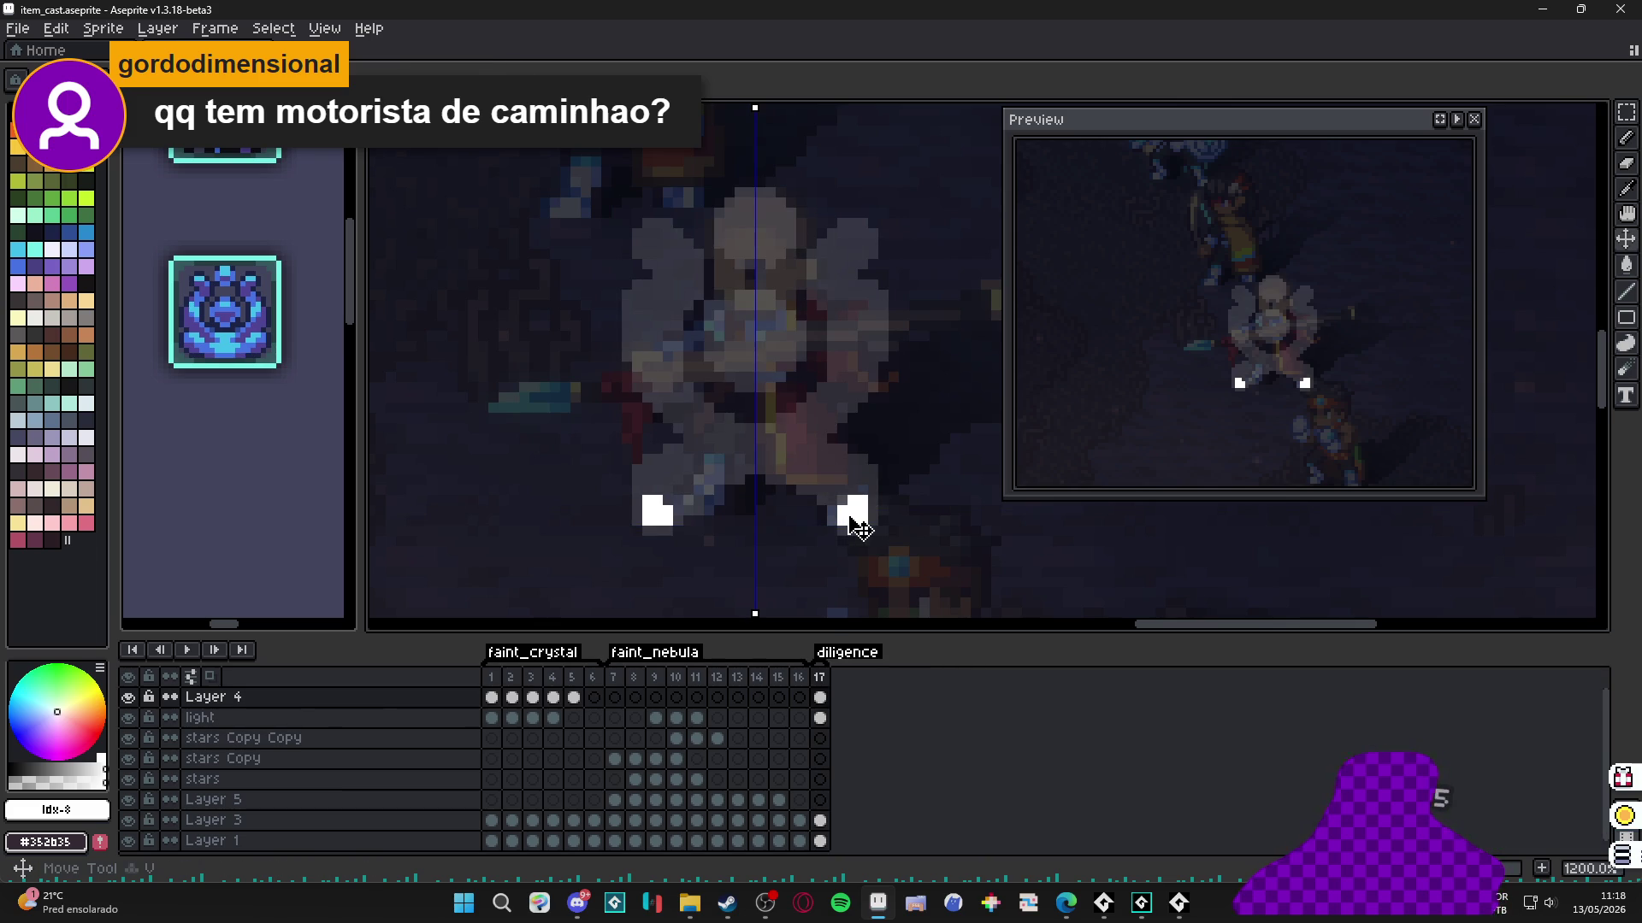
drag(846, 512, 675, 394)
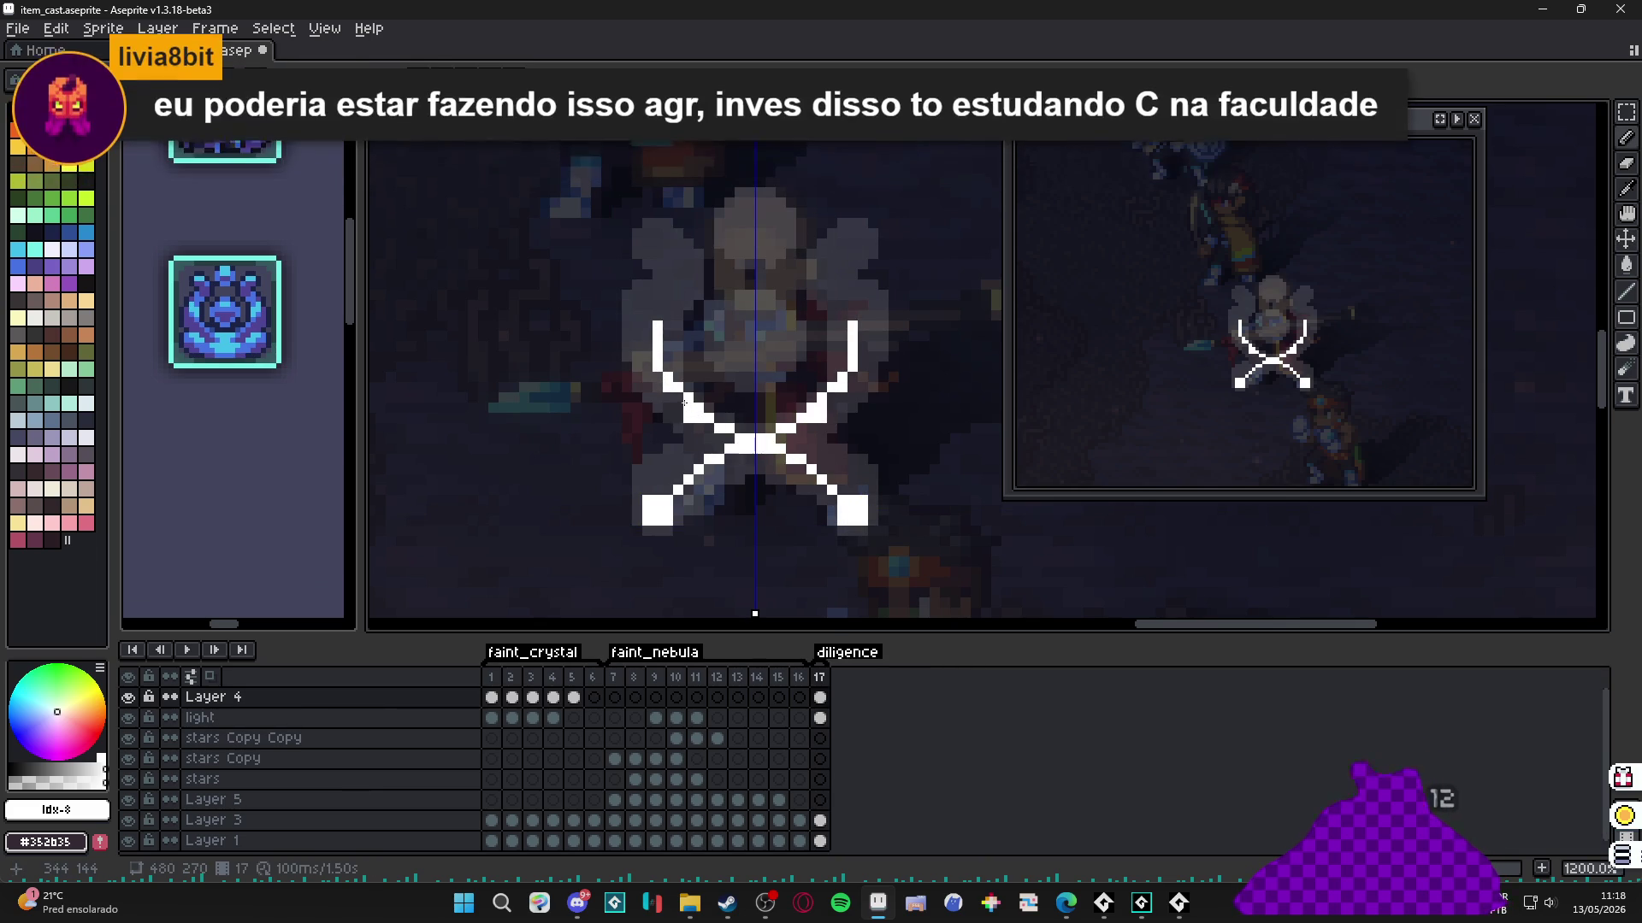
mouse_move(649, 344)
mouse_down()
mouse_move(677, 278)
mouse_move(655, 249)
mouse_up()
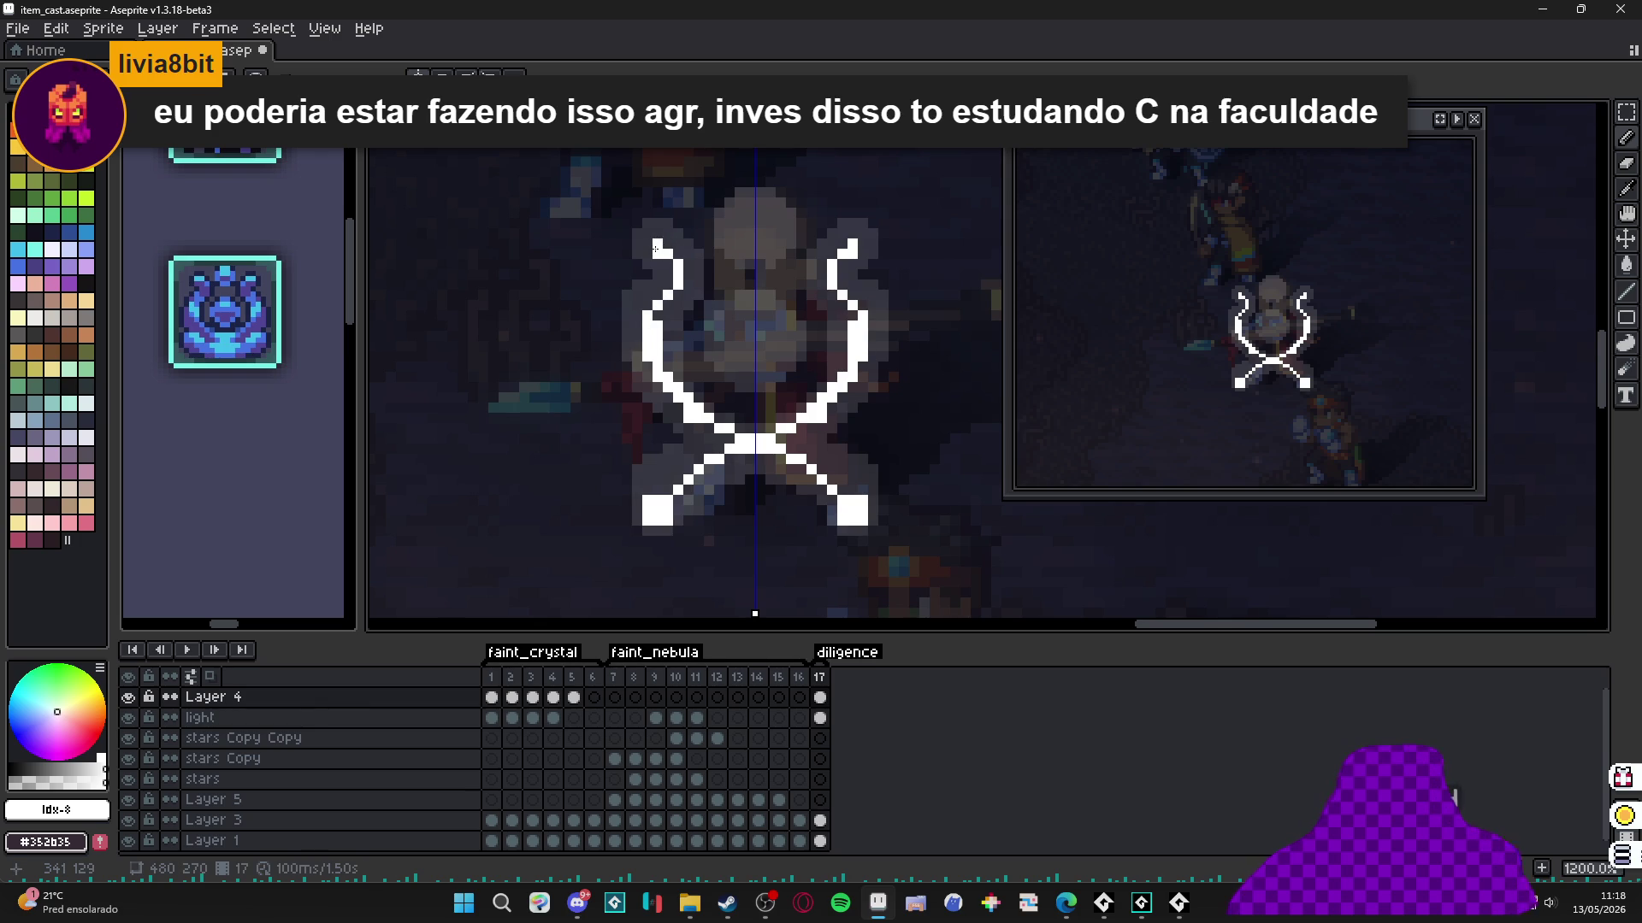
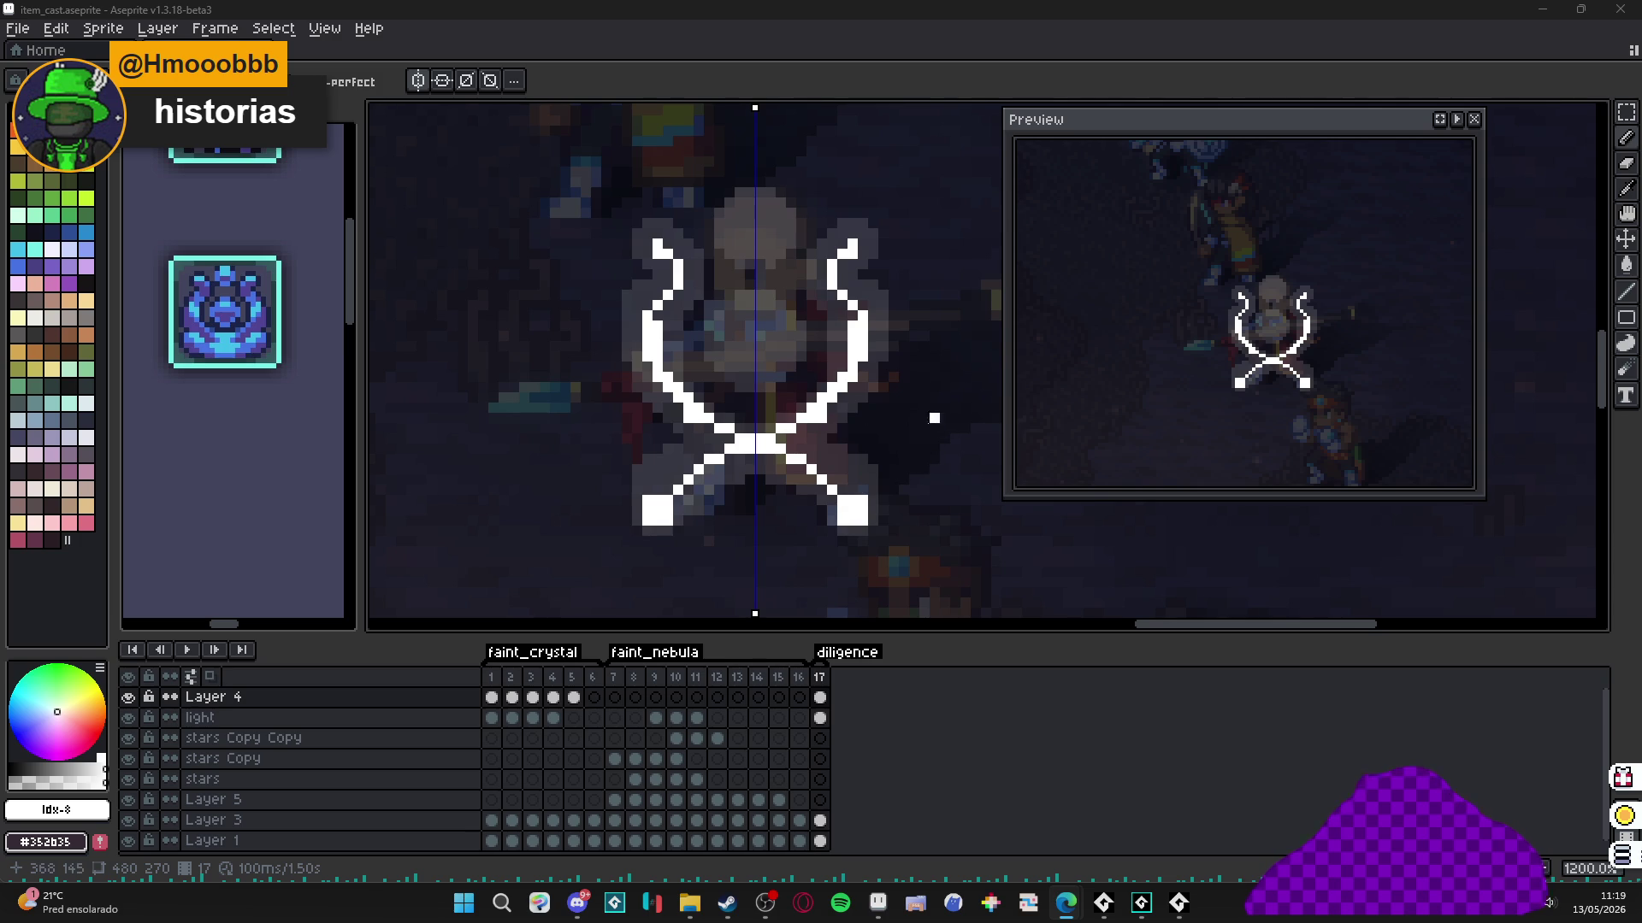
Add a mirrored white pixel beside the X's centre and paint dark over part of the left arc.
scroll(856, 379, up, 1)
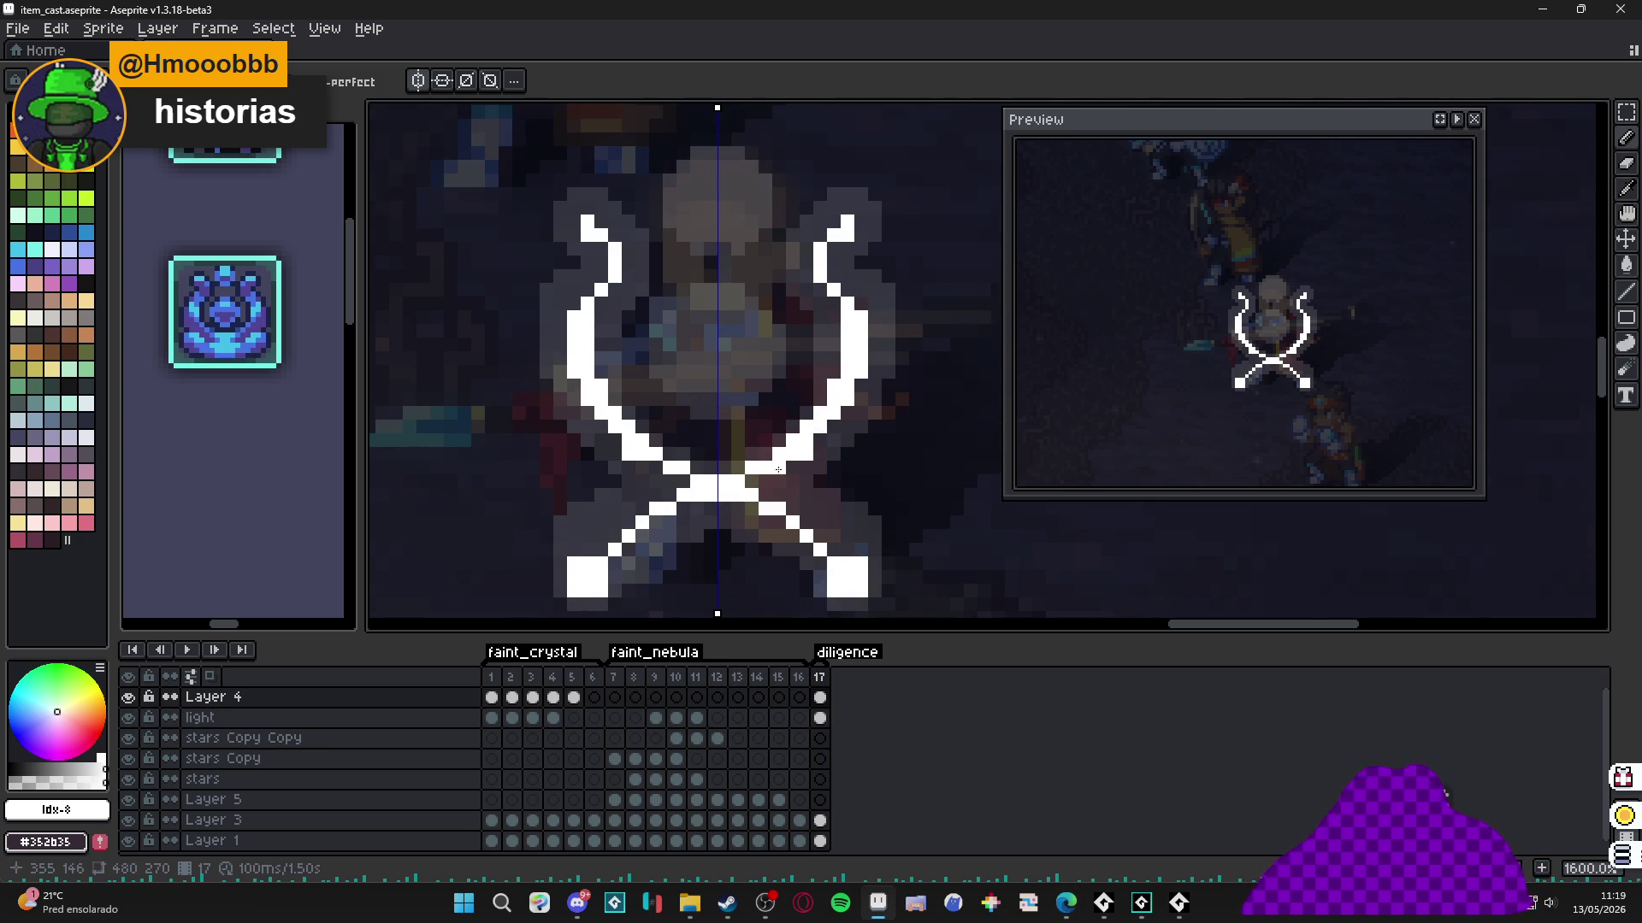
click(758, 483)
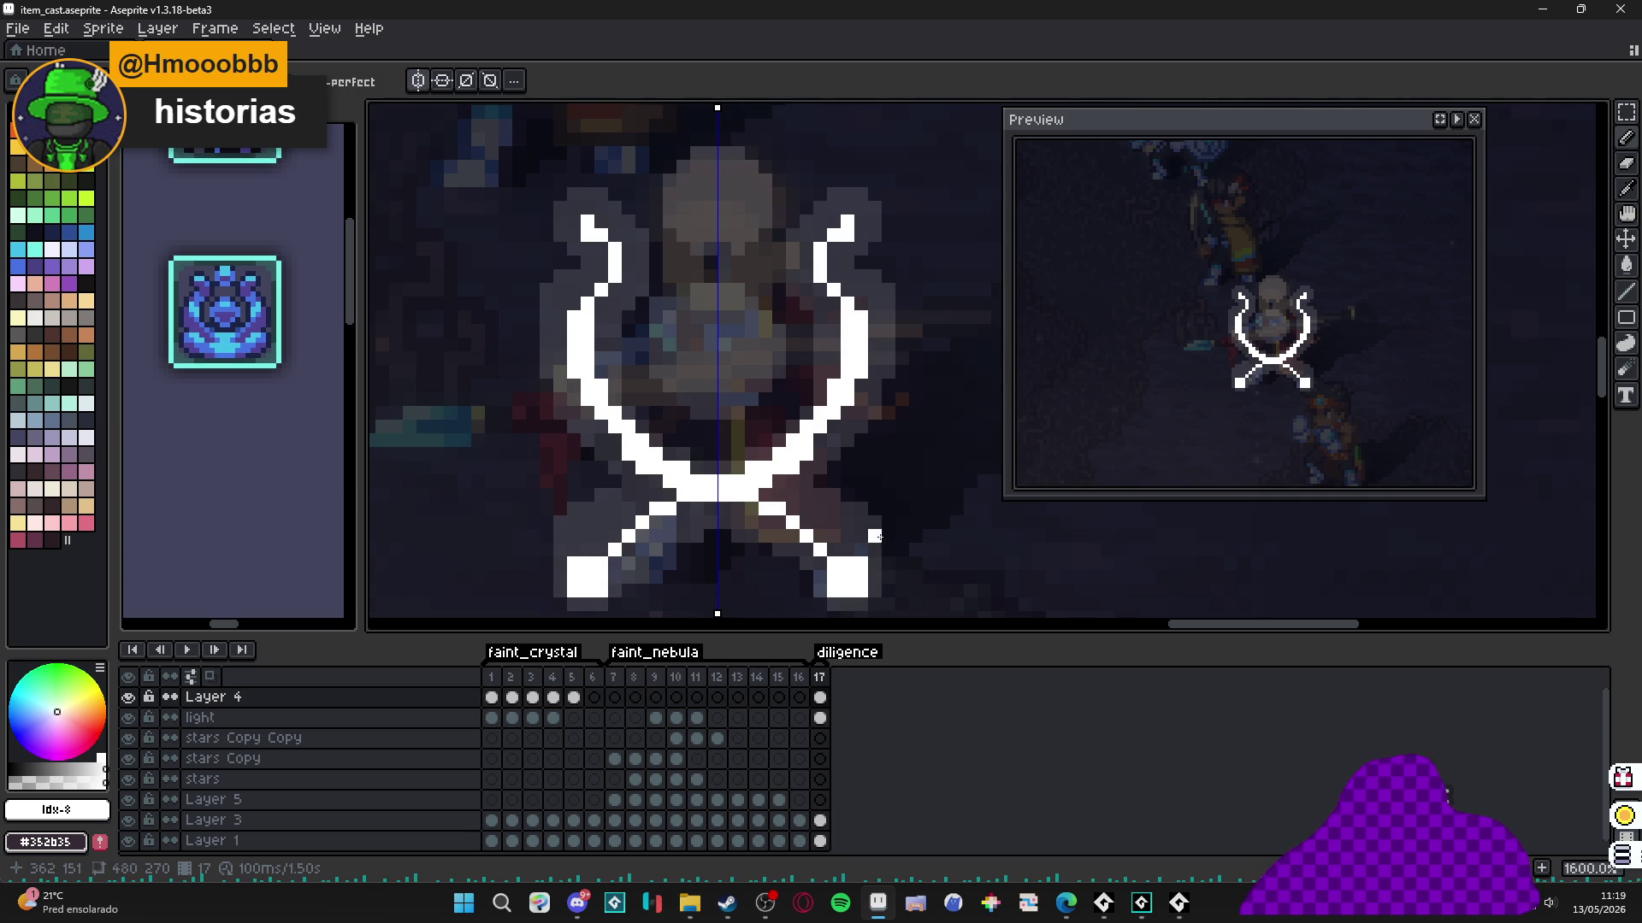
scroll(705, 470, up, 2)
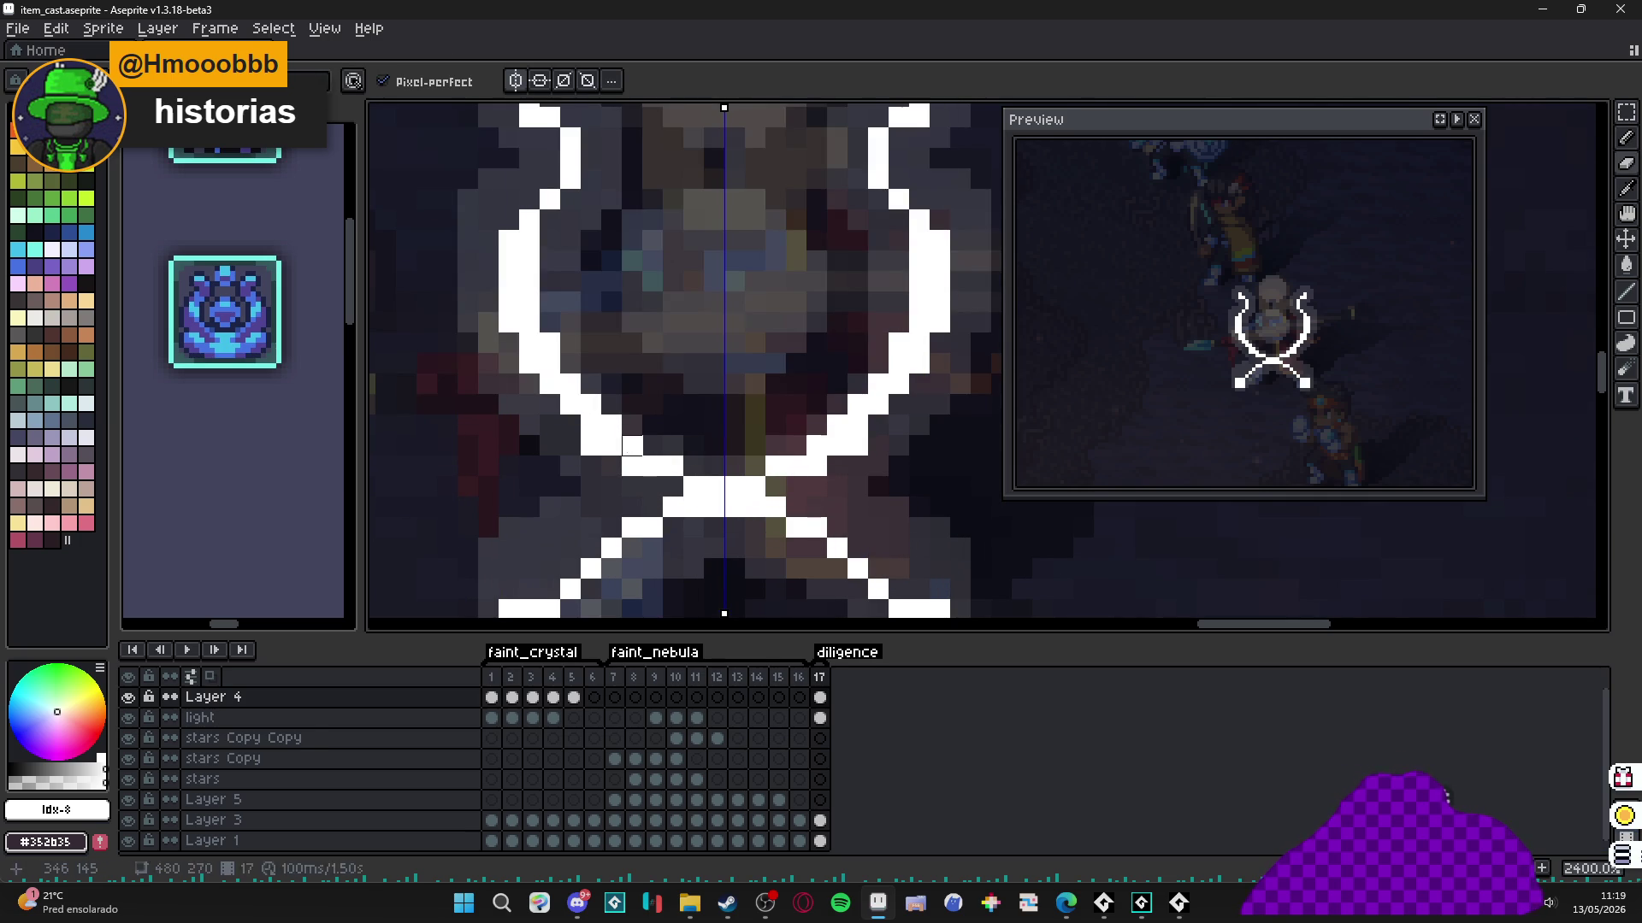
drag(590, 404, 612, 419)
scroll(613, 419, down, 1)
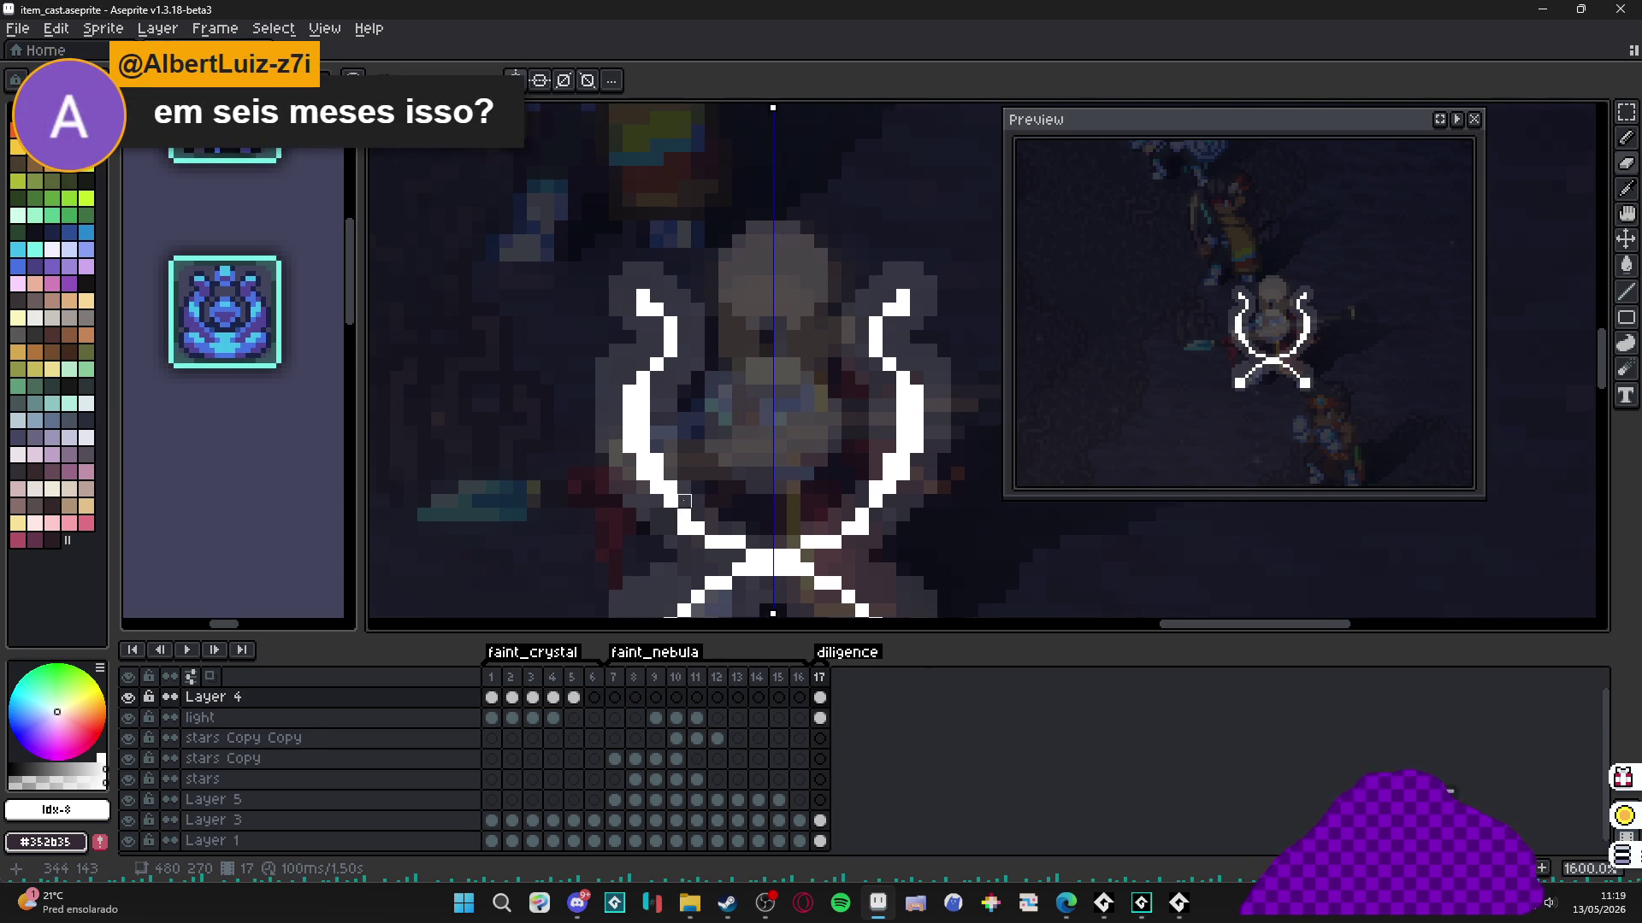
scroll(651, 448, up, 1)
mouse_move(651, 448)
mouse_down()
mouse_move(648, 468)
mouse_move(630, 345)
mouse_up()
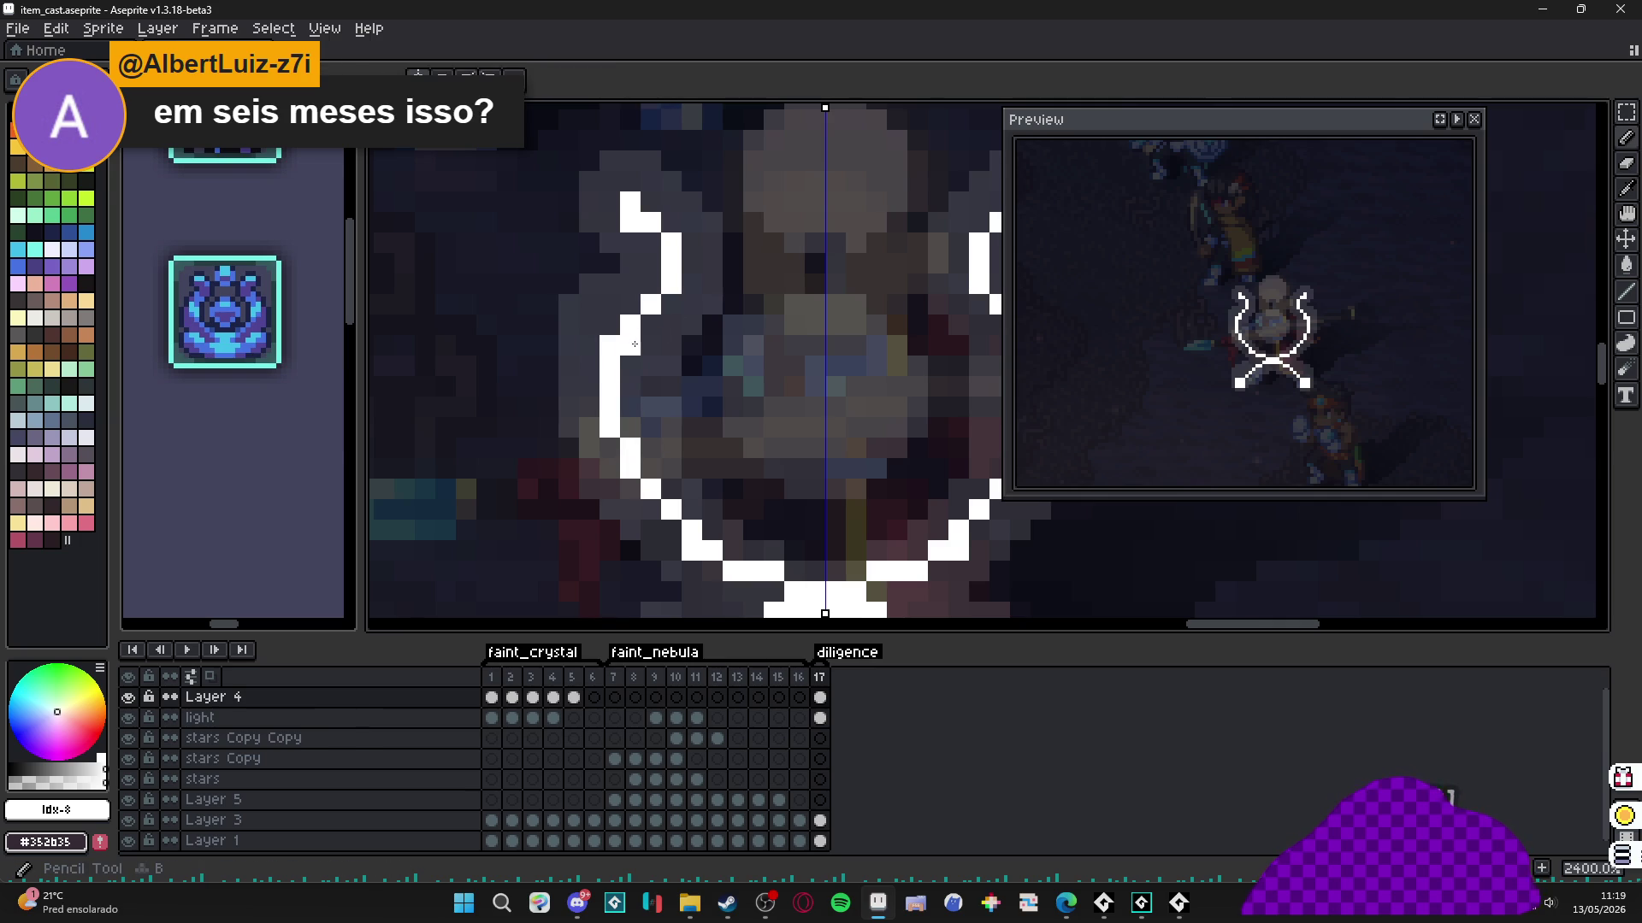
Add mirrored white pixels at the left arc's corner and along its upper edge.
key(b)
click(668, 295)
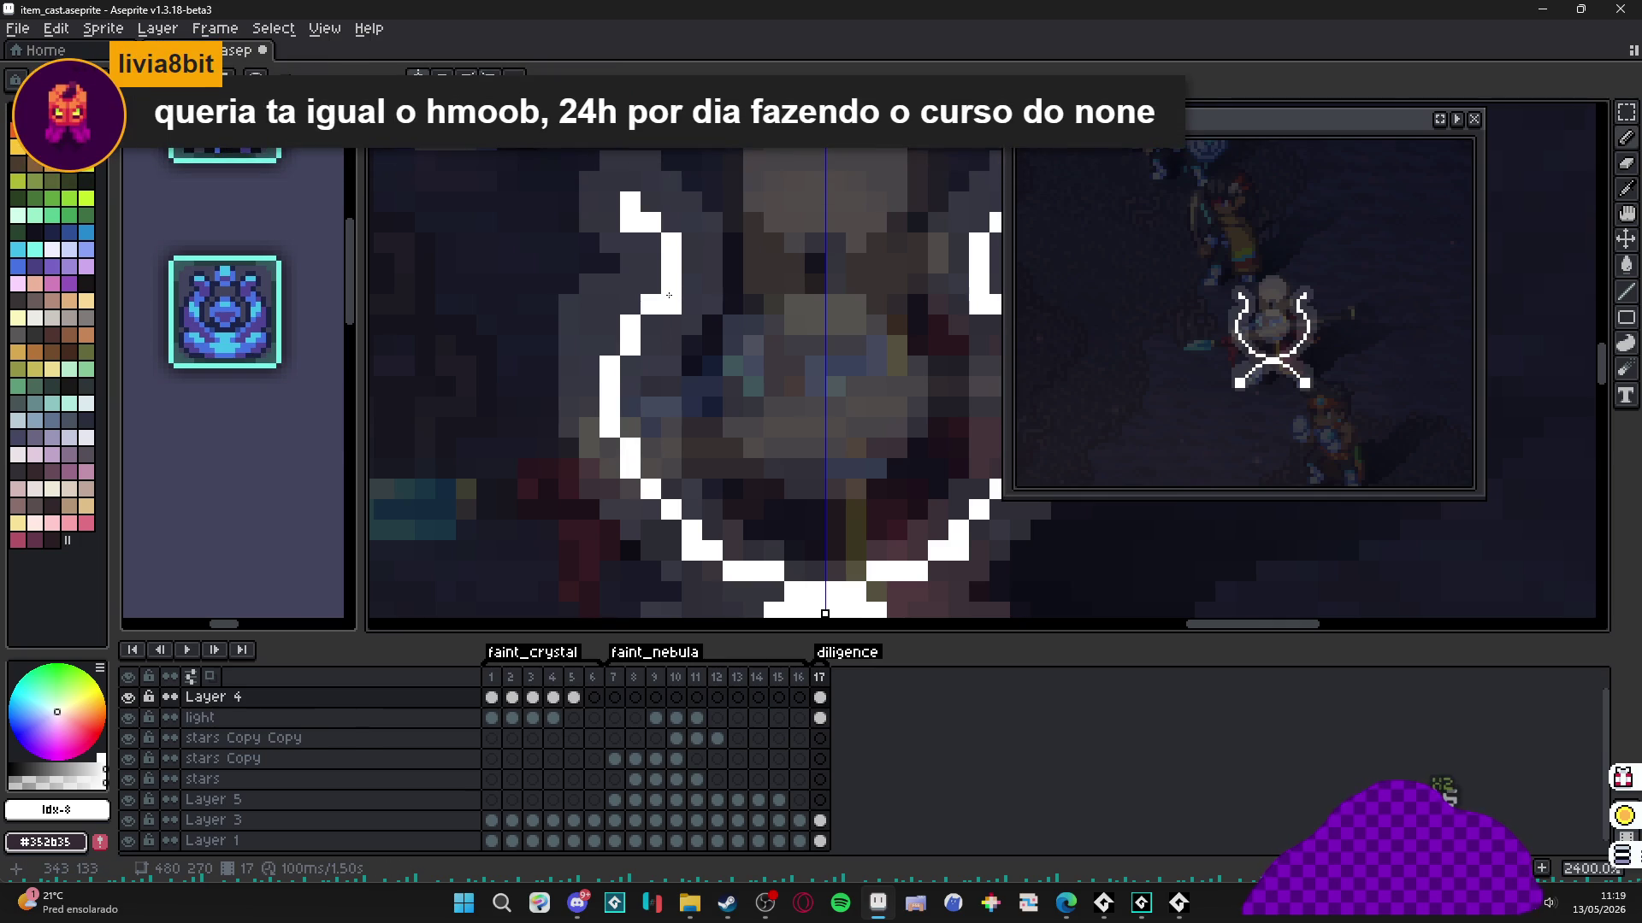
click(650, 242)
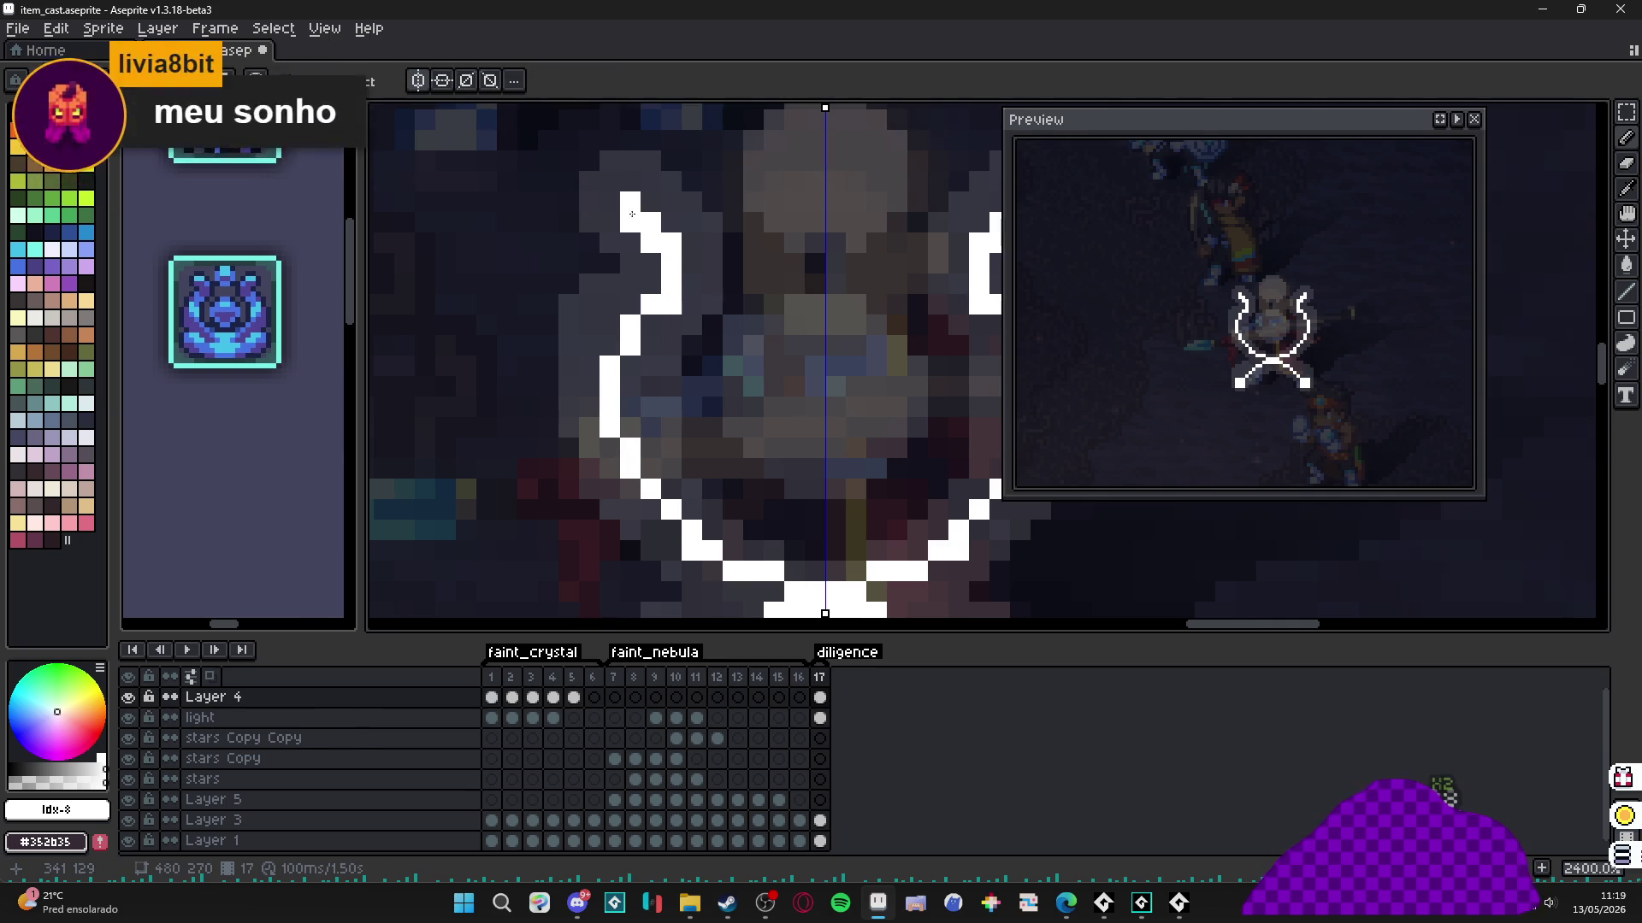
scroll(703, 310, down, 5)
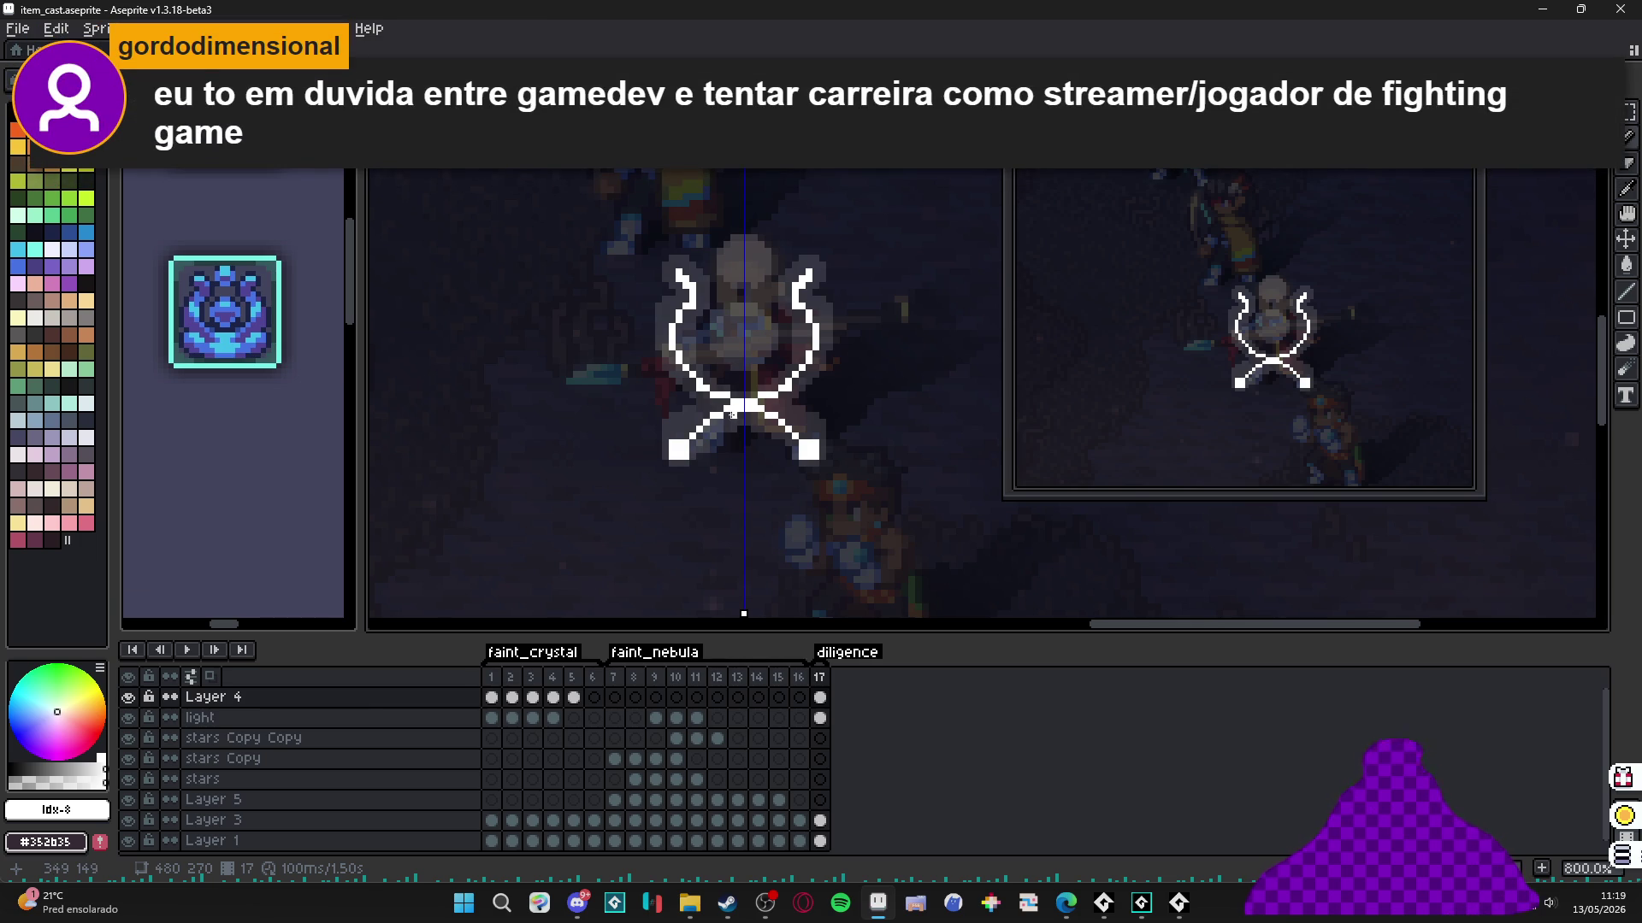
click(727, 903)
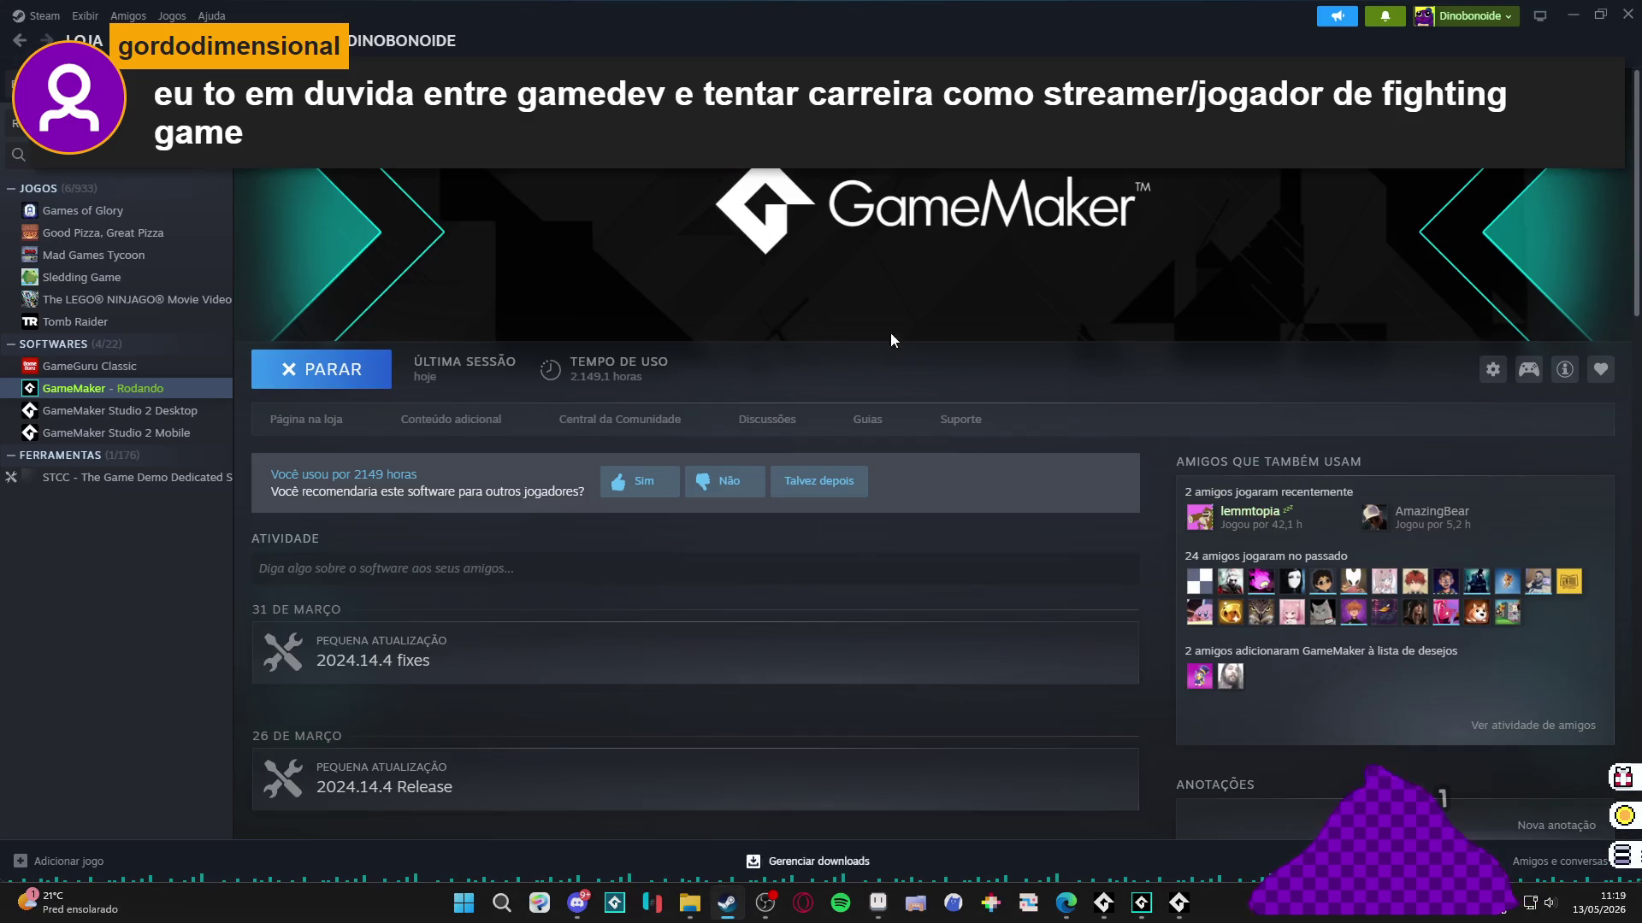
click(76, 35)
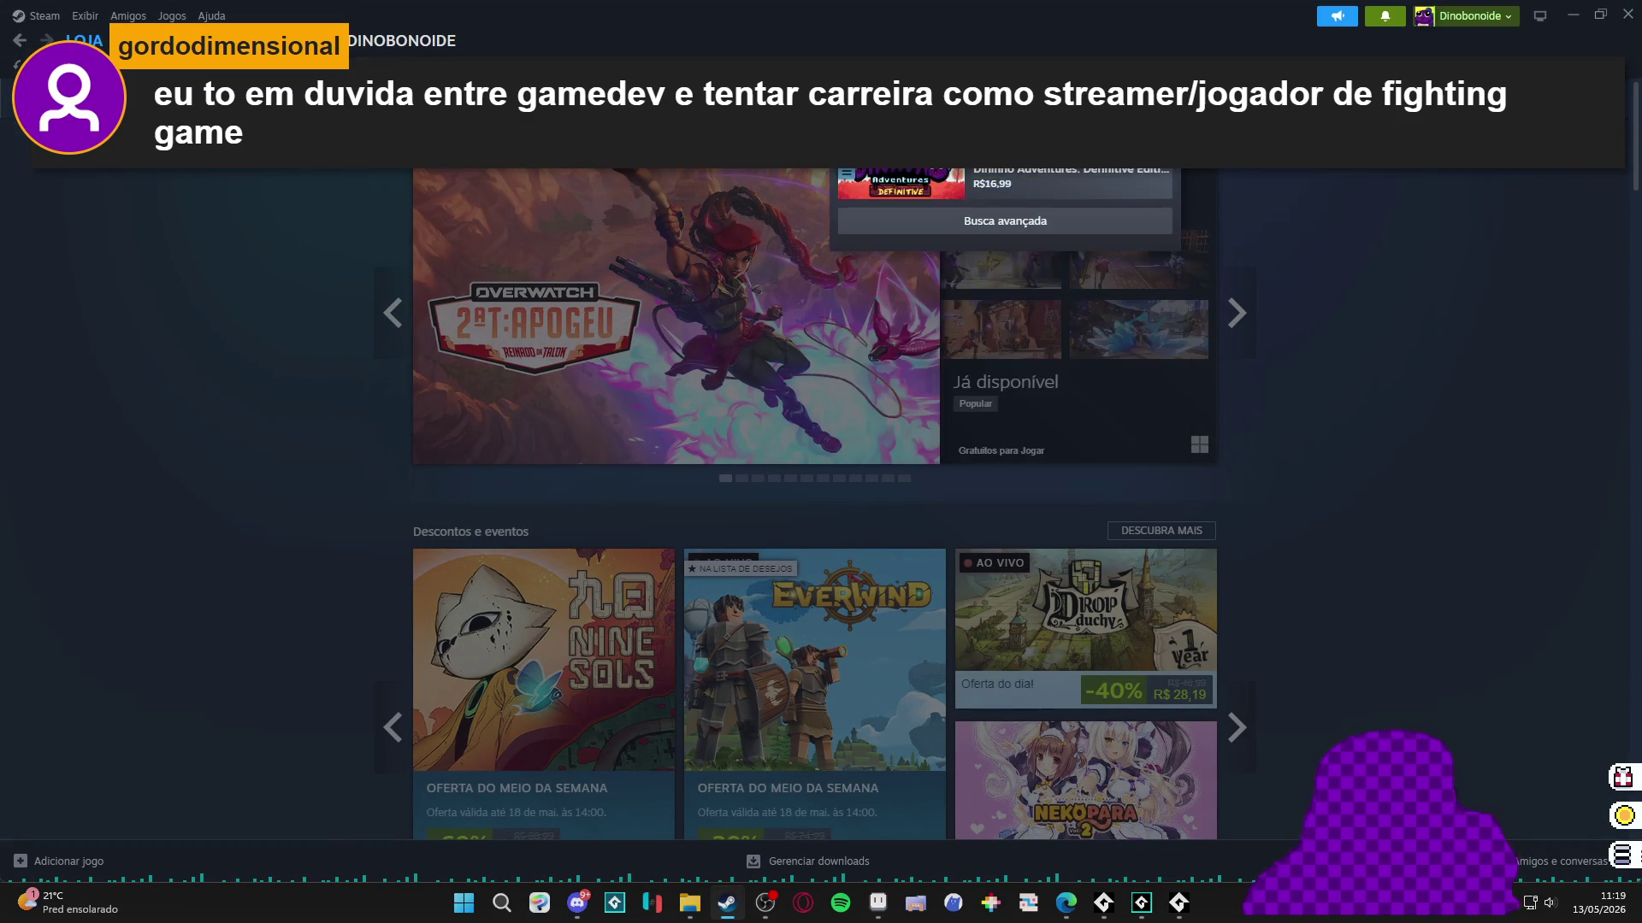
click(1048, 183)
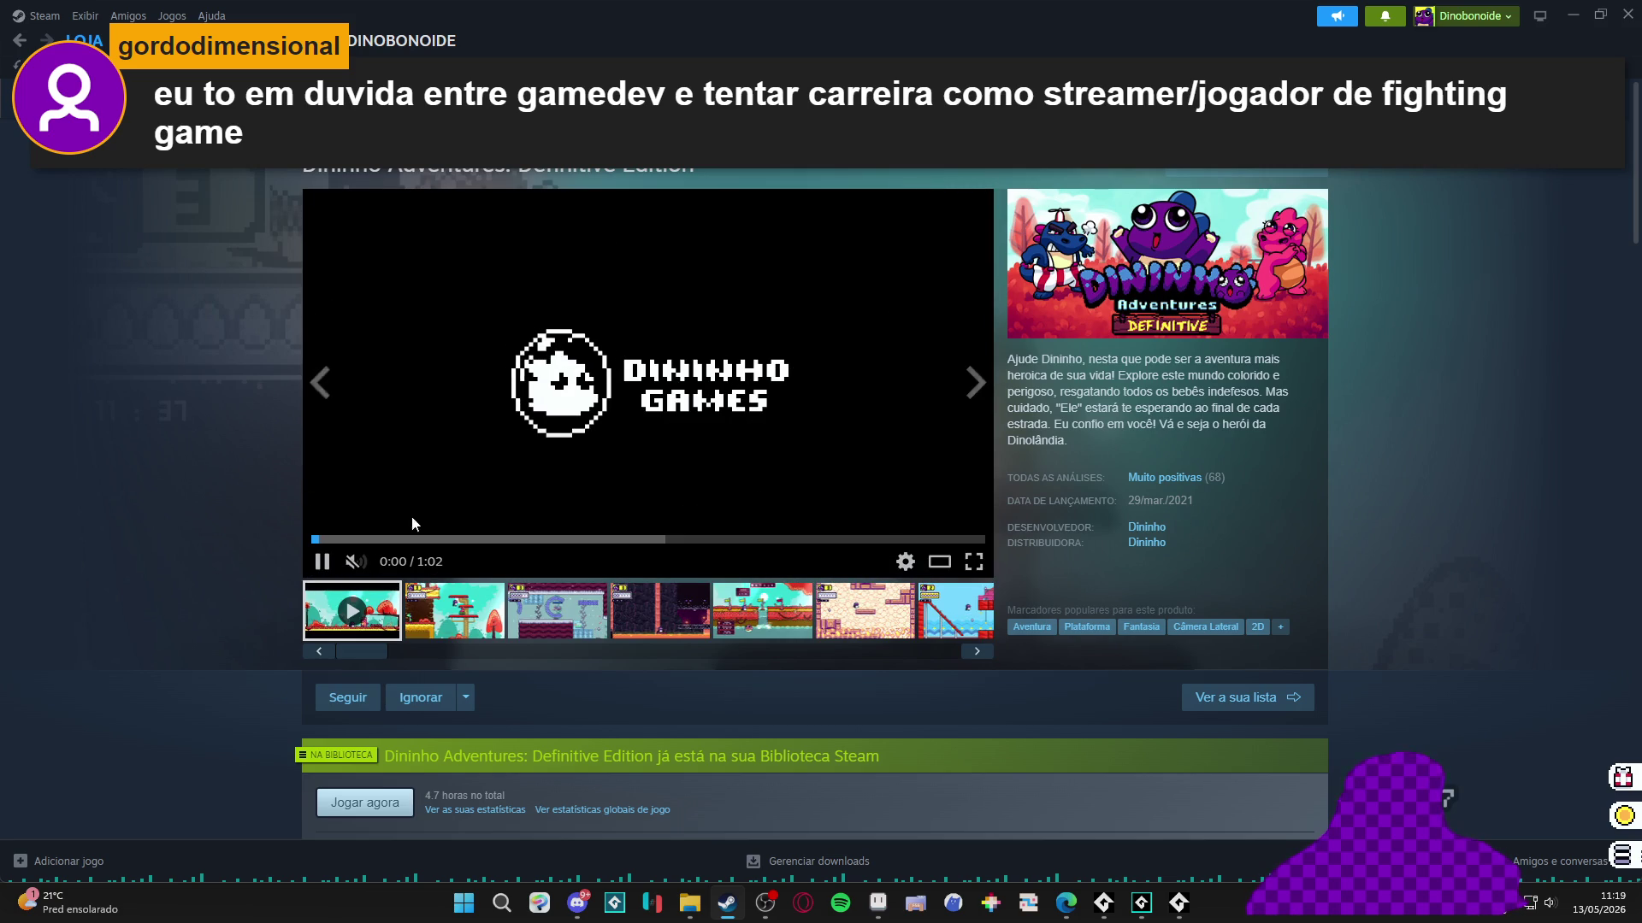
key(alt+Tab)
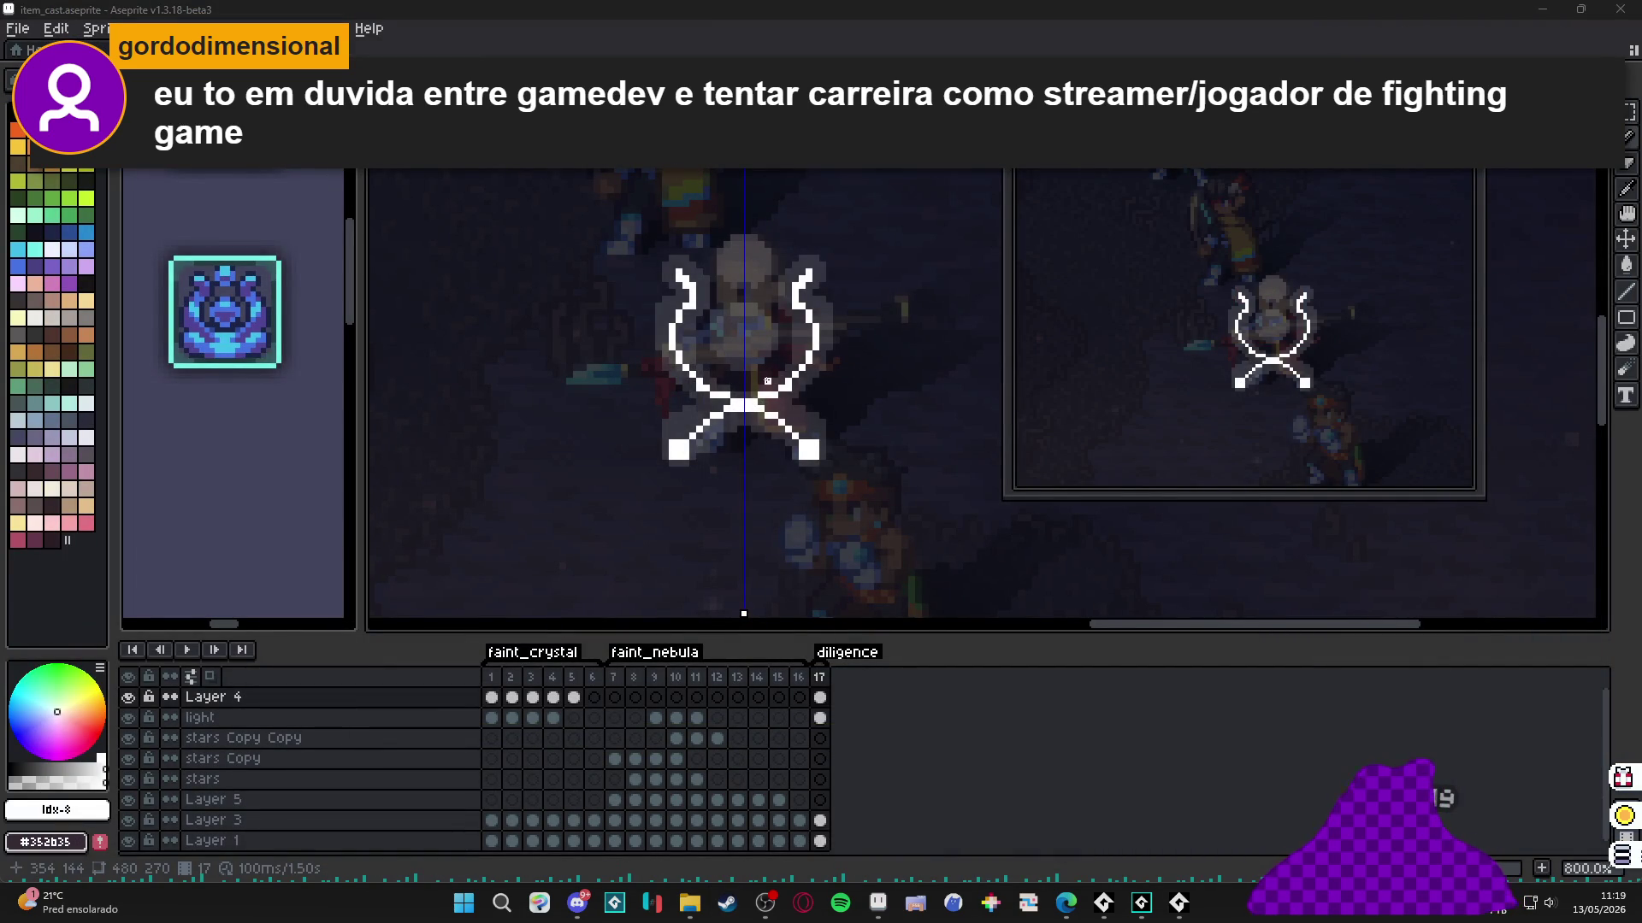
Add one more mirrored white pixel to the sigil's arm, then choose orange (index 5) as the colour.
scroll(788, 371, up, 2)
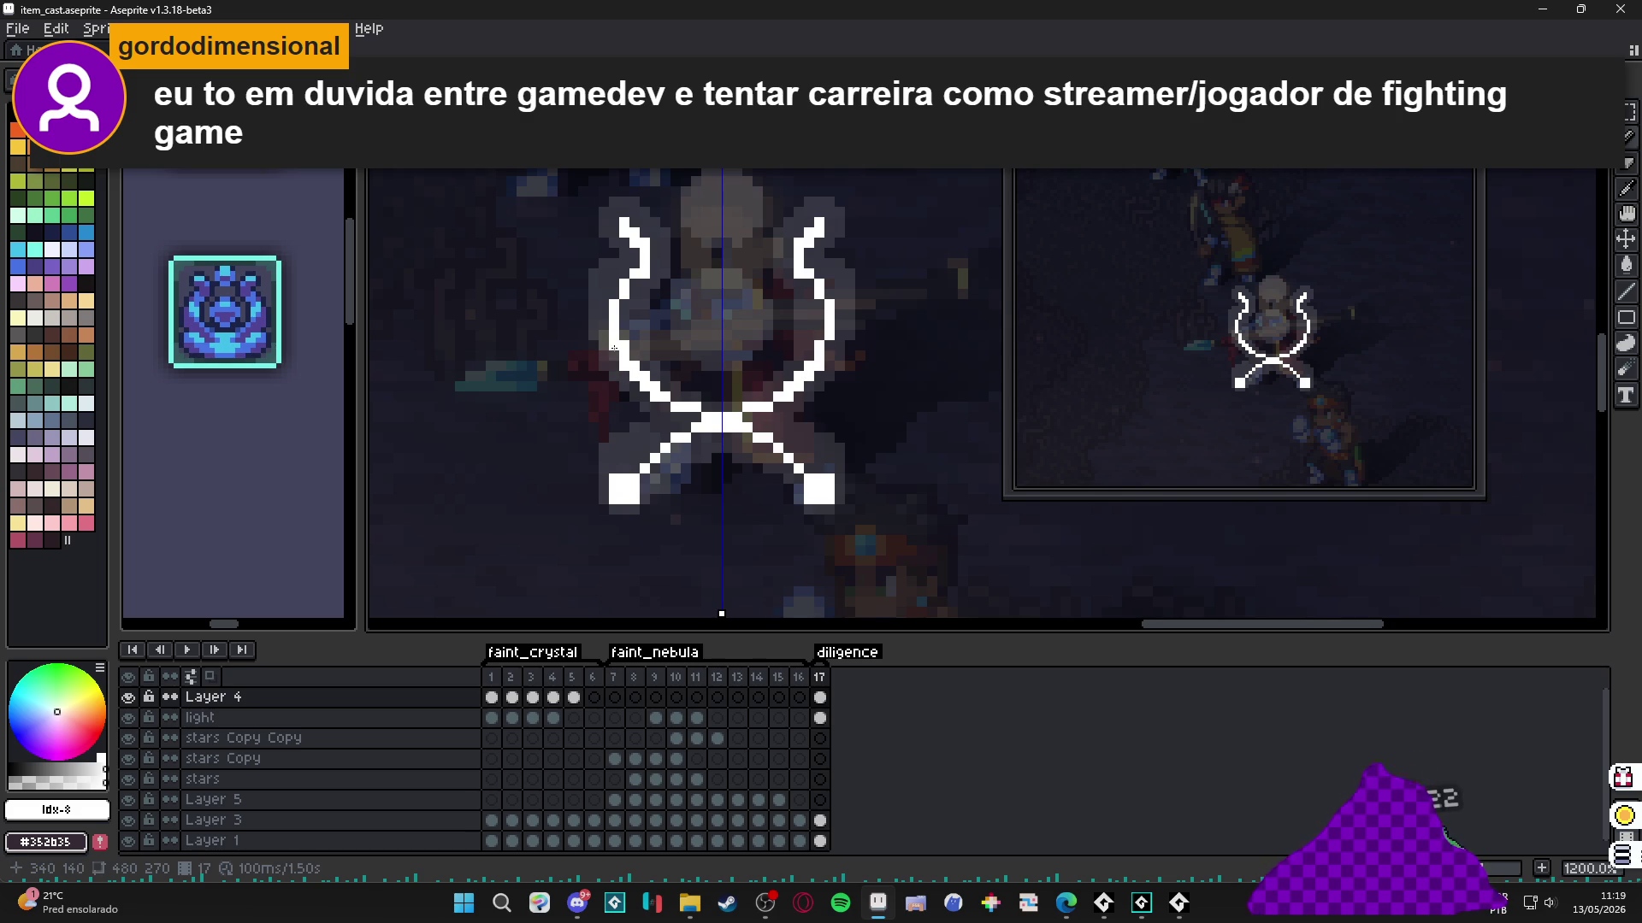
click(621, 289)
scroll(631, 284, down, 4)
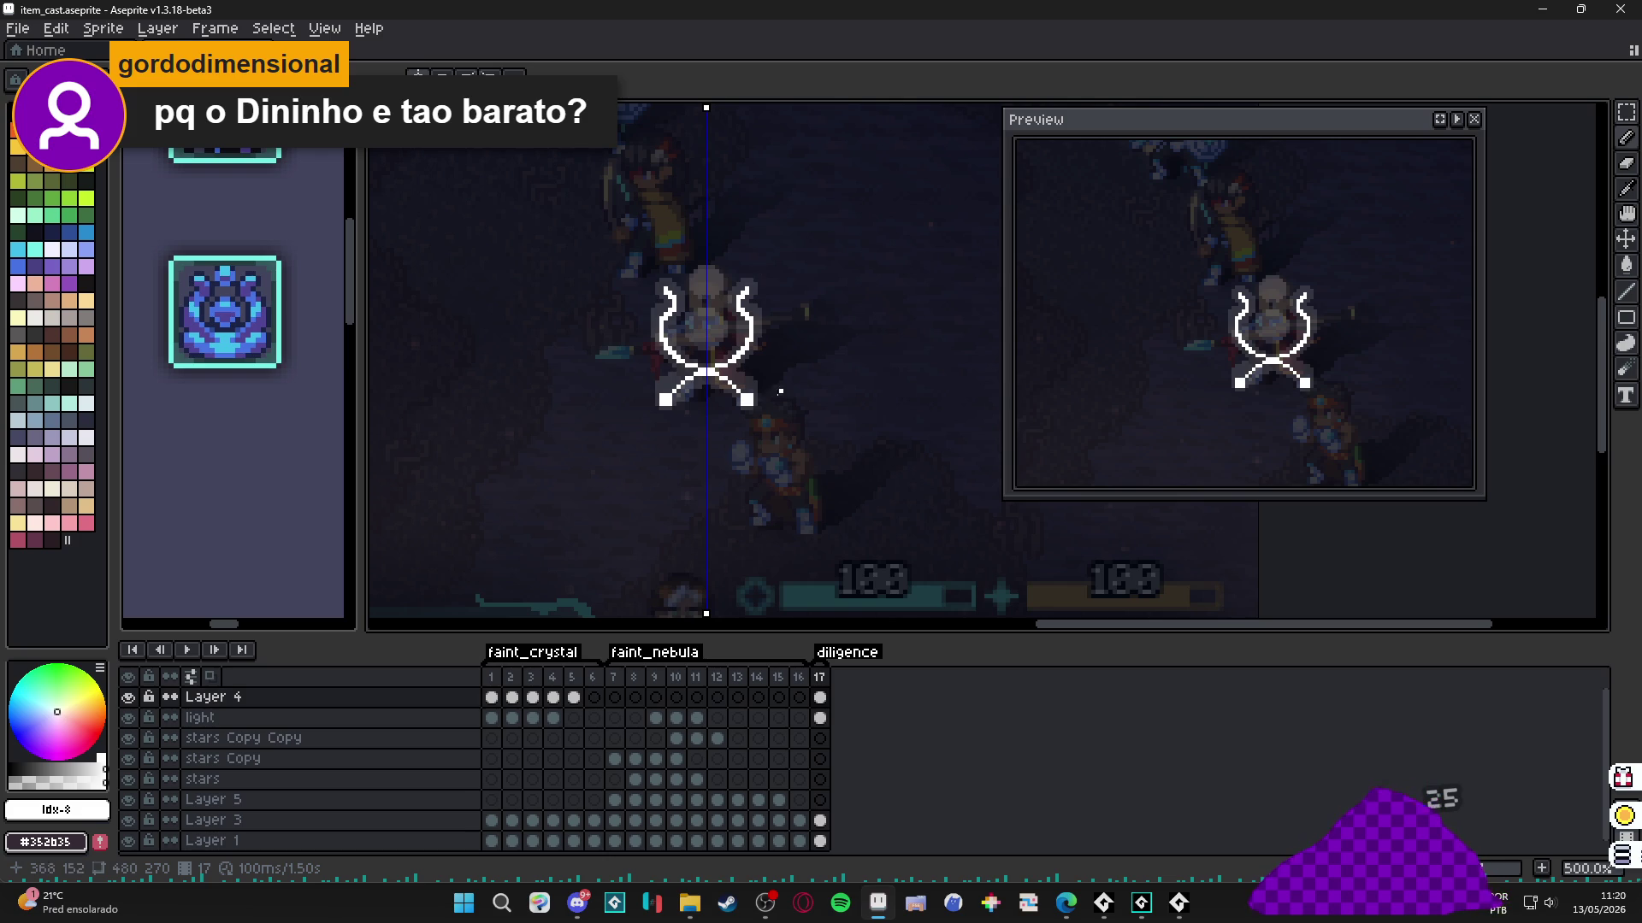
scroll(742, 388, up, 4)
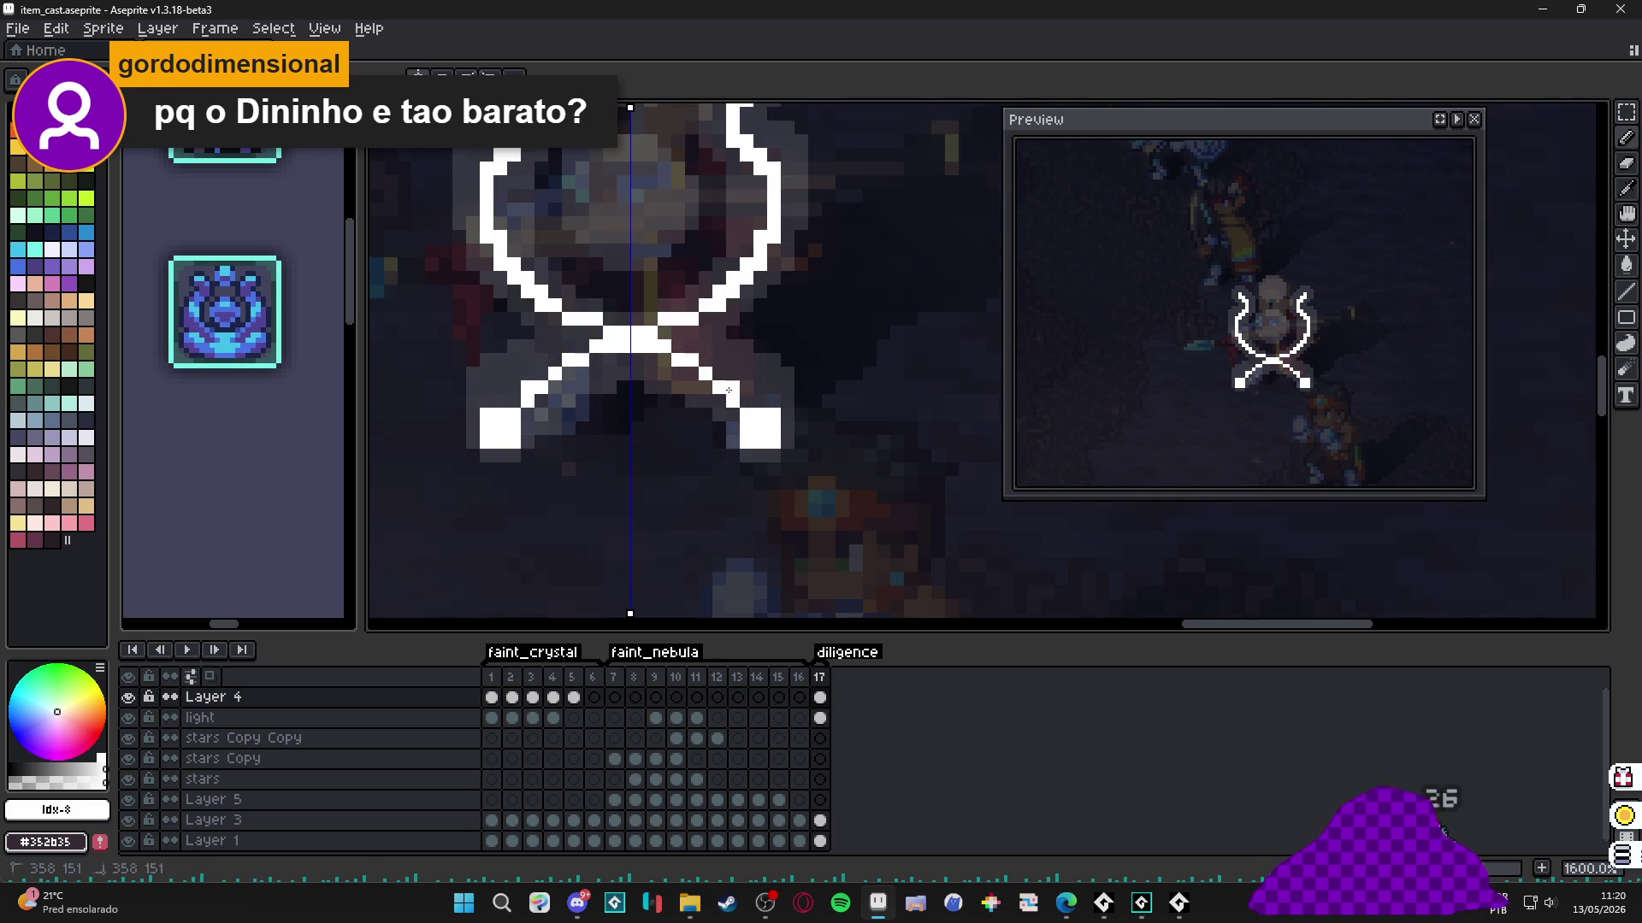
scroll(629, 362, down, 3)
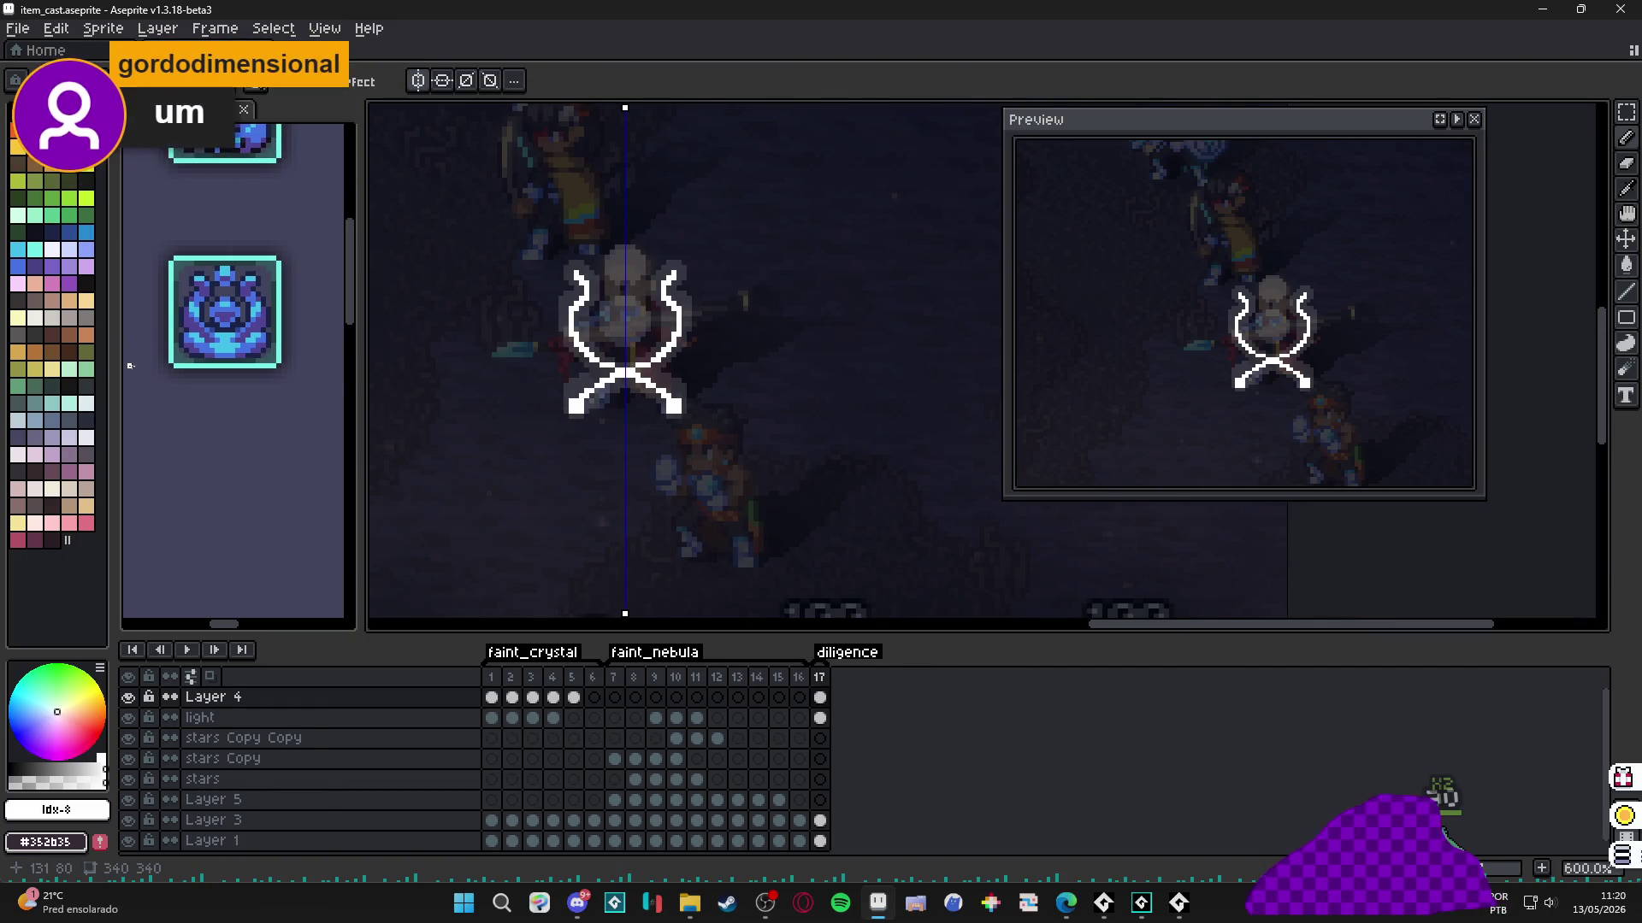
click(19, 146)
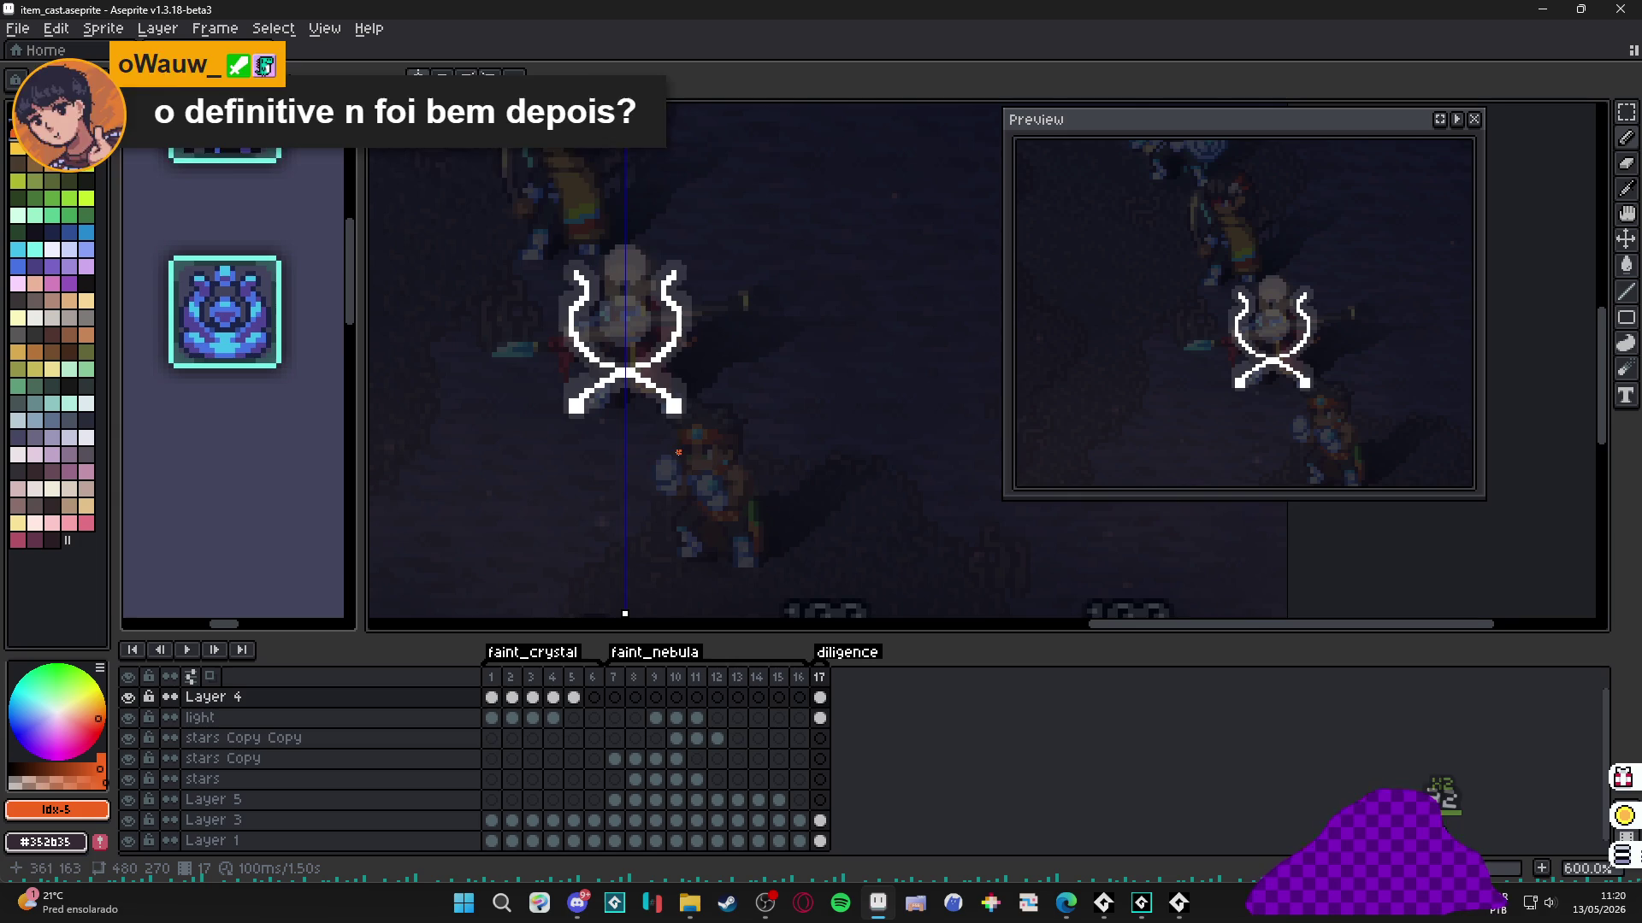
Place orange accents on the X's feet, right arm and crossing centre, undoing one oversized block.
scroll(678, 452, up, 4)
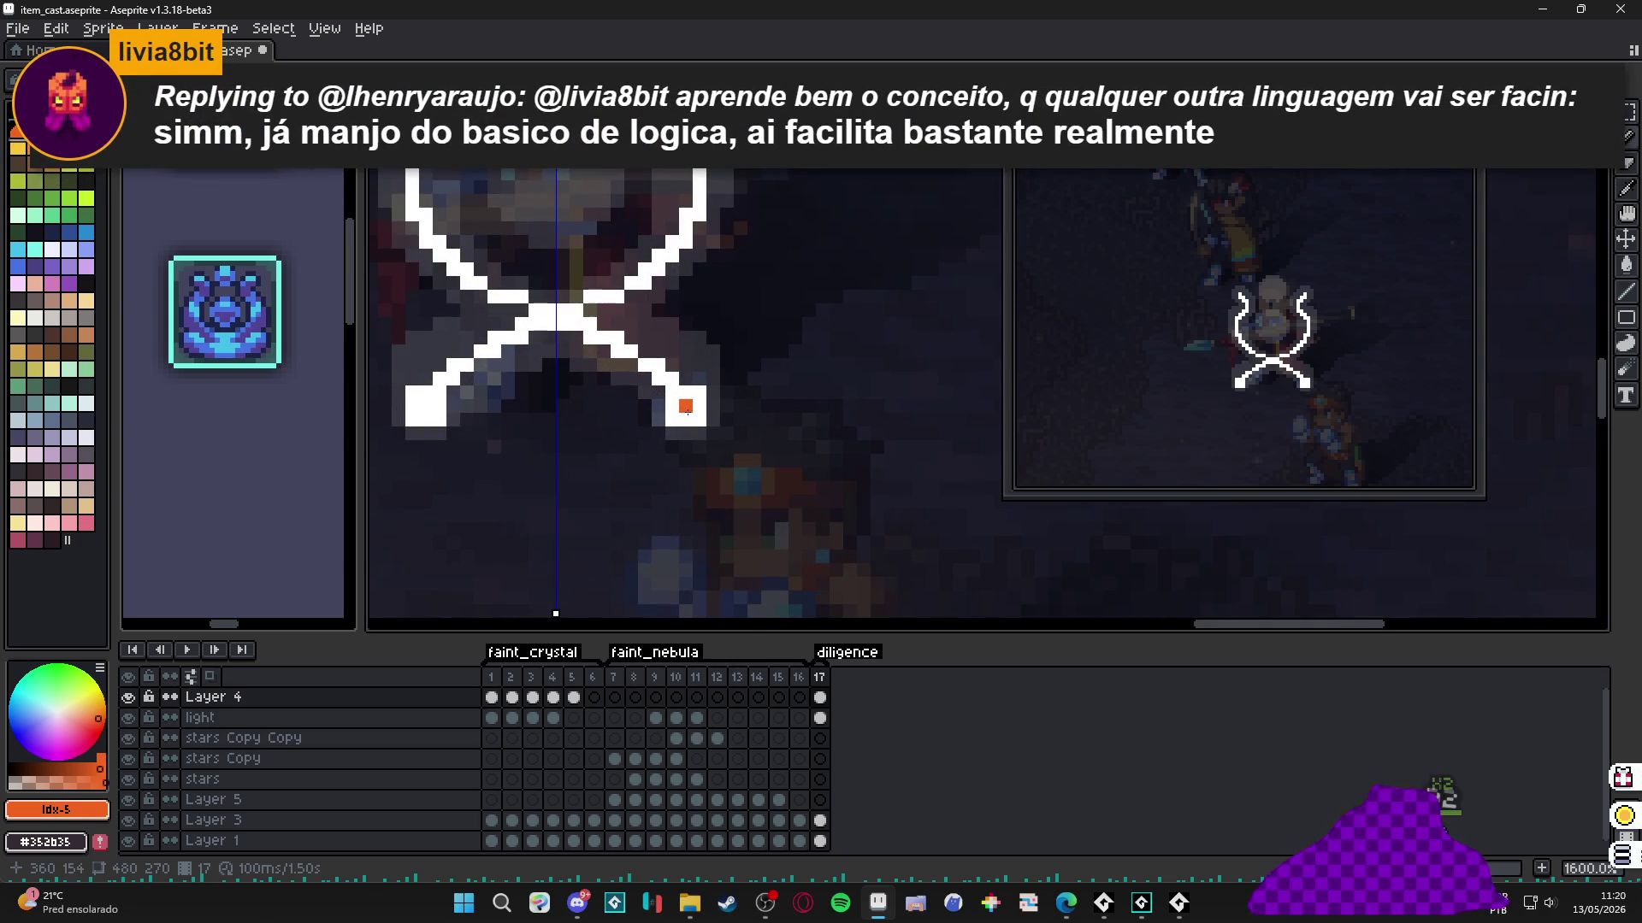
drag(685, 406, 673, 393)
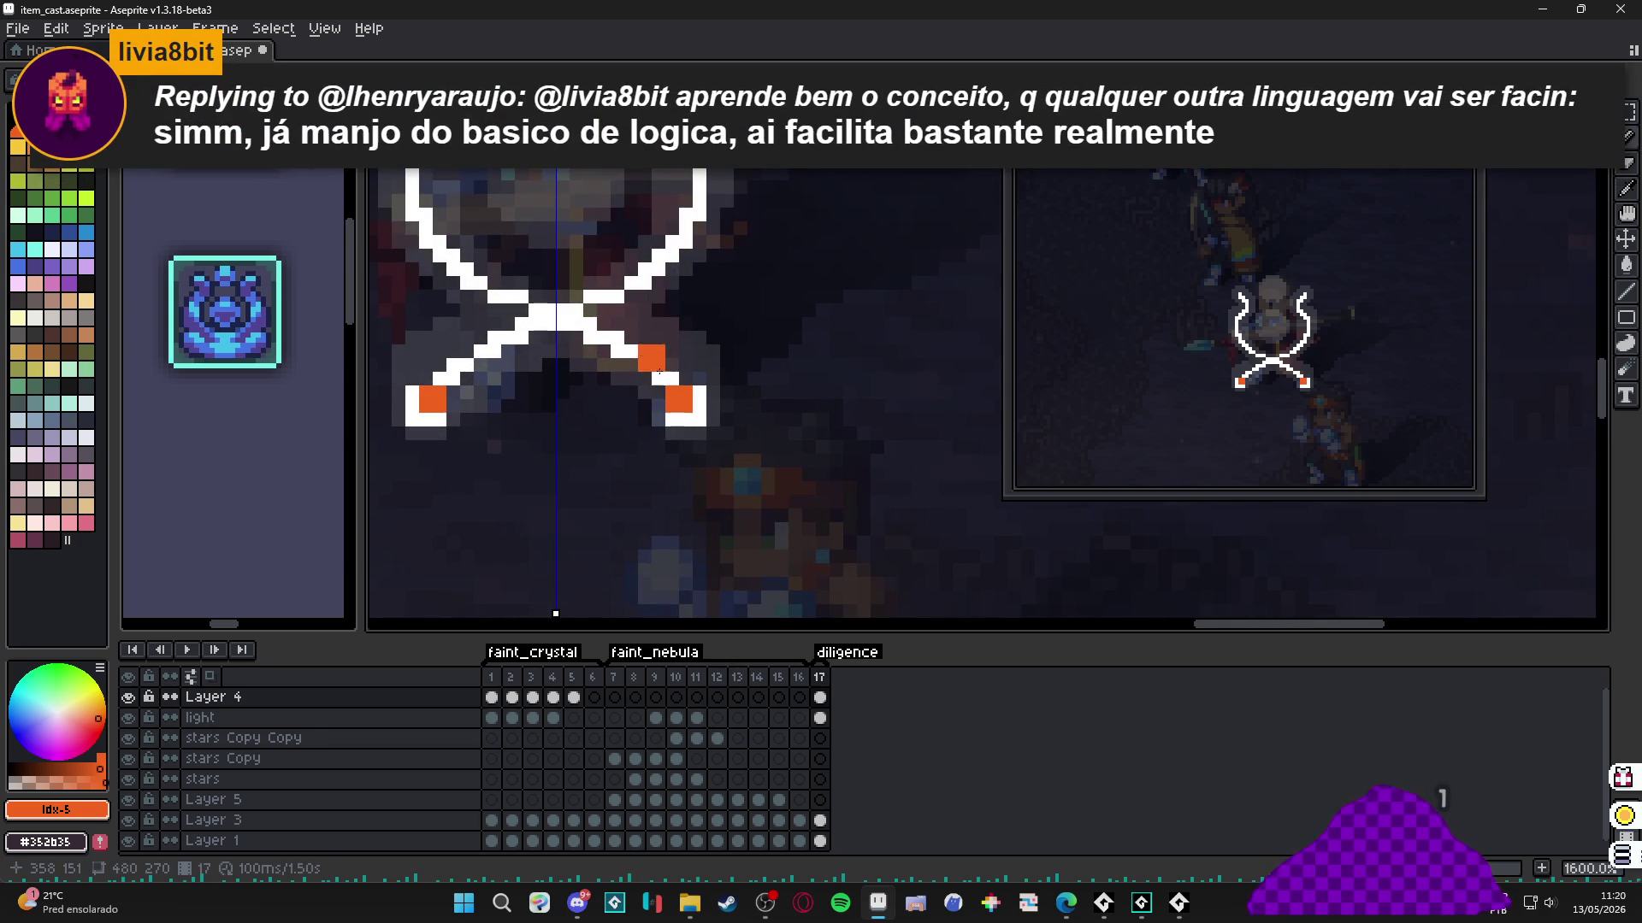
click(655, 367)
key(ctrl+z)
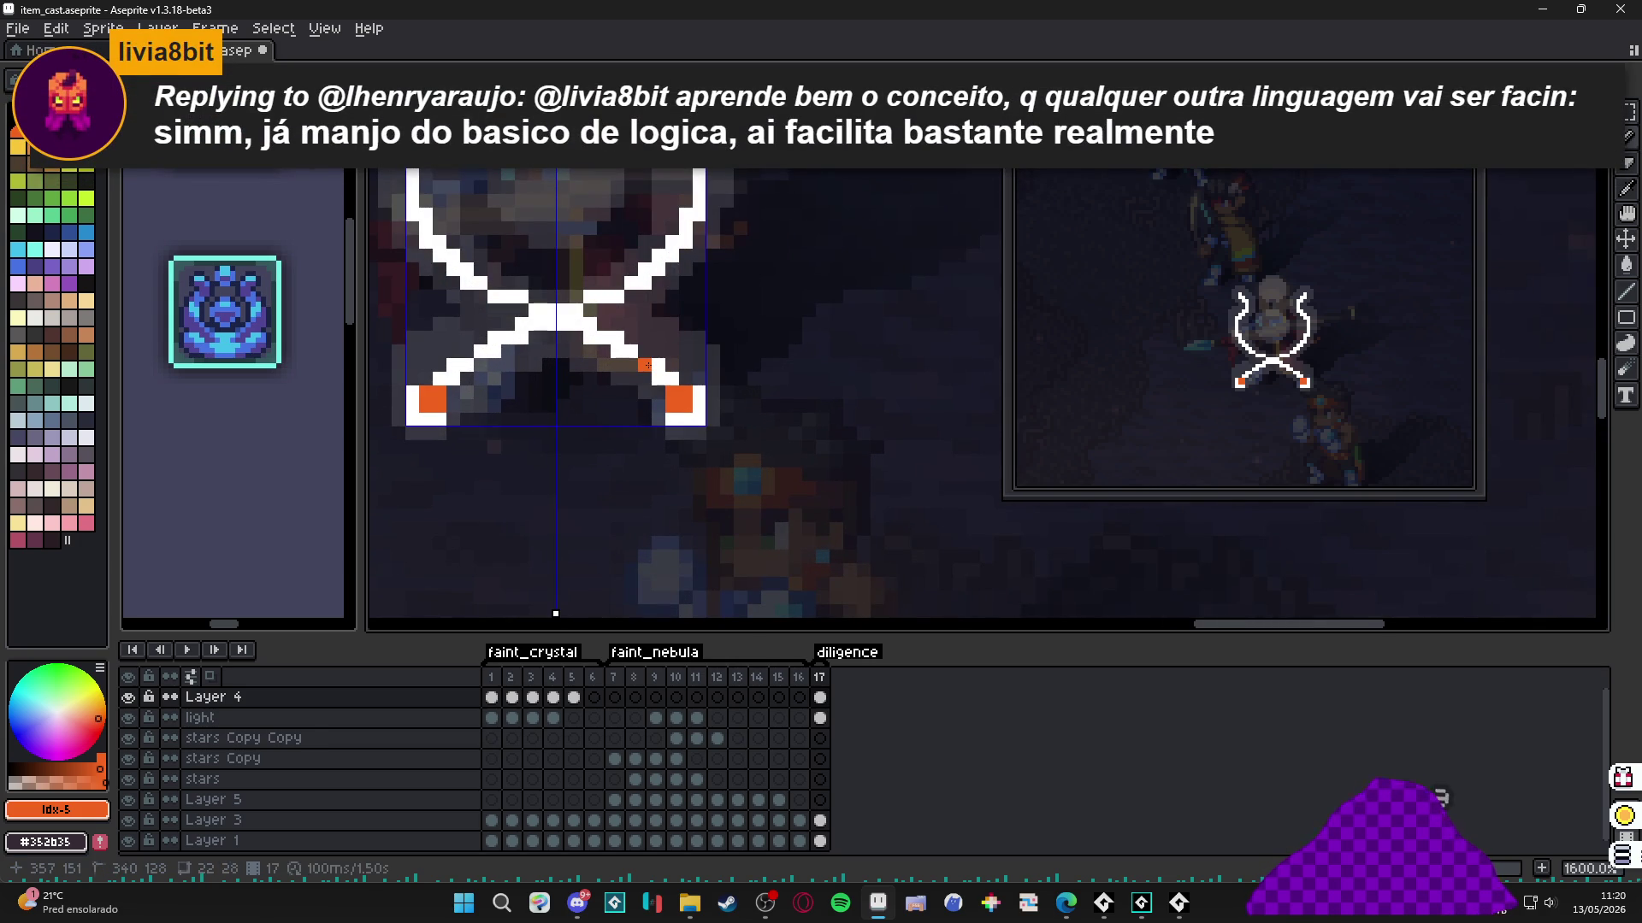
click(647, 364)
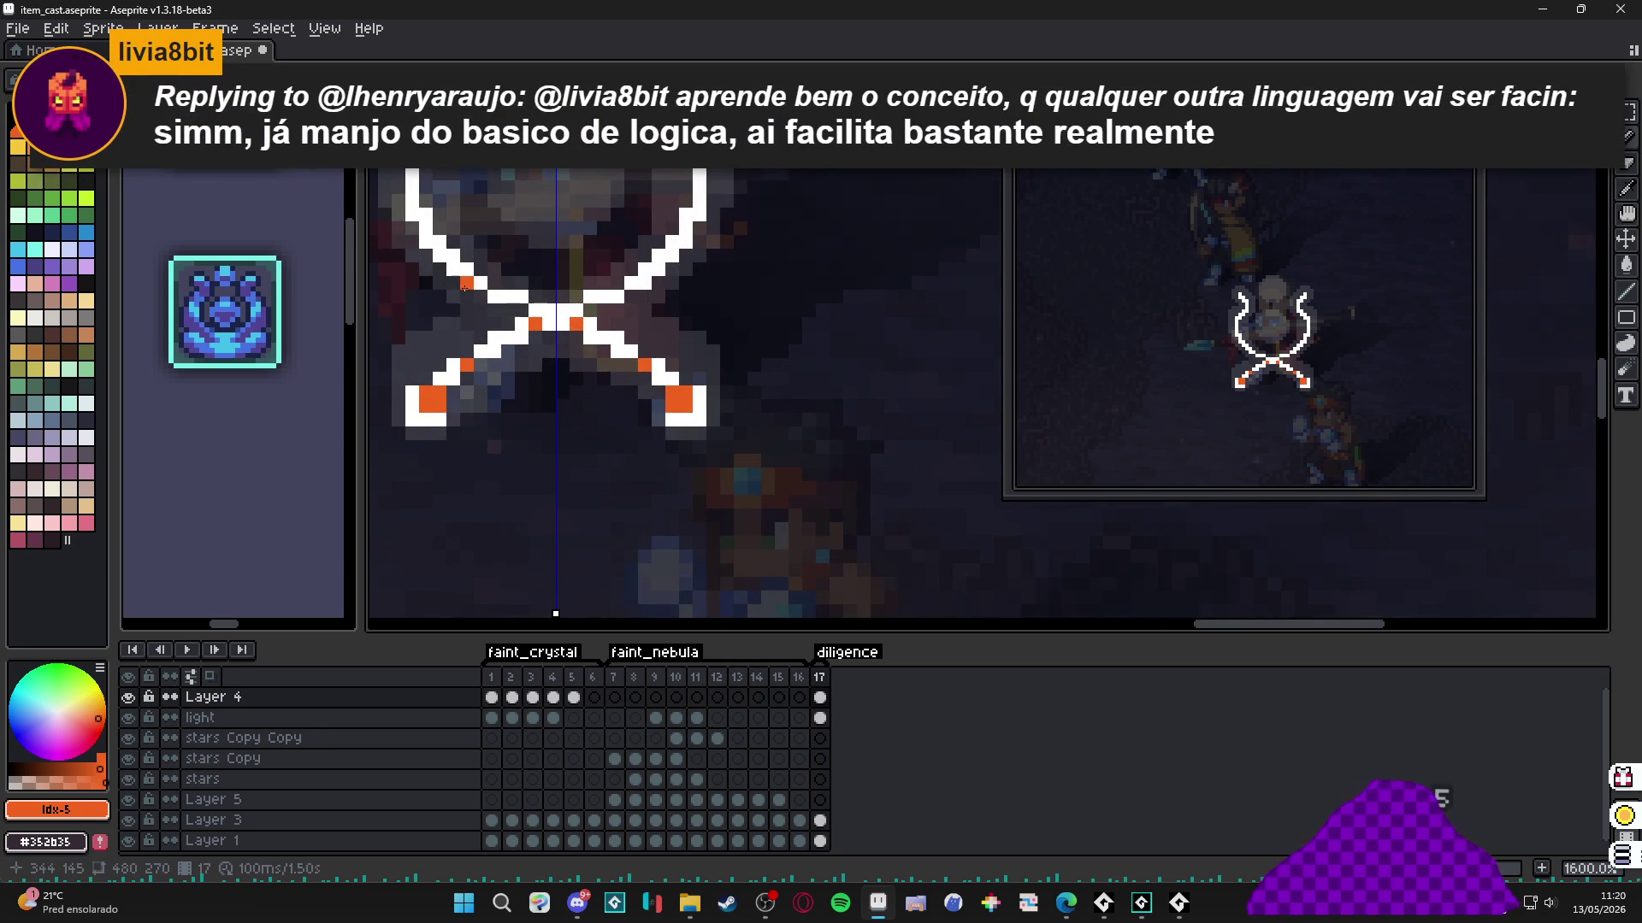
click(586, 331)
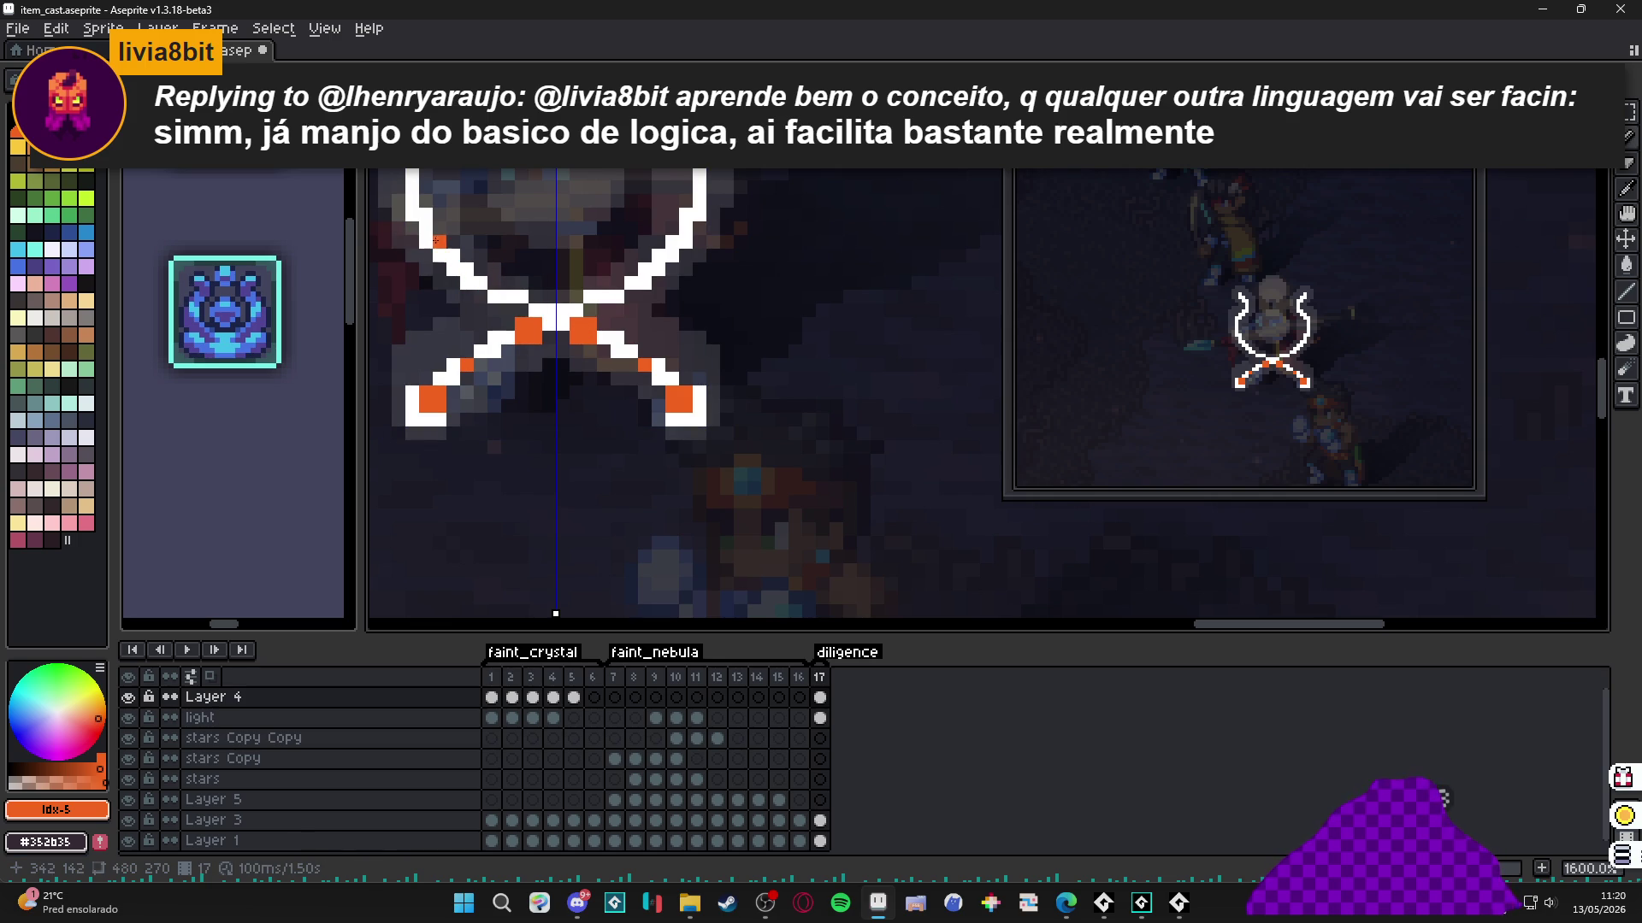
click(432, 238)
Paint orange blocks on the left arm and at the left horn's top.
scroll(514, 273, up, 3)
scroll(514, 273, left, 1)
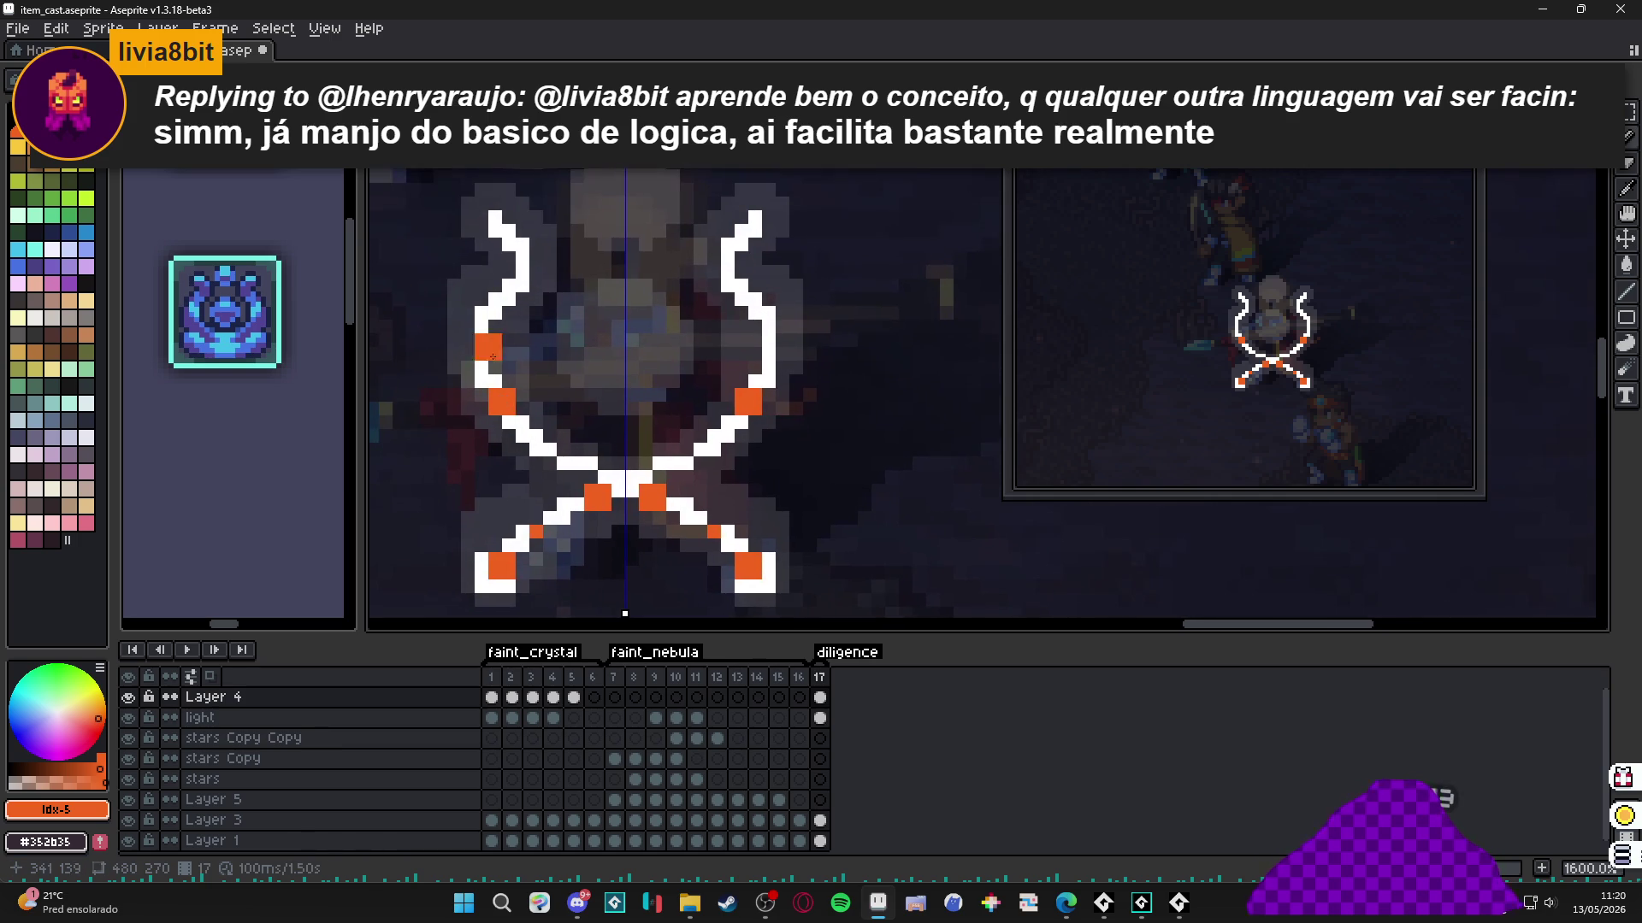
click(526, 287)
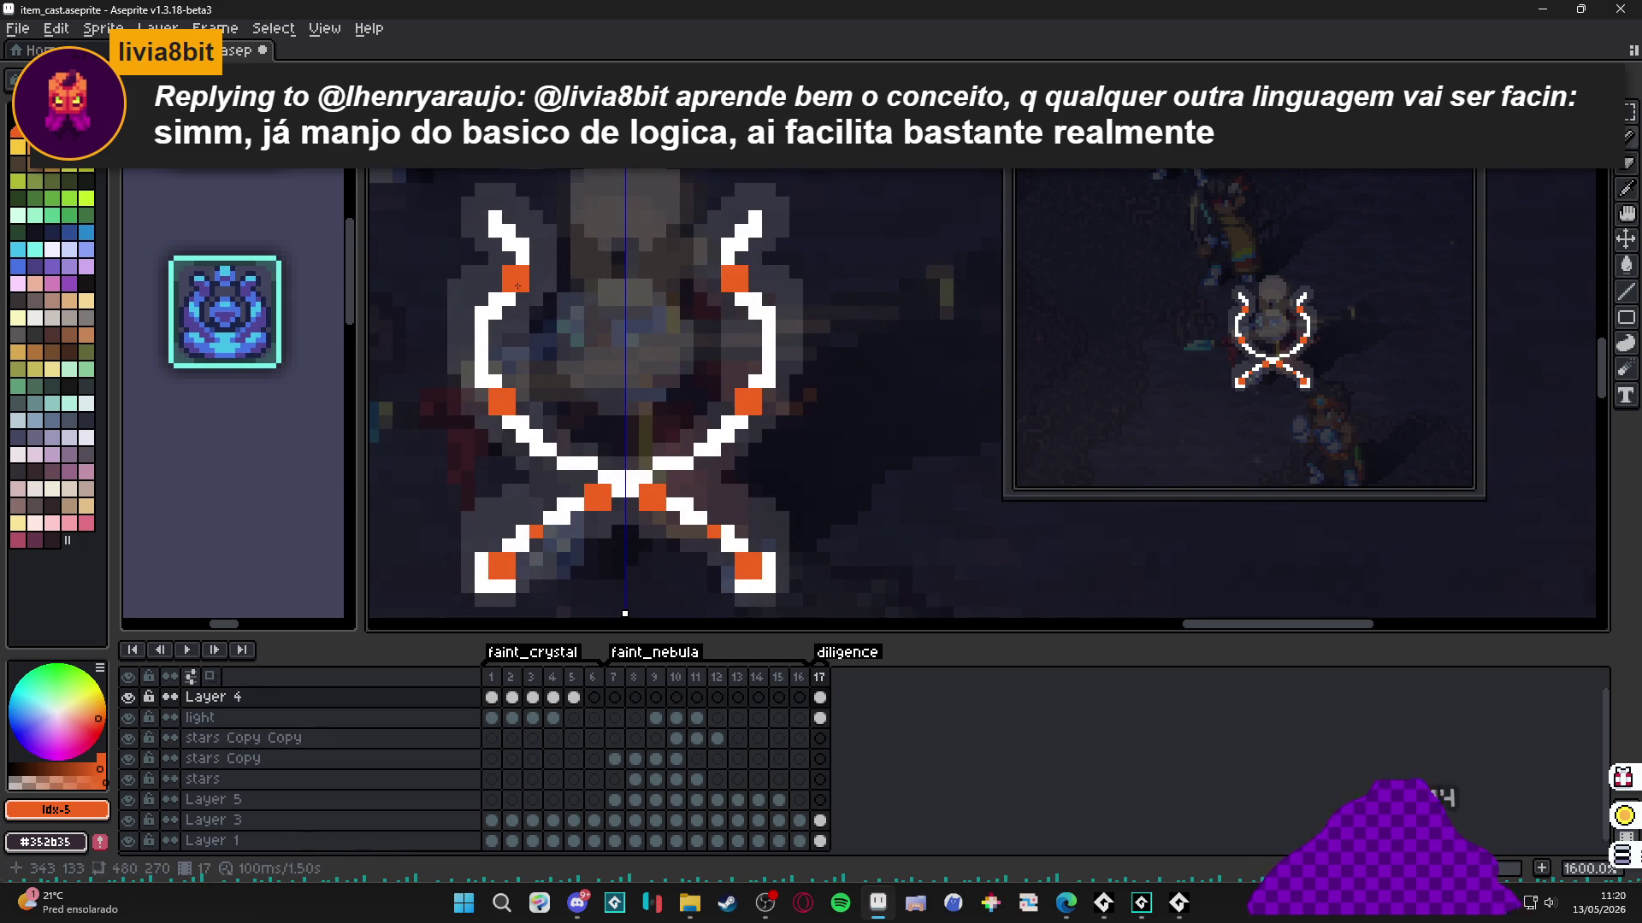
click(511, 243)
click(511, 236)
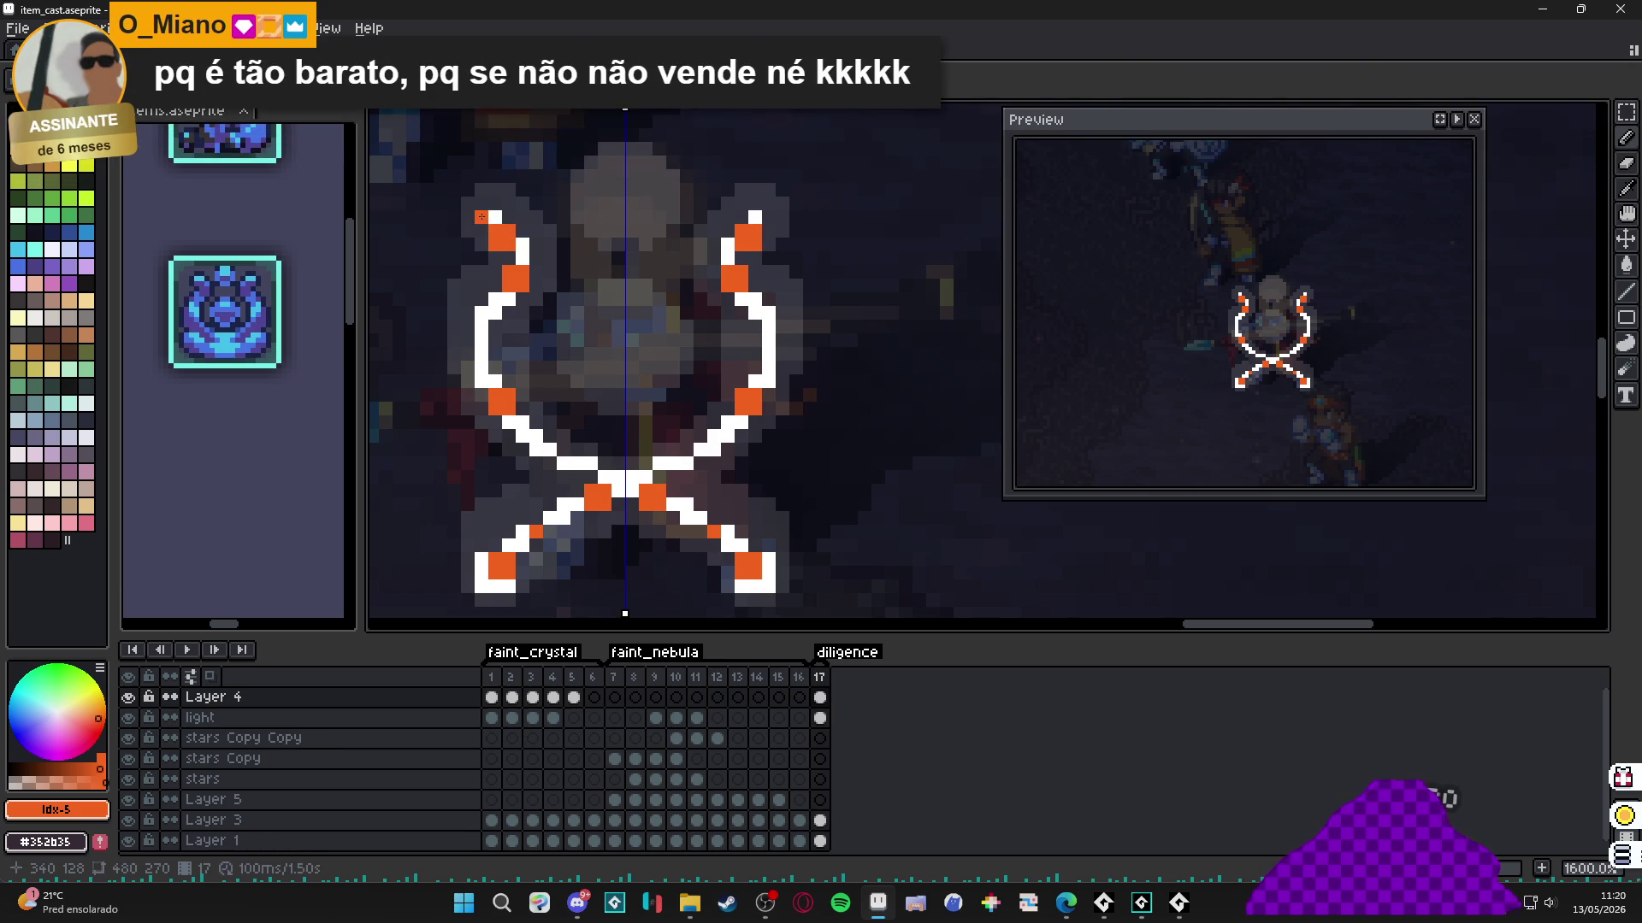
scroll(568, 323, down, 3)
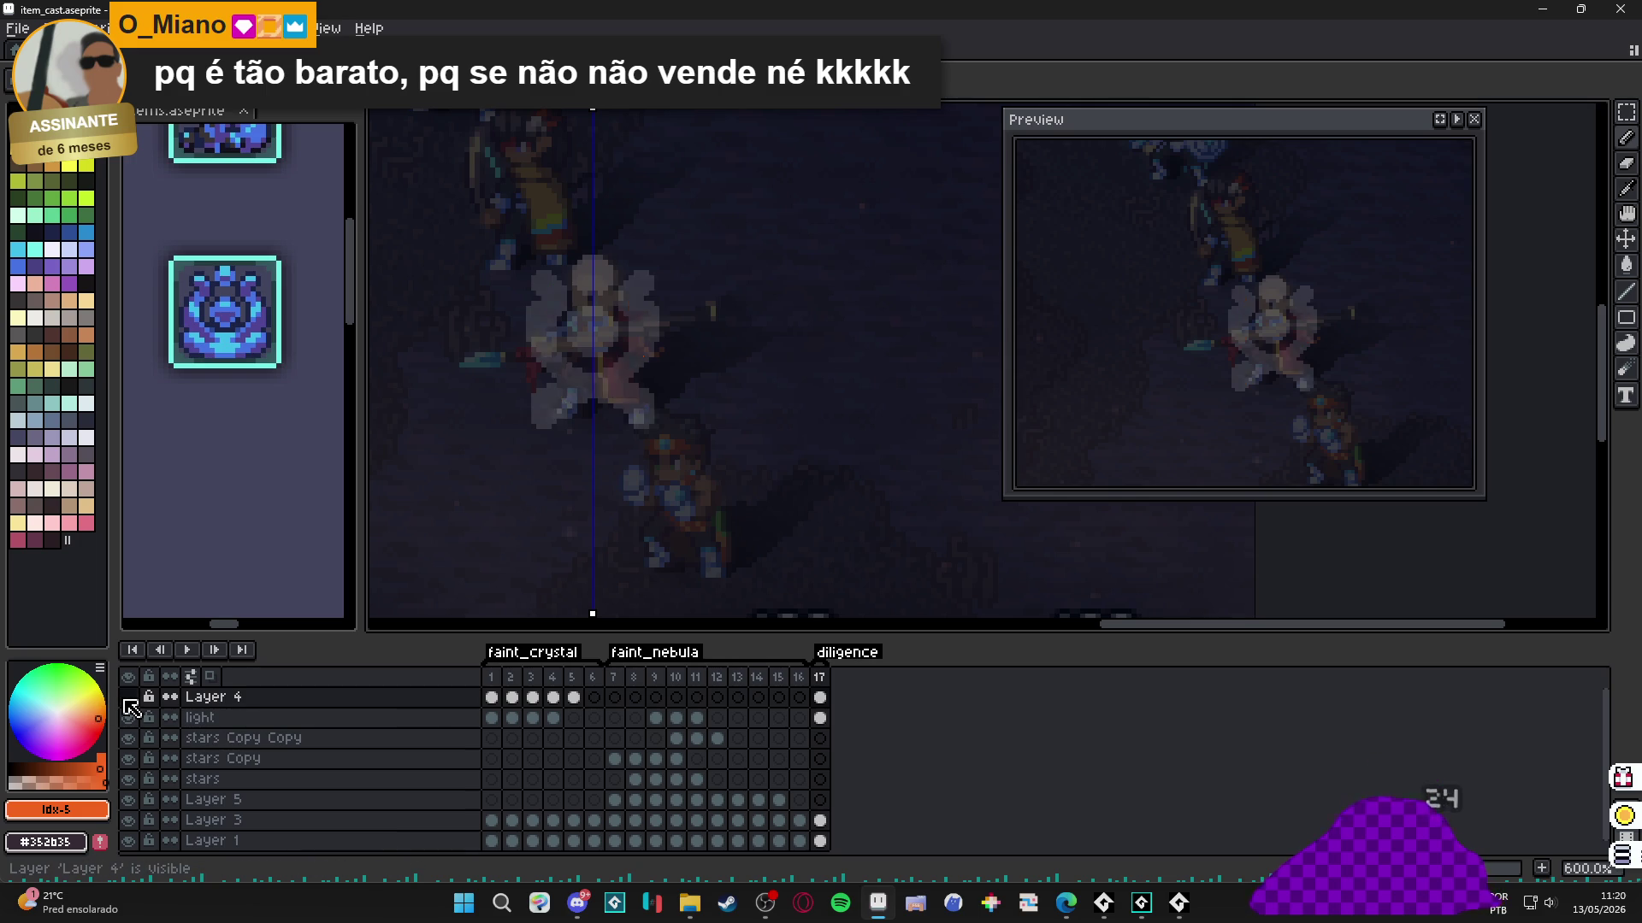
Lower the Layer 4 sigil cel's opacity to 16% in Cel Properties.
double_click(833, 704)
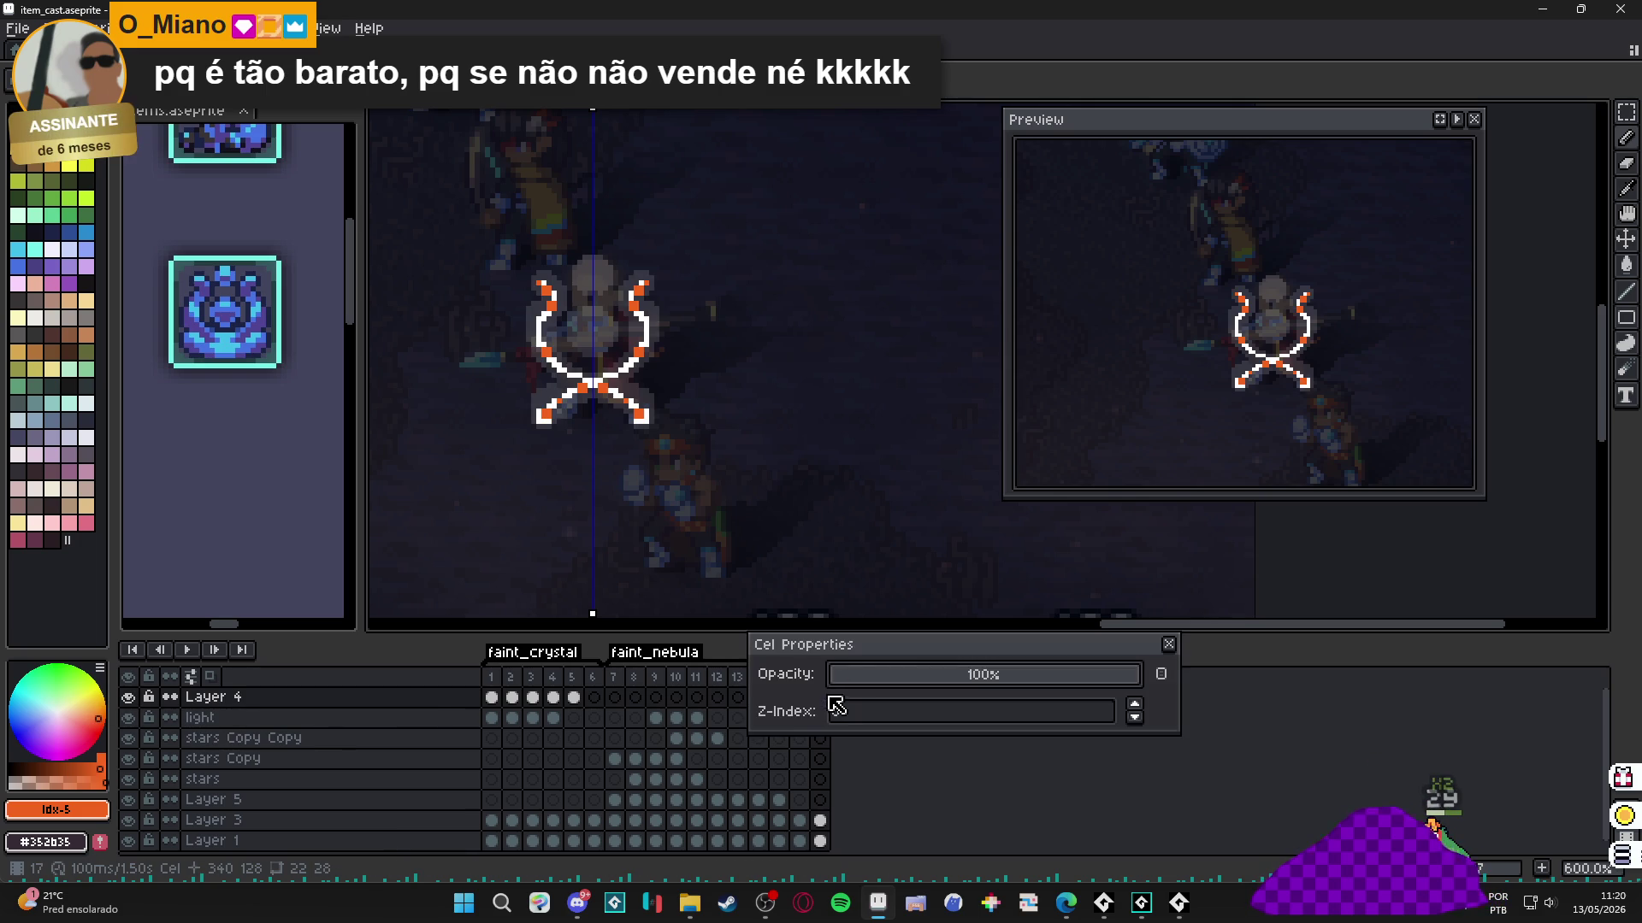
mouse_move(972, 678)
mouse_down()
mouse_move(869, 675)
mouse_move(930, 684)
mouse_move(905, 685)
mouse_up()
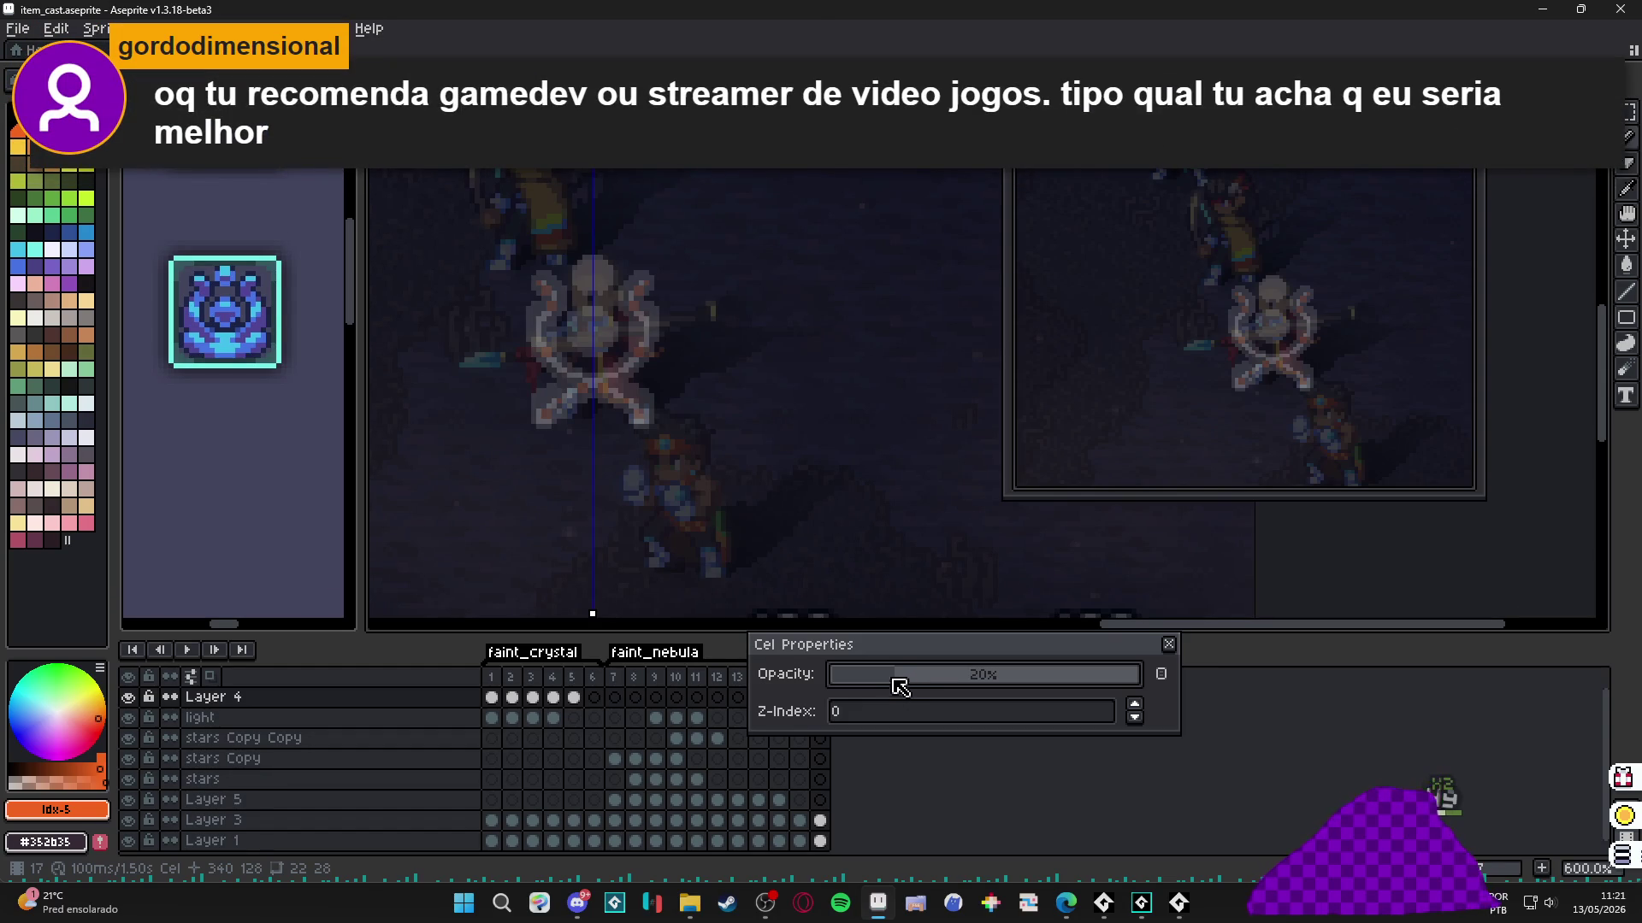
click(884, 674)
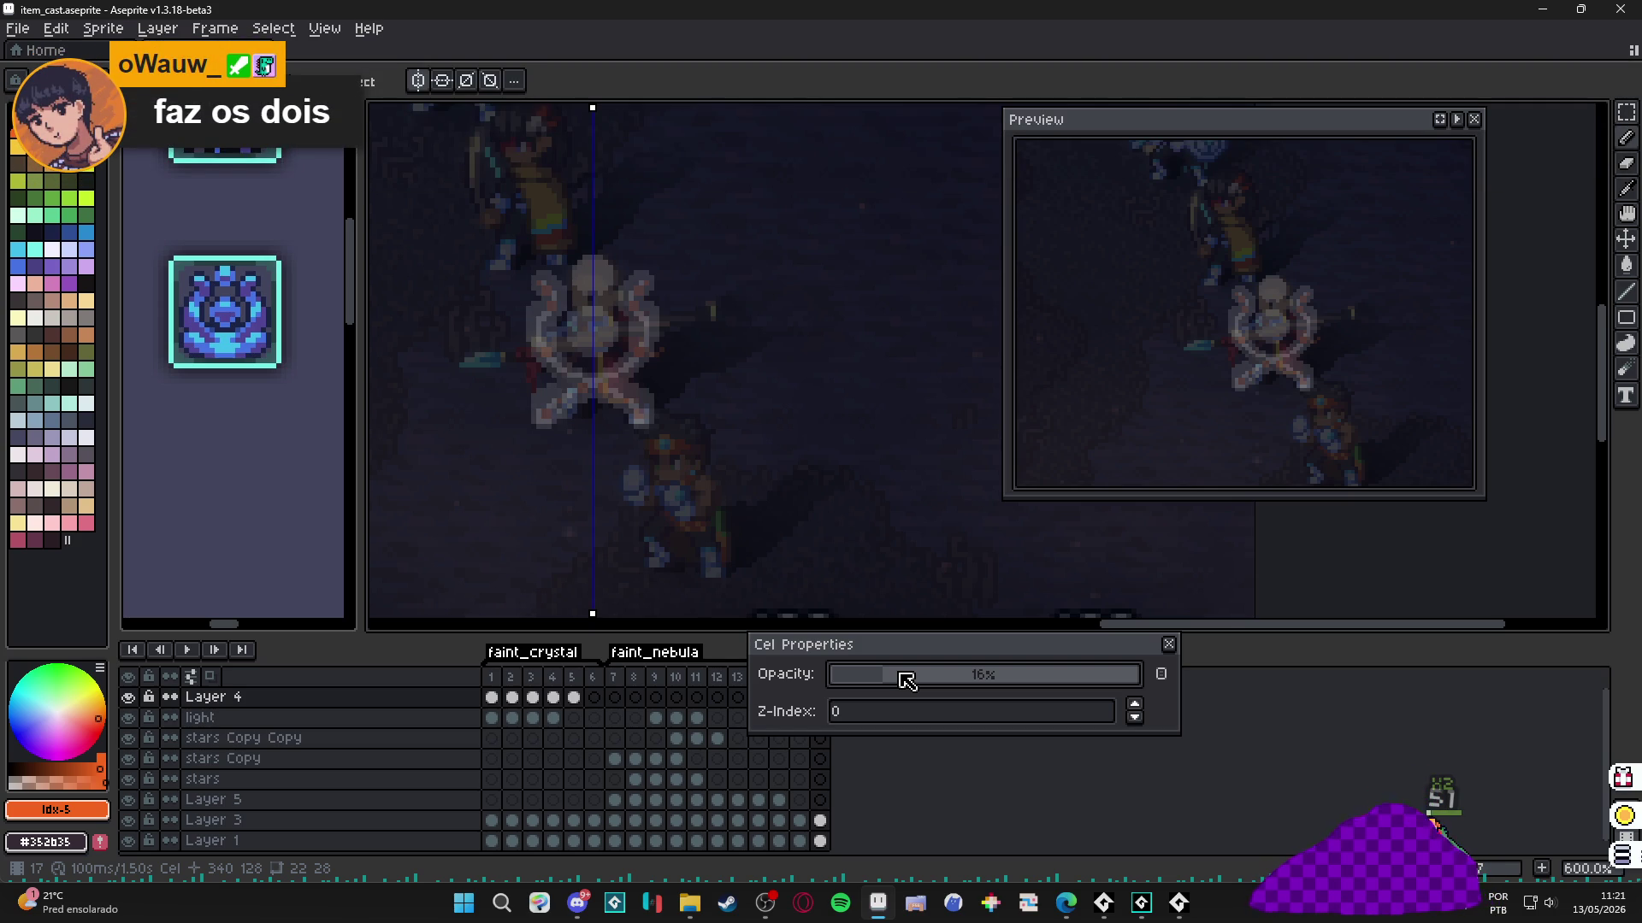
Close Cel Properties and add frame 18 duplicating frame 17.
click(1168, 644)
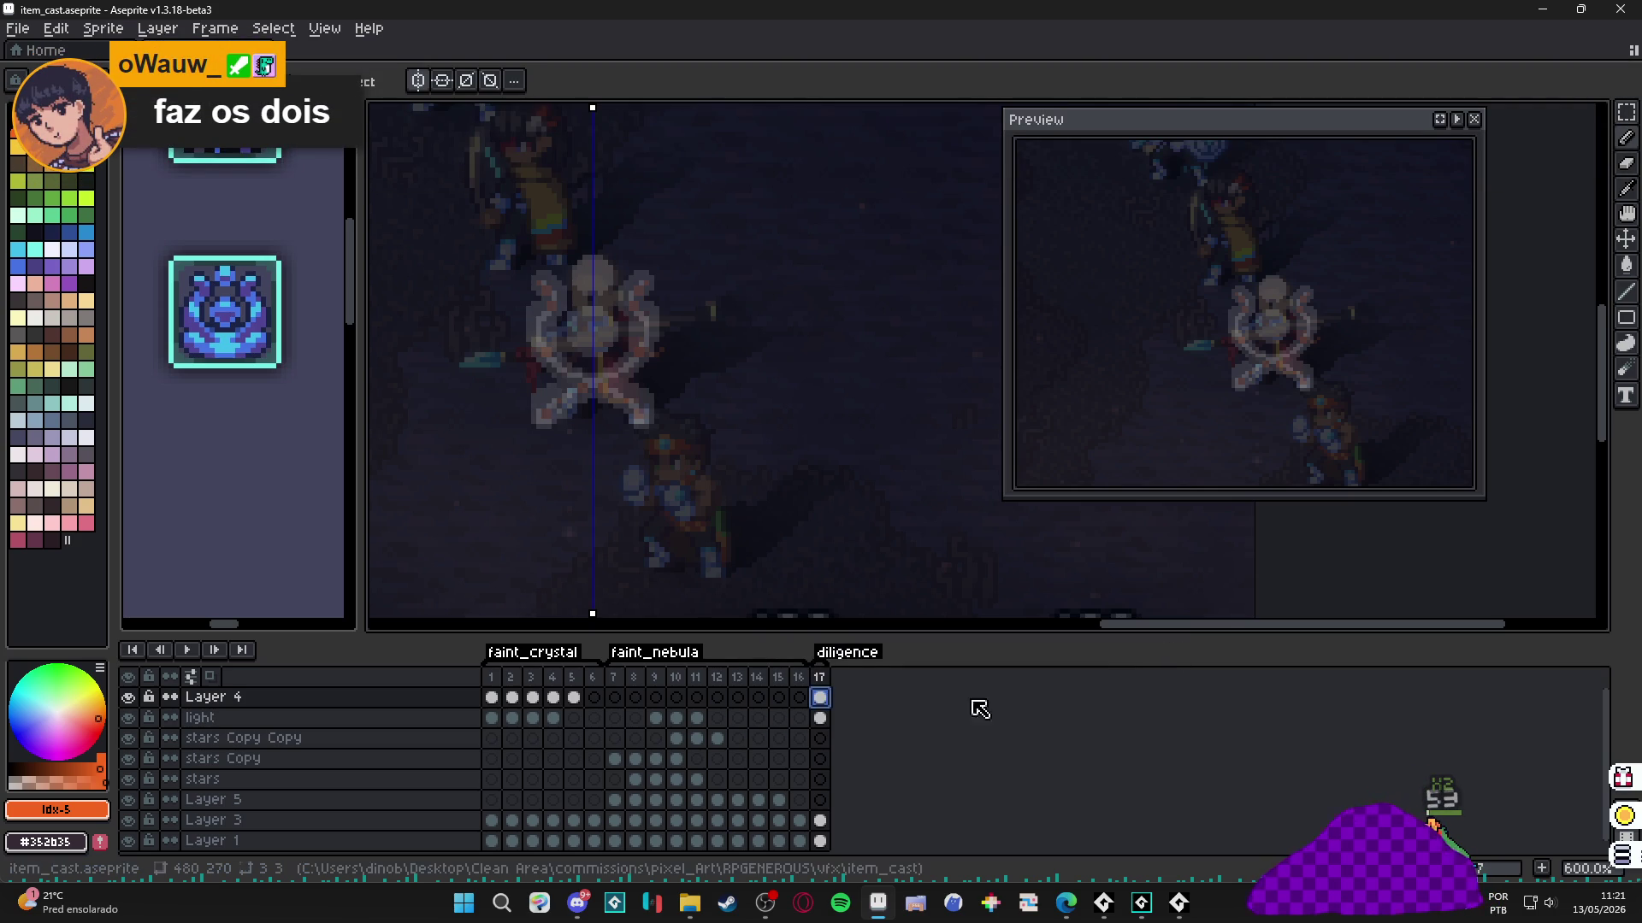
key(alt+n)
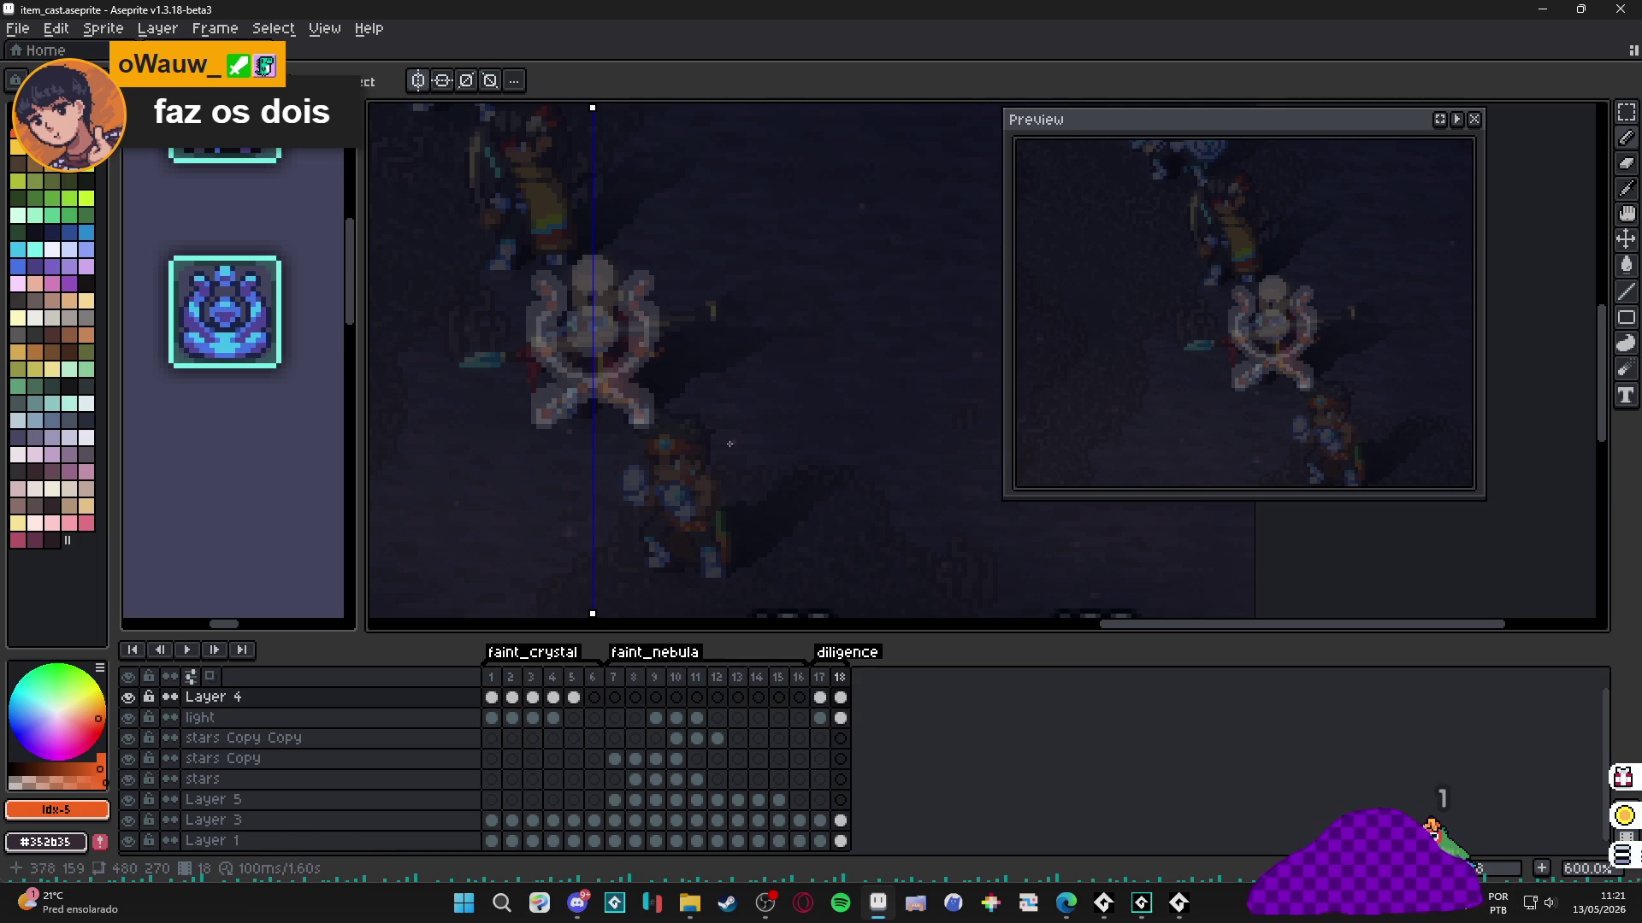
scroll(641, 400, up, 3)
scroll(642, 401, up, 1)
click(840, 697)
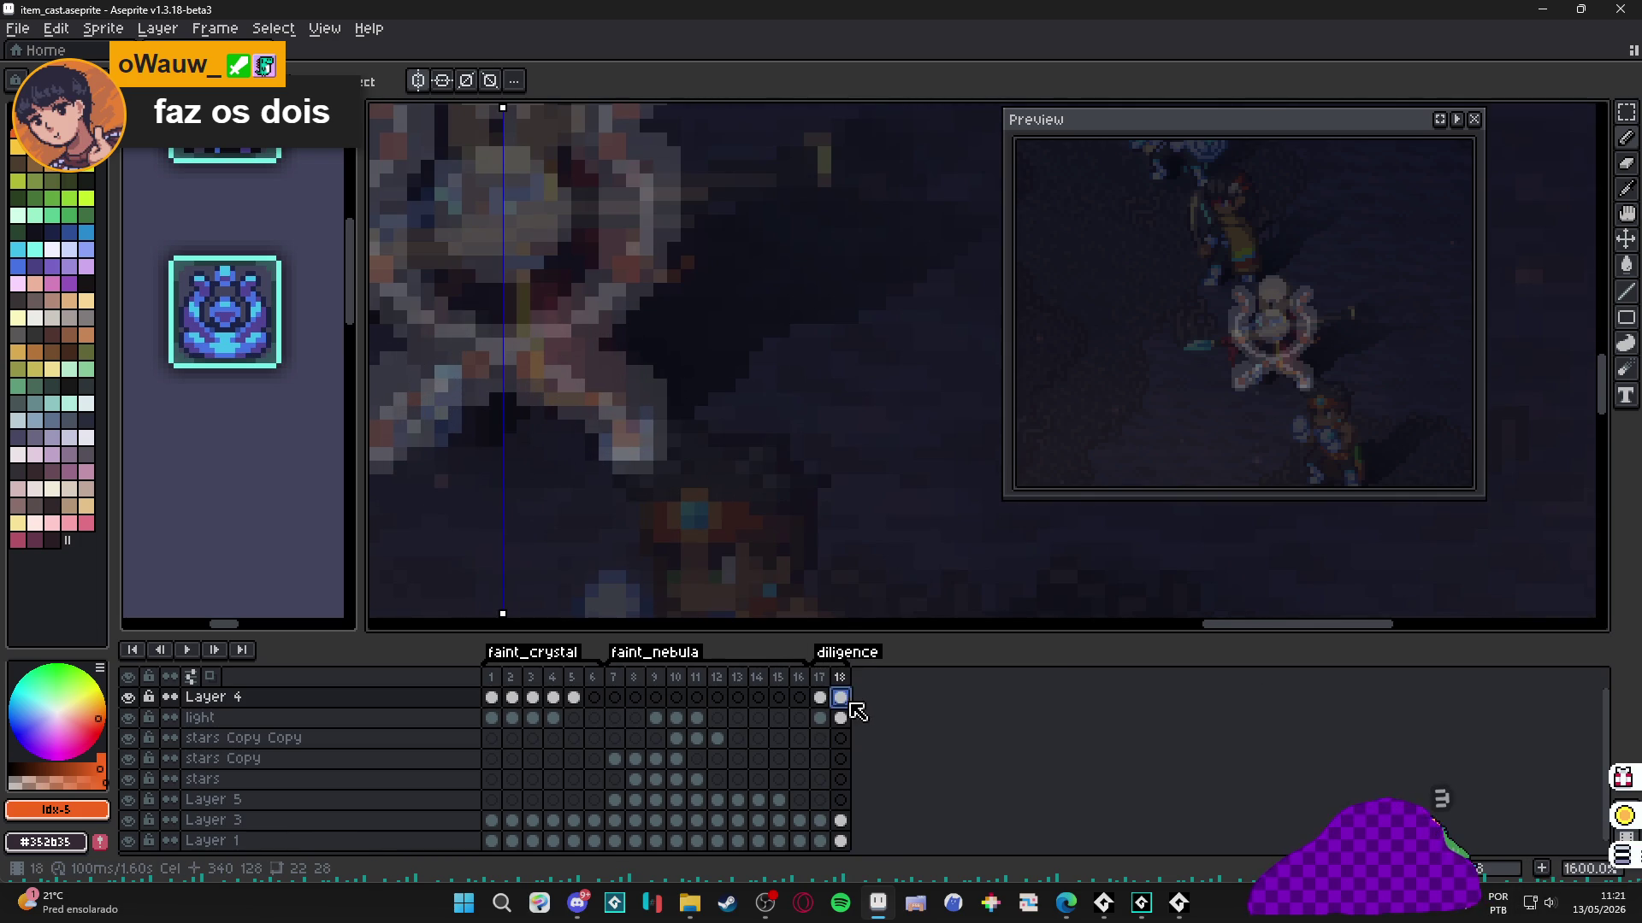
Switch the colour to white and create an empty Layer 6 at the top of the stack.
key(Escape)
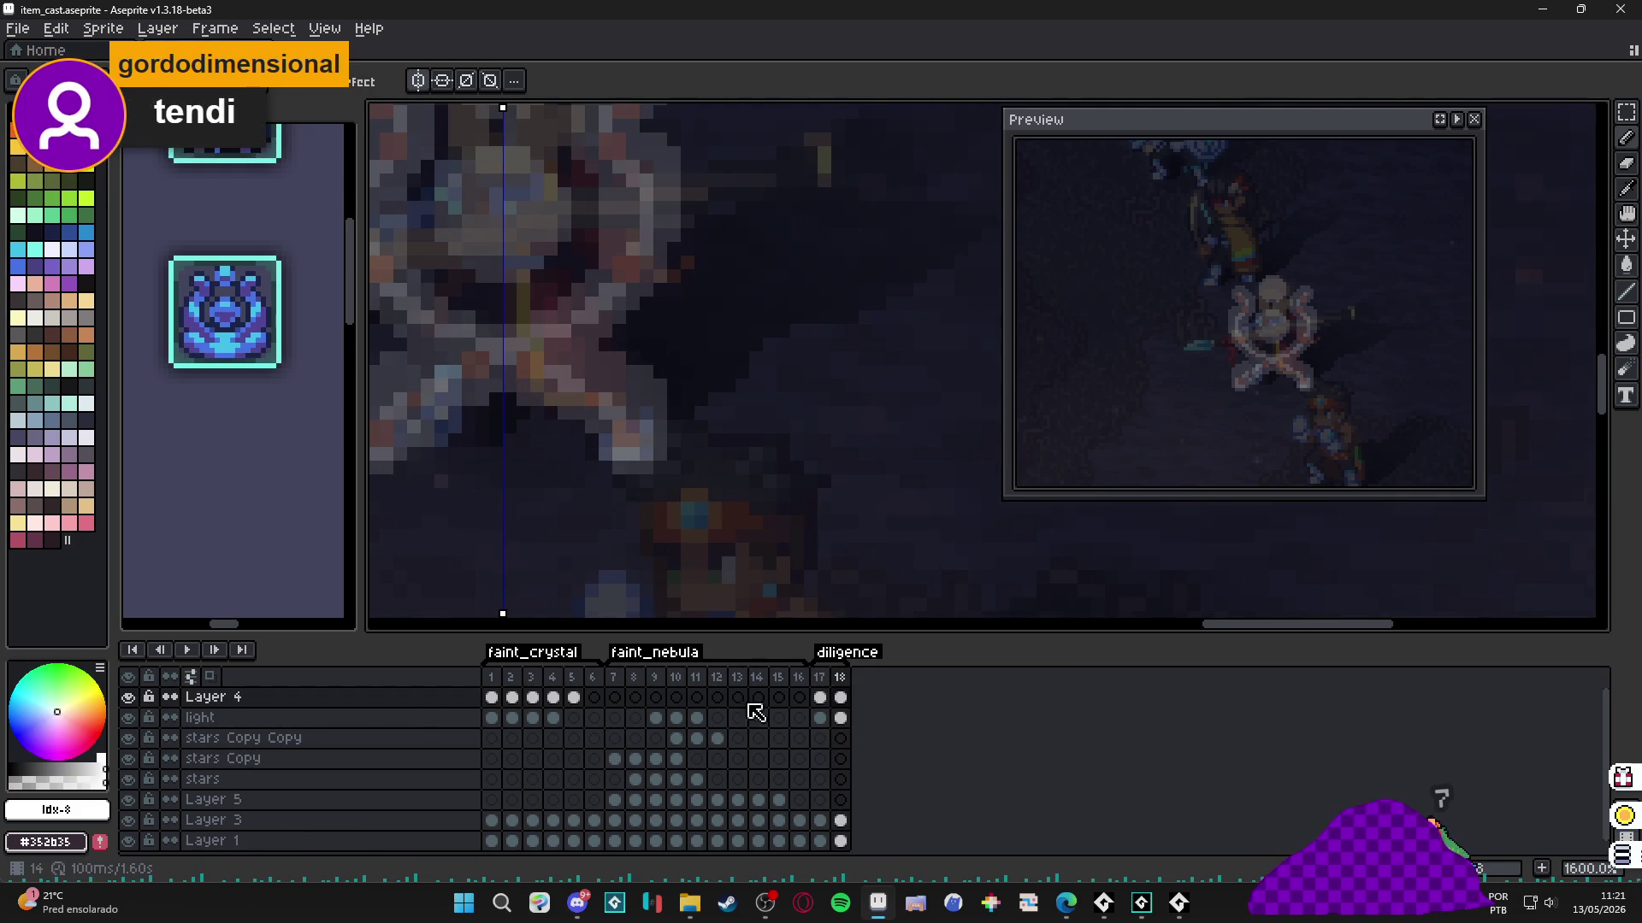
click(841, 698)
double_click(840, 698)
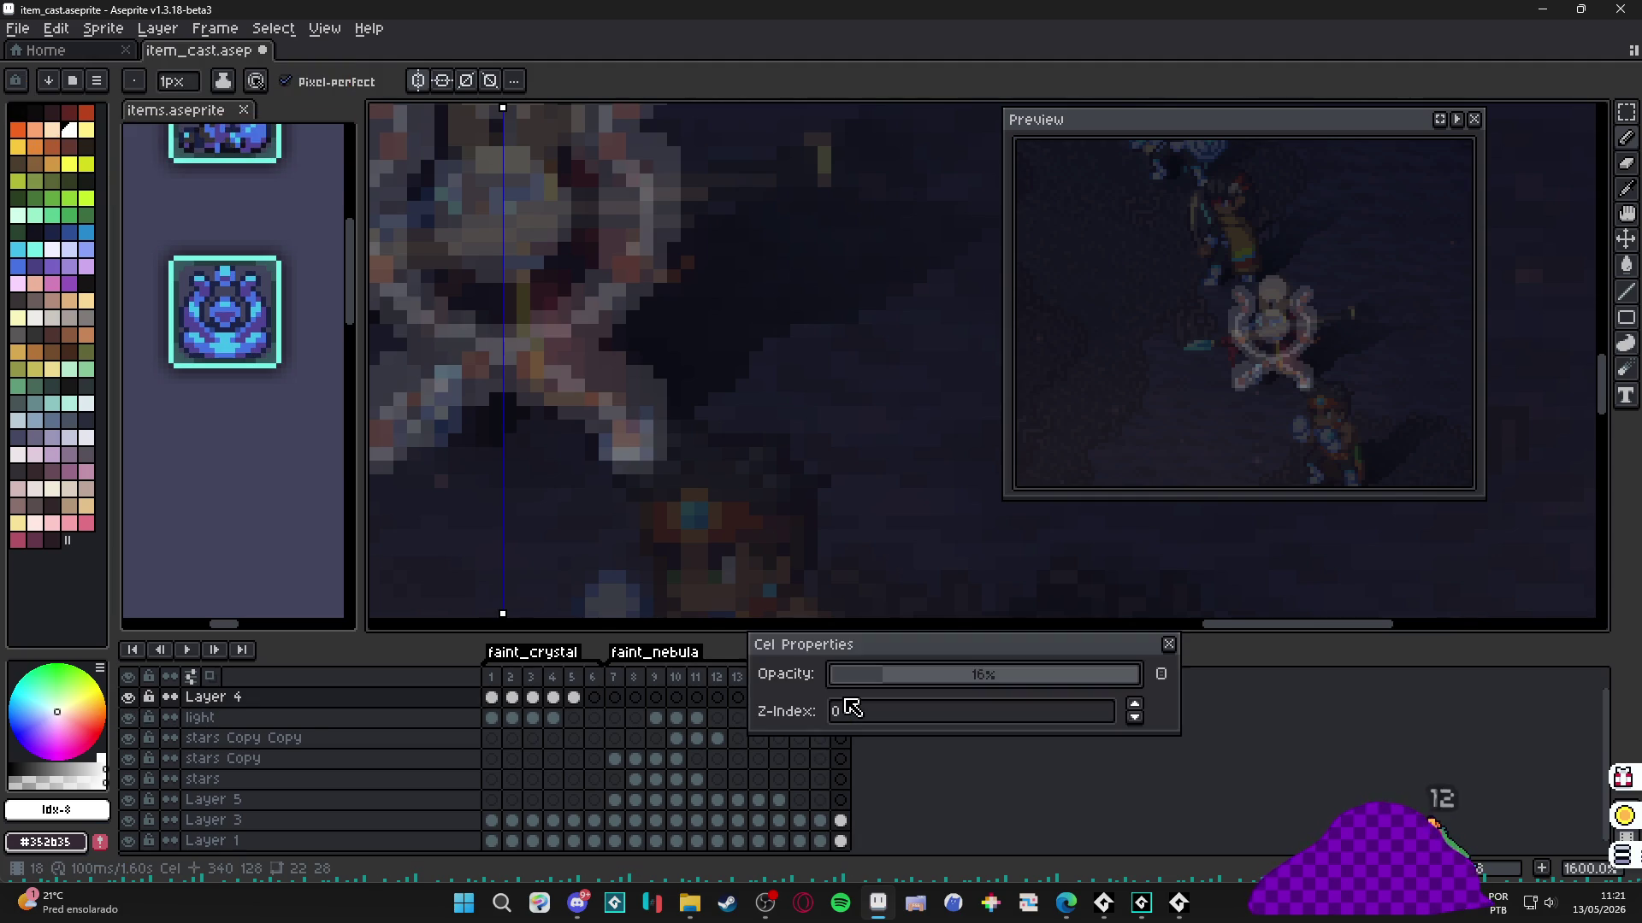
click(1168, 644)
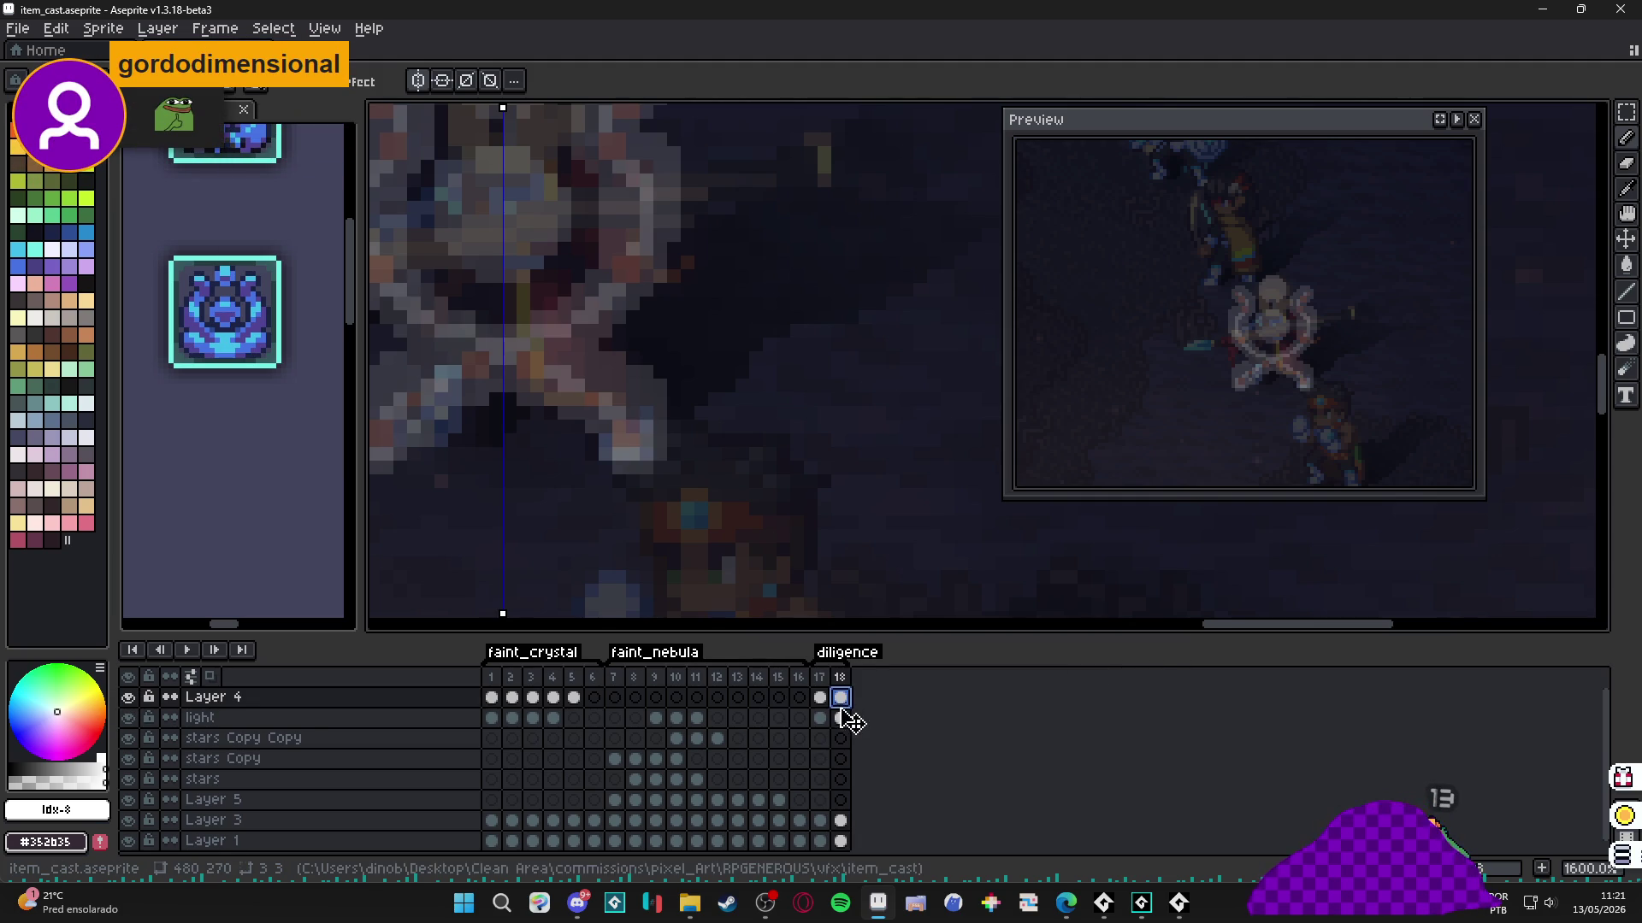
scroll(845, 546, down, 1)
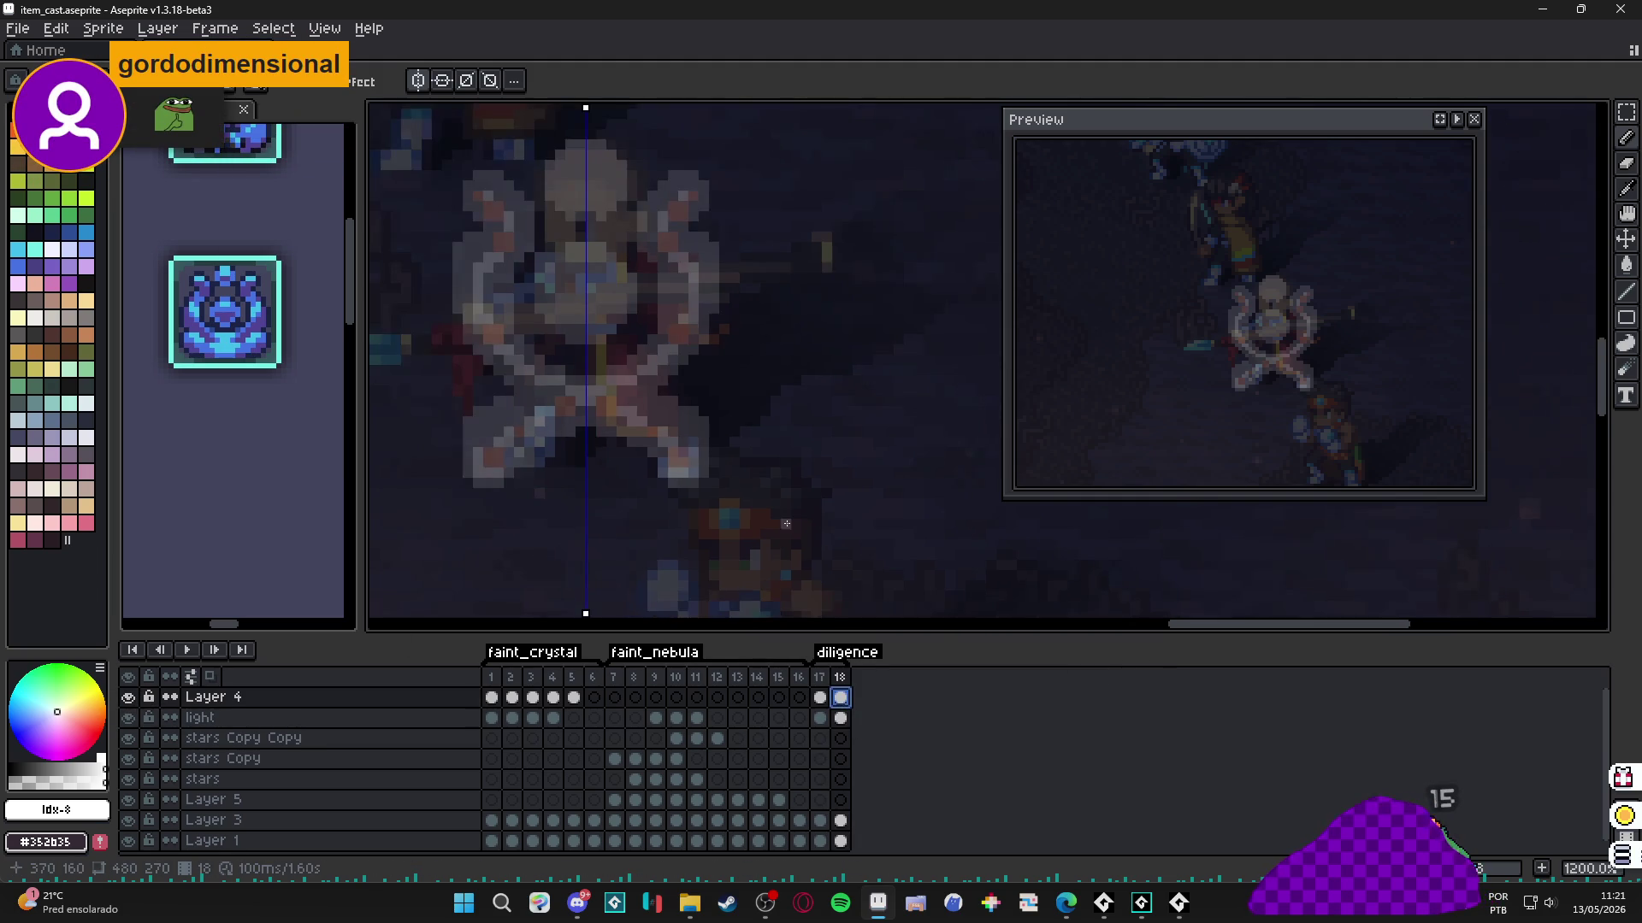
key(shift+n)
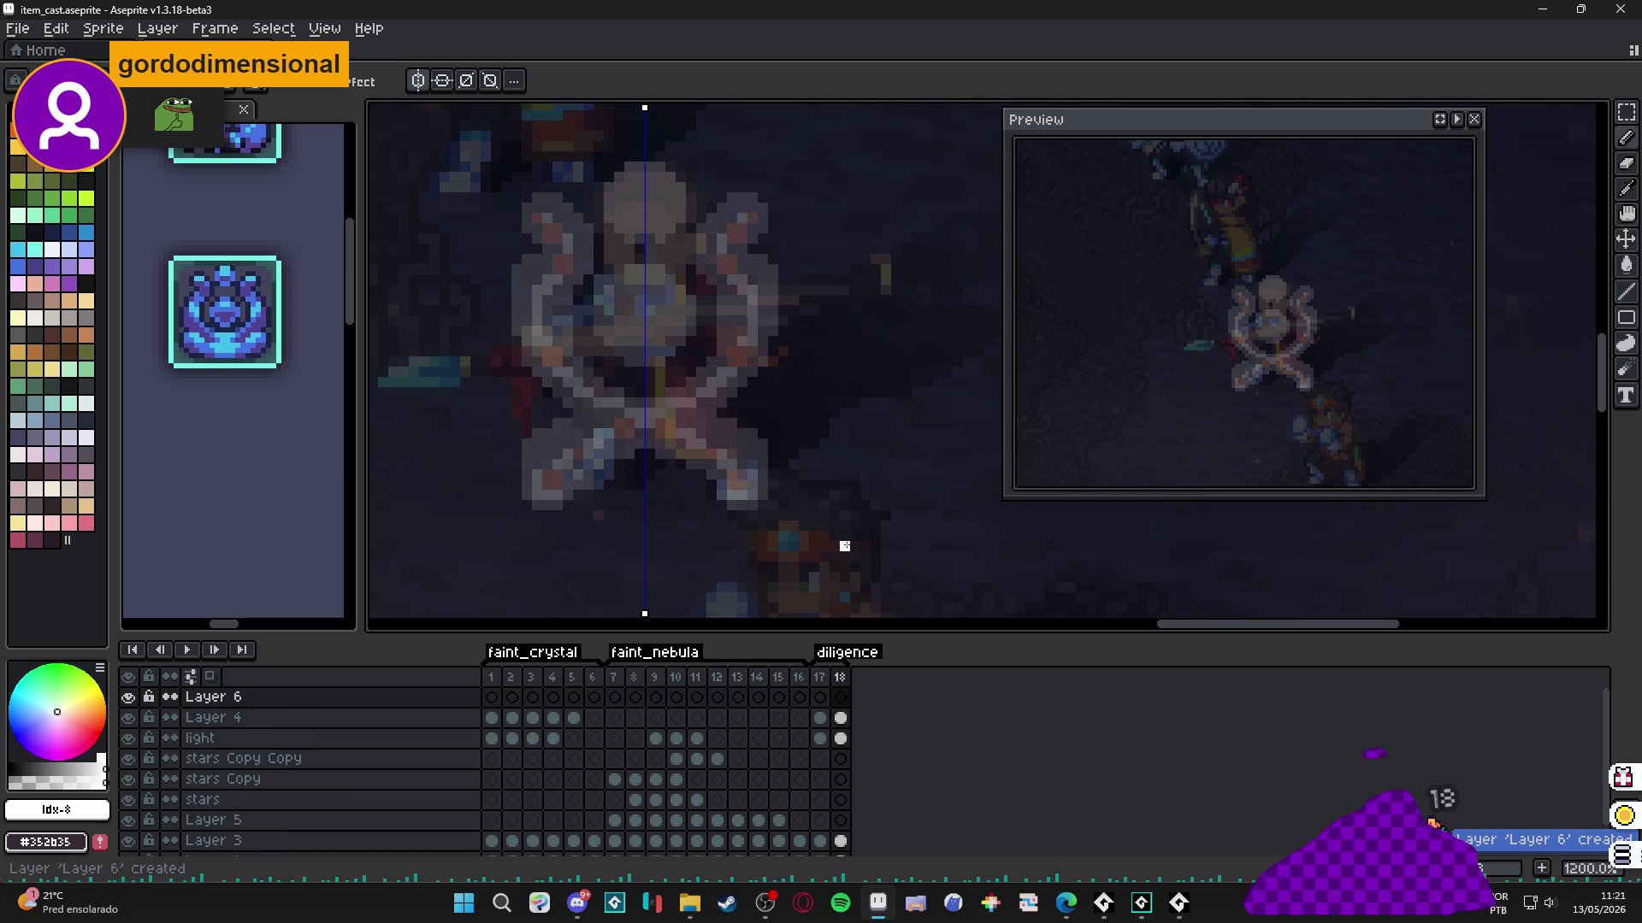
Draw small mirrored white dots at the lower arms on frame 17 of Layer 6.
click(821, 698)
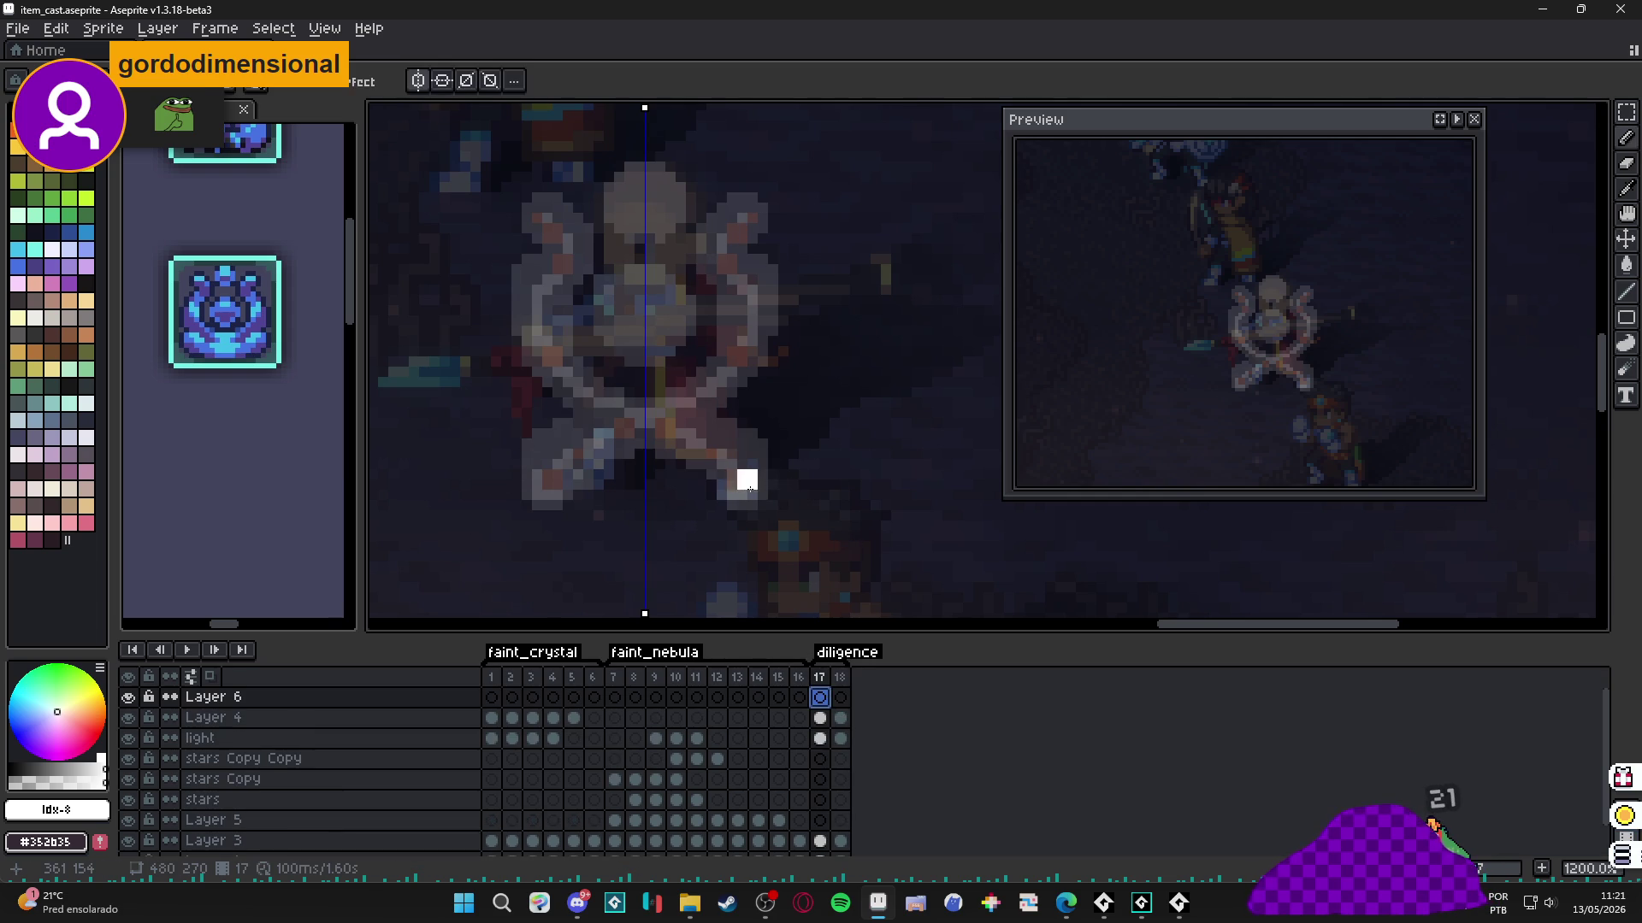
click(749, 488)
click(740, 496)
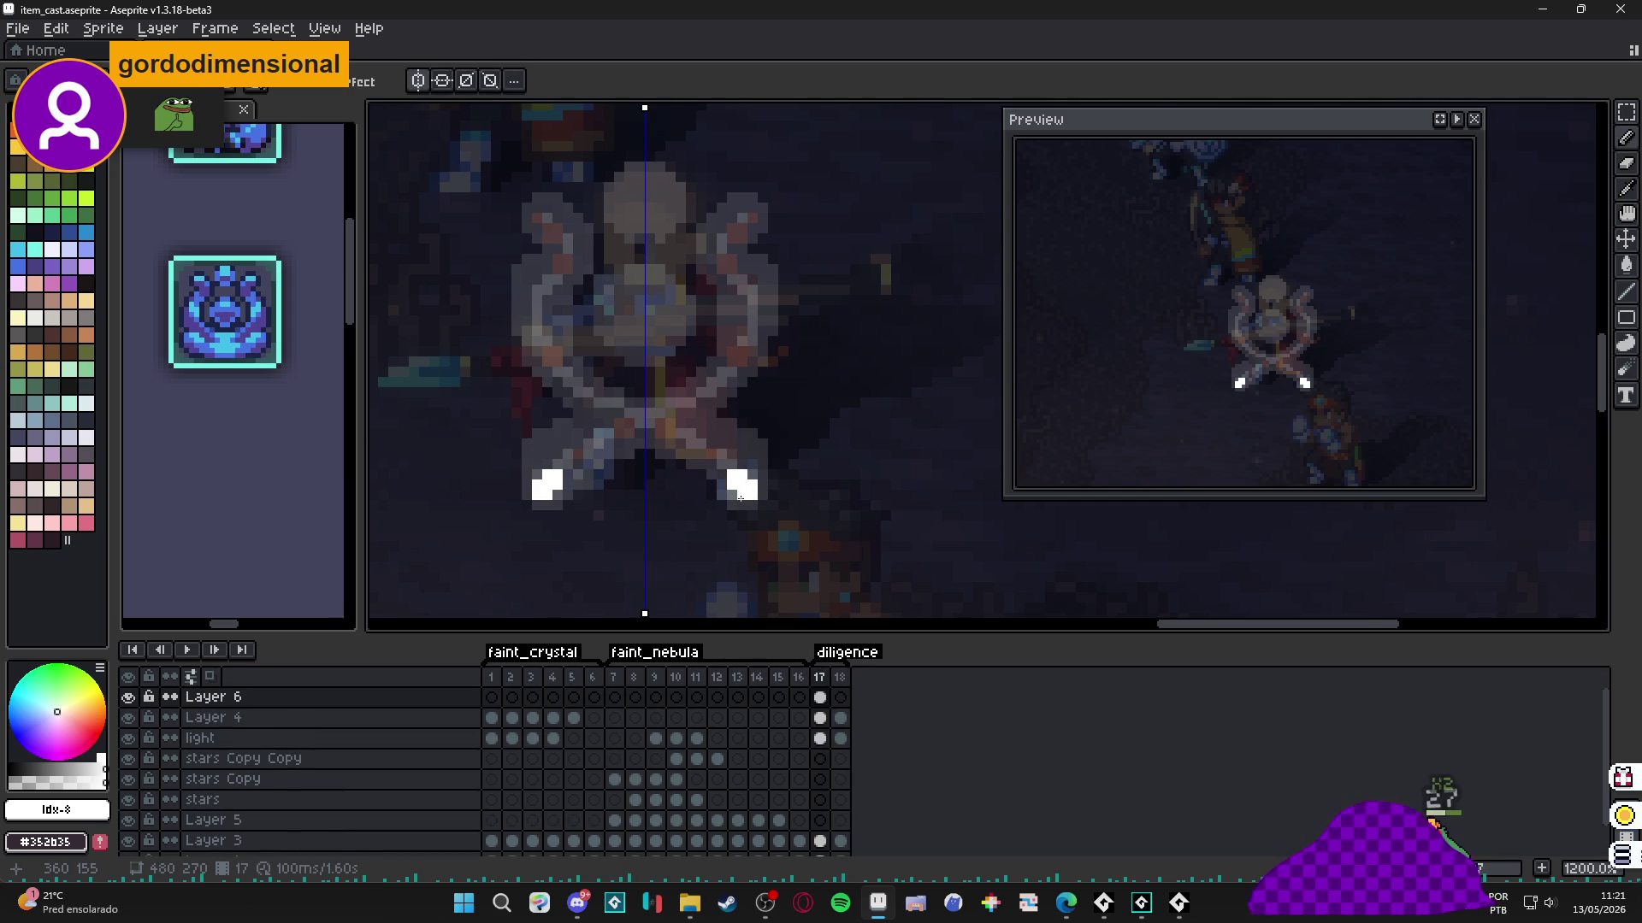
key(e)
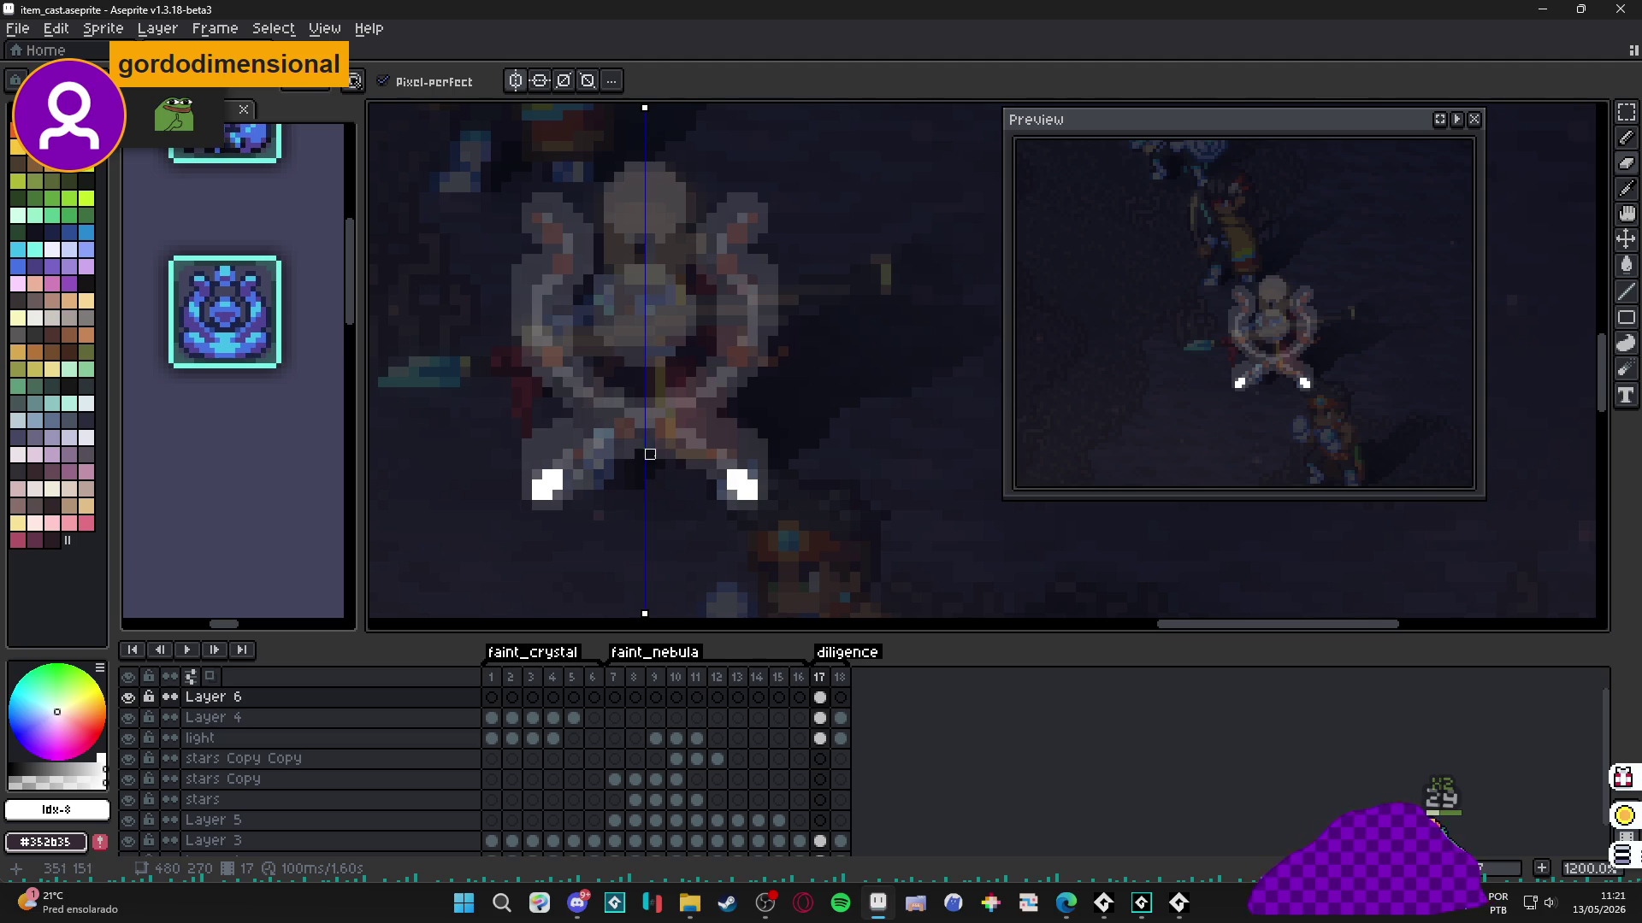
Draw short mirrored white hooks at the lower arms on frame 18.
click(840, 697)
key(b)
mouse_move(733, 477)
mouse_down()
mouse_move(737, 490)
mouse_move(713, 455)
mouse_up()
click(724, 475)
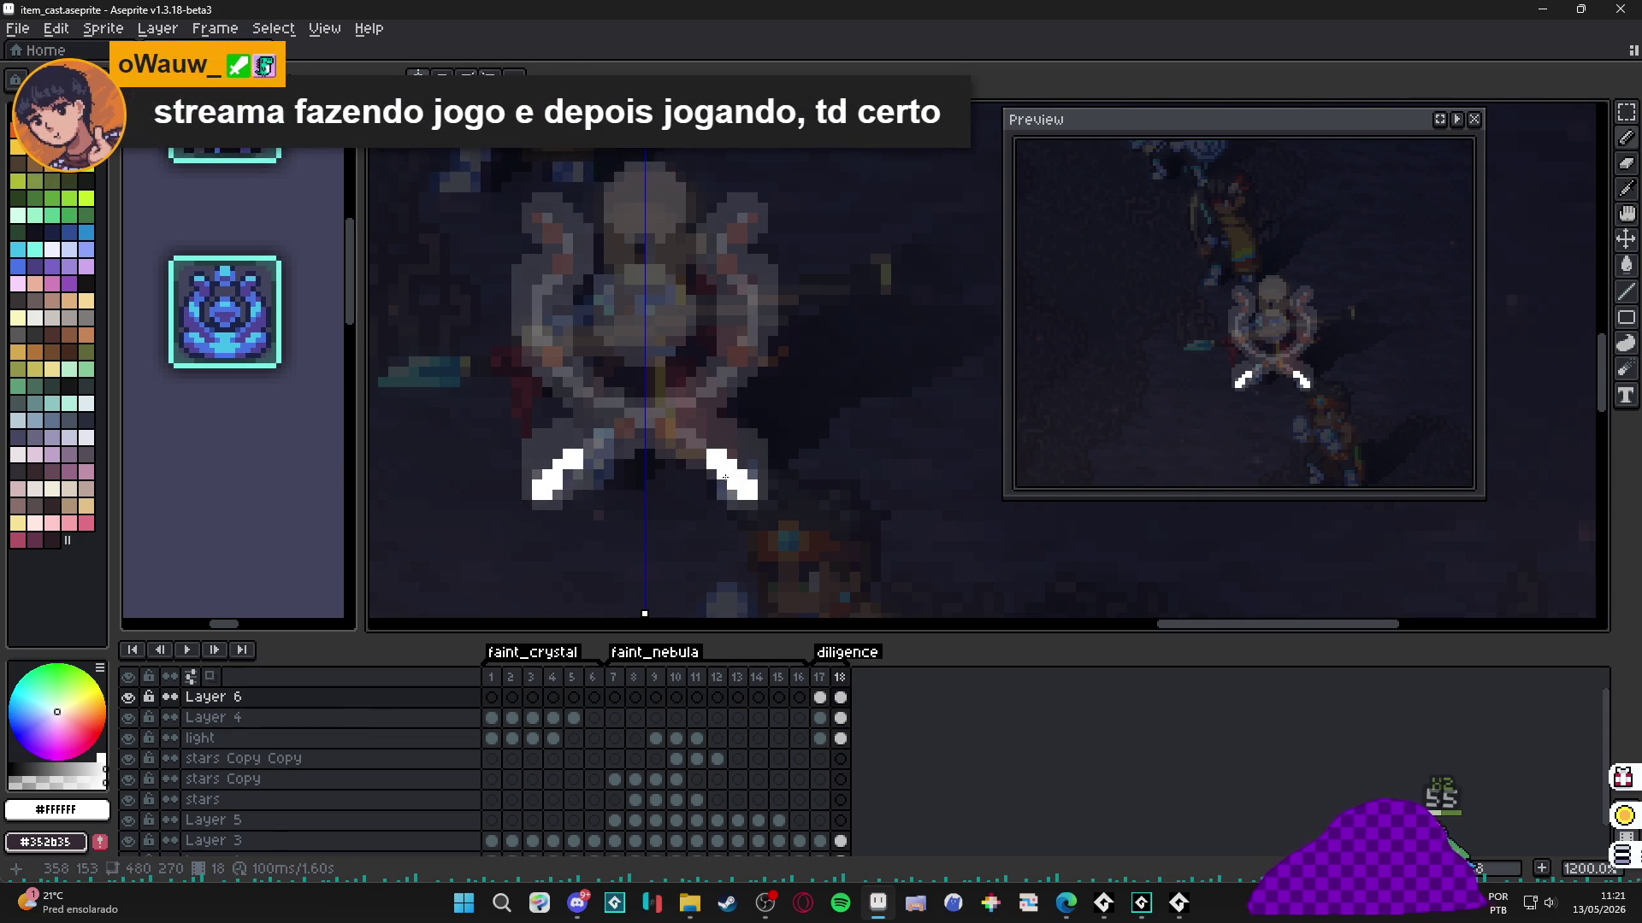
key(e)
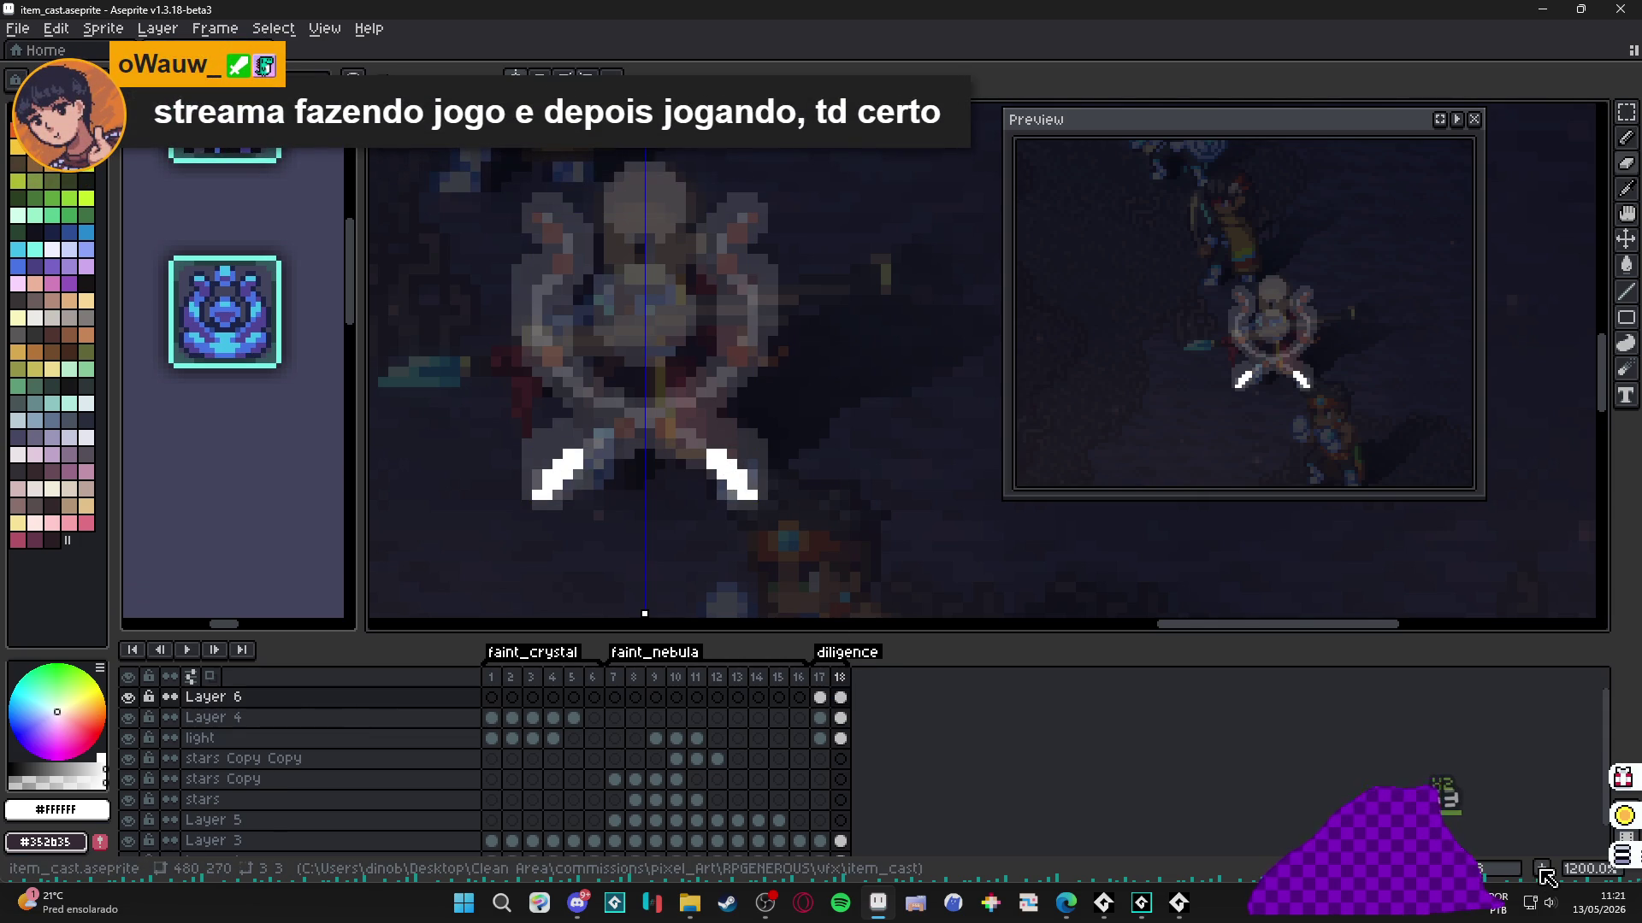
Add frame 19 and draw two larger mirrored white arcs reaching toward the centre.
key(alt+n)
scroll(654, 425, up, 3)
click(681, 436)
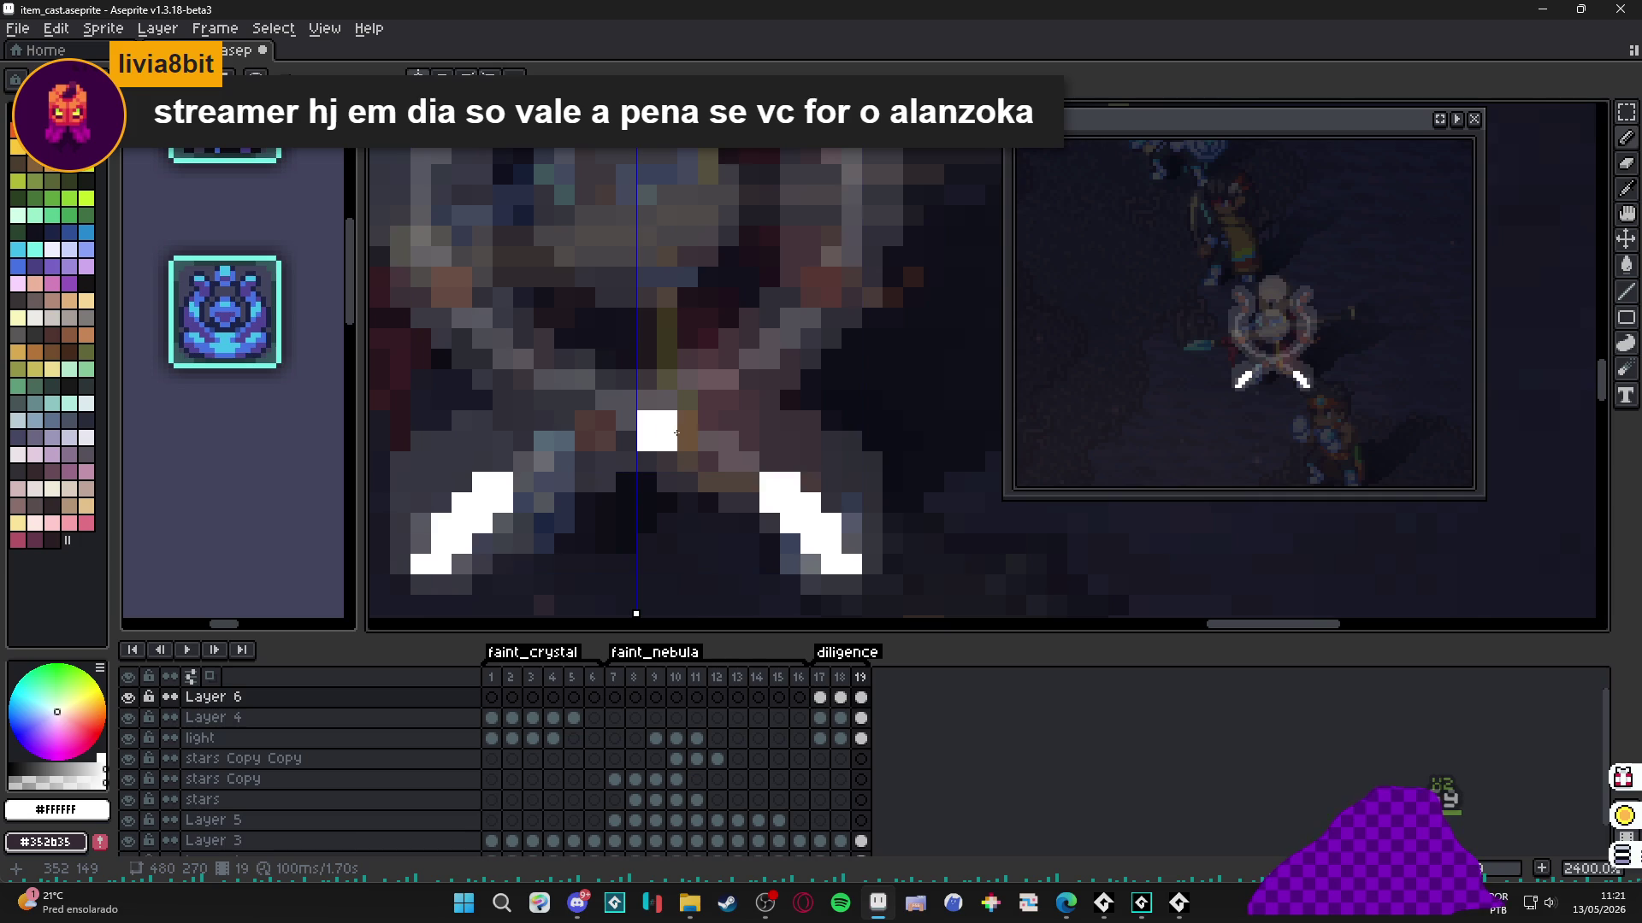
click(708, 462)
click(740, 462)
click(709, 442)
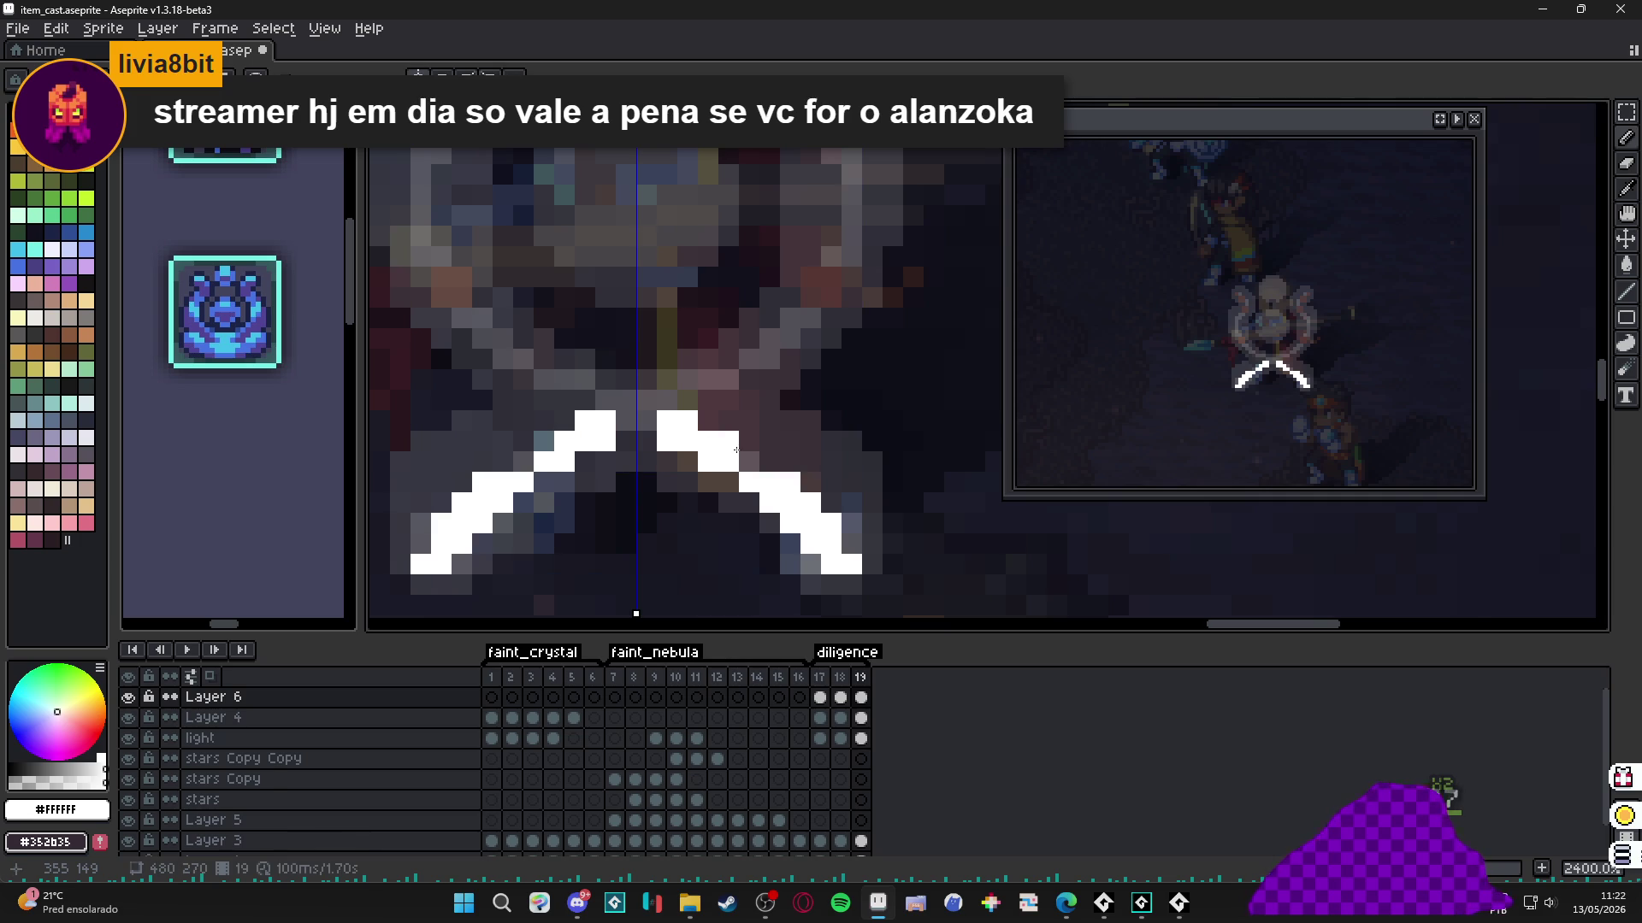
click(744, 459)
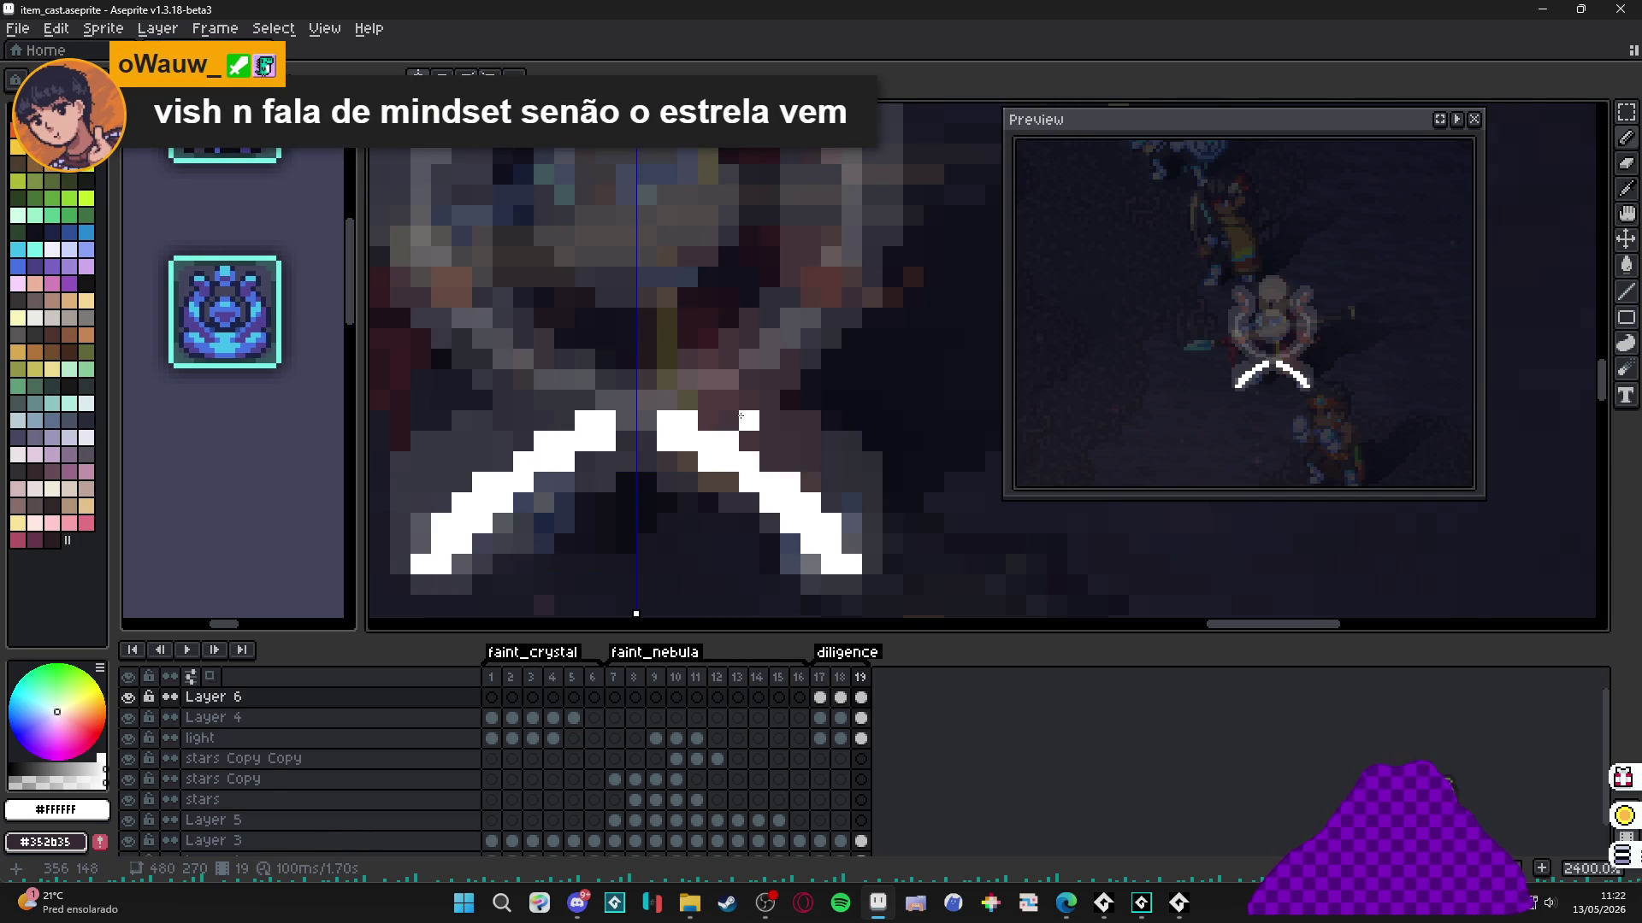
click(708, 421)
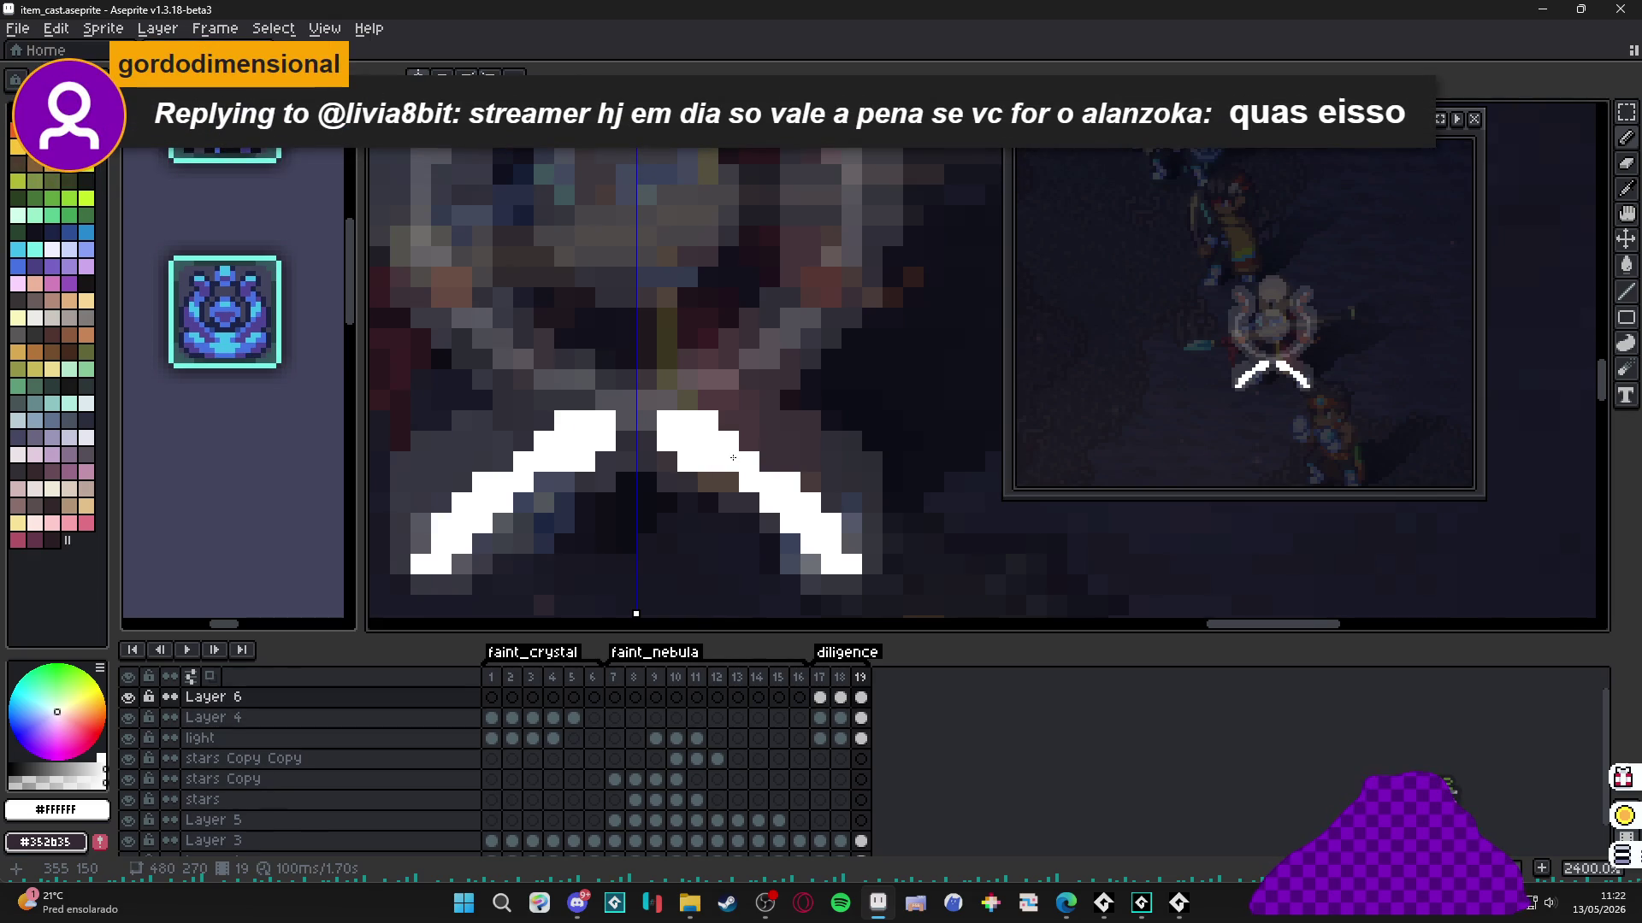
click(749, 441)
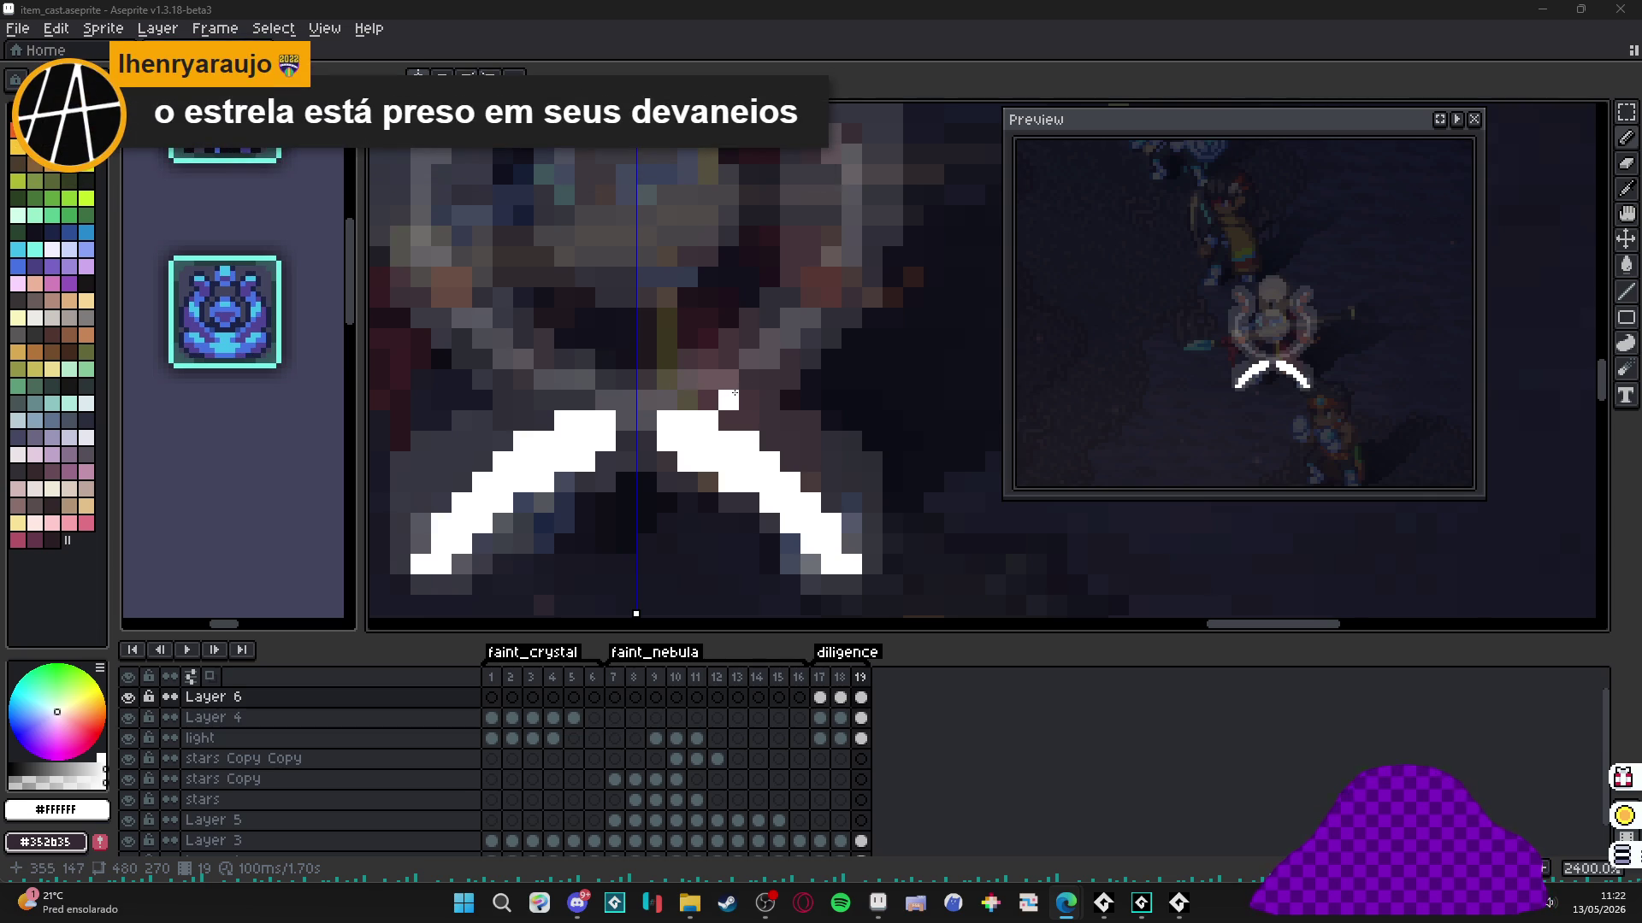
click(841, 698)
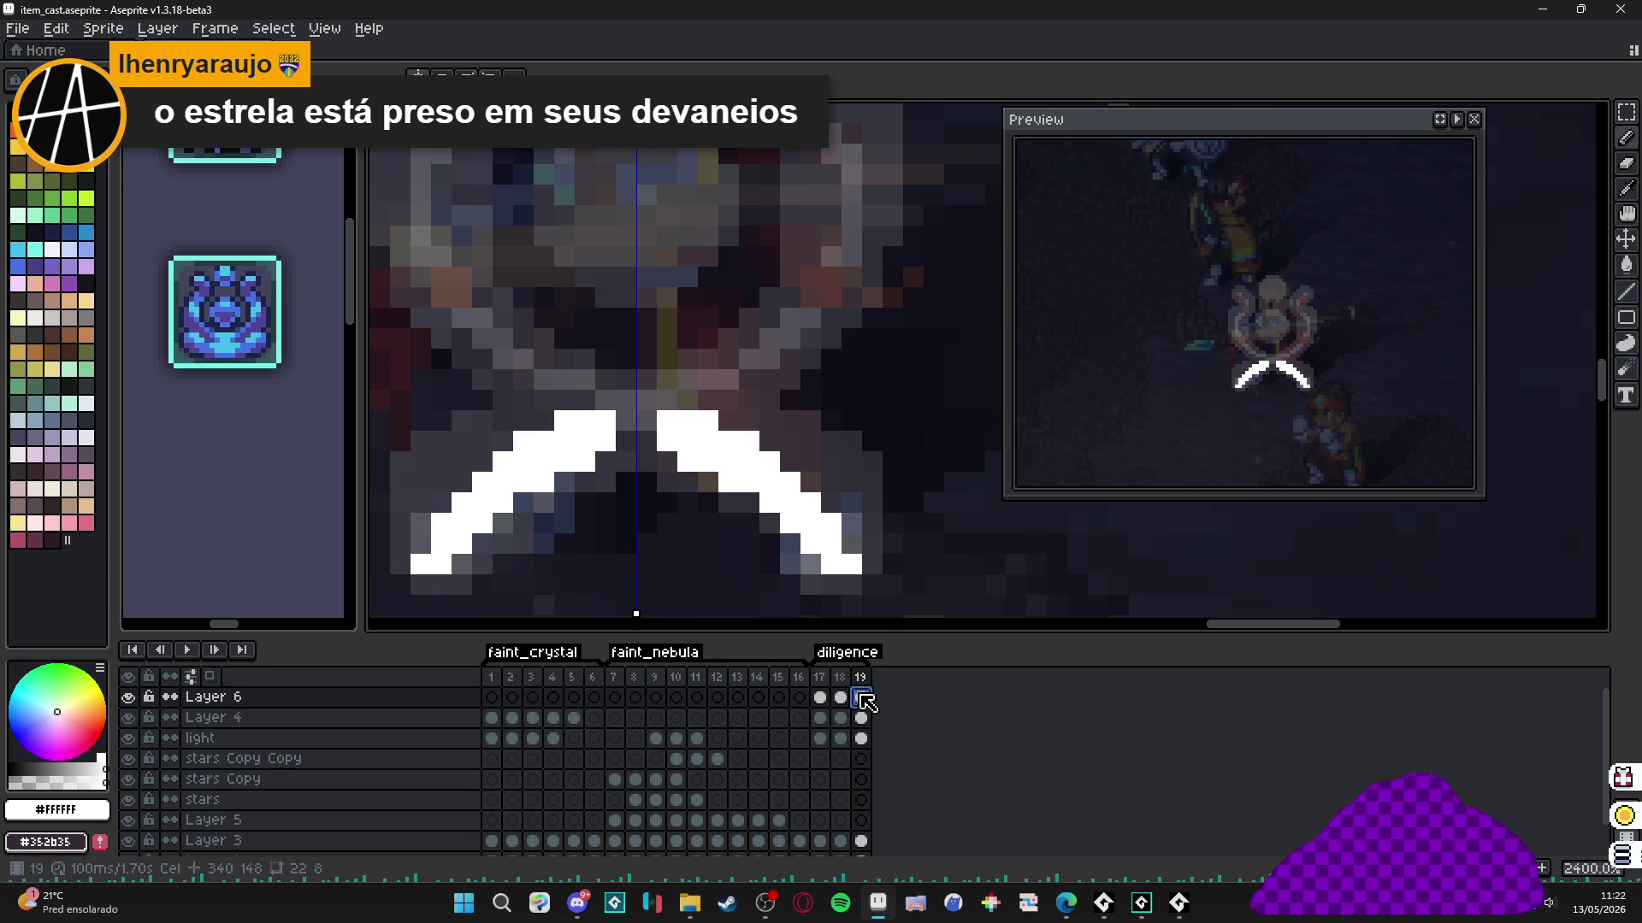
Add frame 20 and extend the arcs into a large white X with filled centre and arm tips.
click(861, 698)
key(alt+n)
scroll(786, 536, down, 2)
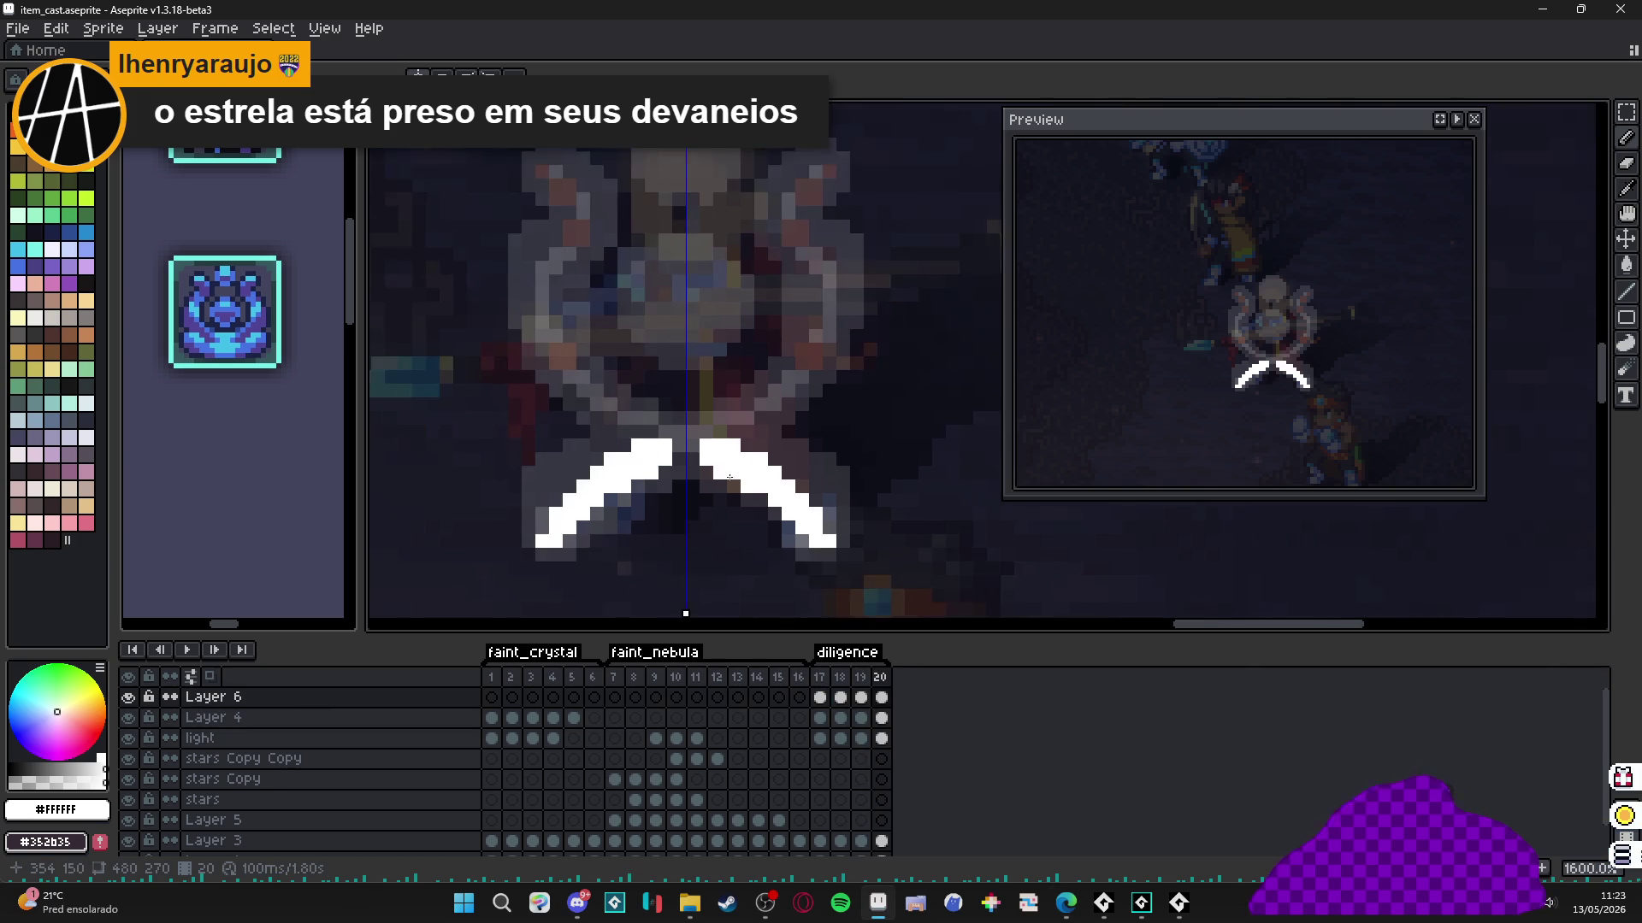
mouse_move(786, 537)
mouse_down()
mouse_move(894, 453)
mouse_move(654, 458)
mouse_up()
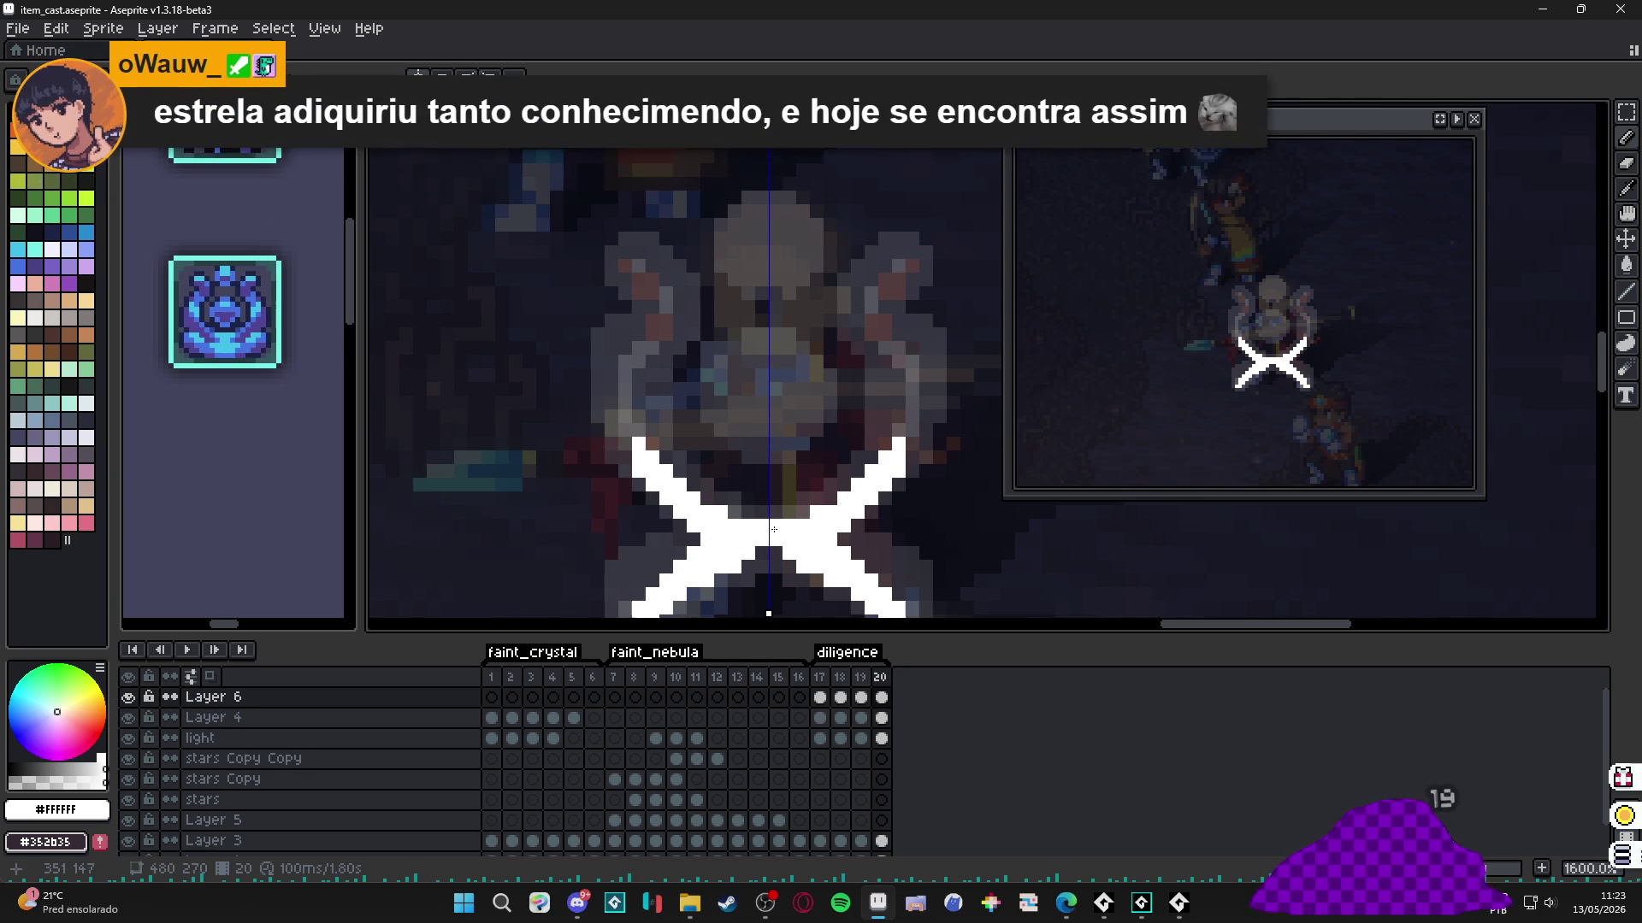
click(762, 554)
click(681, 459)
click(626, 448)
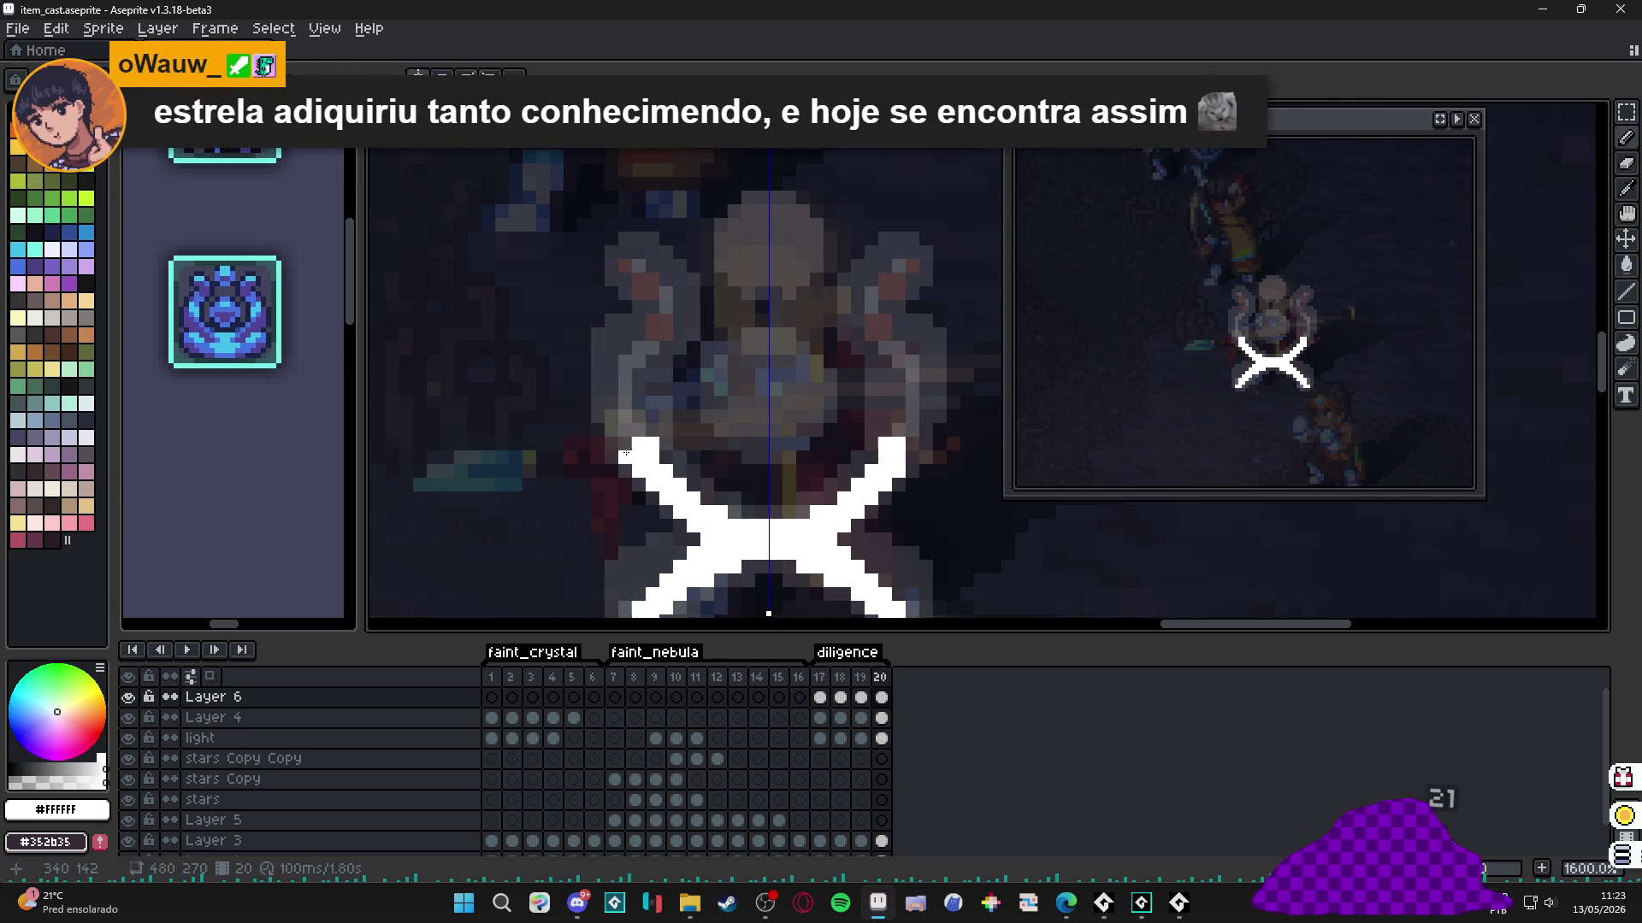
click(637, 432)
click(662, 456)
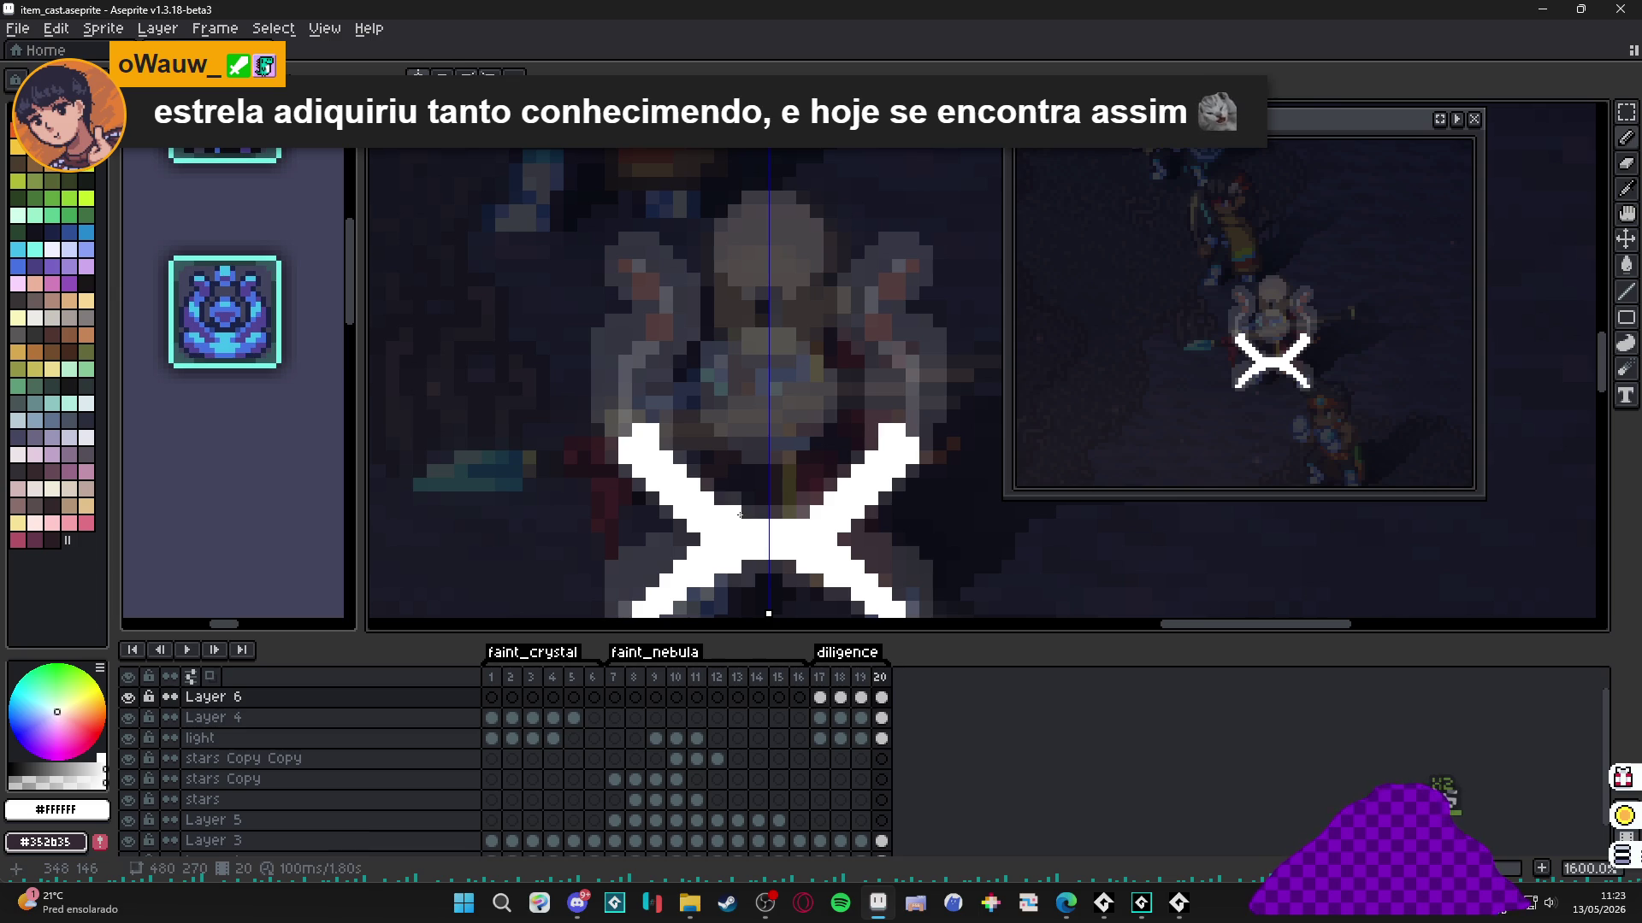
Preview the animation, then erase the lower arc tips on frame 19 and the X arm tips on frame 20.
click(1458, 120)
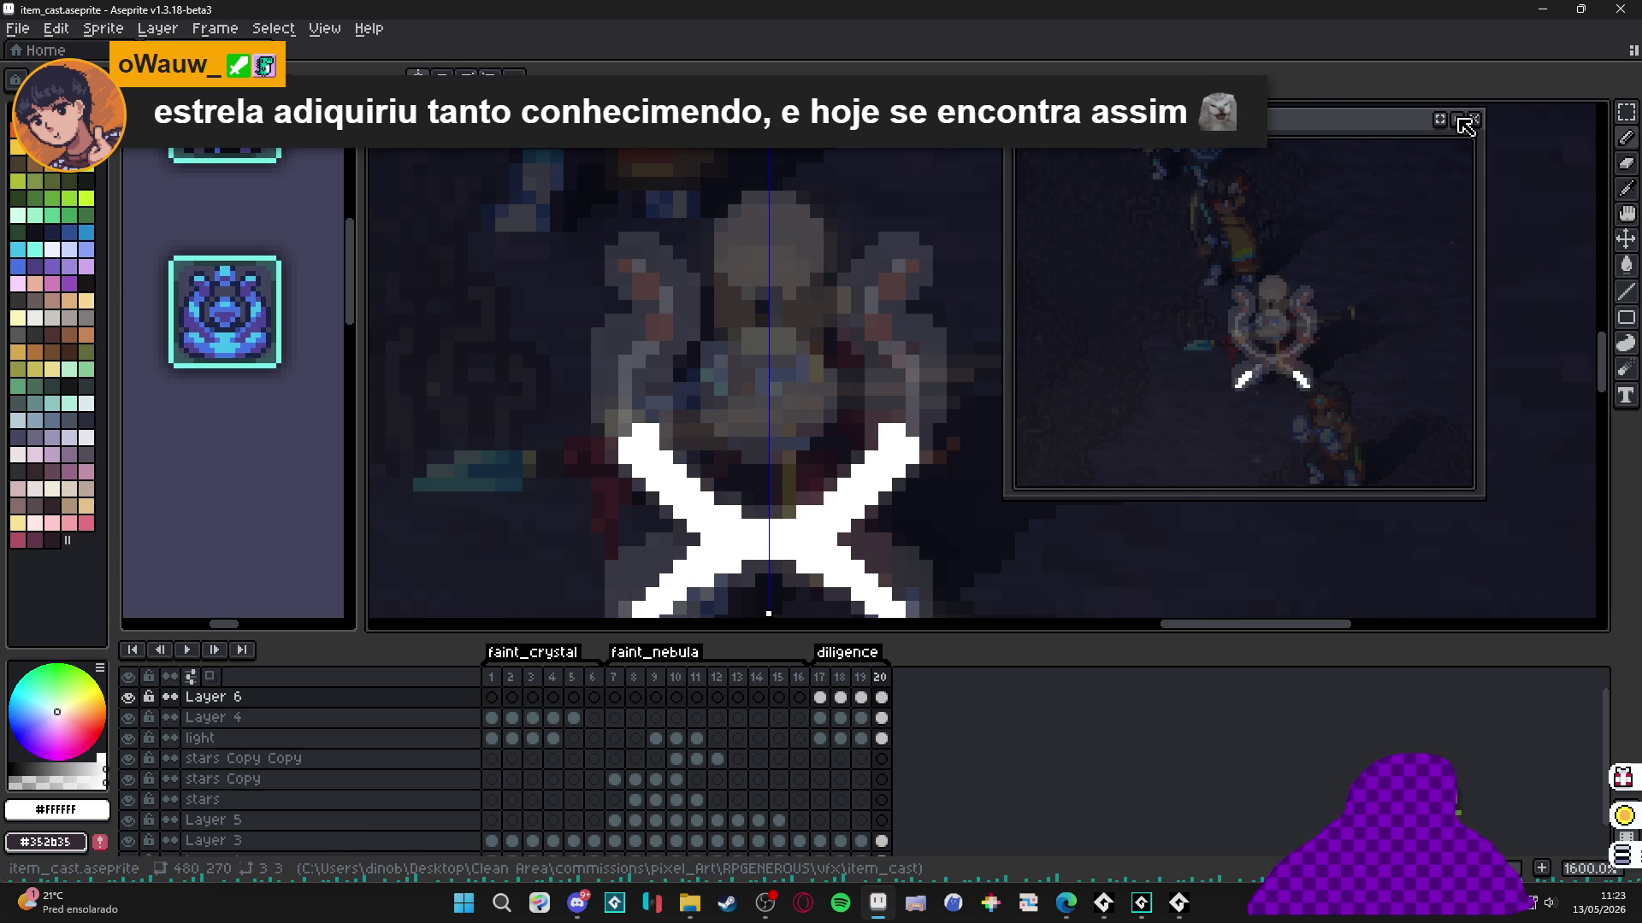
scroll(927, 231, down, 3)
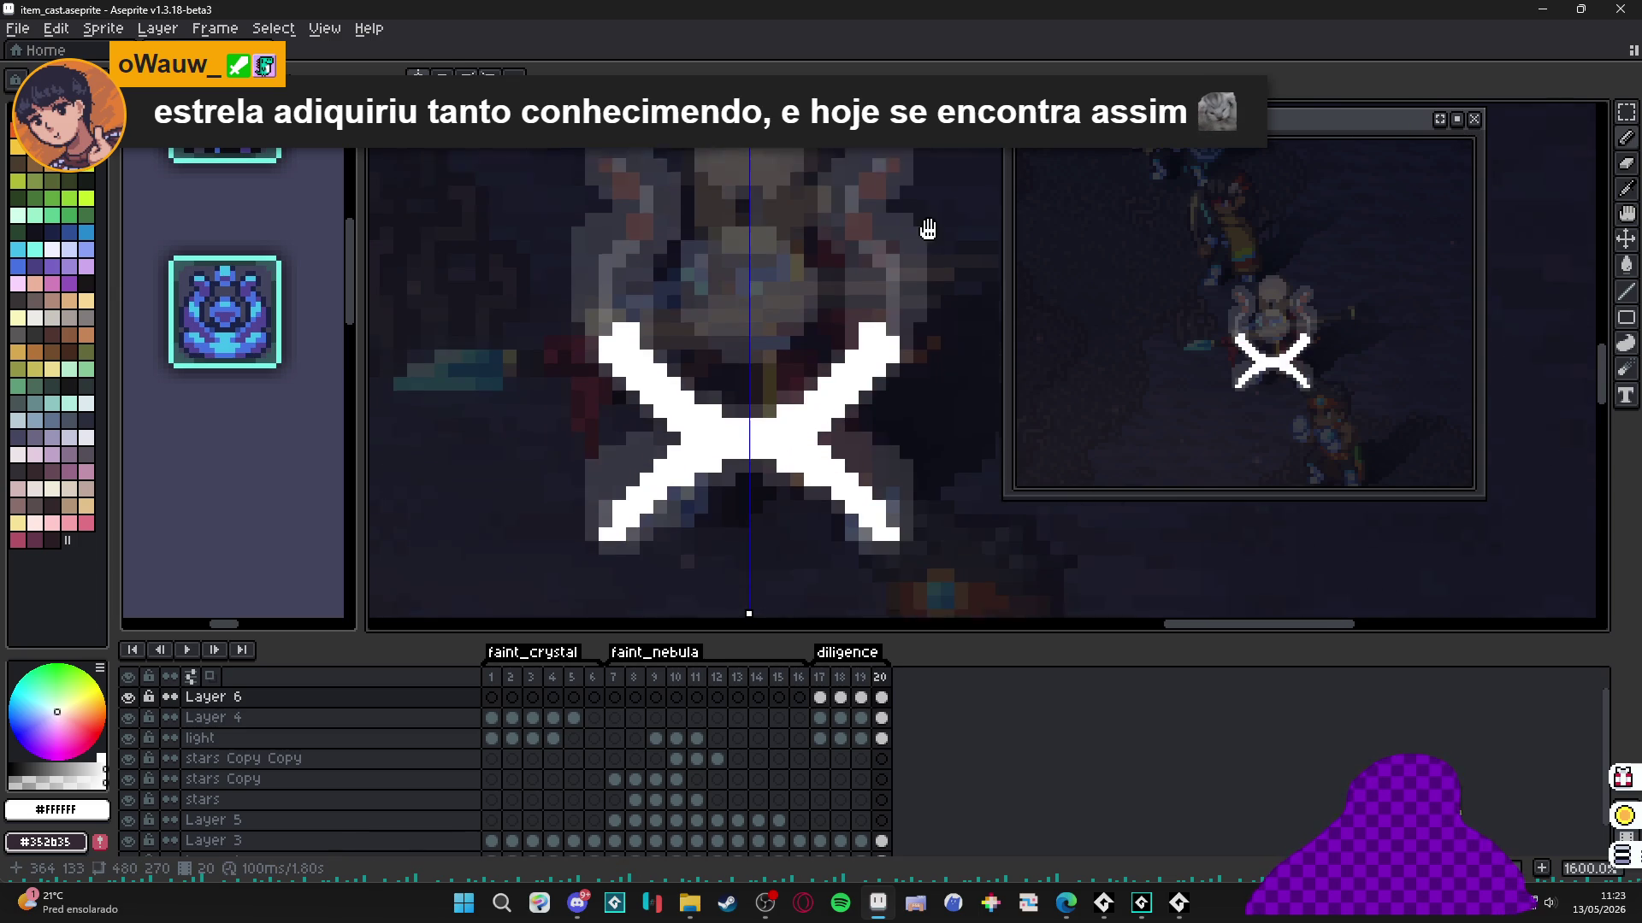
click(819, 677)
click(860, 677)
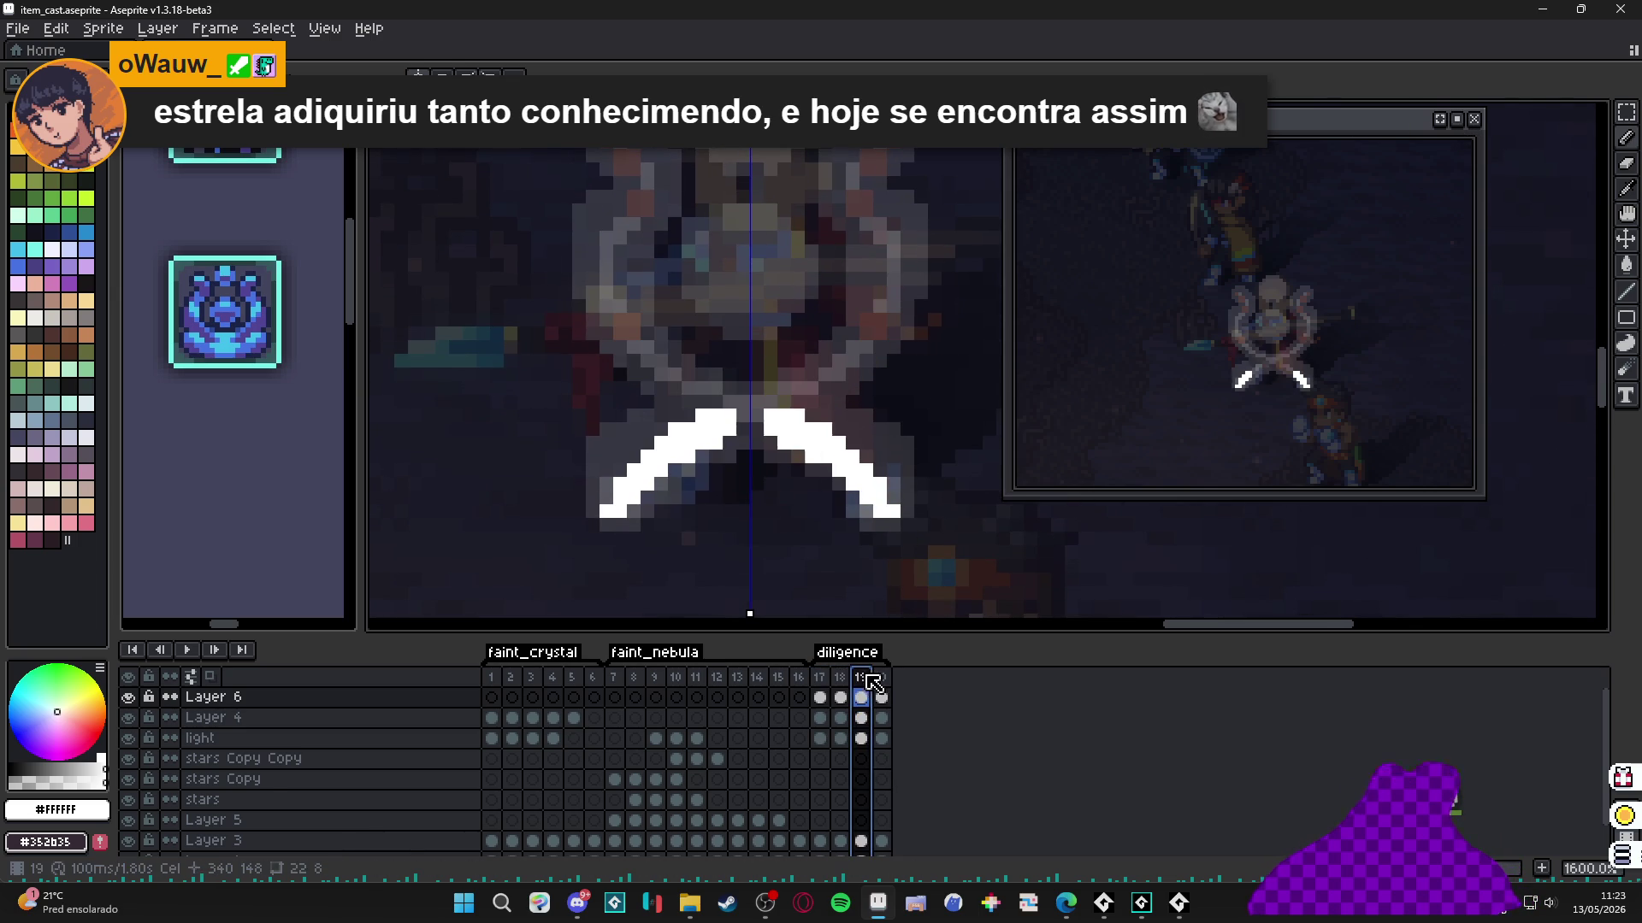
key(e)
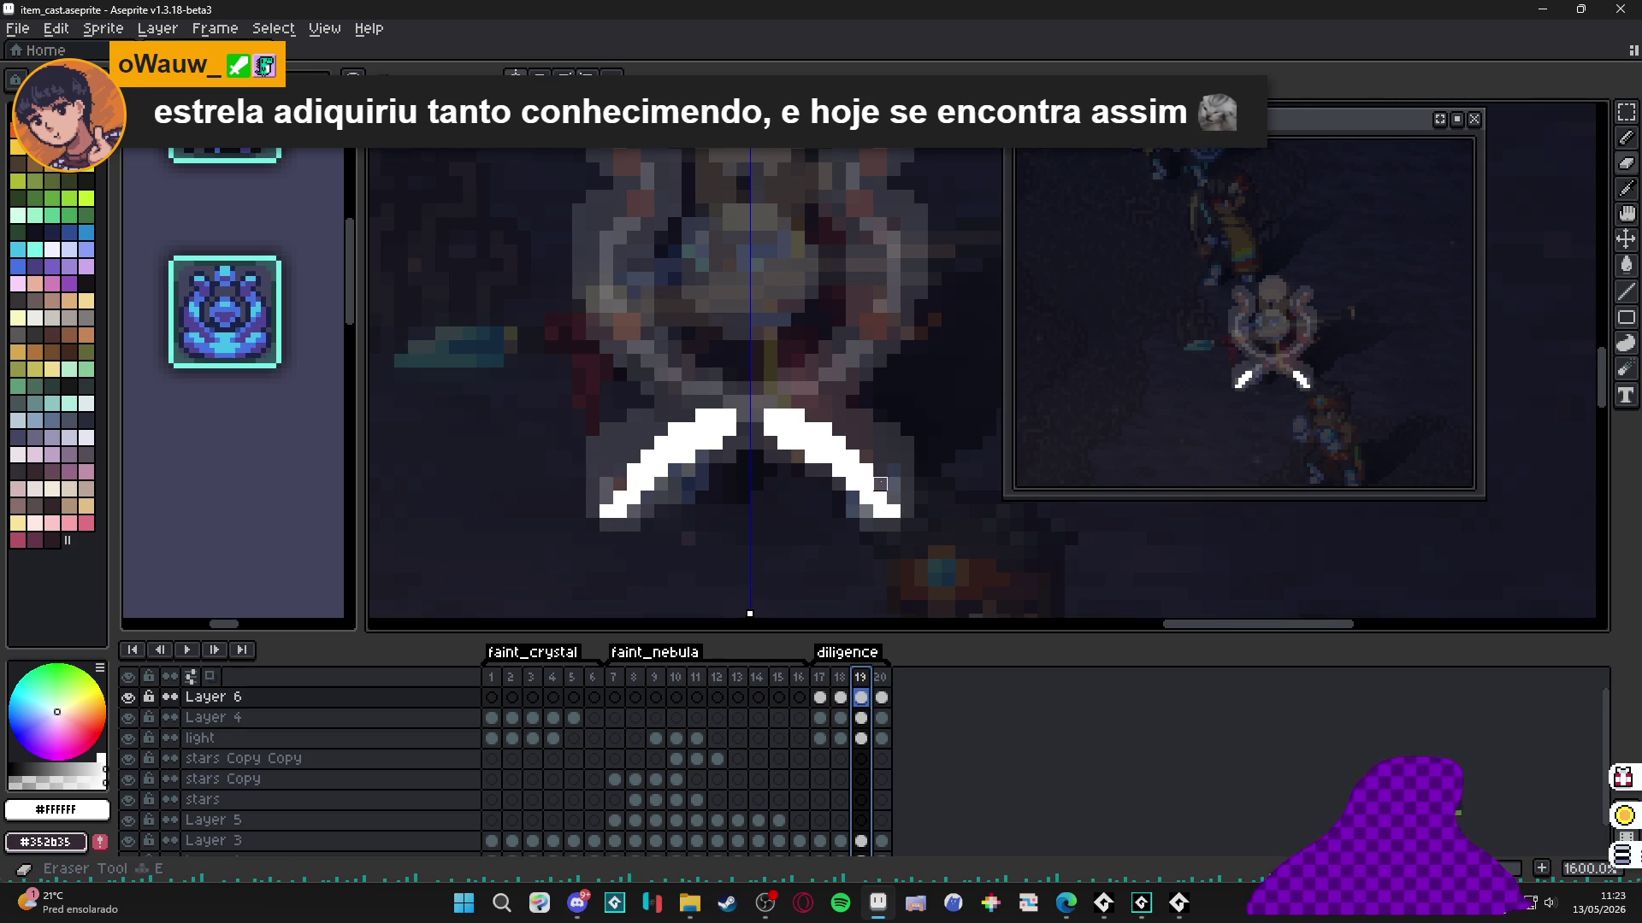
click(893, 511)
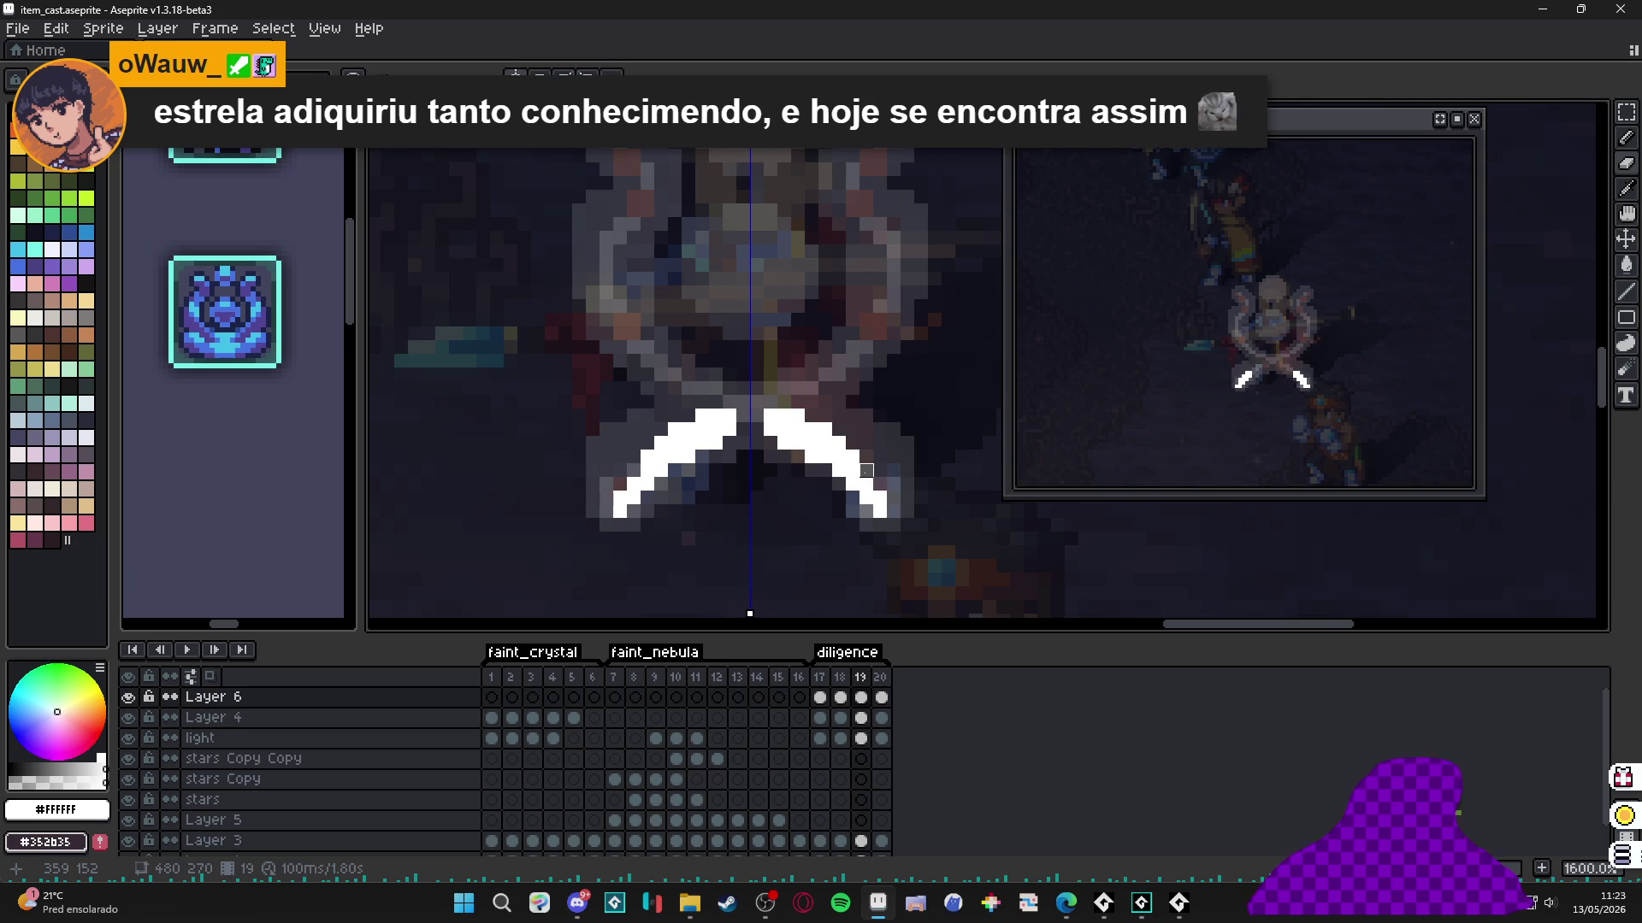
key(Right)
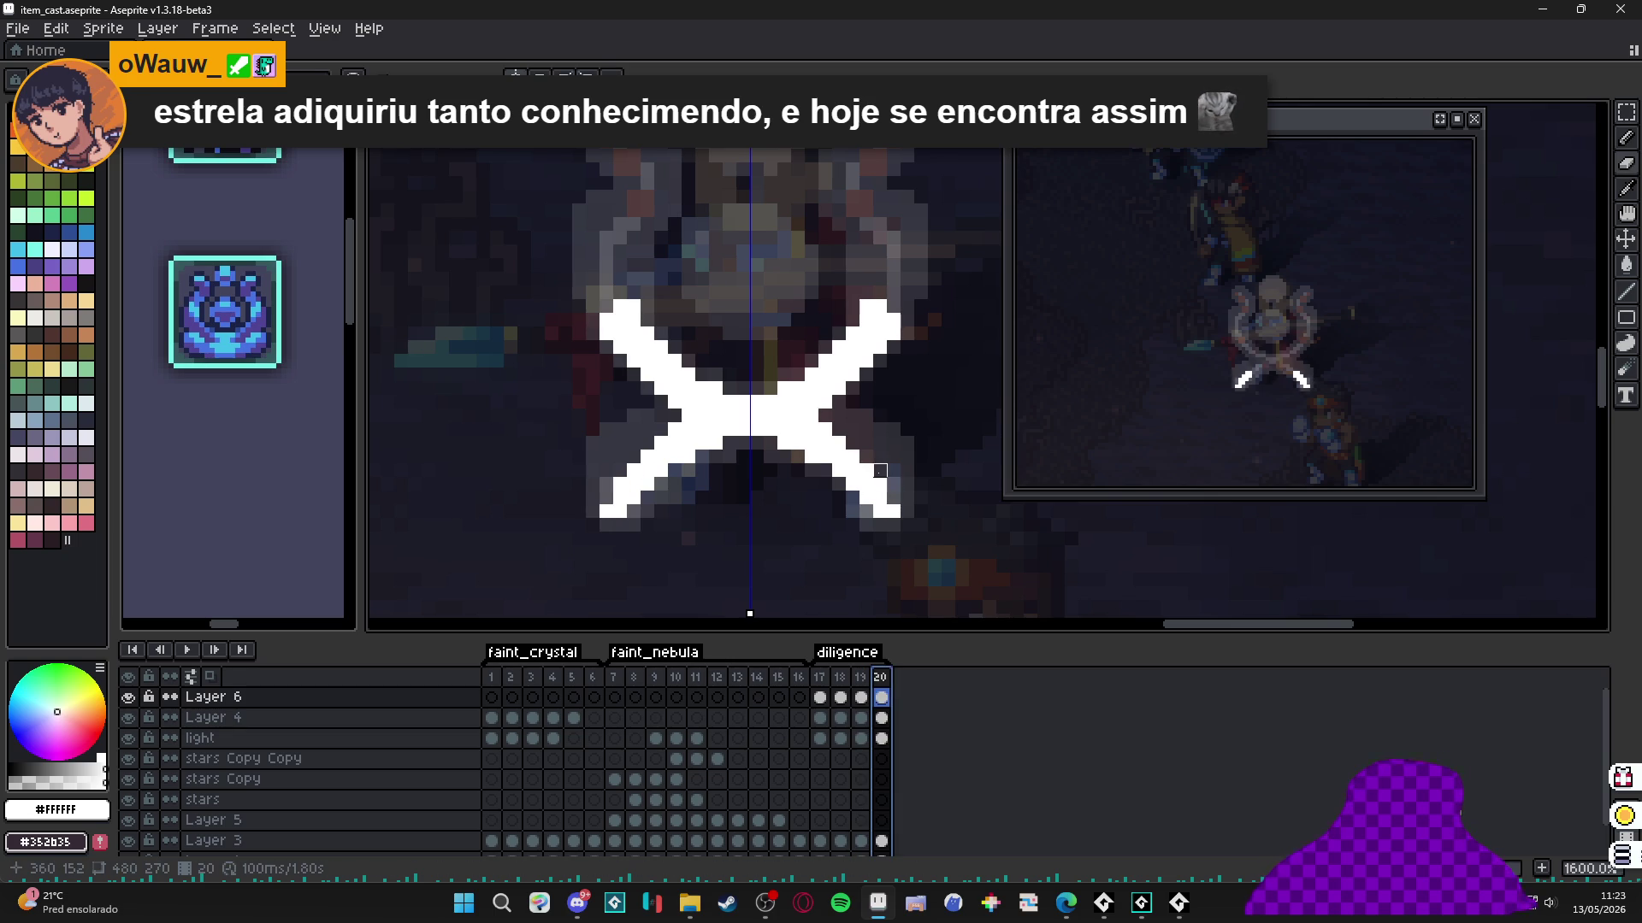
drag(880, 485, 894, 517)
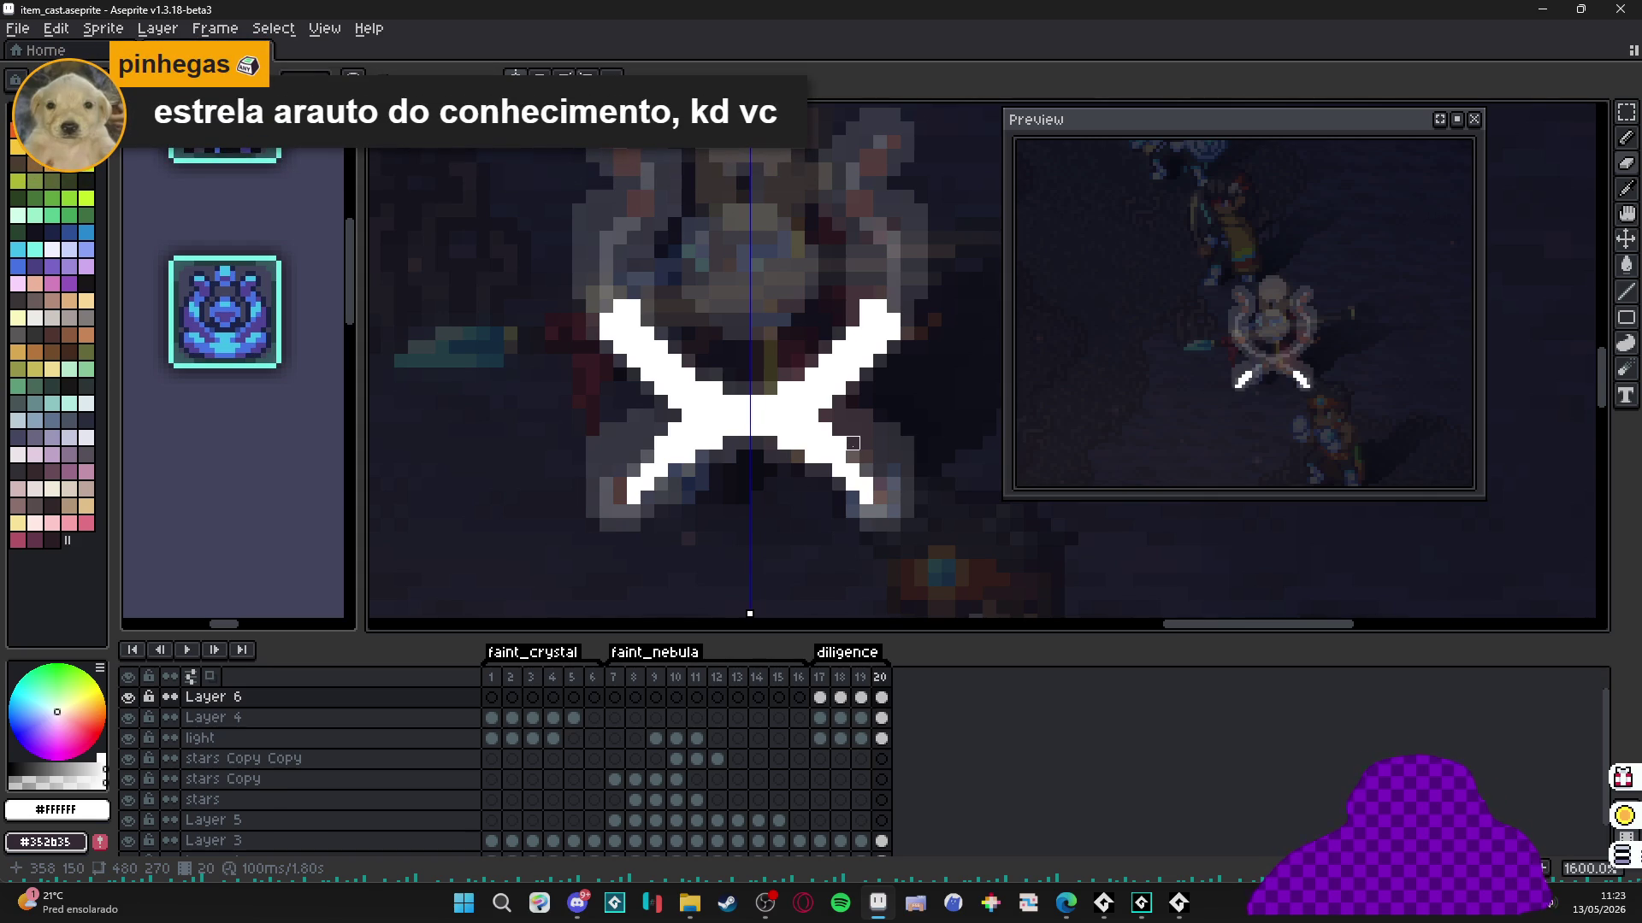
Add frame 21 and draw mirrored curved white horns sweeping down into the X.
click(861, 697)
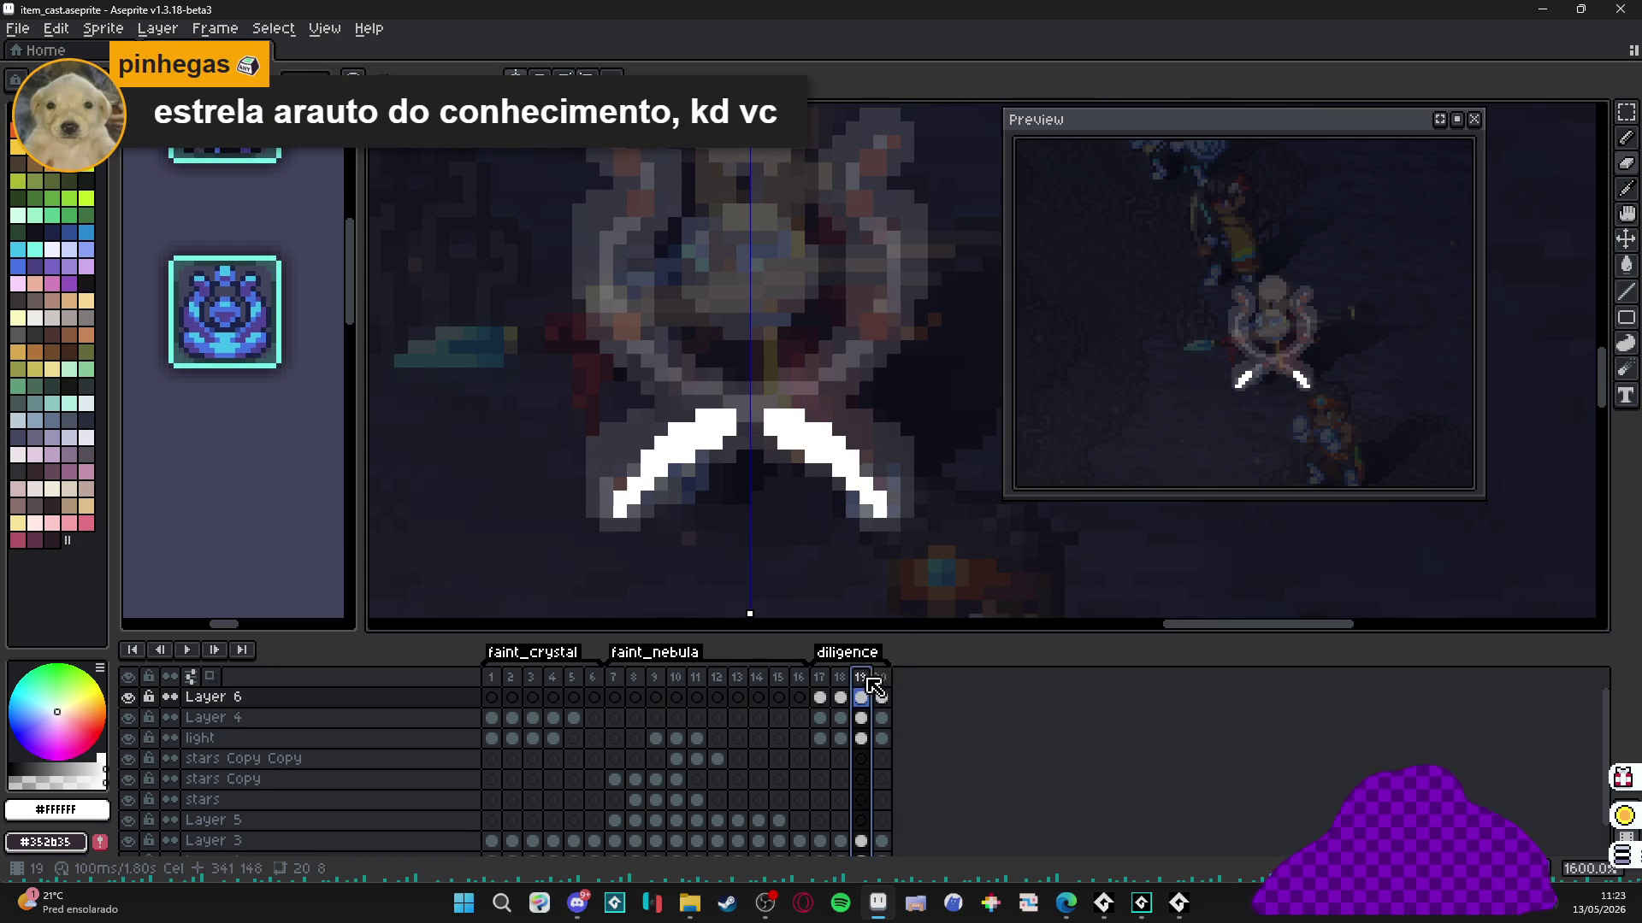
click(881, 697)
key(alt+n)
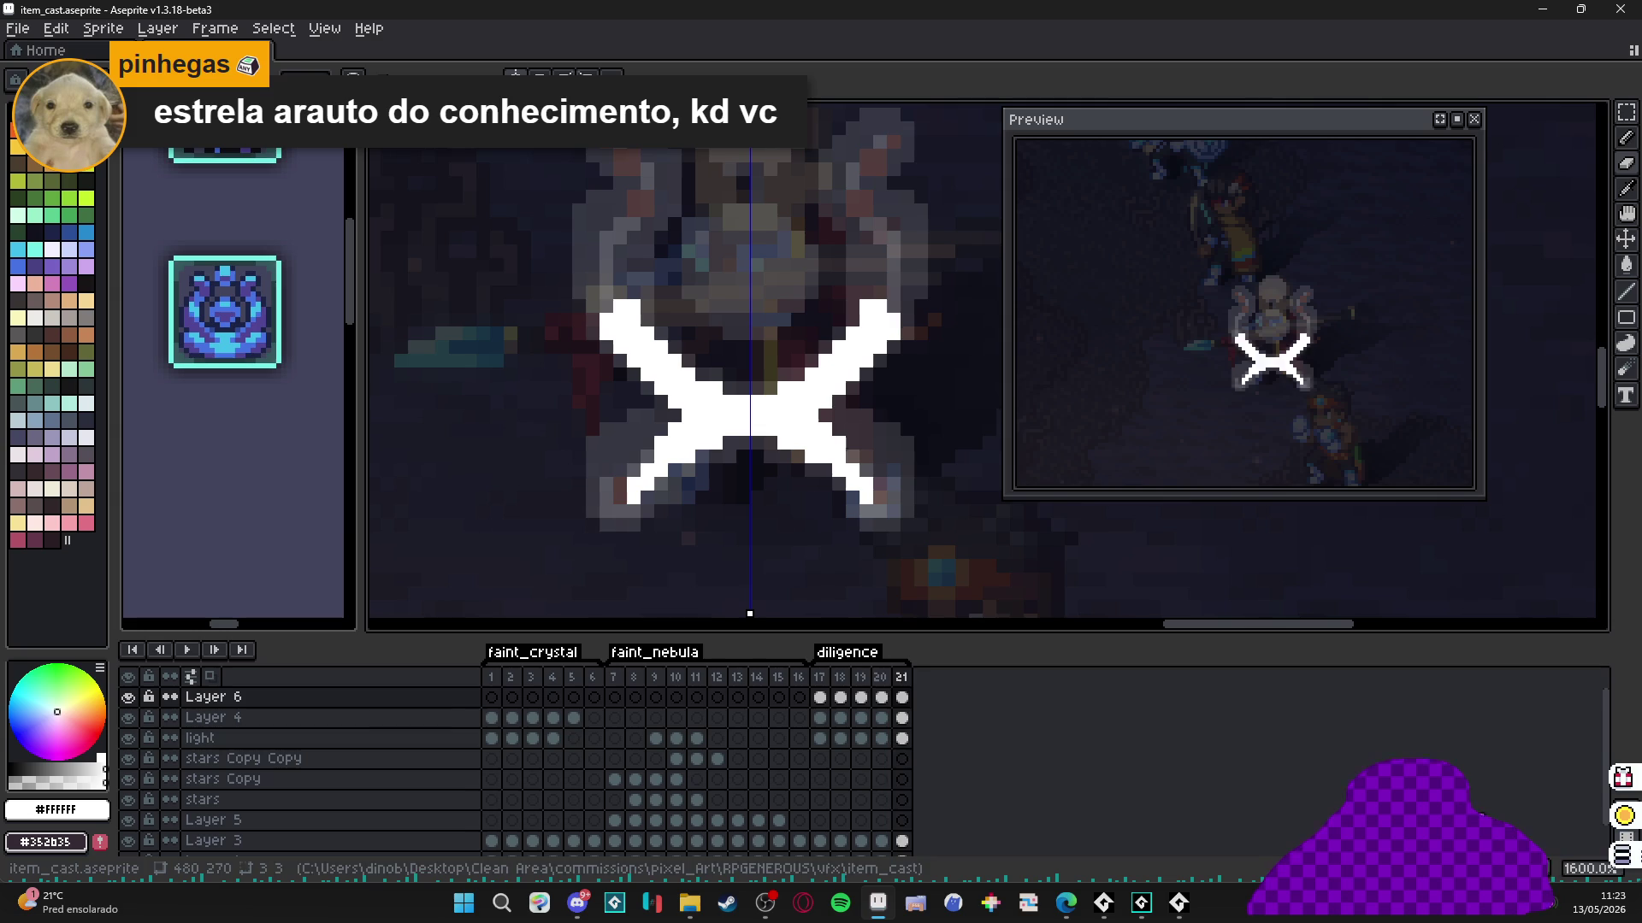
drag(747, 236, 751, 305)
click(652, 283)
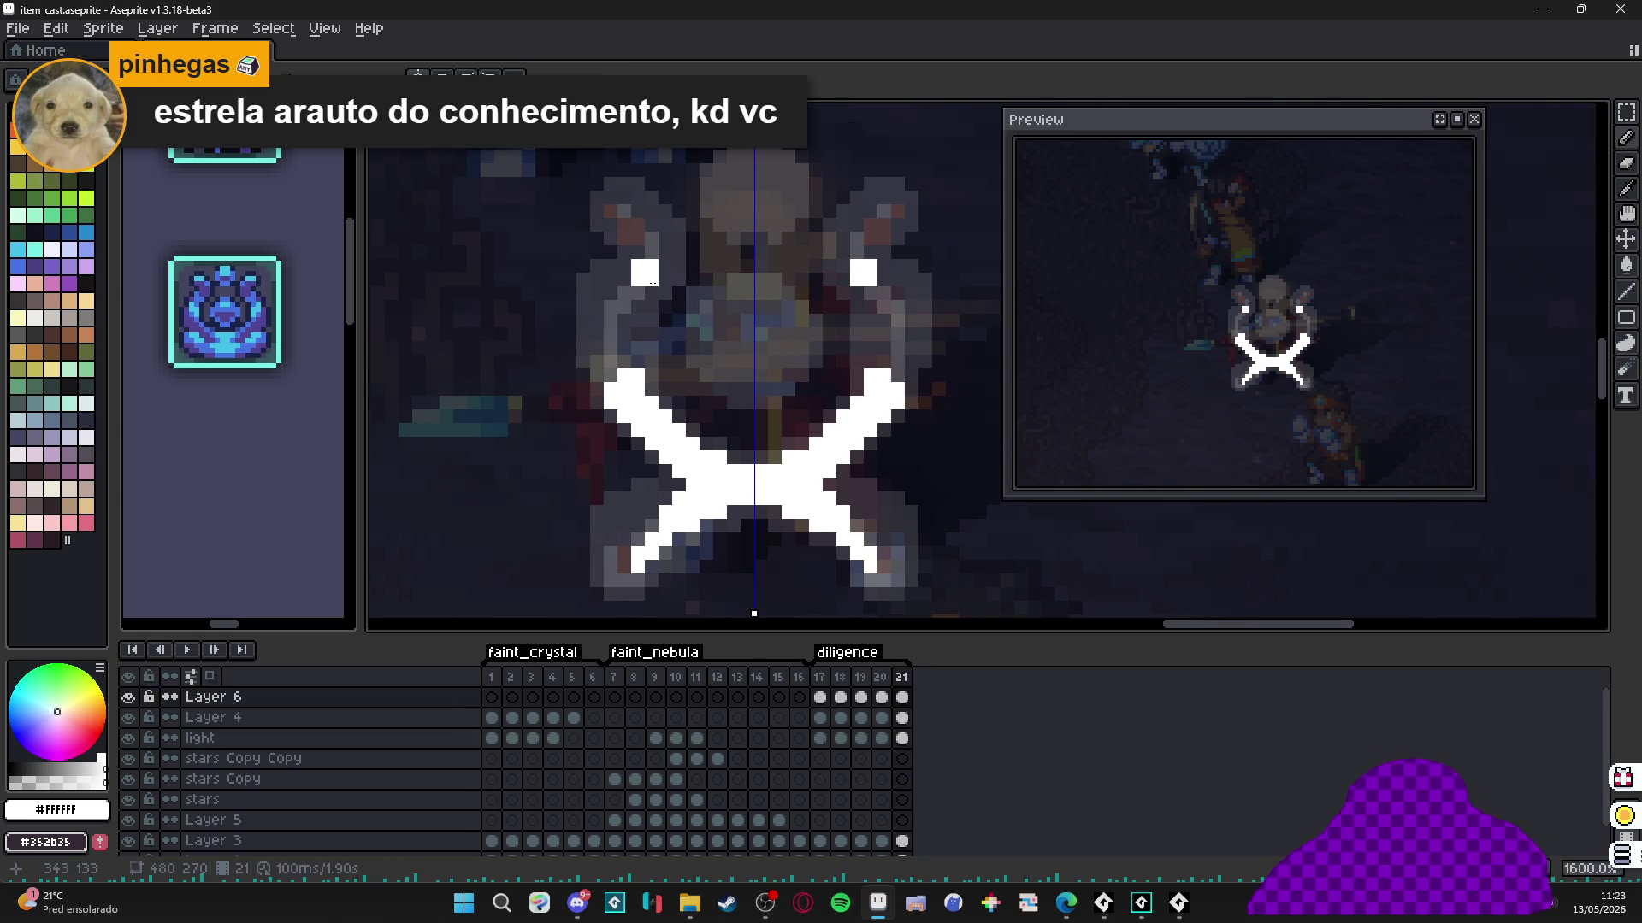
mouse_move(642, 283)
mouse_down()
mouse_move(599, 351)
mouse_move(598, 374)
mouse_move(637, 297)
mouse_move(609, 336)
mouse_move(622, 379)
mouse_up()
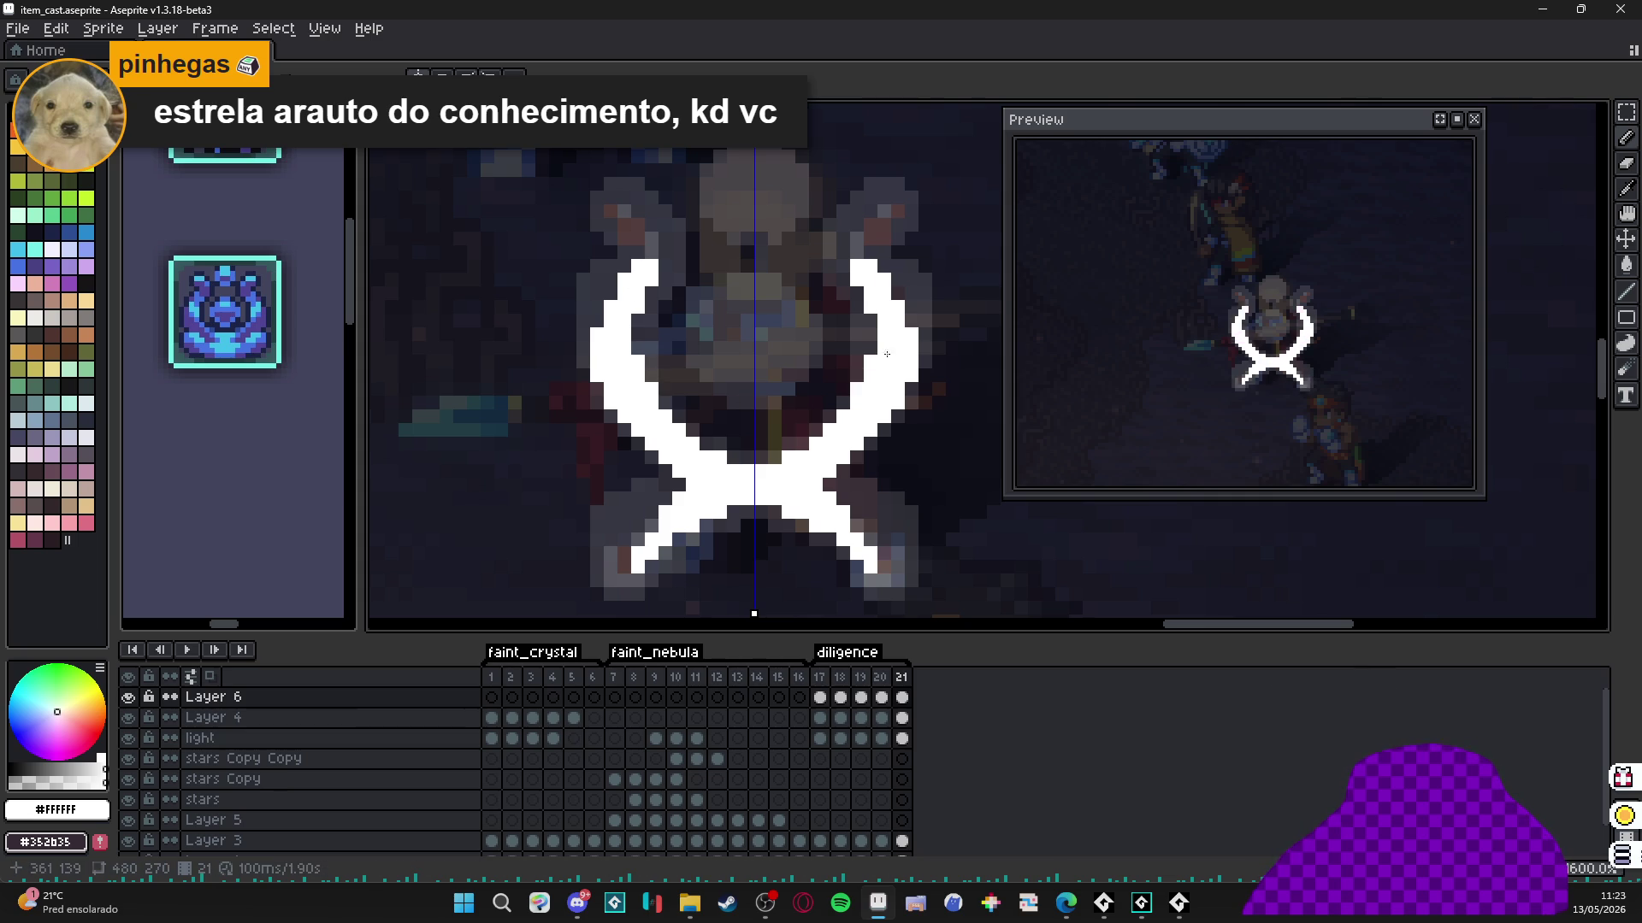
Erase the X's lower arm tips on frame 21 and add frame 22.
click(881, 676)
click(901, 677)
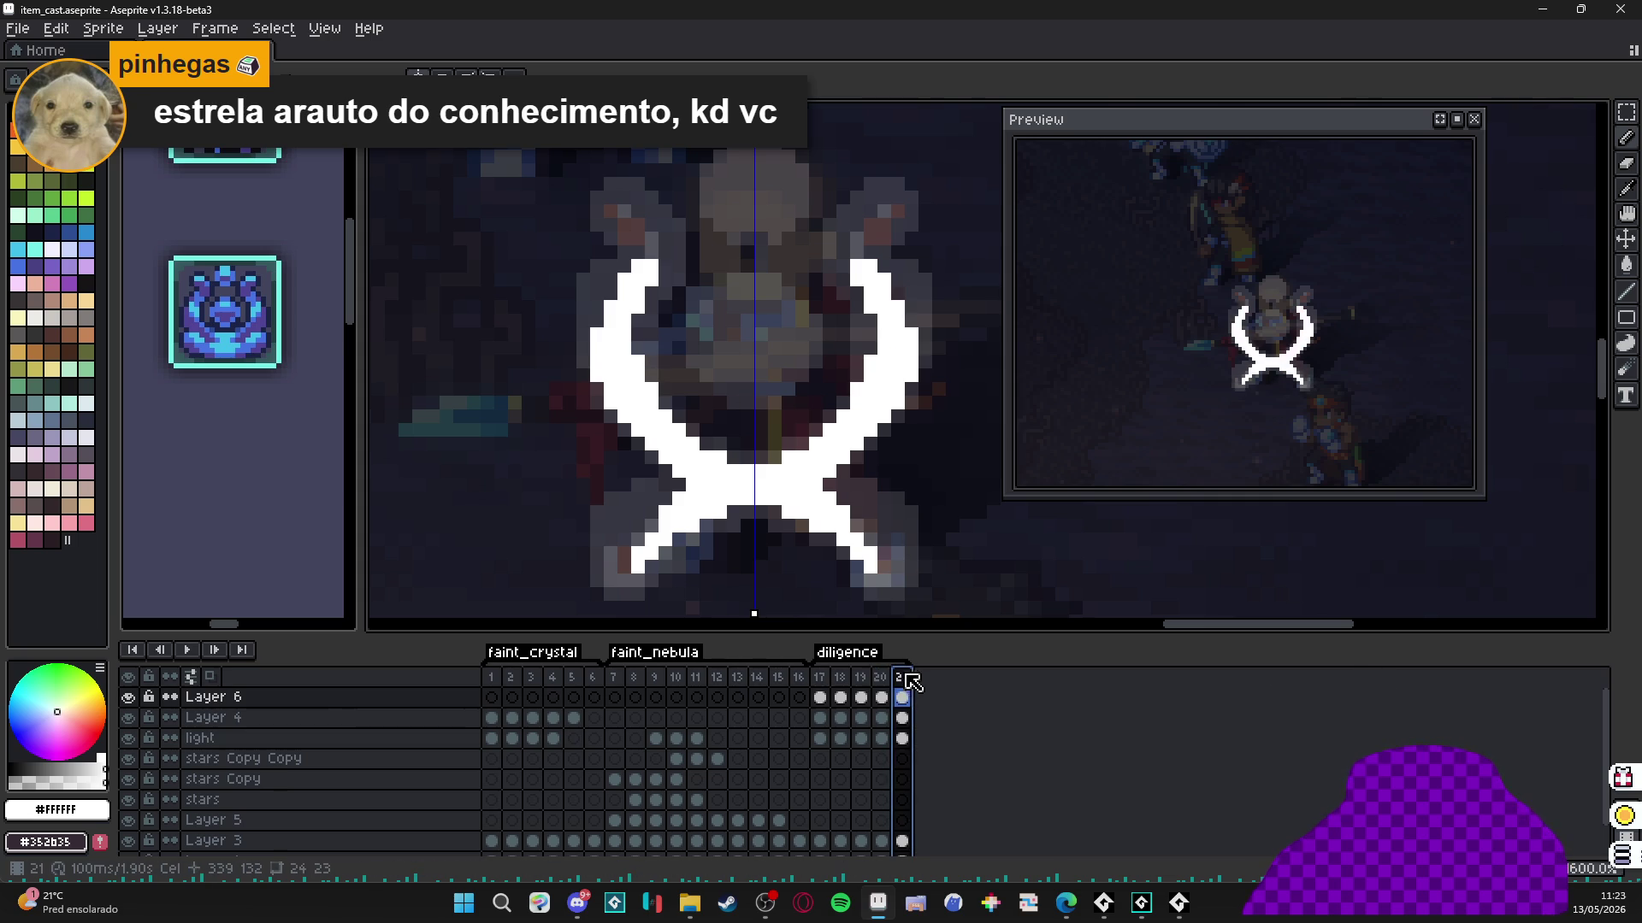
key(e)
drag(843, 513, 870, 567)
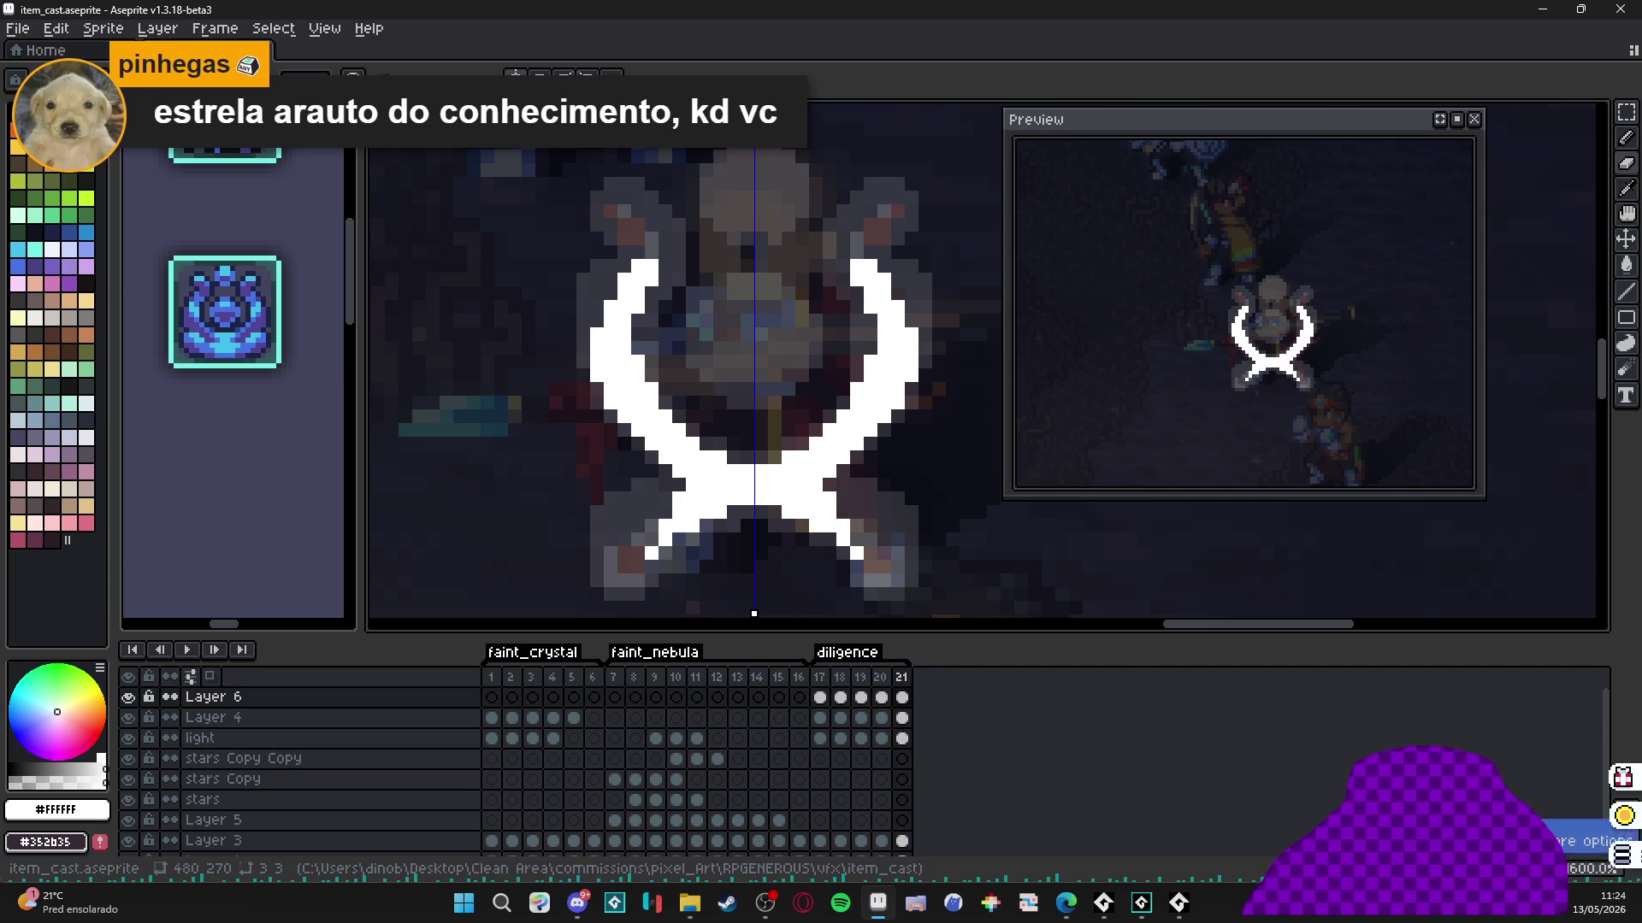
key(alt+n)
scroll(871, 293, up, 1)
Draw curled white tops on both horns in frame 22 and paint over part of the lower arms.
key(b)
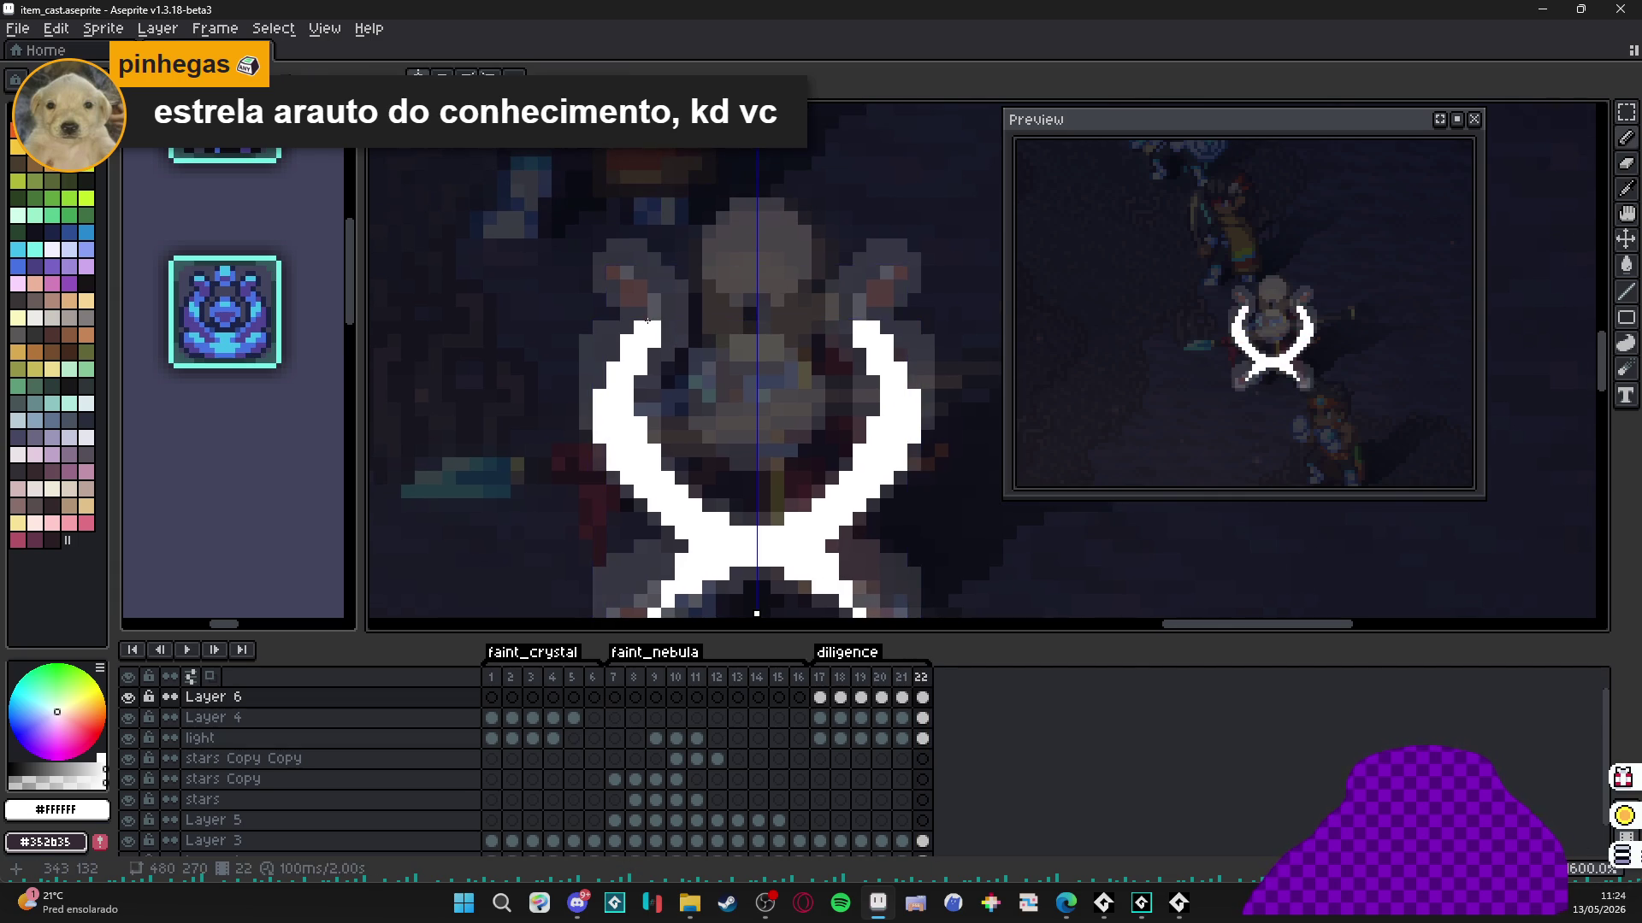
click(641, 302)
mouse_move(640, 301)
mouse_down()
mouse_move(625, 287)
mouse_move(653, 317)
mouse_up()
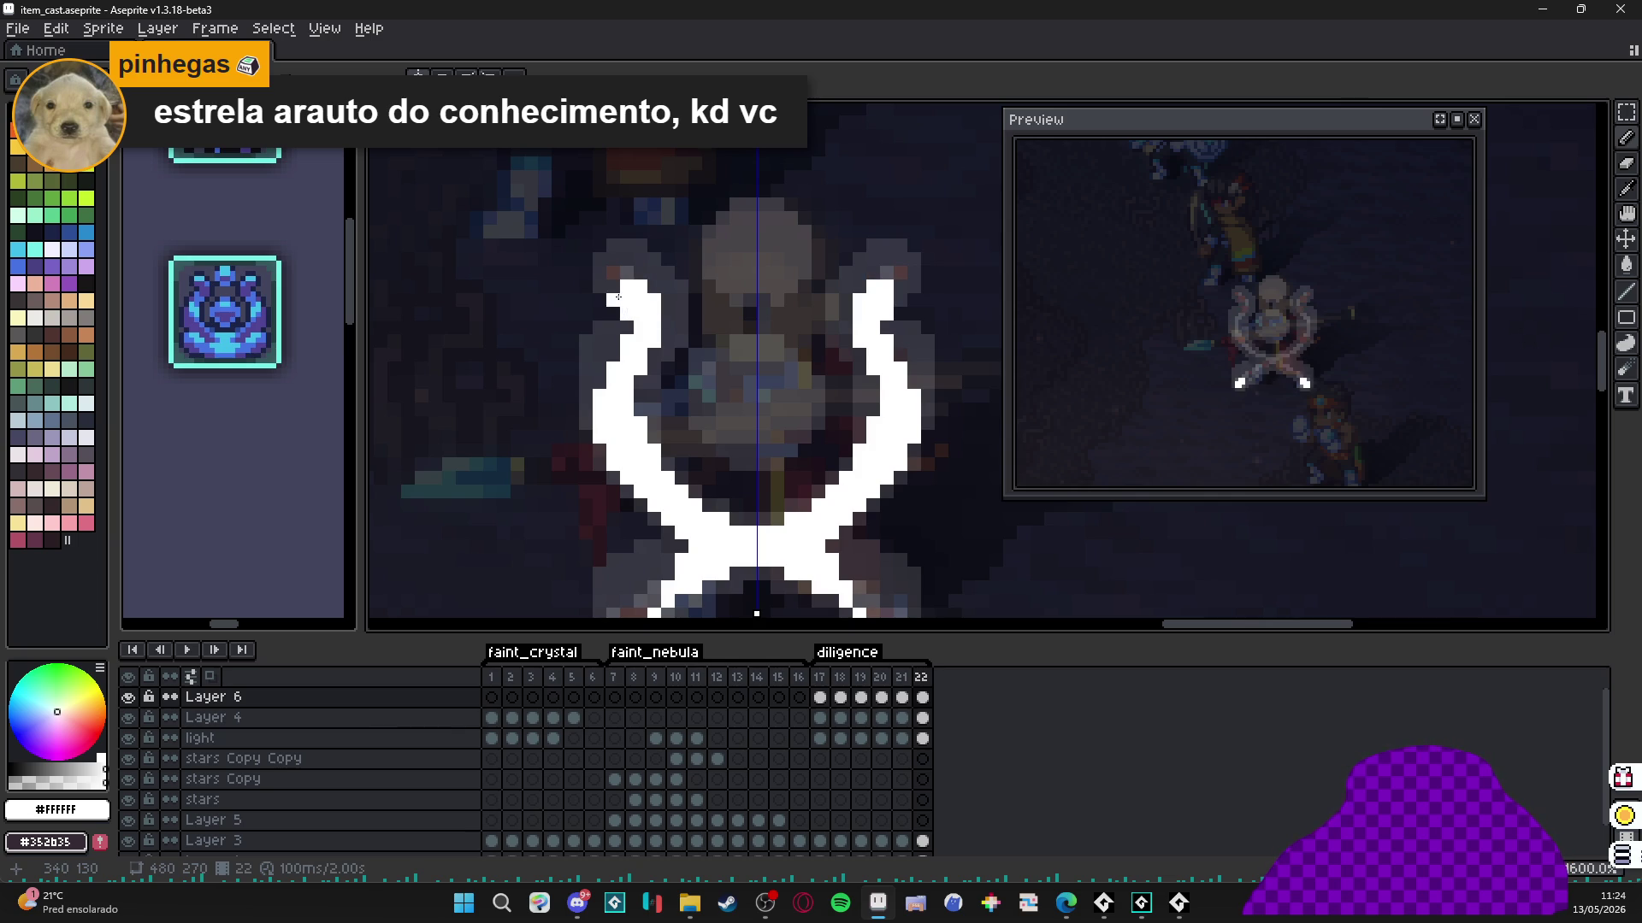
drag(875, 624, 833, 453)
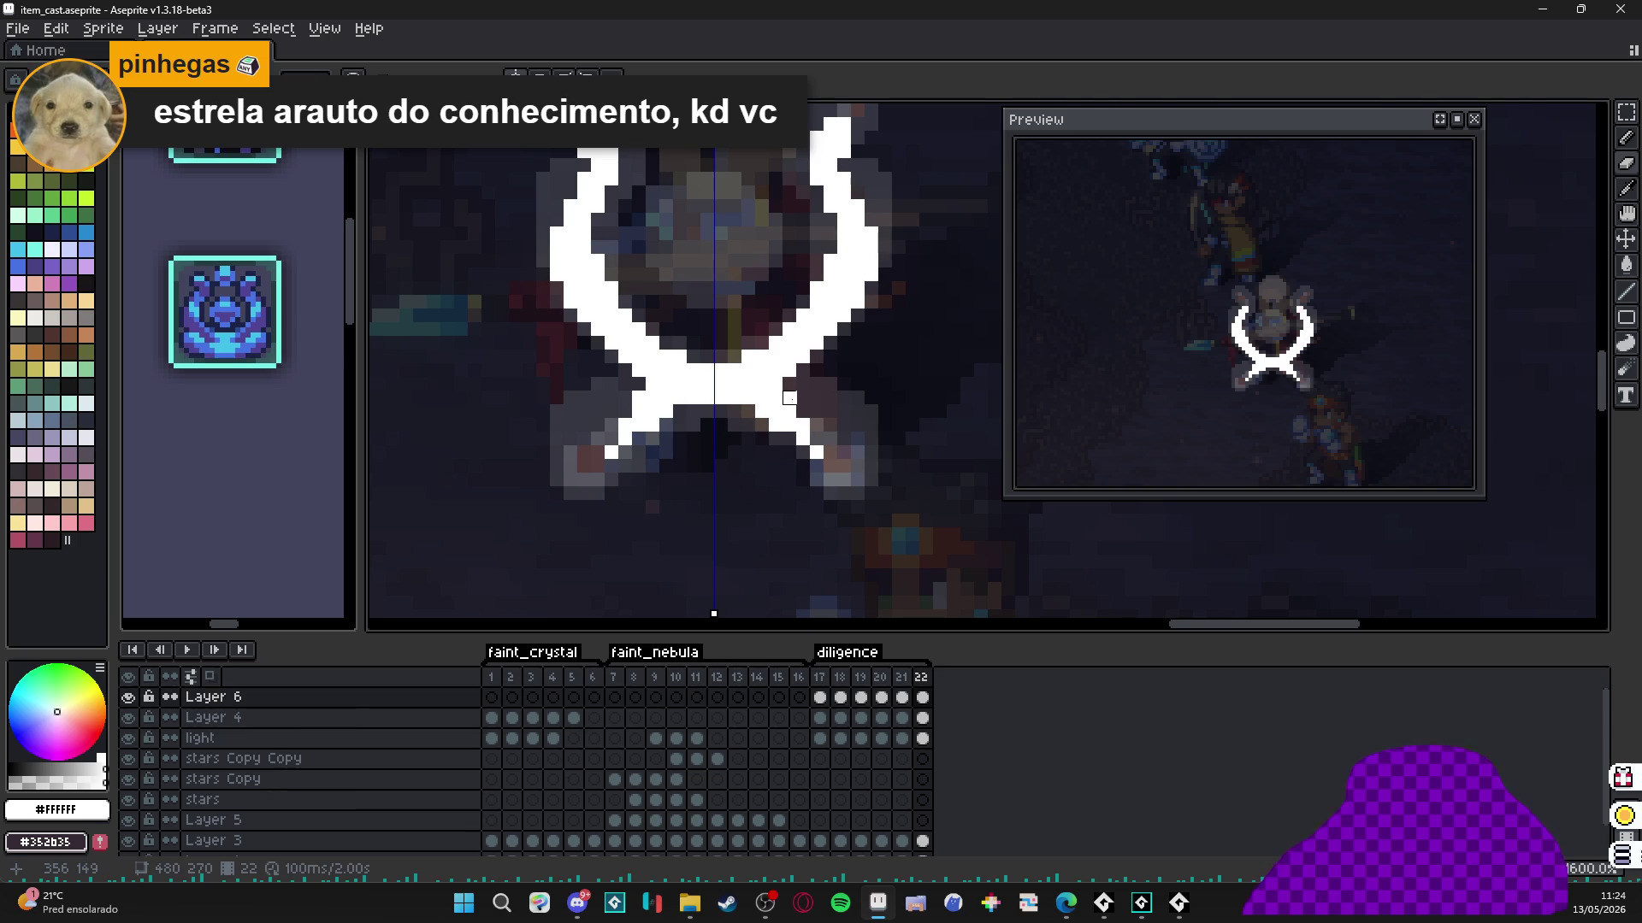
drag(788, 397, 817, 439)
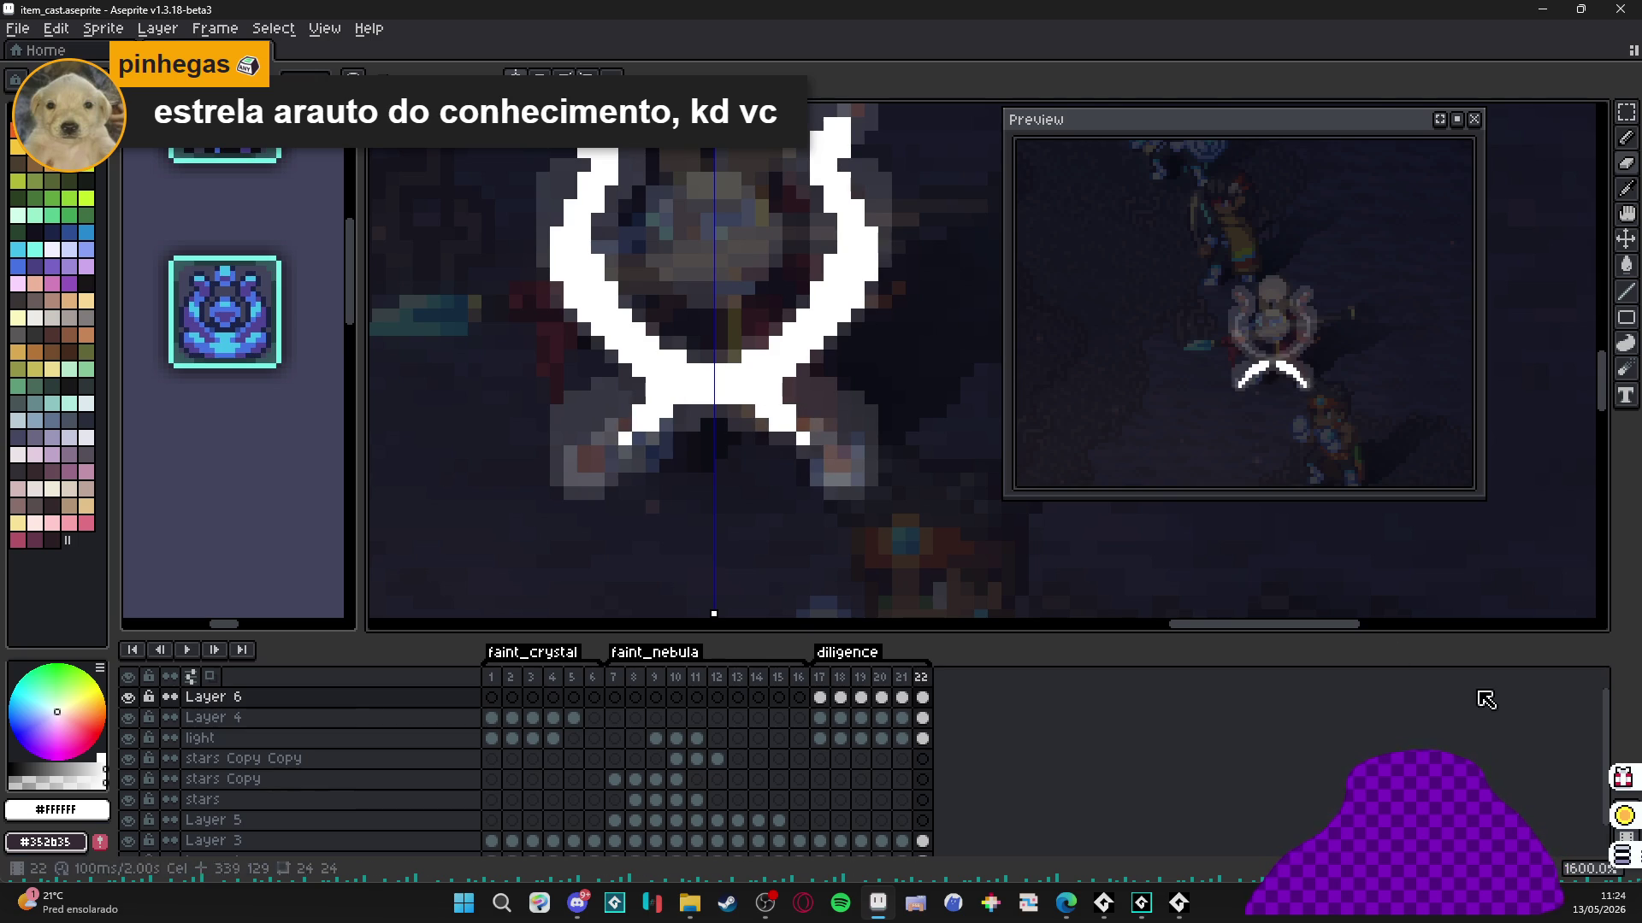
Add frame 23, add white pixels at the horn tips, and return to frame 22.
key(alt+n)
scroll(803, 329, up, 5)
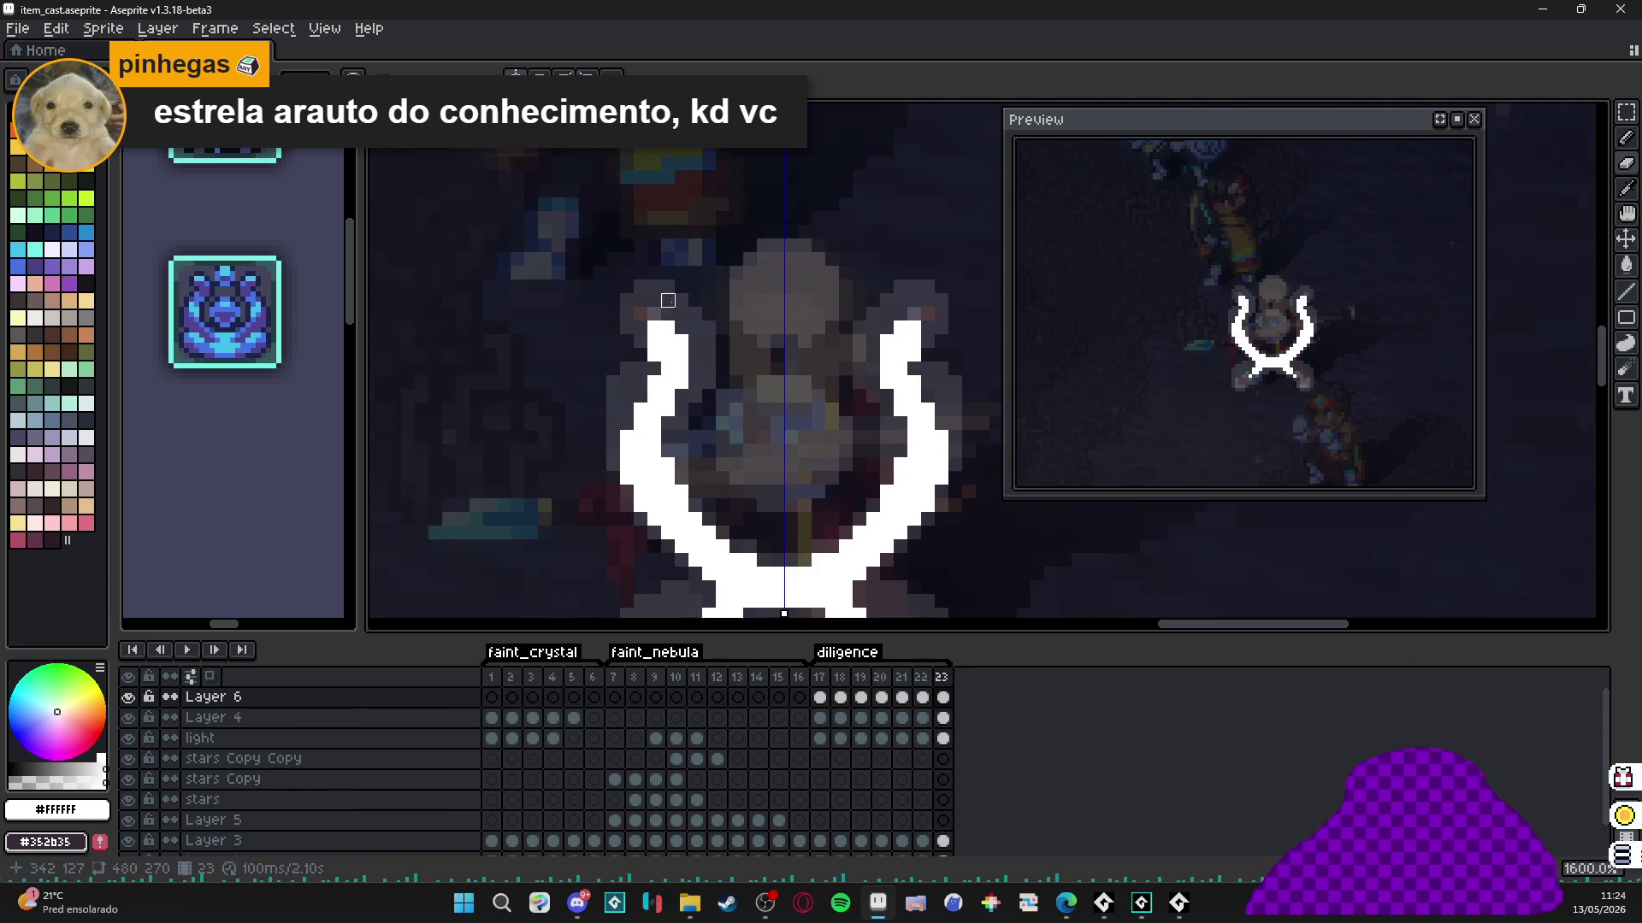
click(650, 321)
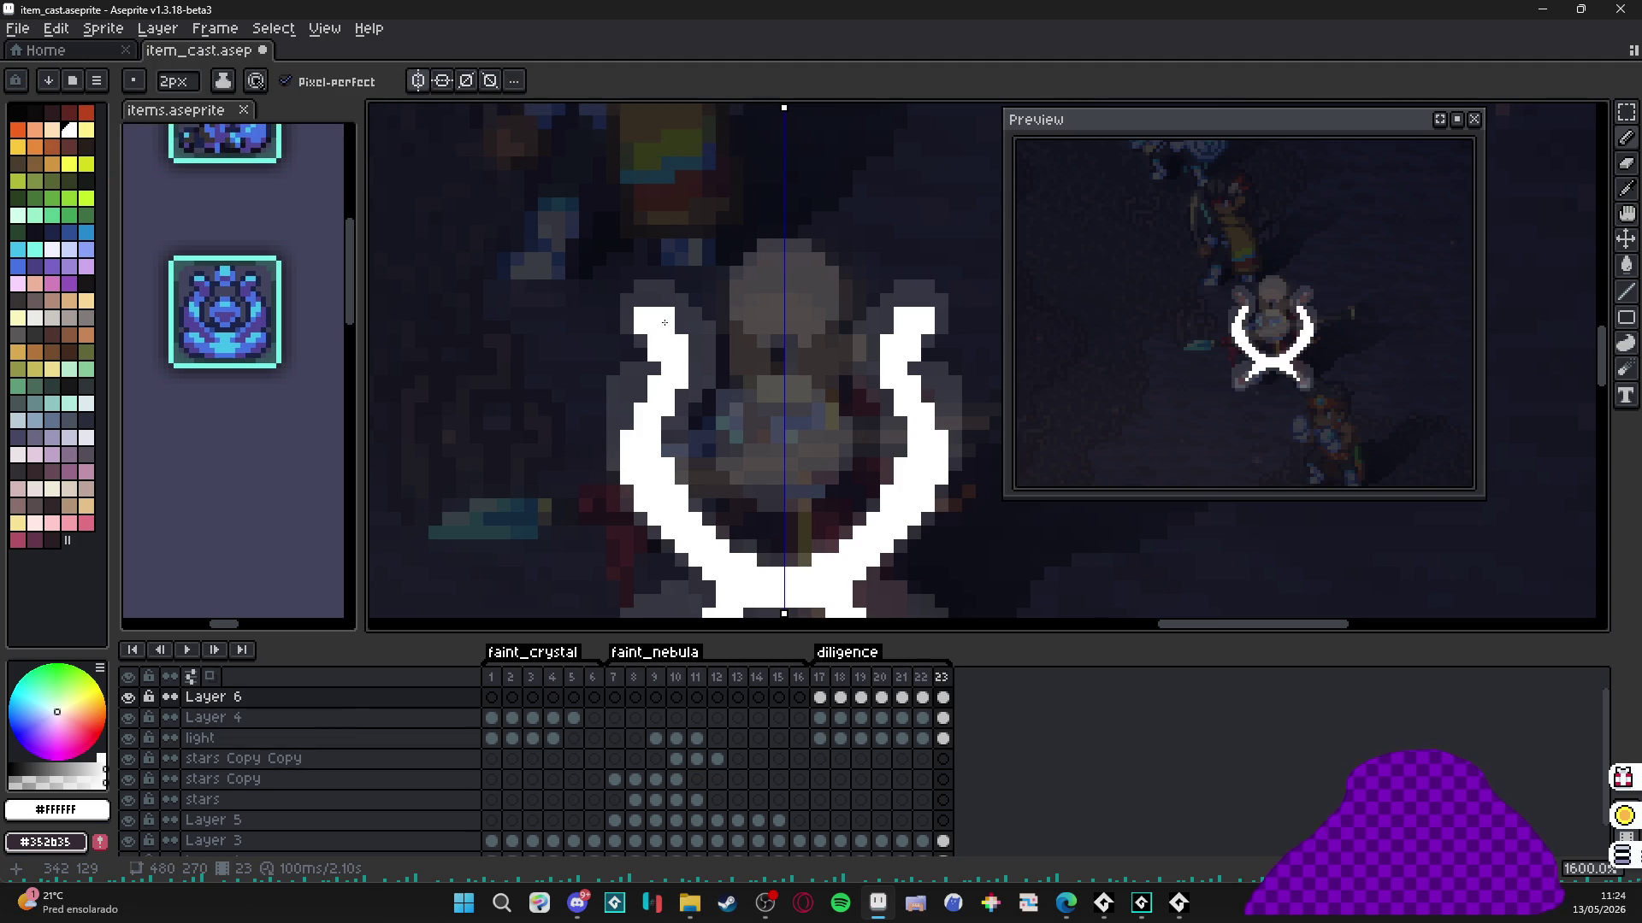
click(681, 329)
scroll(684, 324, down, 3)
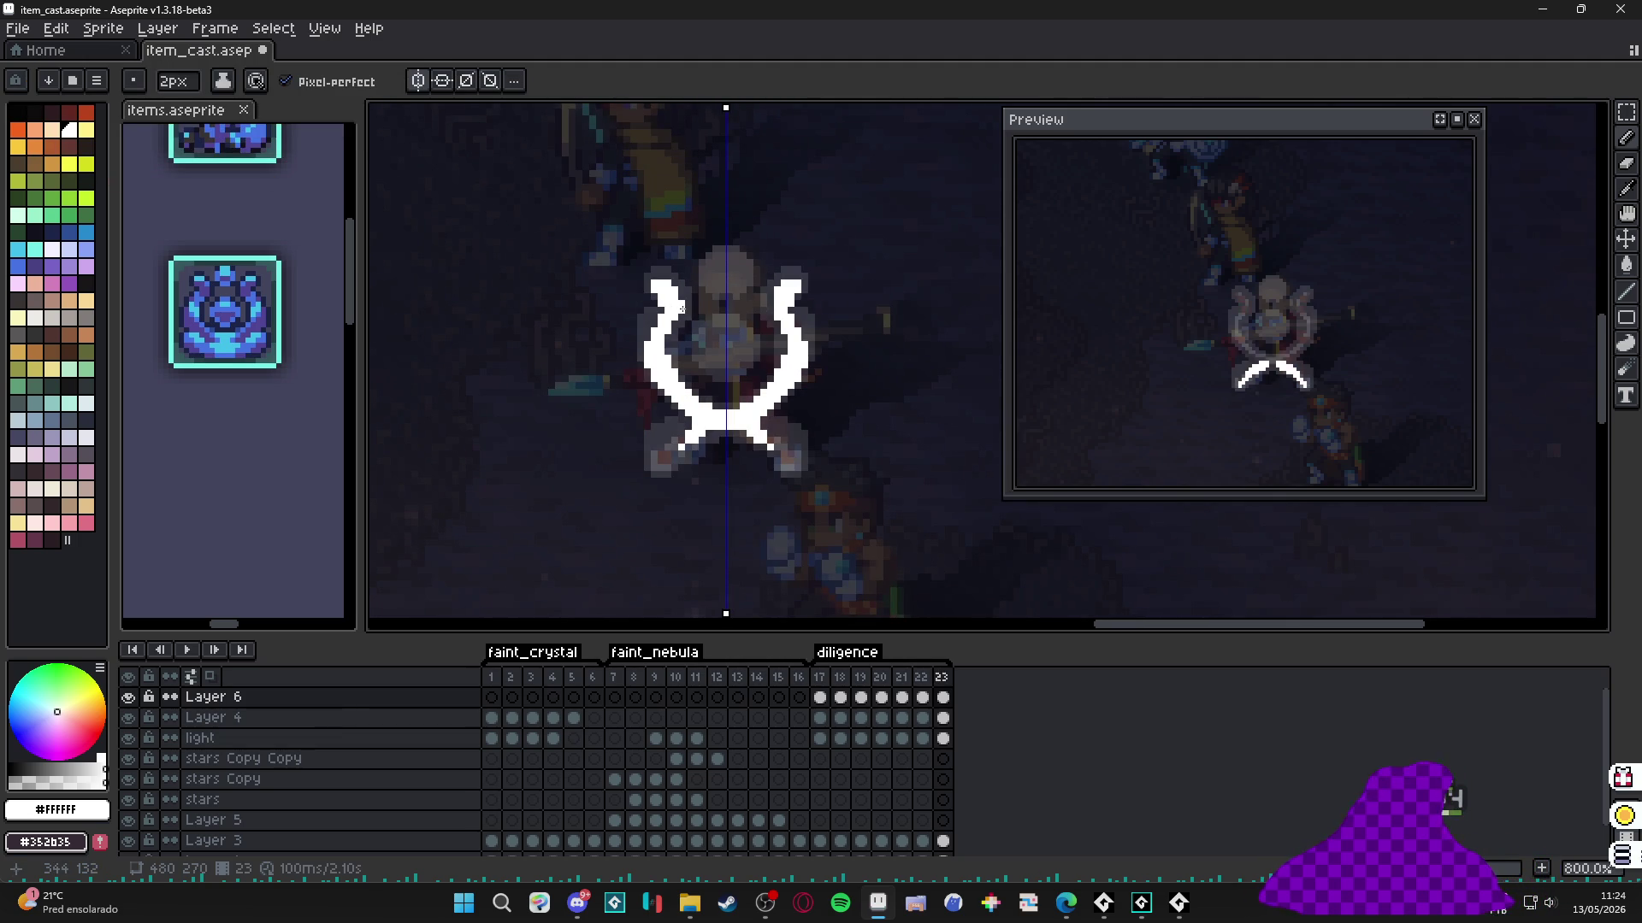
click(880, 697)
click(922, 697)
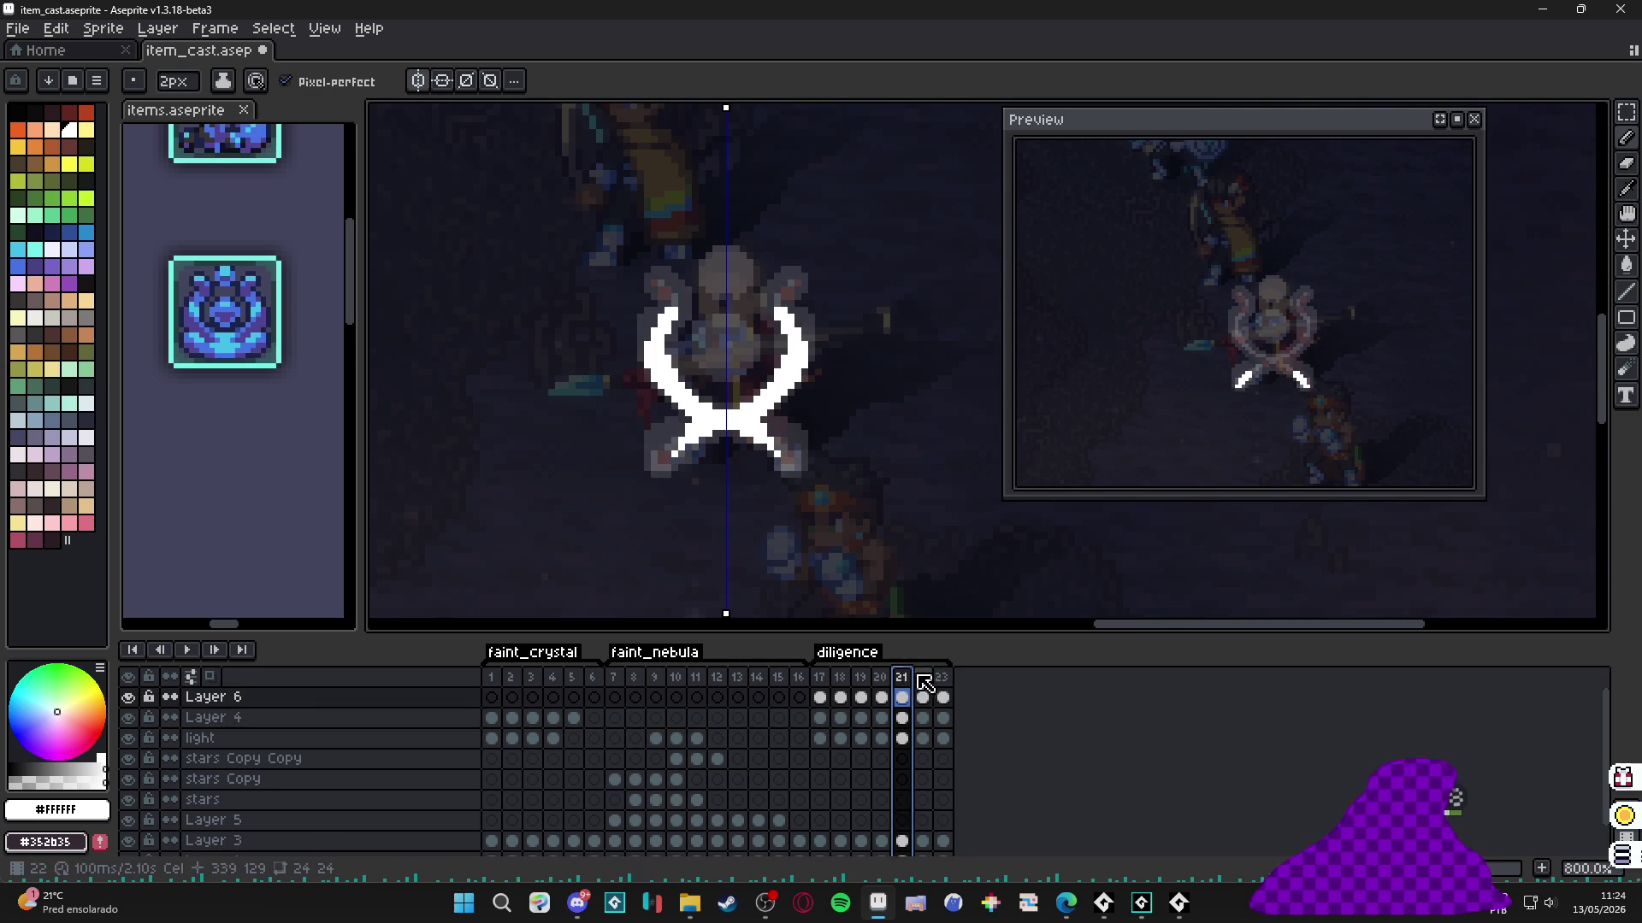
scroll(747, 376, up, 3)
Dab a round white orb at the symbol's centre on frame 22.
click(717, 347)
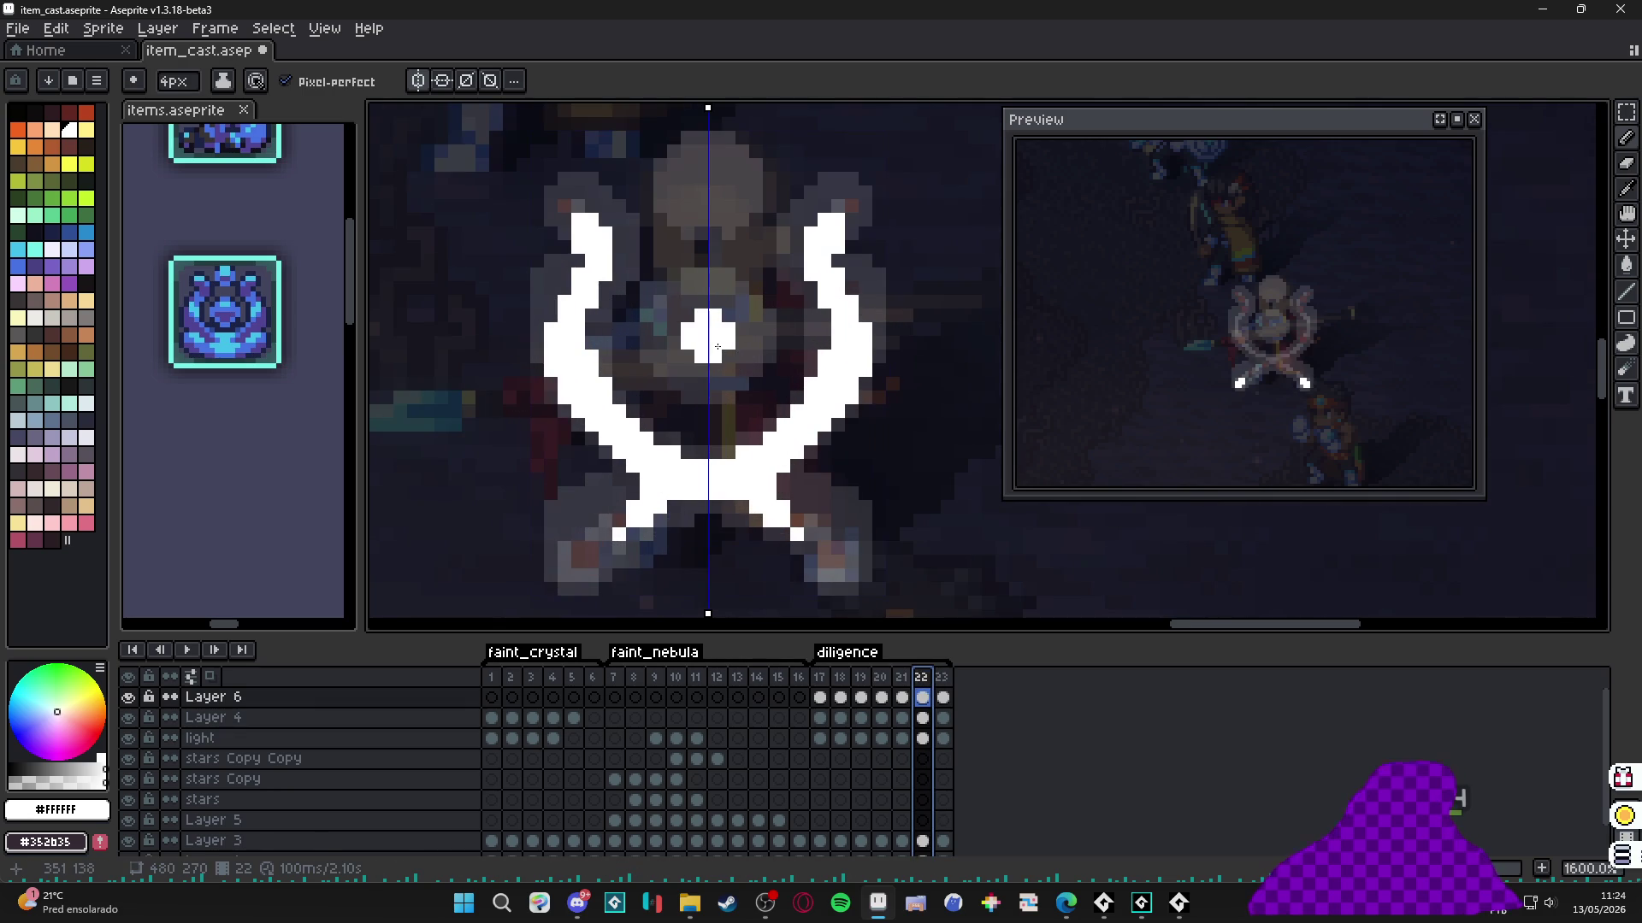
click(717, 346)
key(ctrl+z)
click(714, 348)
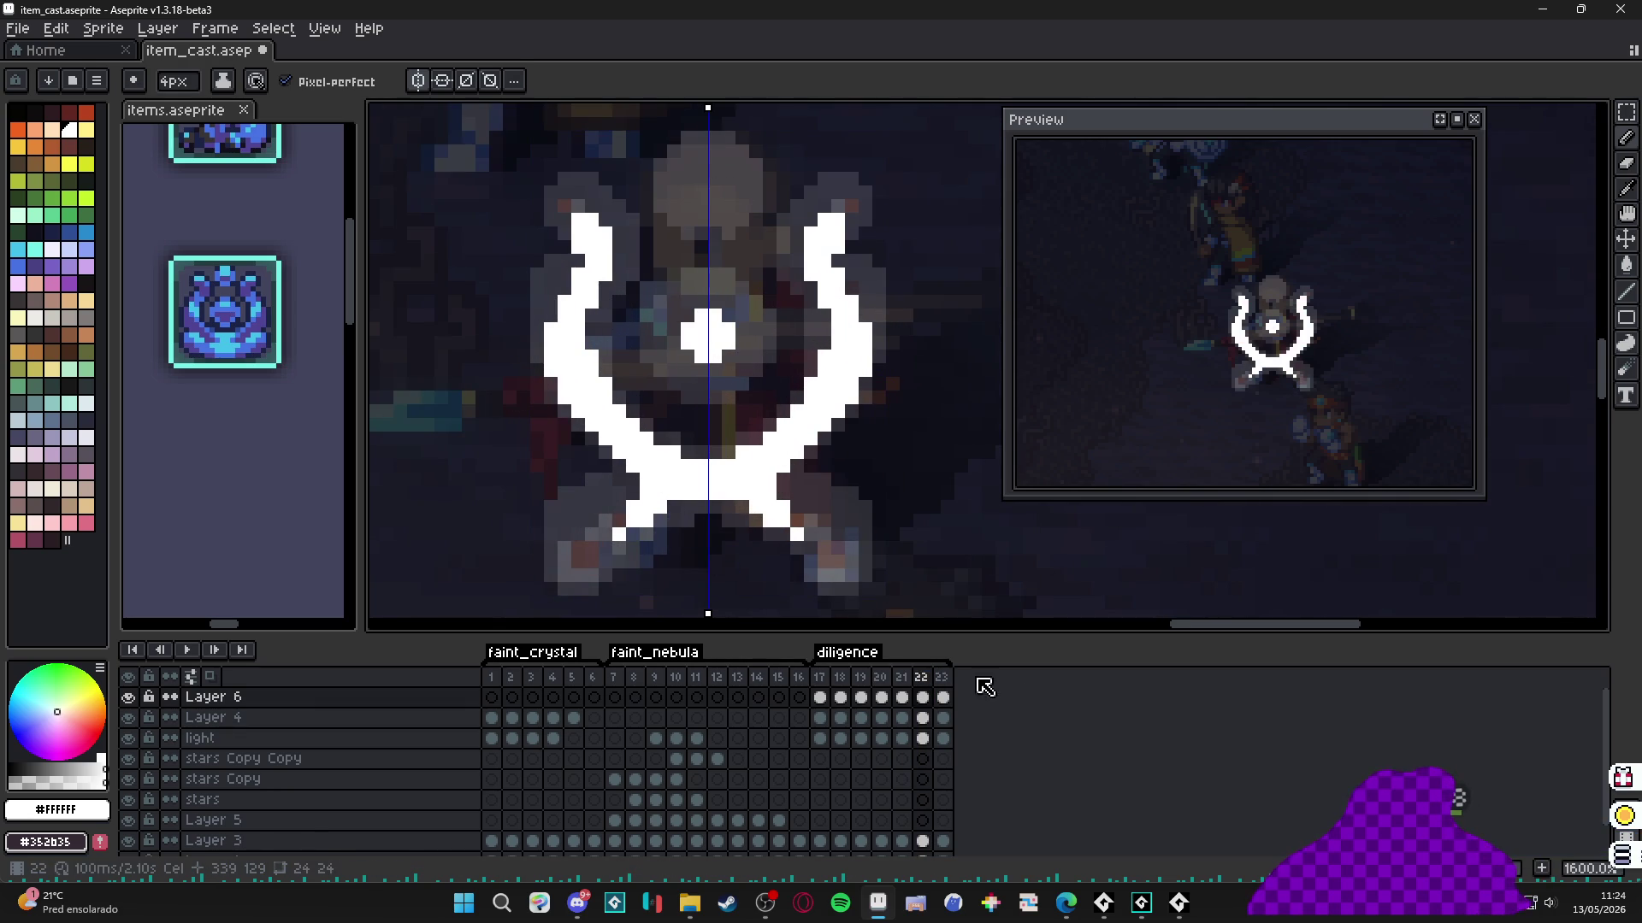
Try a white stroke on frame 23, undo it, and add frame 24.
click(943, 678)
scroll(711, 346, up, 6)
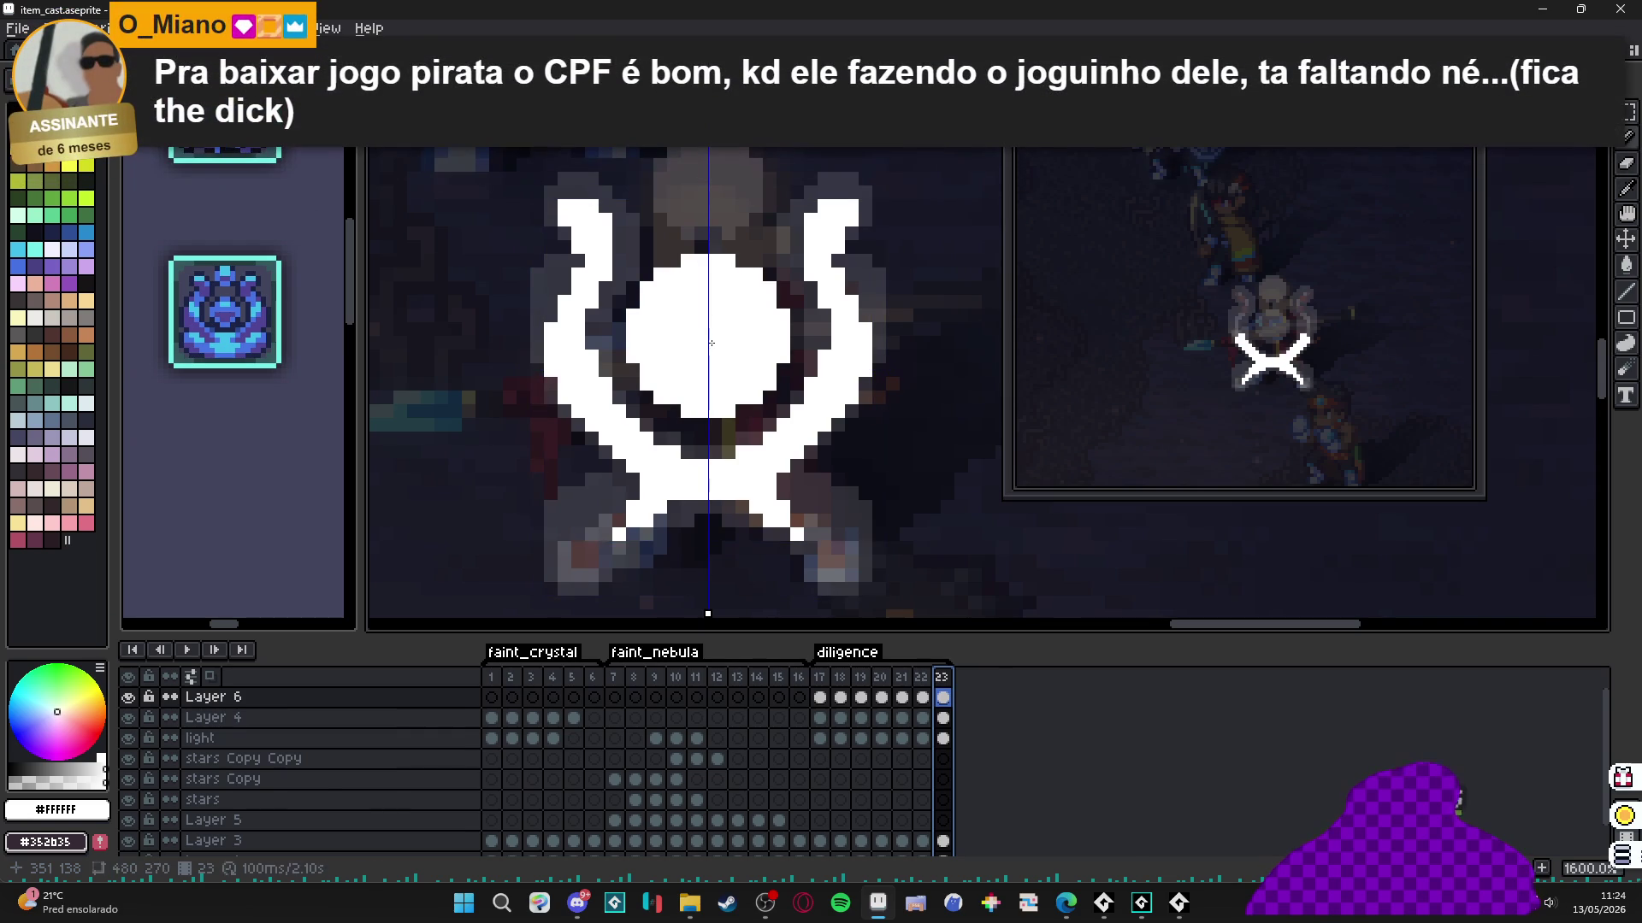
drag(711, 341, 802, 481)
key(ctrl+z)
key(alt+n)
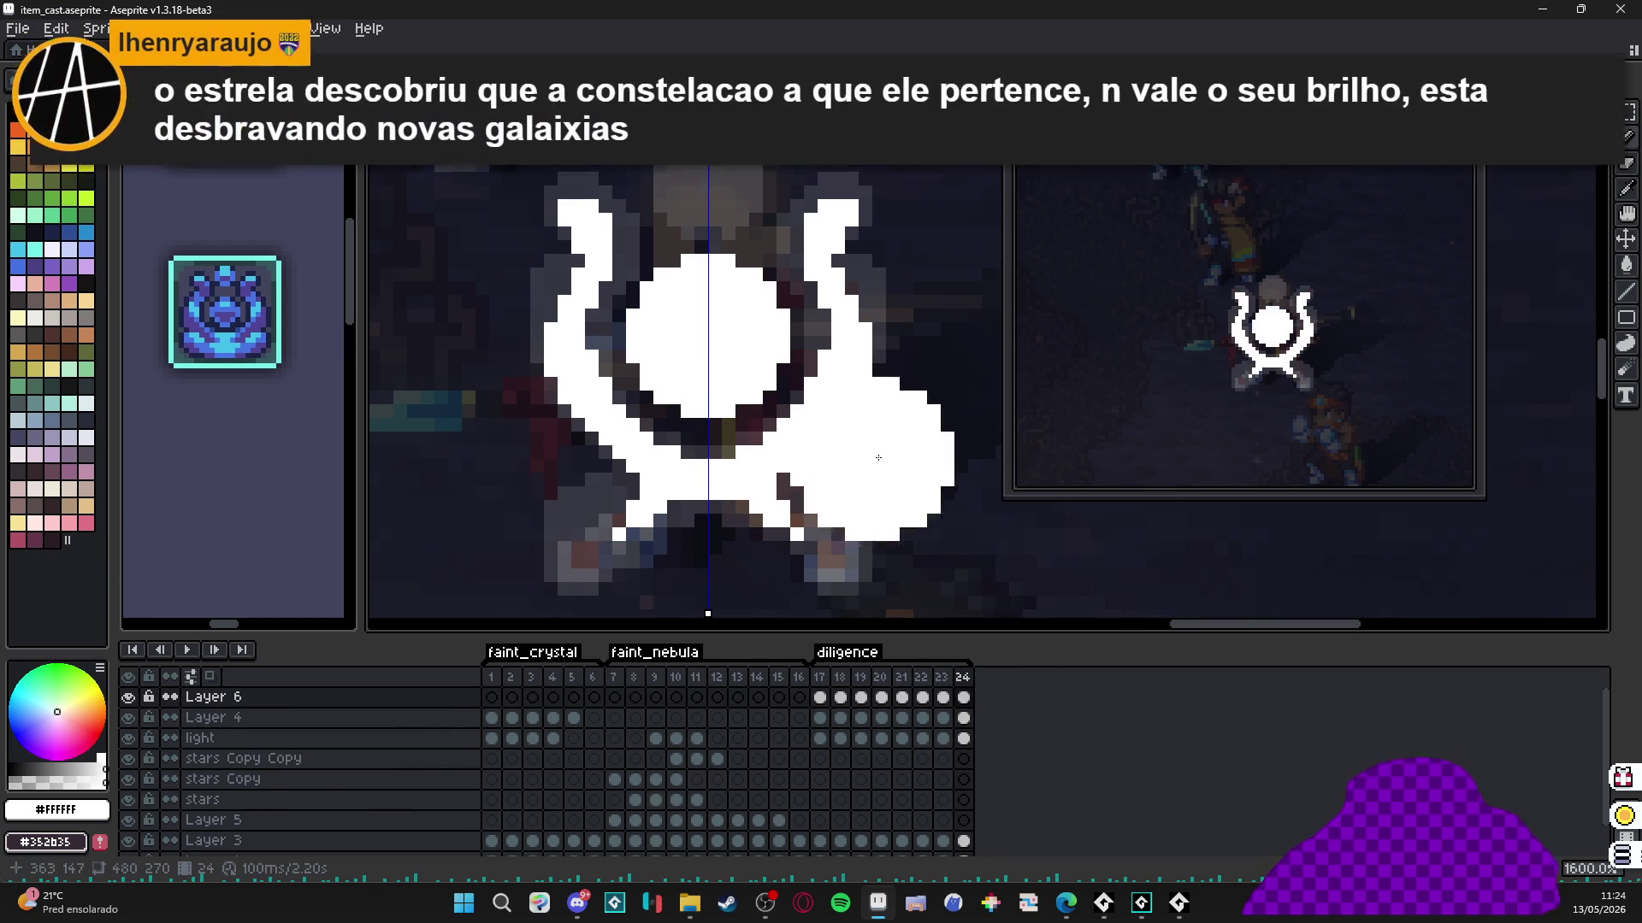
click(921, 697)
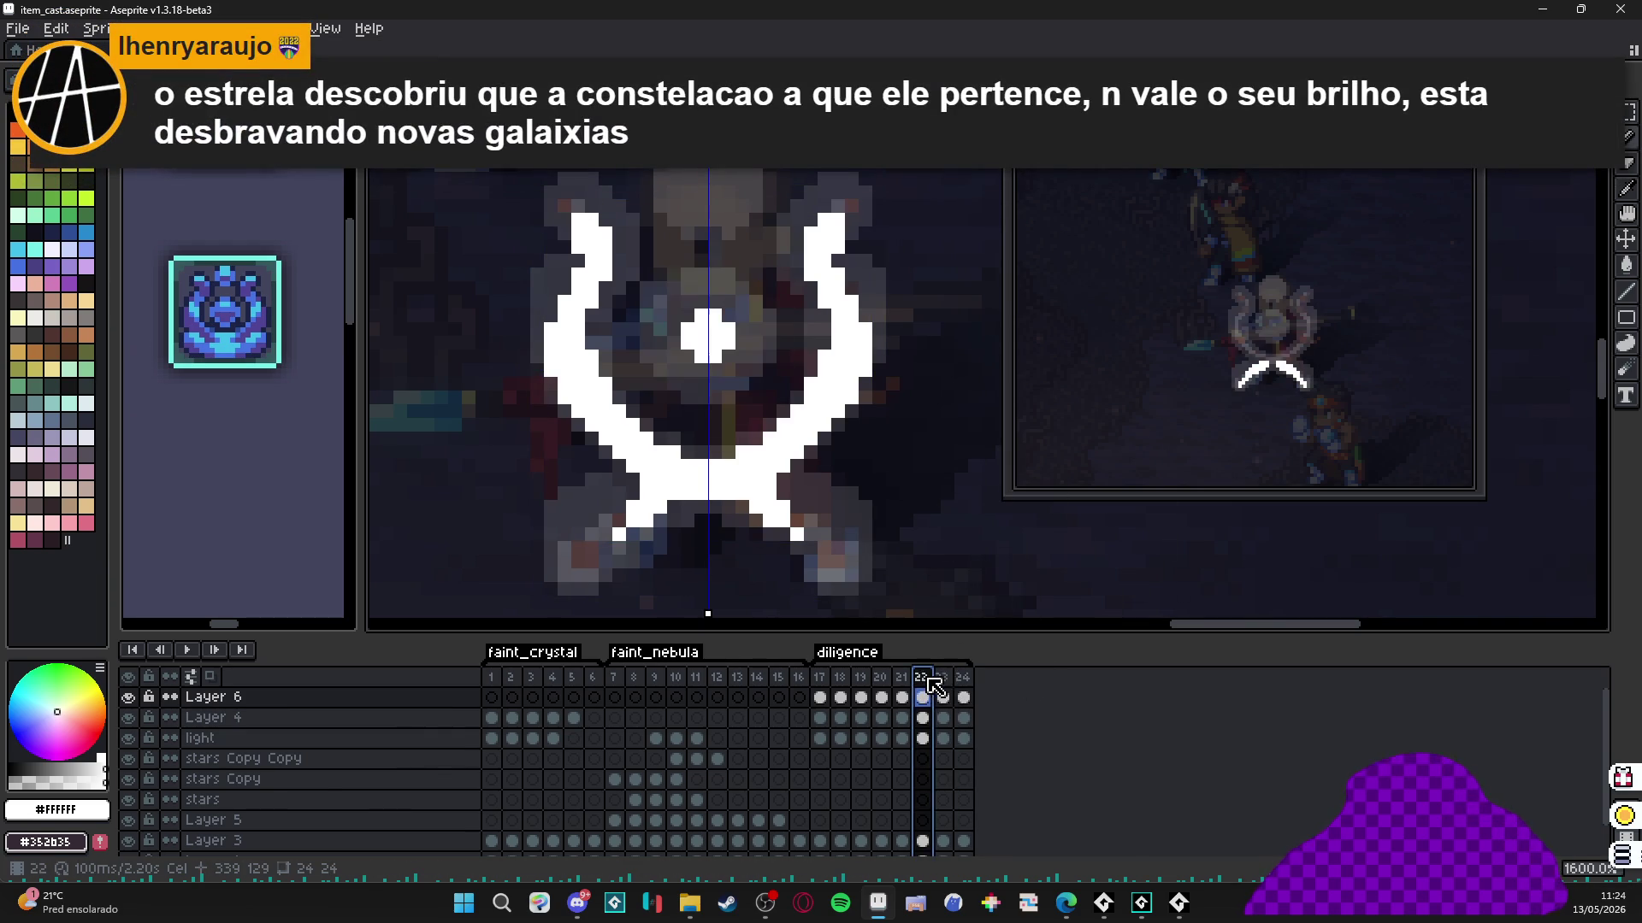
Shrink the brush and test a white fill at frame 23's top, undoing it.
key(minus)
key(minus)
key(minus)
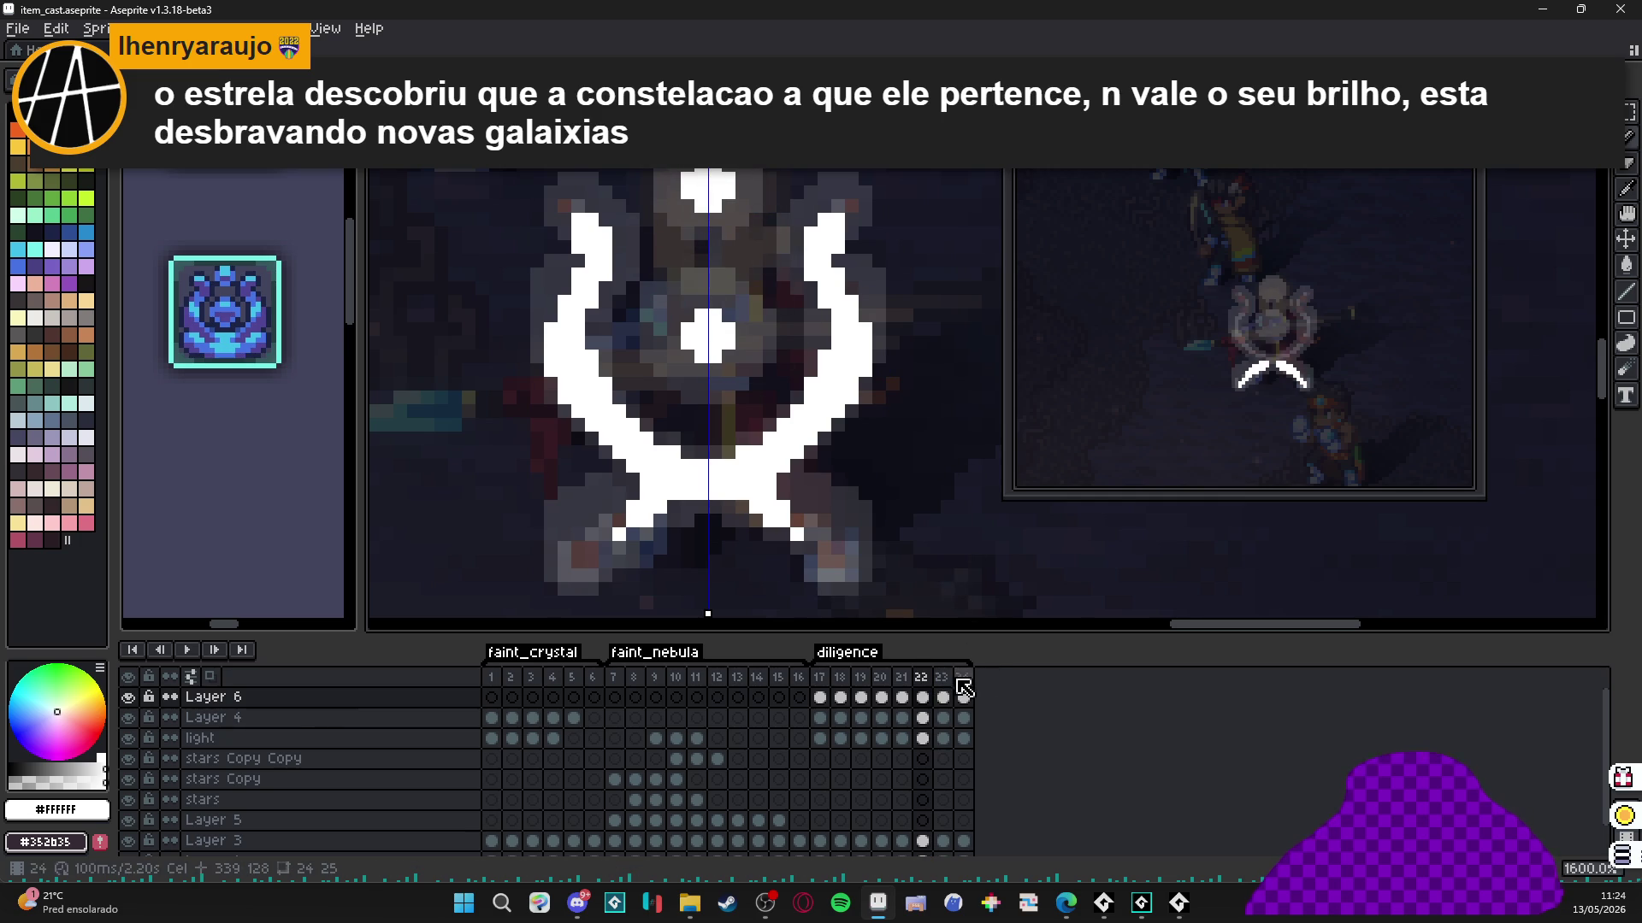
key(Right)
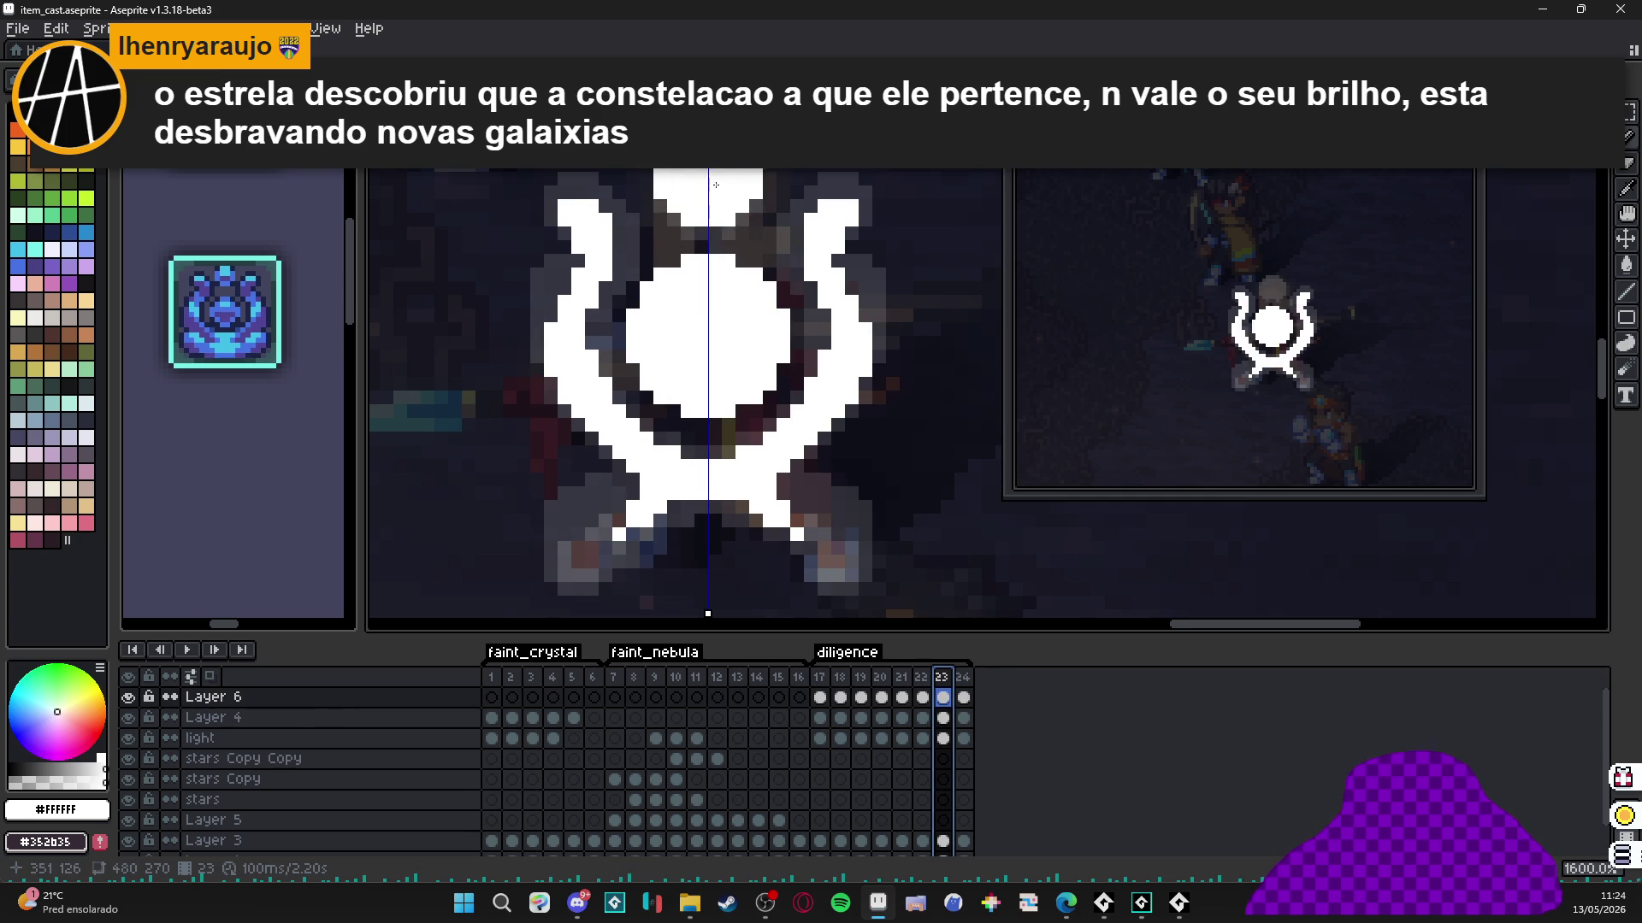
click(716, 187)
key(ctrl+z)
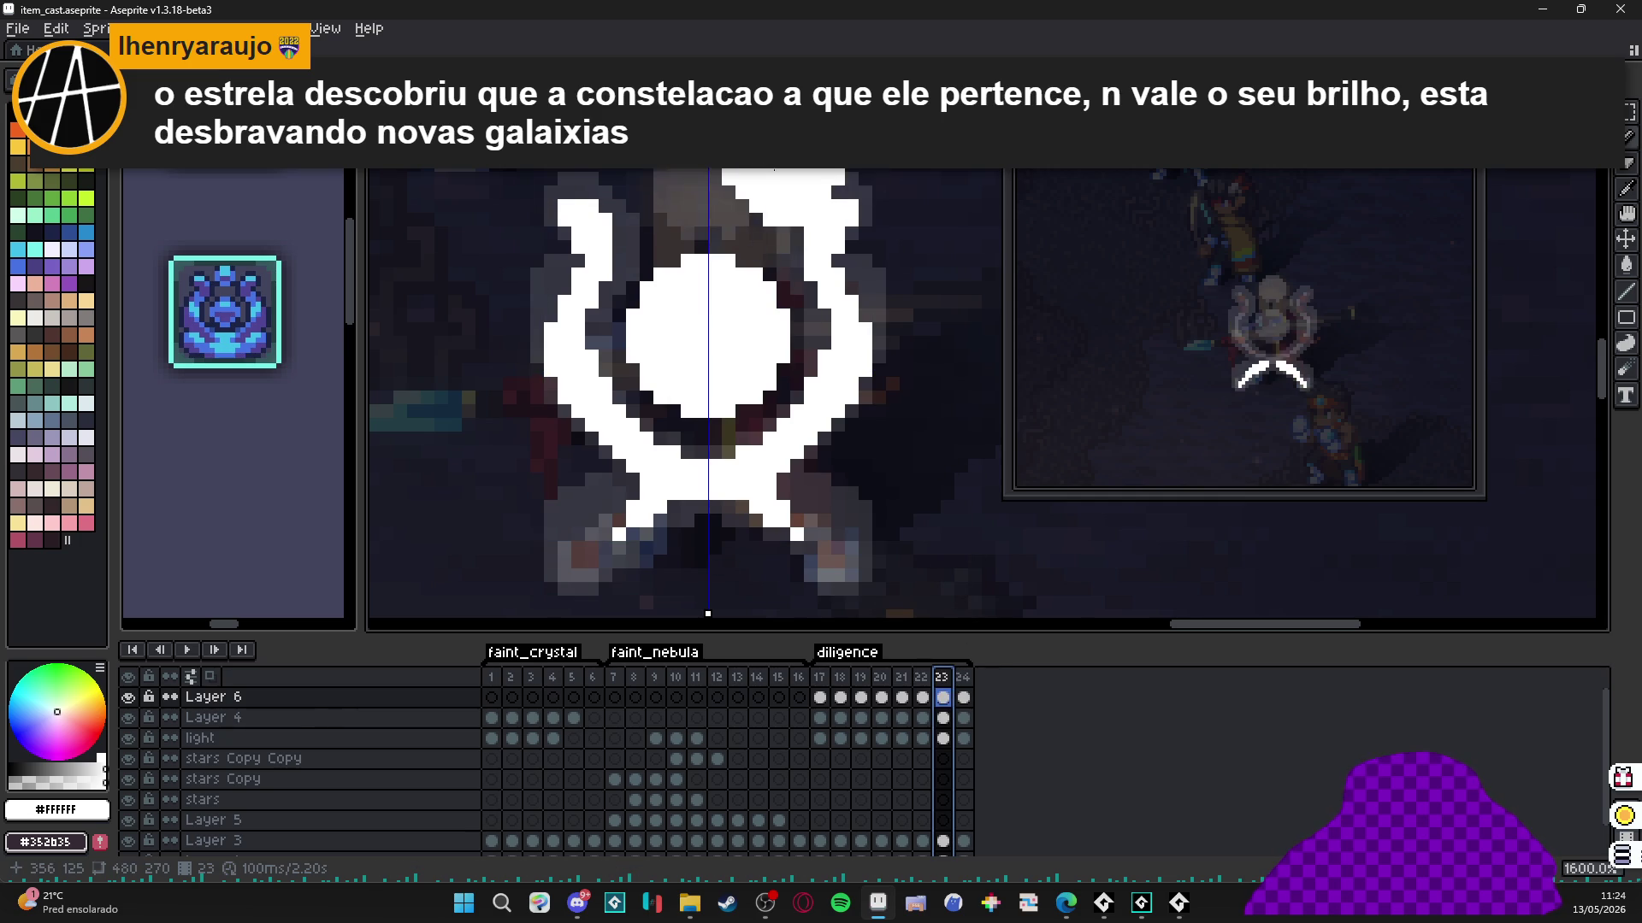
key(ctrl+z)
key(ctrl+z)
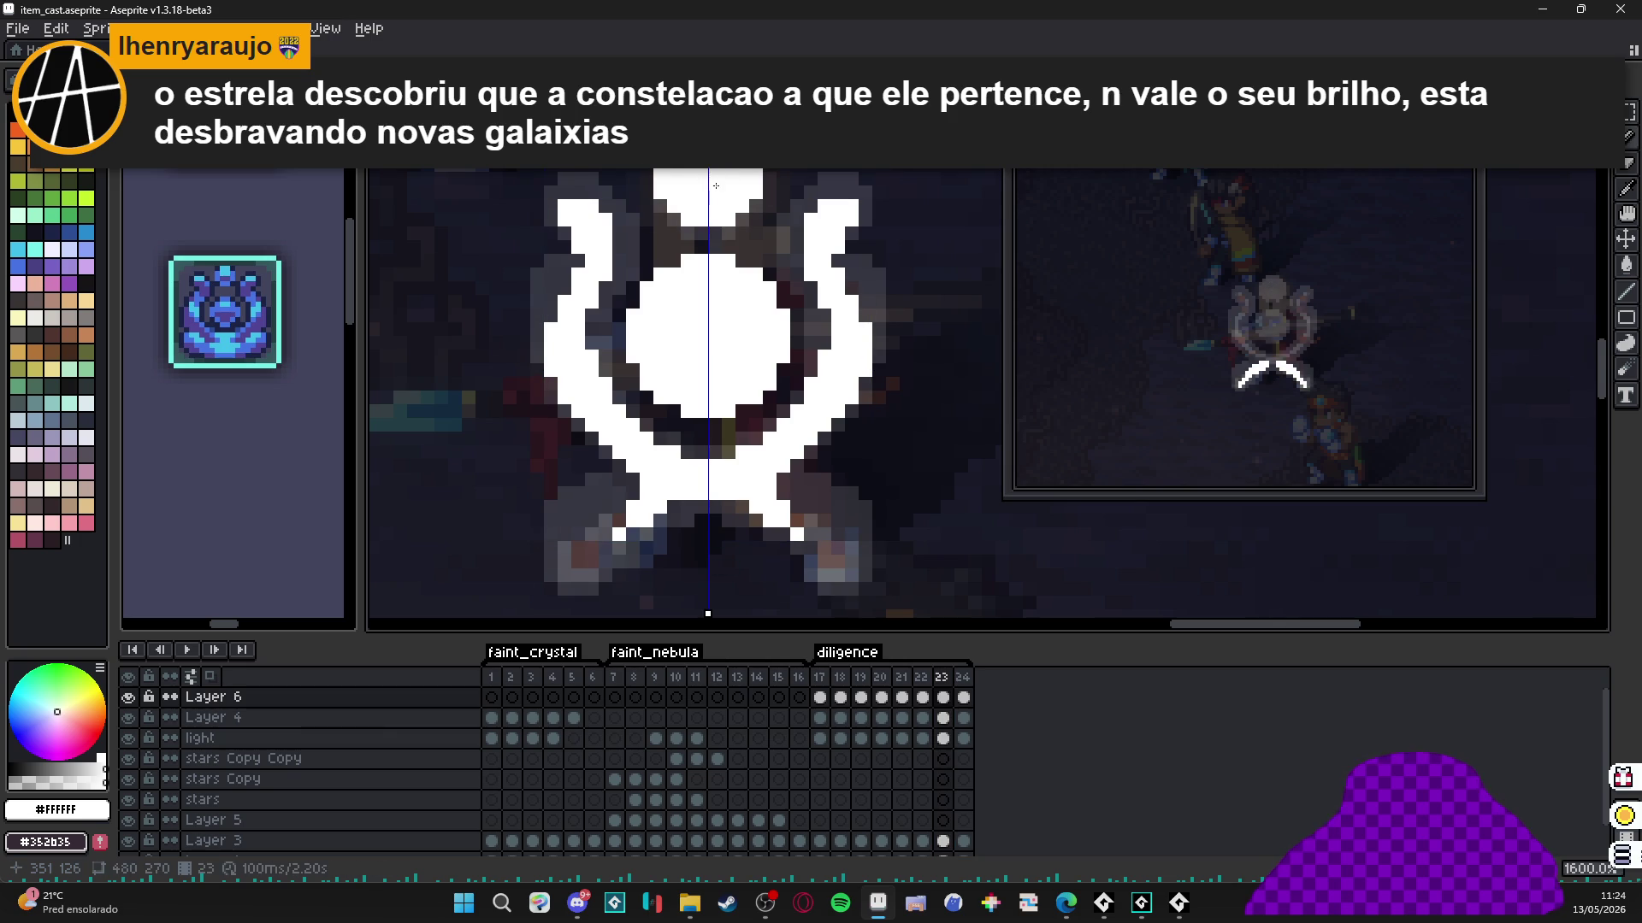
scroll(838, 315, down, 3)
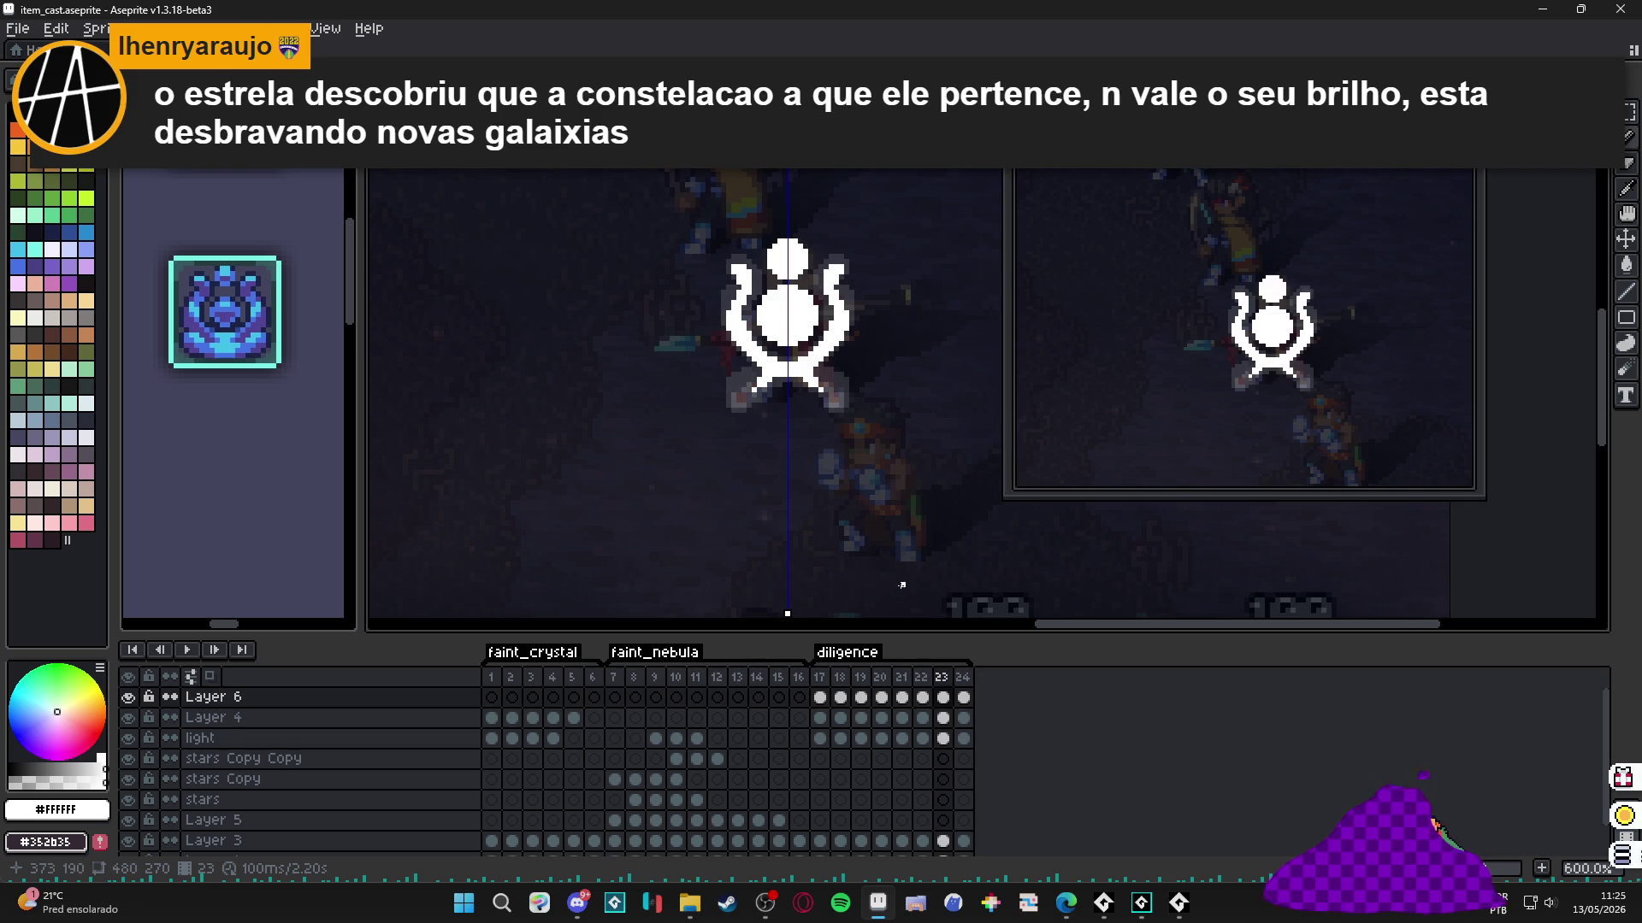
click(941, 684)
click(964, 684)
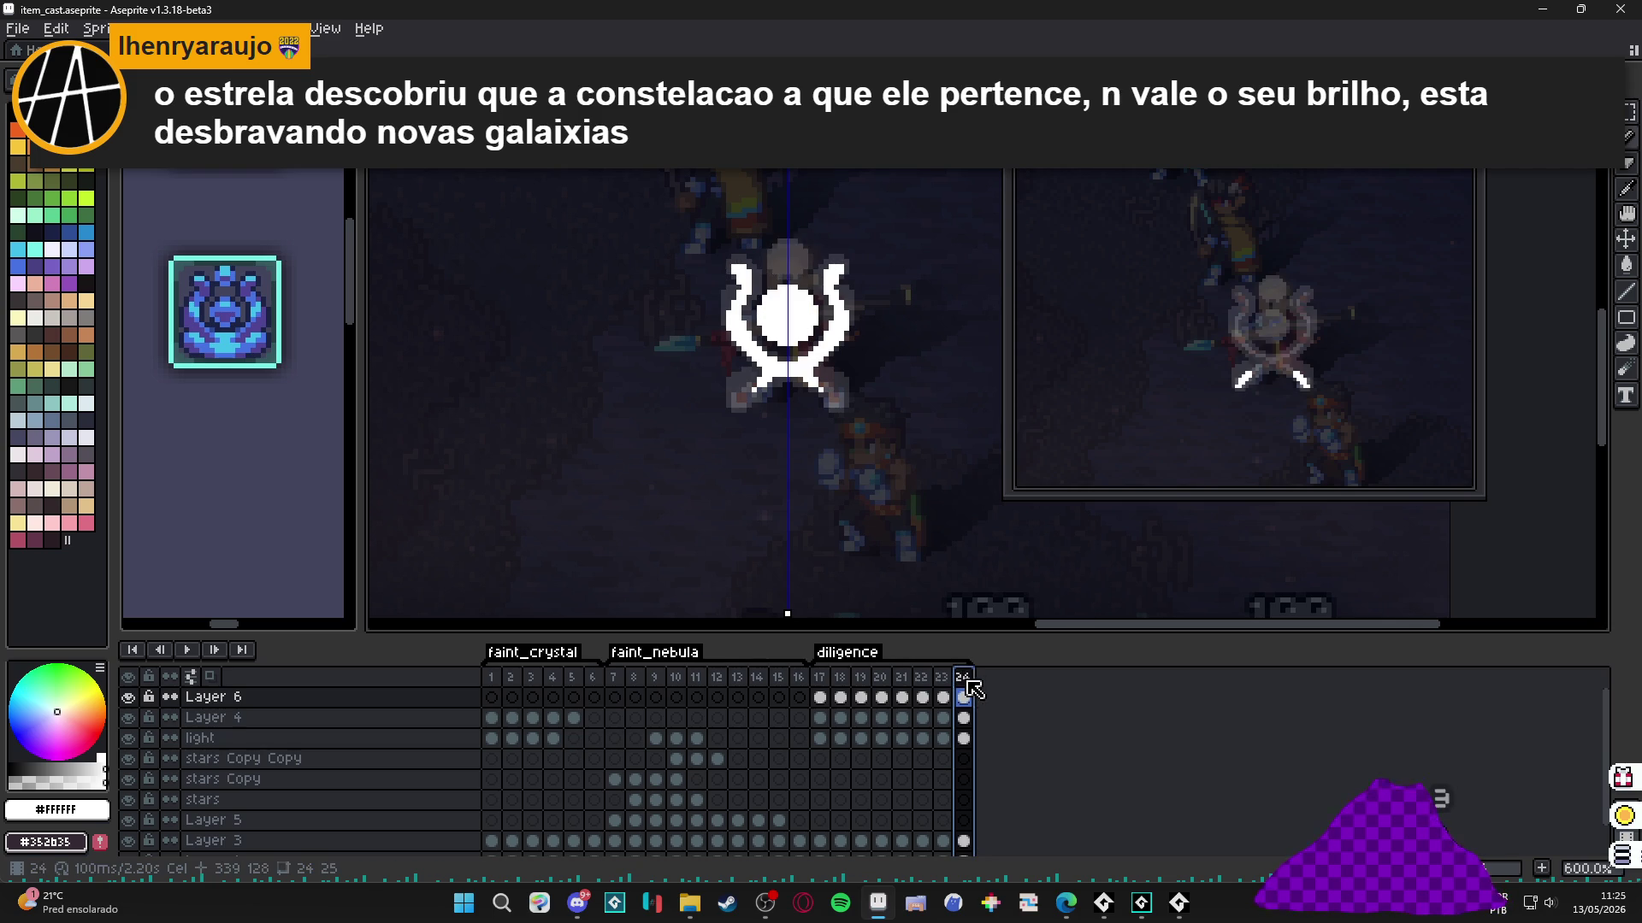
scroll(786, 271, up, 3)
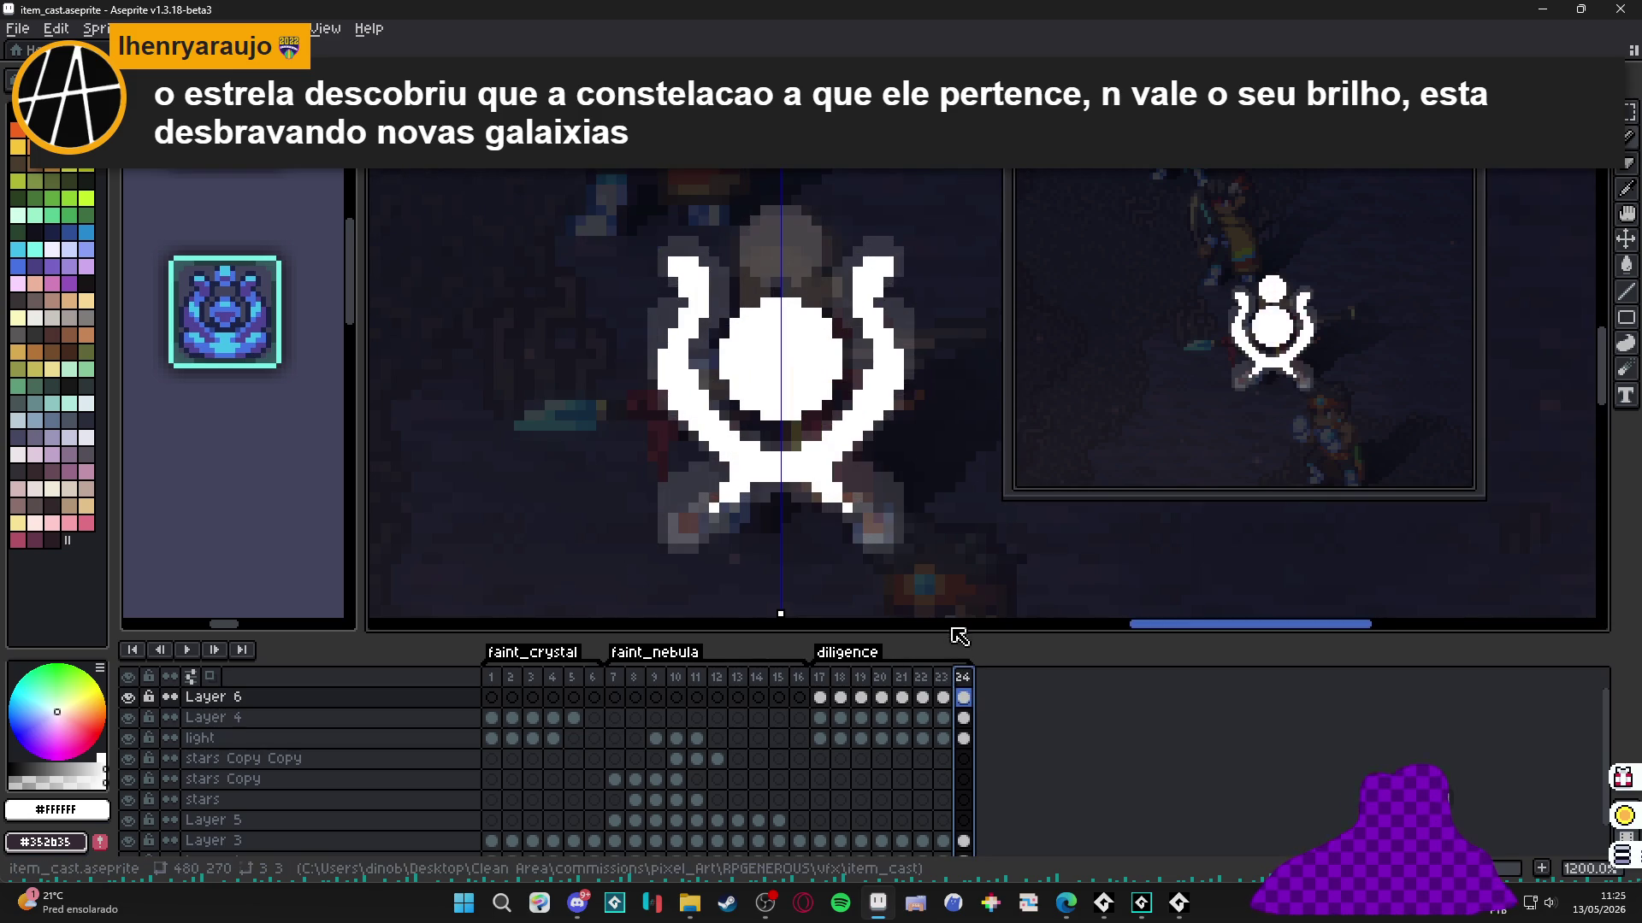
Copy the small top circle from frame 23 and paste it in place into frame 24.
click(943, 697)
scroll(791, 249, up, 1)
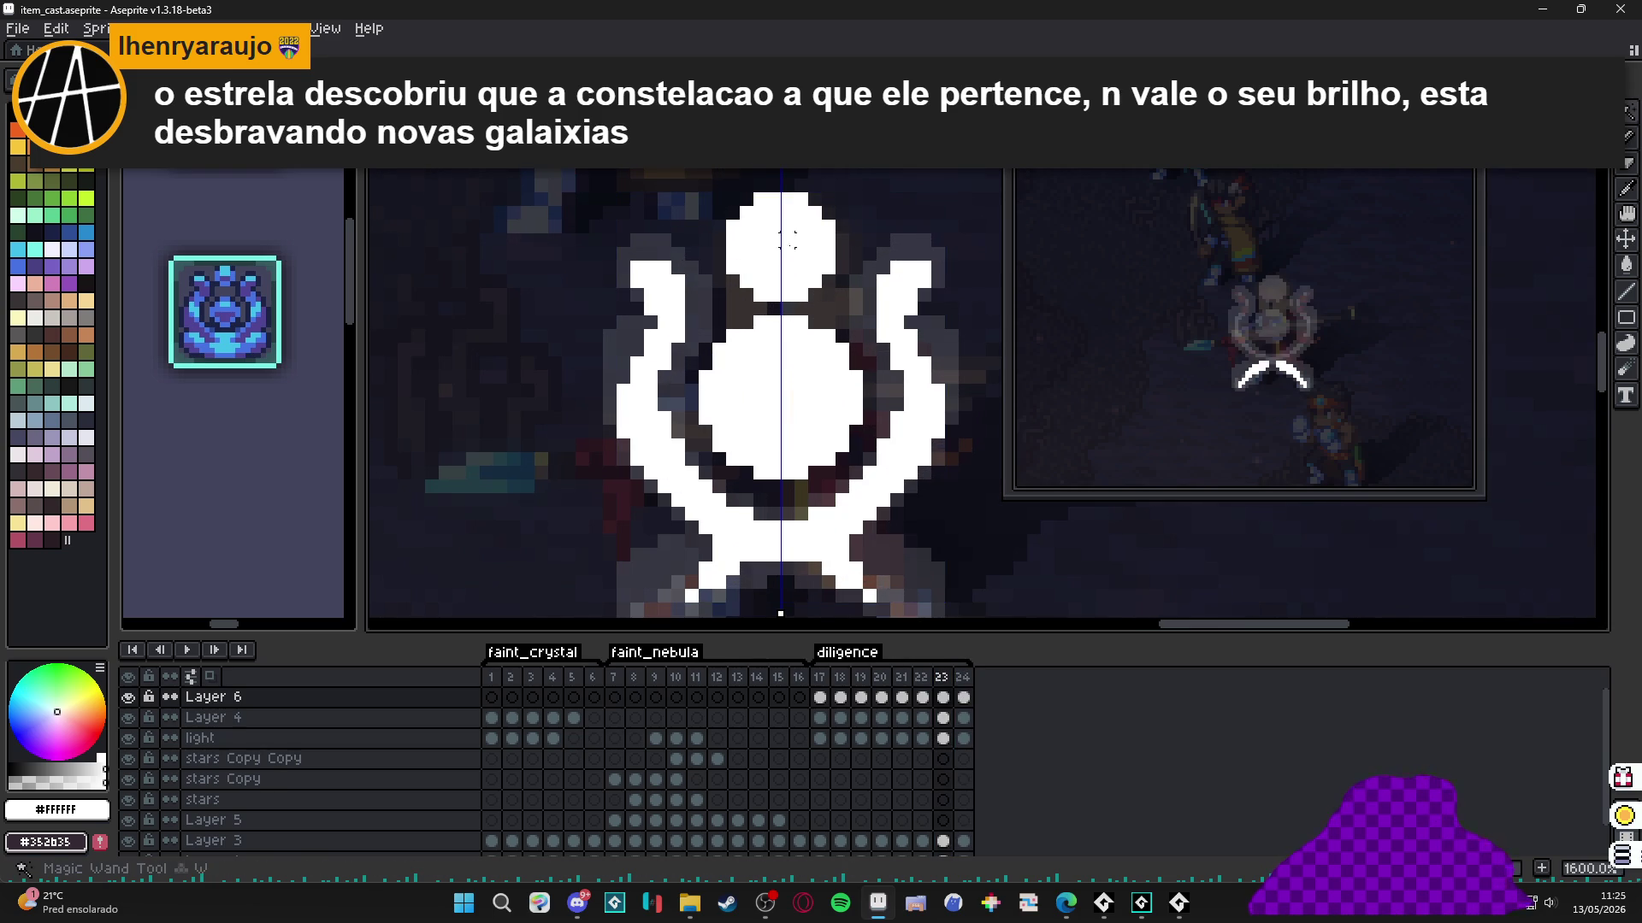
click(793, 250)
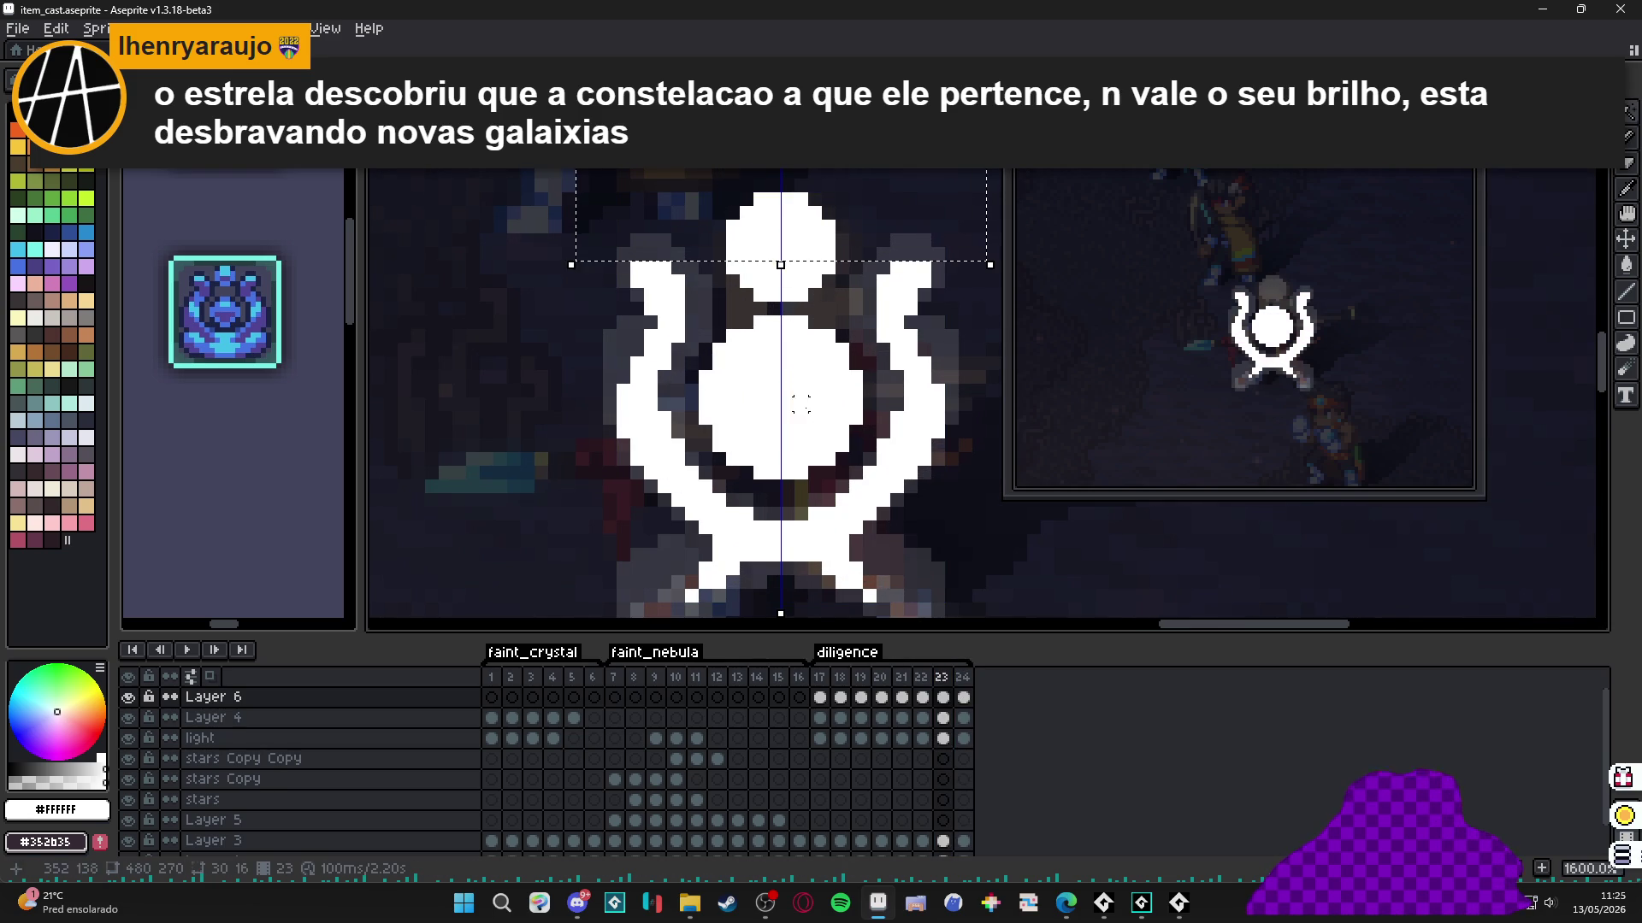
click(964, 695)
key(ctrl+v)
key(Return)
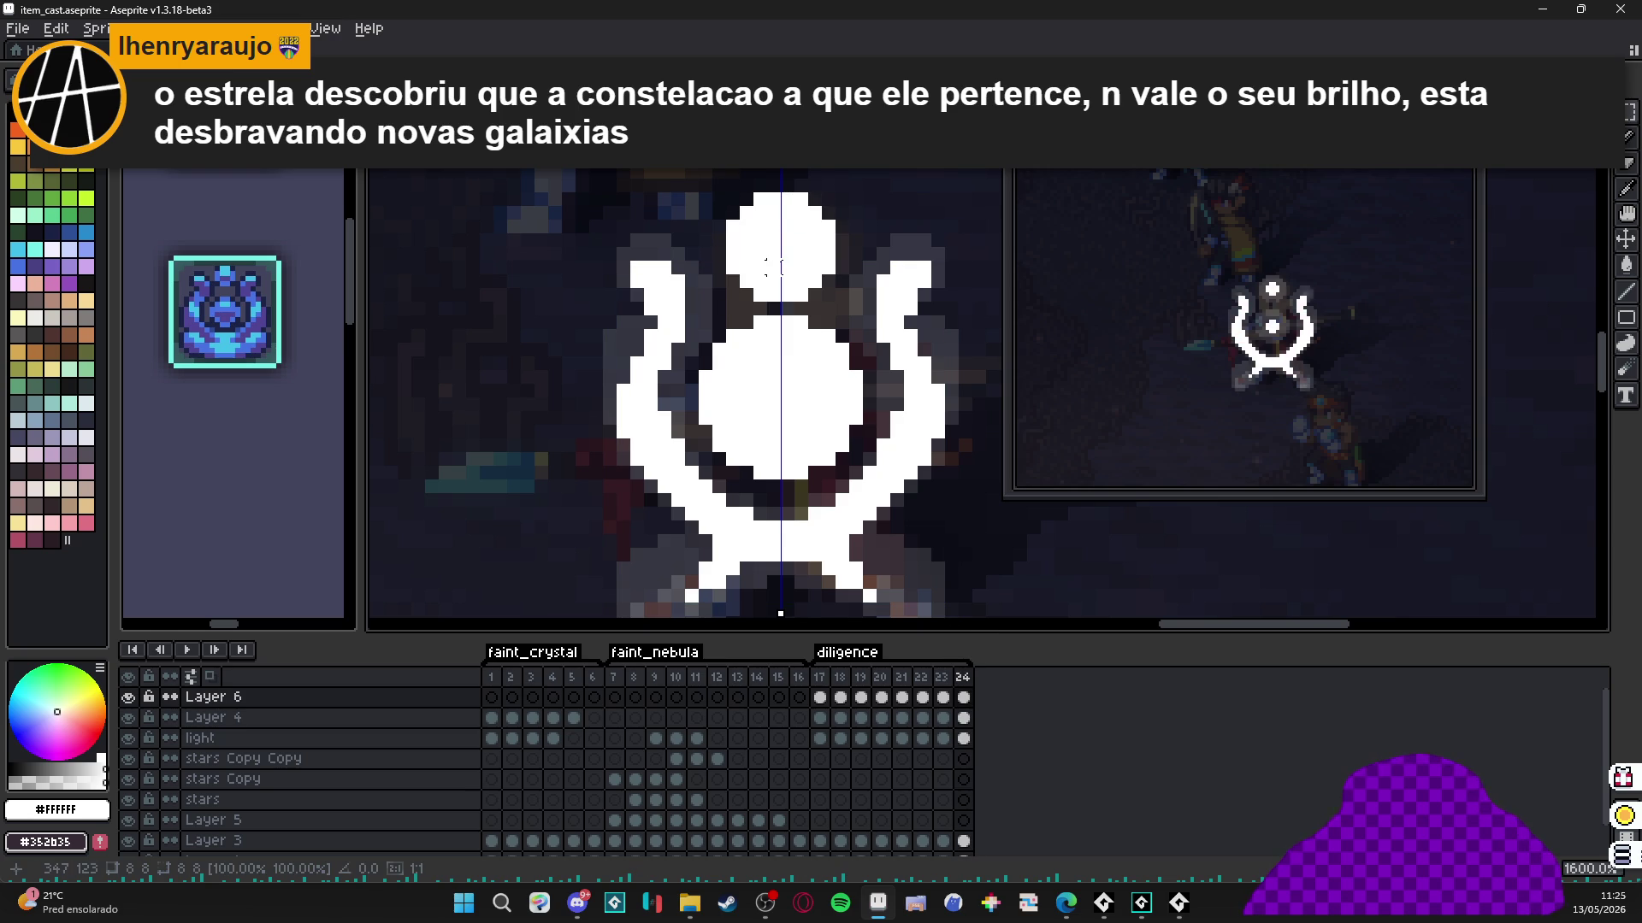
scroll(769, 266, down, 4)
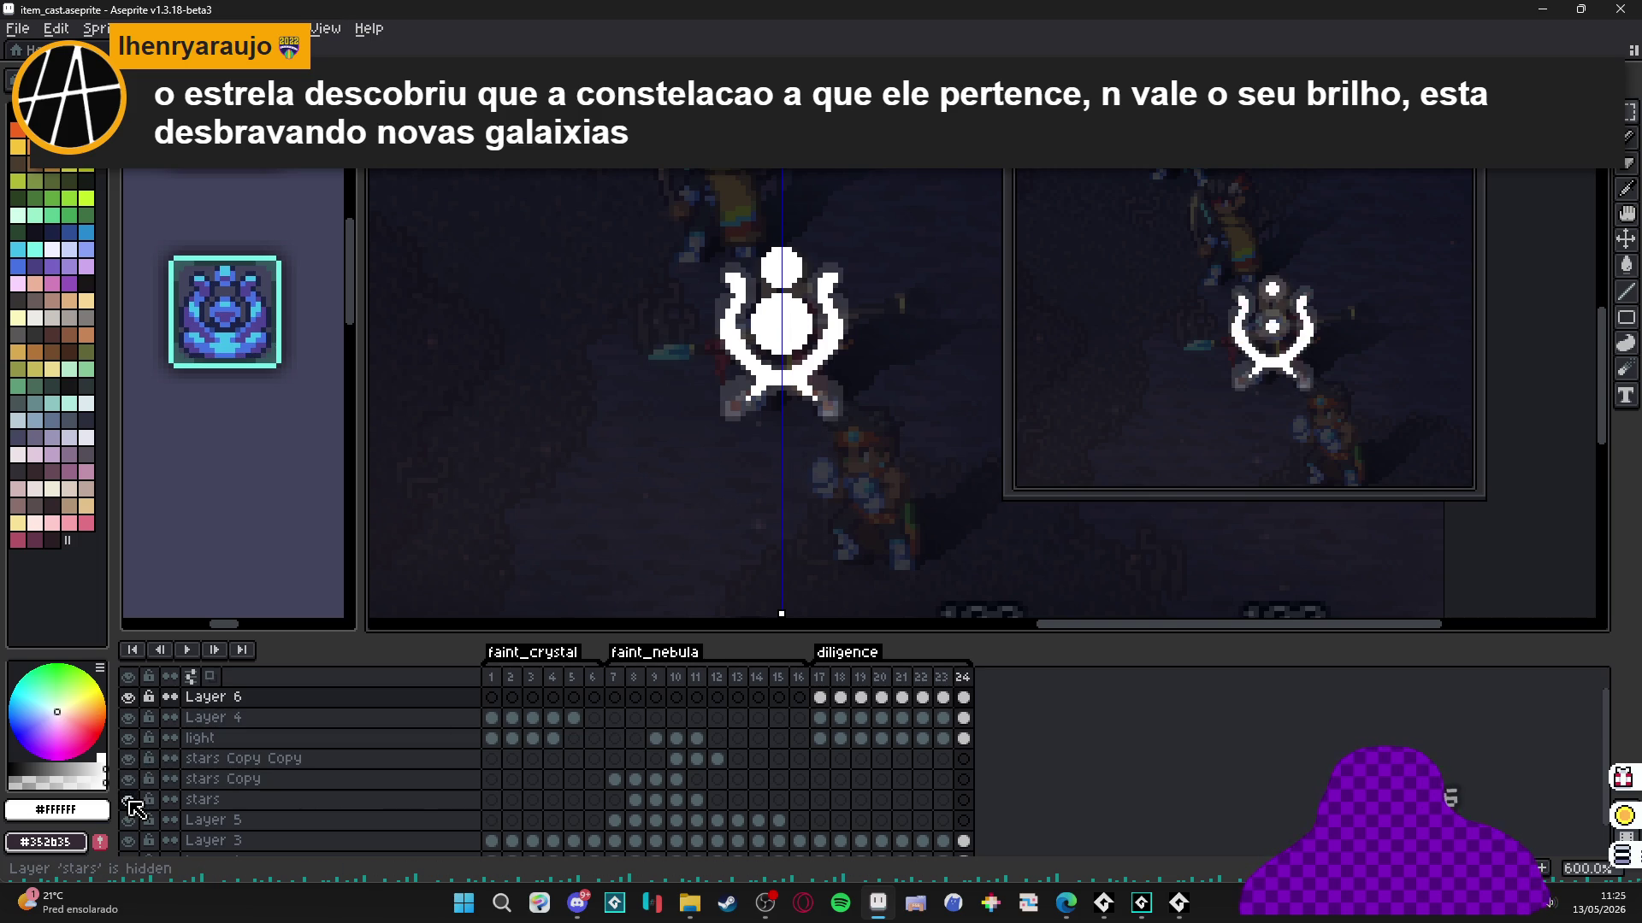
Clear the light layer's cels in frames 17–24.
click(129, 842)
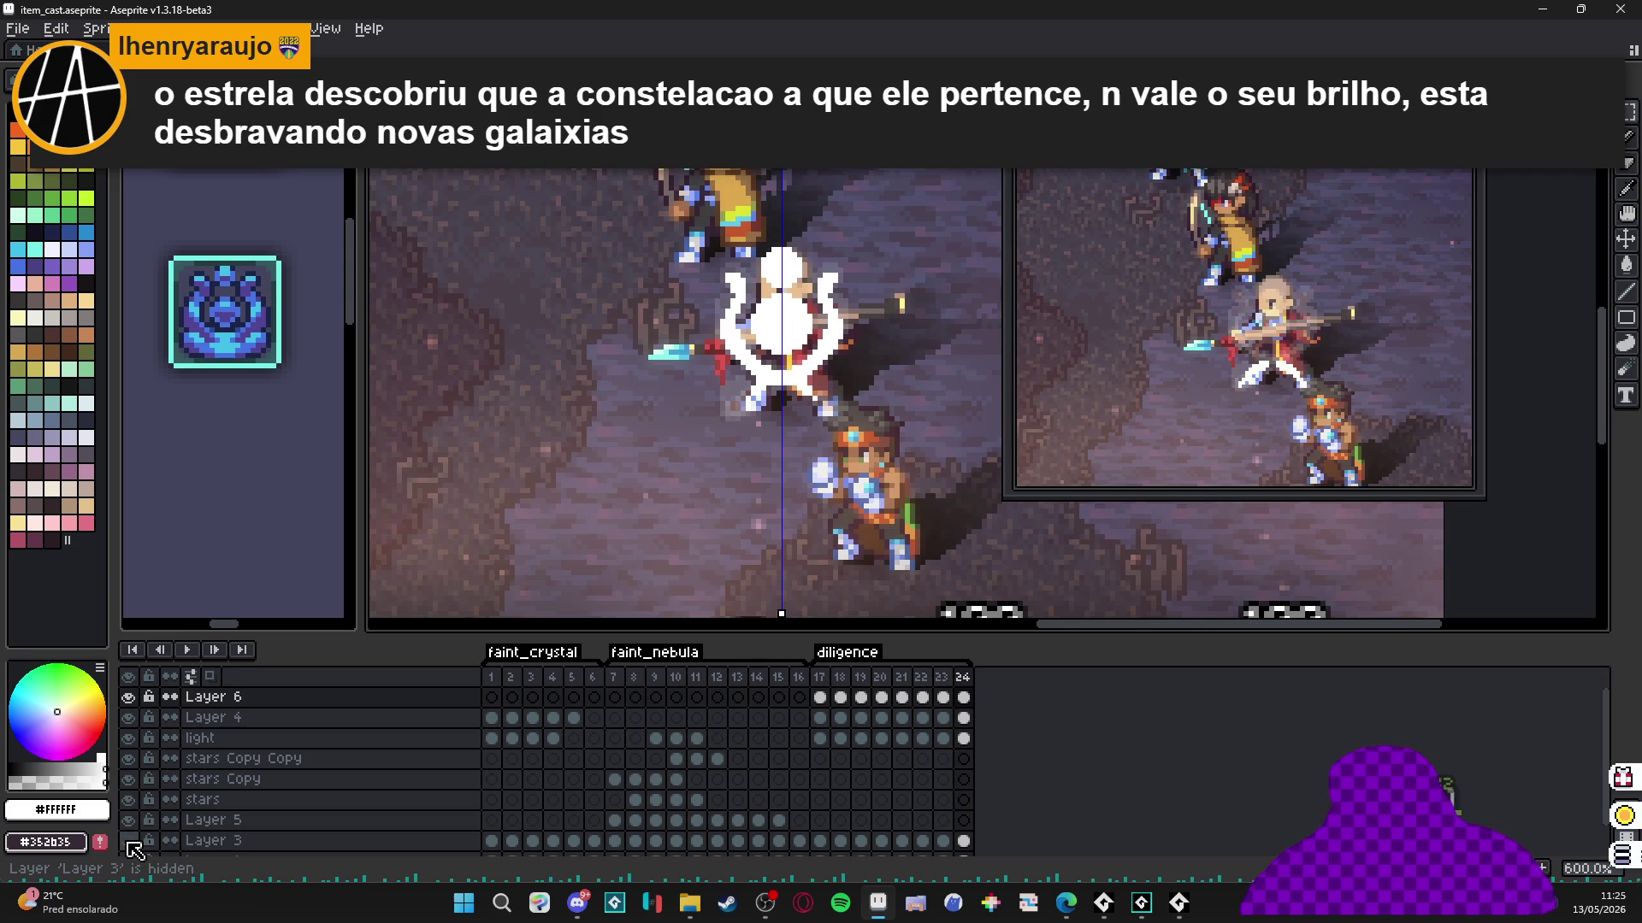
click(129, 841)
scroll(751, 403, up, 1)
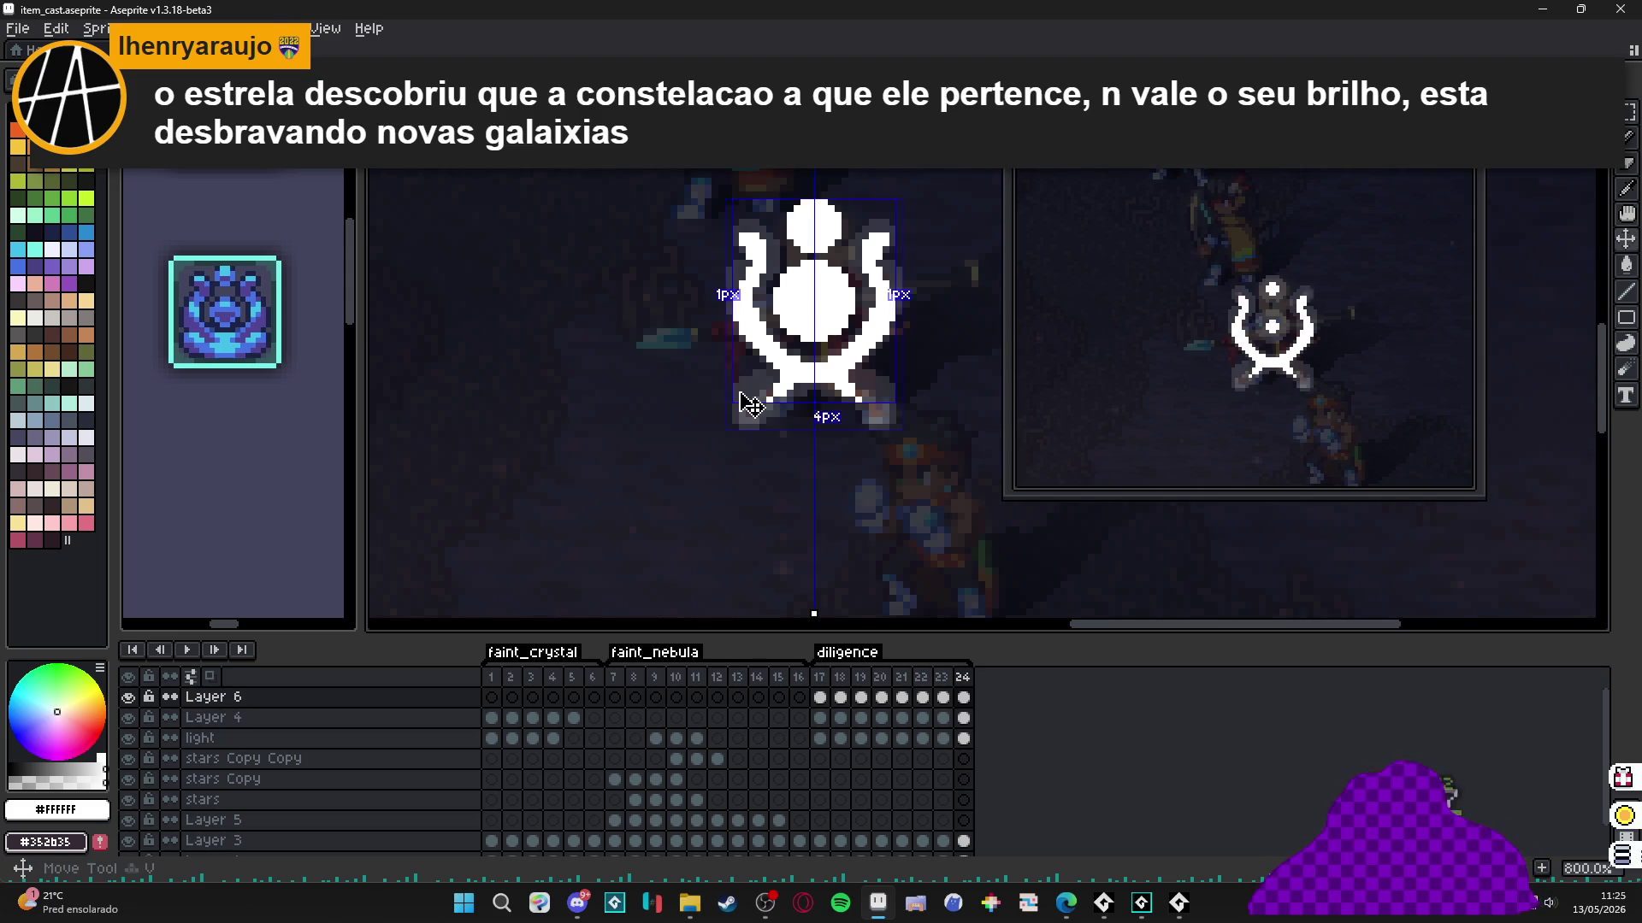
click(248, 739)
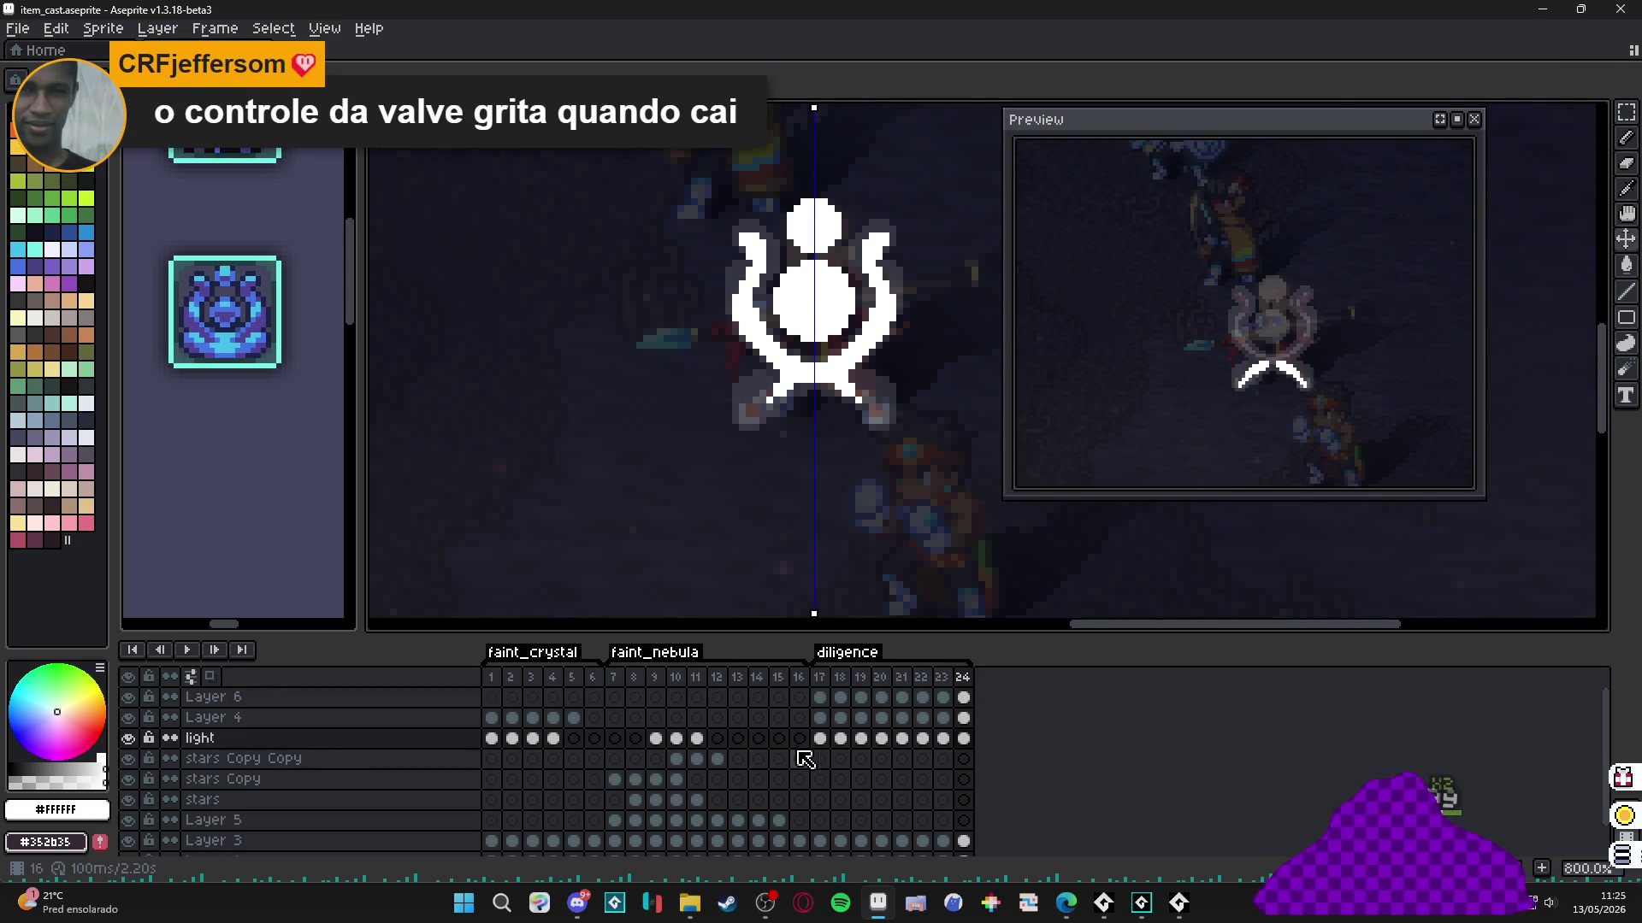
drag(819, 739, 938, 744)
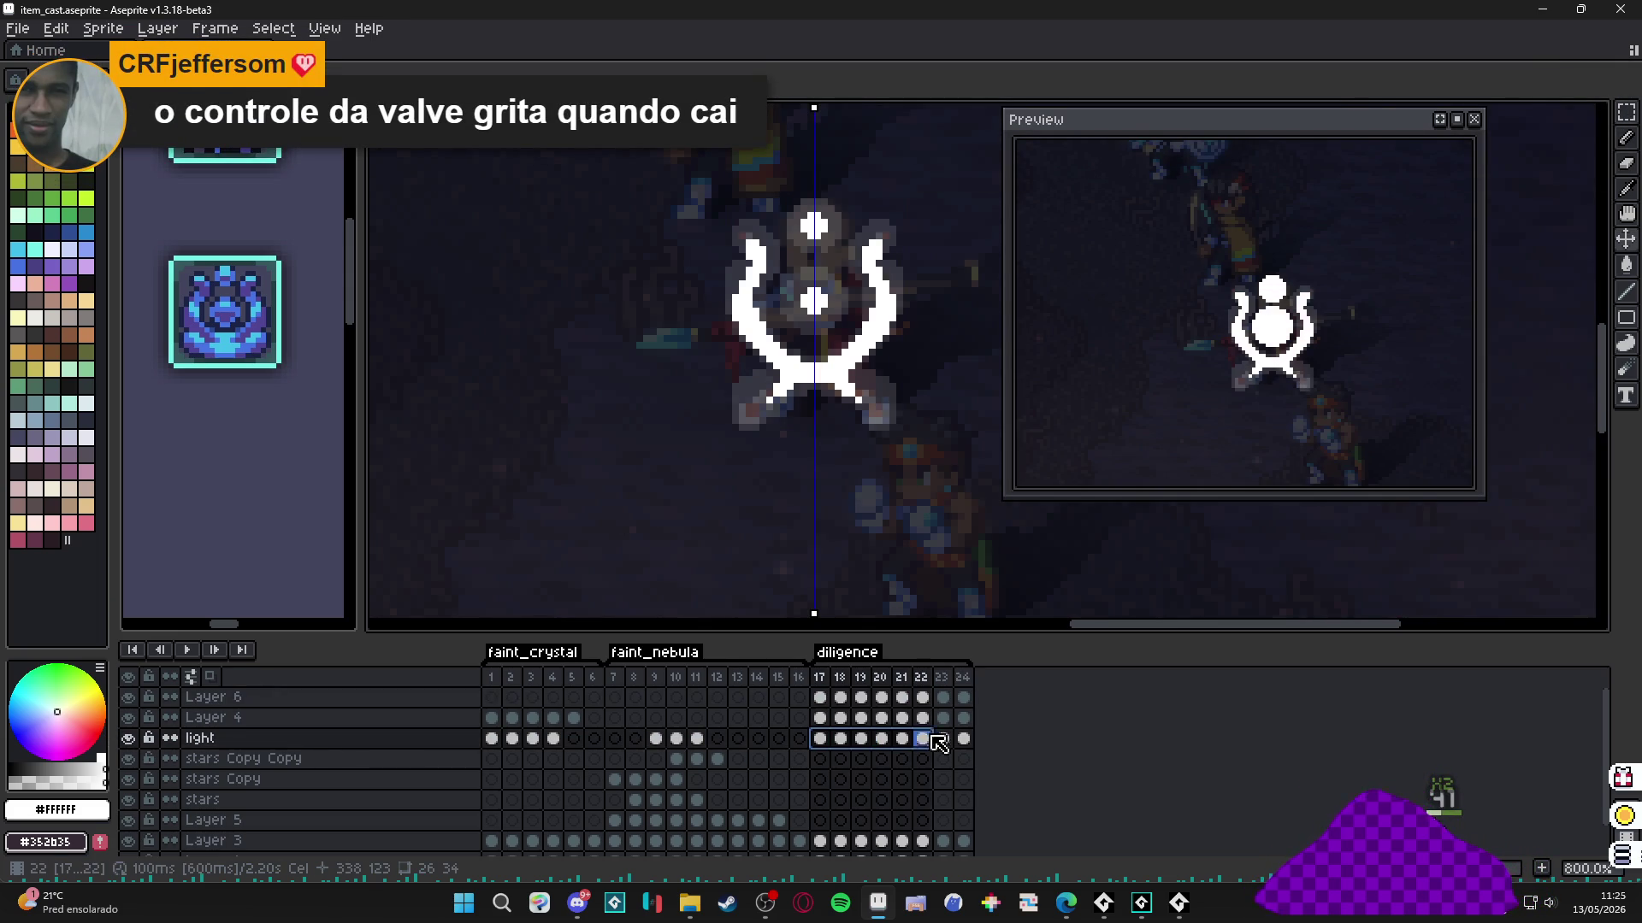
shift+click(964, 738)
key(Delete)
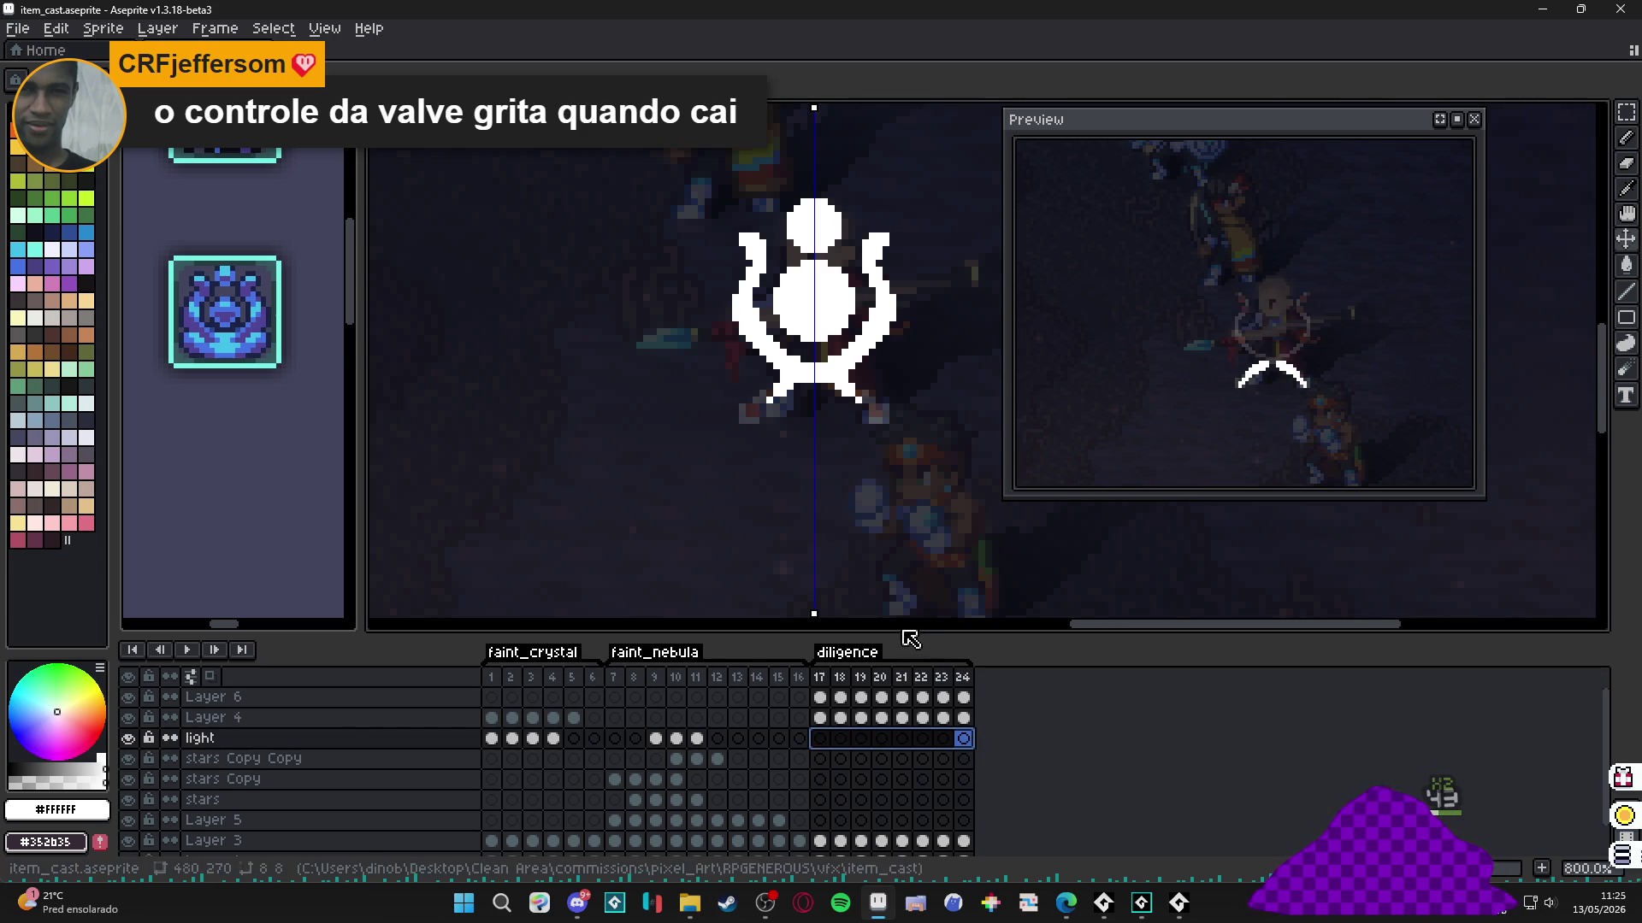
Clear Layer 4's cels in frames 17–24, then undo it to restore them.
key(Up)
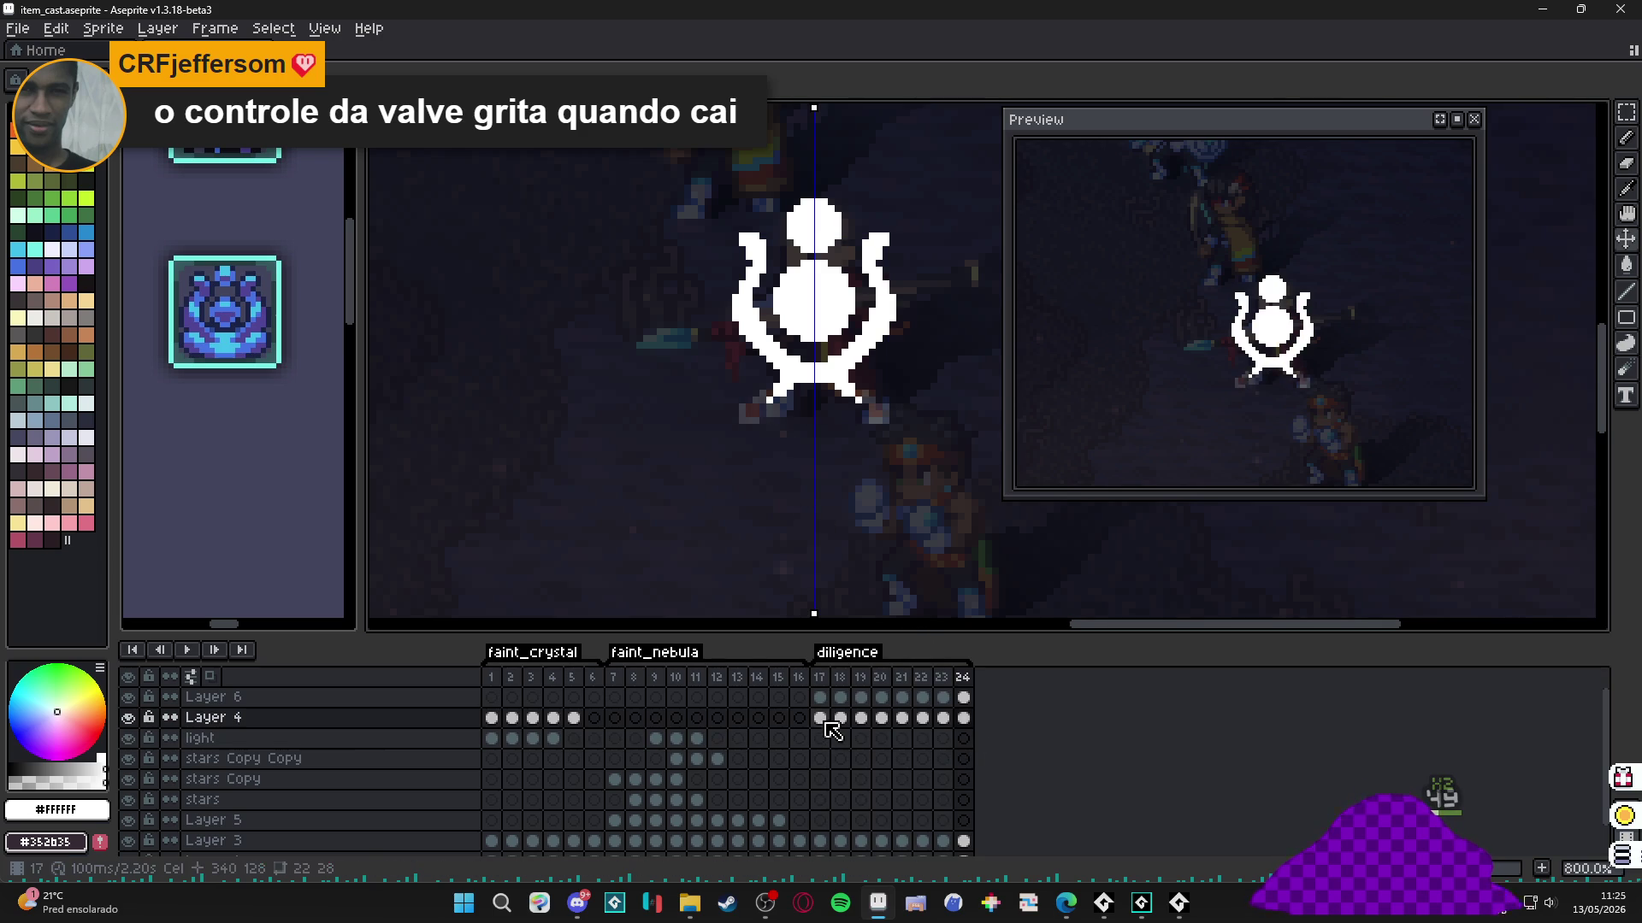
drag(827, 720, 962, 720)
key(Delete)
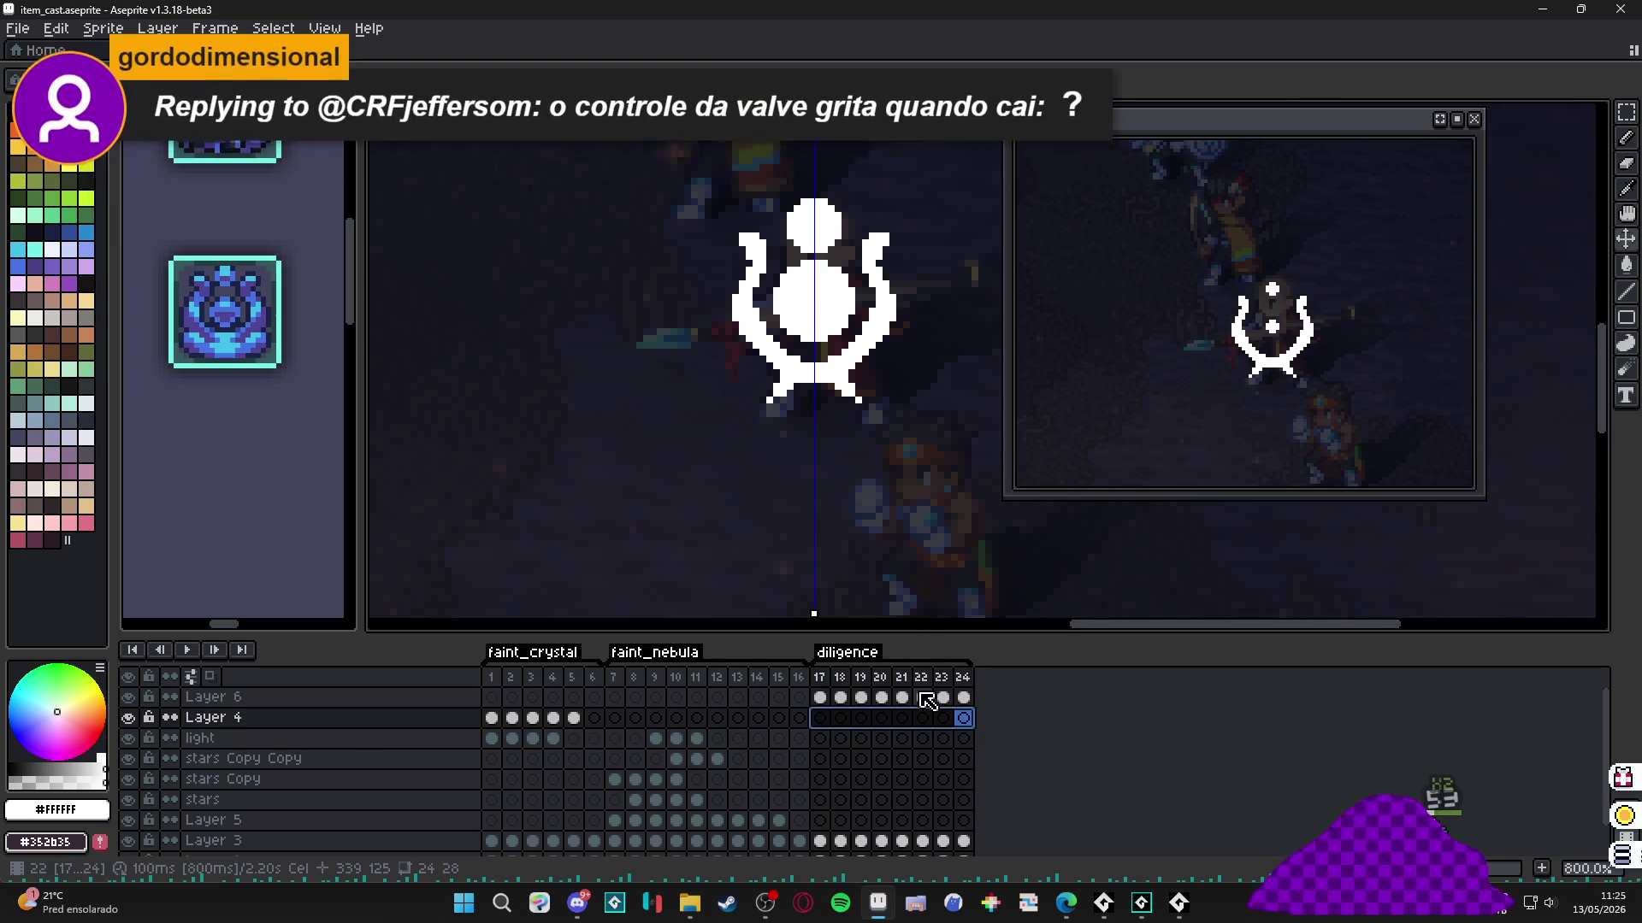
click(821, 719)
key(ctrl+z)
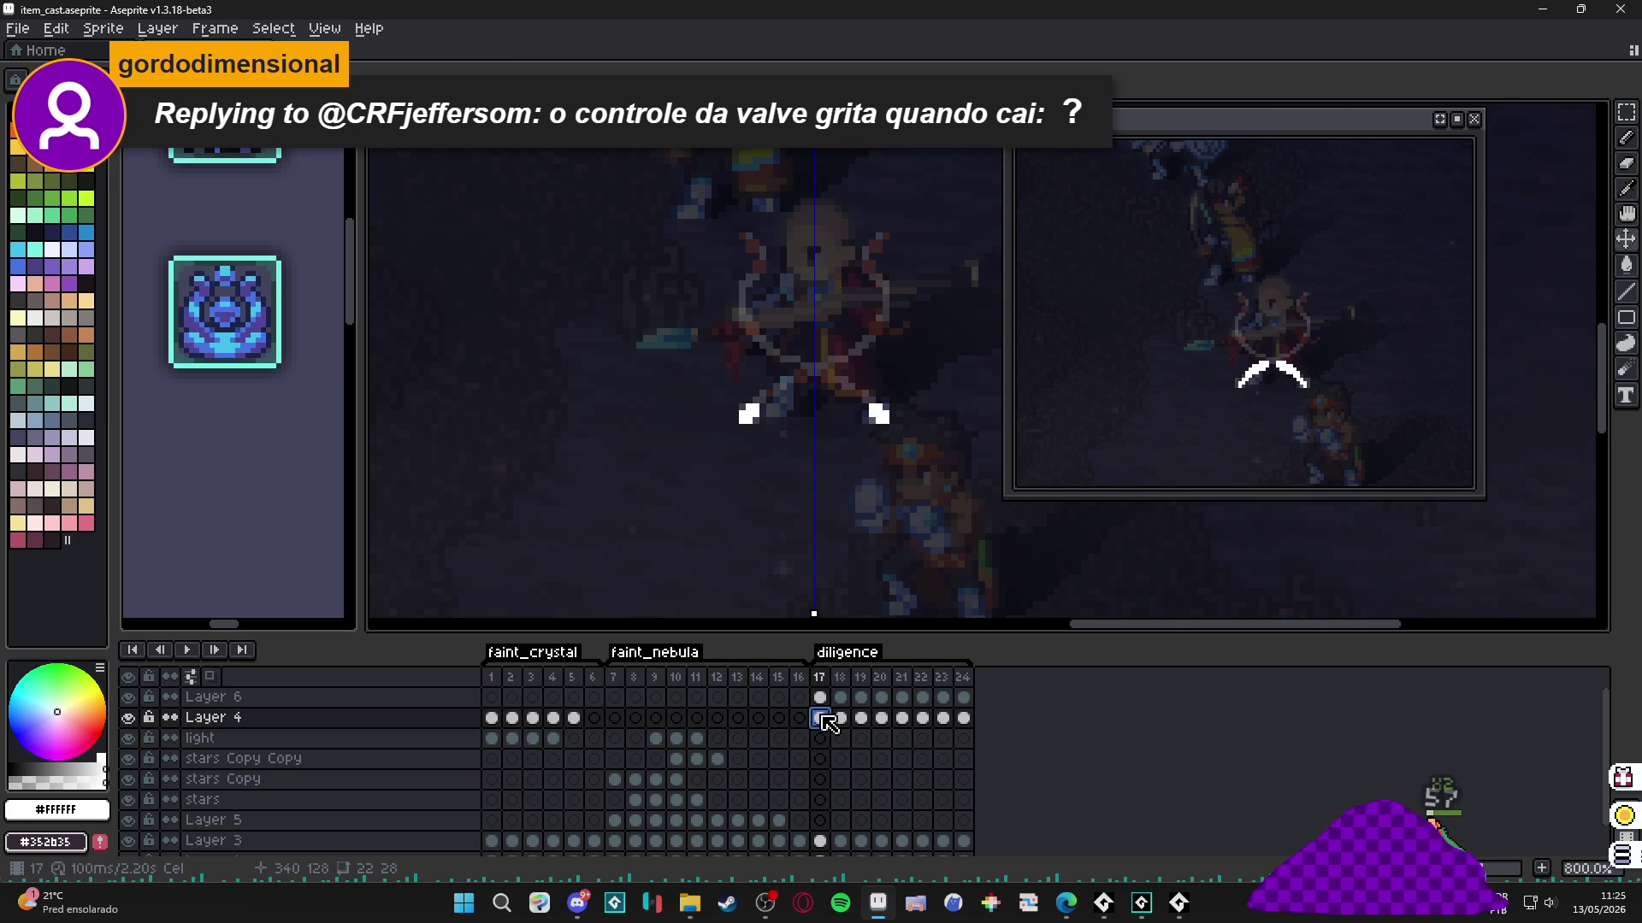
drag(828, 723, 967, 729)
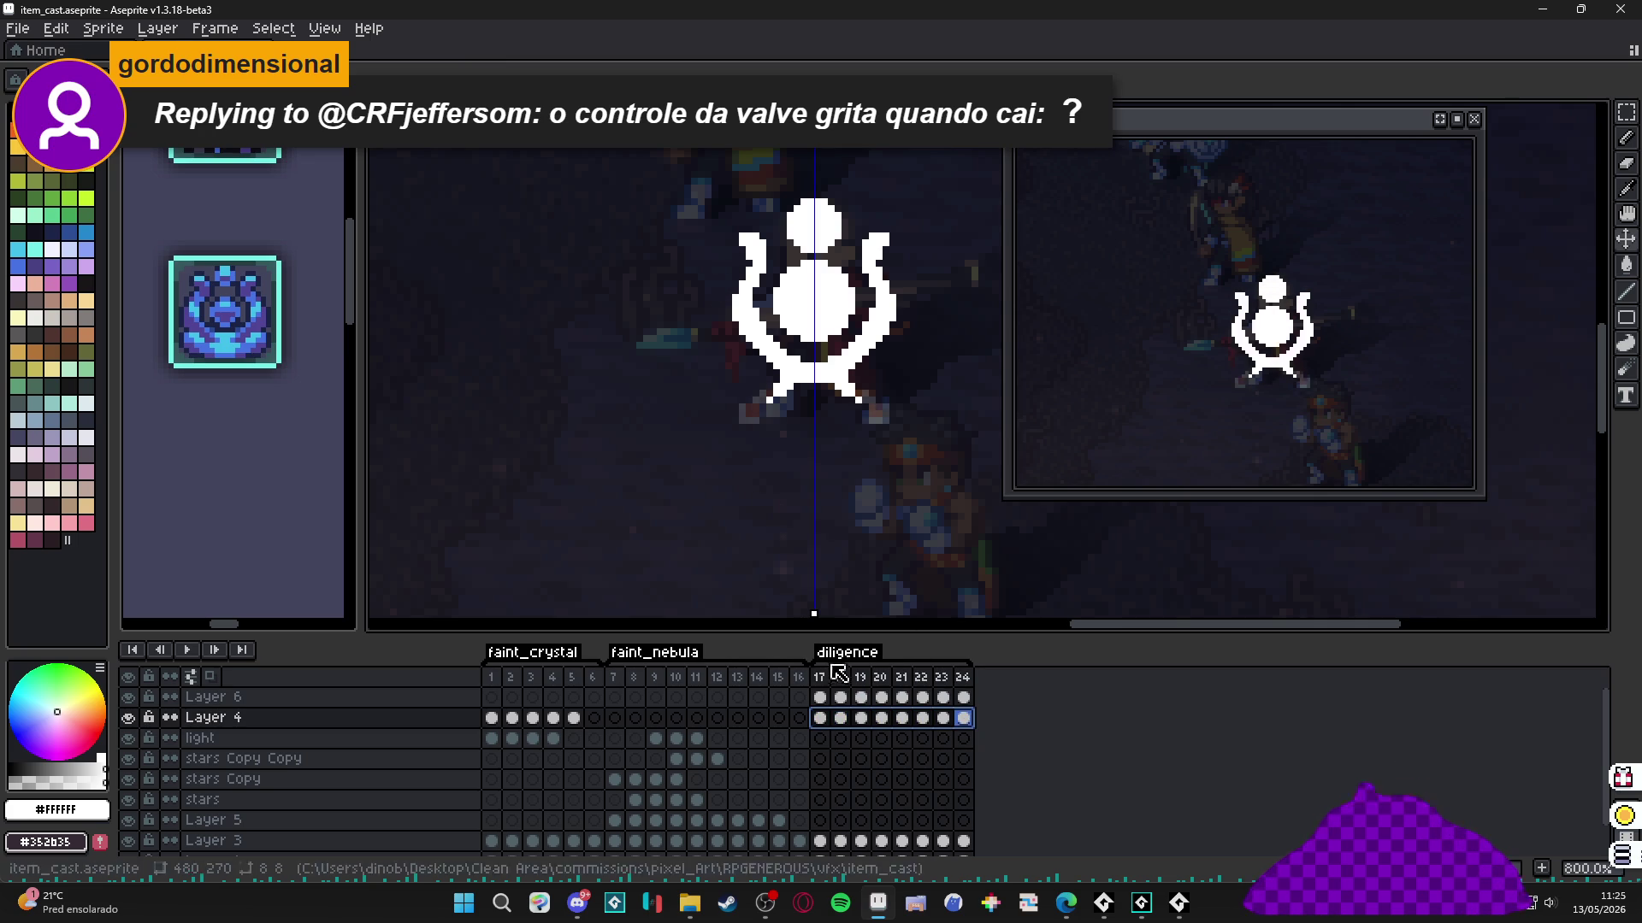
Set the duration of frames 17–24 to 60 ms across all layers.
drag(821, 677, 982, 692)
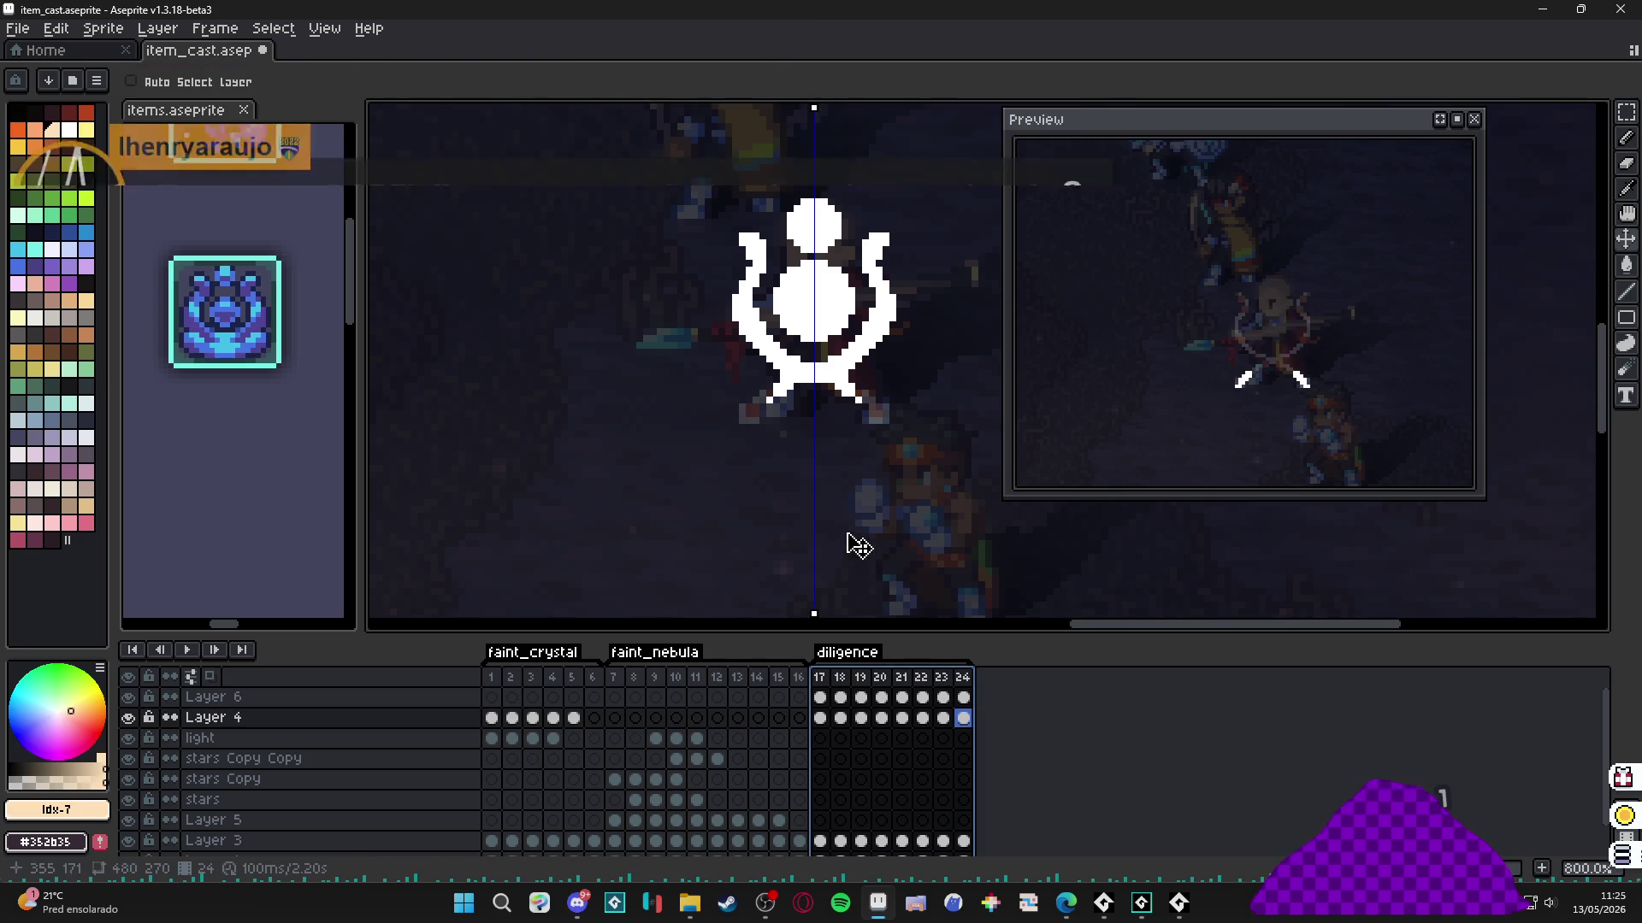
text(p80)
key(Return)
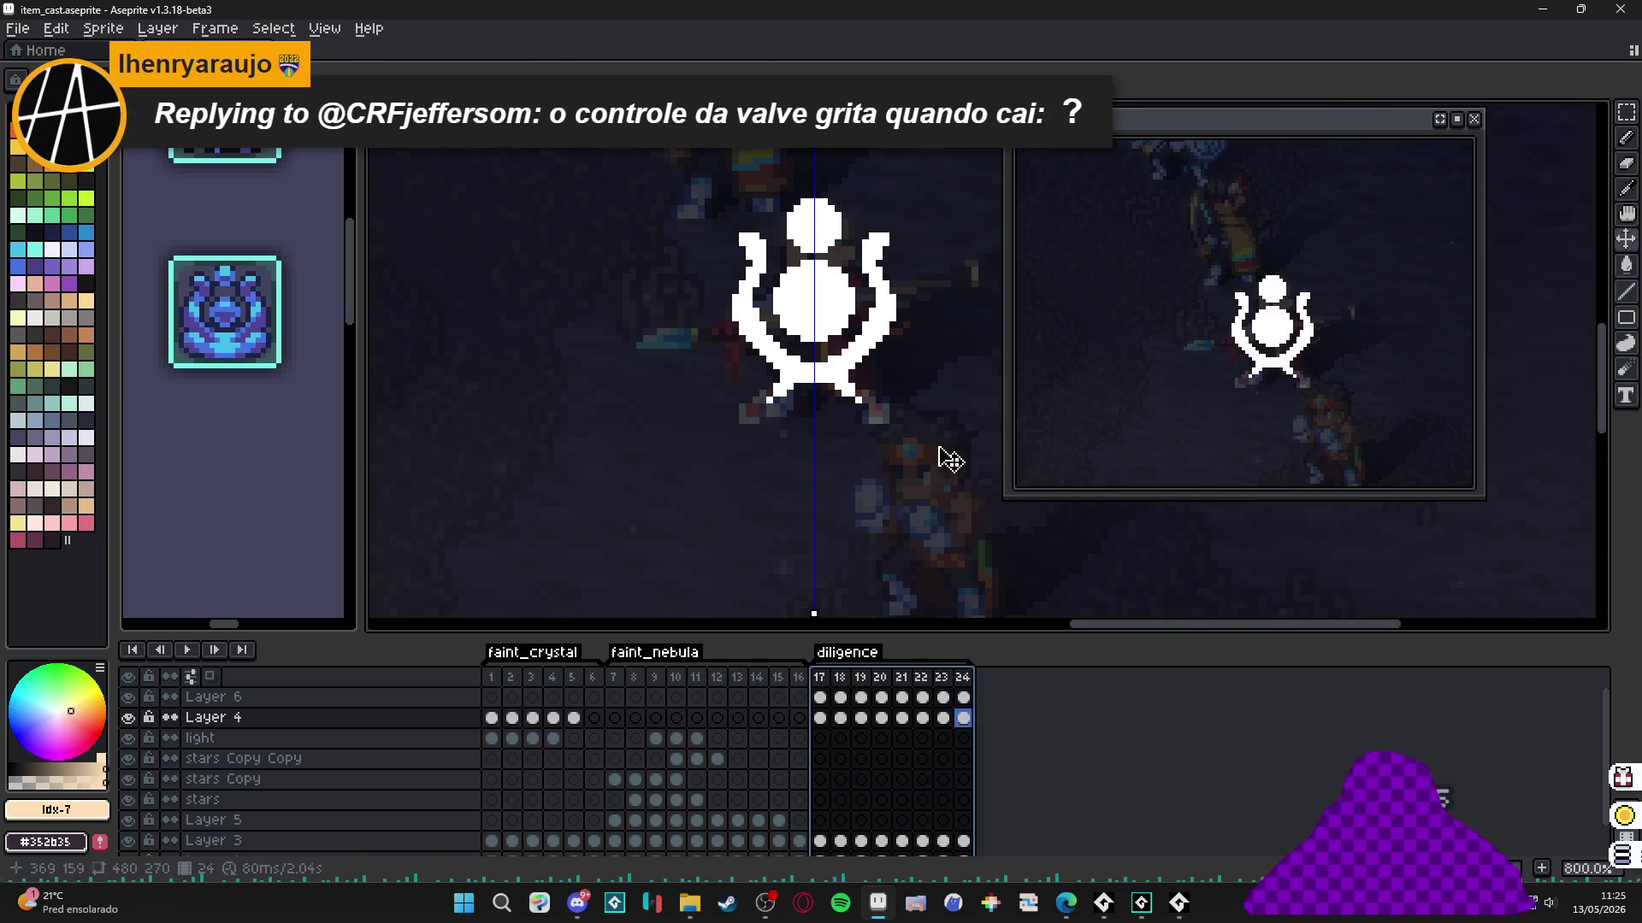
text(p)
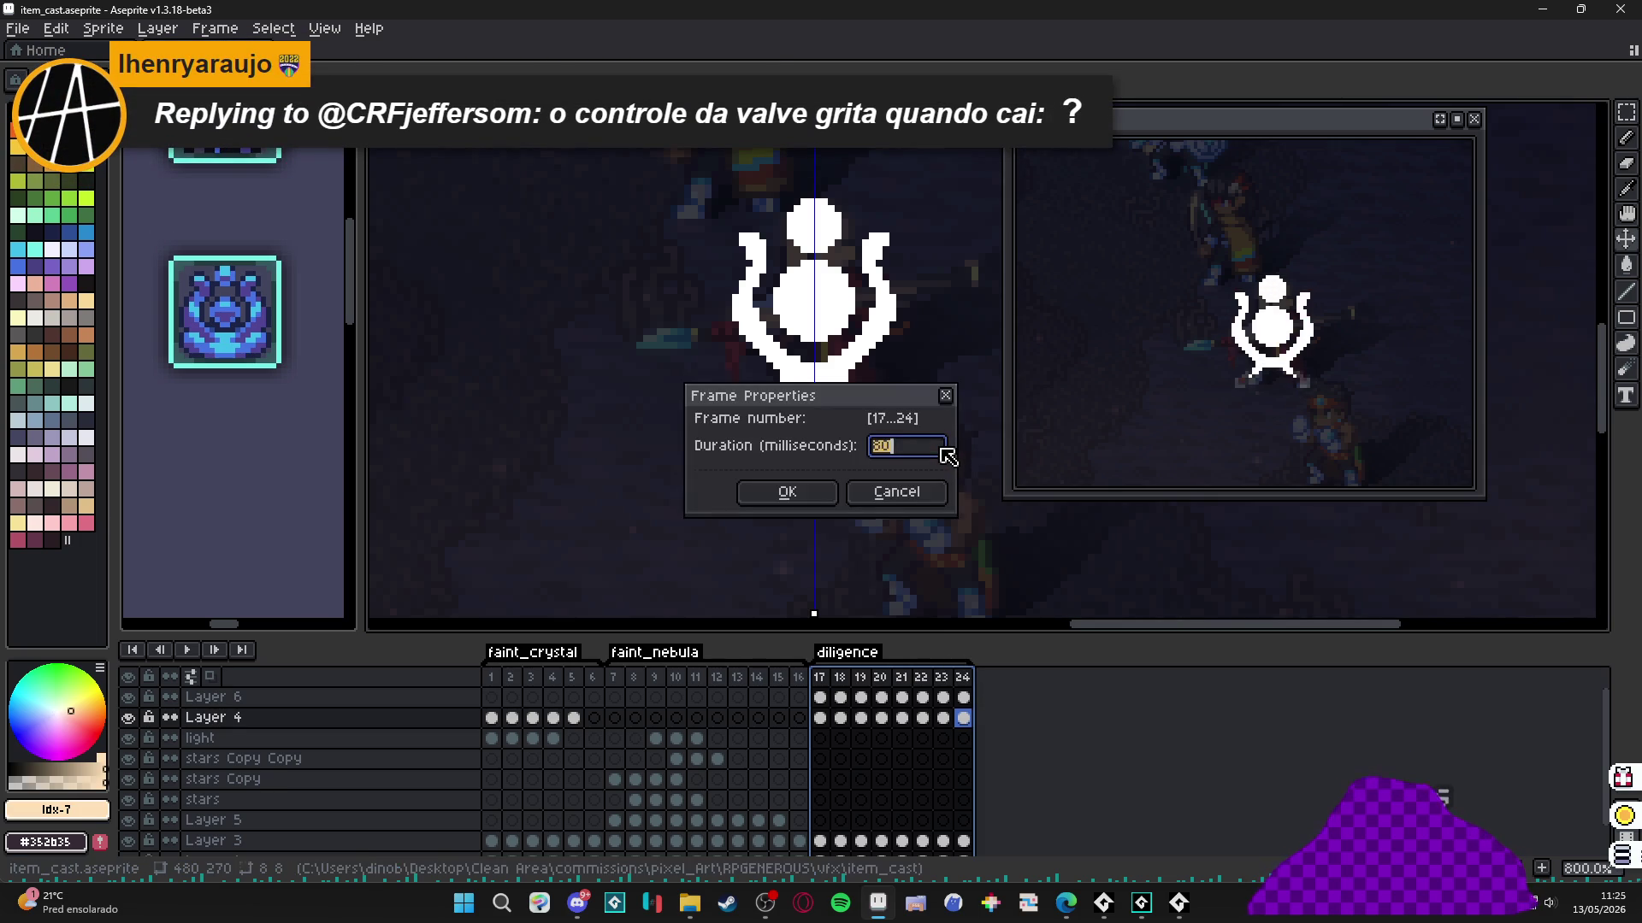
text(60)
key(Return)
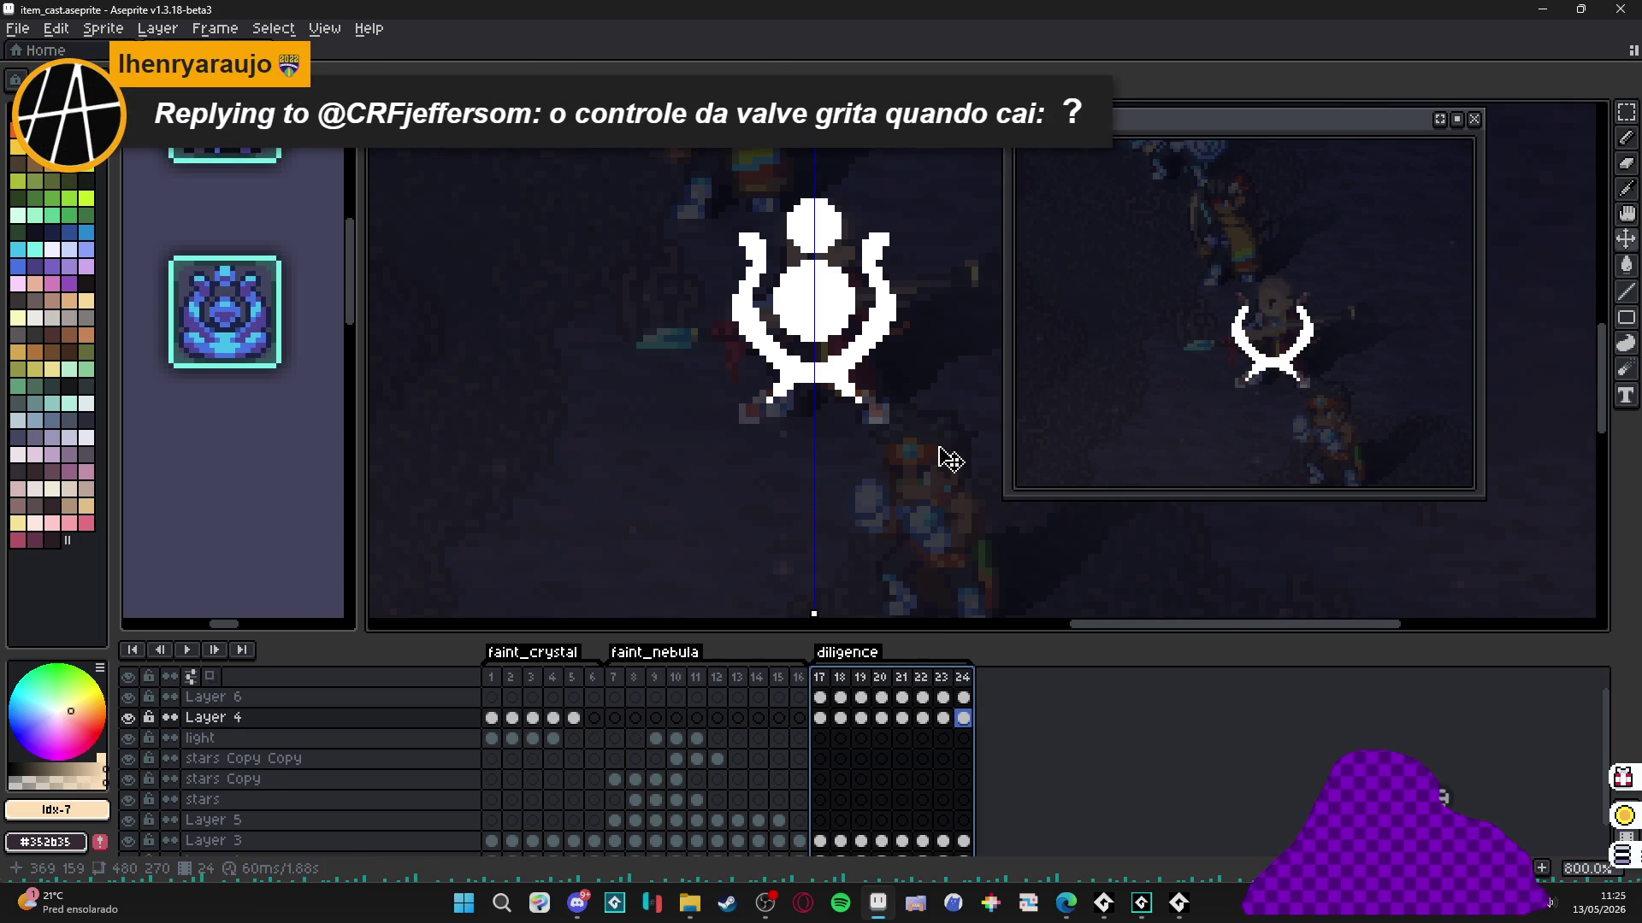
click(822, 680)
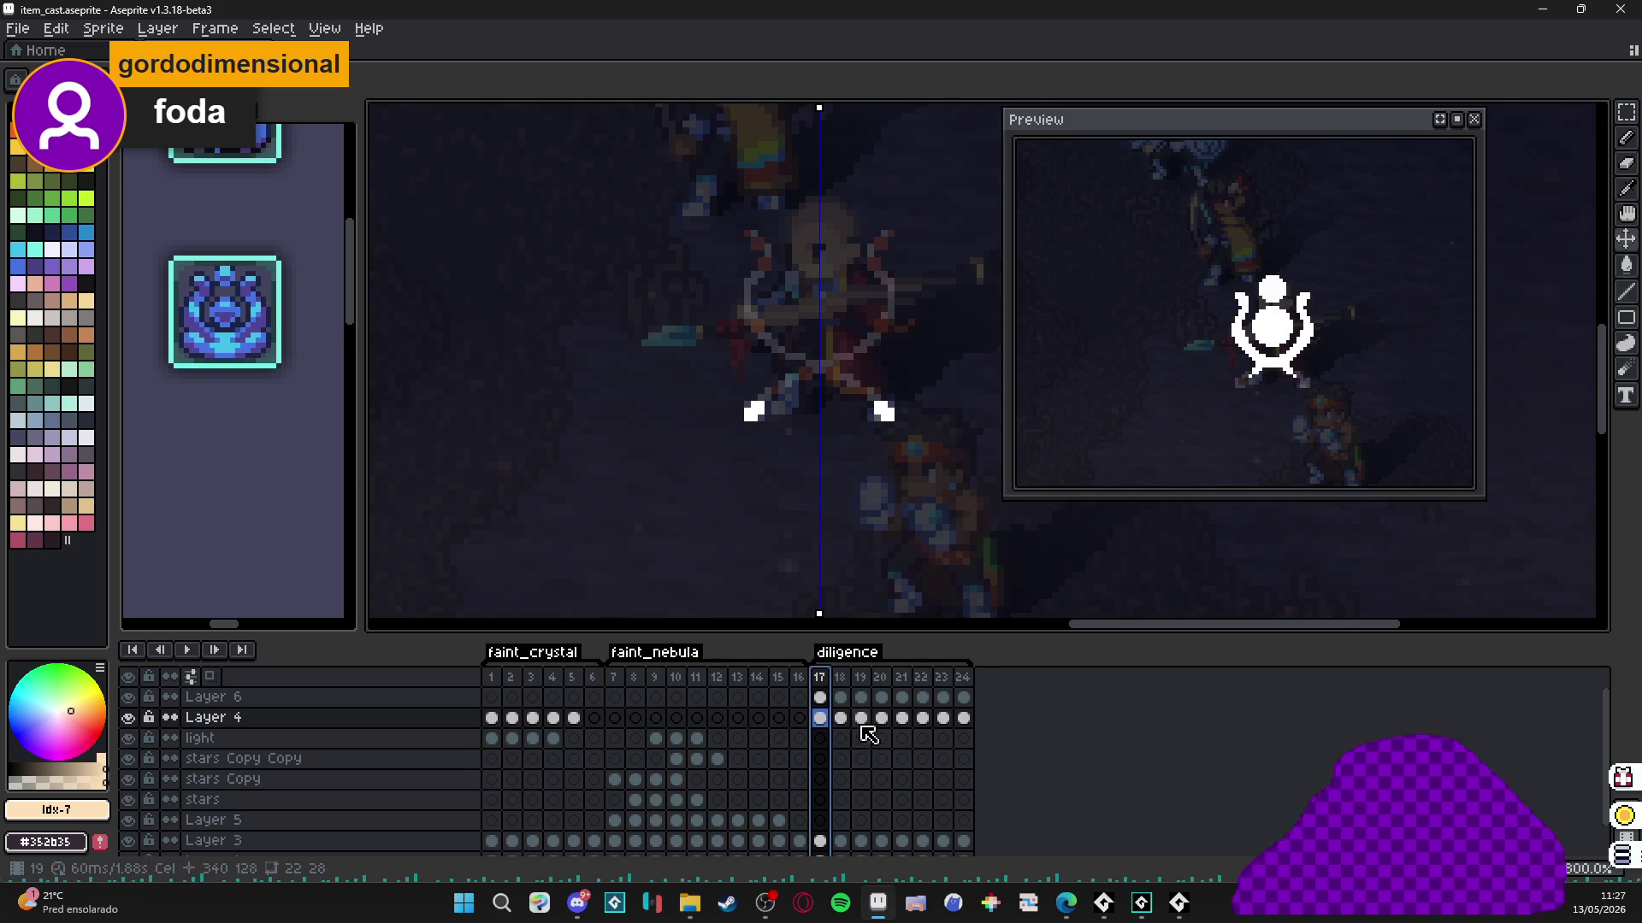
Review Layer 6's frames 18–24, then add a new Layer 7 above Layer 6.
click(963, 718)
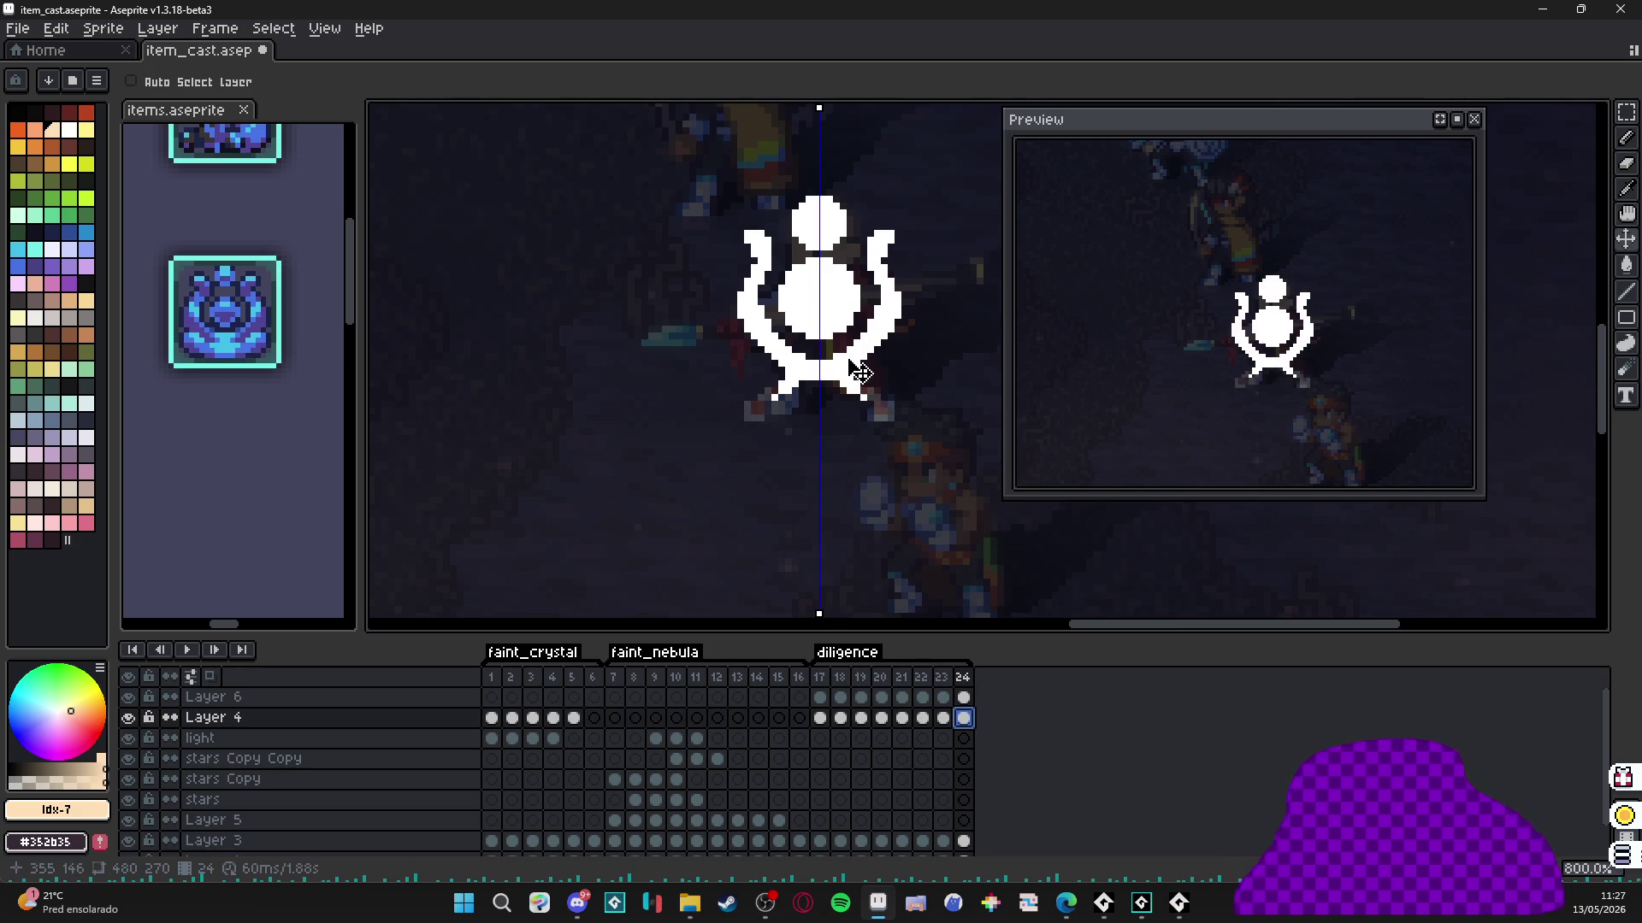
key(Up)
key(b)
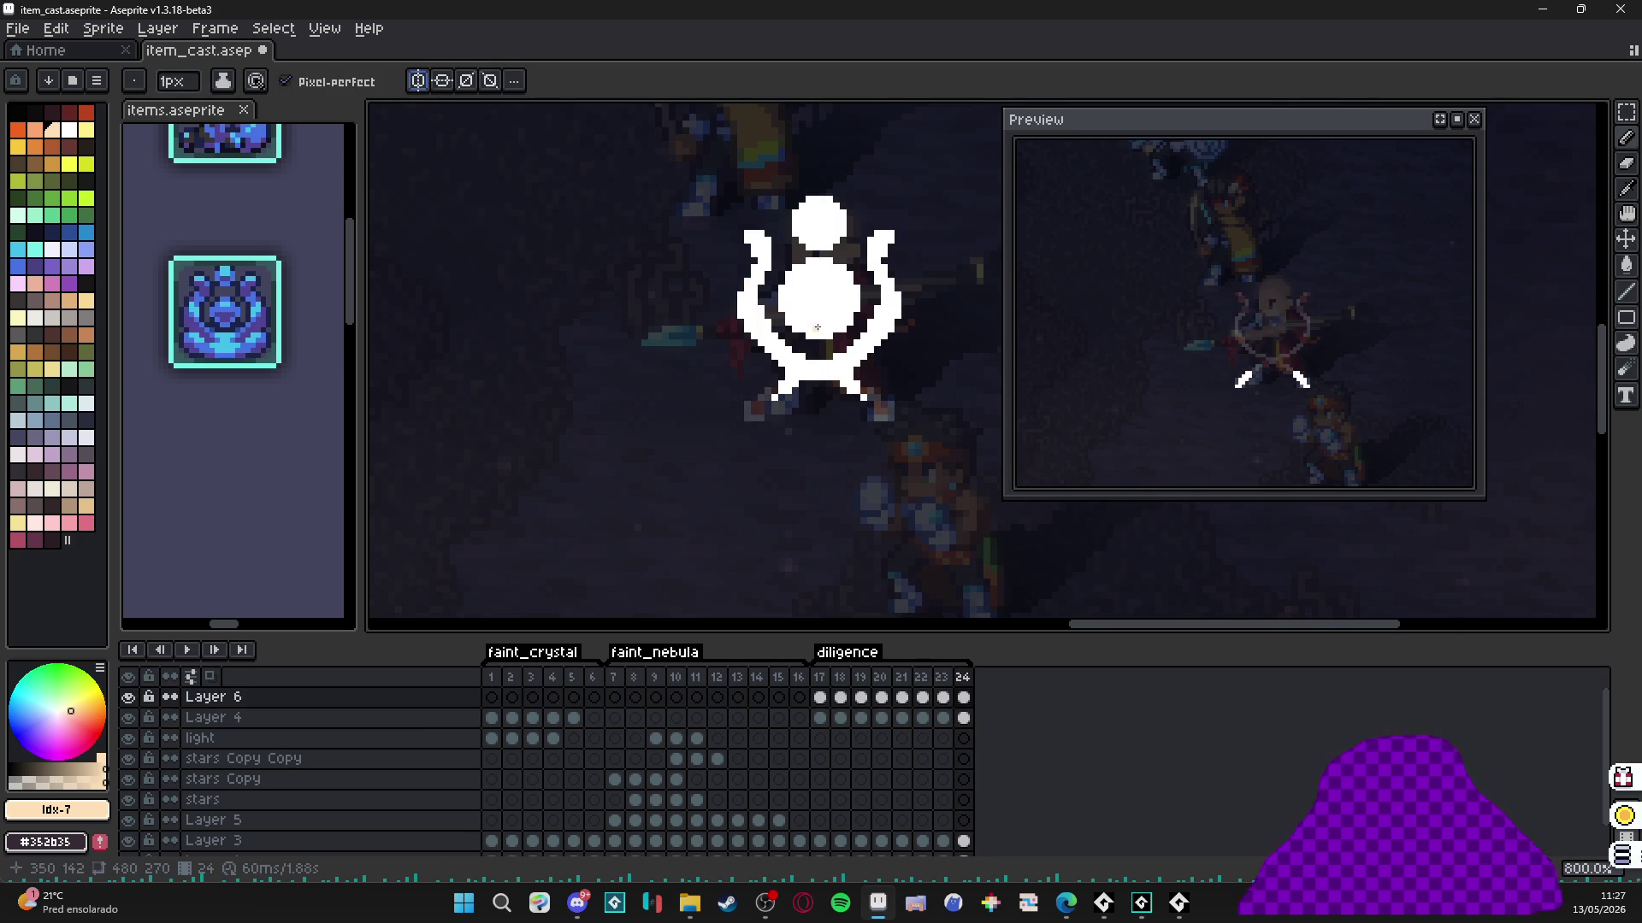
key(v)
click(840, 697)
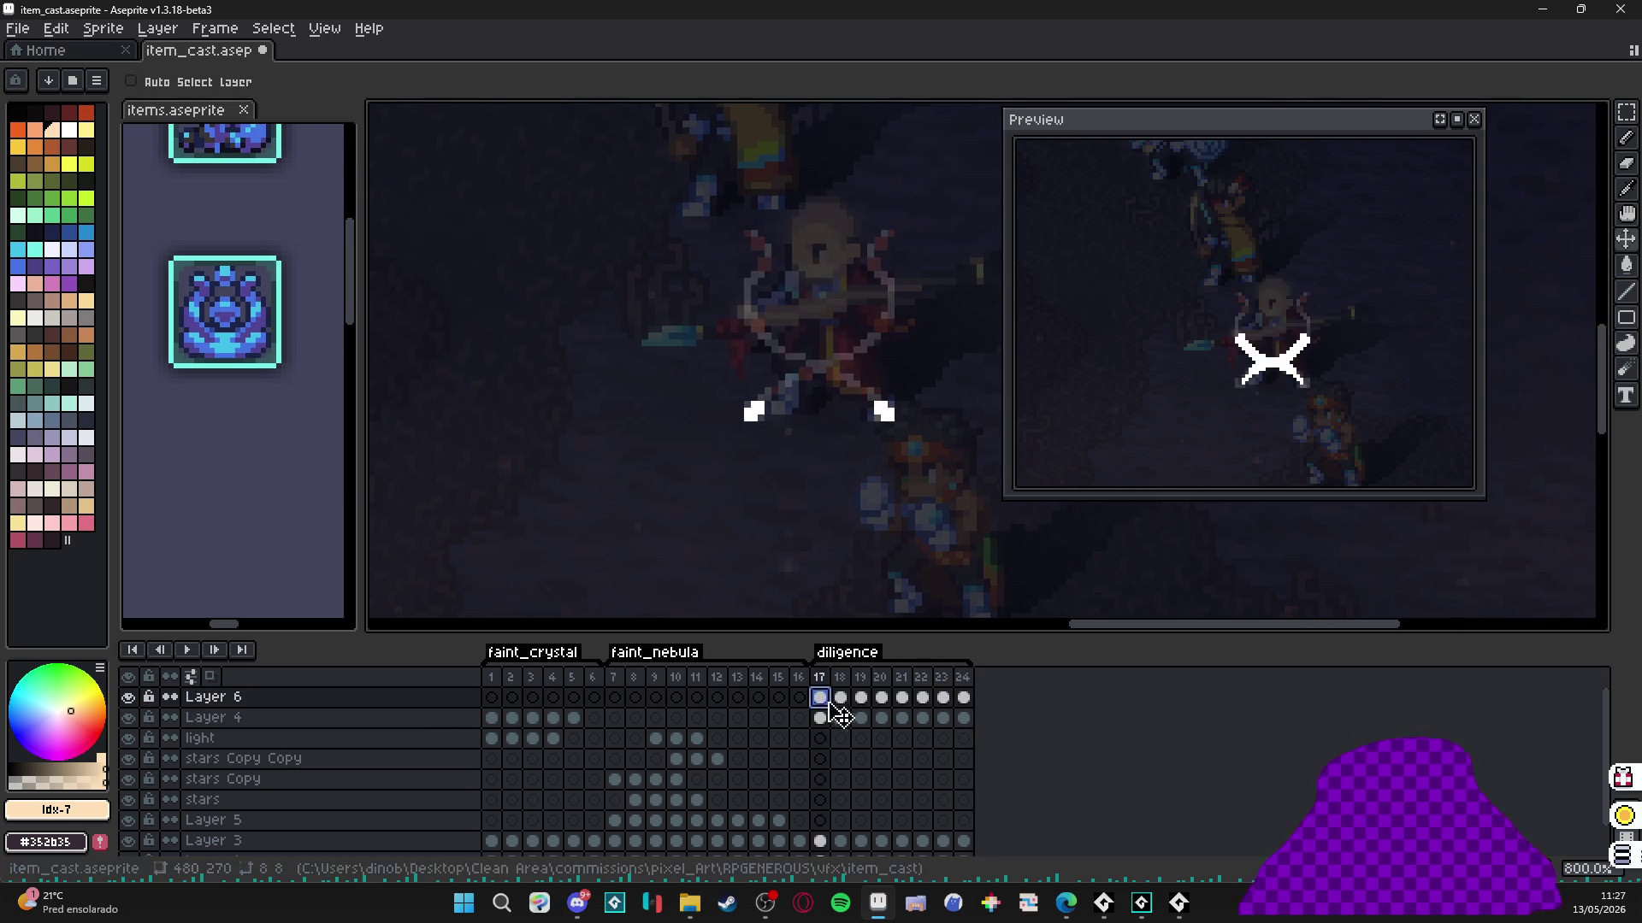
click(882, 696)
click(923, 697)
click(963, 697)
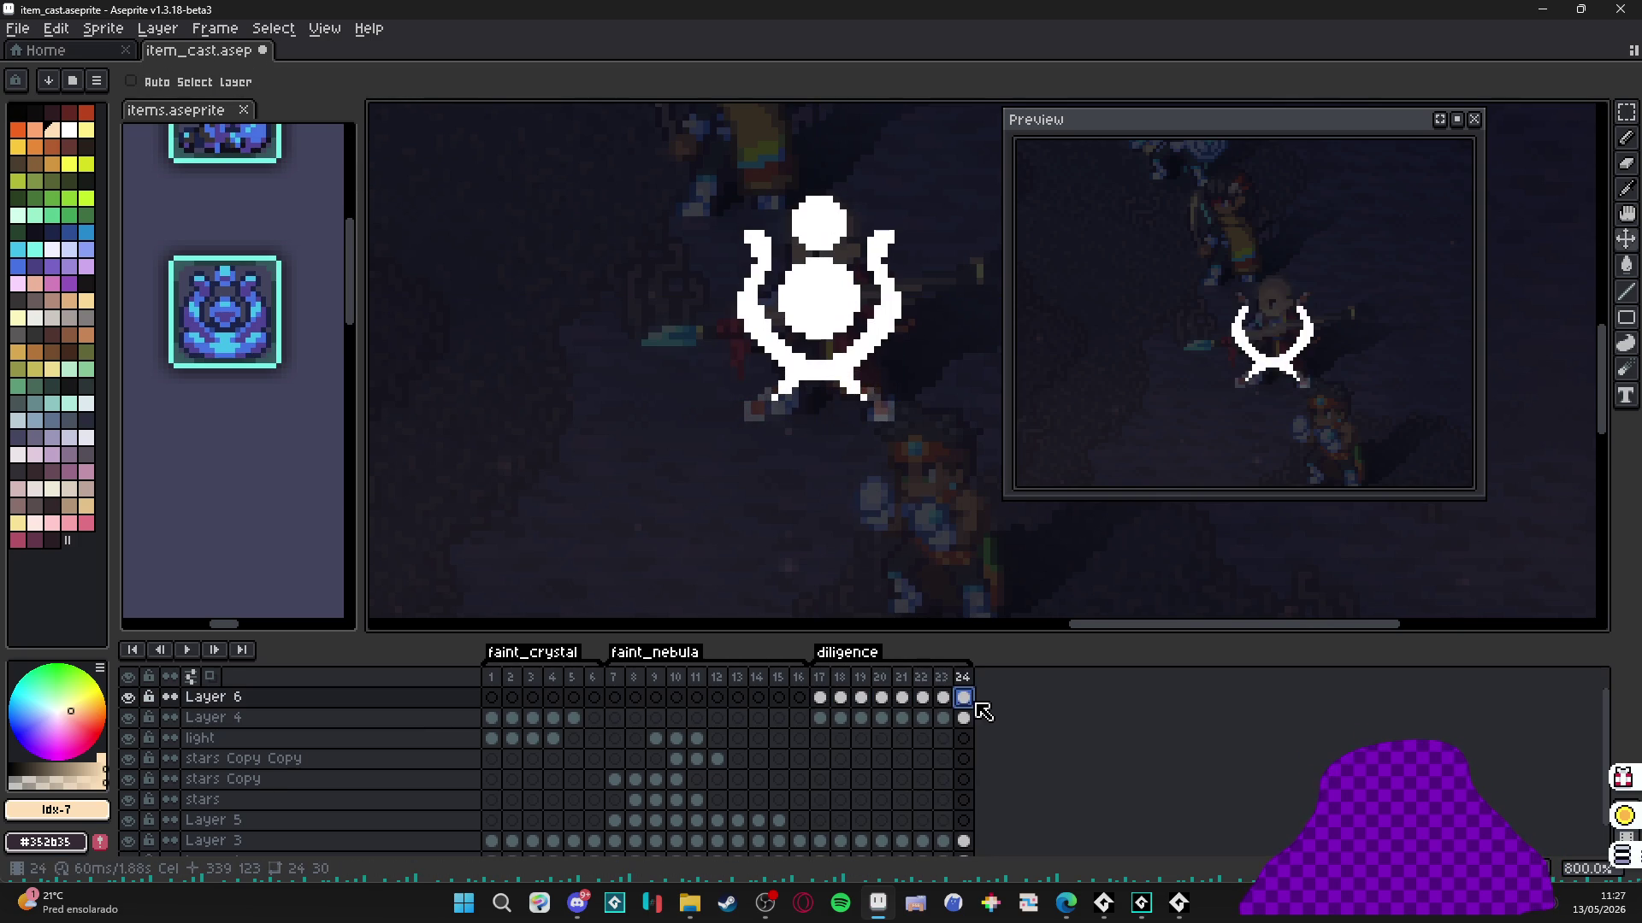
click(825, 295)
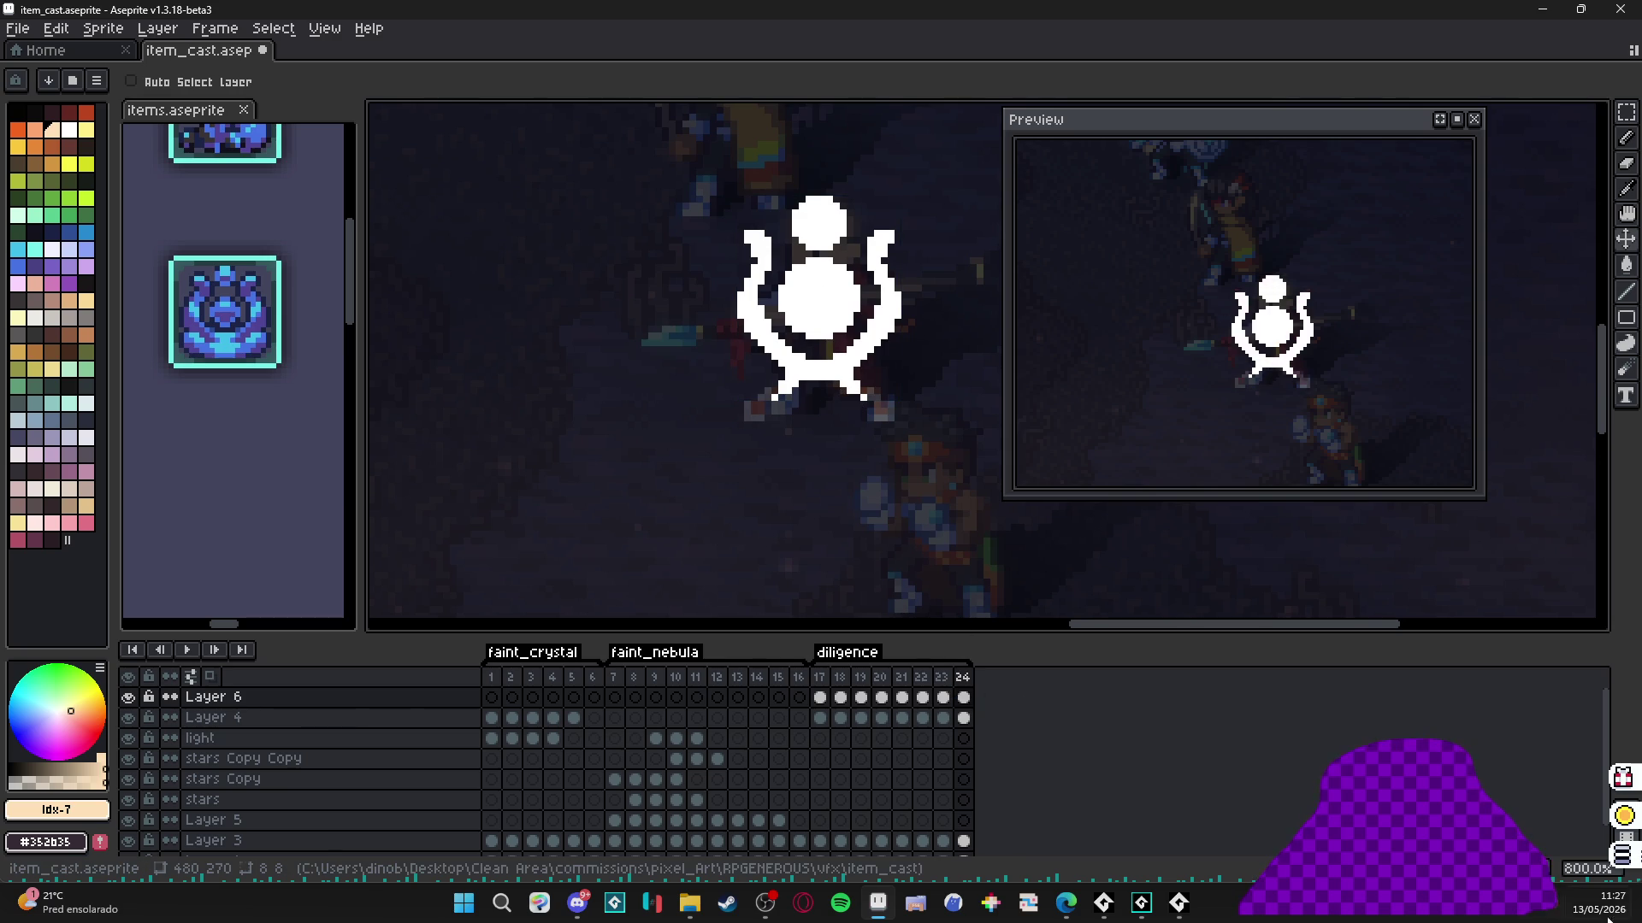
key(shift+n)
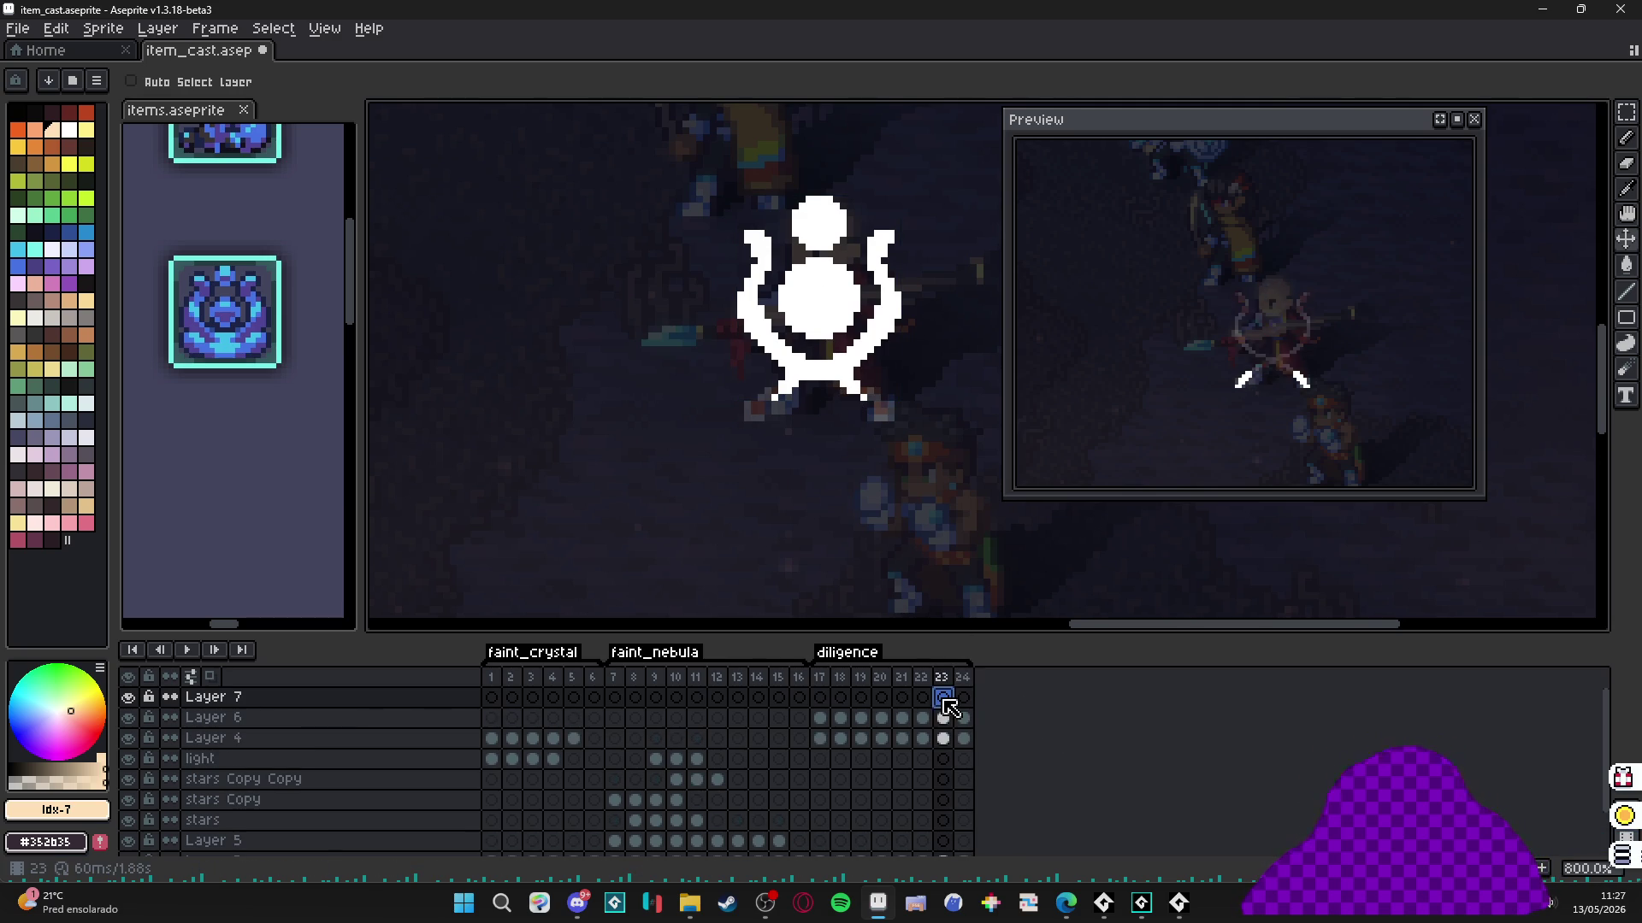
On Layer 7 frame 24, enable the Pencil with vertical symmetry and sample blue from items.aseprite.
click(821, 698)
click(963, 698)
key(b)
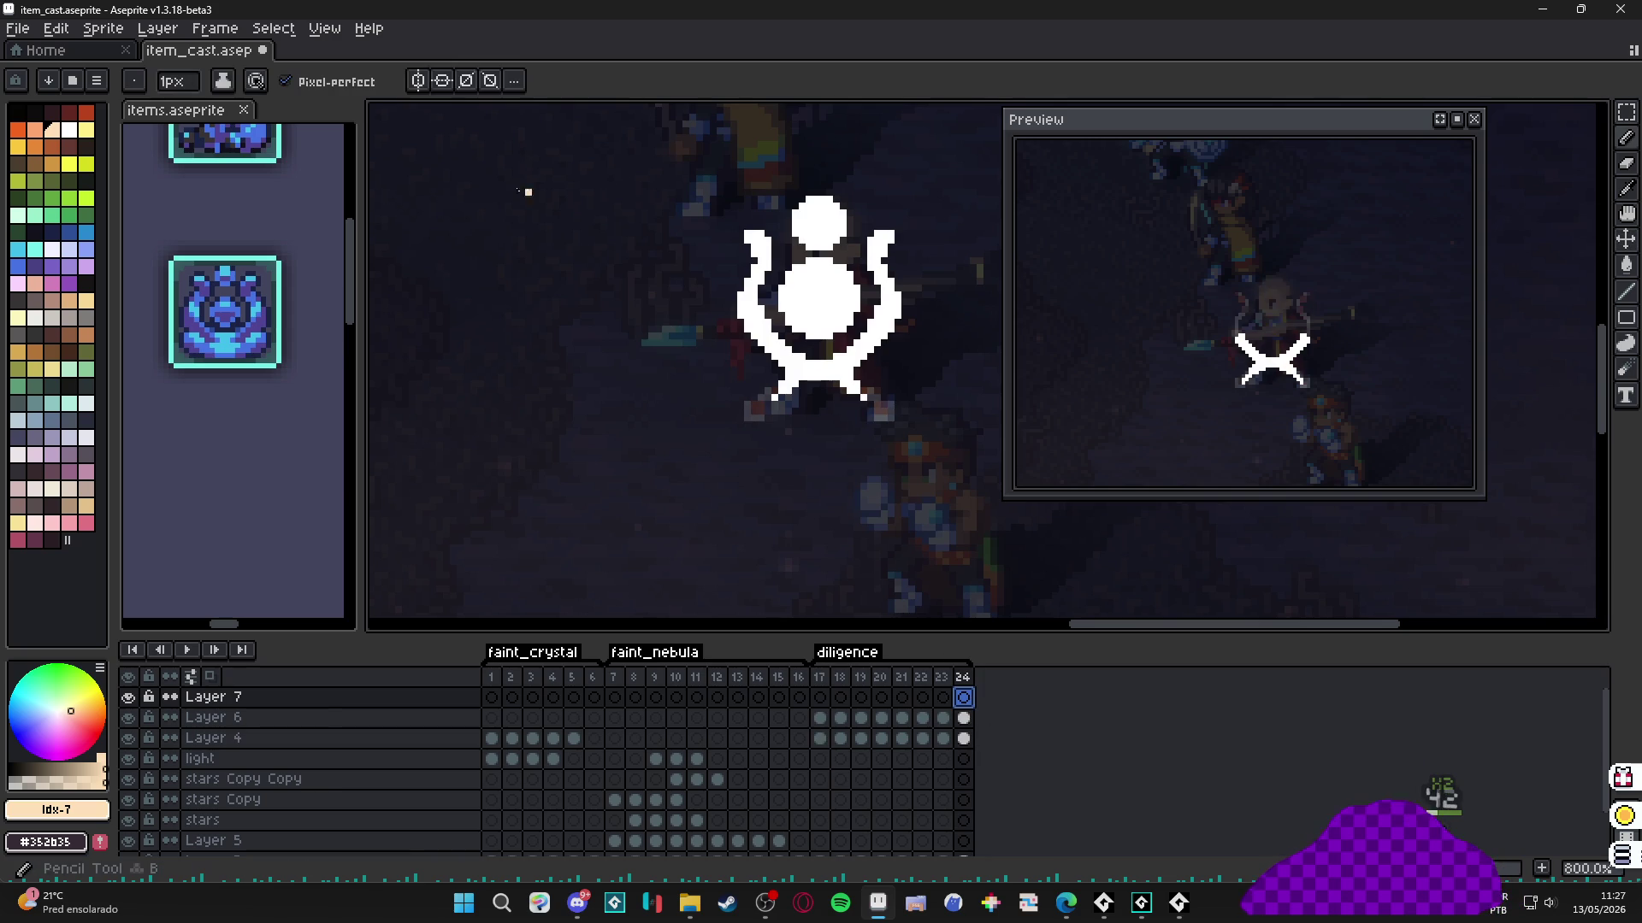
click(418, 81)
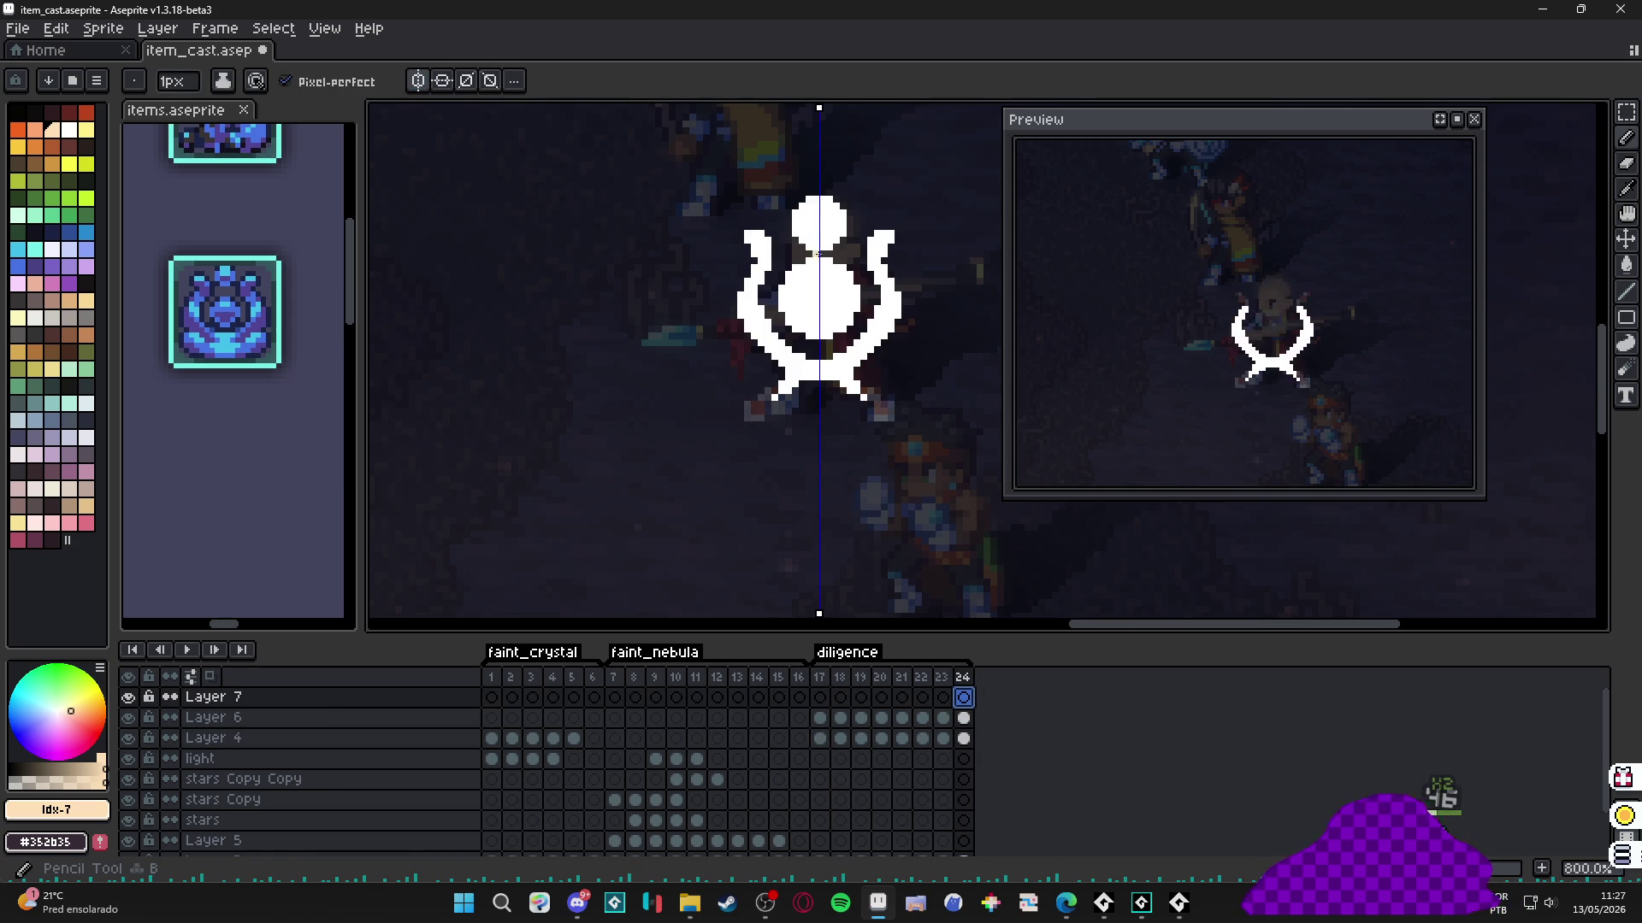
scroll(224, 313, up, 2)
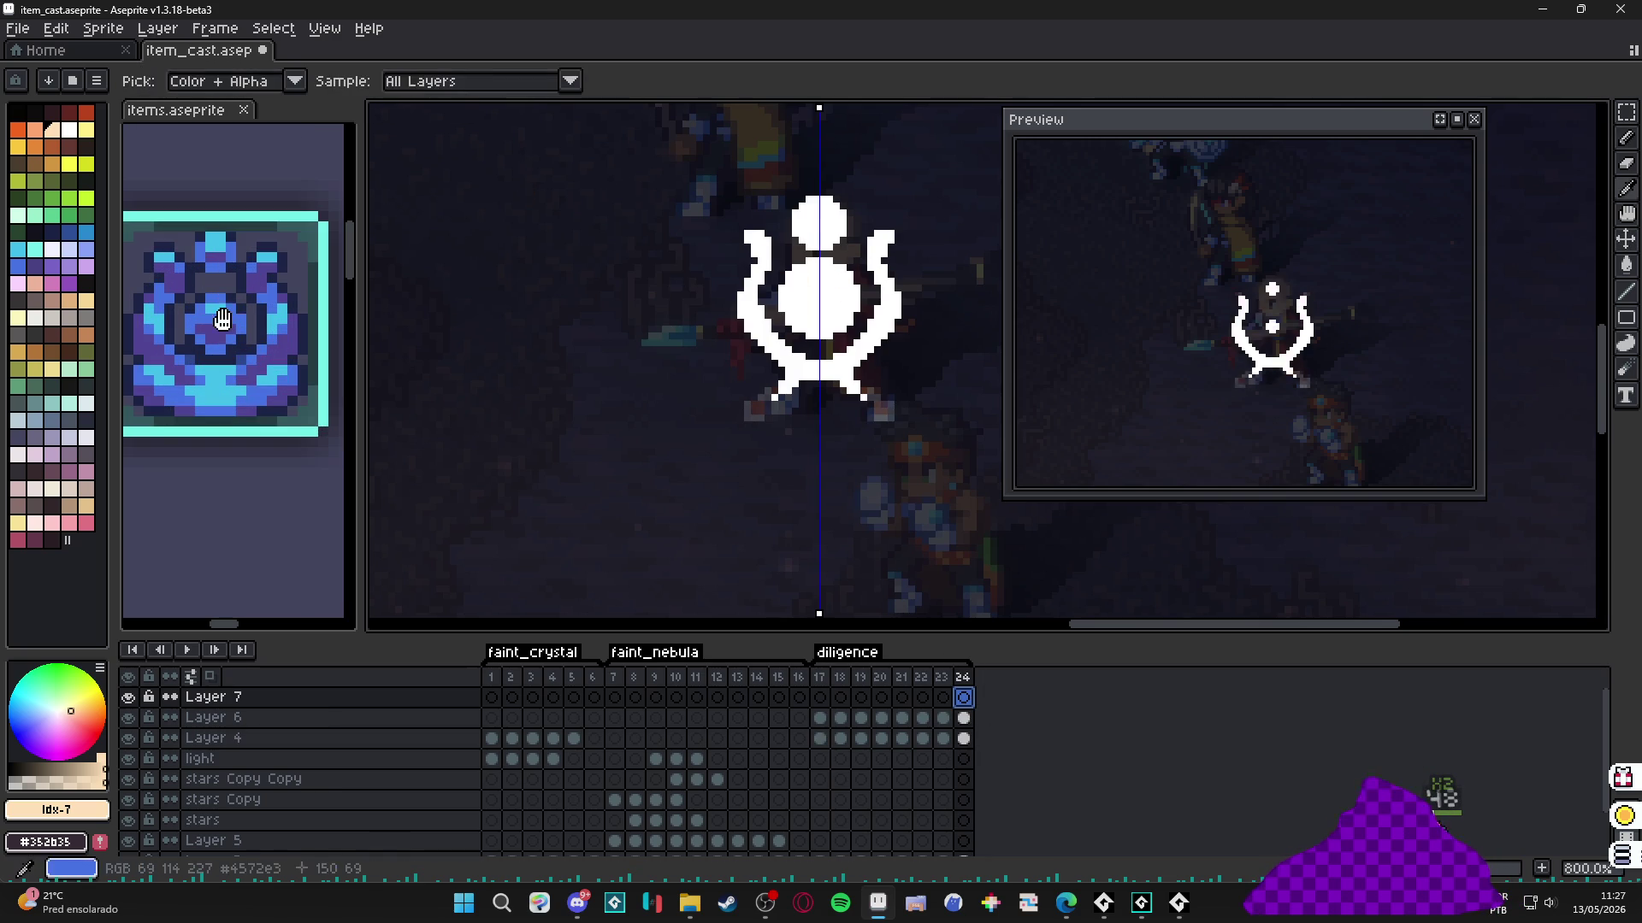
alt+click(224, 314)
scroll(816, 232, up, 7)
click(819, 222)
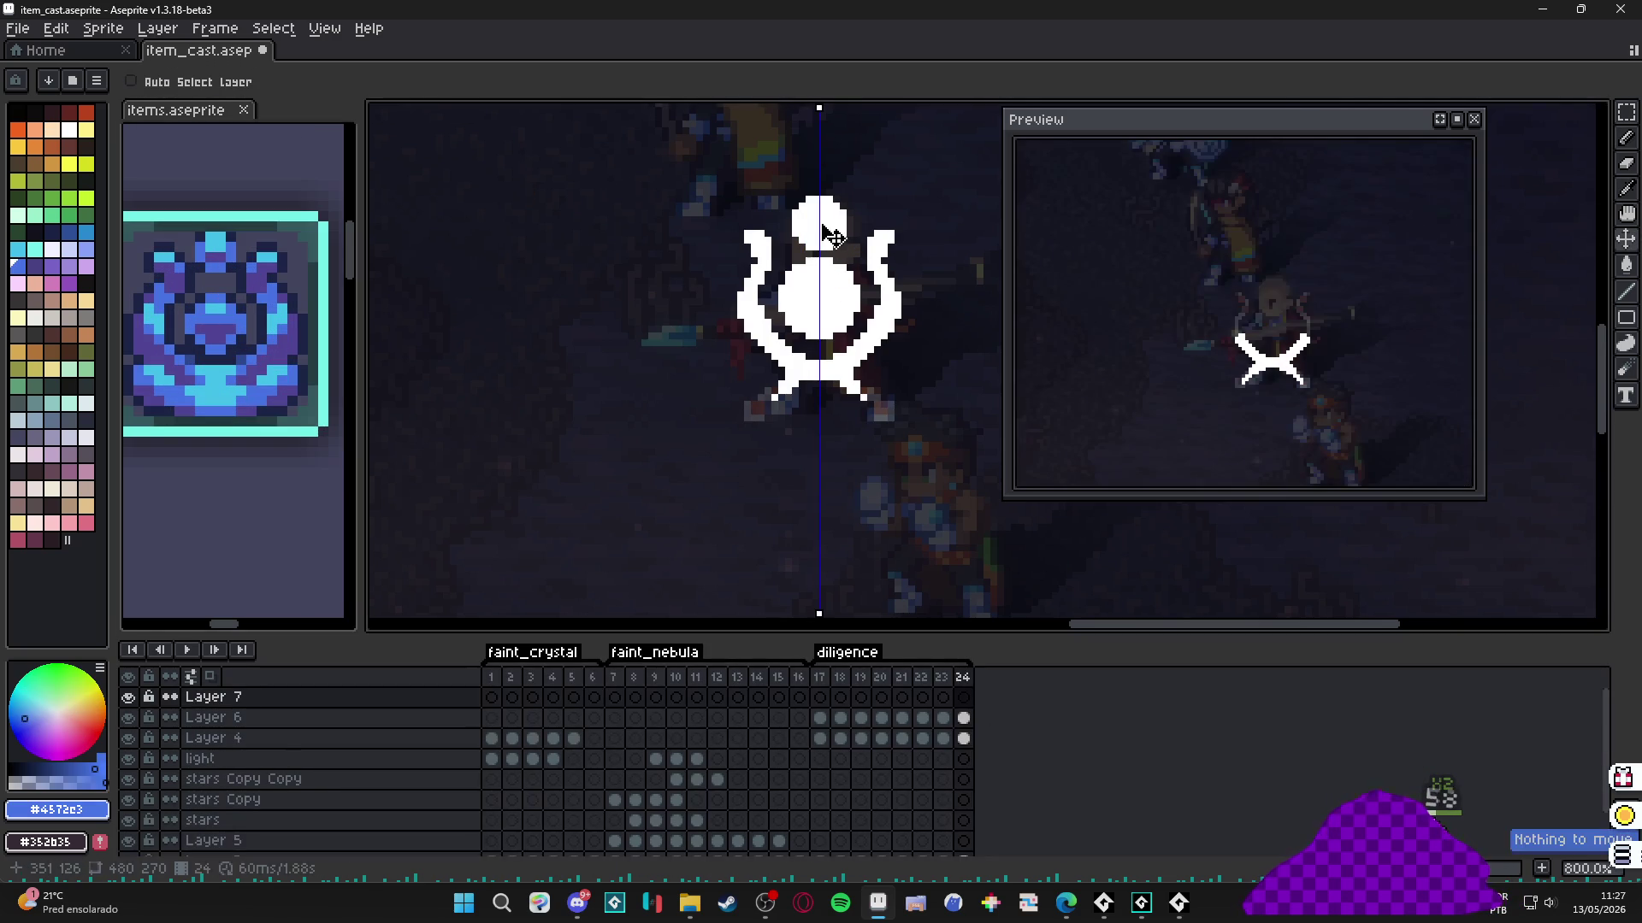
Paint the sigil's top dot and mirrored horns blue.
click(819, 223)
scroll(819, 222, down, 4)
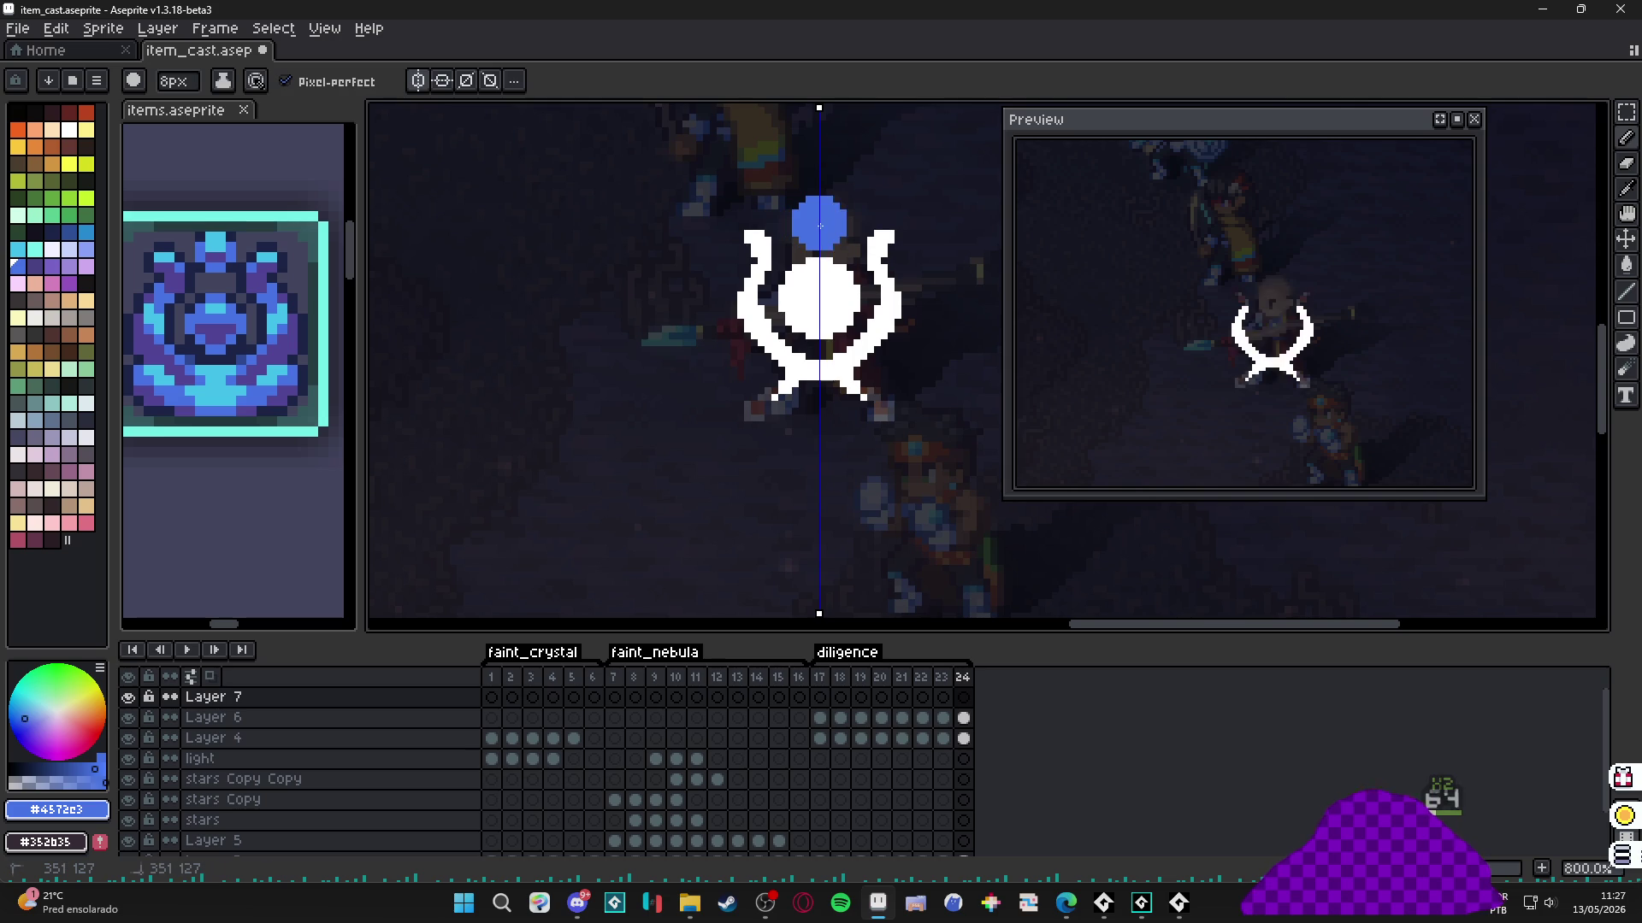
mouse_move(749, 242)
mouse_down()
mouse_move(764, 258)
mouse_move(744, 304)
mouse_move(758, 334)
mouse_move(765, 295)
mouse_up()
key(e)
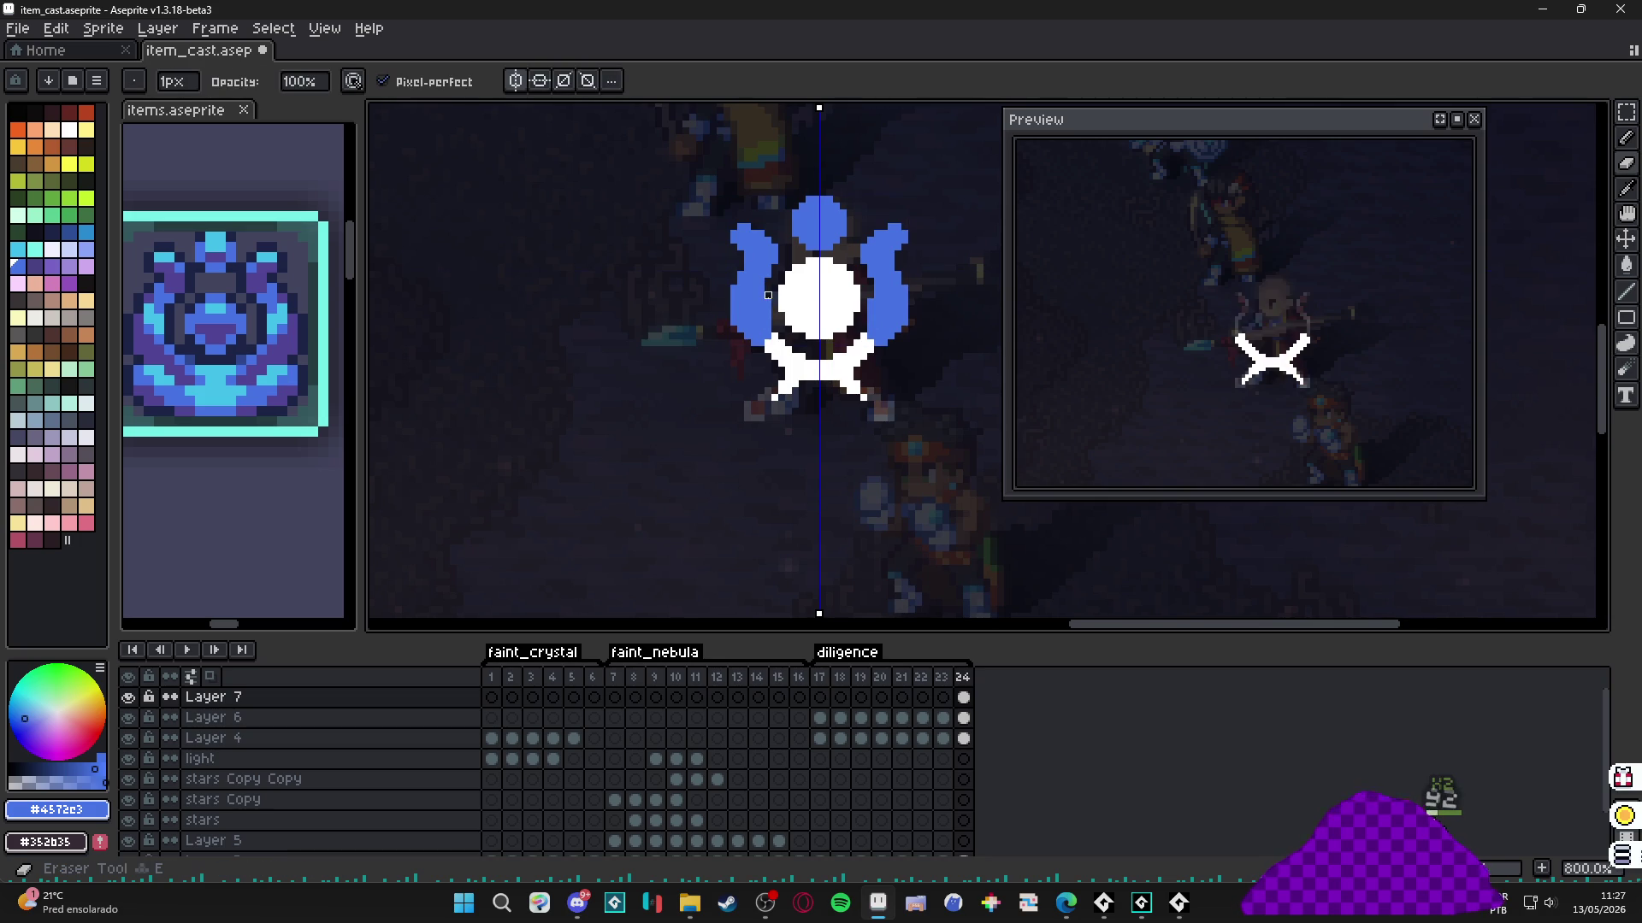
key(shift)
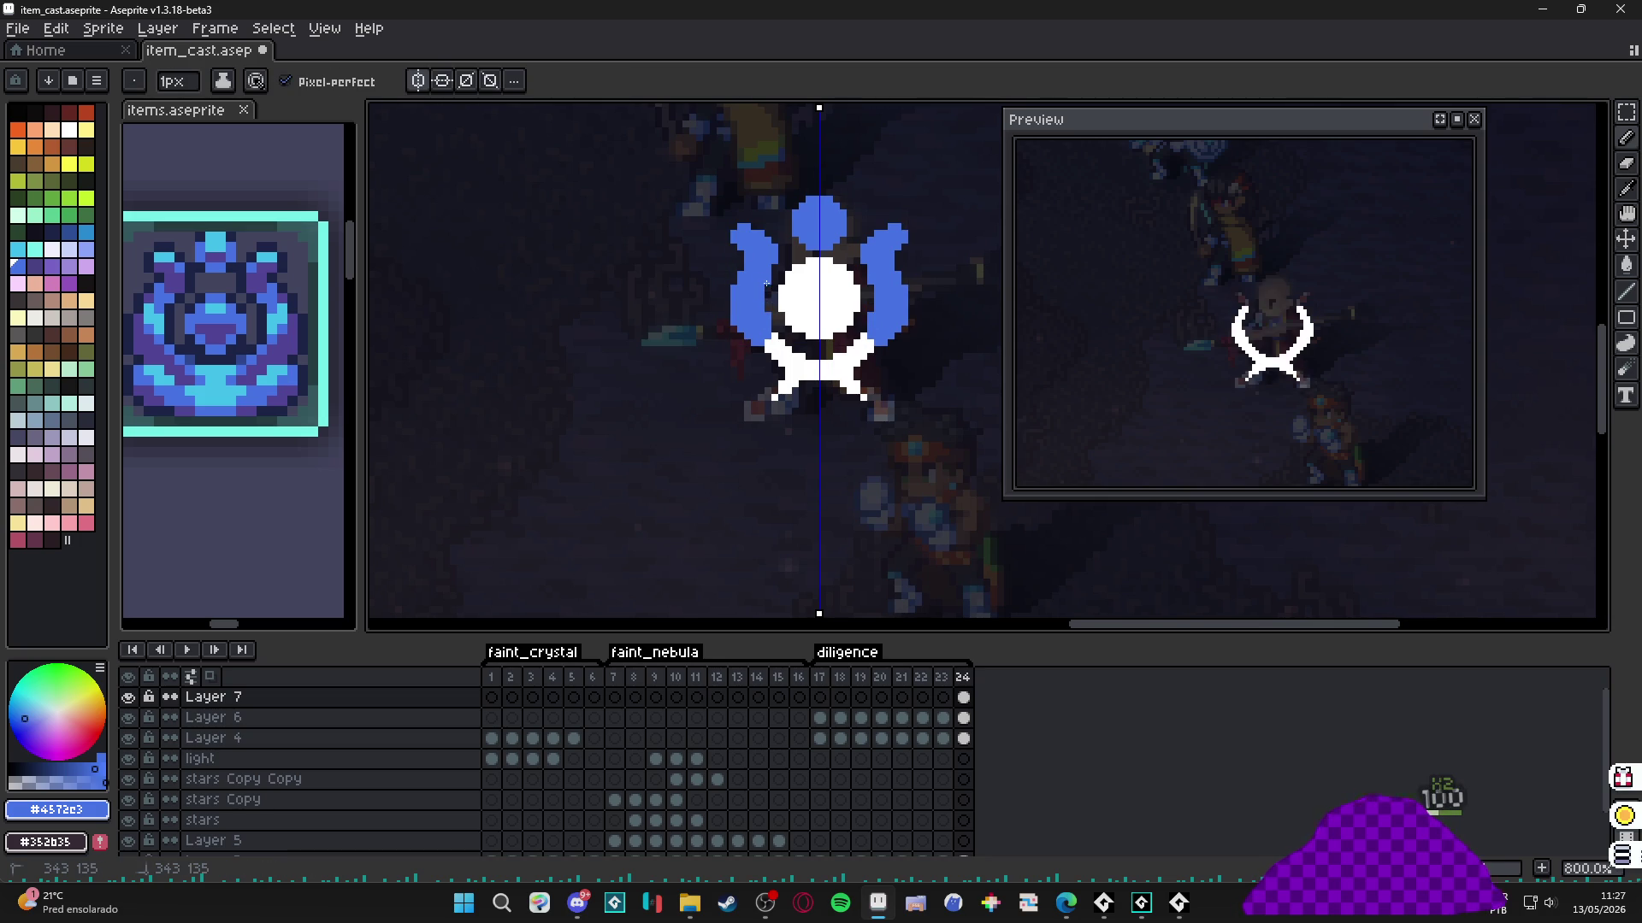
With a 2-pixel brush, paint the X's lower arms blue.
key(plus)
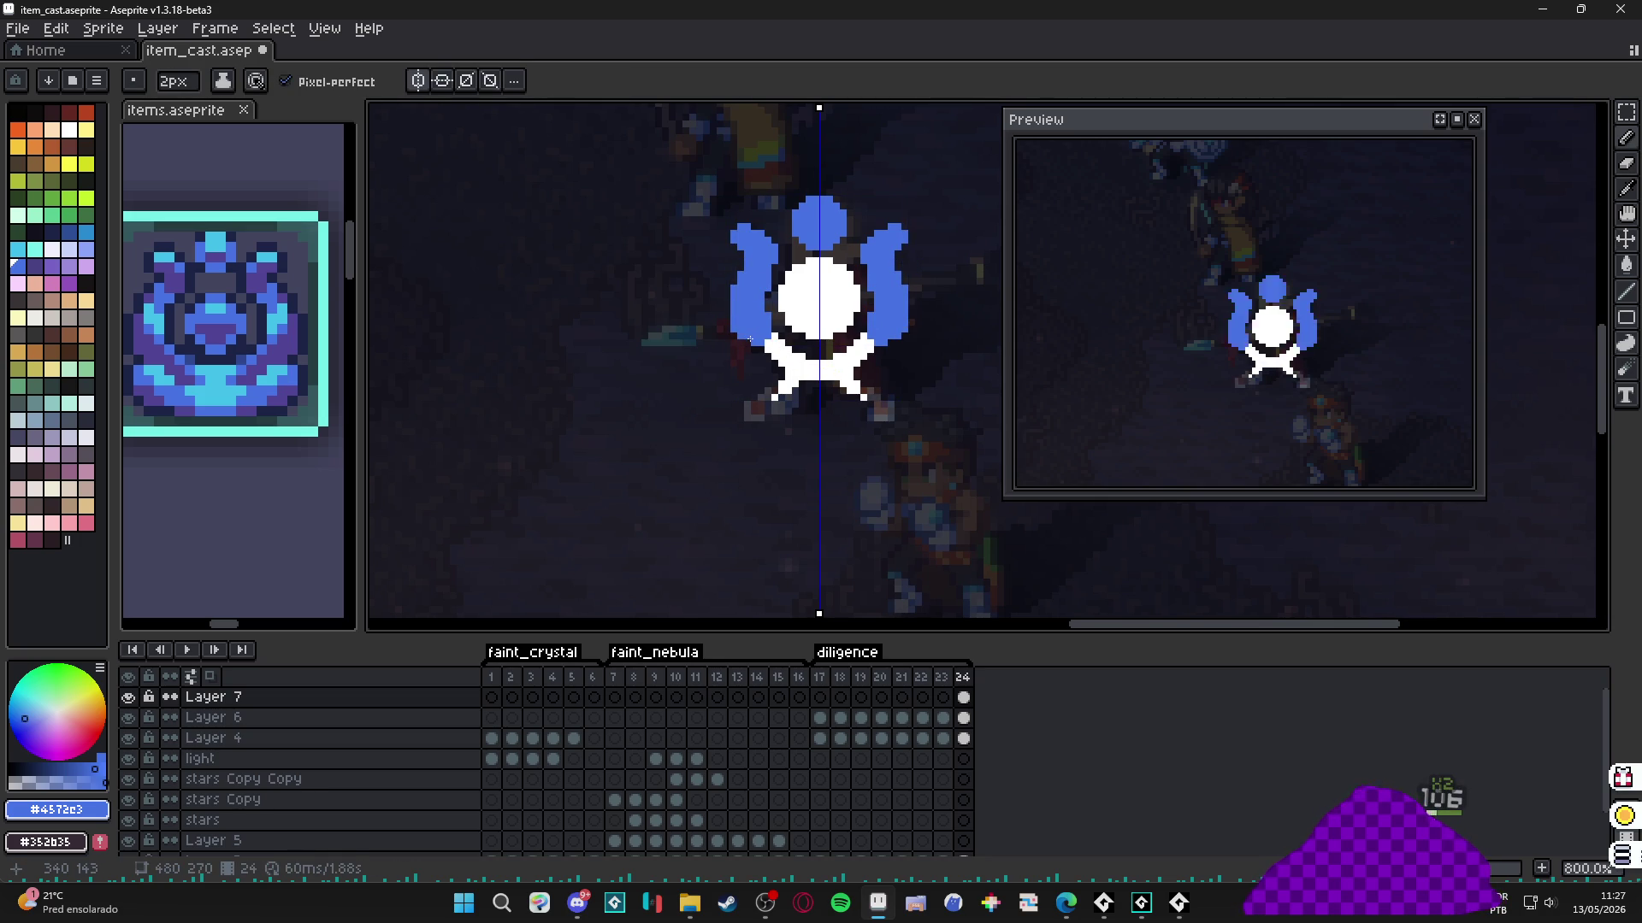
drag(752, 341, 788, 354)
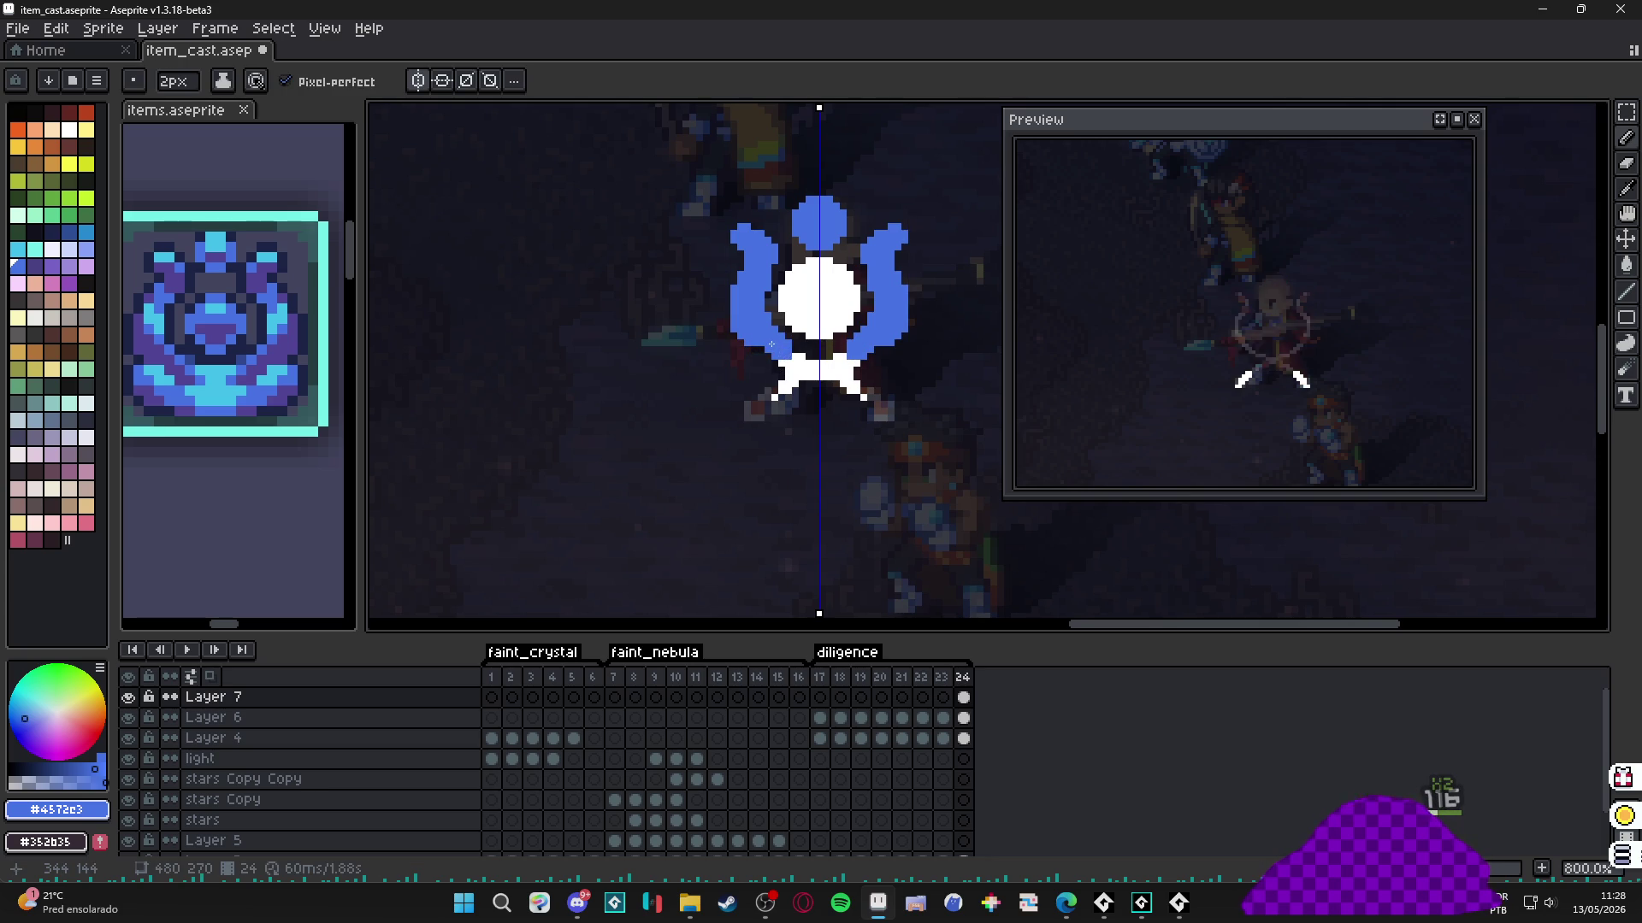
key(ctrl+z)
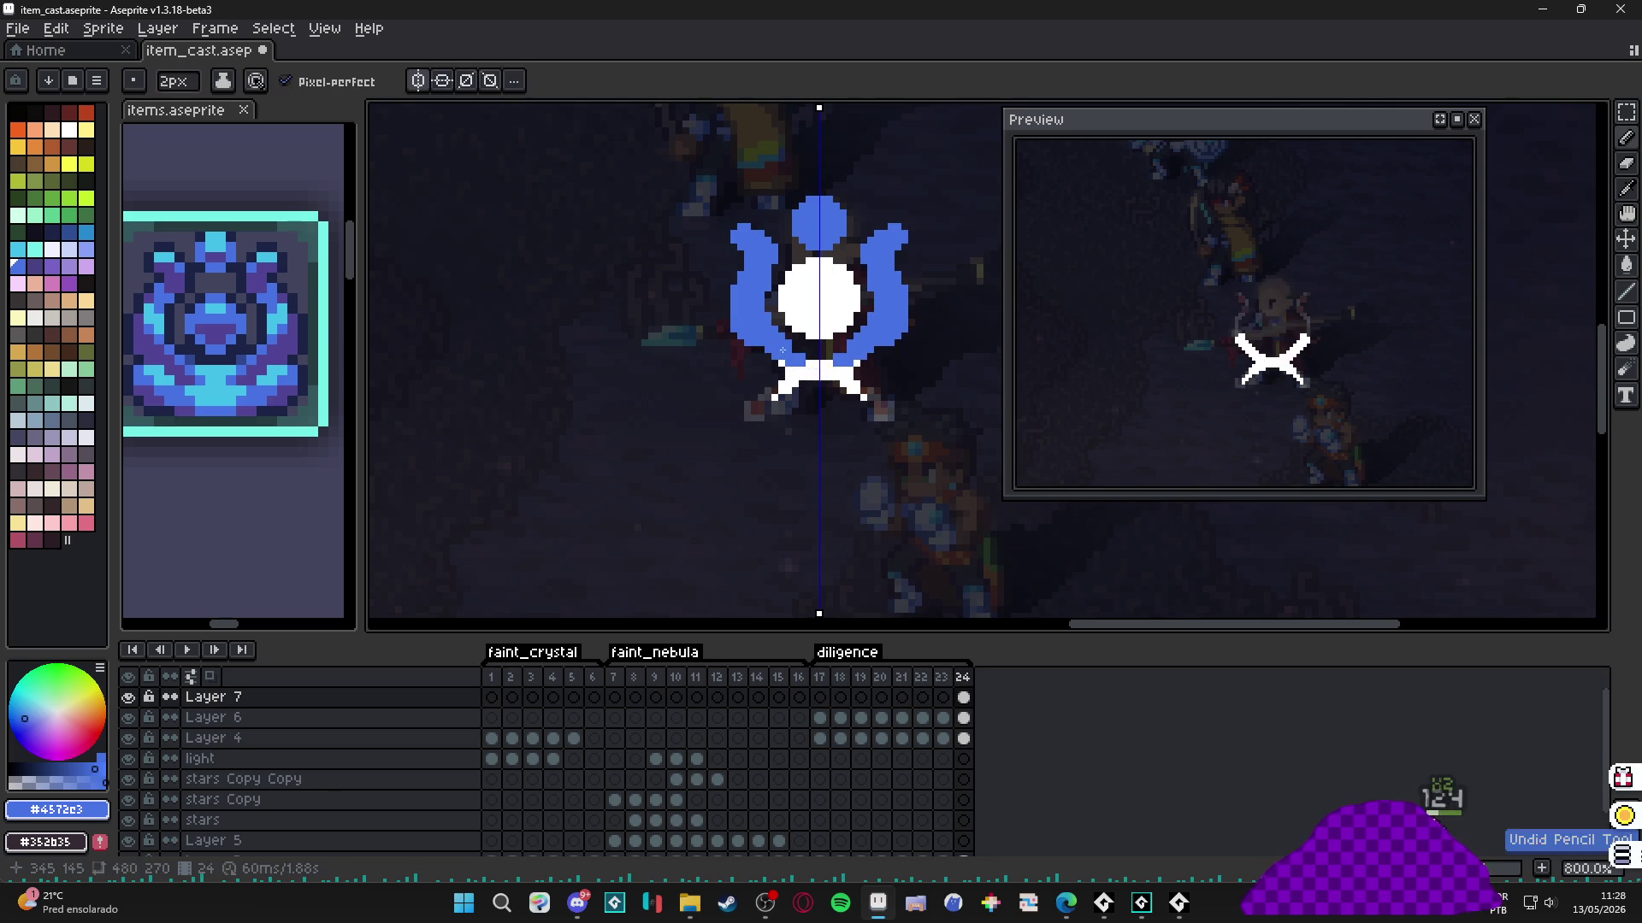
mouse_move(783, 349)
mouse_down()
mouse_move(855, 392)
mouse_move(877, 429)
mouse_up()
key(minus)
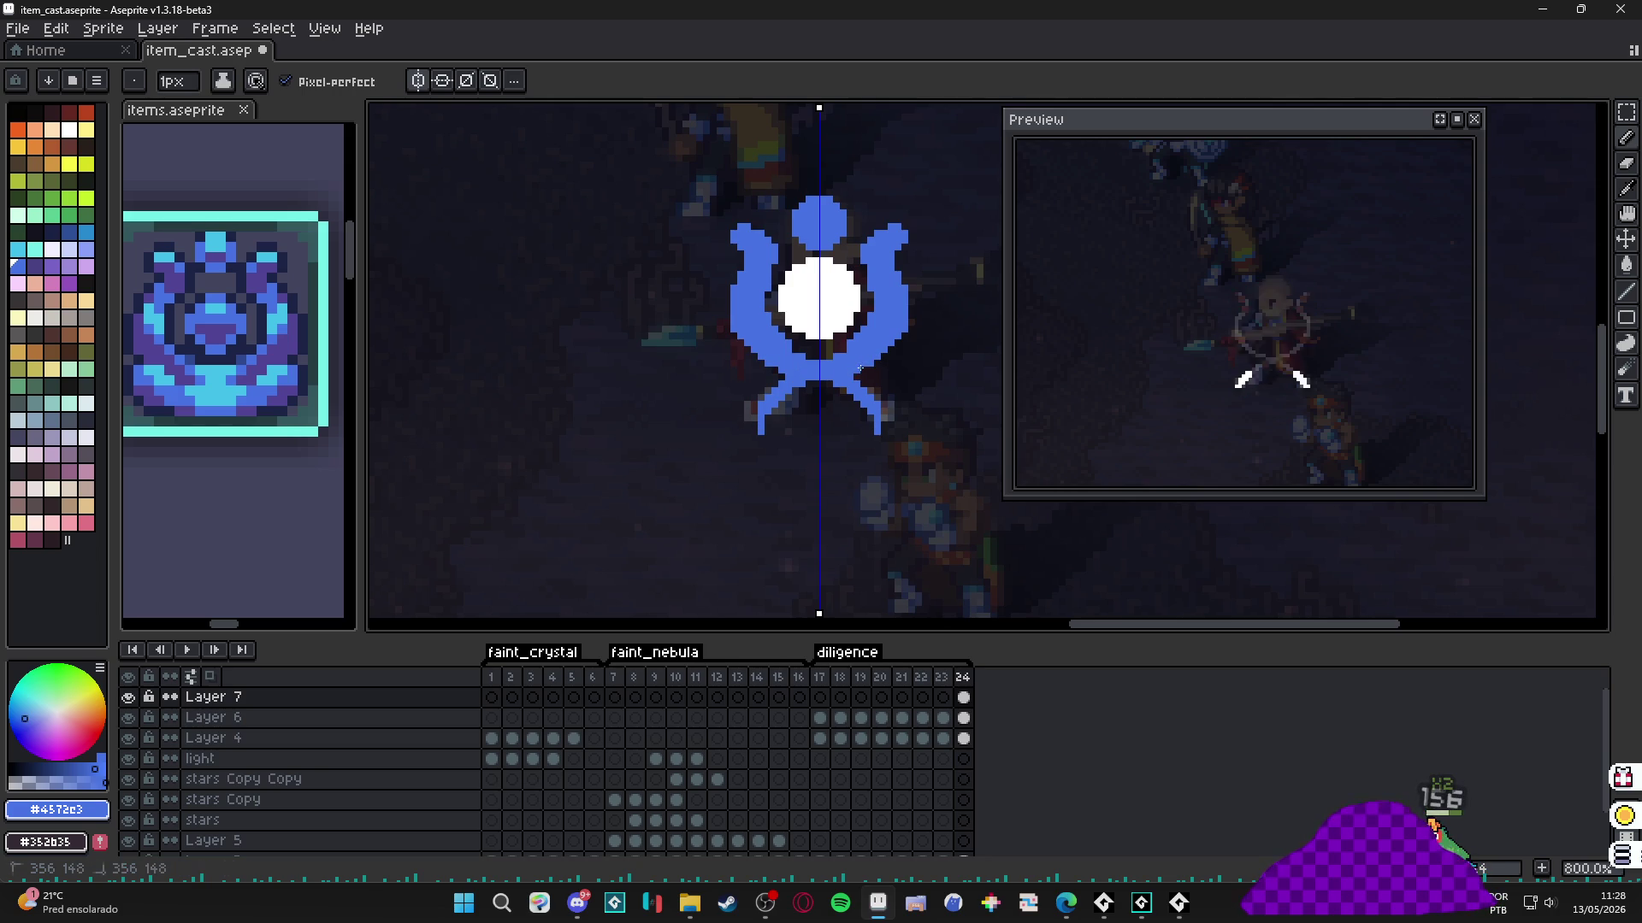
click(858, 399)
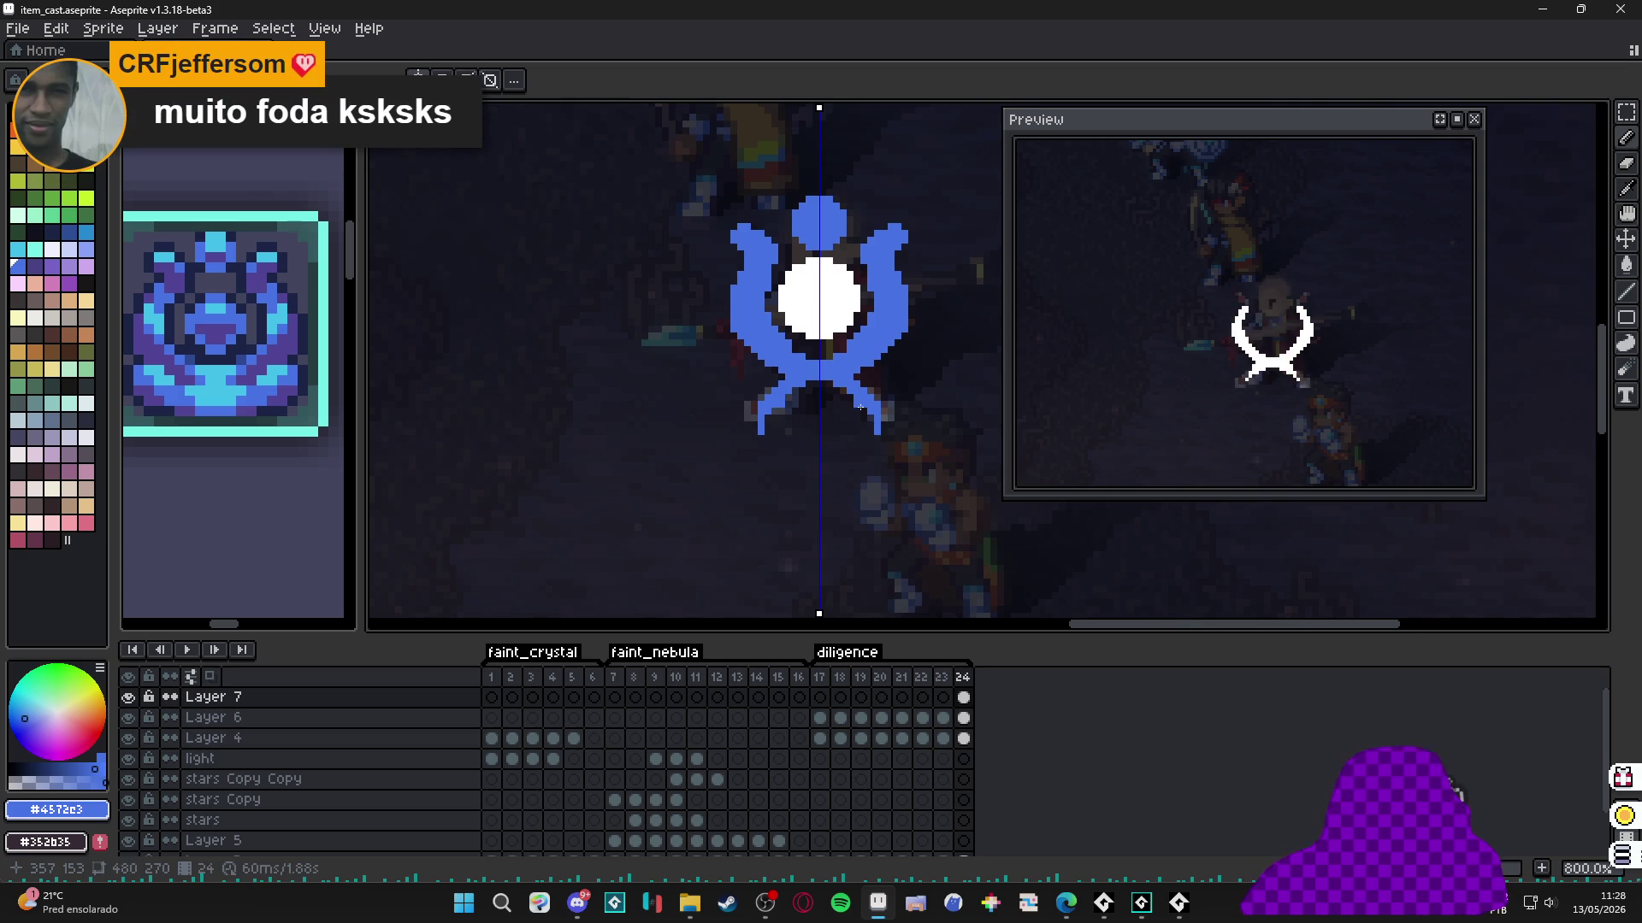
scroll(860, 407, up, 2)
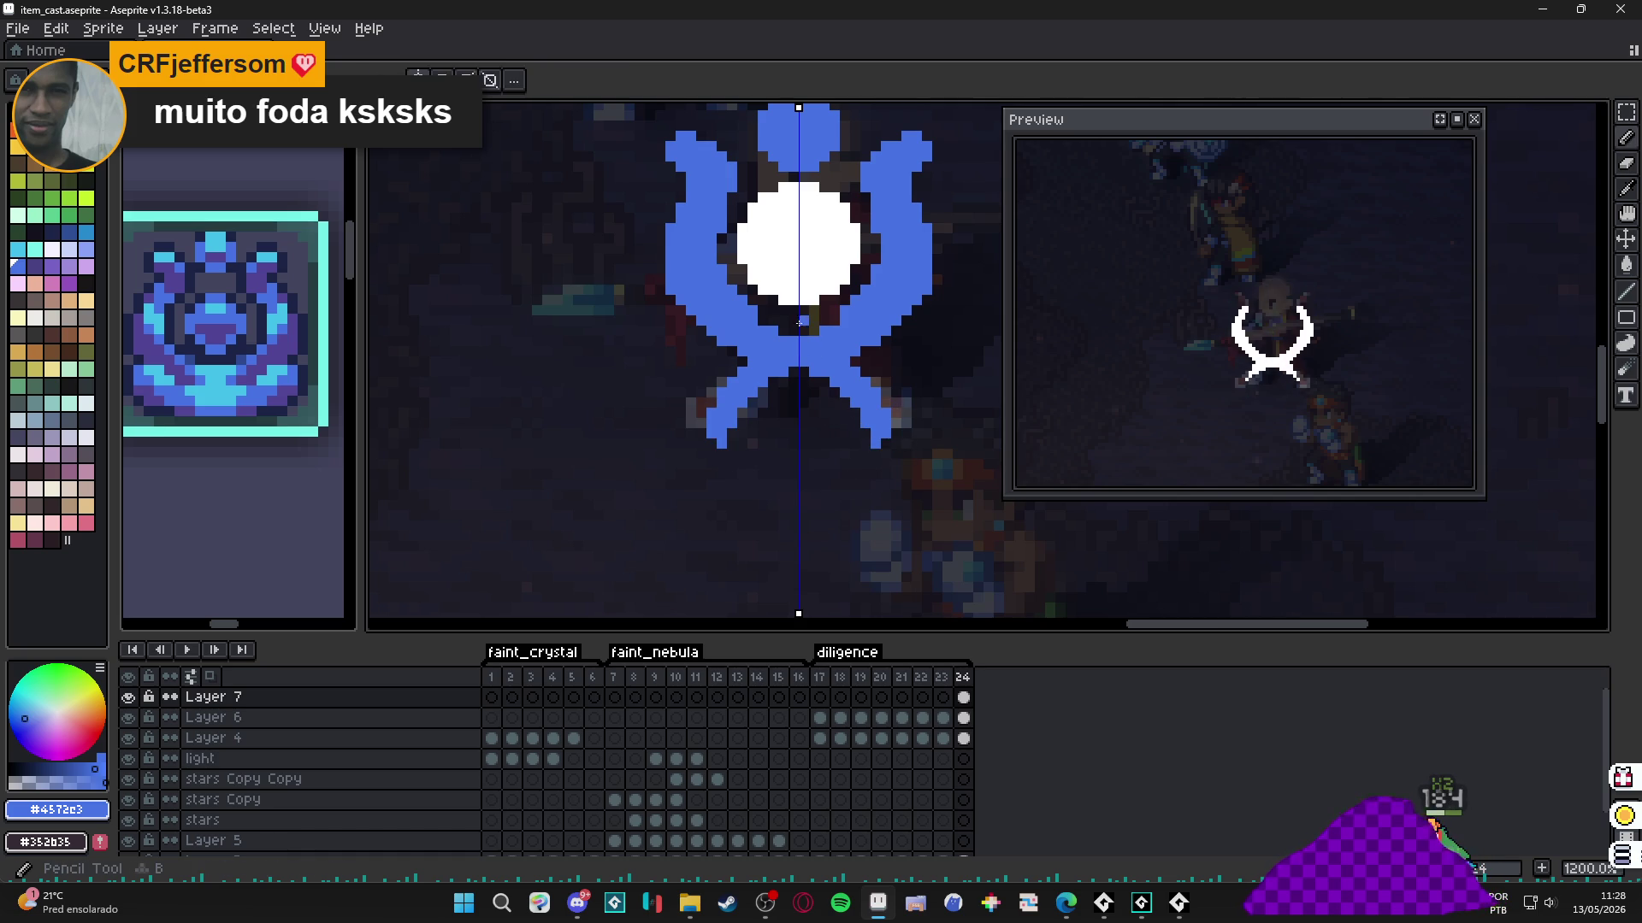
Paint the orb blue, leaving a rim, then select Layer 6's frame 24 cel and return to Layer 7.
mouse_move(821, 214)
mouse_down()
mouse_move(774, 239)
mouse_move(810, 250)
mouse_up()
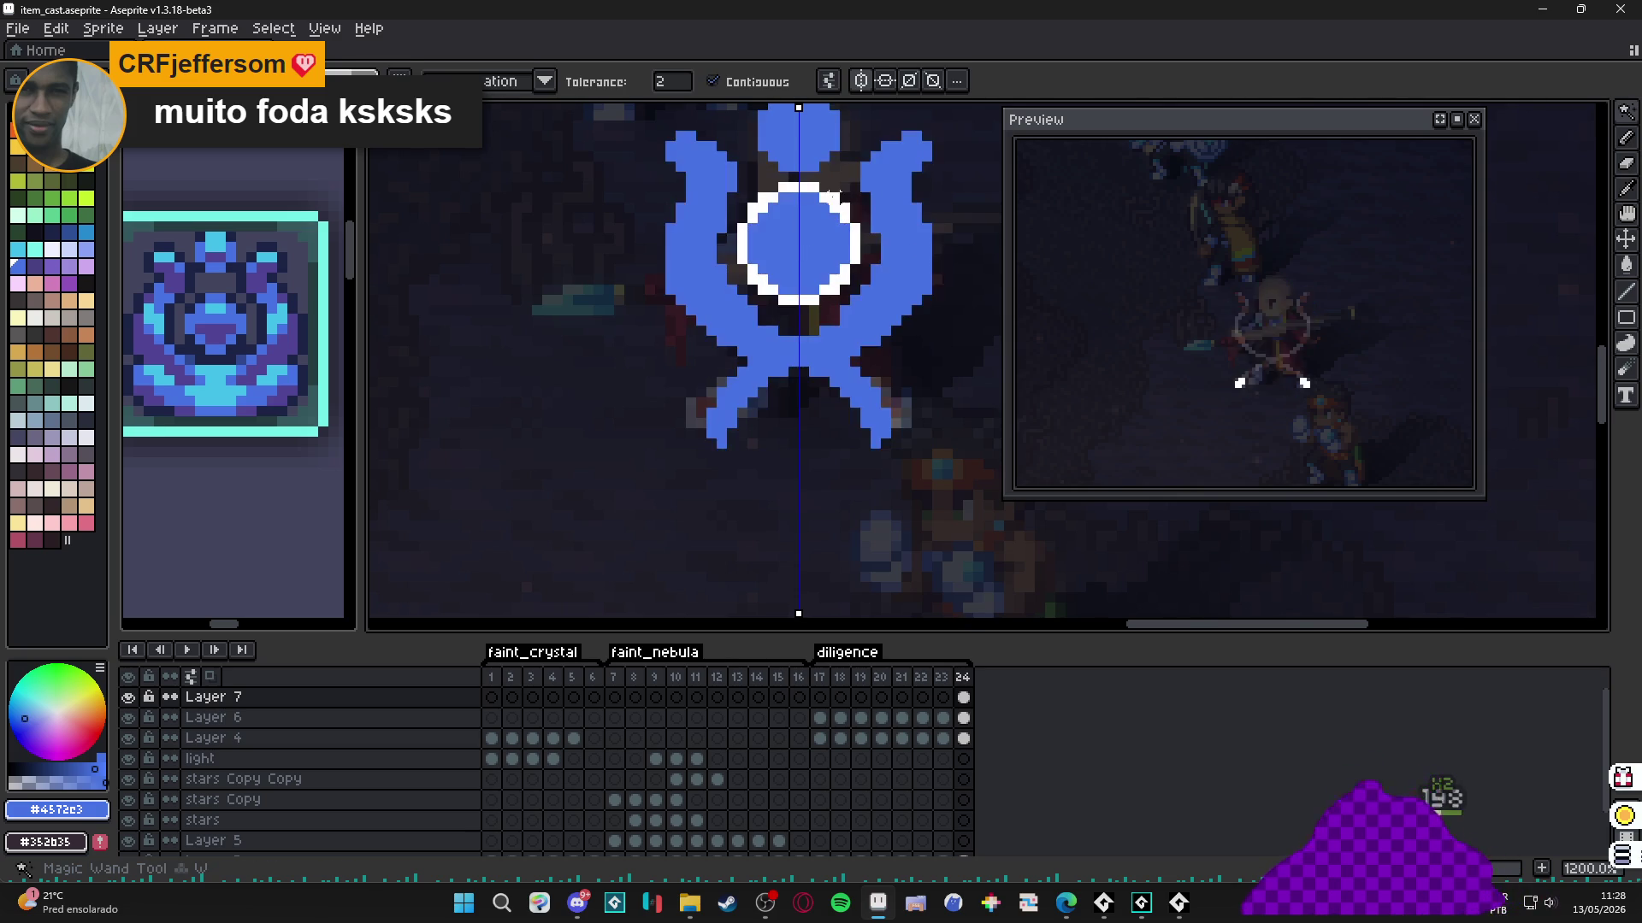
key(ctrl+d)
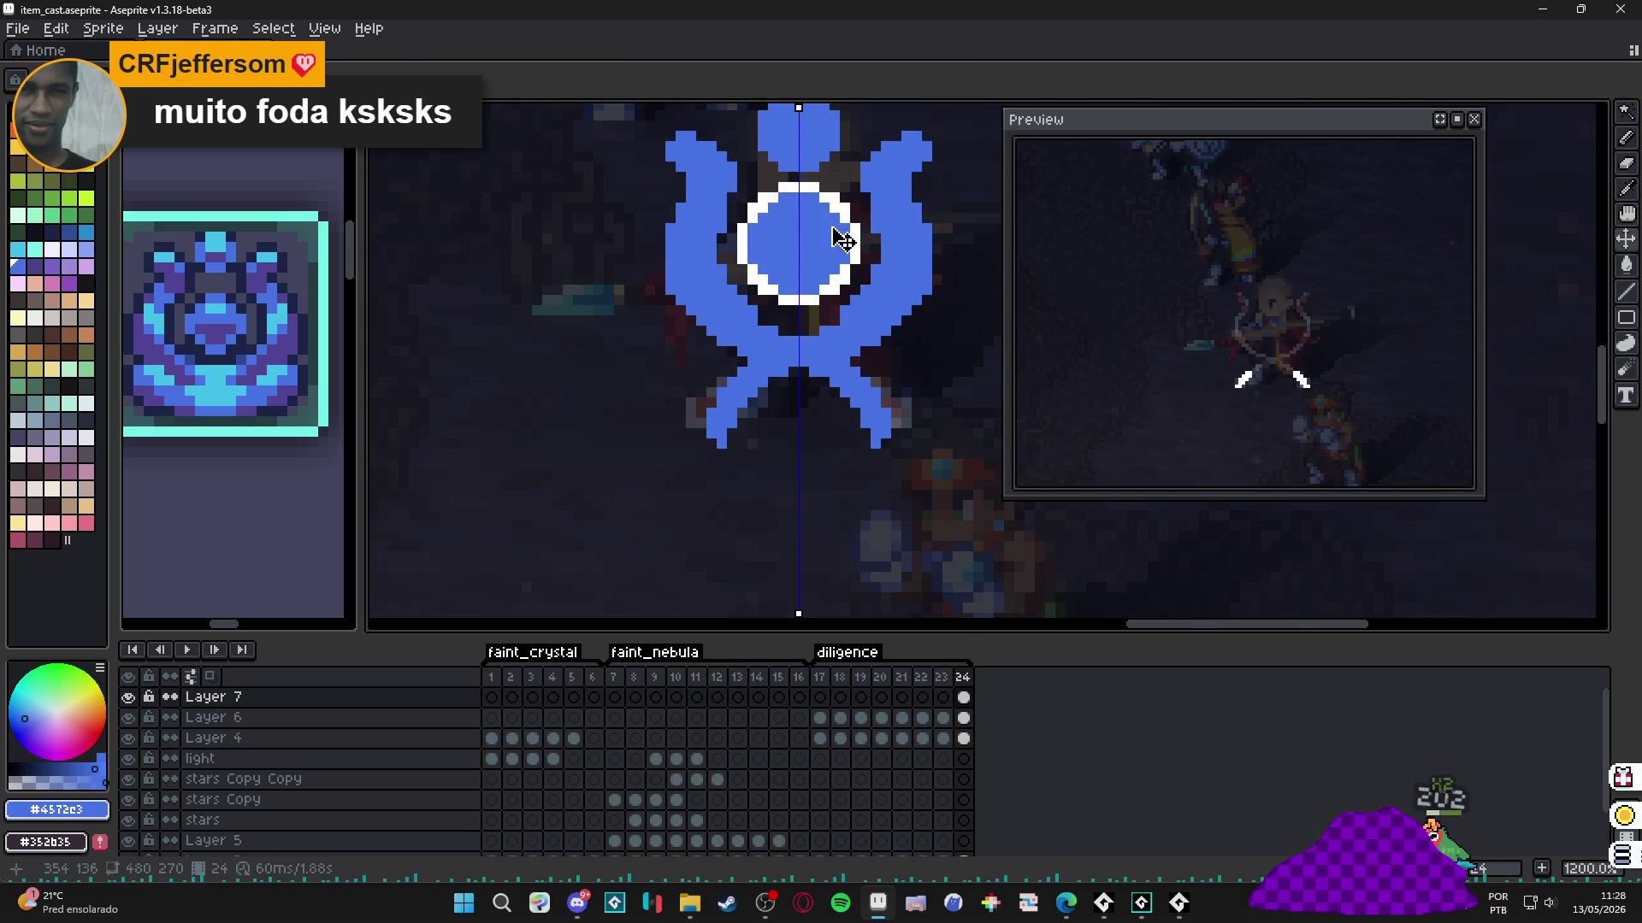
key(Down)
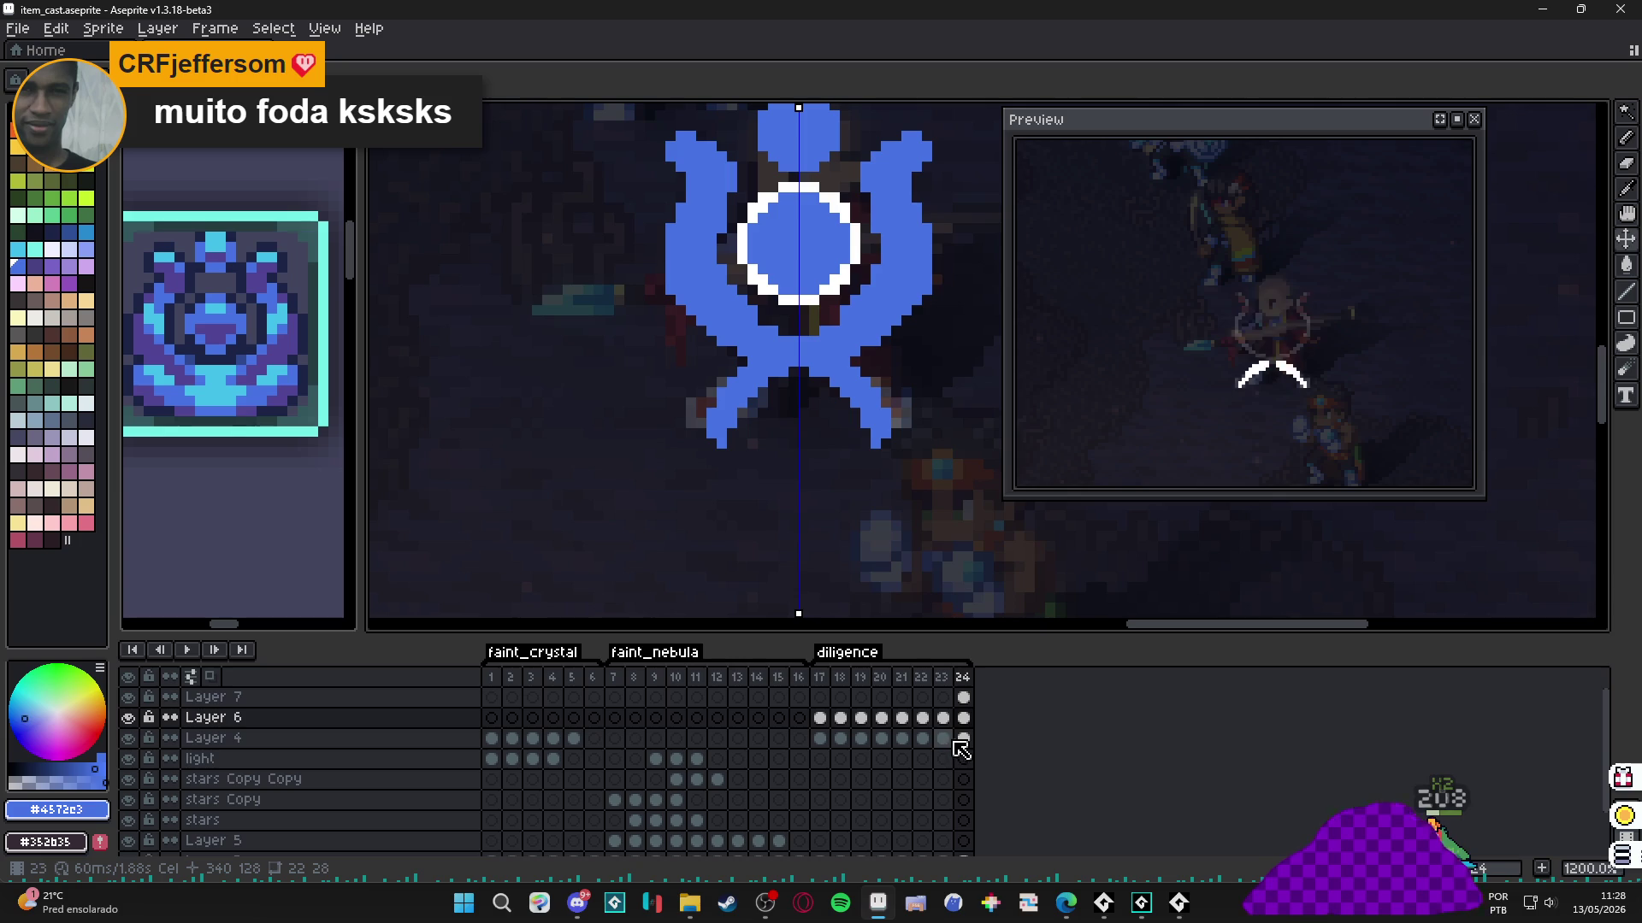
drag(973, 739, 973, 715)
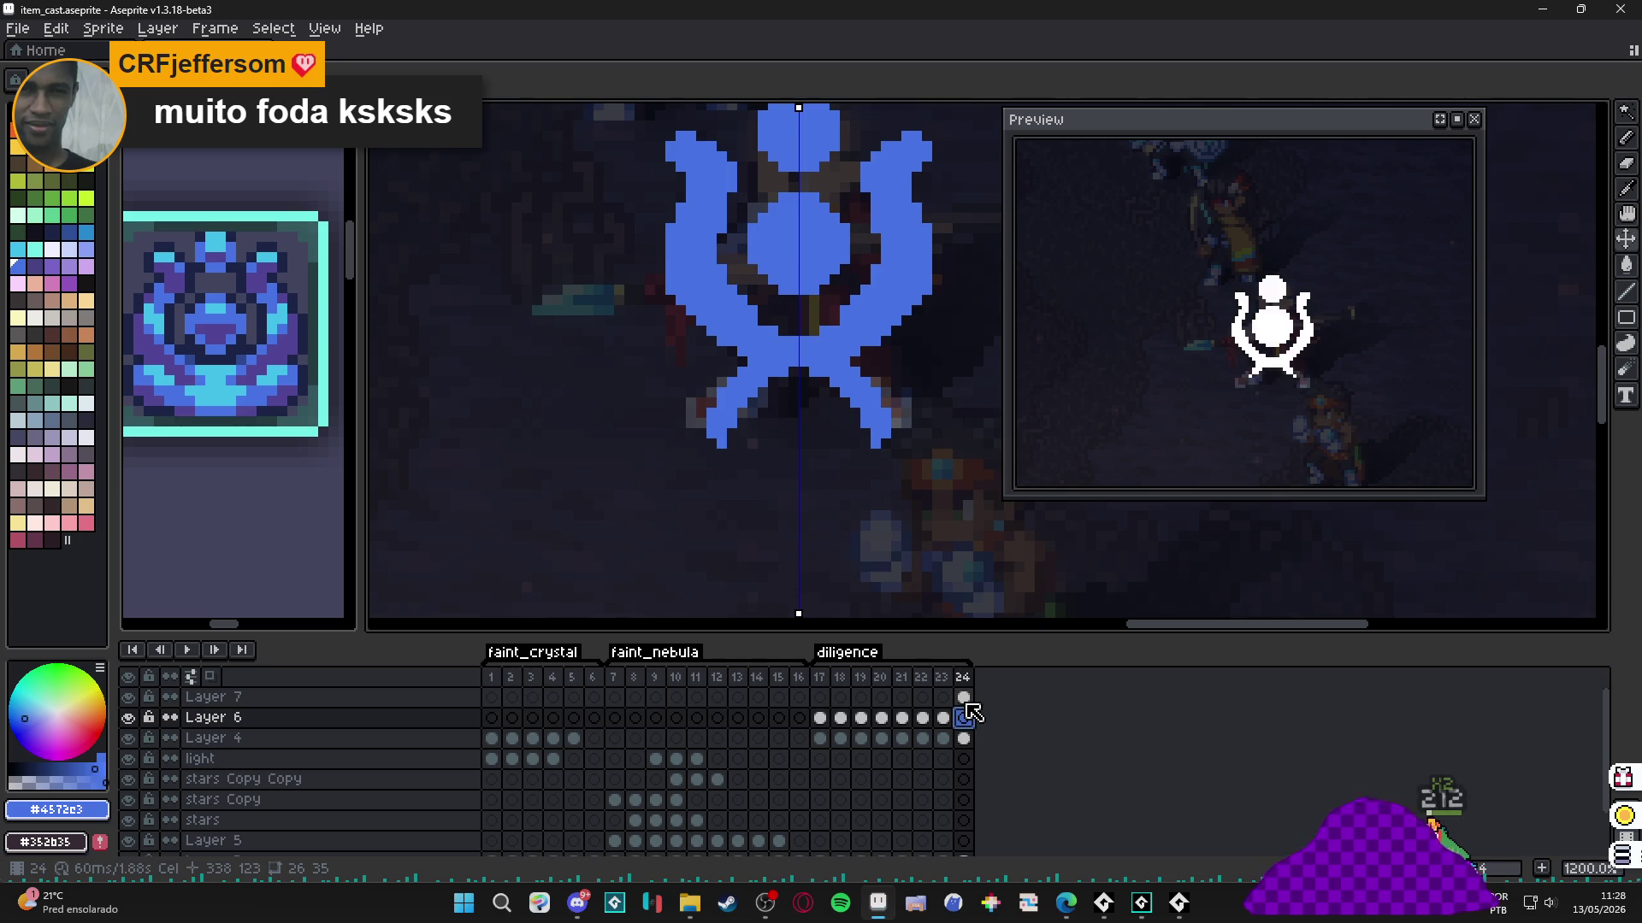
click(966, 703)
Check items.aseprite for reference, then paint mirrored cyan highlights along the left arm.
scroll(816, 325, down, 4)
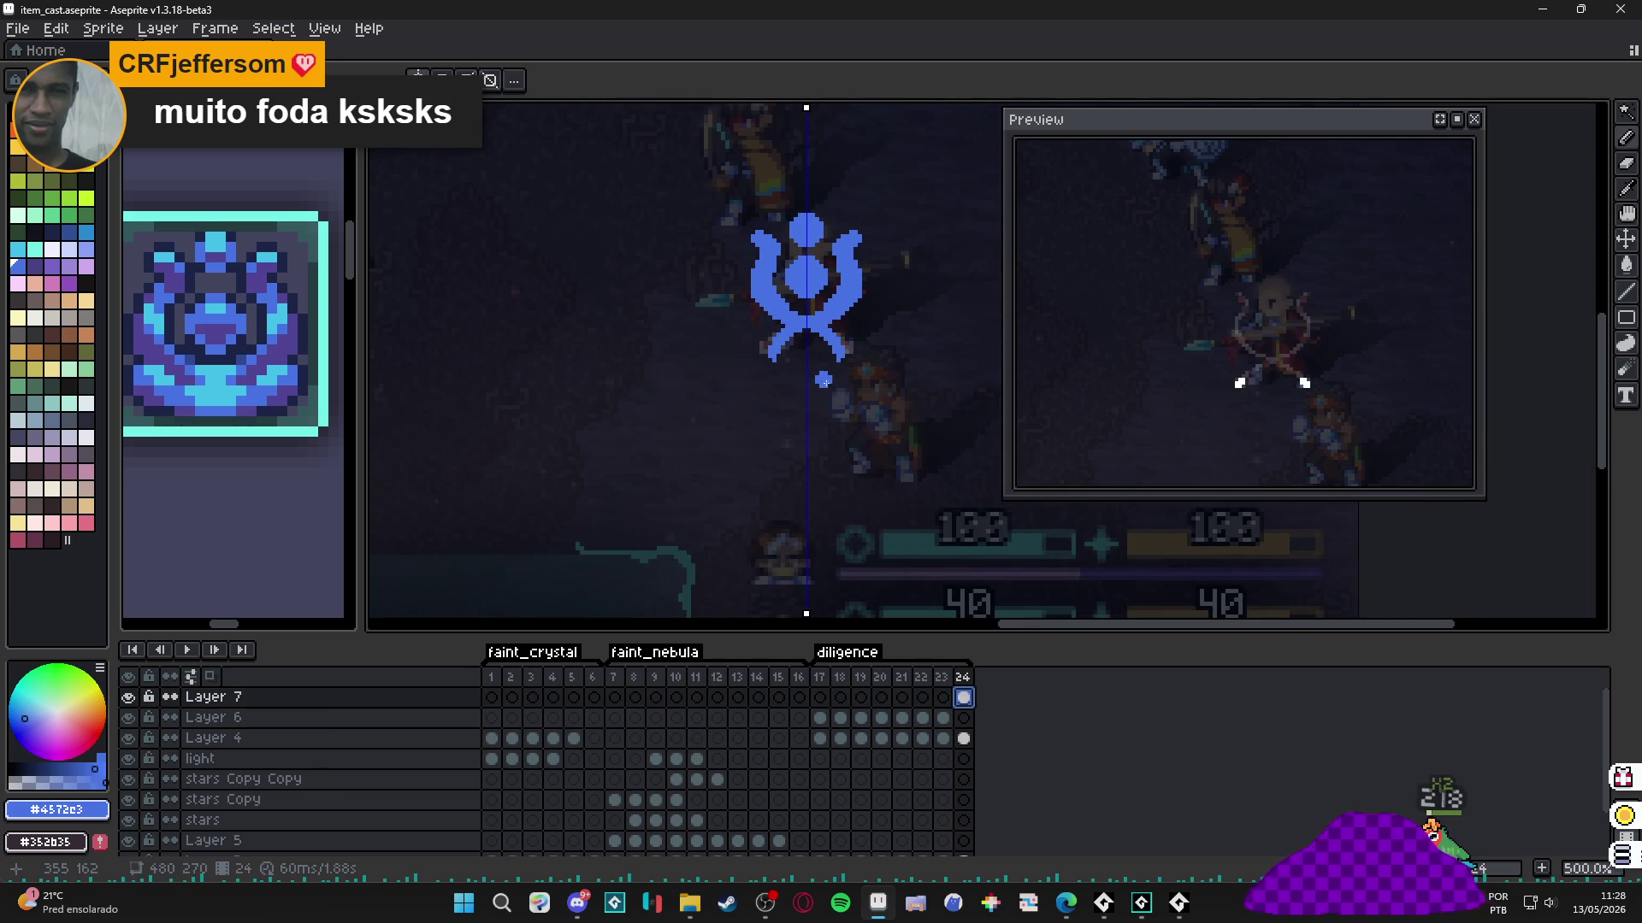
scroll(823, 380, up, 4)
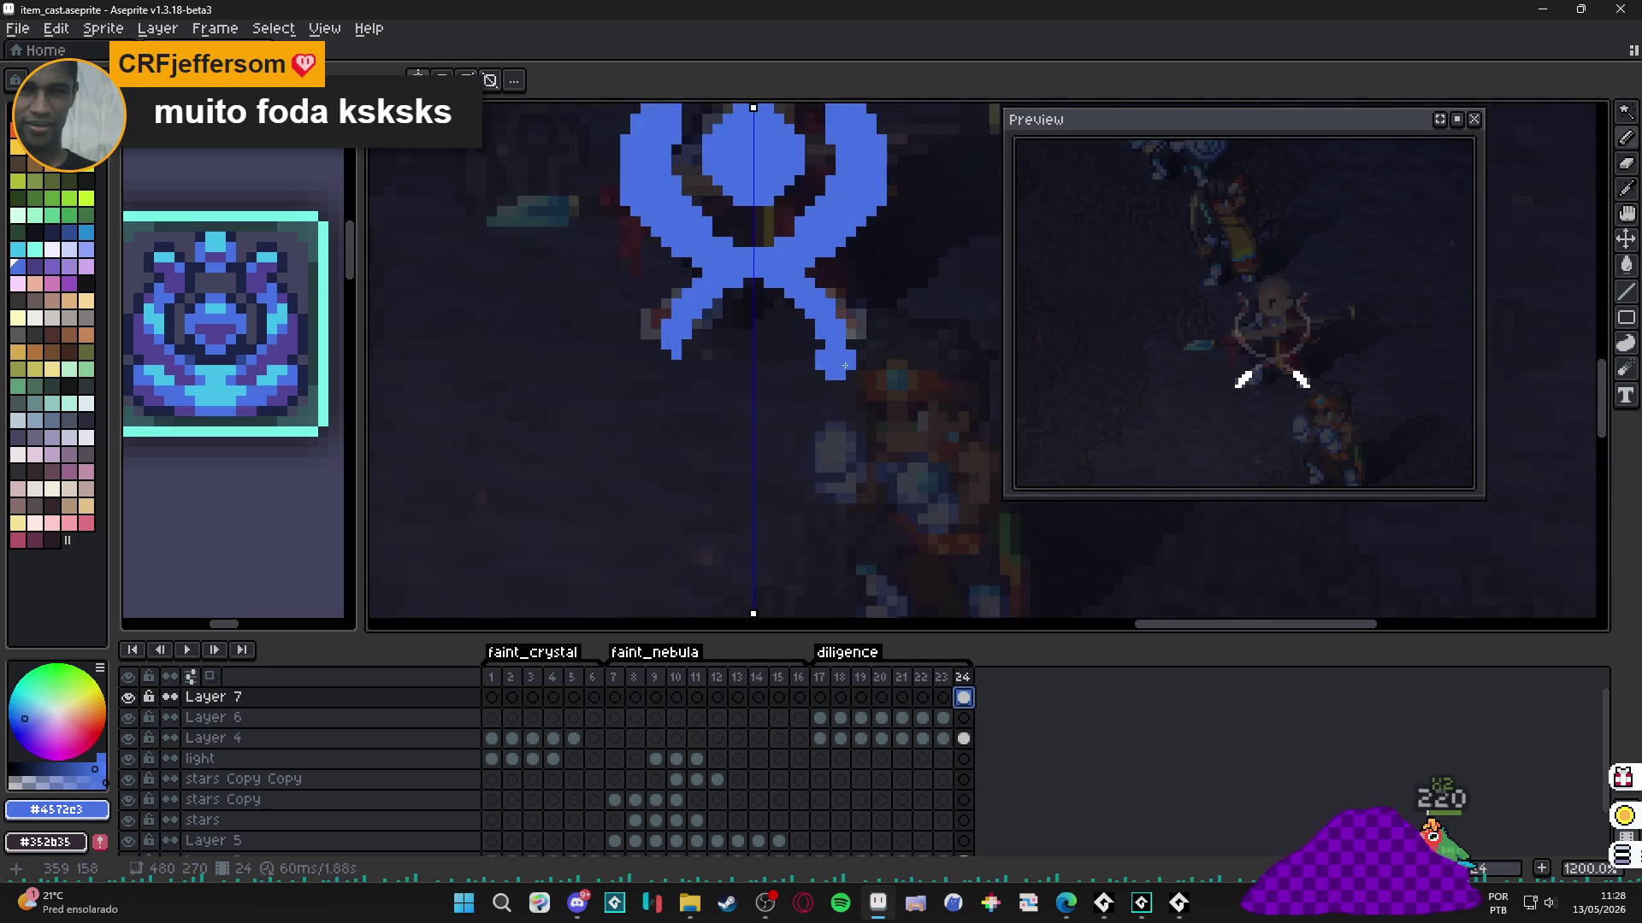
scroll(843, 357, down, 3)
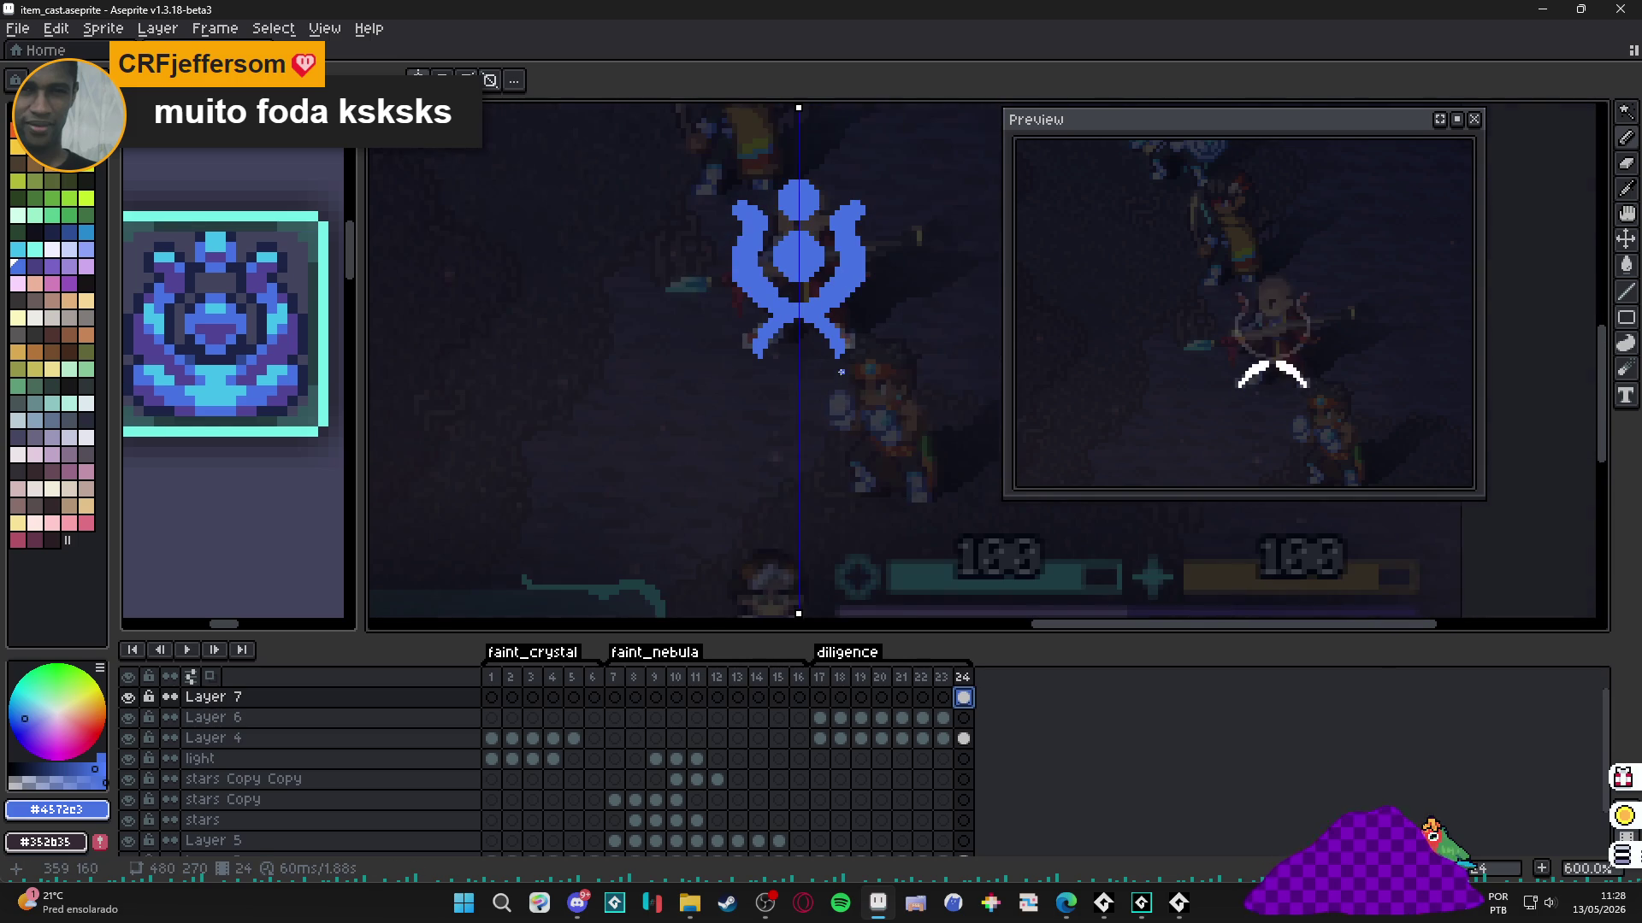
scroll(740, 362, up, 3)
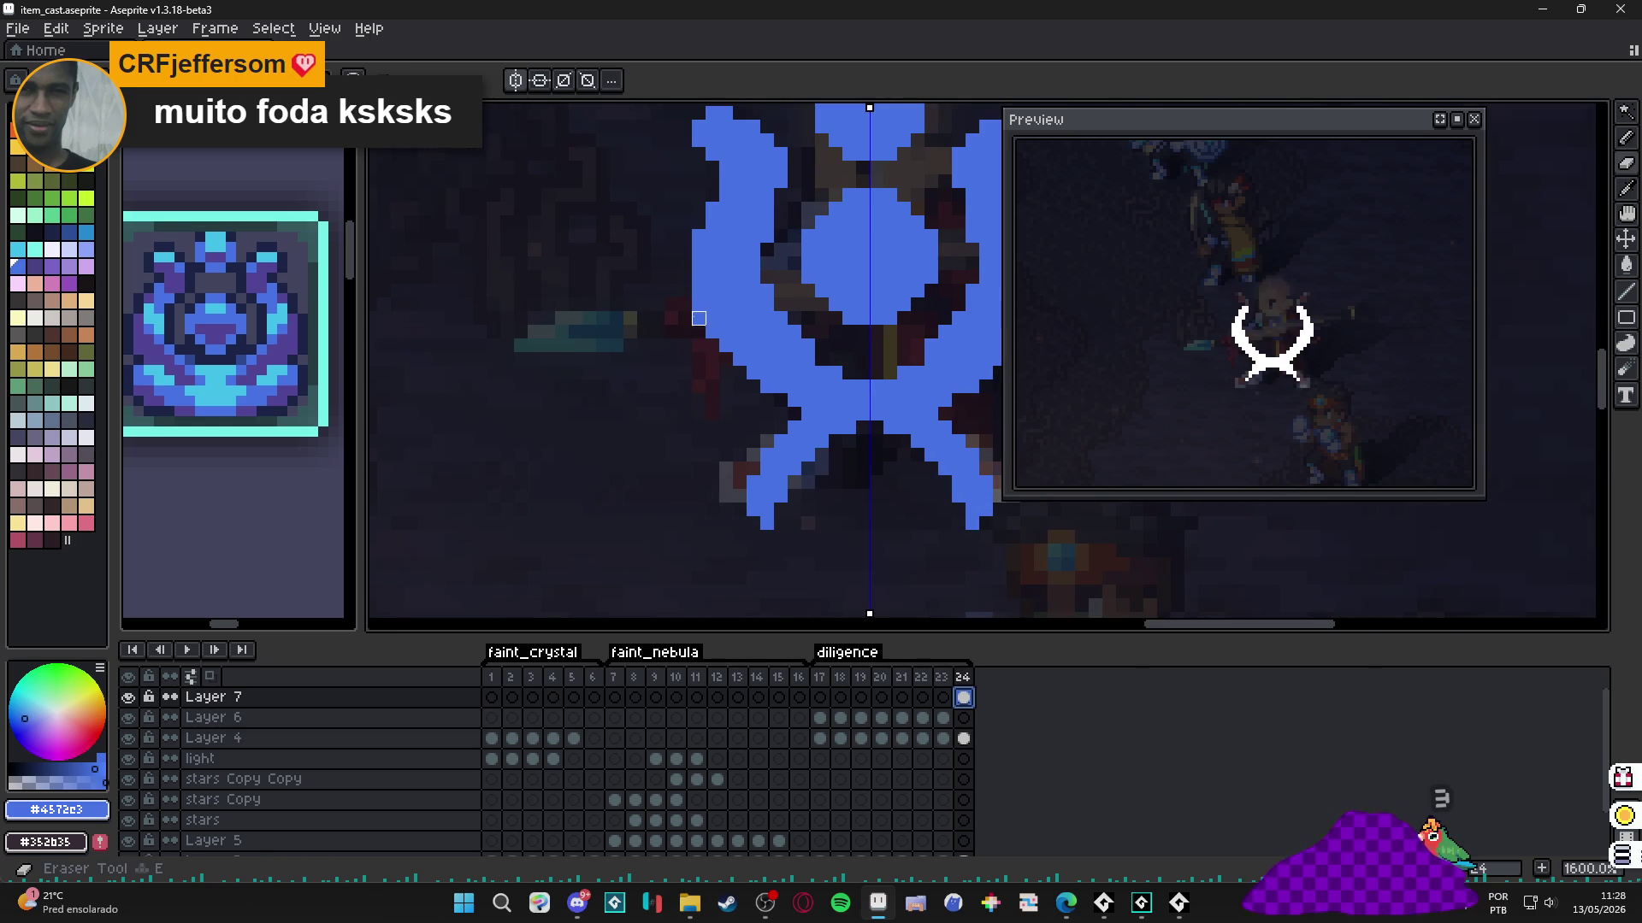
scroll(729, 362, down, 4)
scroll(728, 363, right, 1)
scroll(728, 363, up, 1)
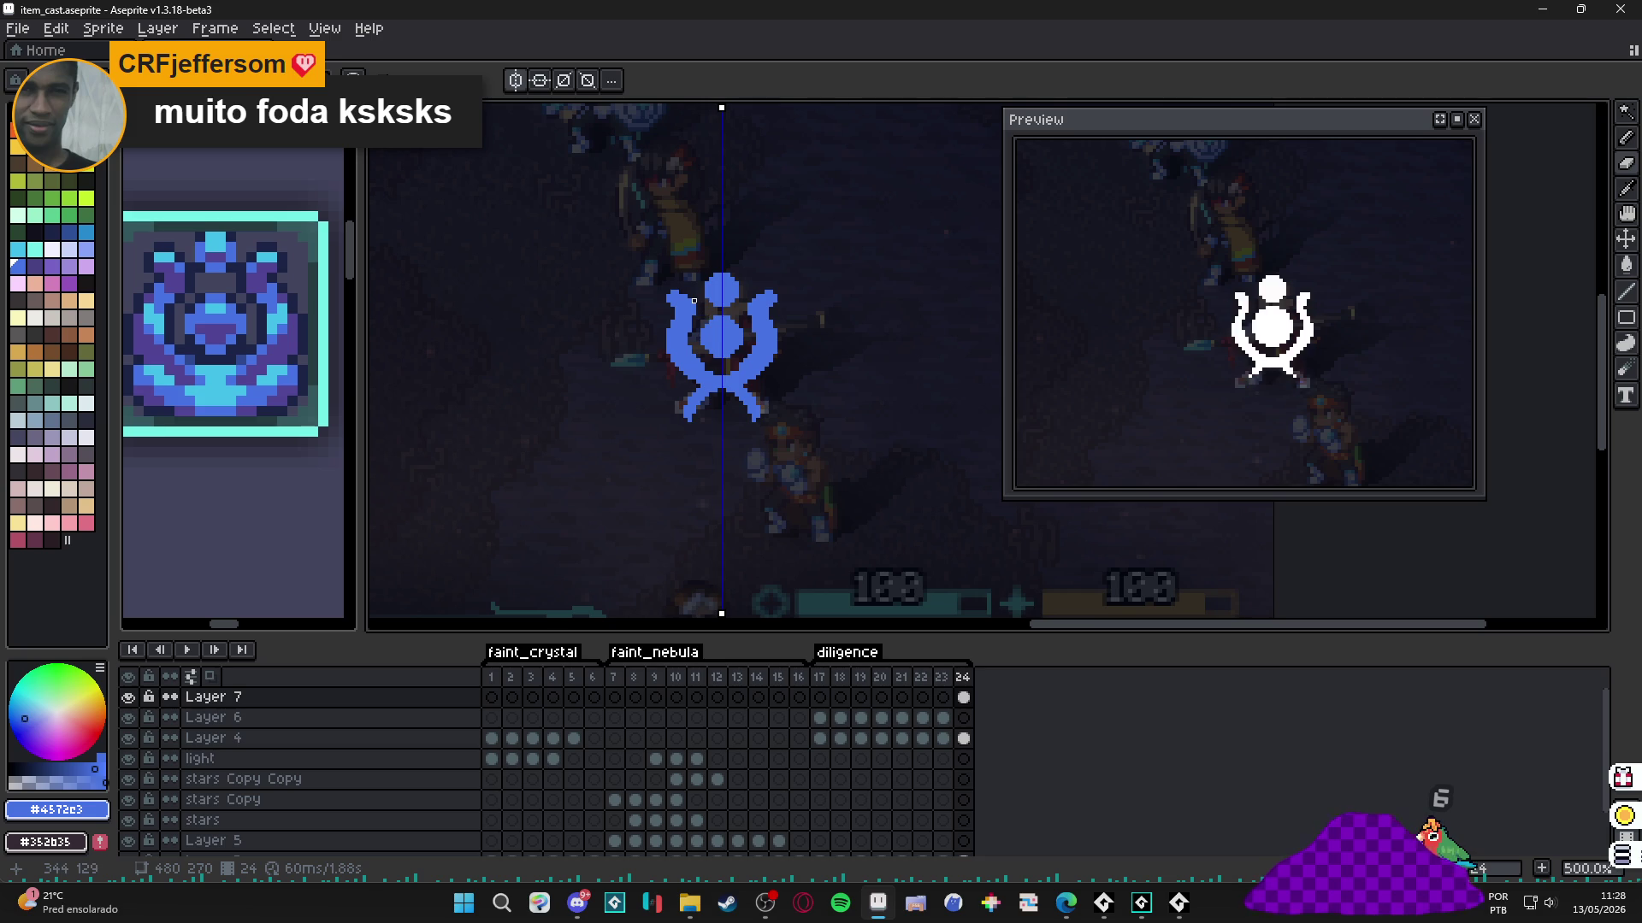
scroll(674, 349, up, 1)
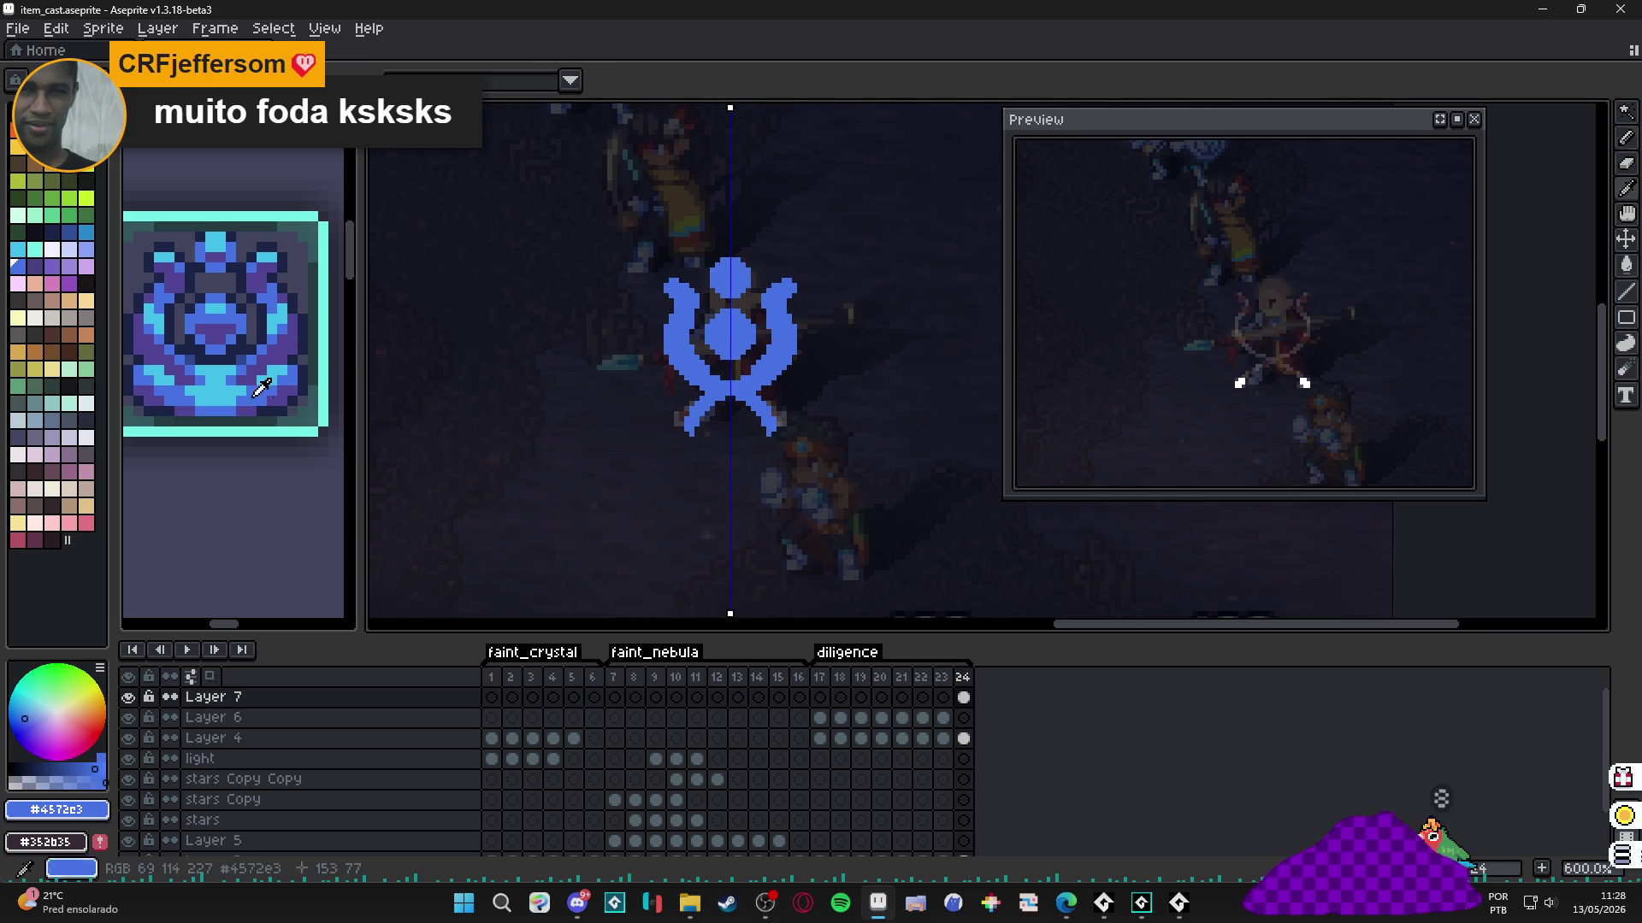
key(ctrl+Tab)
scroll(681, 348, up, 1)
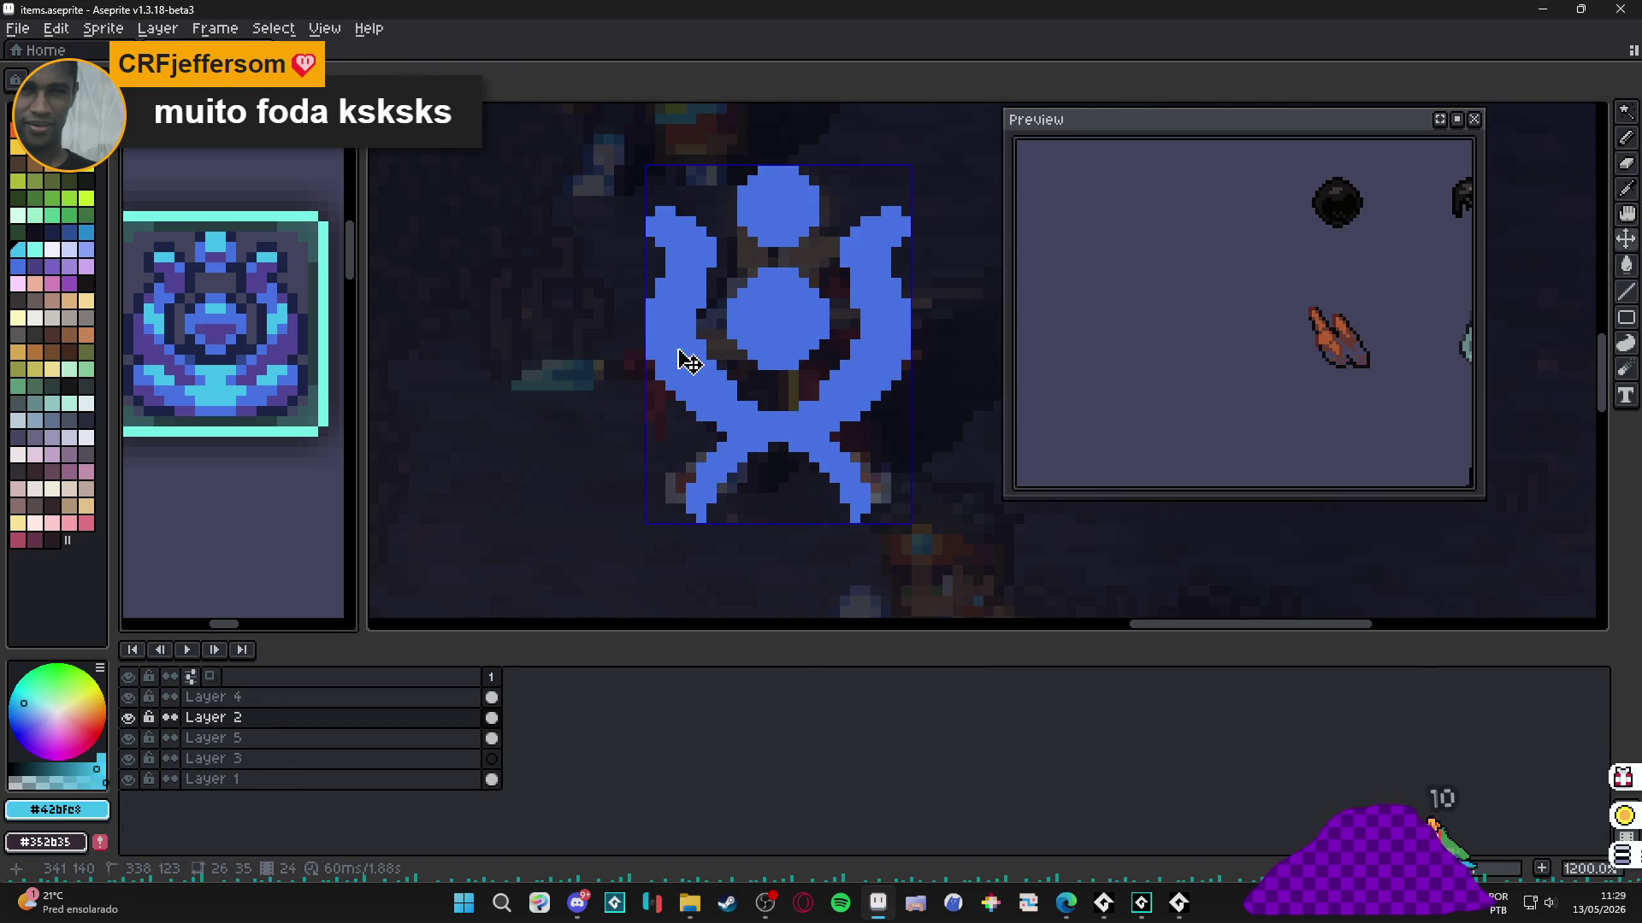
key(ctrl+Tab)
mouse_move(675, 340)
mouse_down()
mouse_move(660, 325)
mouse_move(701, 387)
mouse_up()
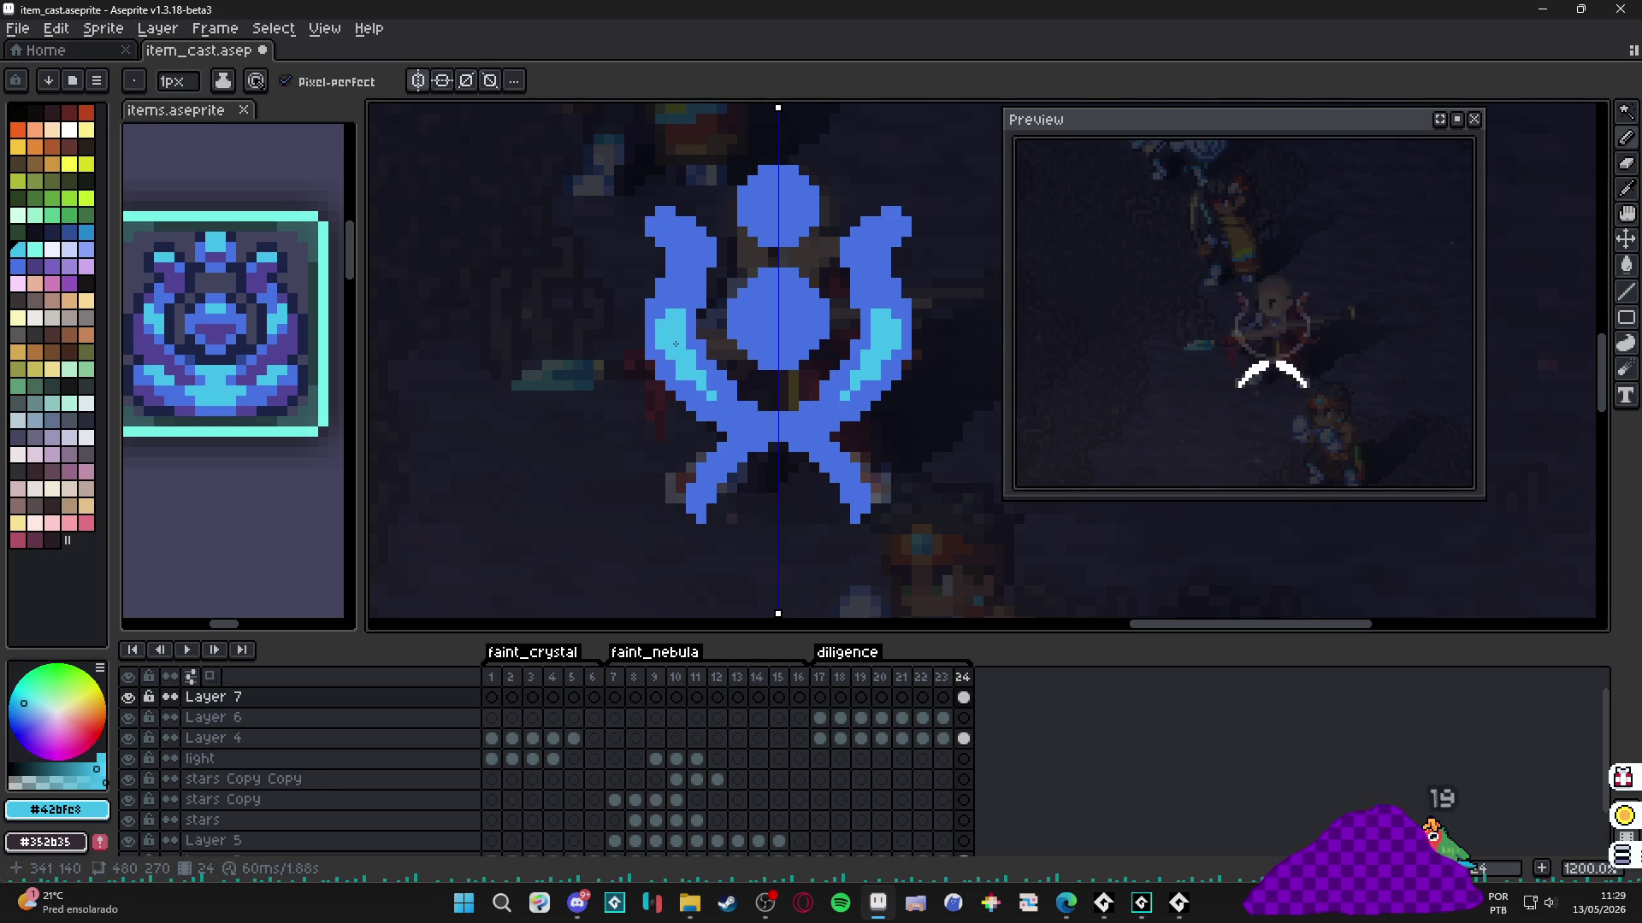
Add single cyan pixels along the sigil's left arm with a 1-pixel brush.
click(669, 366)
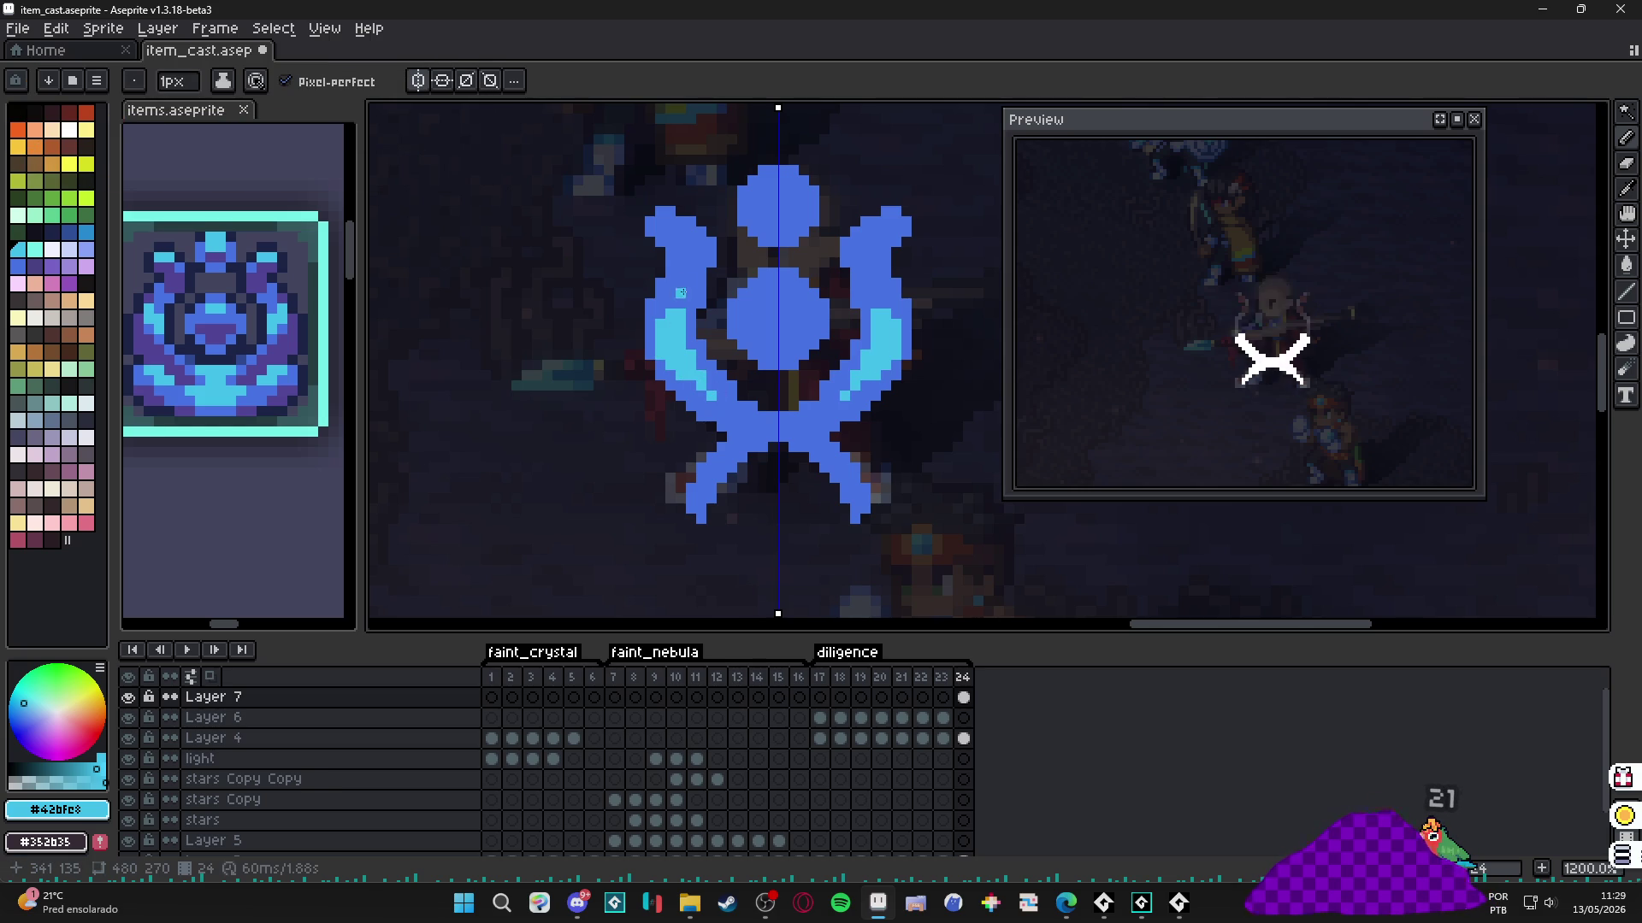
scroll(681, 244, down, 1)
scroll(682, 244, up, 2)
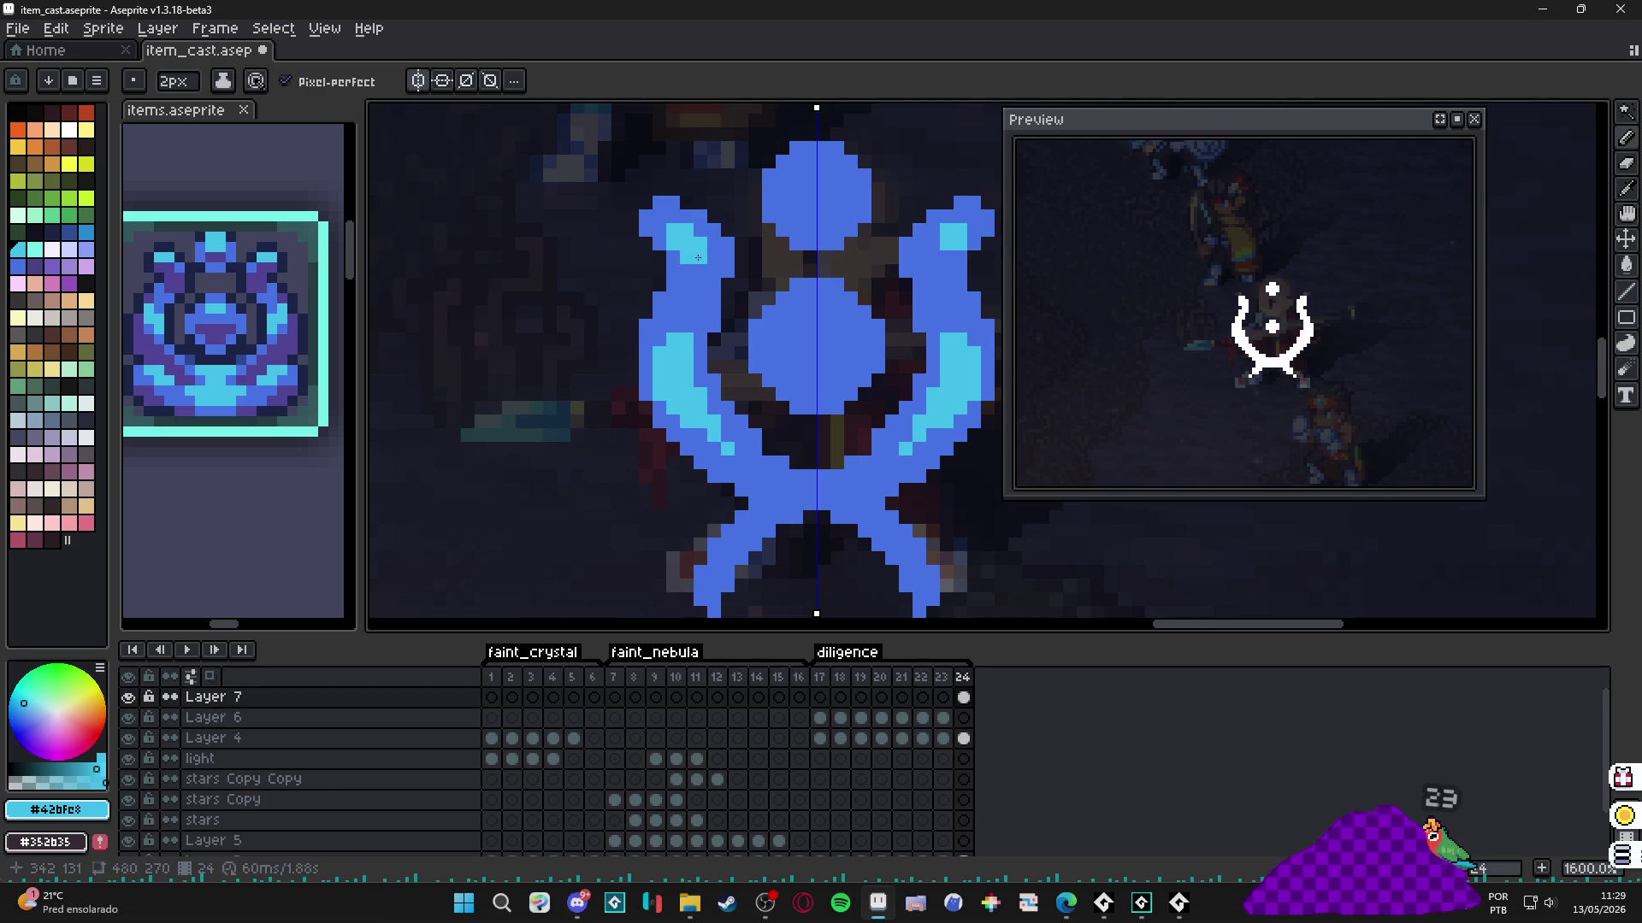
key(minus)
click(697, 285)
click(687, 271)
click(687, 290)
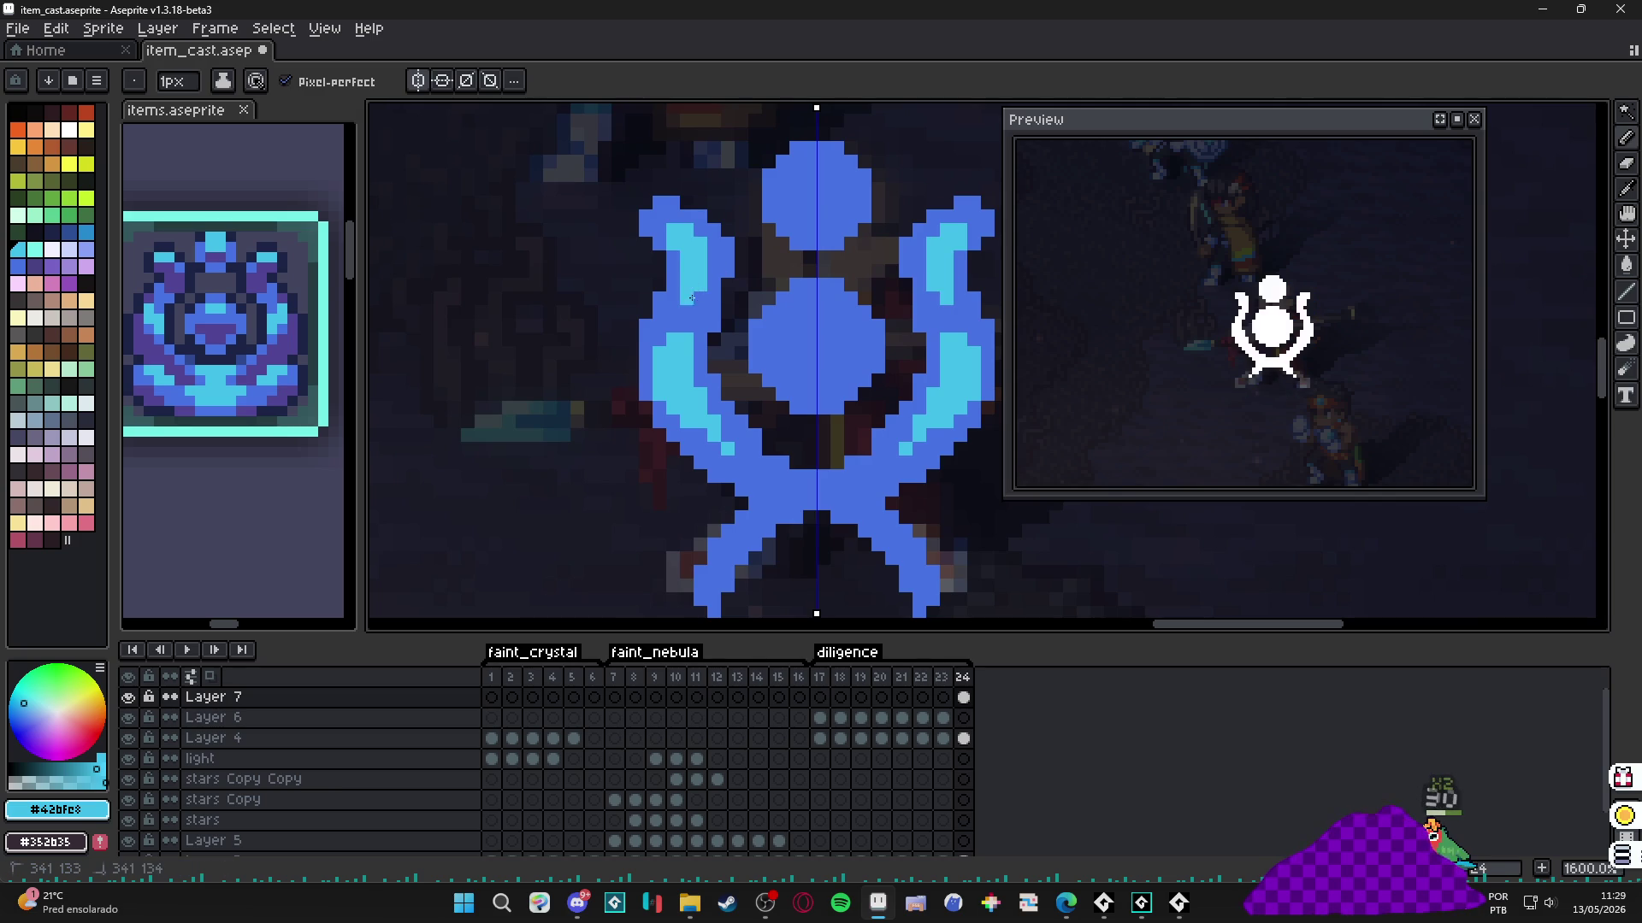
click(741, 270)
Draw a cyan diagonal strip along the crossing legs, undoing stray blocks.
drag(799, 322, 751, 219)
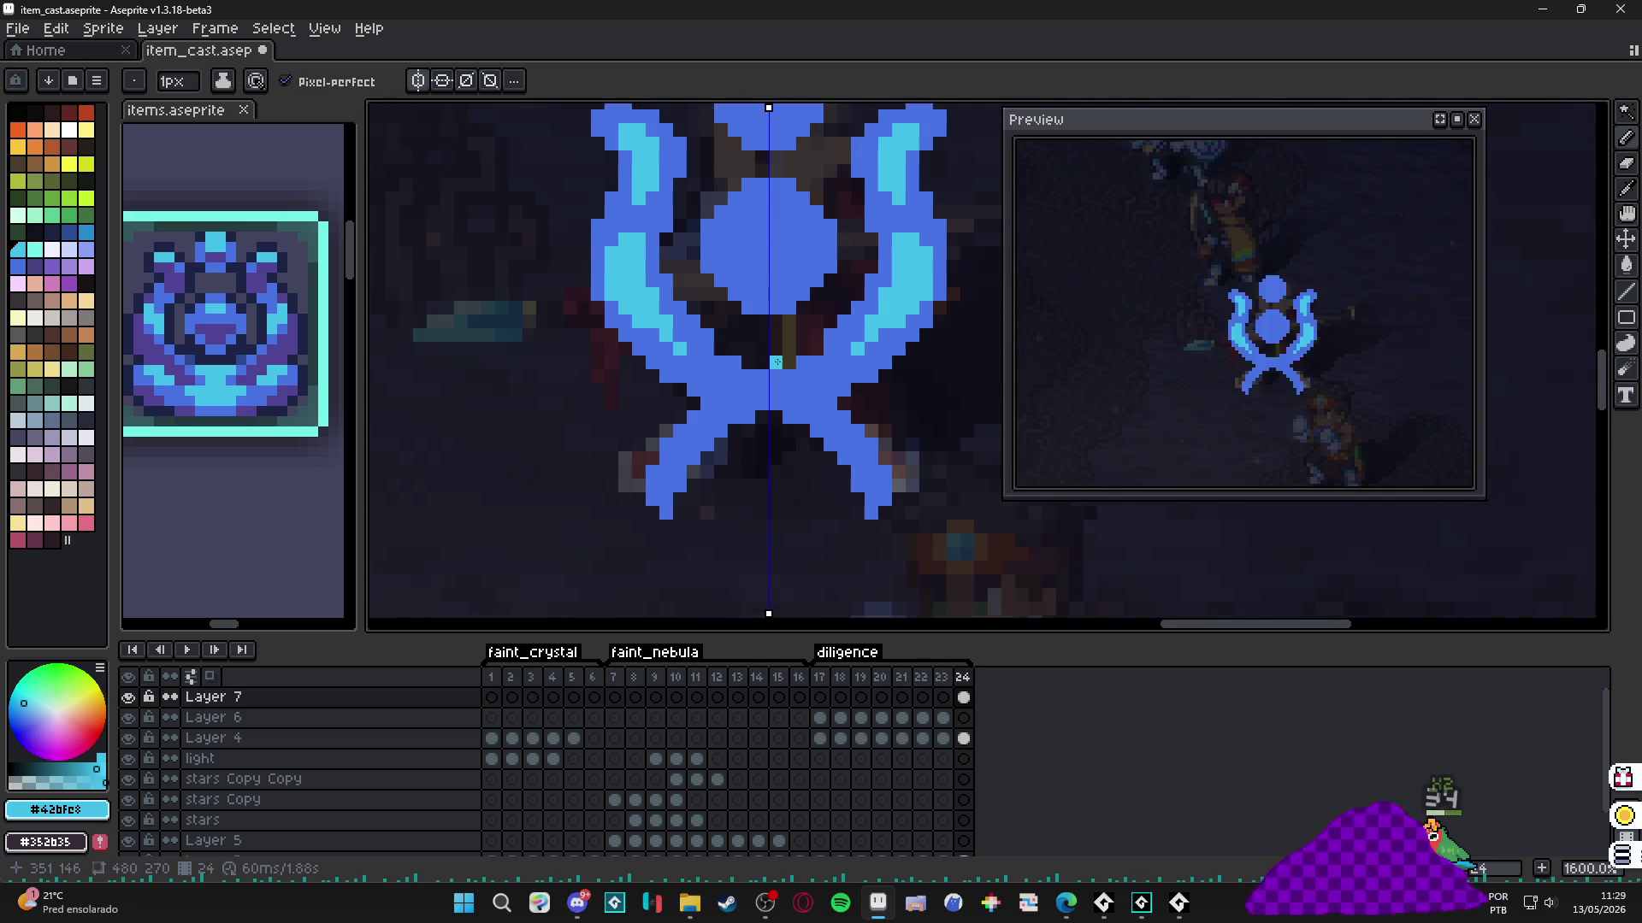
key(plus)
click(743, 403)
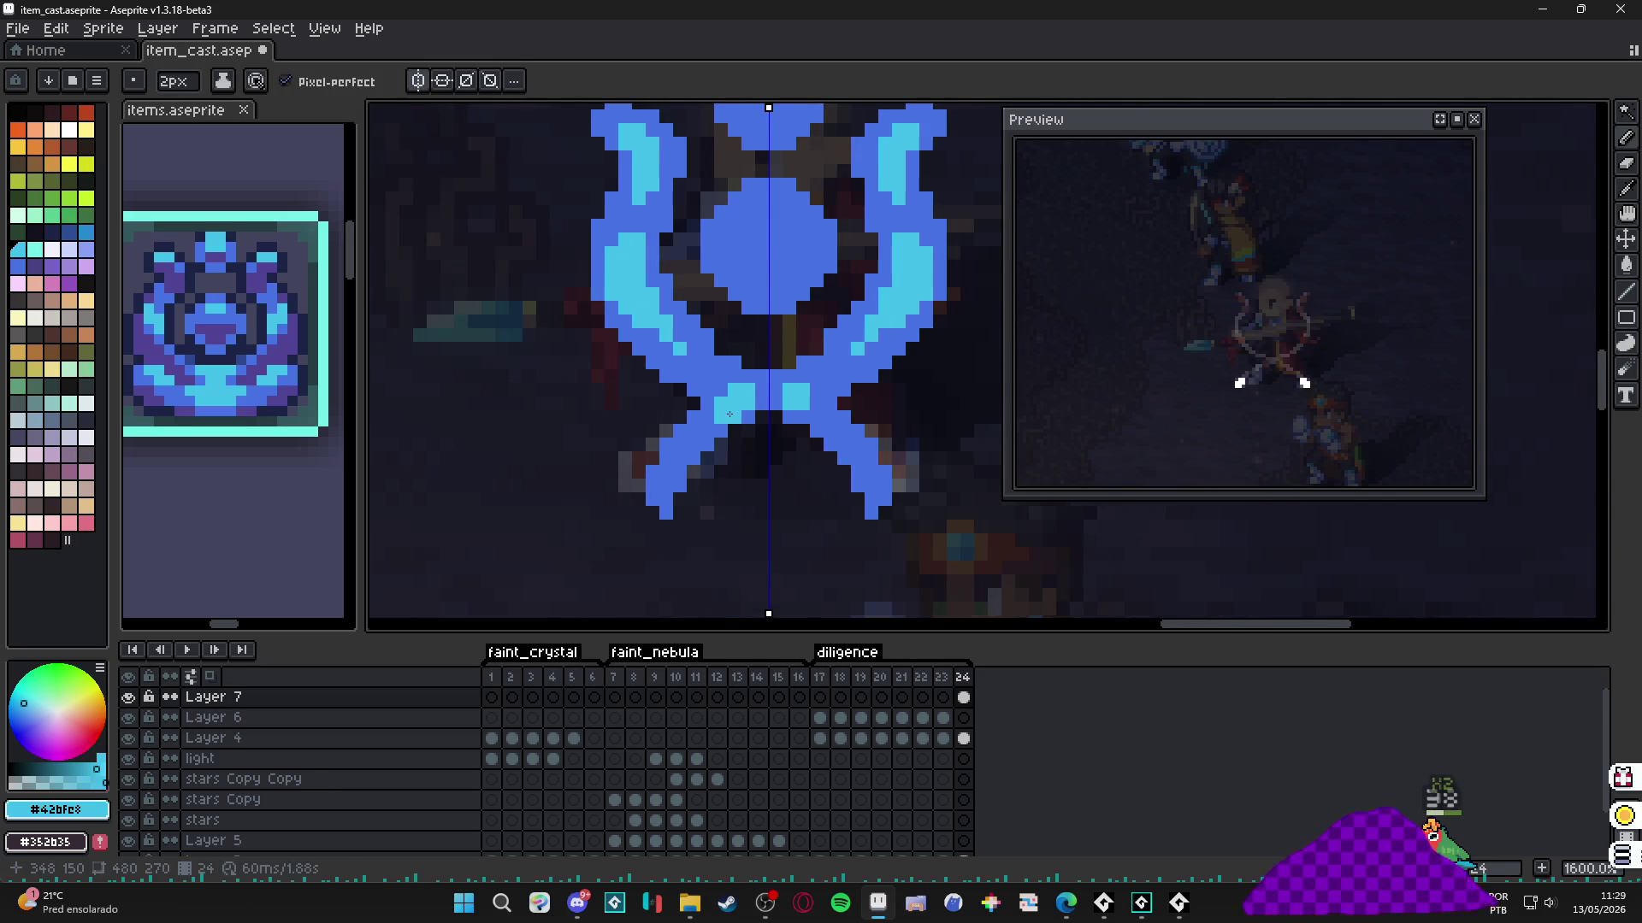
click(722, 412)
key(ctrl+z)
key(v)
key(ctrl+z)
key(b)
drag(727, 398, 685, 441)
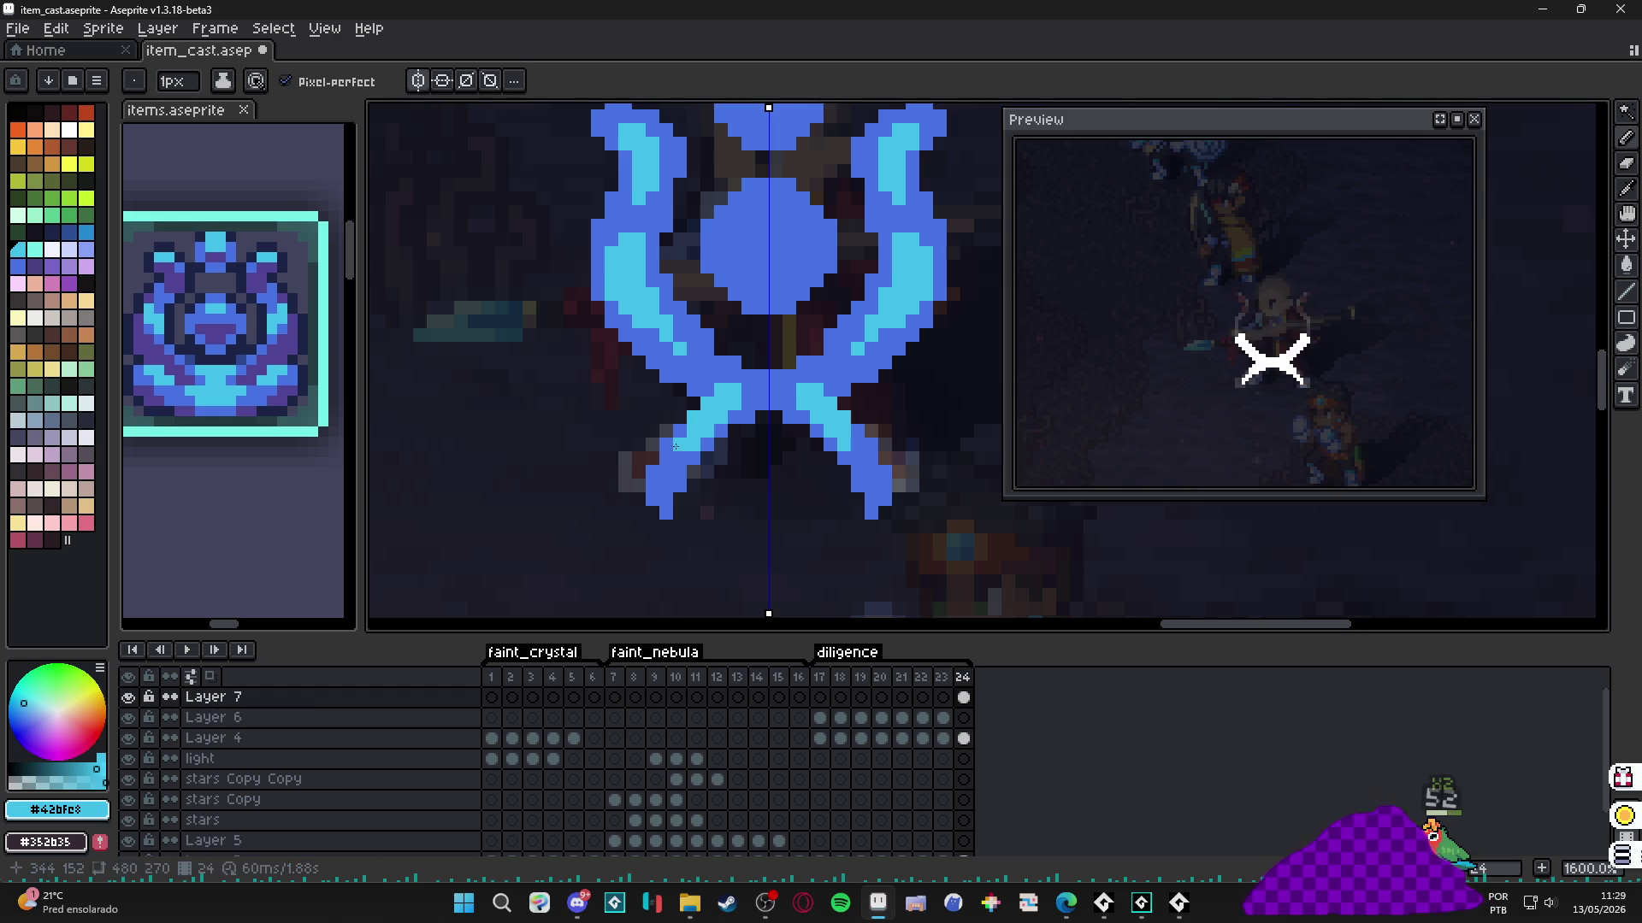
Paint cyan highlight caps on the central orb and the top circle.
scroll(722, 366, up, 1)
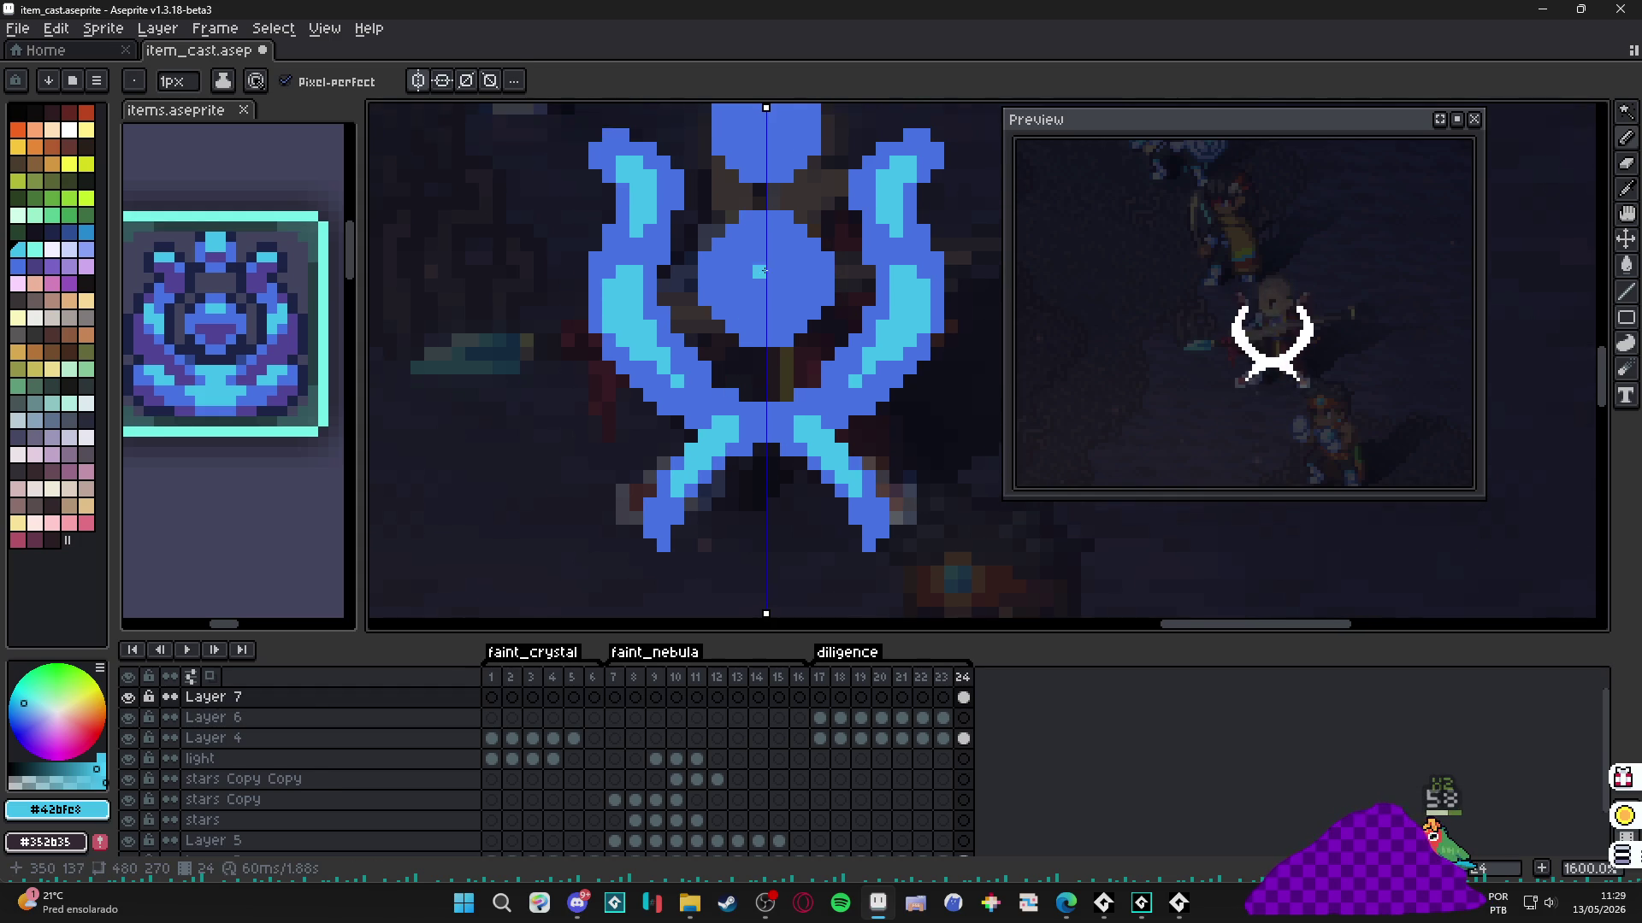
scroll(772, 242, up, 2)
click(772, 242)
key(ctrl+plus)
mouse_move(772, 242)
mouse_down()
mouse_move(761, 257)
mouse_move(795, 256)
mouse_move(786, 278)
mouse_move(744, 278)
mouse_up()
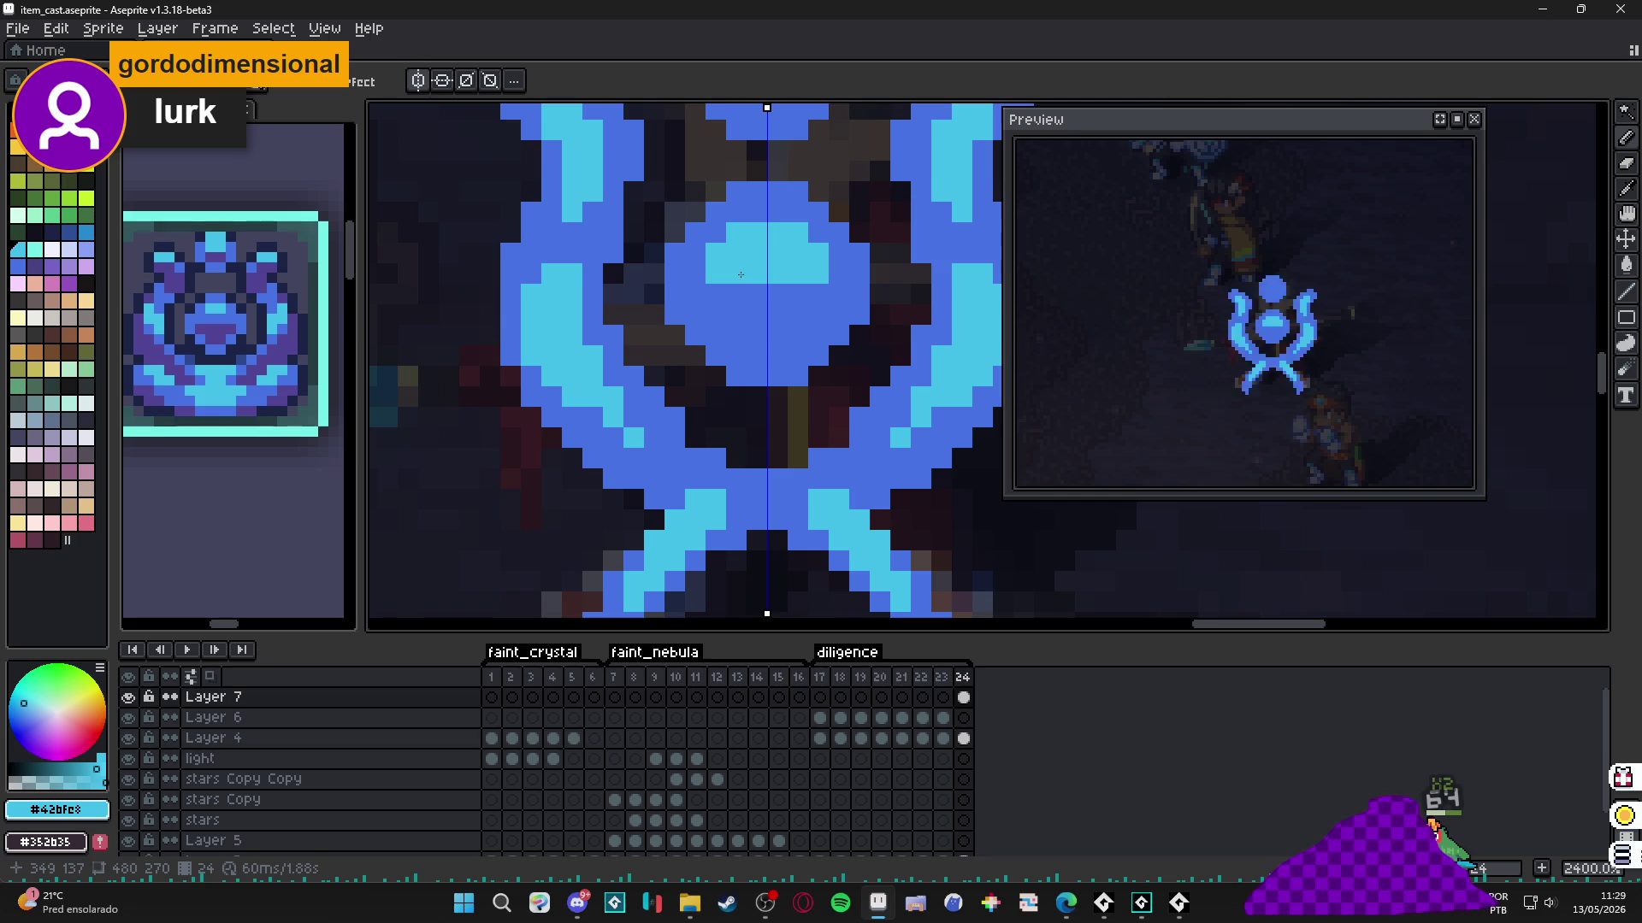
scroll(743, 342, up, 3)
scroll(757, 380, down, 2)
scroll(769, 248, up, 2)
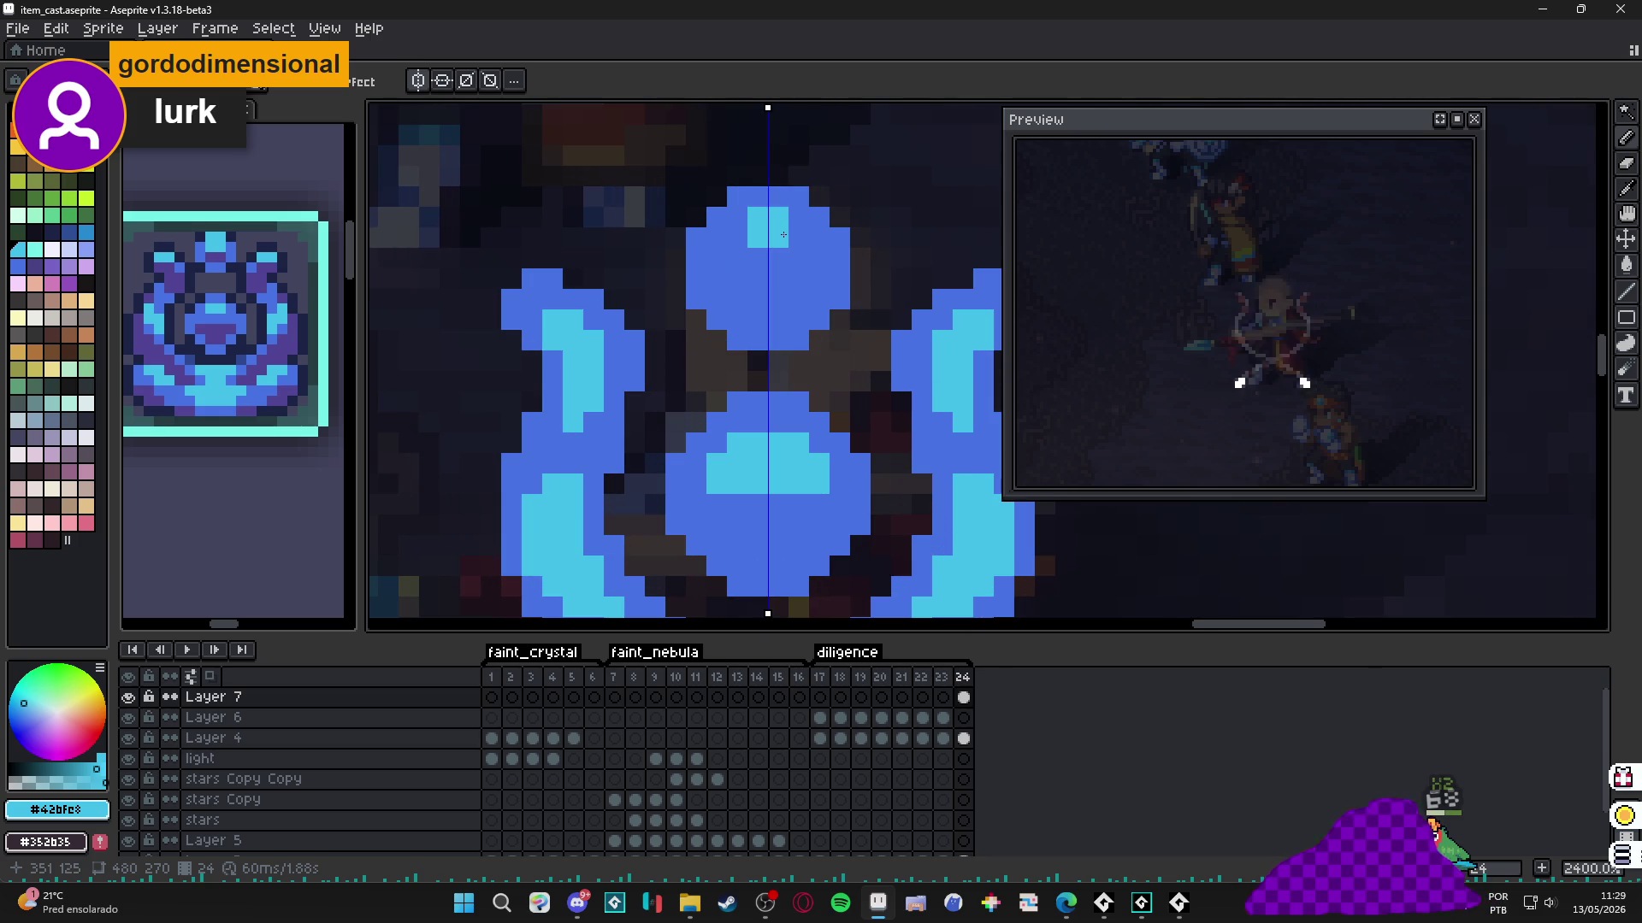
drag(748, 209, 778, 253)
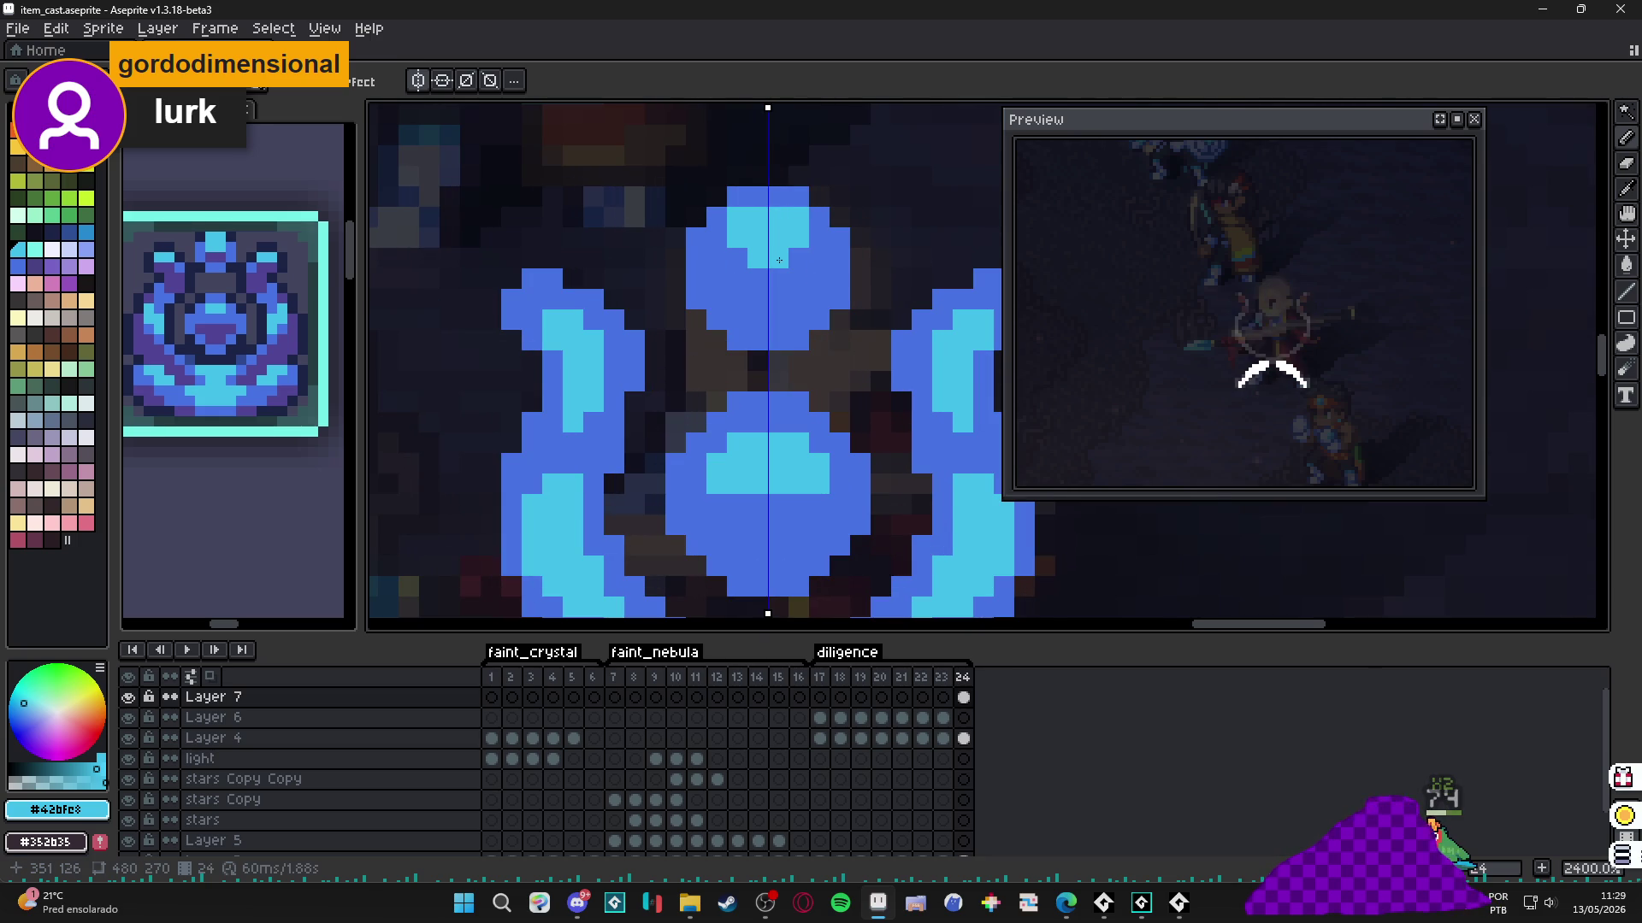
Scroll in on the sigil to prepare for purple shading.
scroll(778, 260, down, 4)
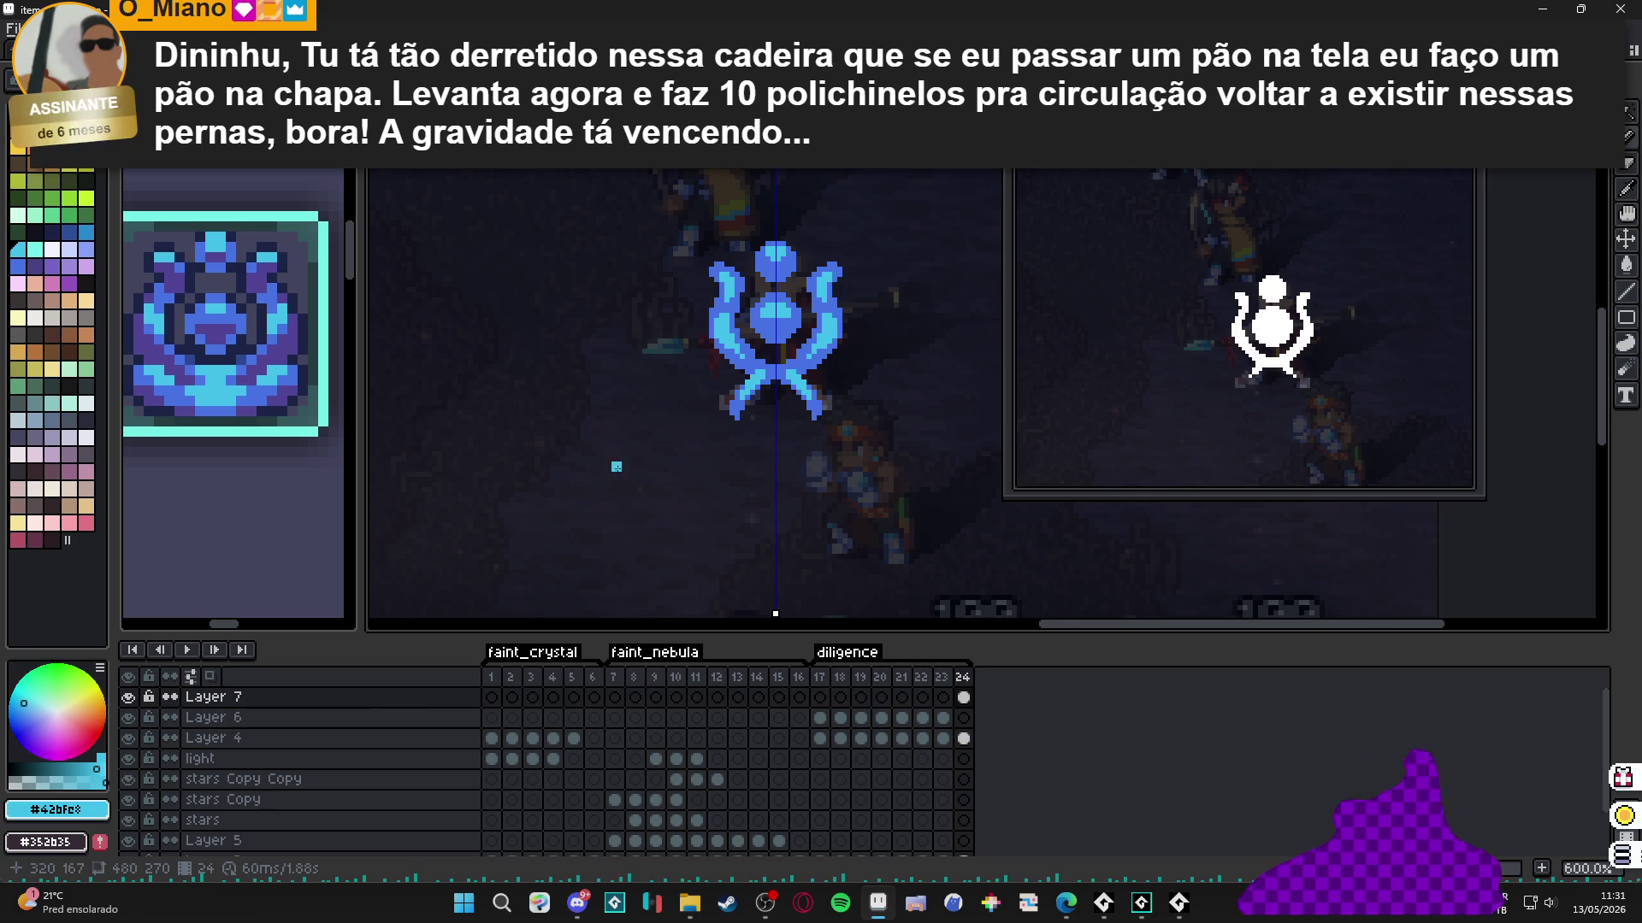
scroll(725, 308, up, 4)
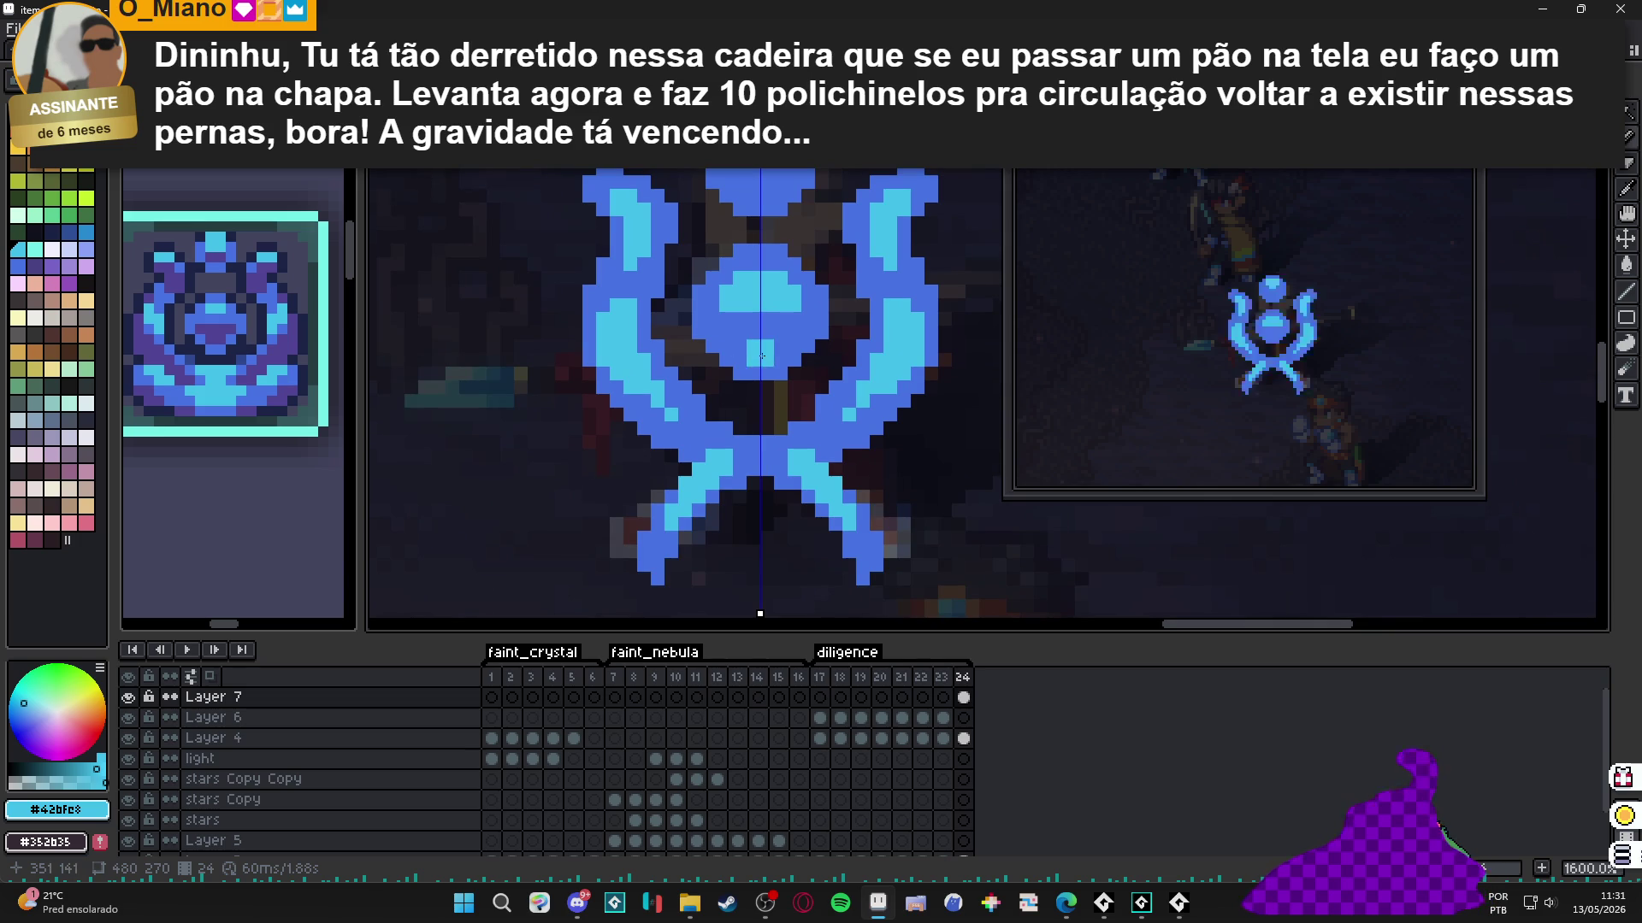
Paint purple shadow across the orb's lower part and both wings.
click(763, 342)
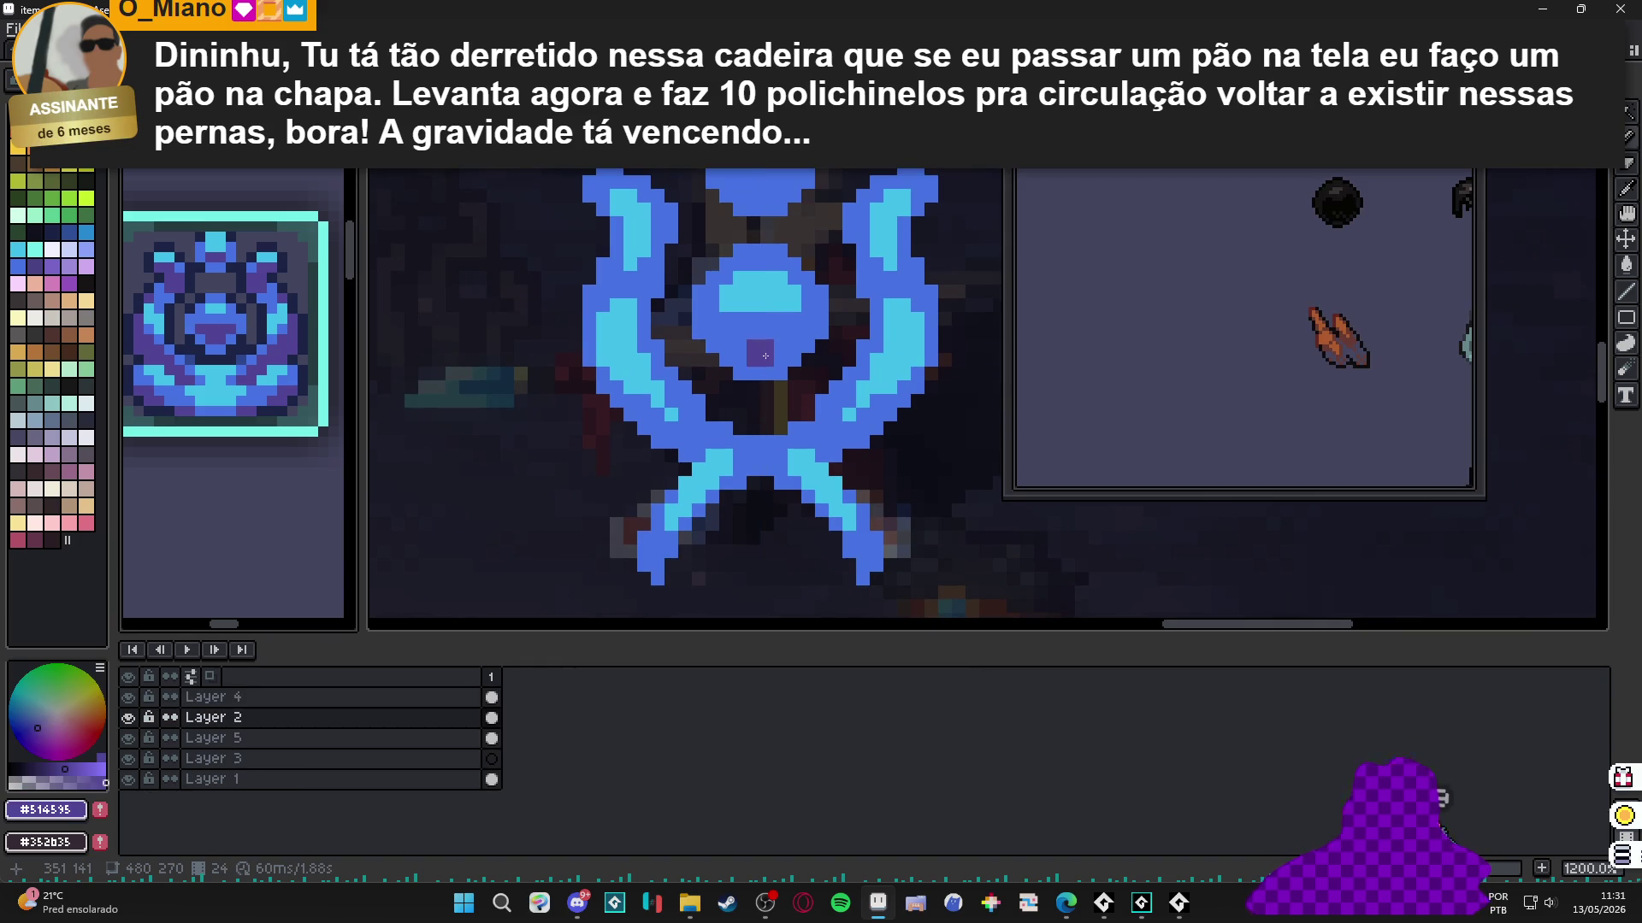
mouse_move(739, 332)
mouse_down()
mouse_move(752, 360)
mouse_move(781, 339)
mouse_move(769, 359)
mouse_up()
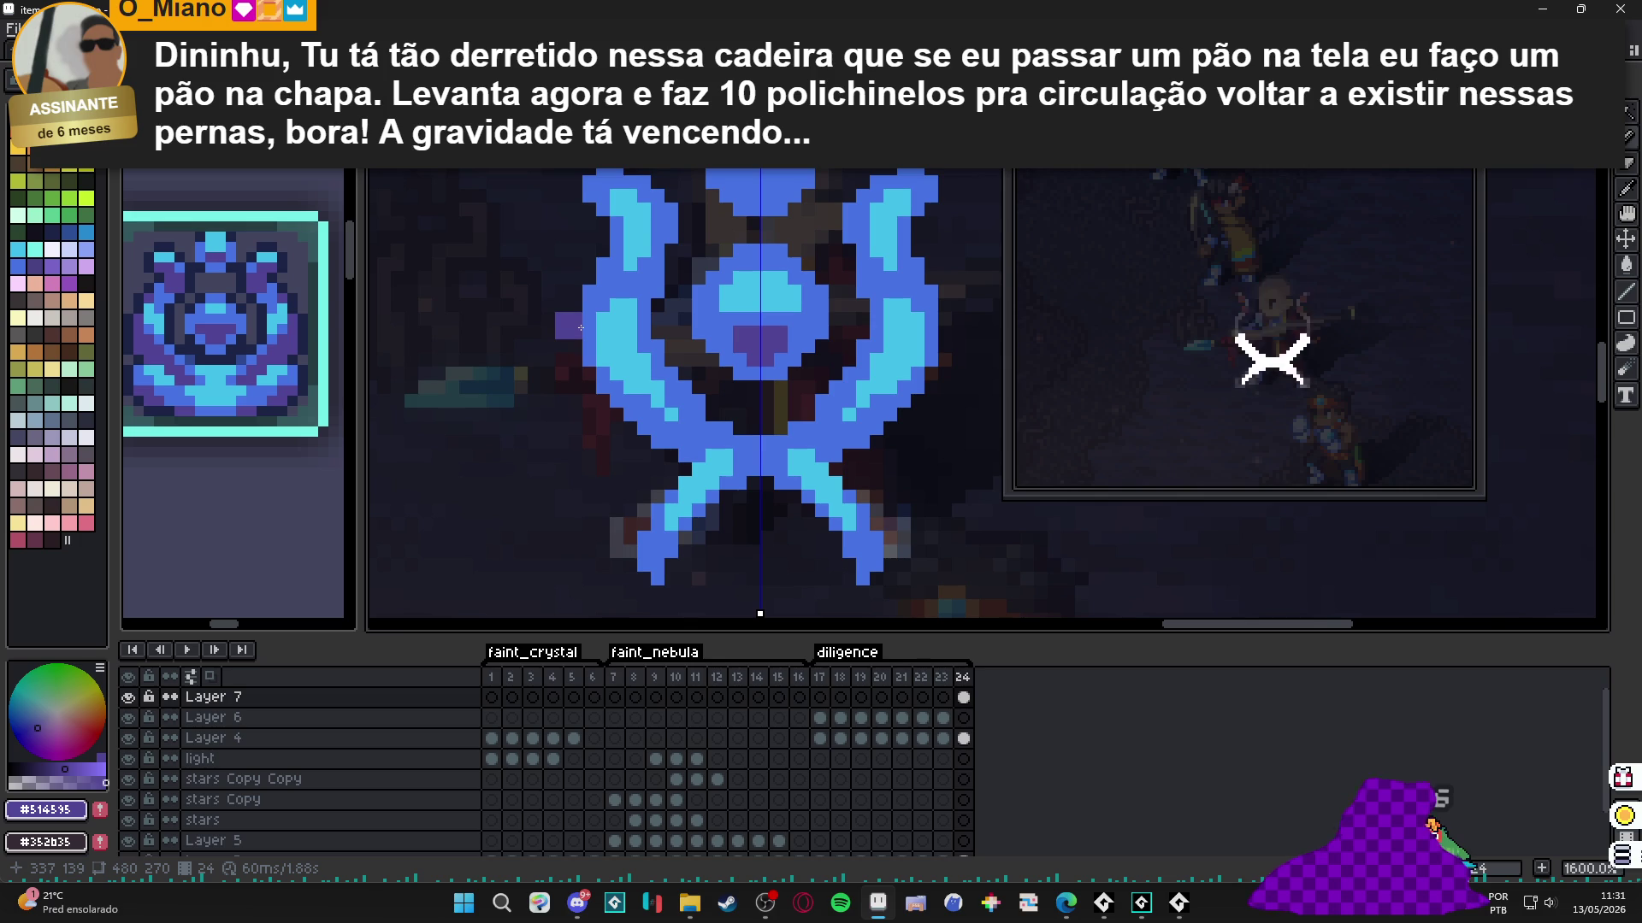
scroll(599, 346, down, 1)
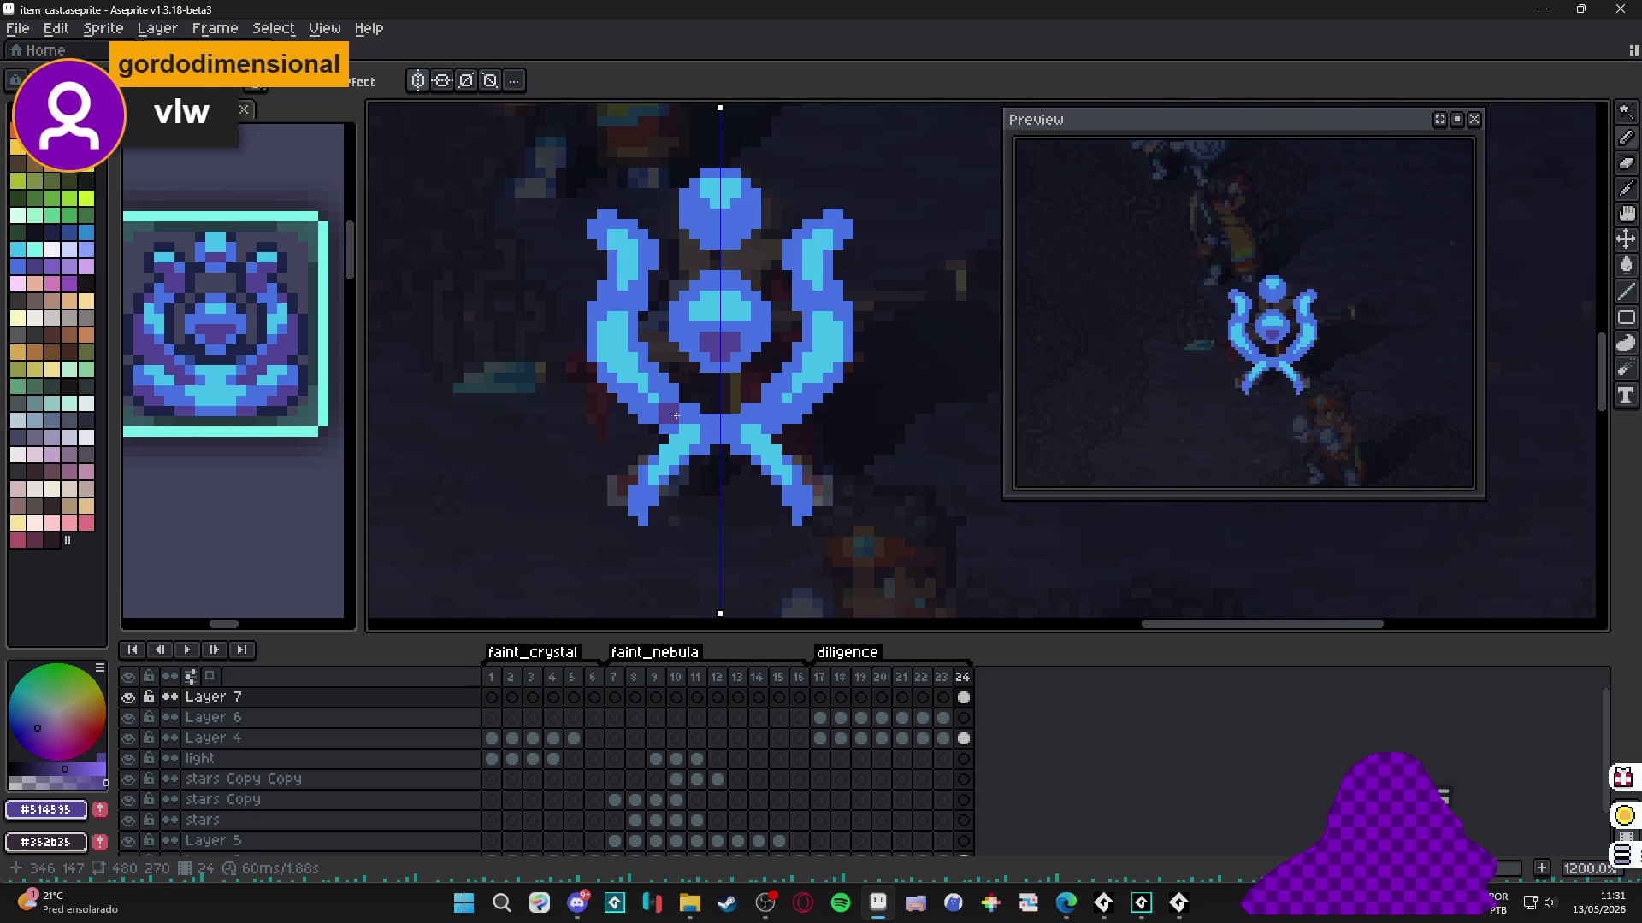
scroll(673, 403, up, 1)
drag(581, 383, 646, 435)
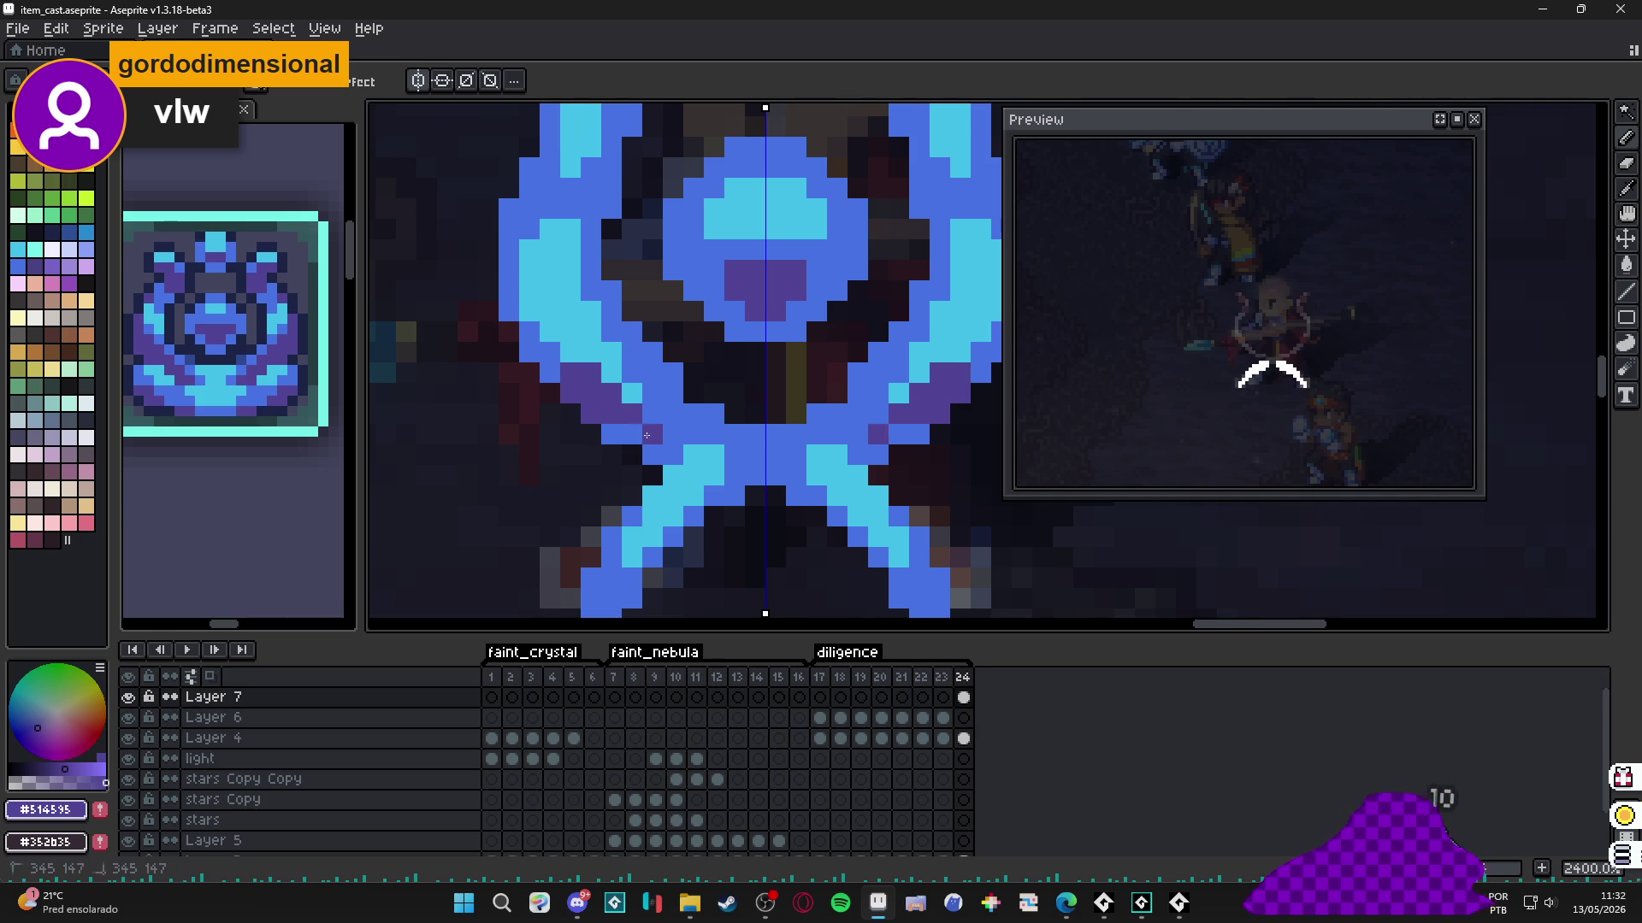
scroll(598, 410, left, 1)
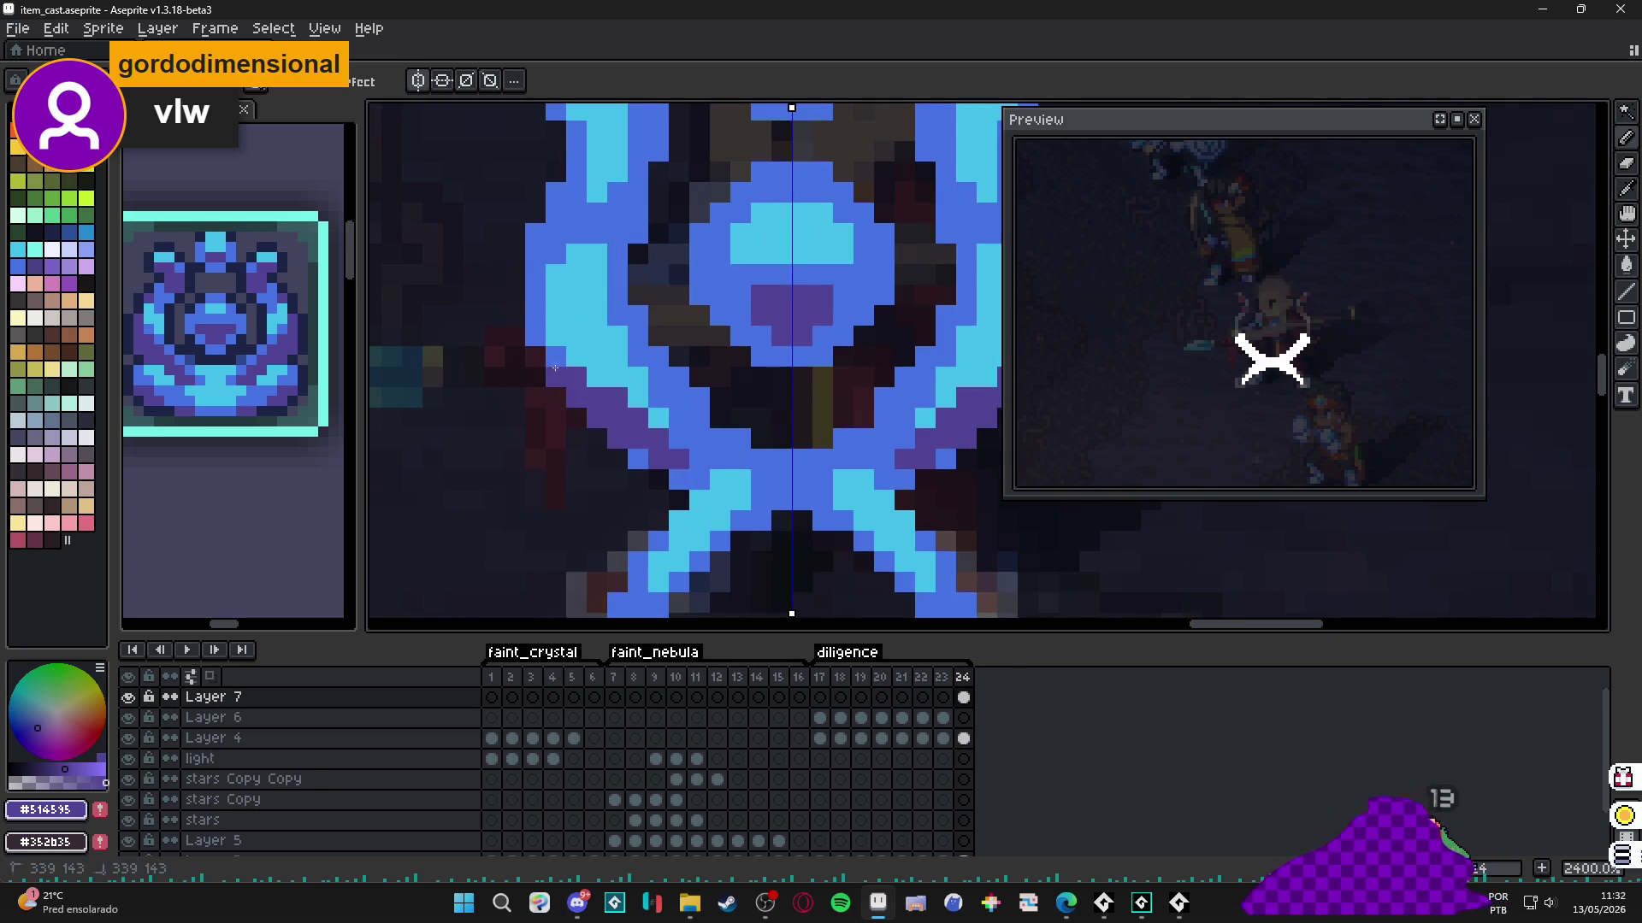
scroll(663, 448, down, 3)
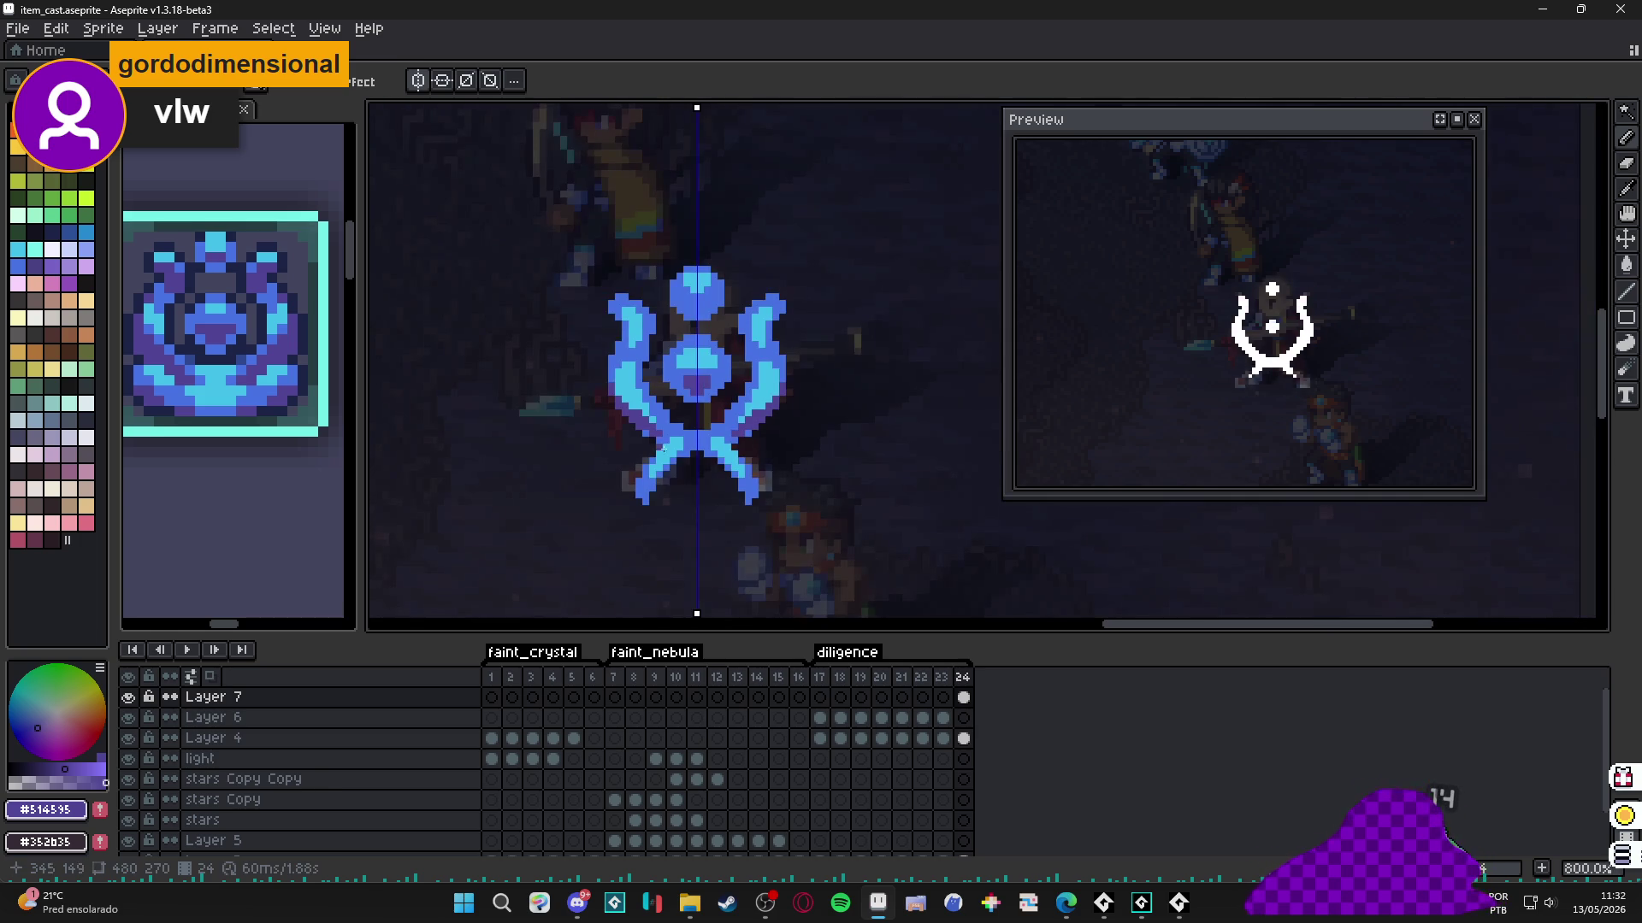
scroll(694, 310, up, 3)
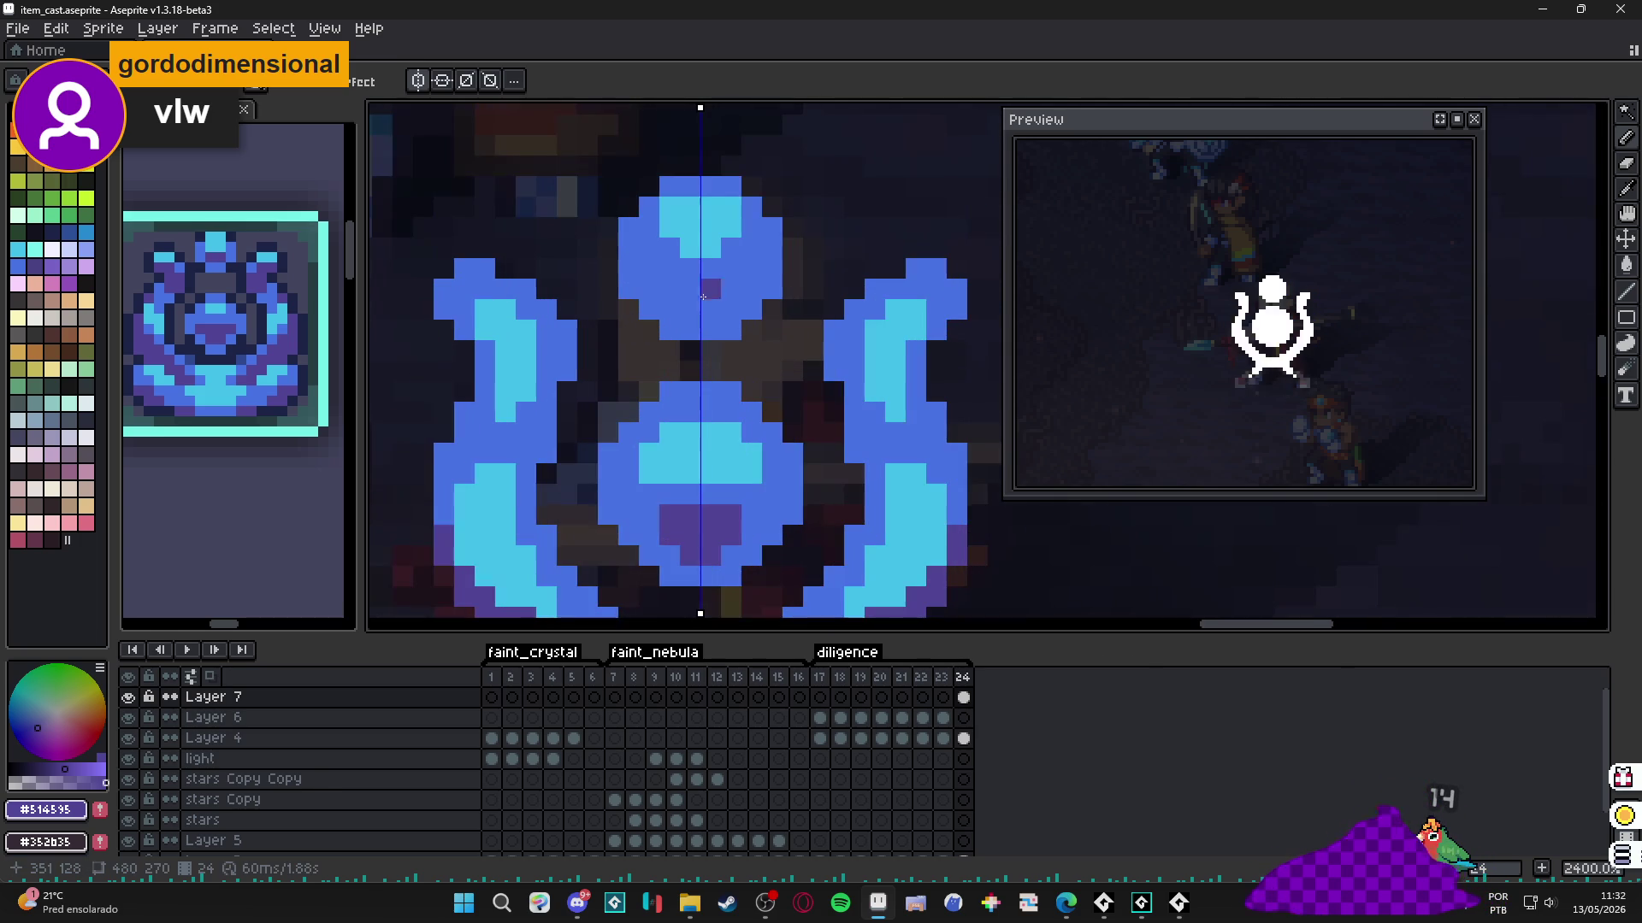
Add purple pixels to the top circle and dark purple shading up the arm.
click(706, 290)
click(722, 251)
scroll(723, 251, down, 4)
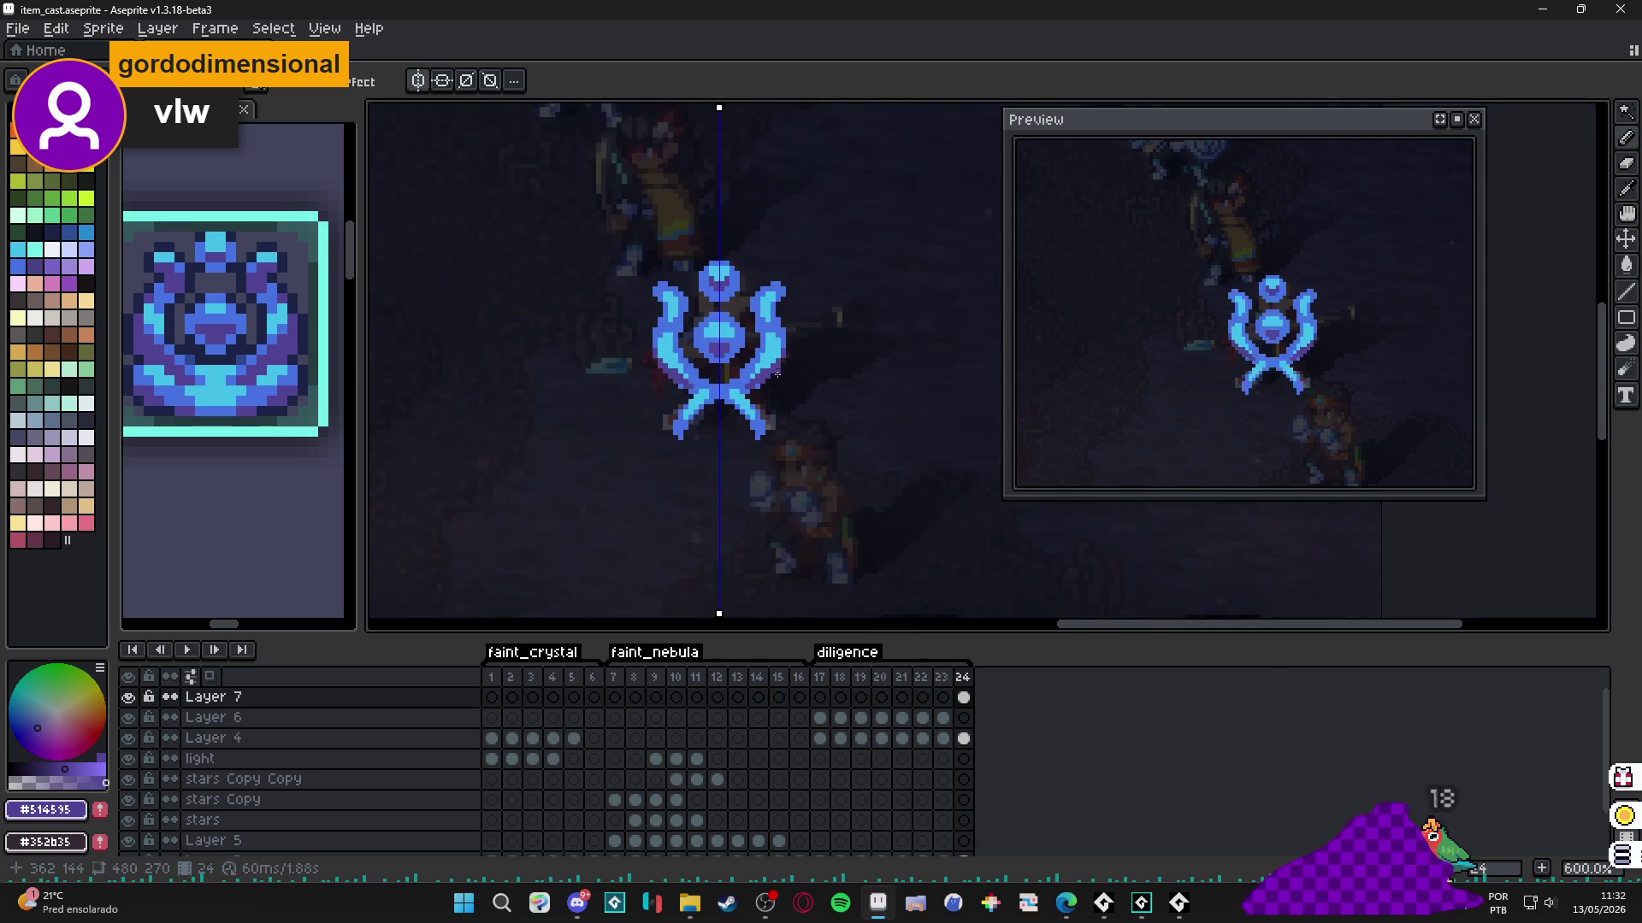
scroll(776, 345, up, 4)
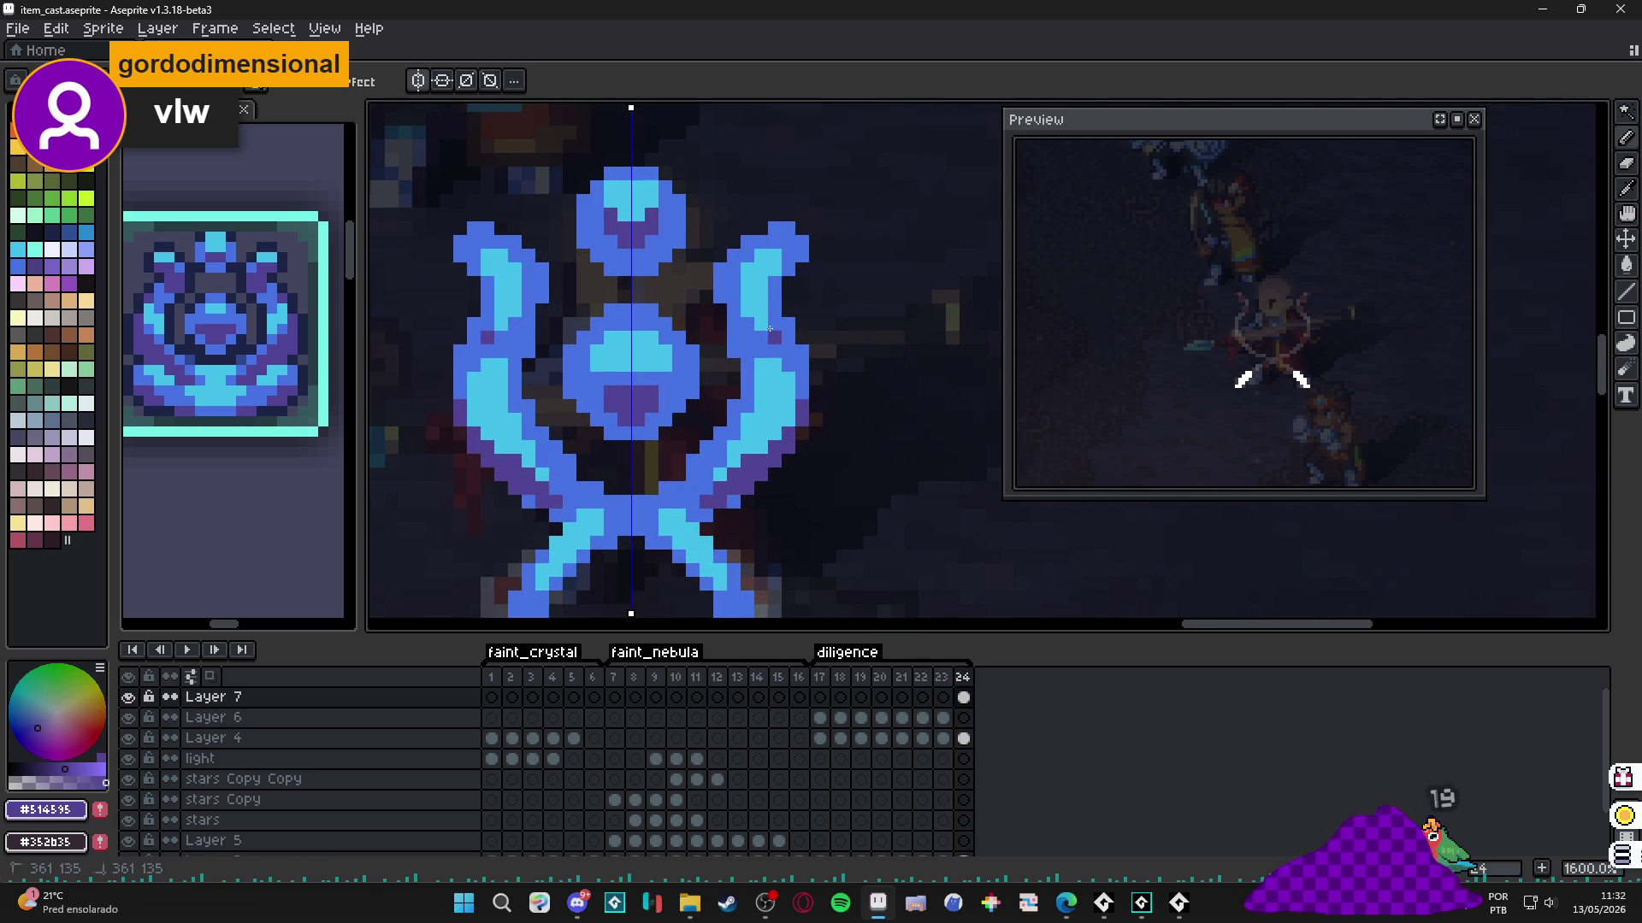
click(774, 324)
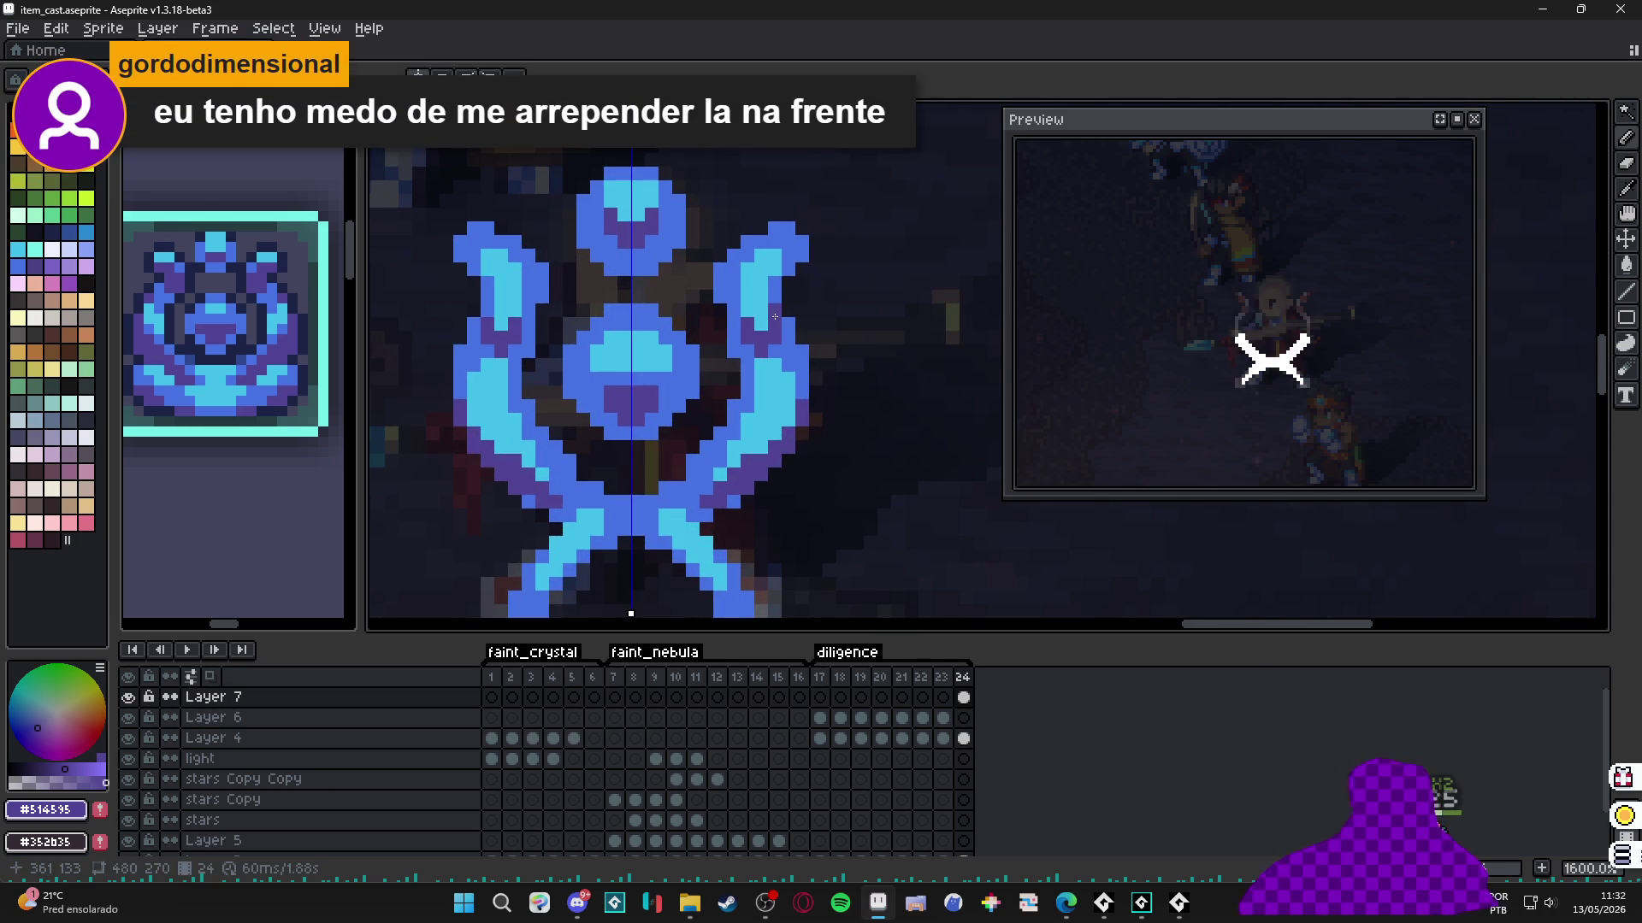
drag(775, 316, 775, 286)
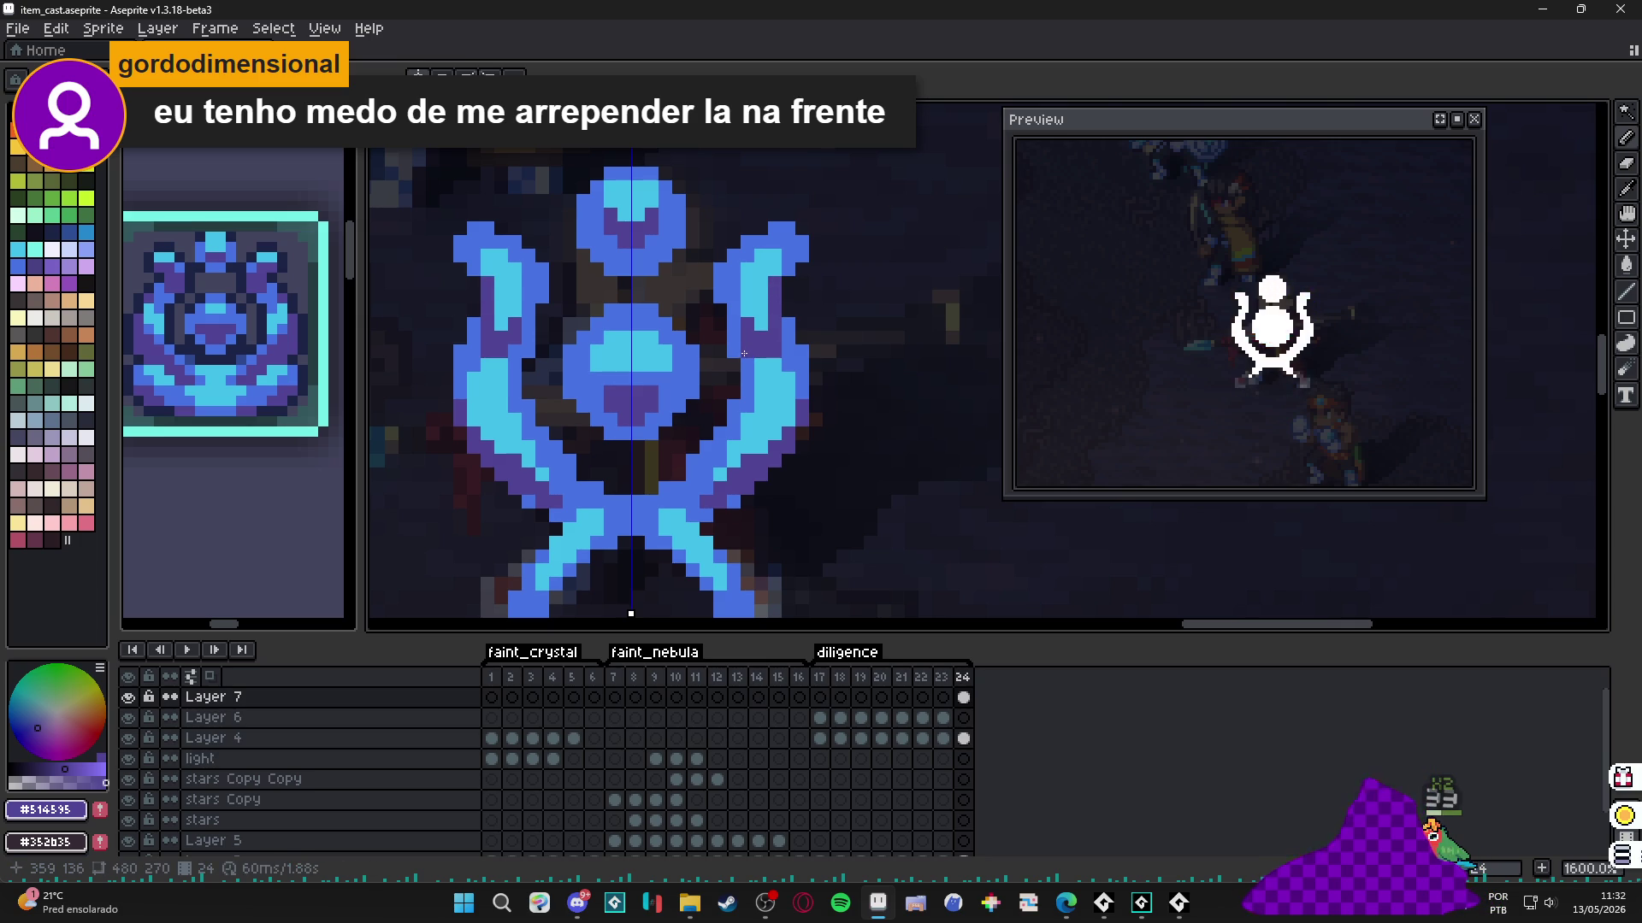
Pick mid blue and paint pixels along the right arm, then compare frames 23 and 24.
scroll(758, 378, up, 1)
alt+click(761, 346)
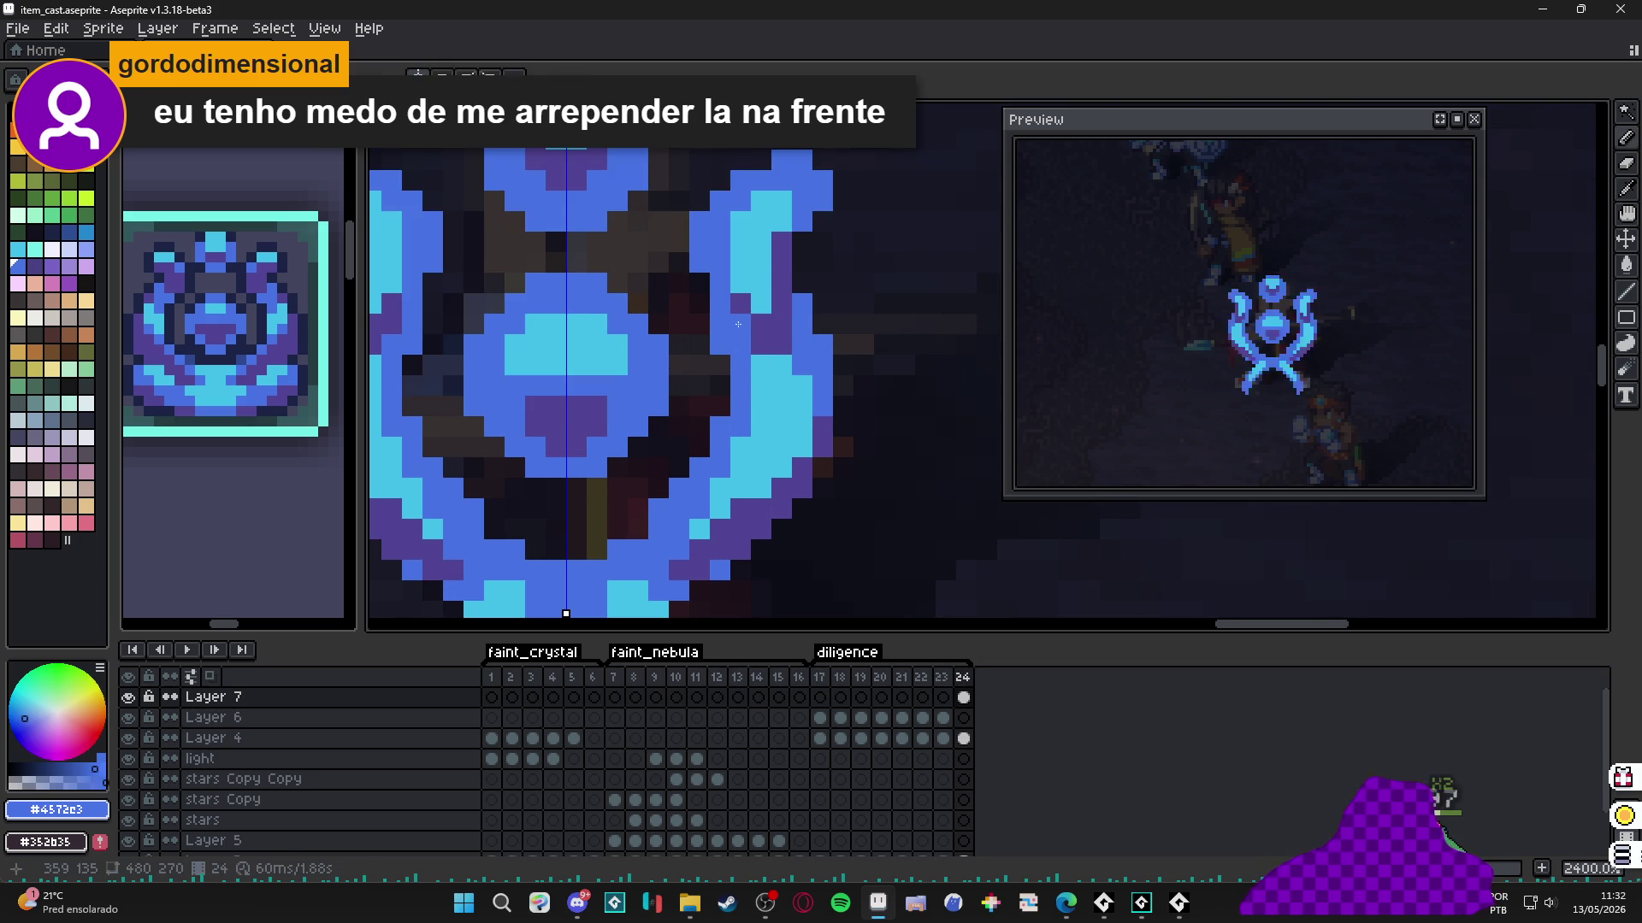
drag(760, 345, 777, 342)
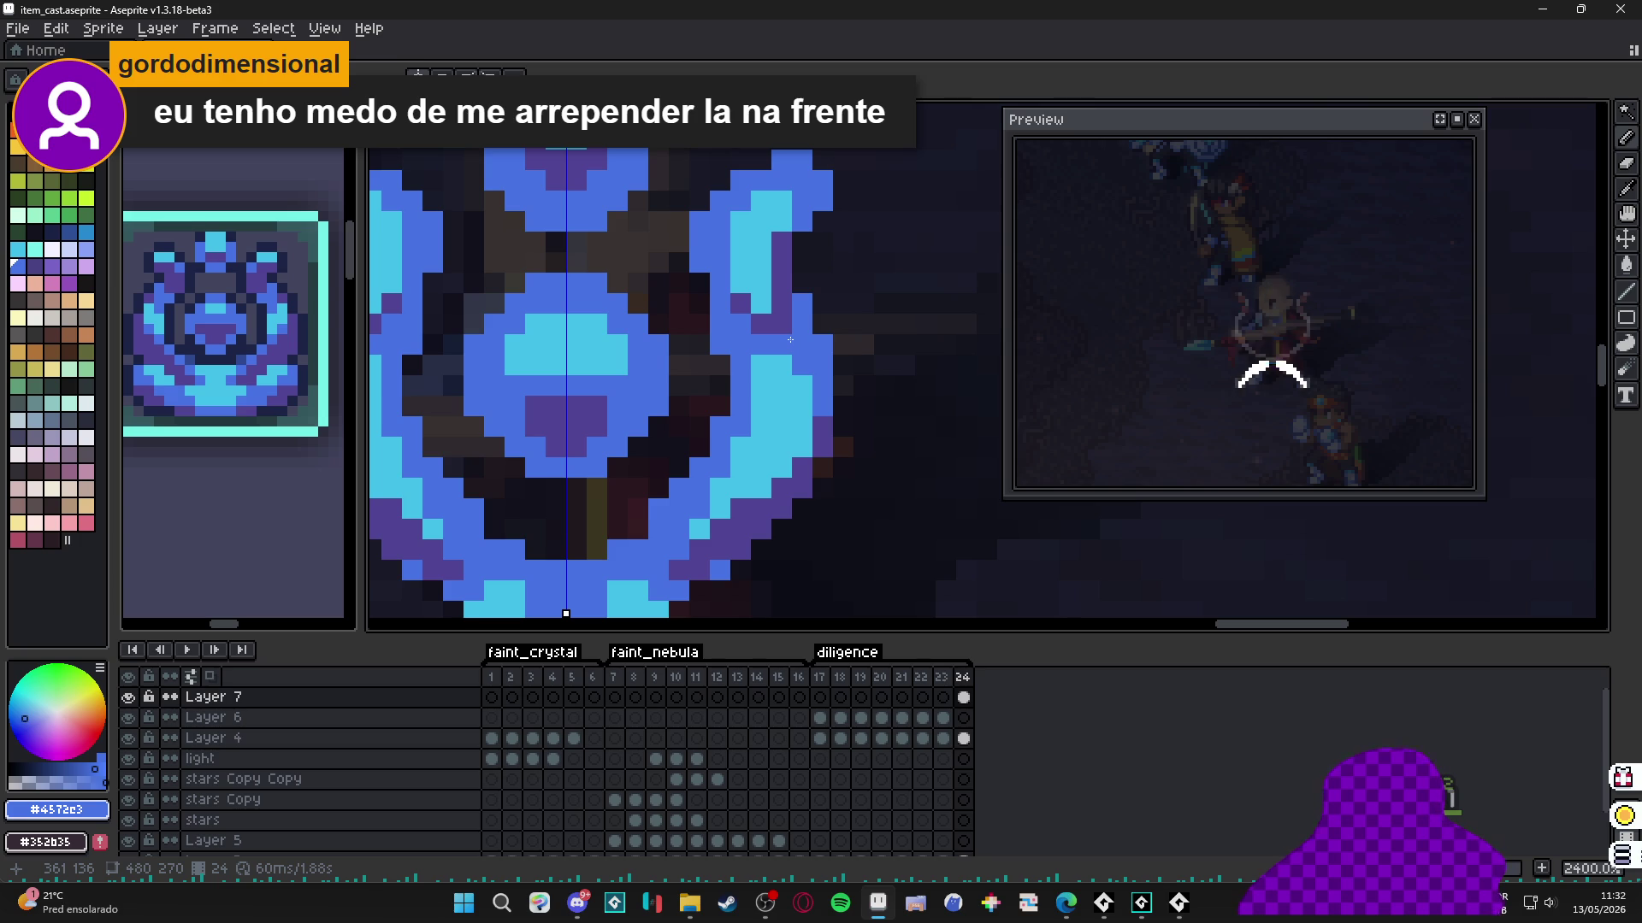
scroll(790, 339, down, 4)
scroll(742, 422, up, 2)
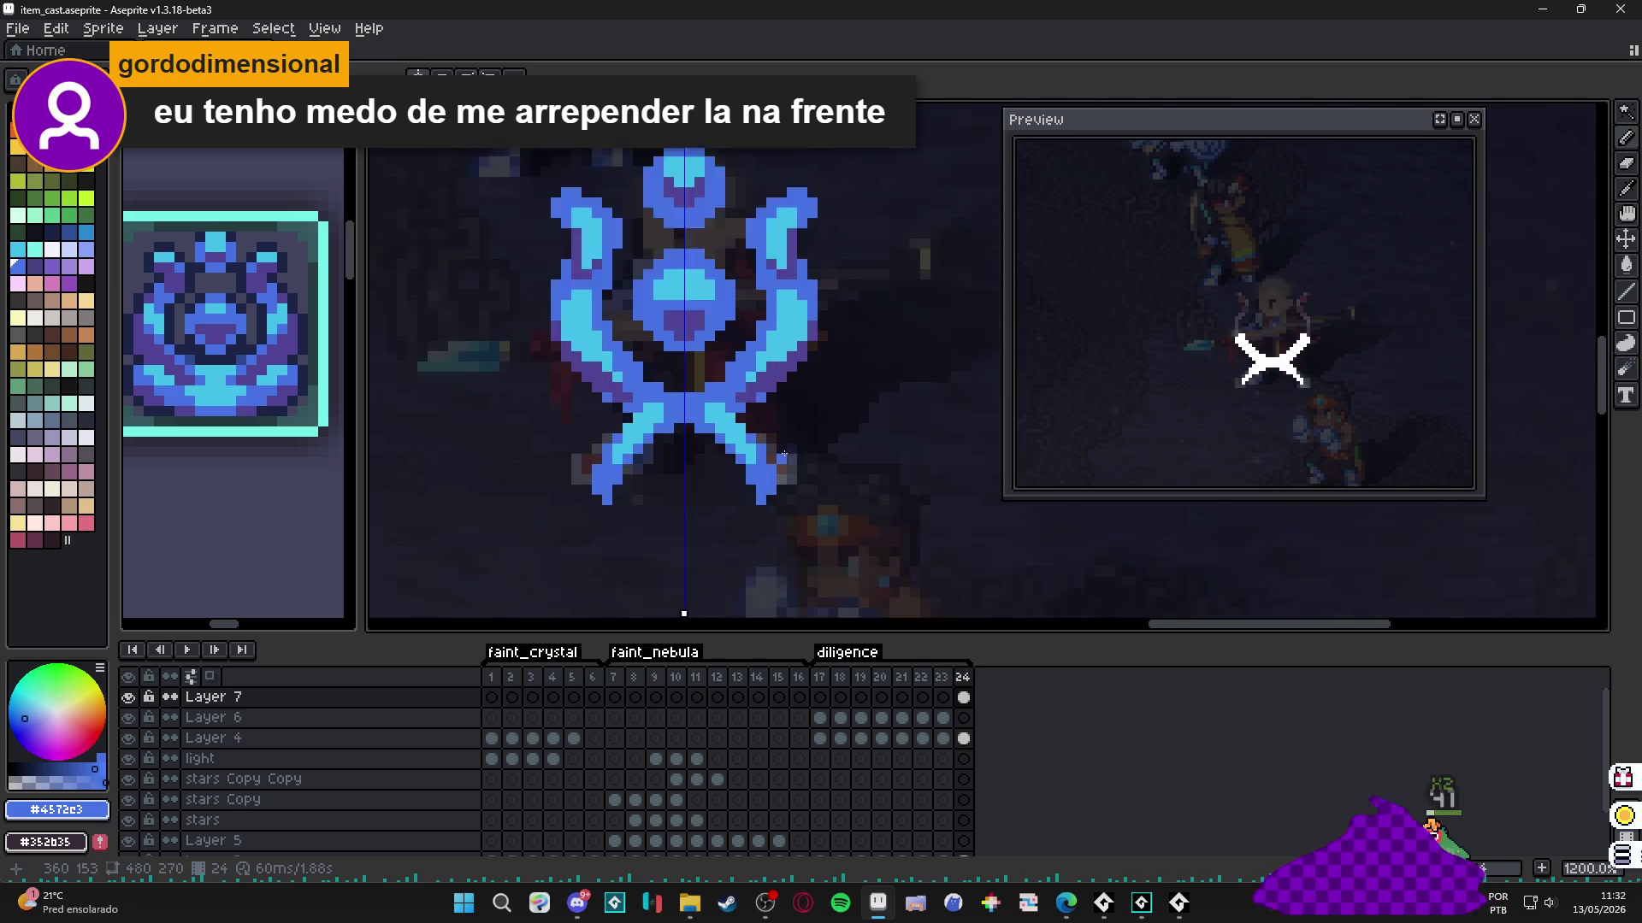
alt+click(709, 489)
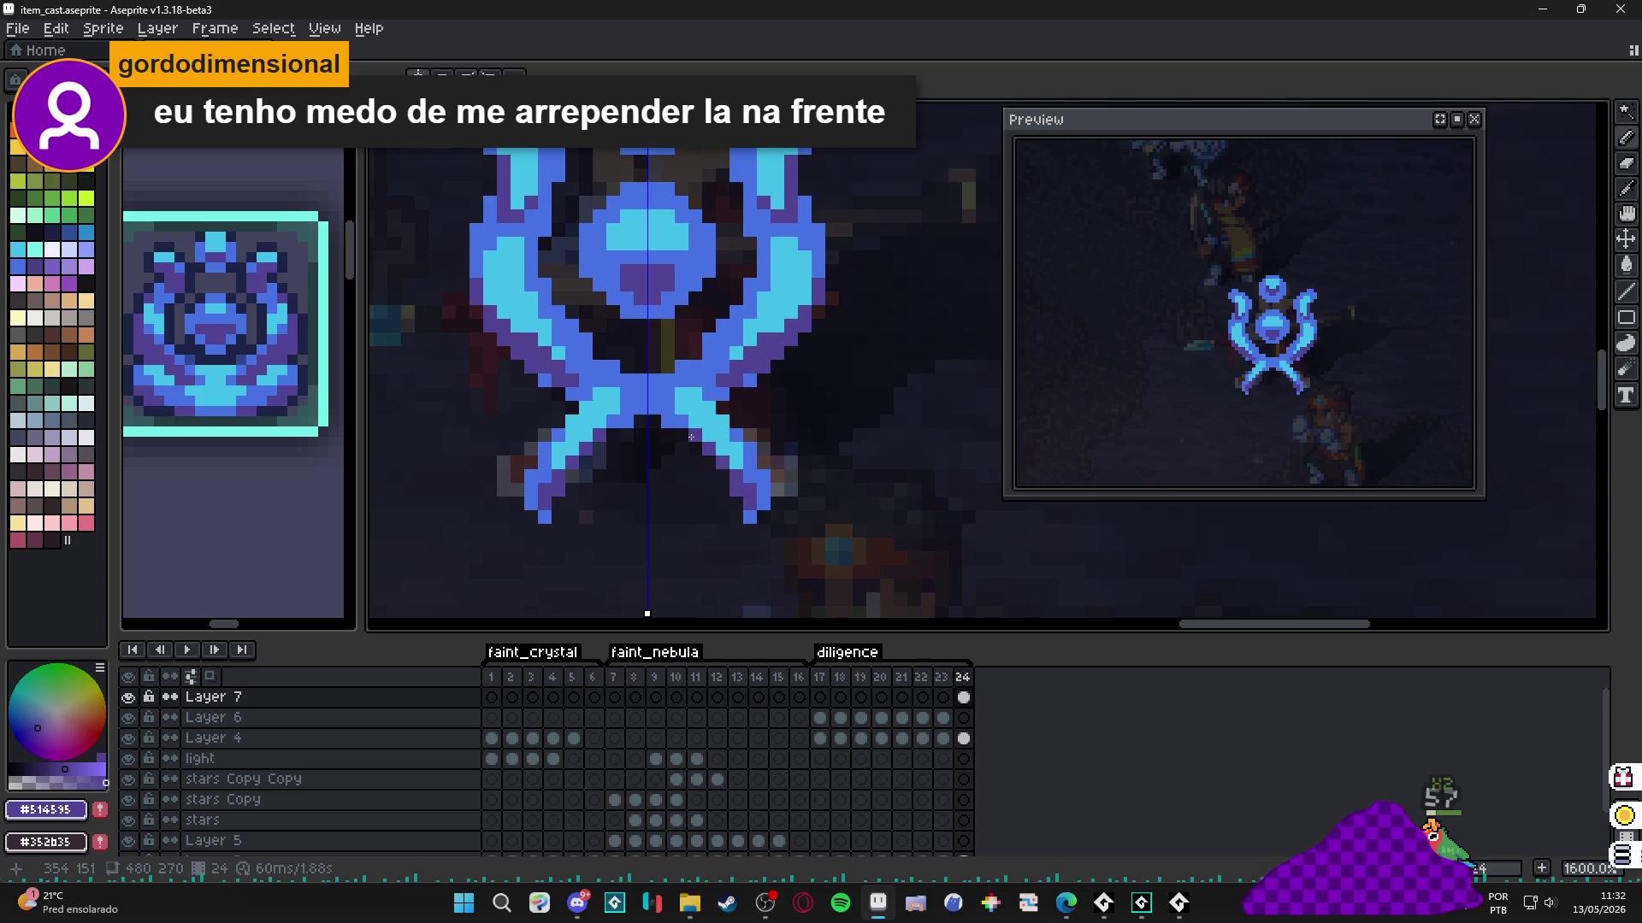
scroll(671, 427, down, 3)
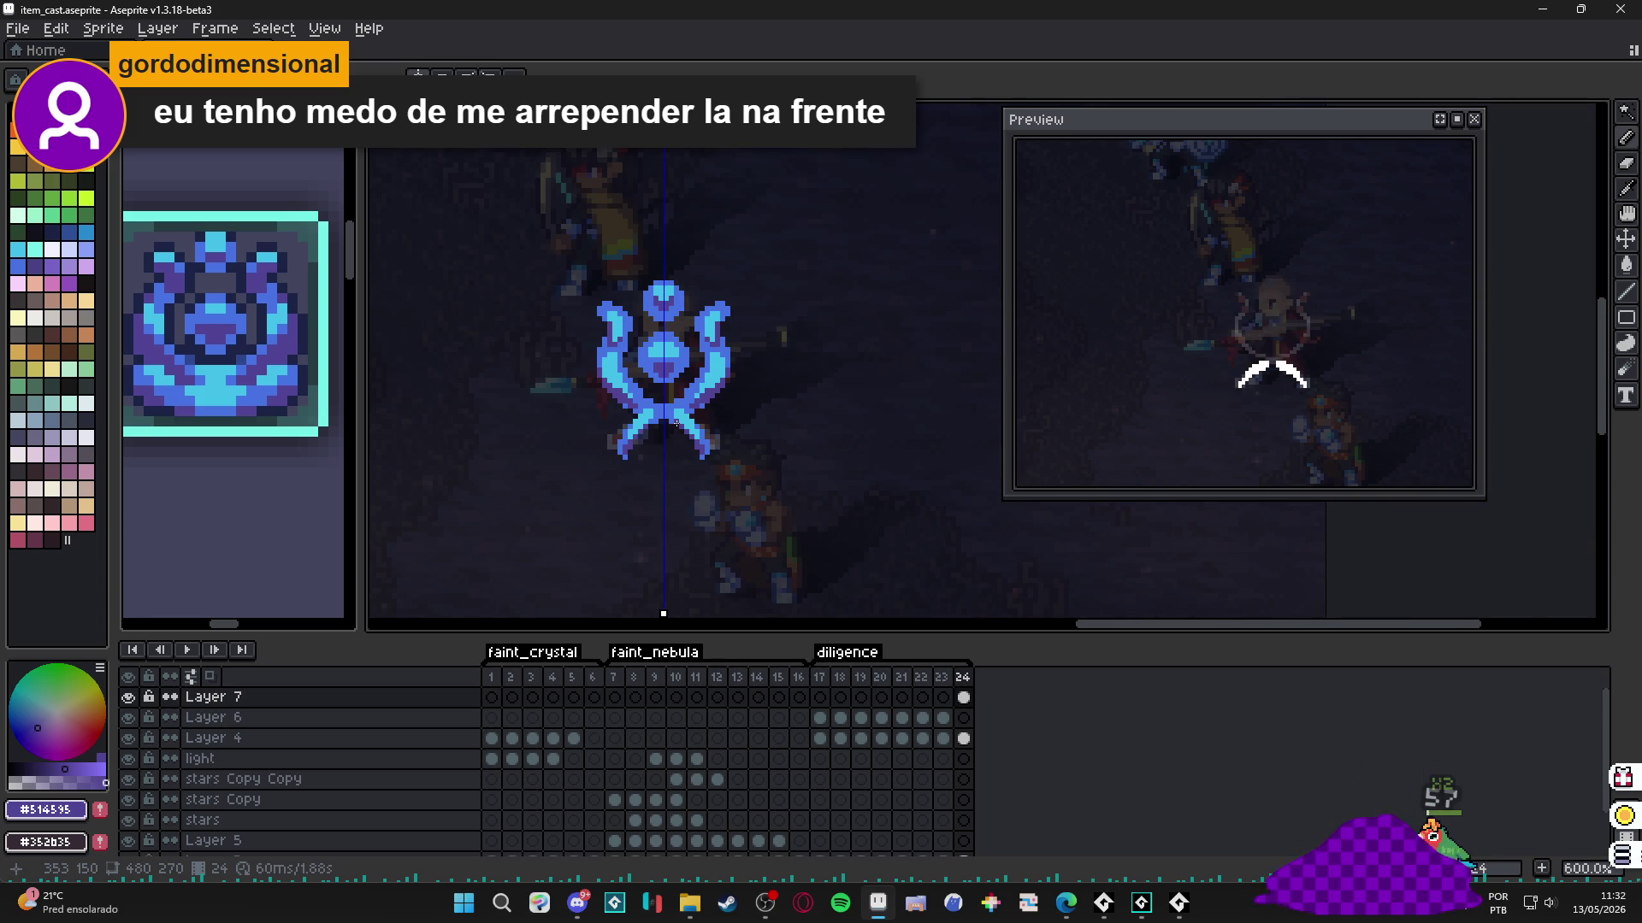
click(946, 697)
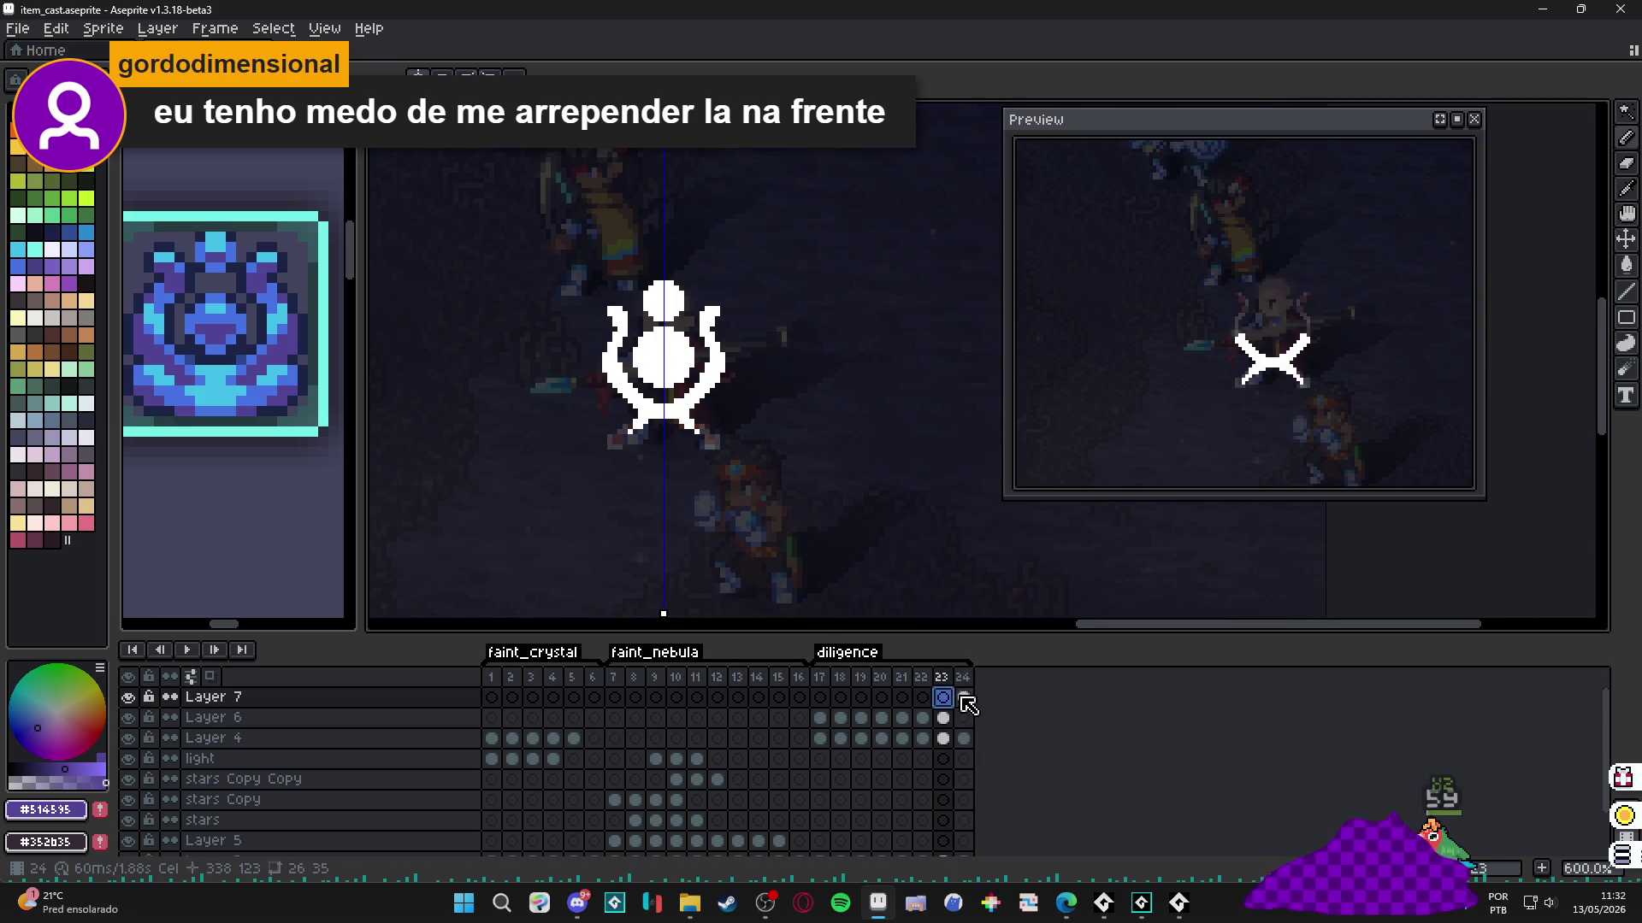
click(964, 698)
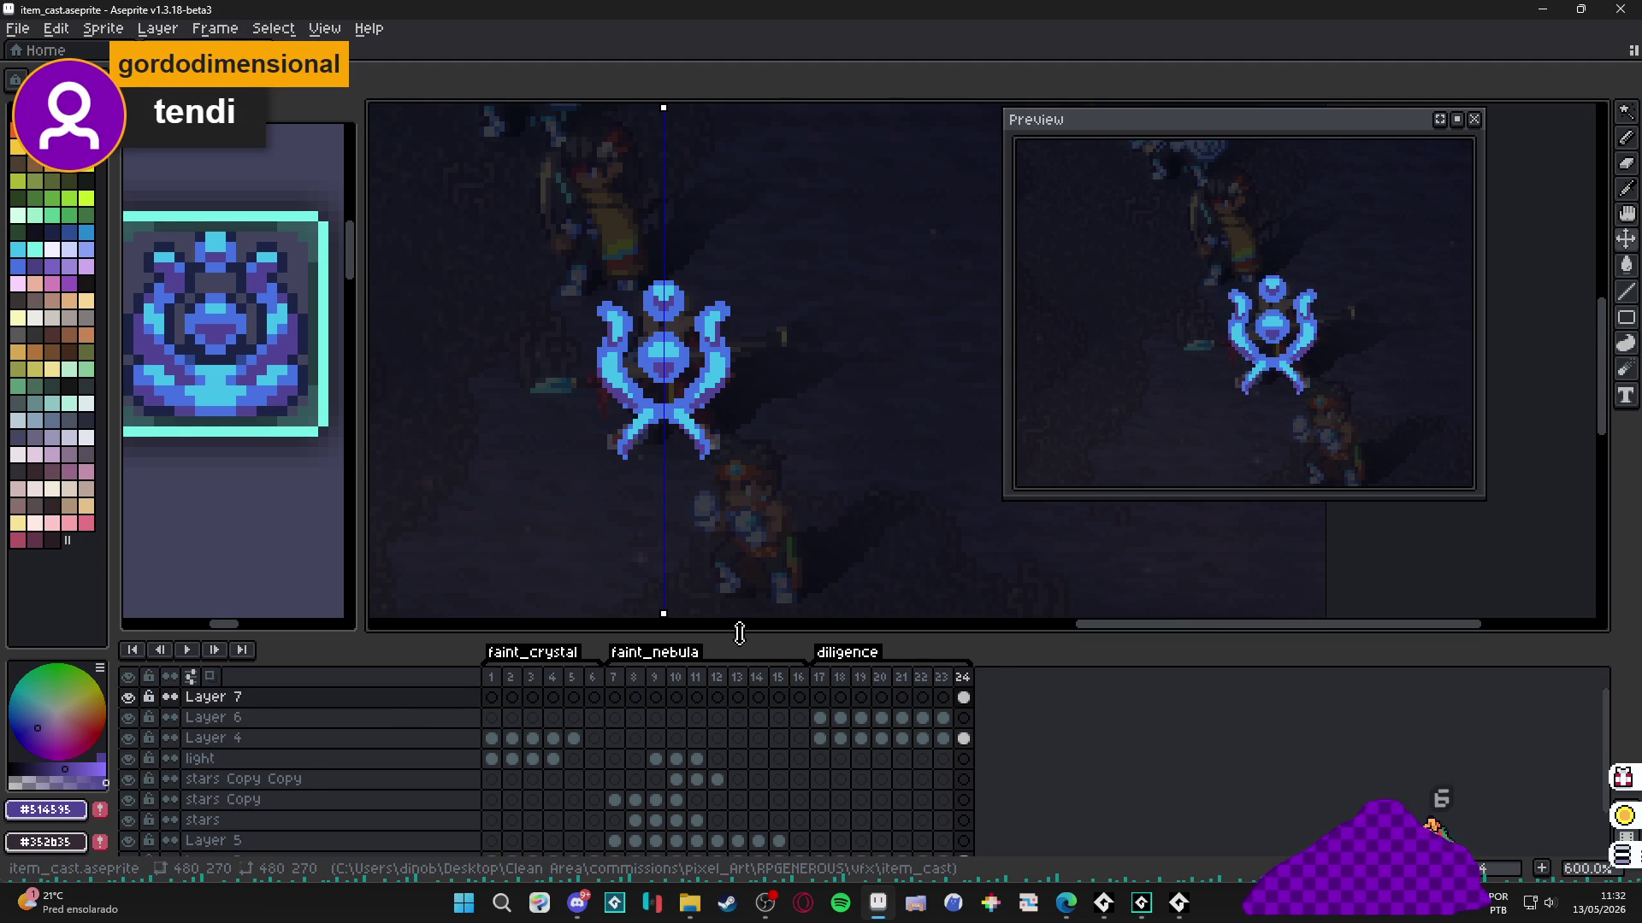
Add Layer 8 and paint a solid white sigil silhouette on frame 24.
key(shift+n)
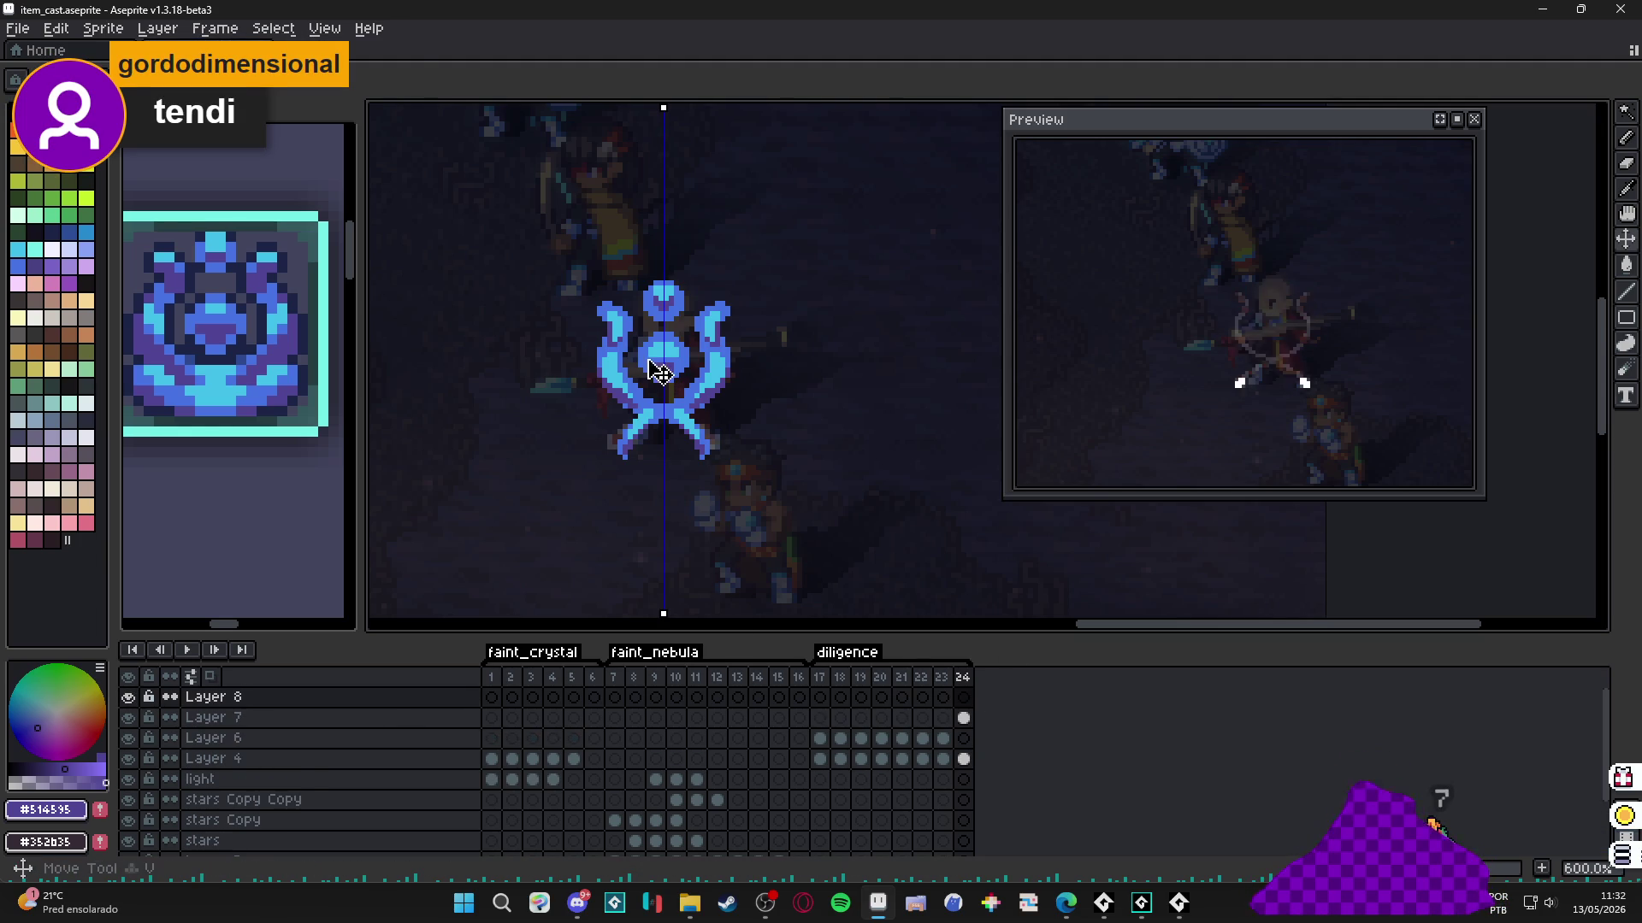
key(alt+Down)
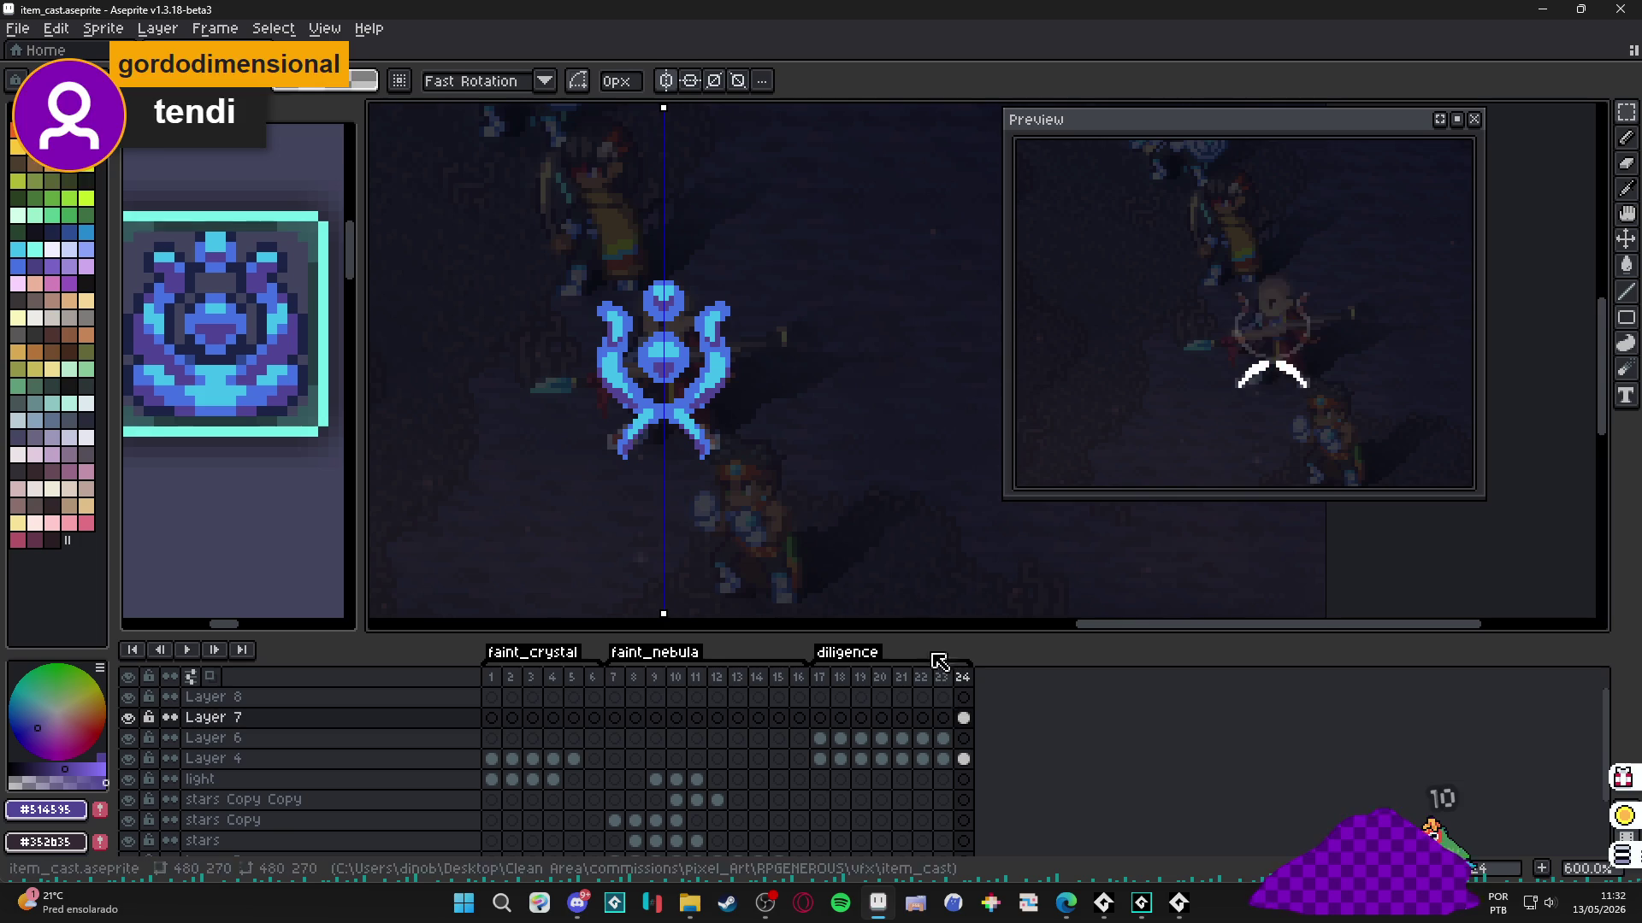
click(963, 696)
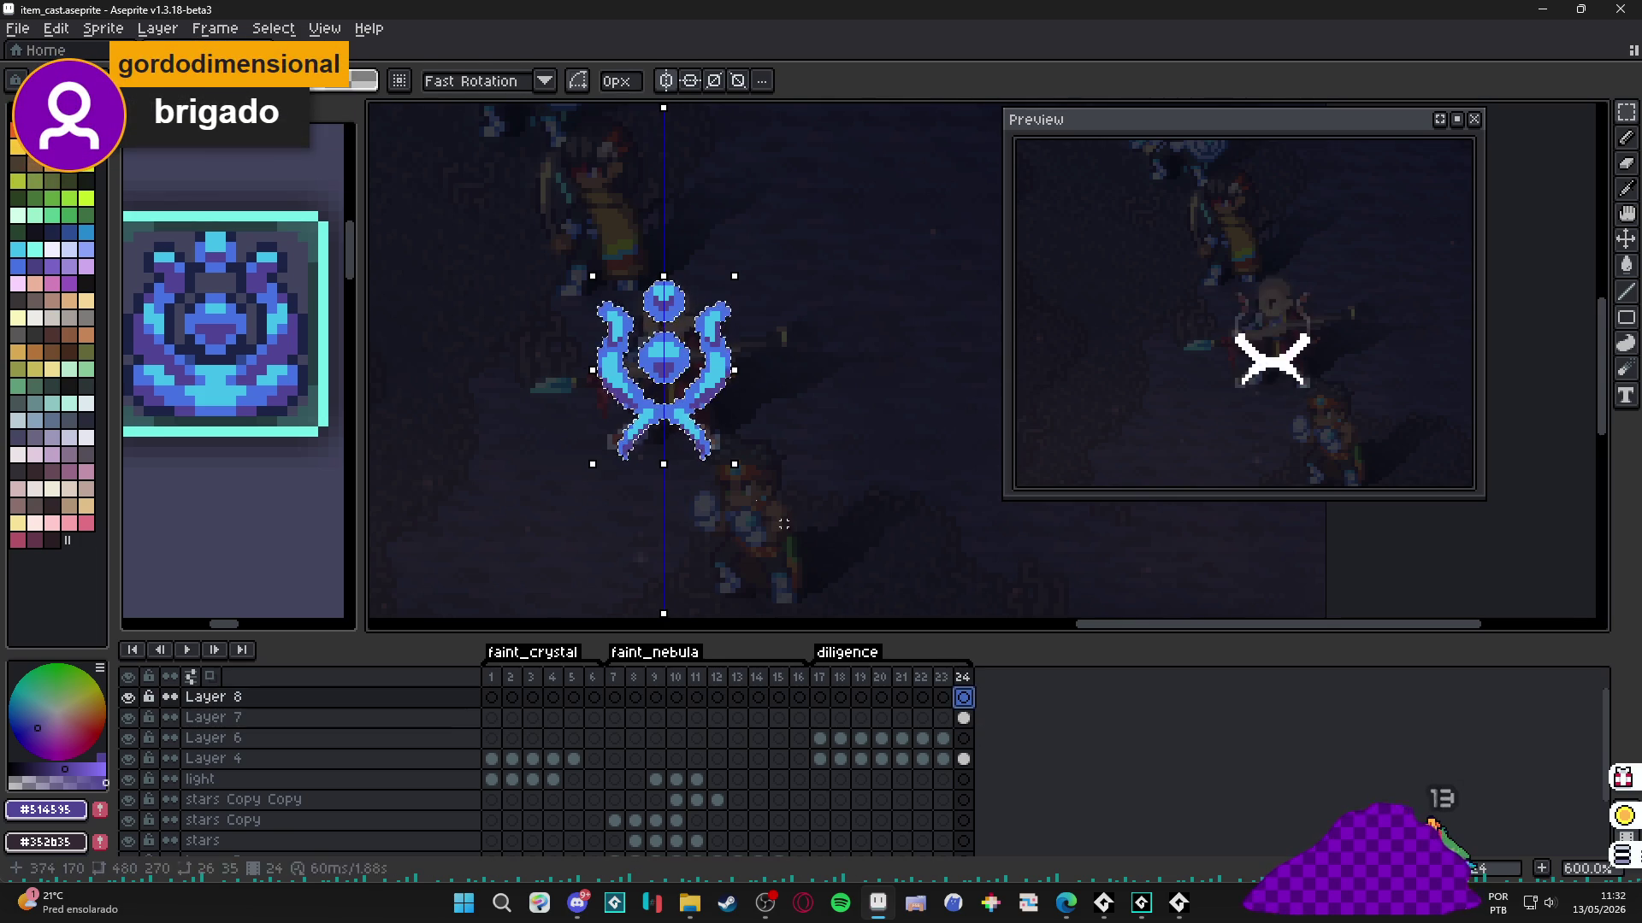
key(b)
click(53, 249)
drag(590, 317, 675, 299)
click(658, 316)
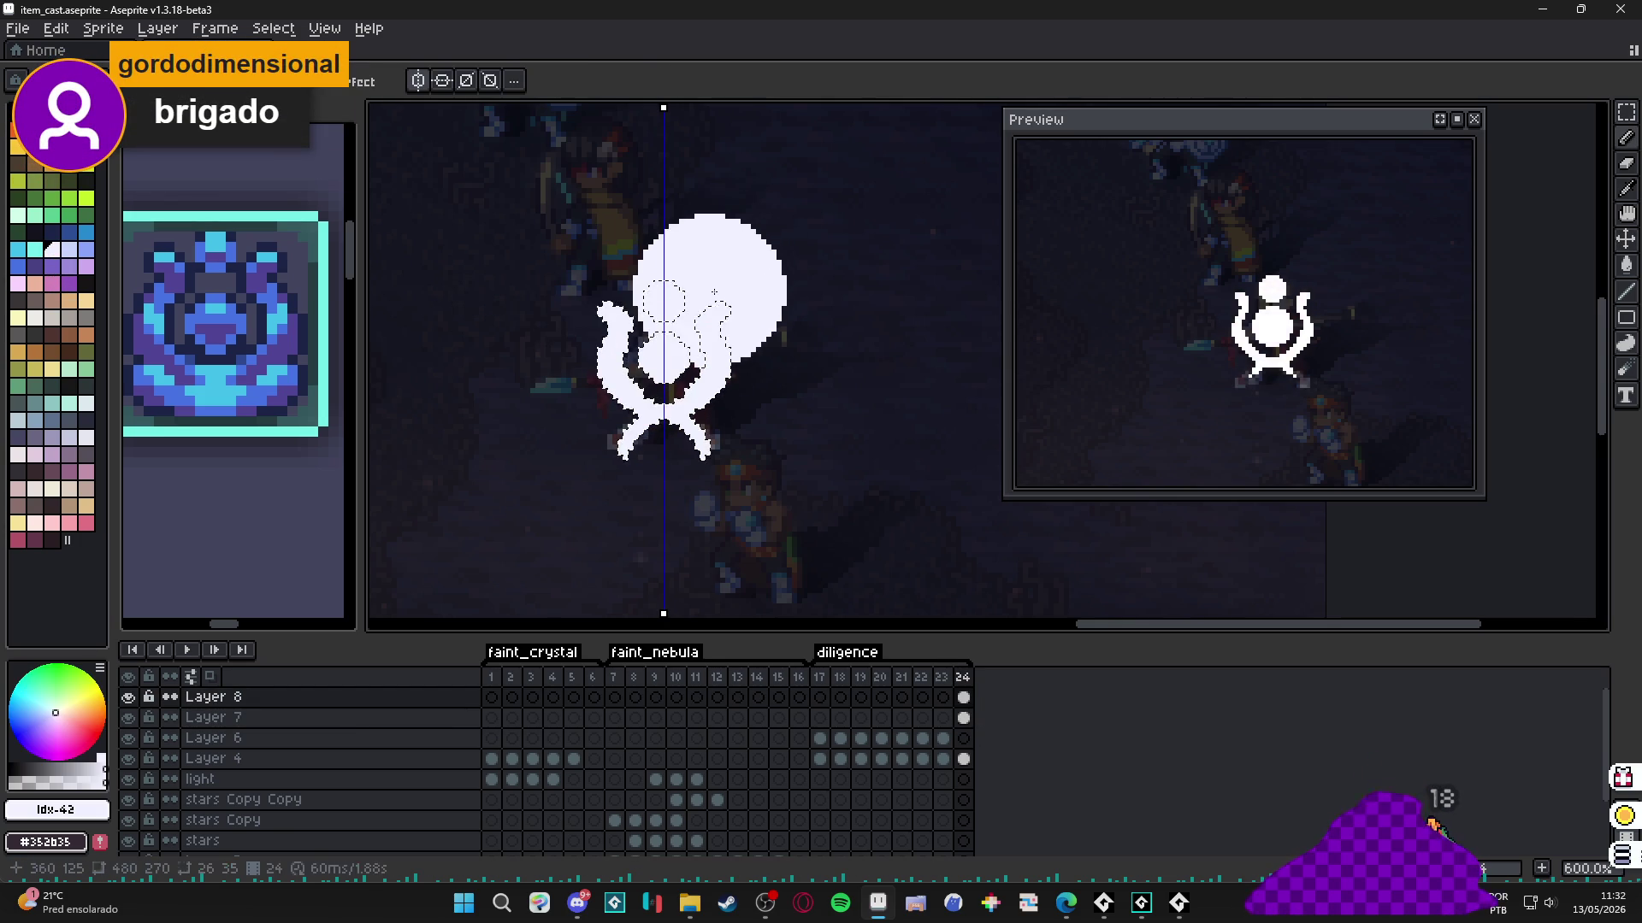
key(minus)
key(minus)
key(minus)
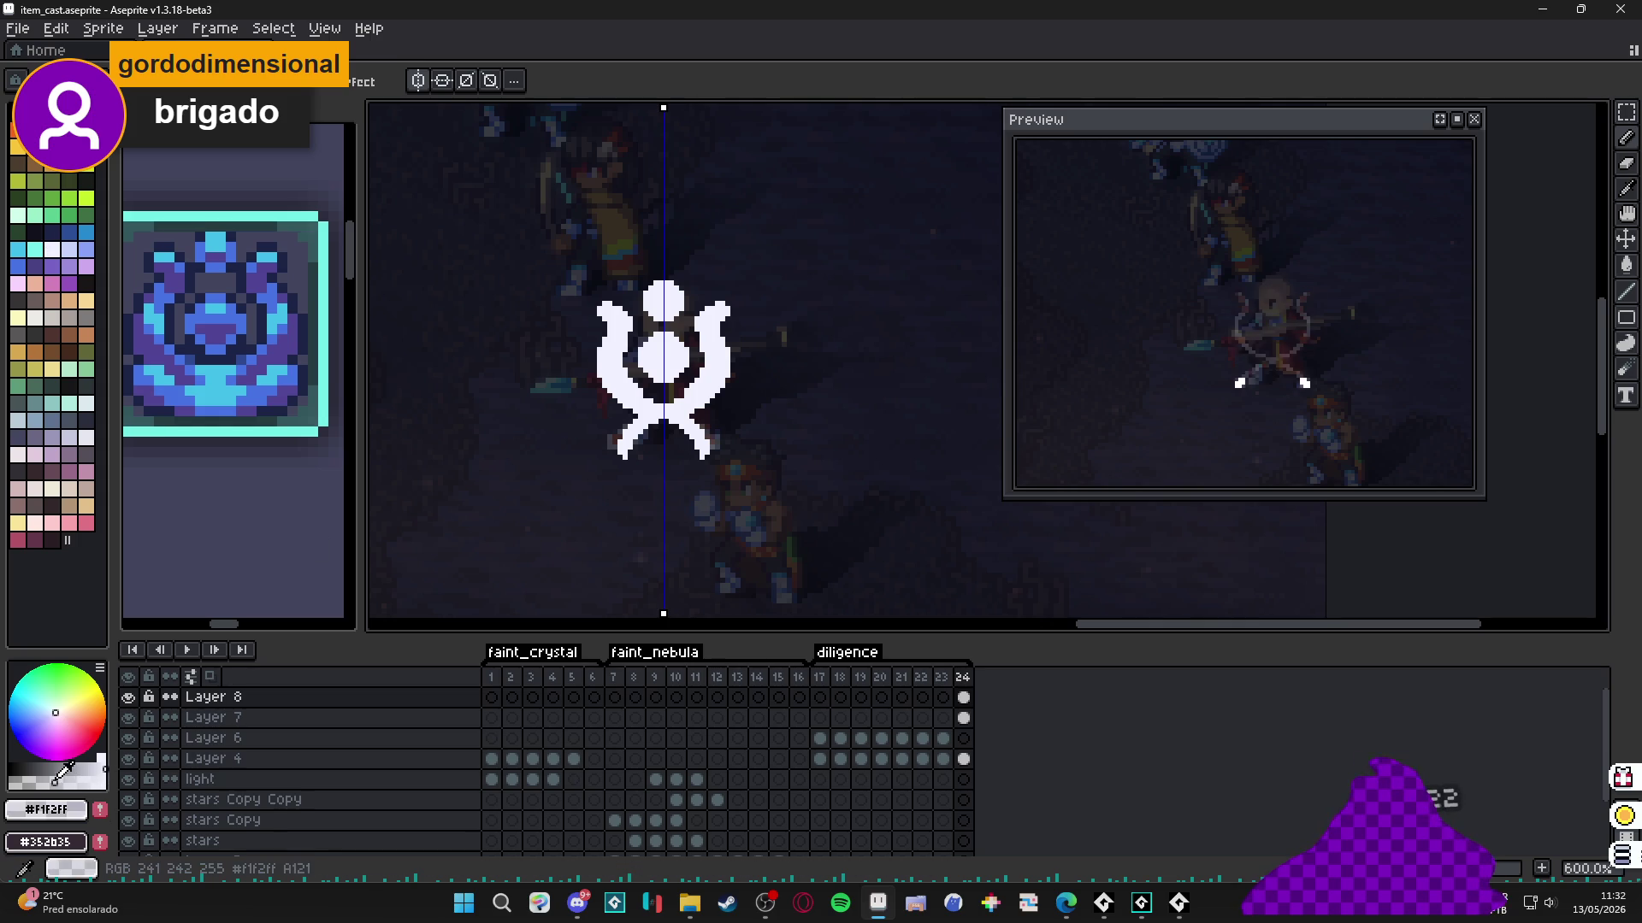
Select around the silhouette and apply a rounded white outline limited to the selection.
key(m)
drag(769, 225, 541, 521)
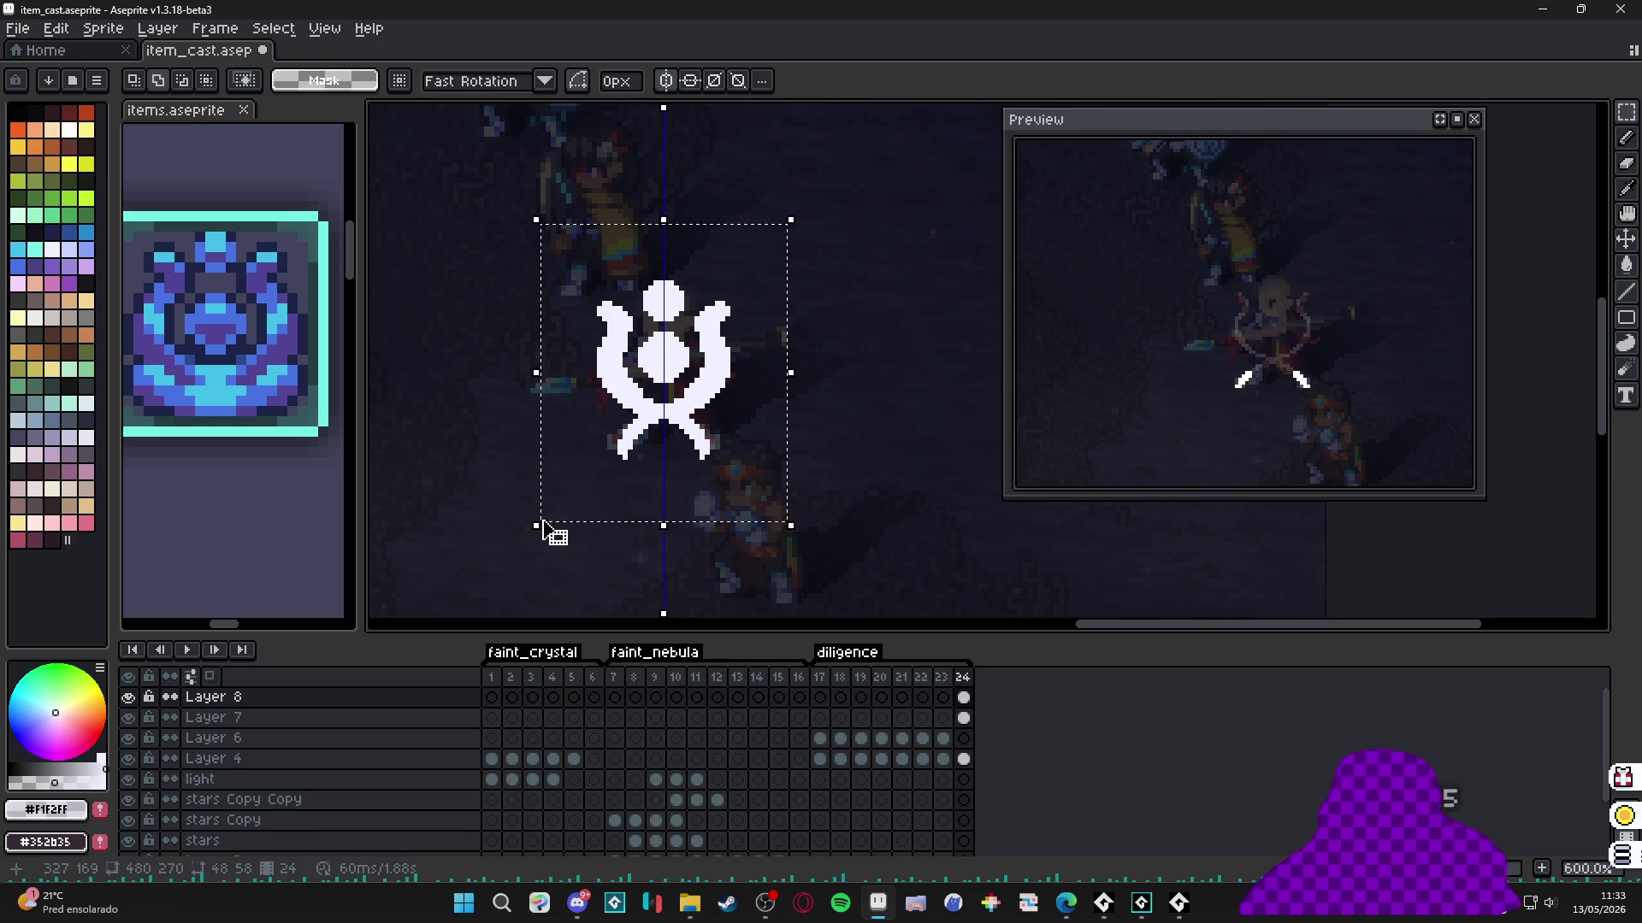
key(shift+o)
click(1095, 351)
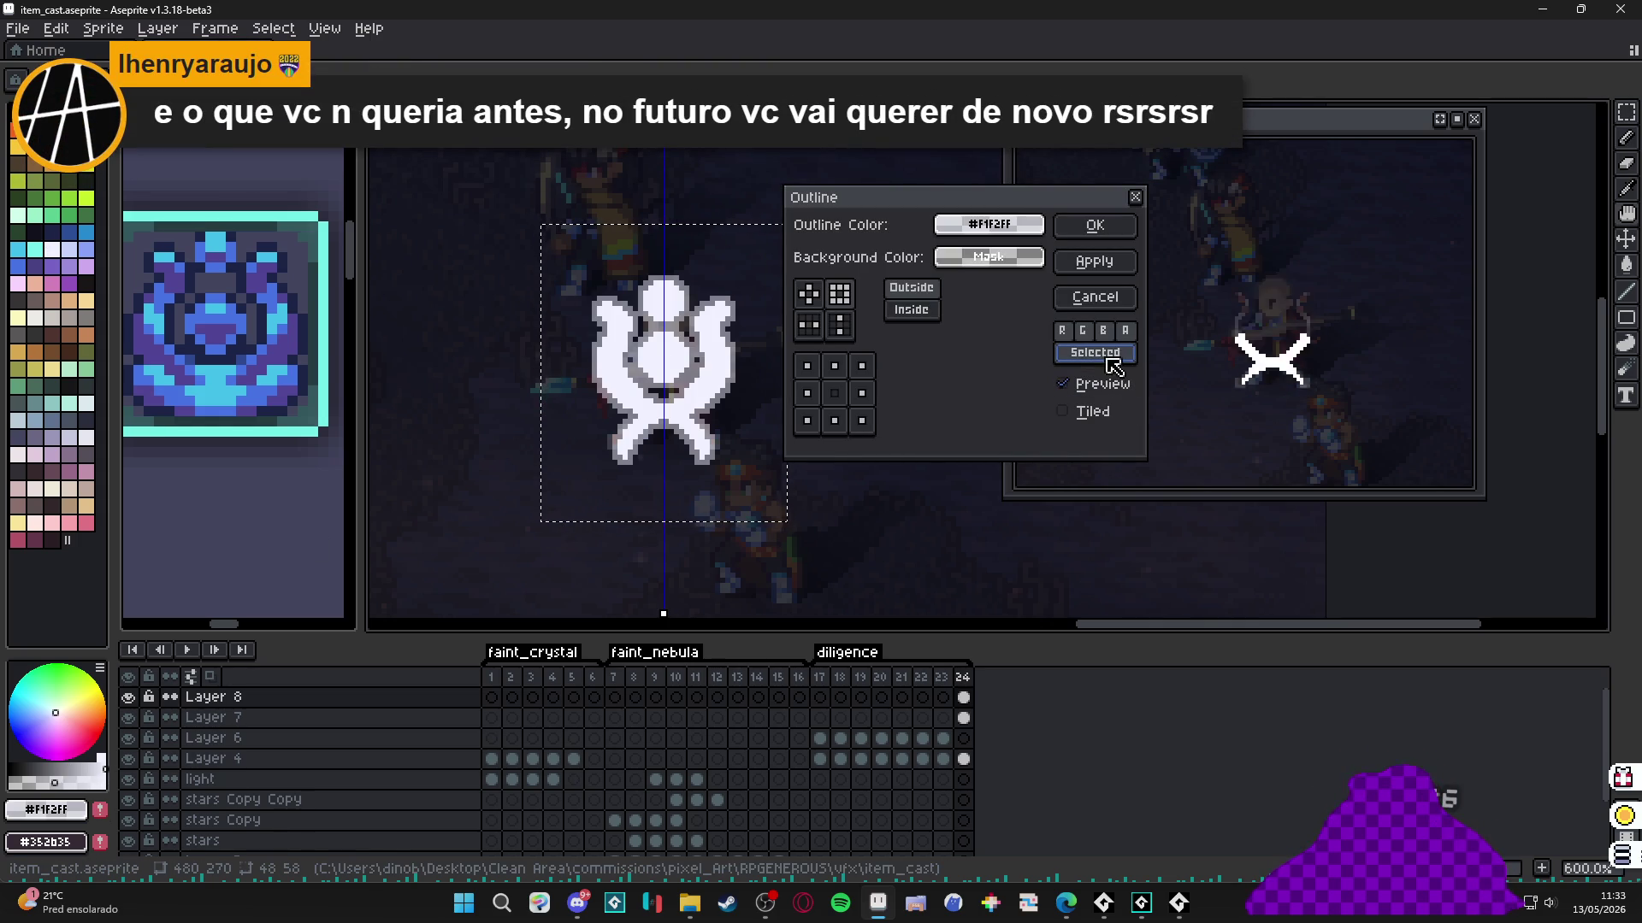
click(808, 297)
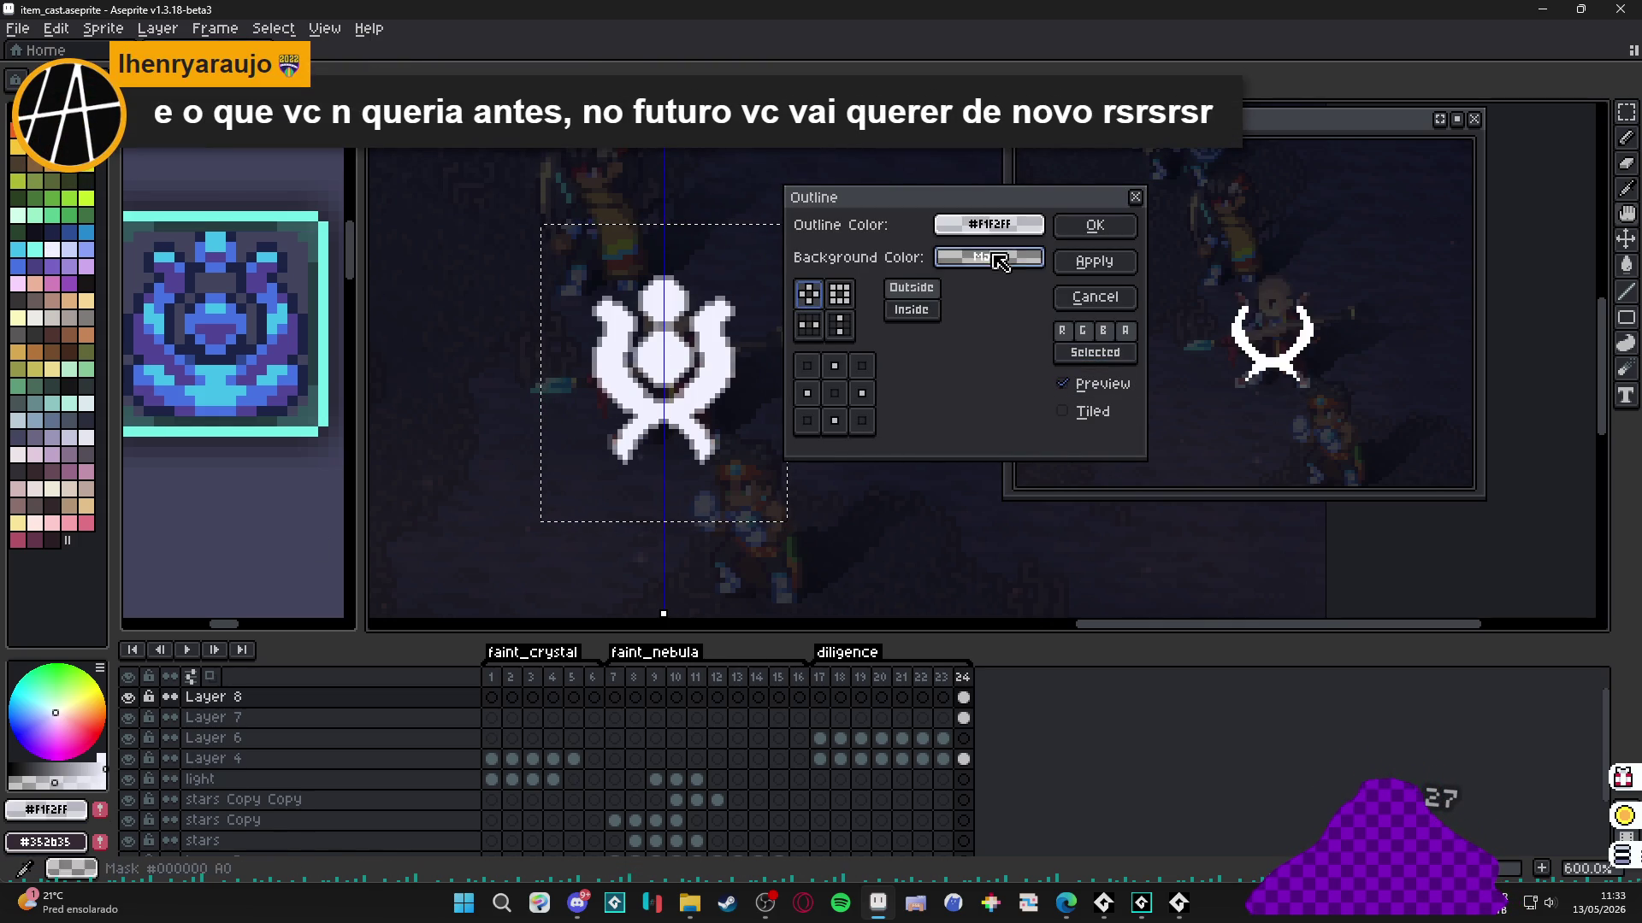
click(1110, 227)
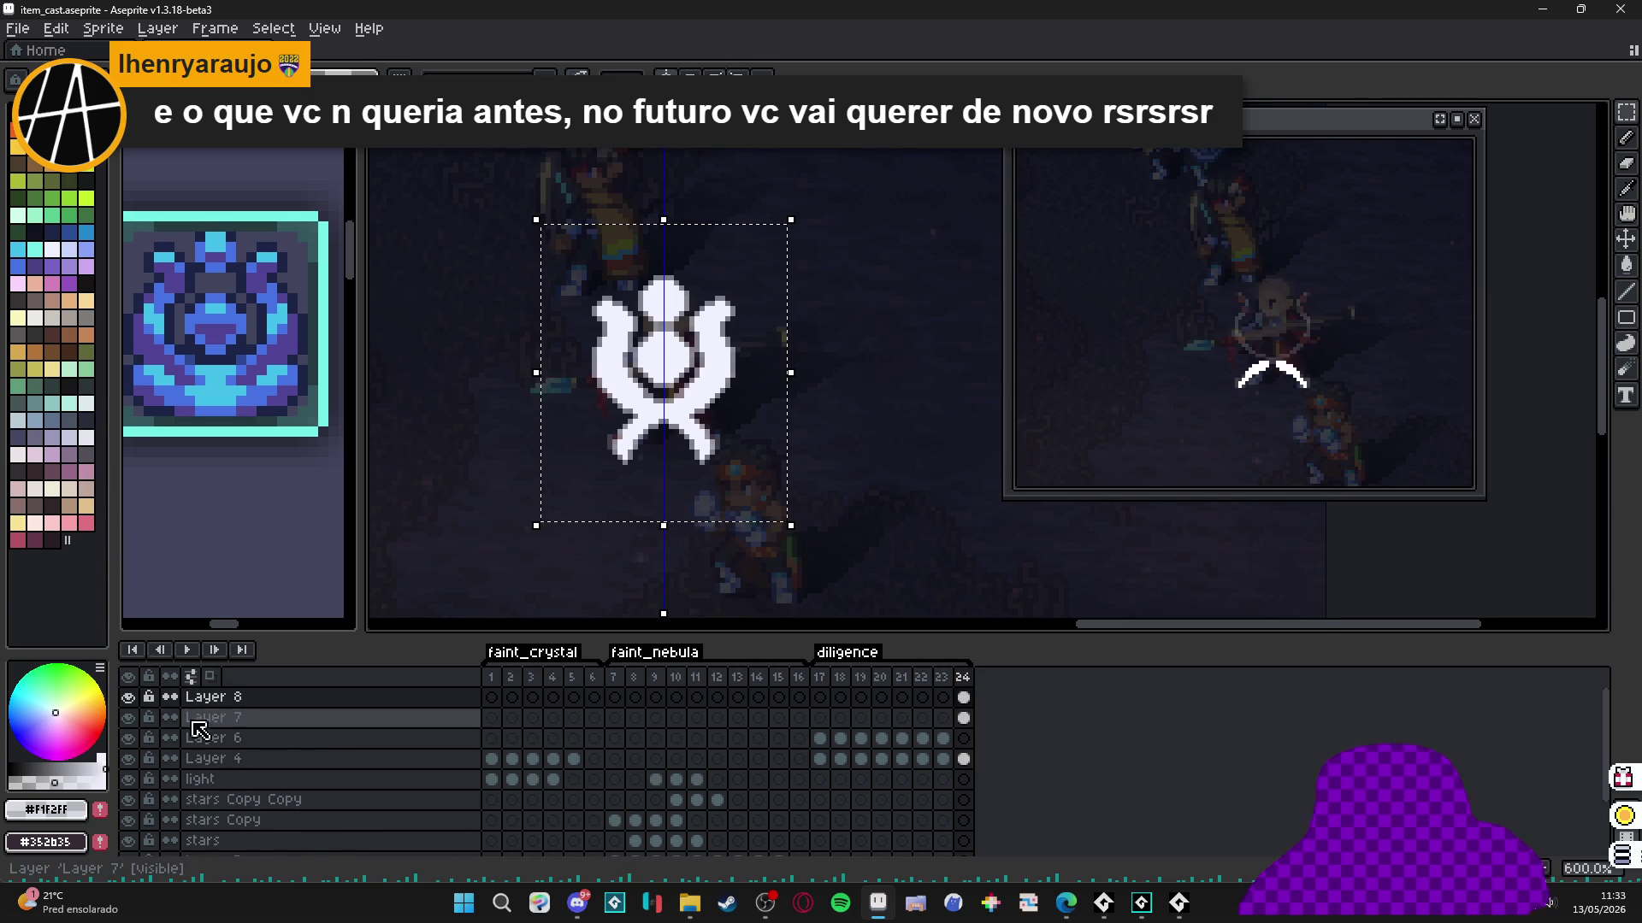
key(ctrl+d)
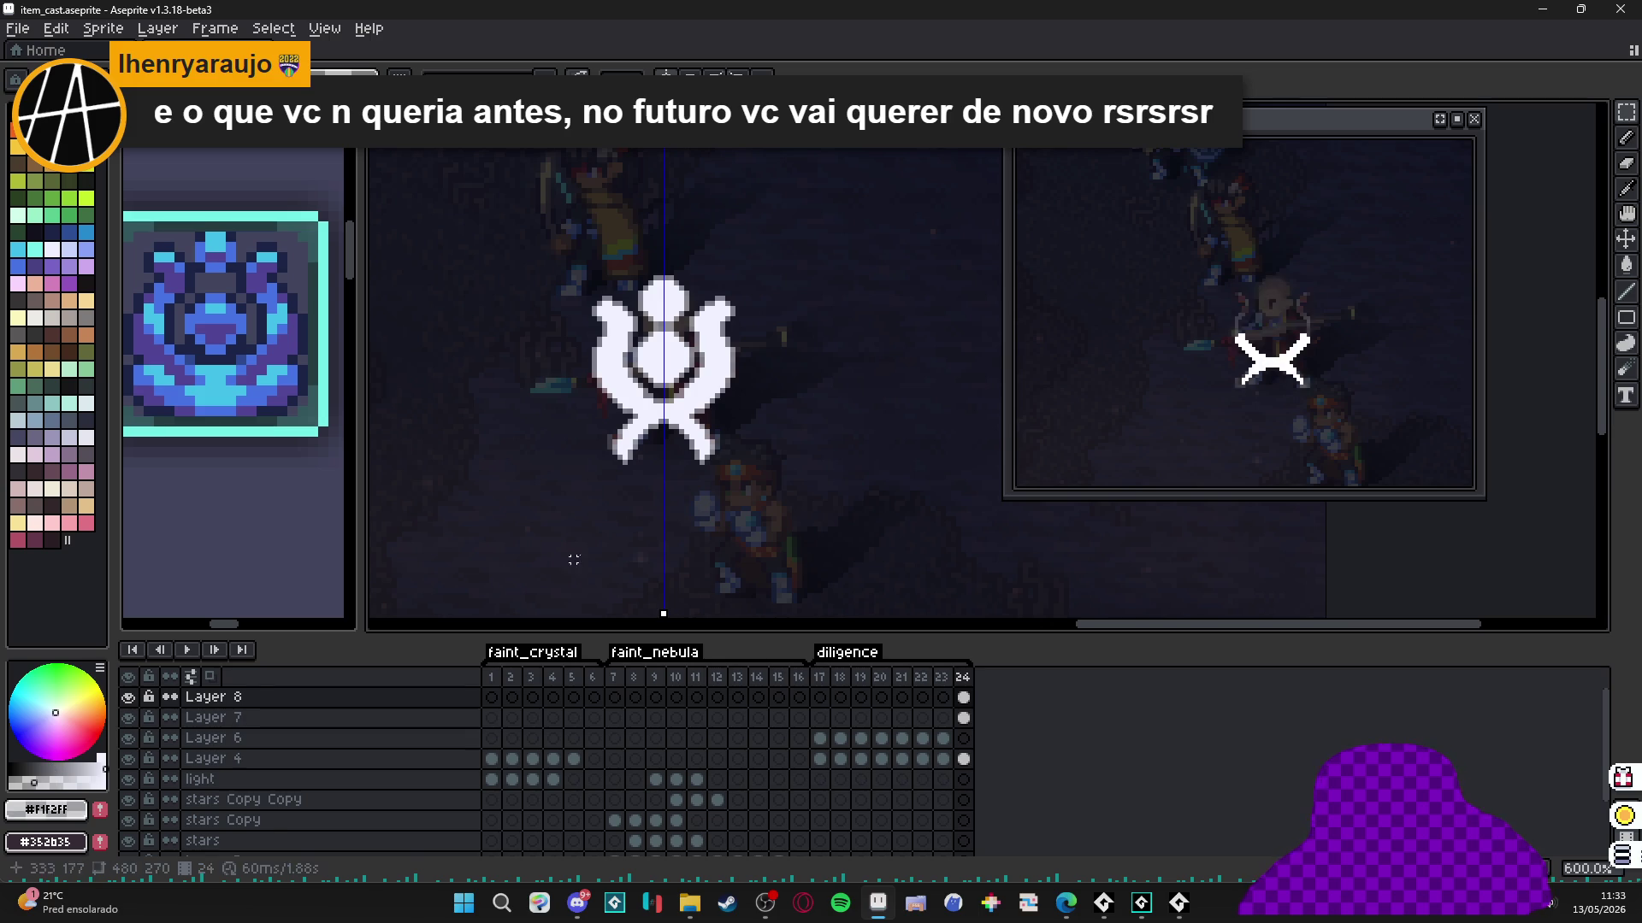
Select a larger area and apply two more white outlines to thicken the silhouette.
drag(815, 206, 511, 543)
key(shift+o)
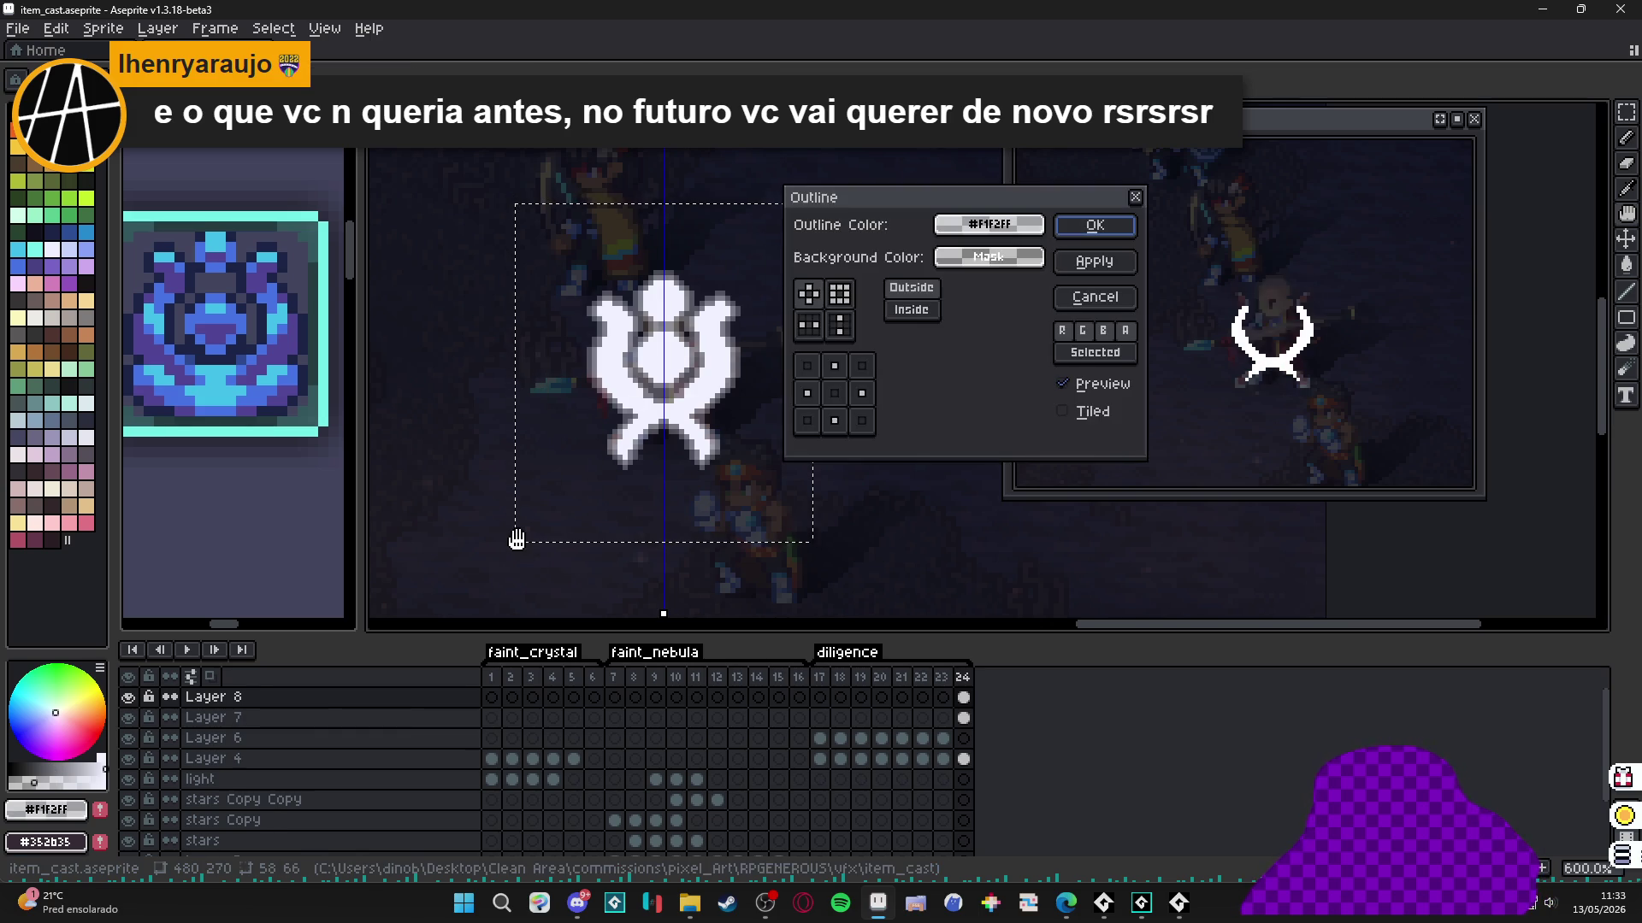
click(1092, 297)
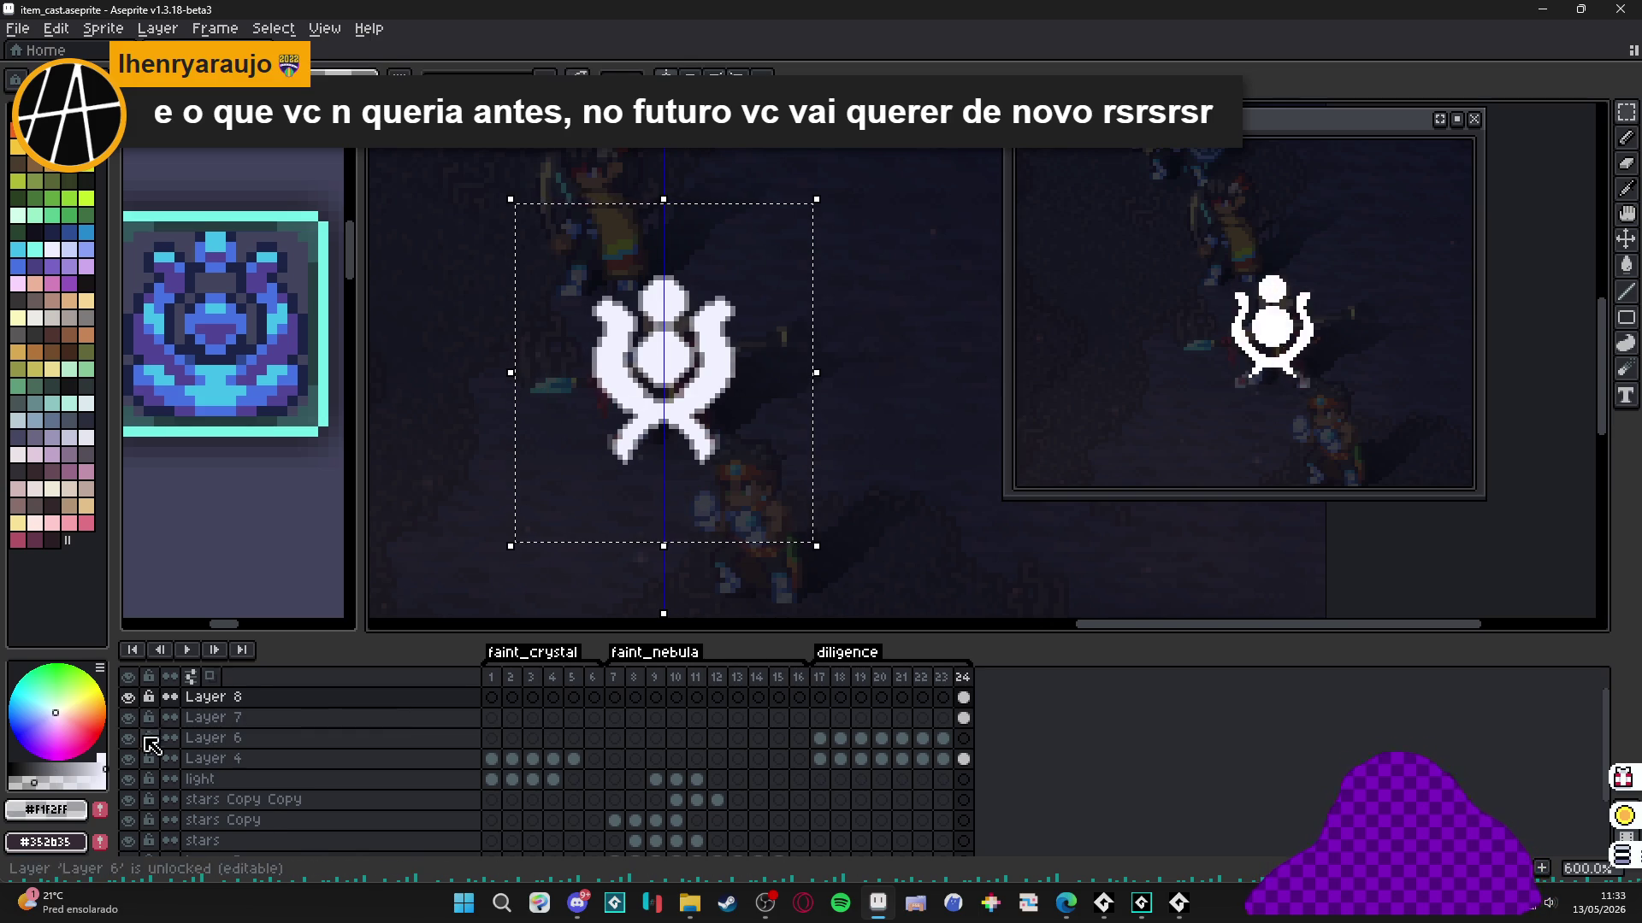
key(shift+o)
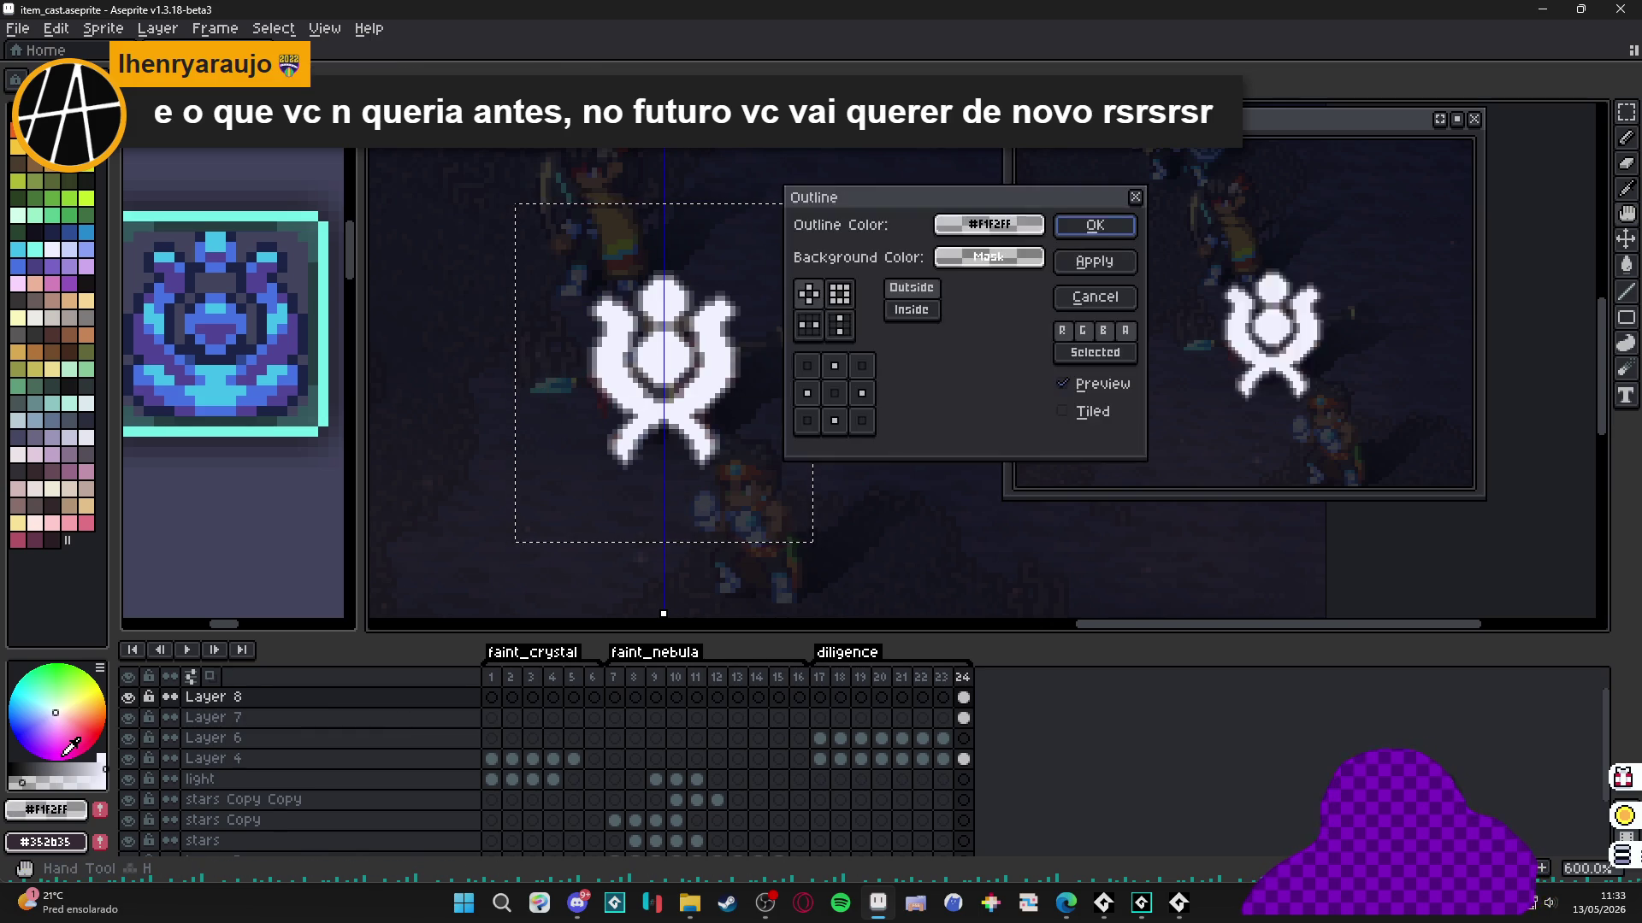
click(1111, 233)
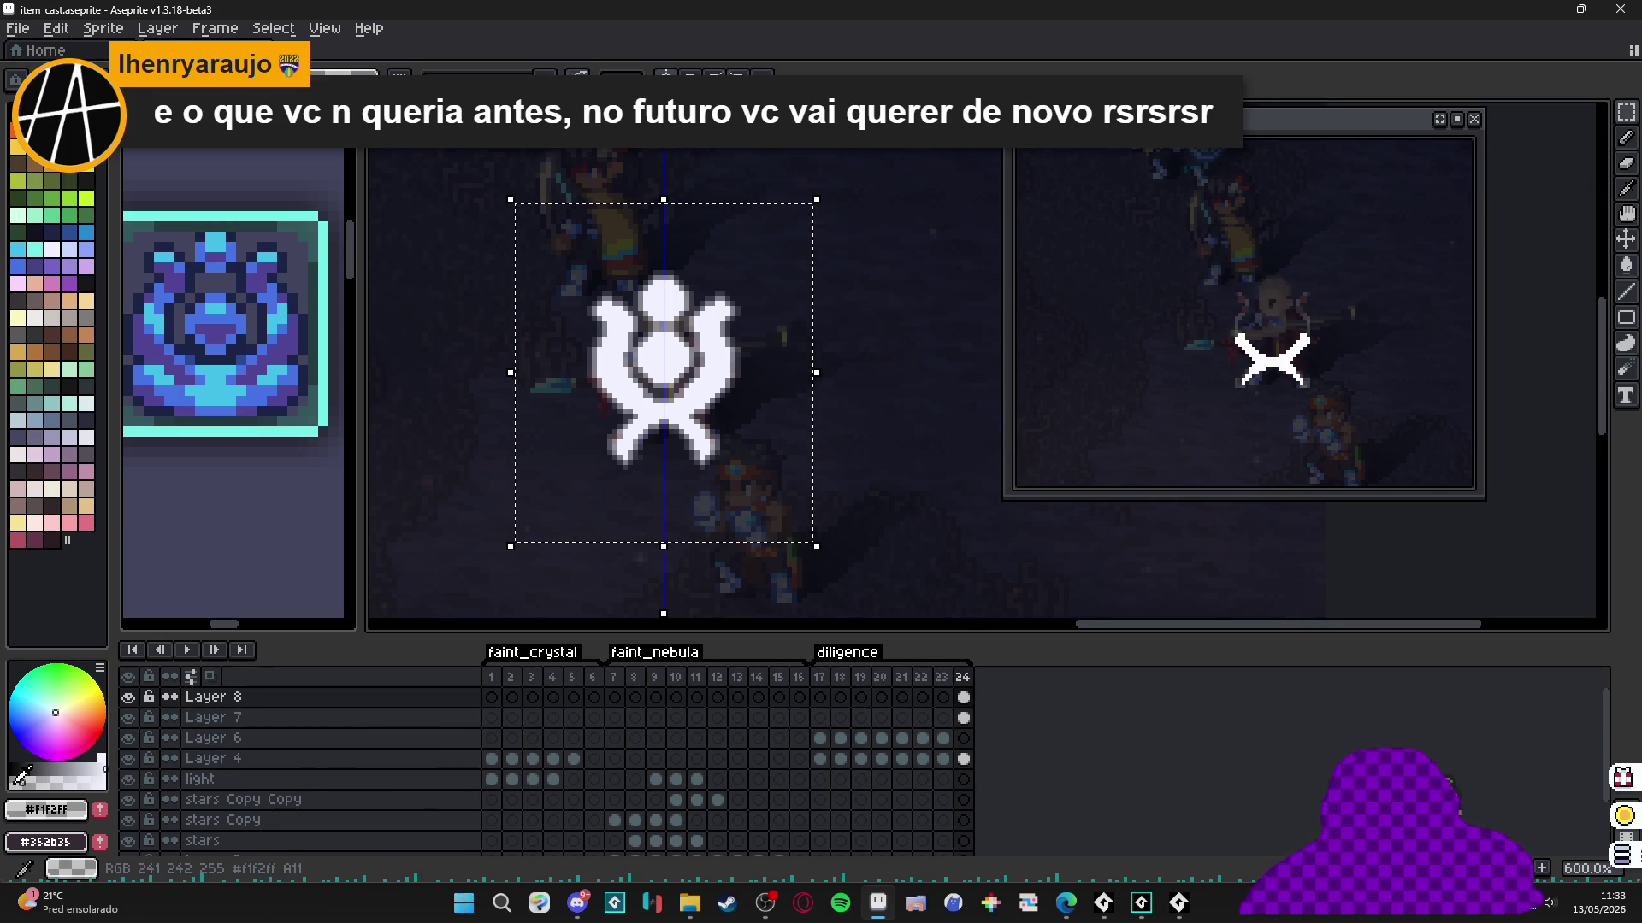
key(shift+o)
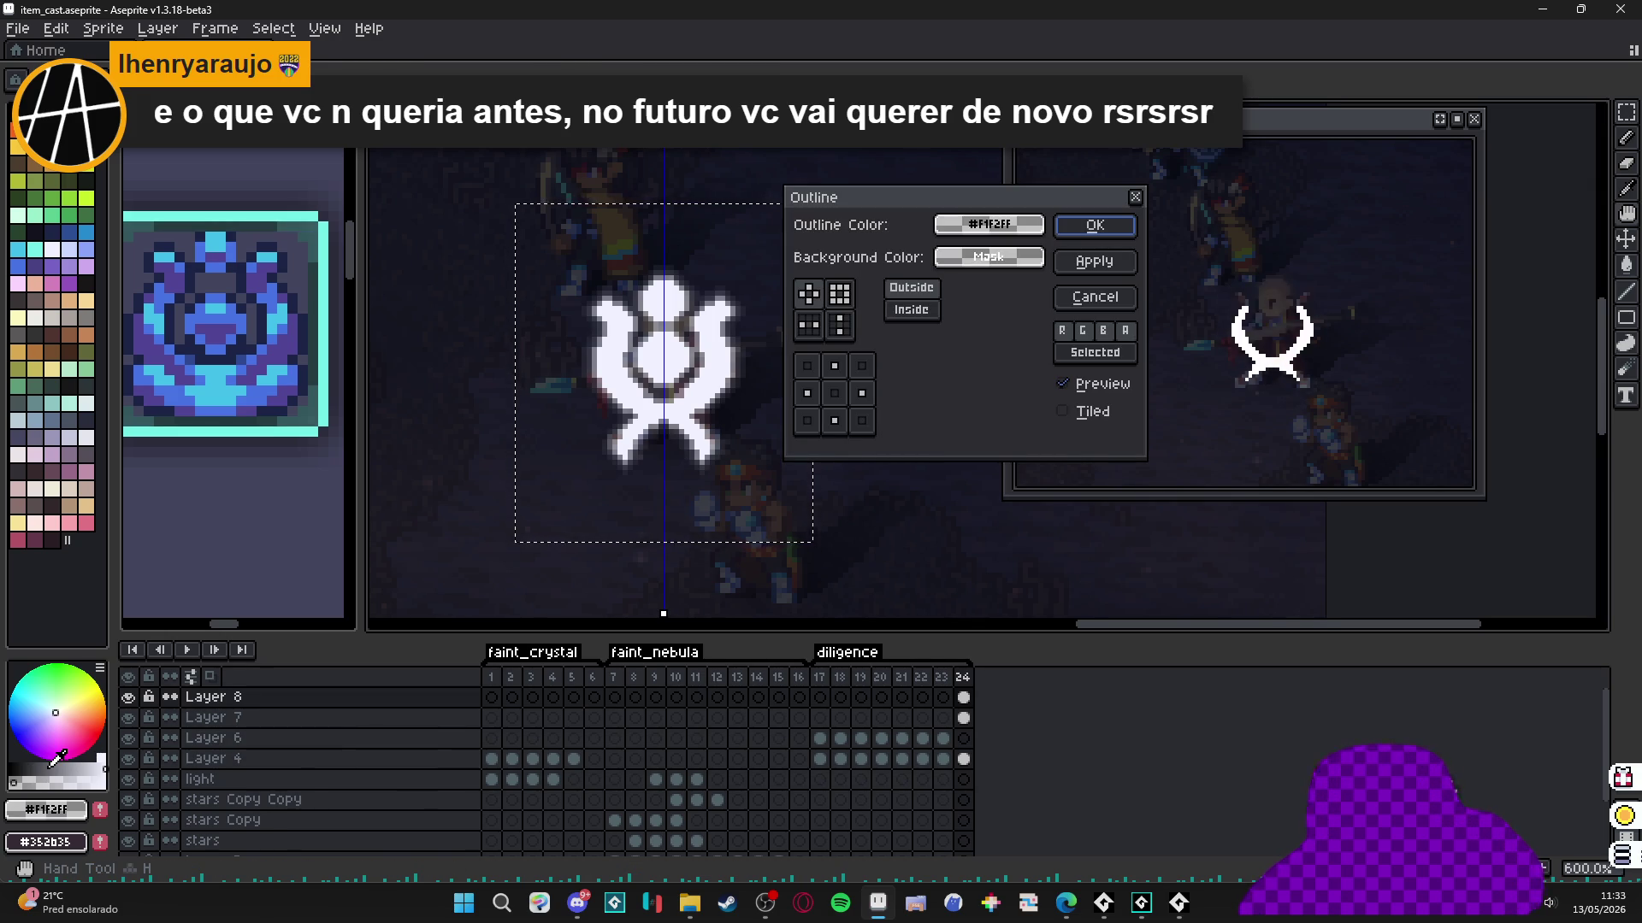
click(1068, 224)
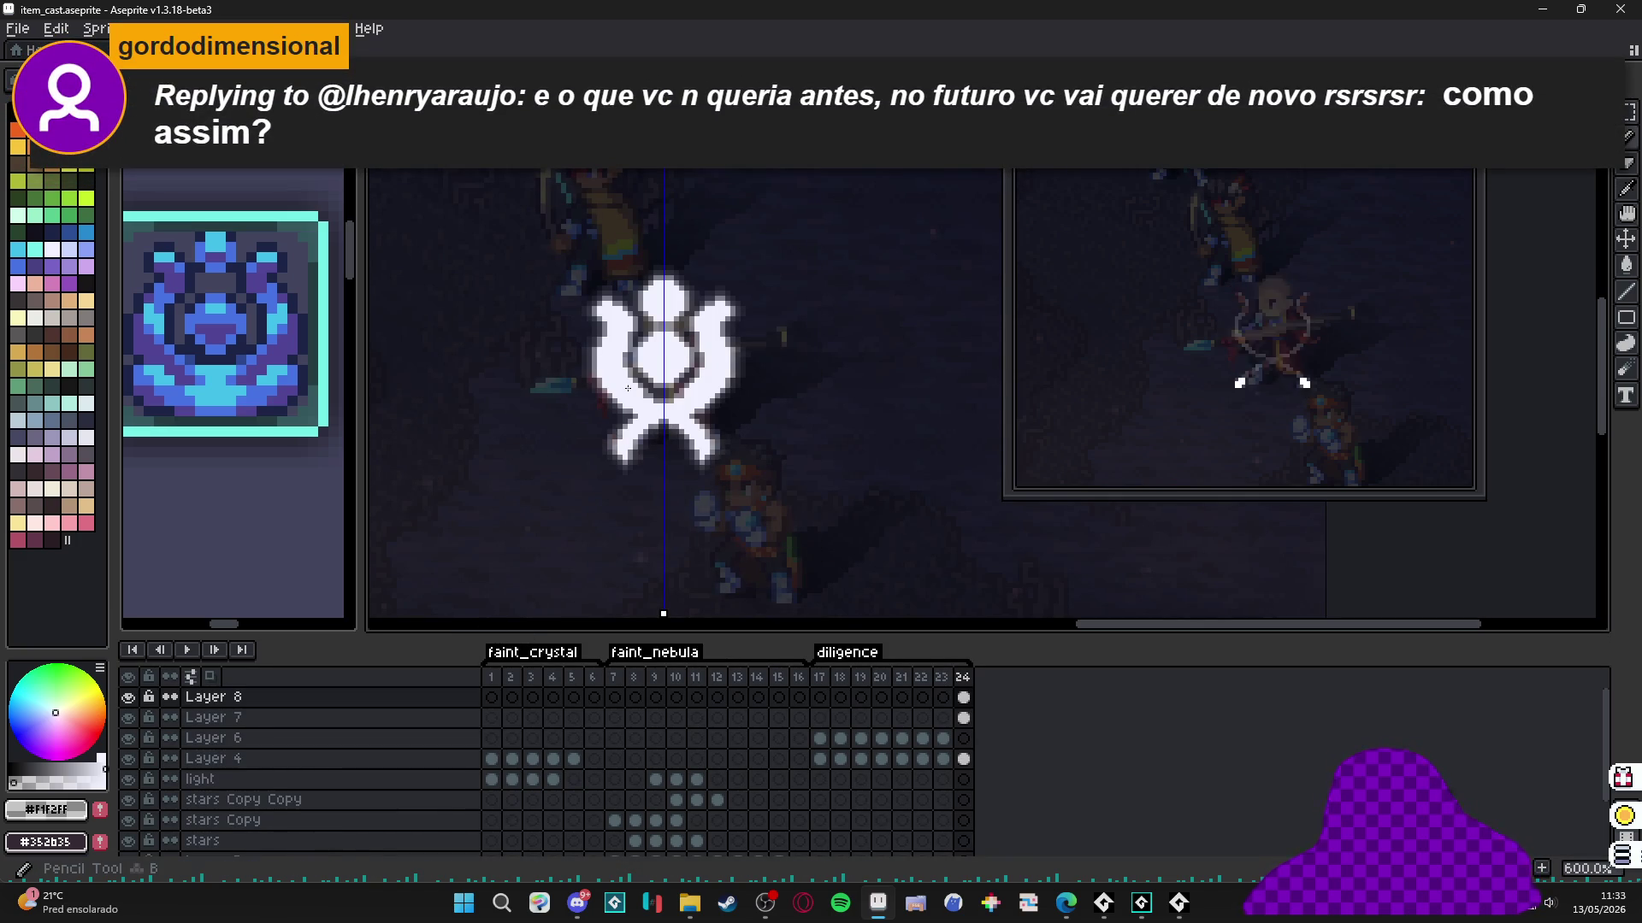
Eyedrop grey from the sprite and draw a horizontal ray left of the sigil.
scroll(666, 262, up, 4)
alt+click(654, 291)
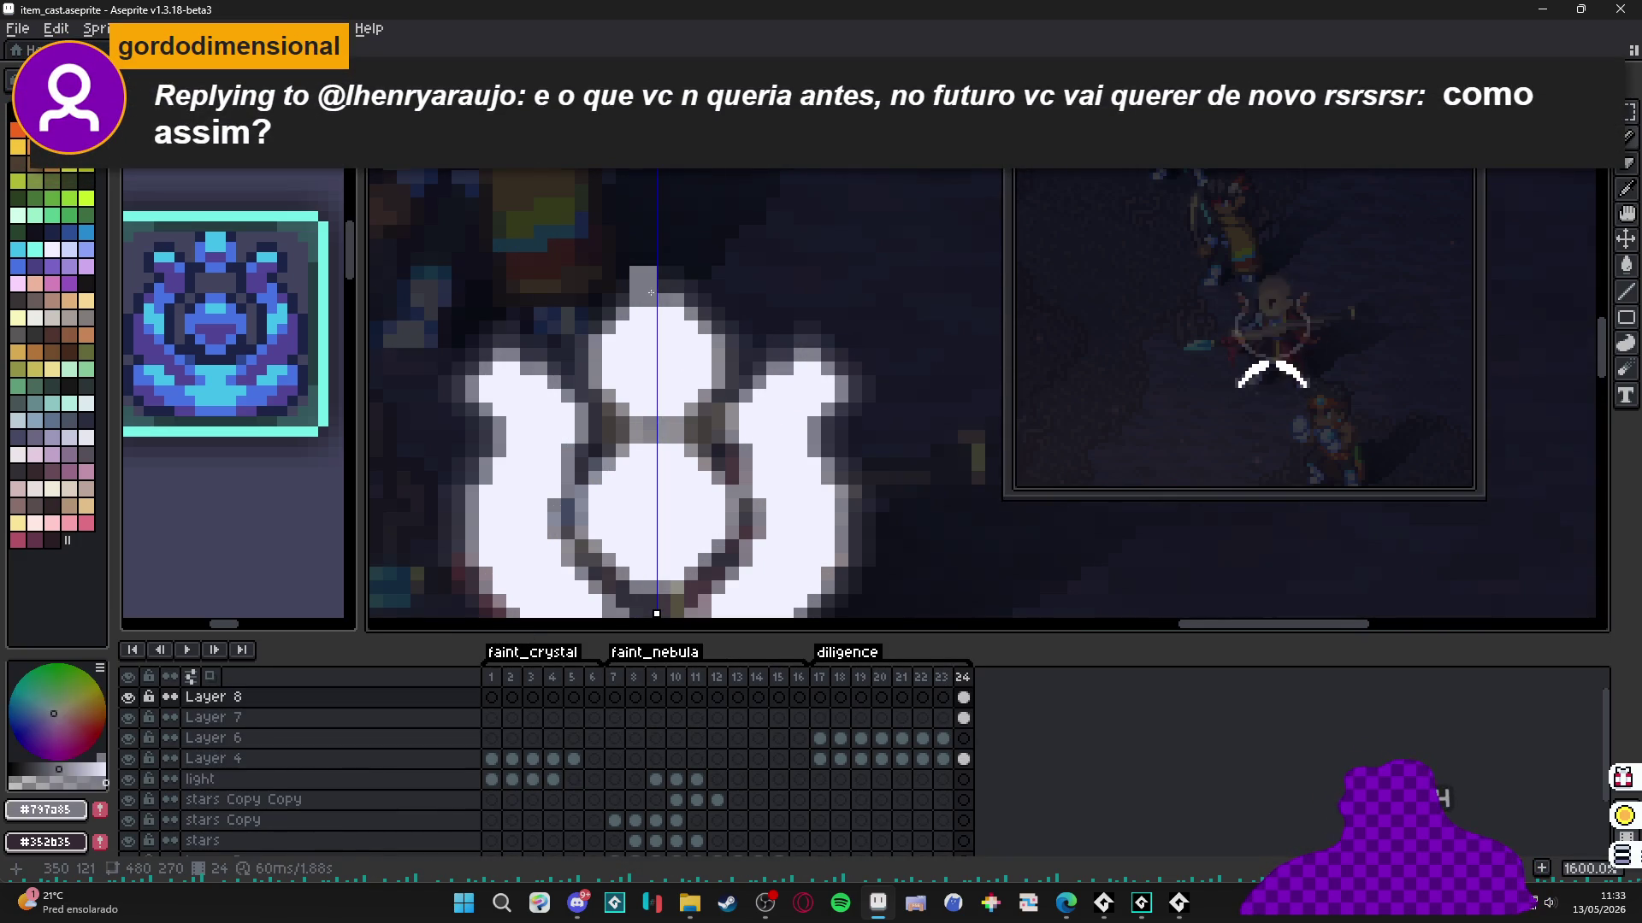
scroll(577, 396, down, 4)
scroll(577, 396, up, 4)
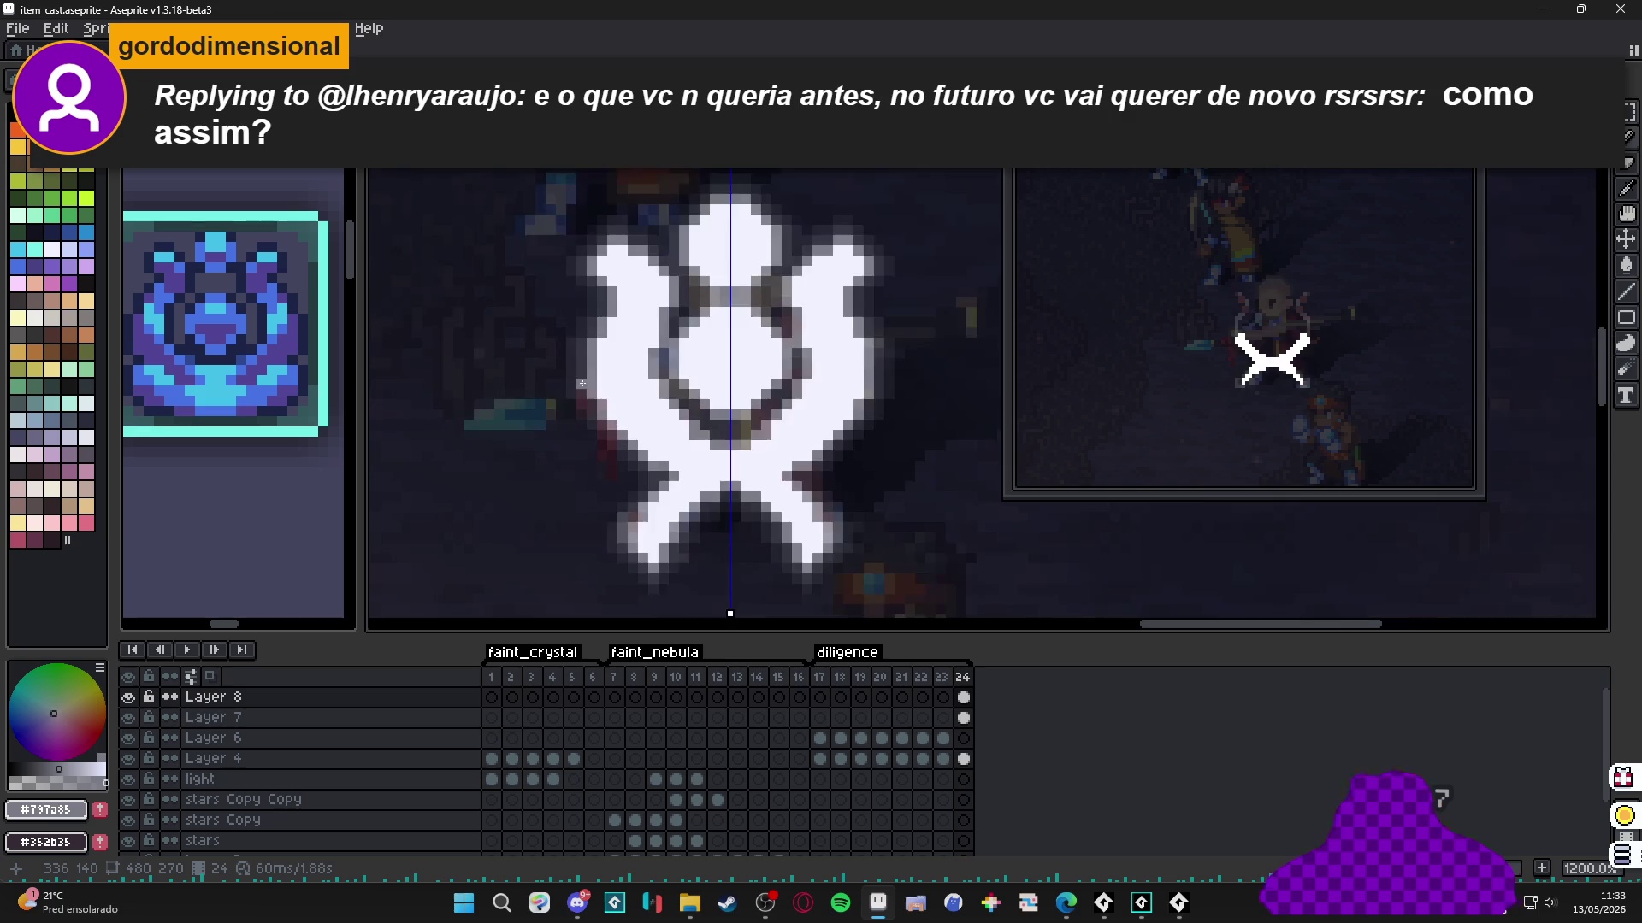
alt+click(587, 375)
drag(587, 374, 367, 375)
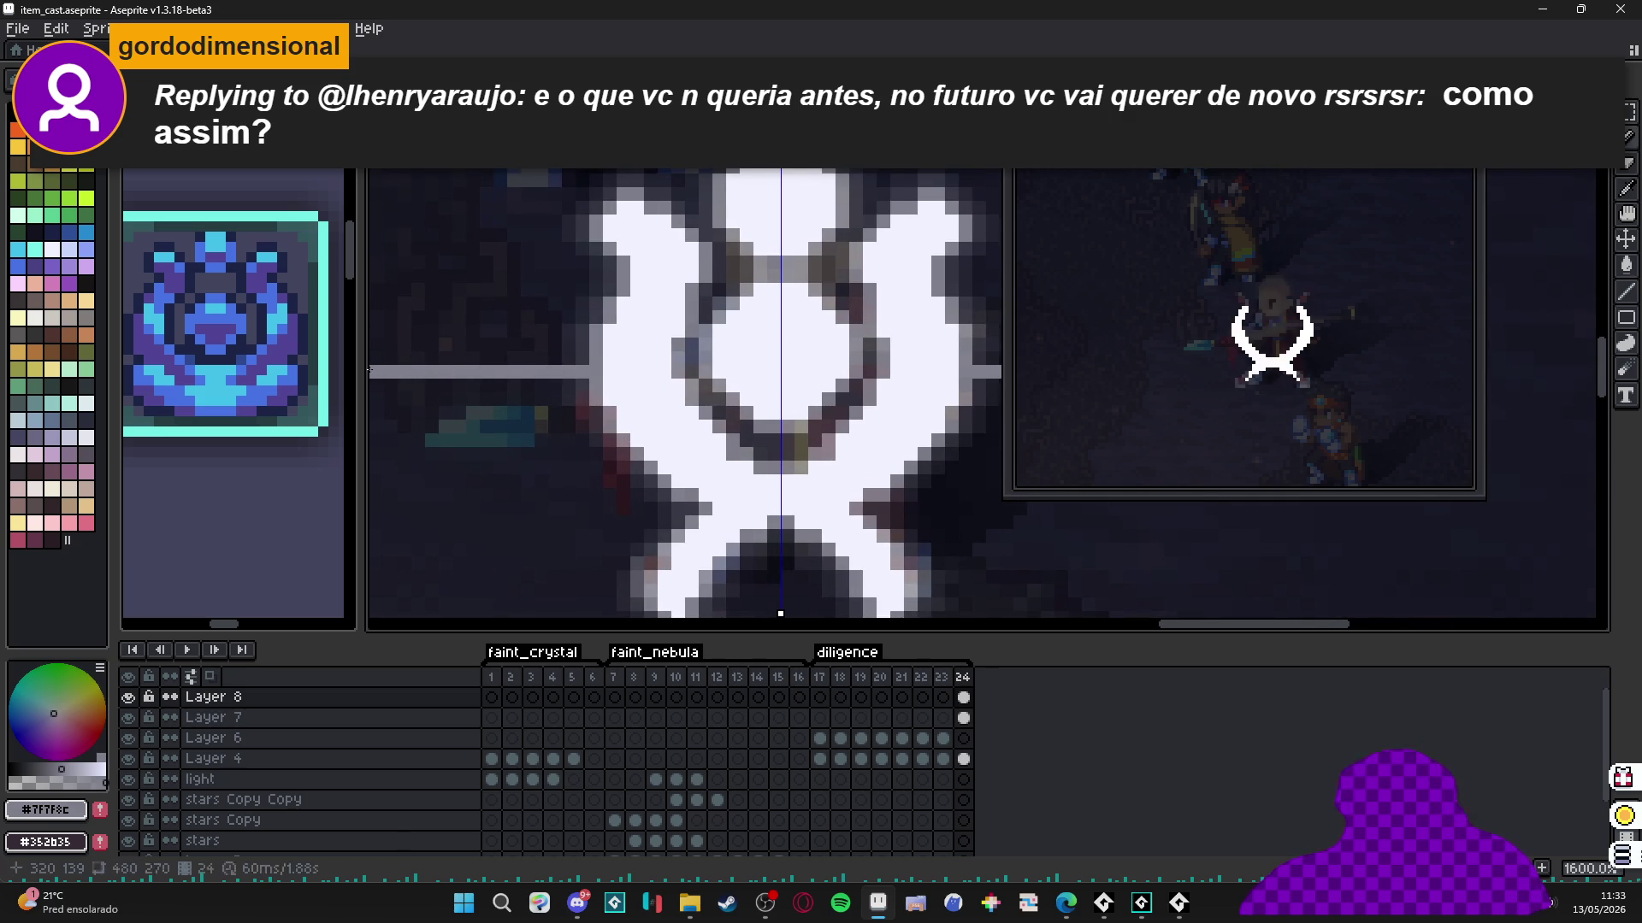
Erase the strip of pixels just above the grey ray.
scroll(513, 374, left, 2)
key(e)
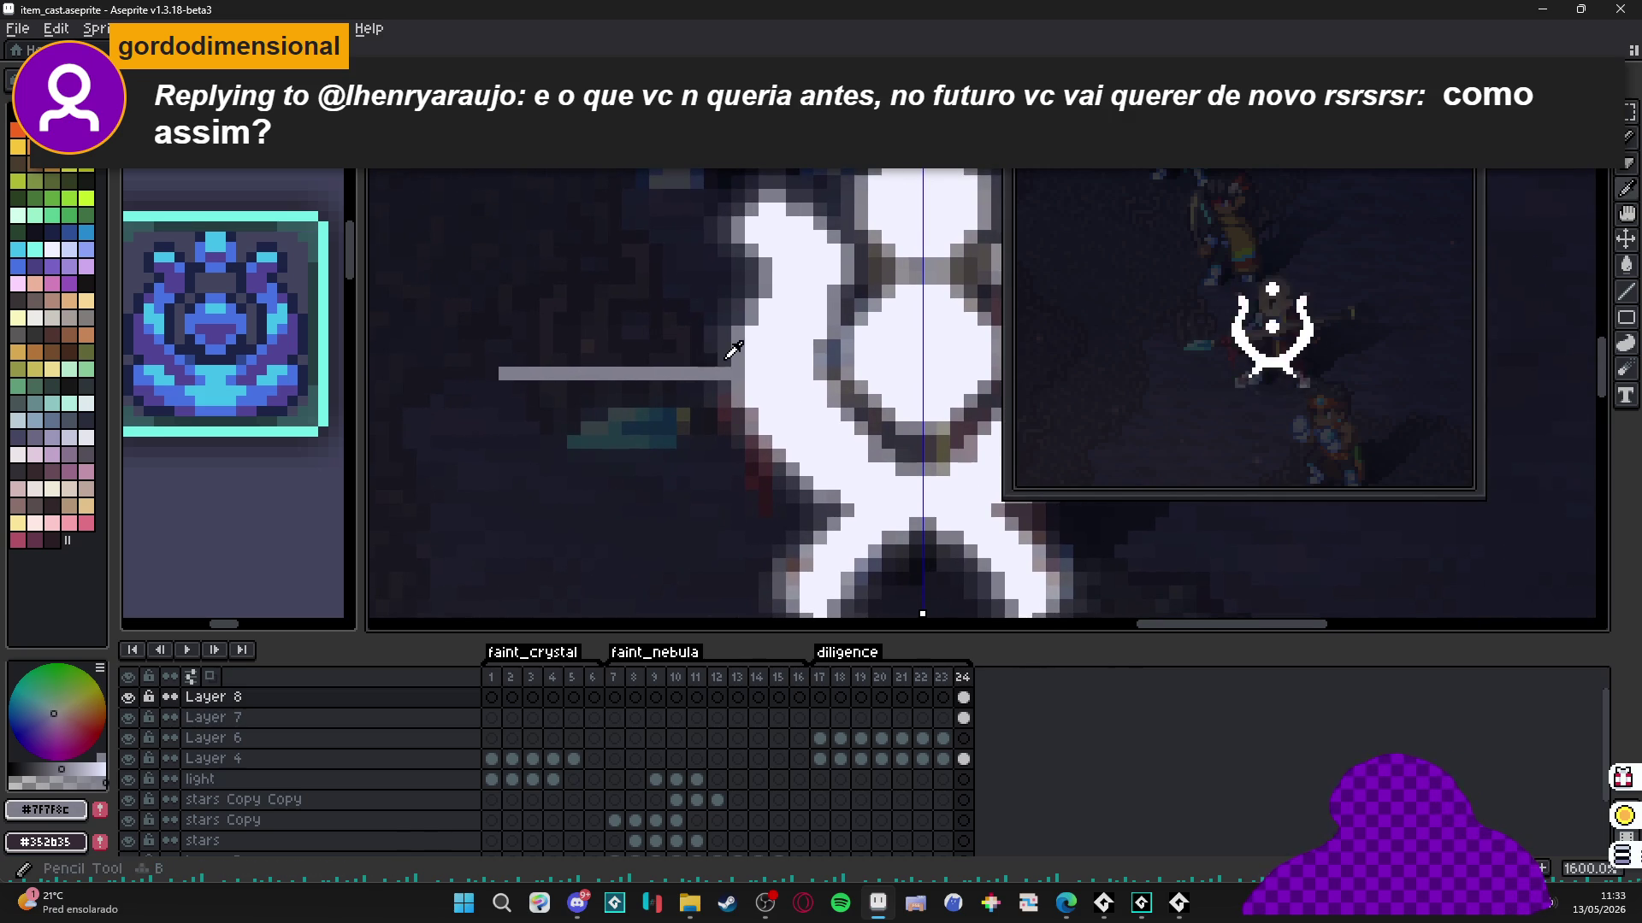
alt+click(723, 357)
drag(720, 360, 549, 363)
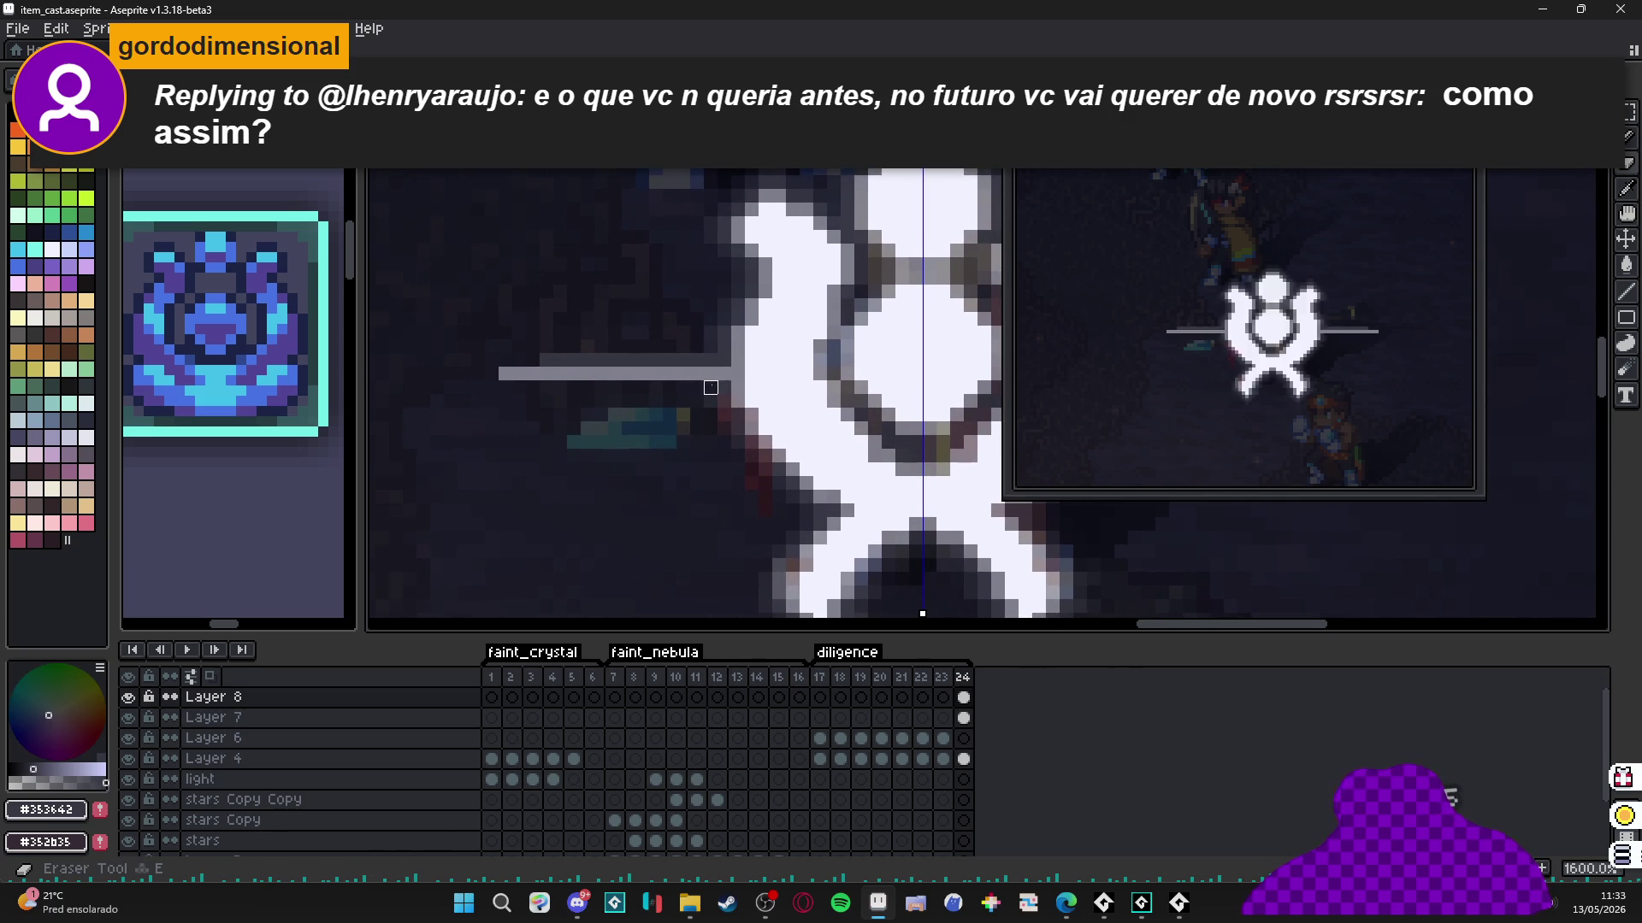
Thicken the left ray with grey and add a short dark row beside it.
alt+click(697, 401)
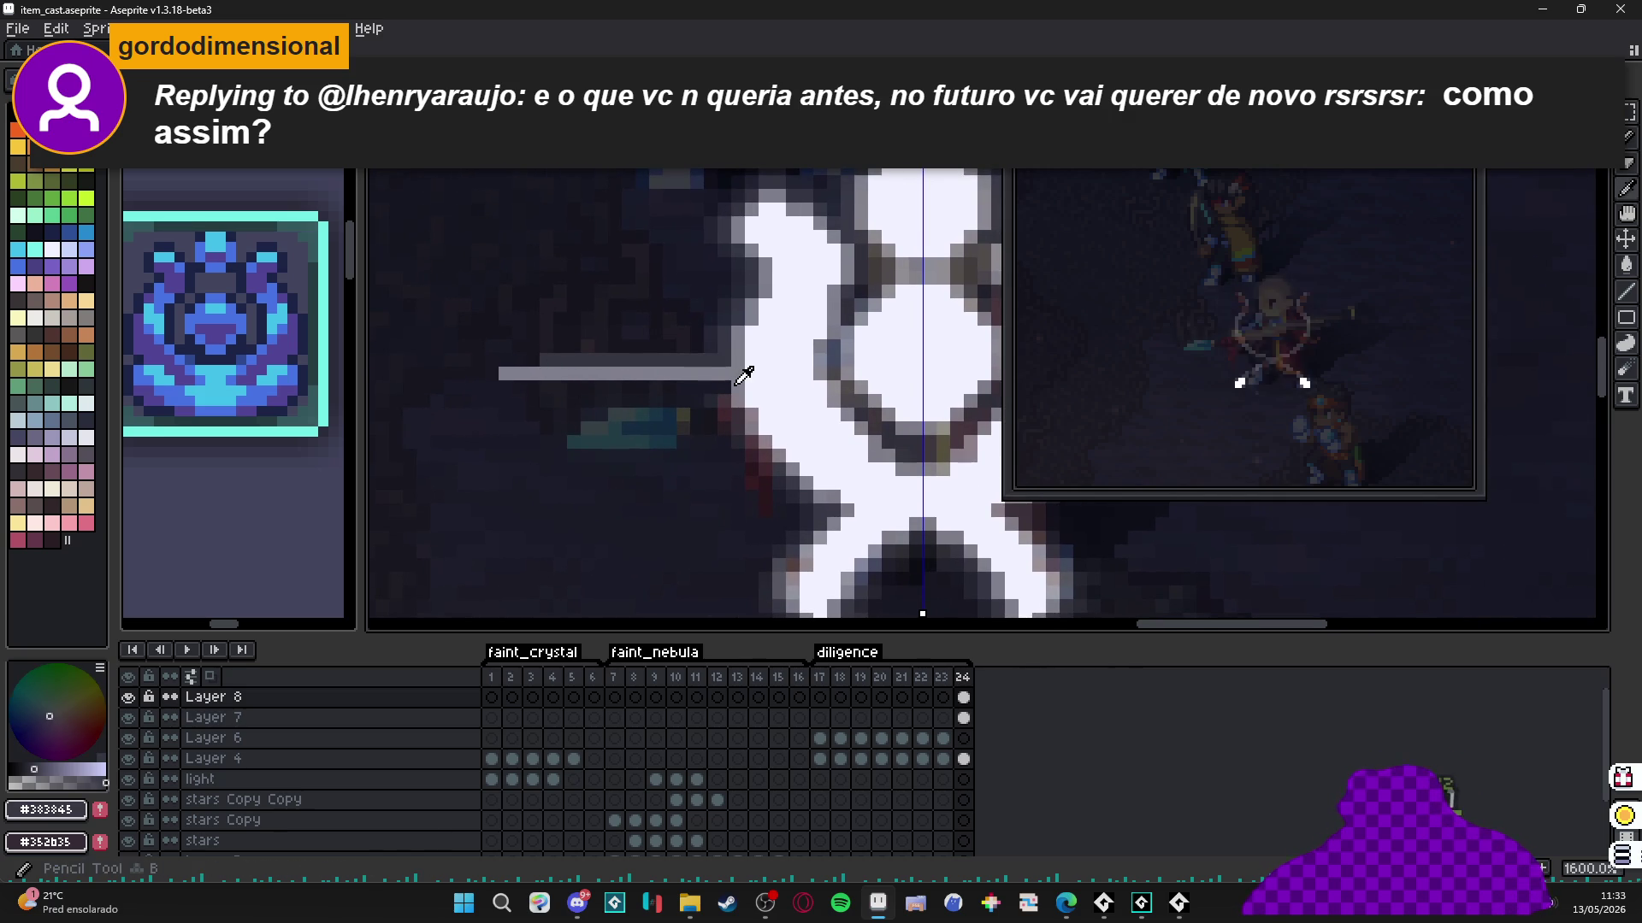
alt+click(722, 374)
drag(723, 387, 611, 389)
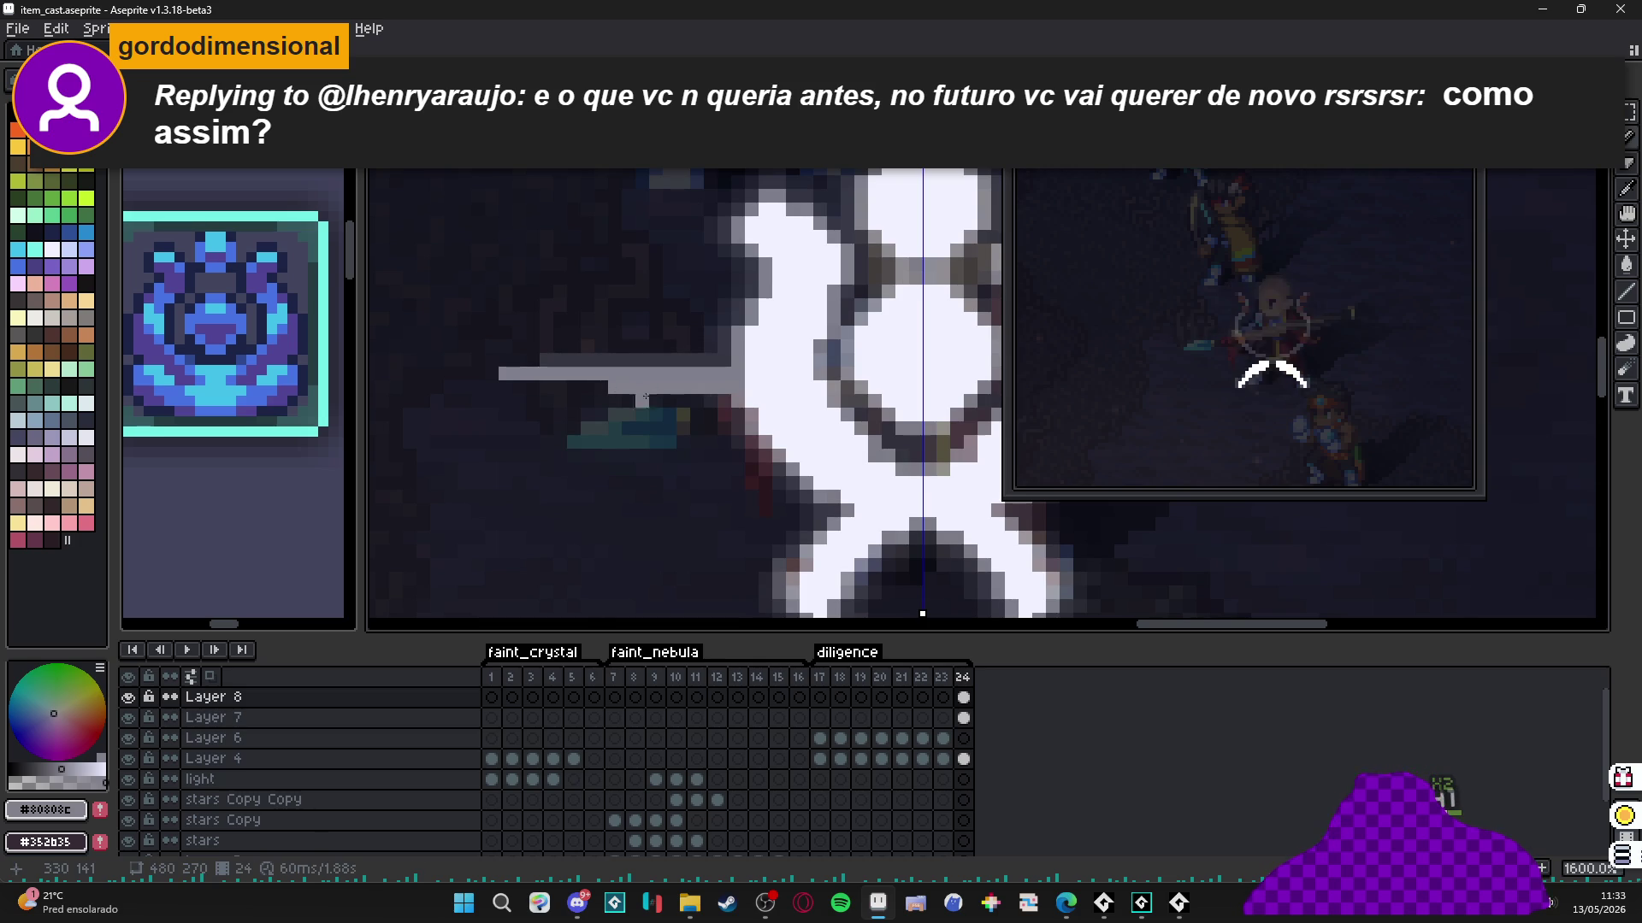
scroll(644, 397, down, 2)
scroll(668, 406, up, 3)
alt+click(668, 406)
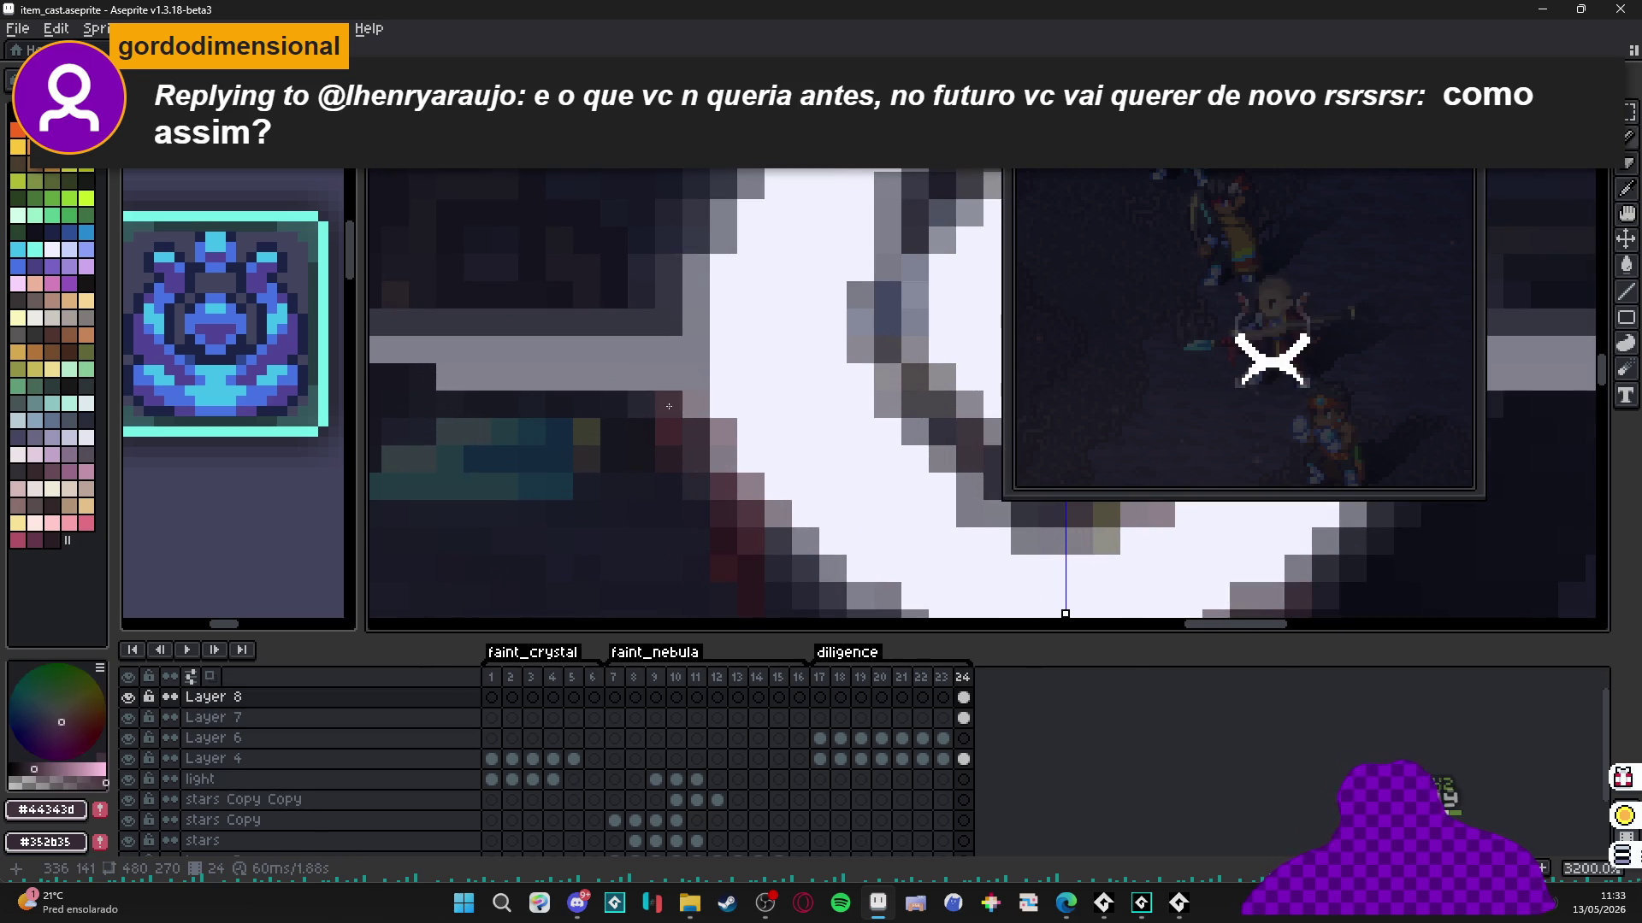
scroll(669, 407, down, 3)
scroll(650, 403, up, 2)
drag(675, 402, 571, 403)
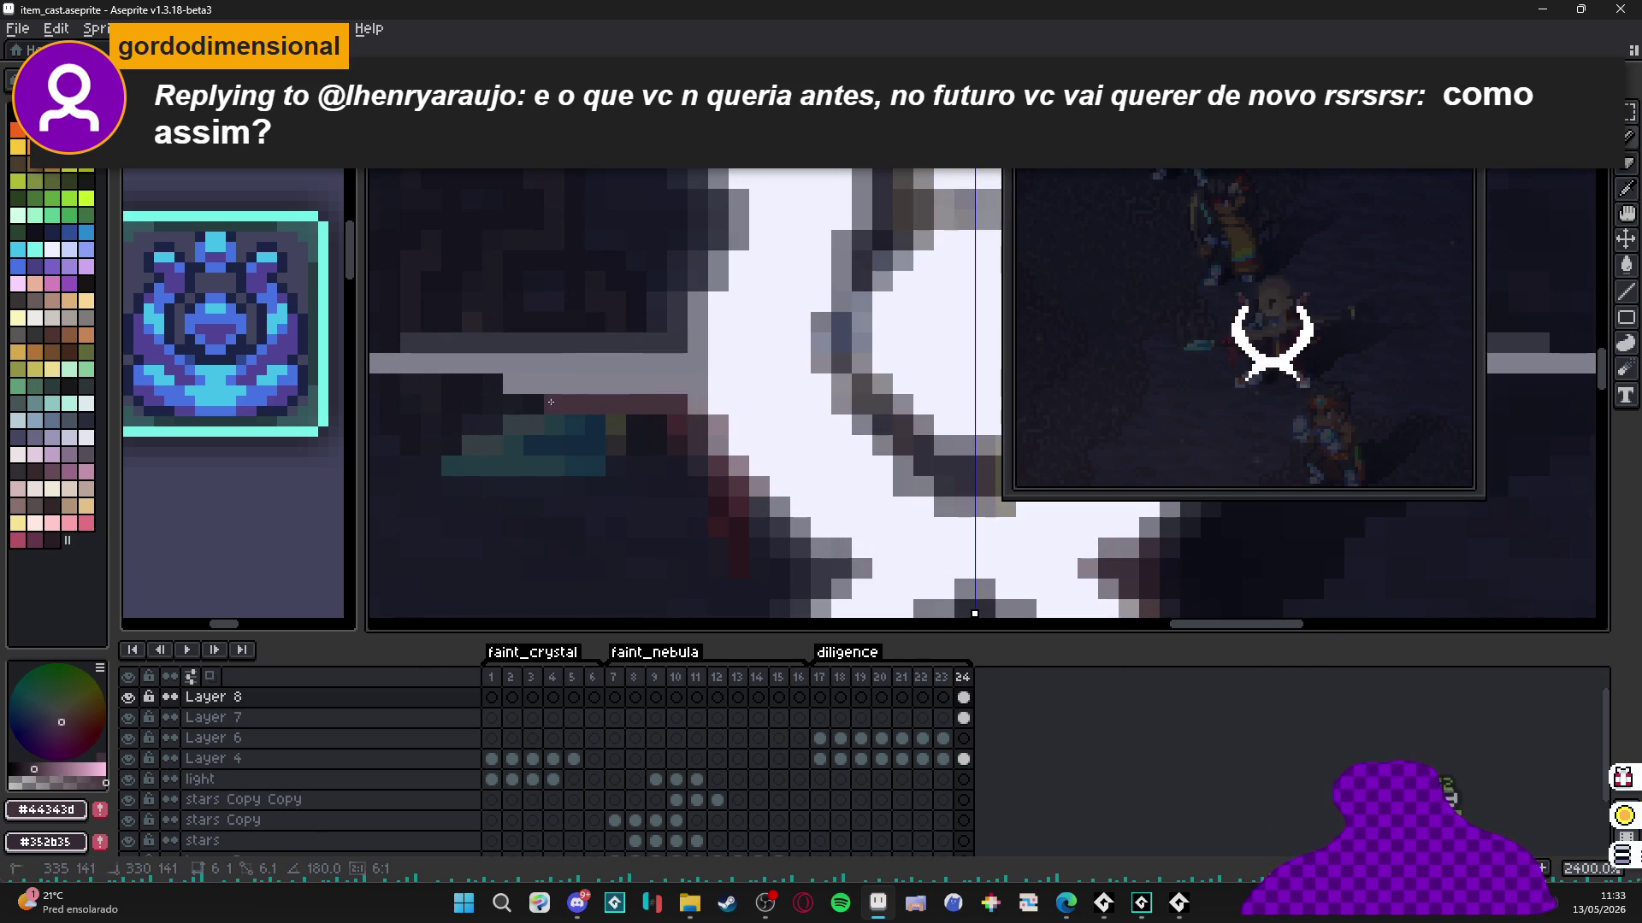
Undo the last two ray strokes and re-centre the view on the sigil.
key(ctrl+z)
key(ctrl+z)
key(ctrl+z)
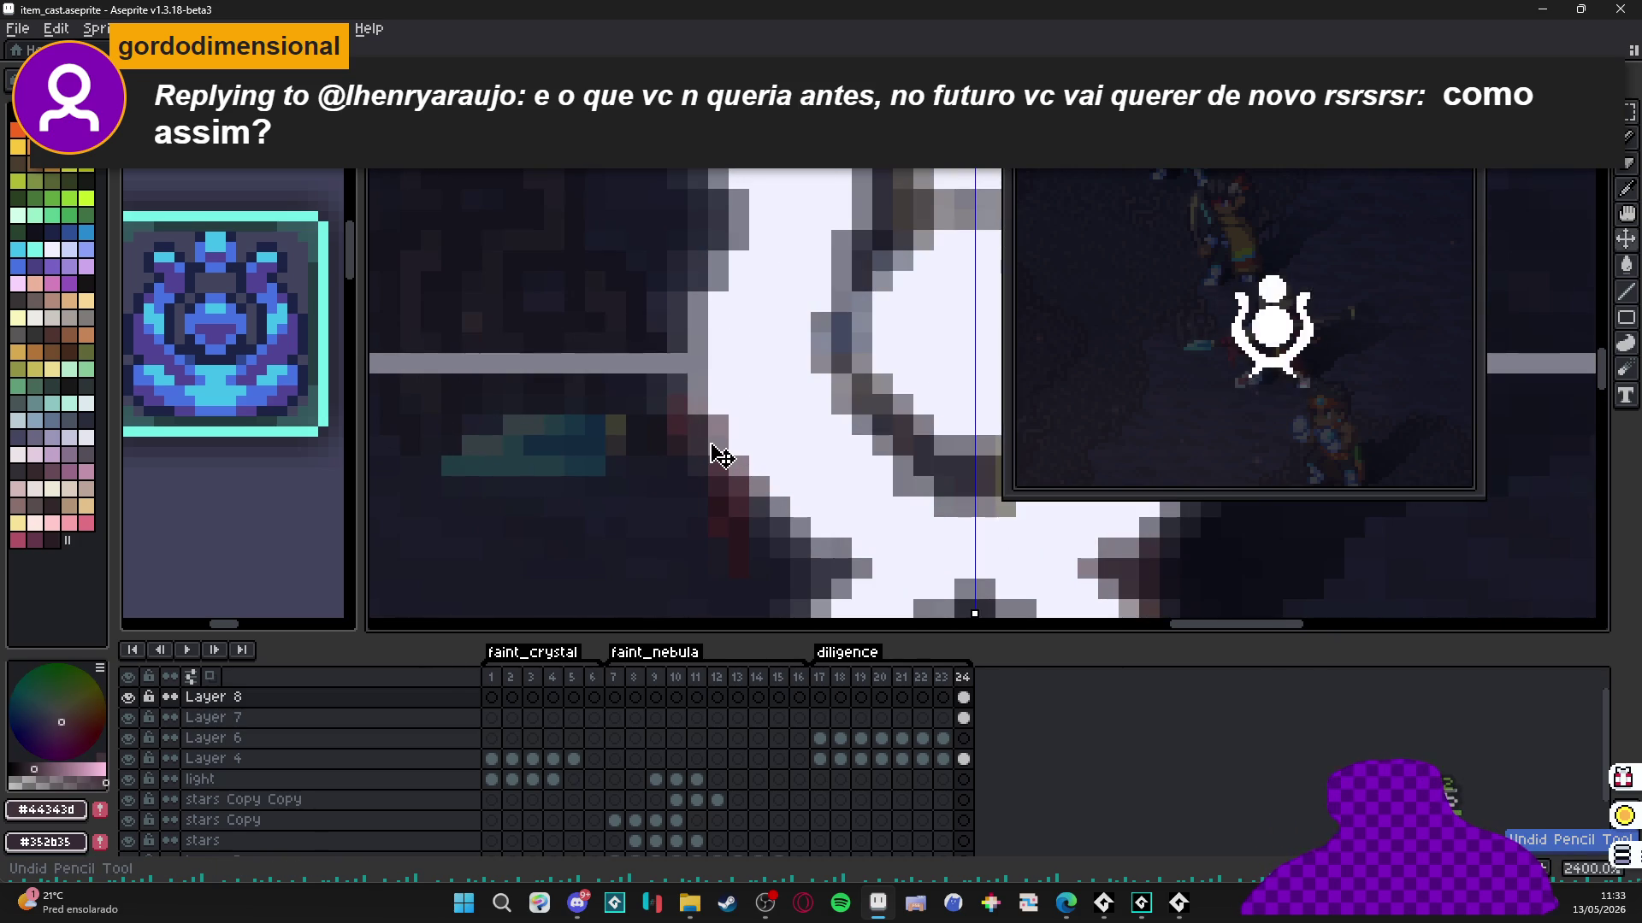
key(ctrl+z)
key(ctrl+z)
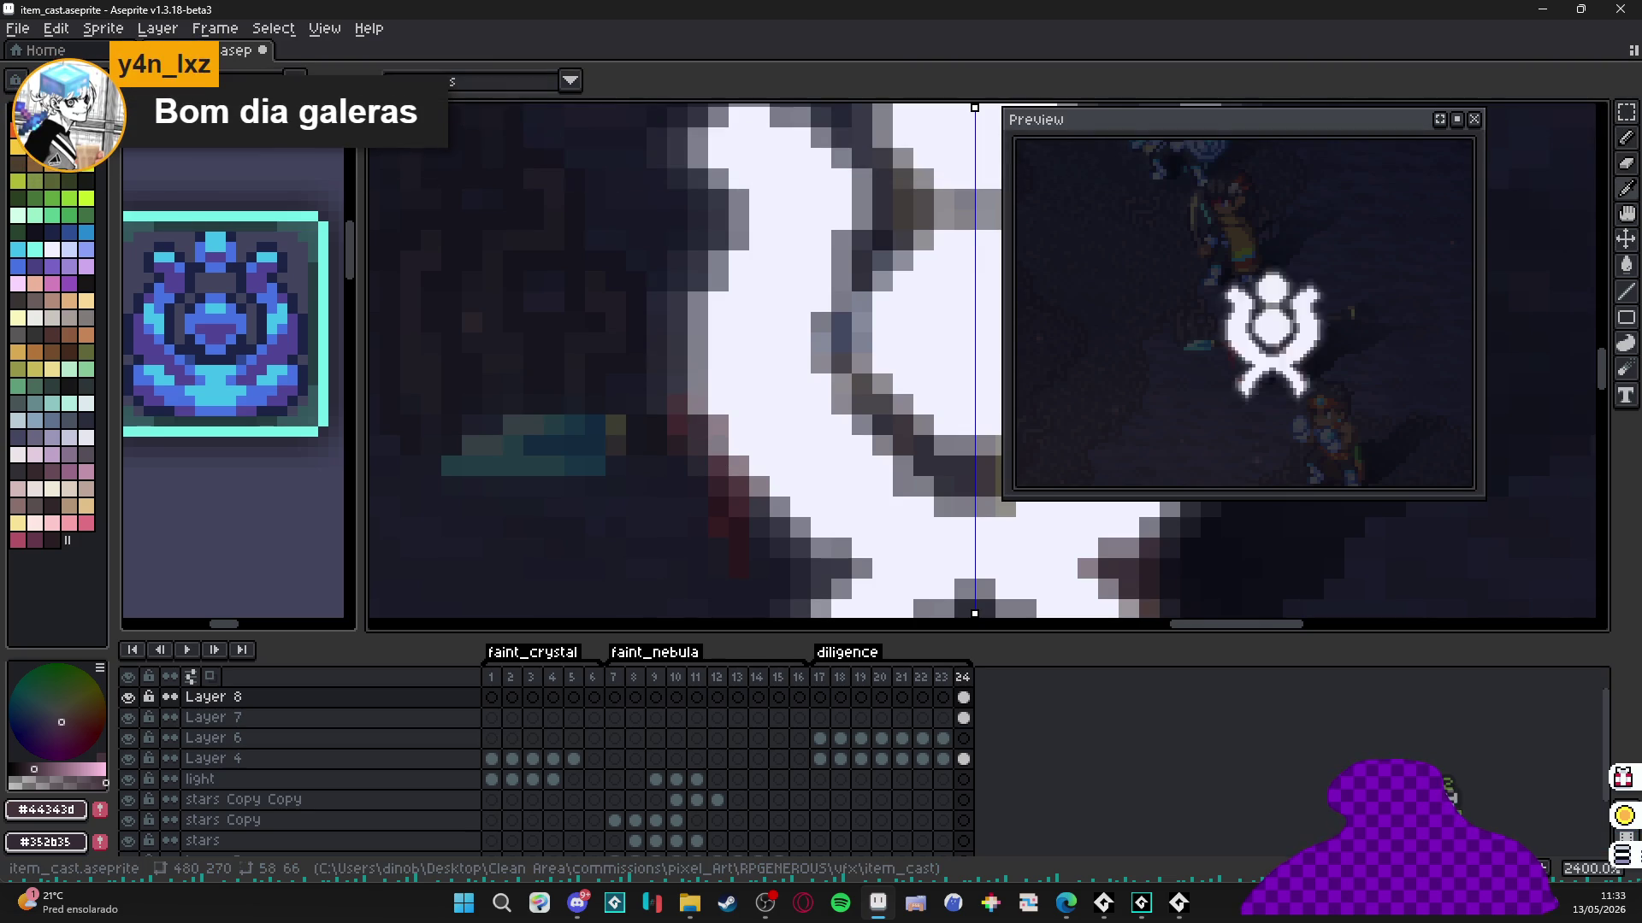
click(569, 80)
click(513, 120)
scroll(734, 479, down, 1)
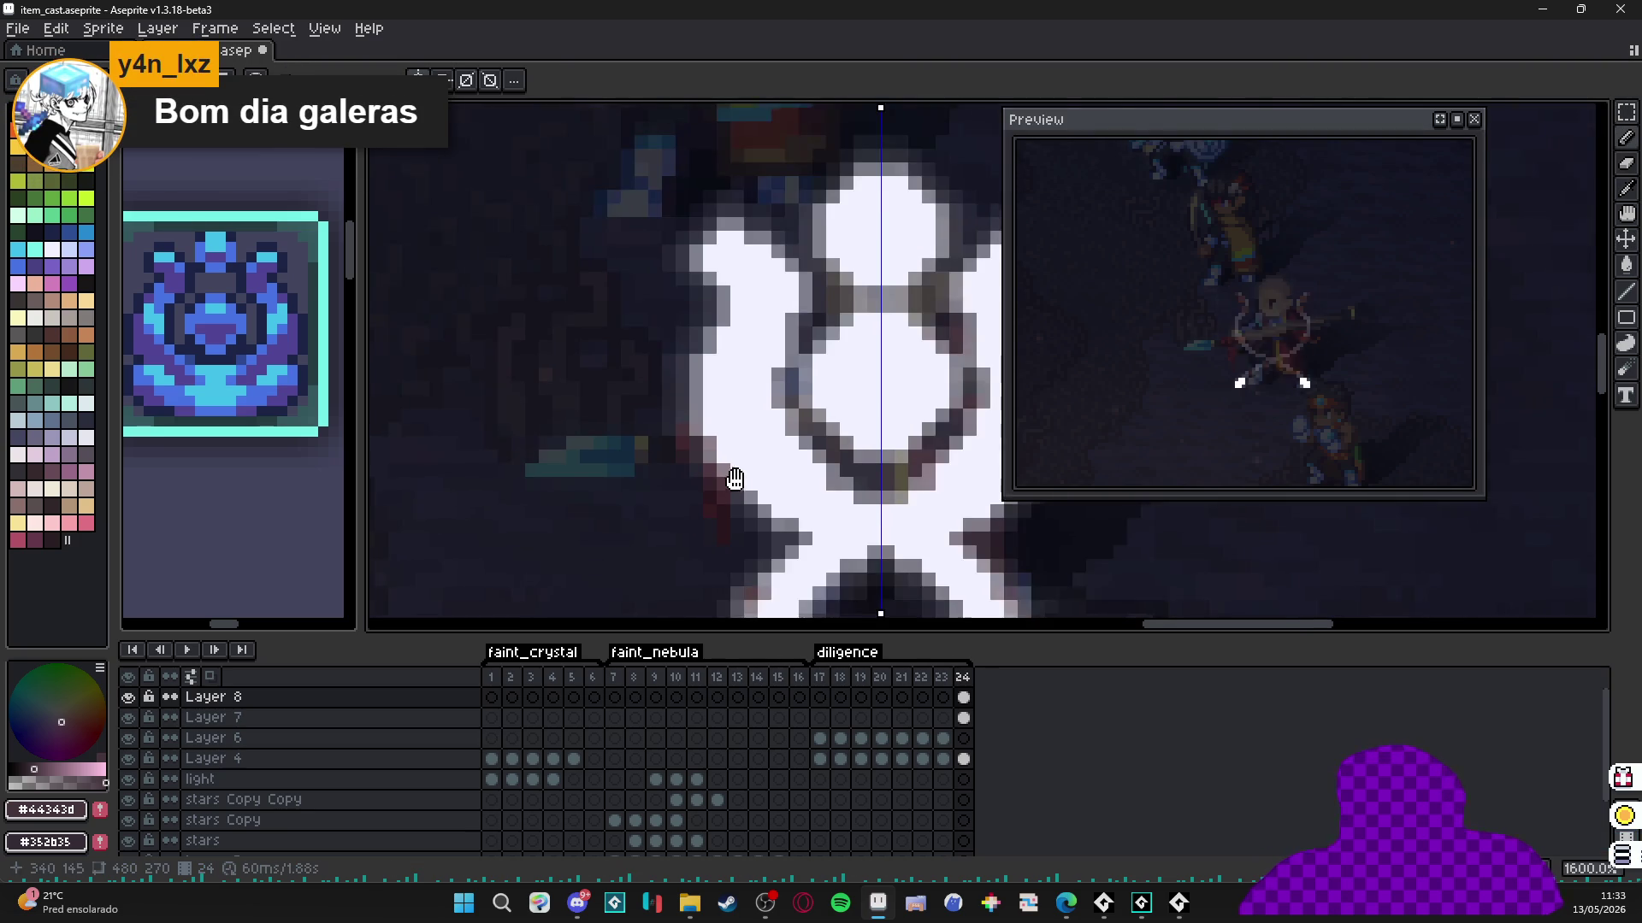
drag(735, 479, 676, 525)
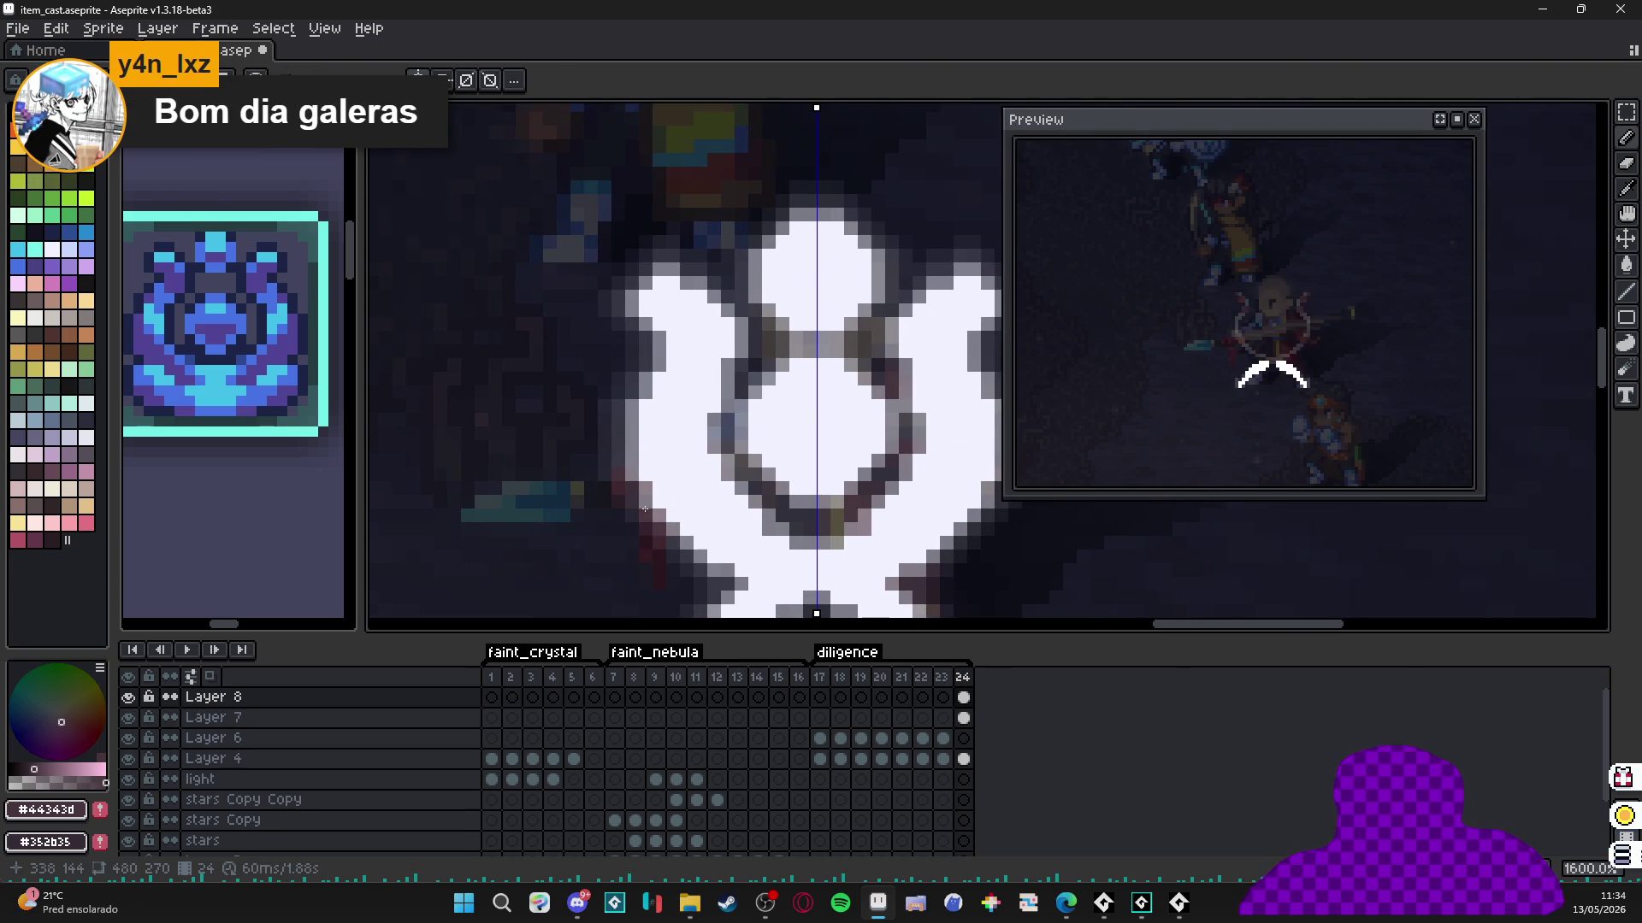
scroll(644, 510, up, 2)
Redraw a long grey horizontal light ray with another ray row beside the sigil.
key(b)
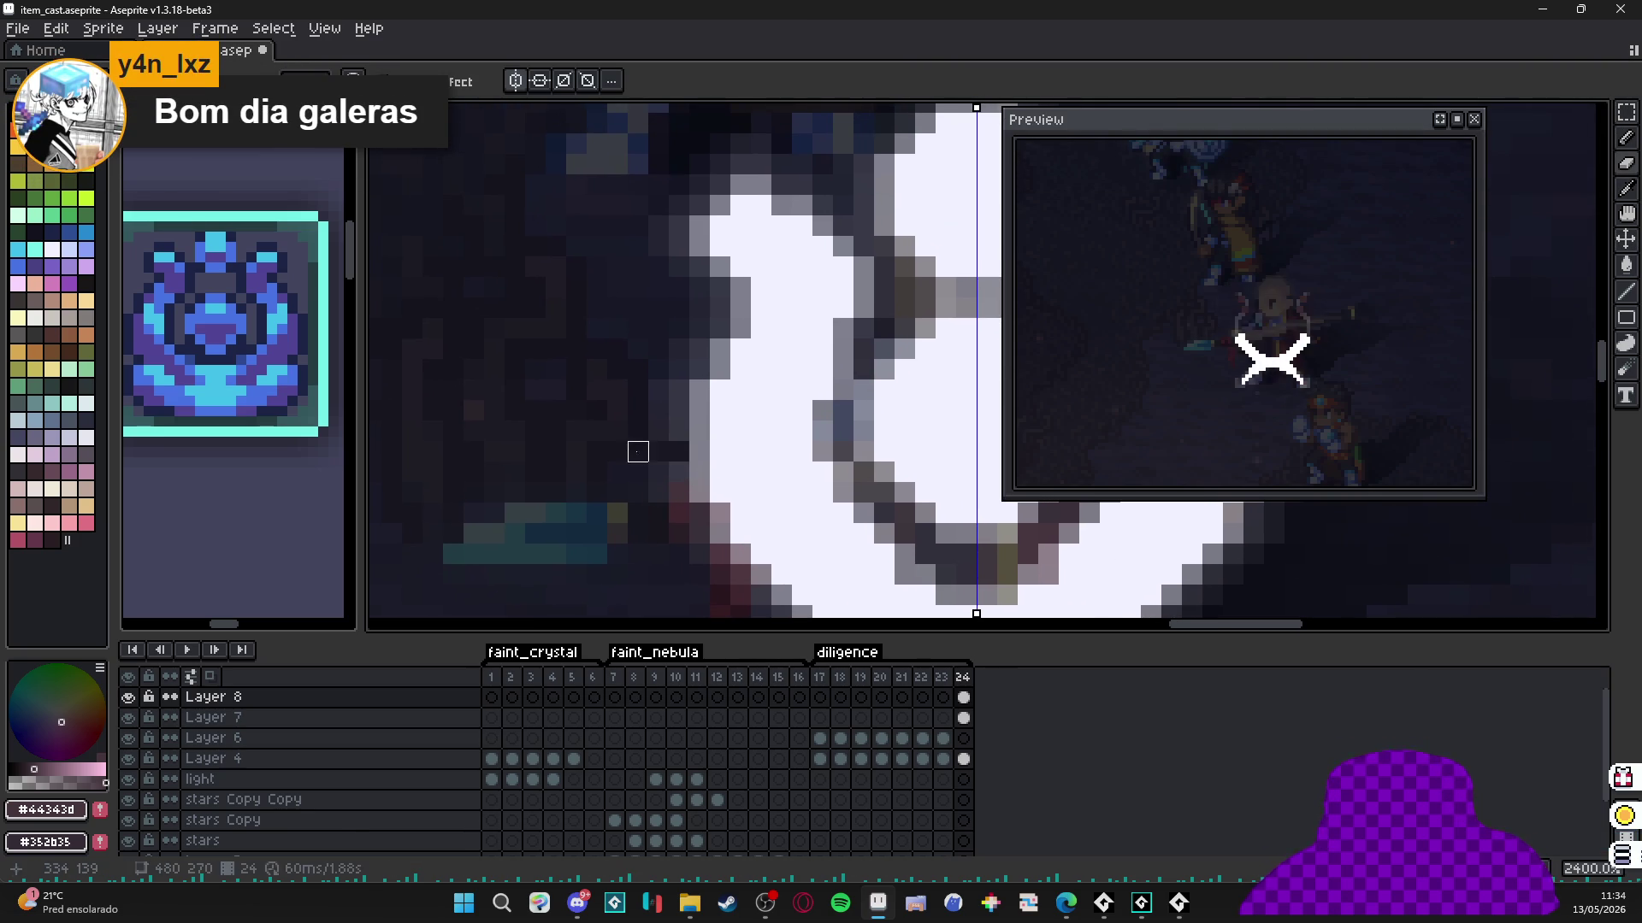
alt+click(699, 452)
drag(690, 451, 463, 452)
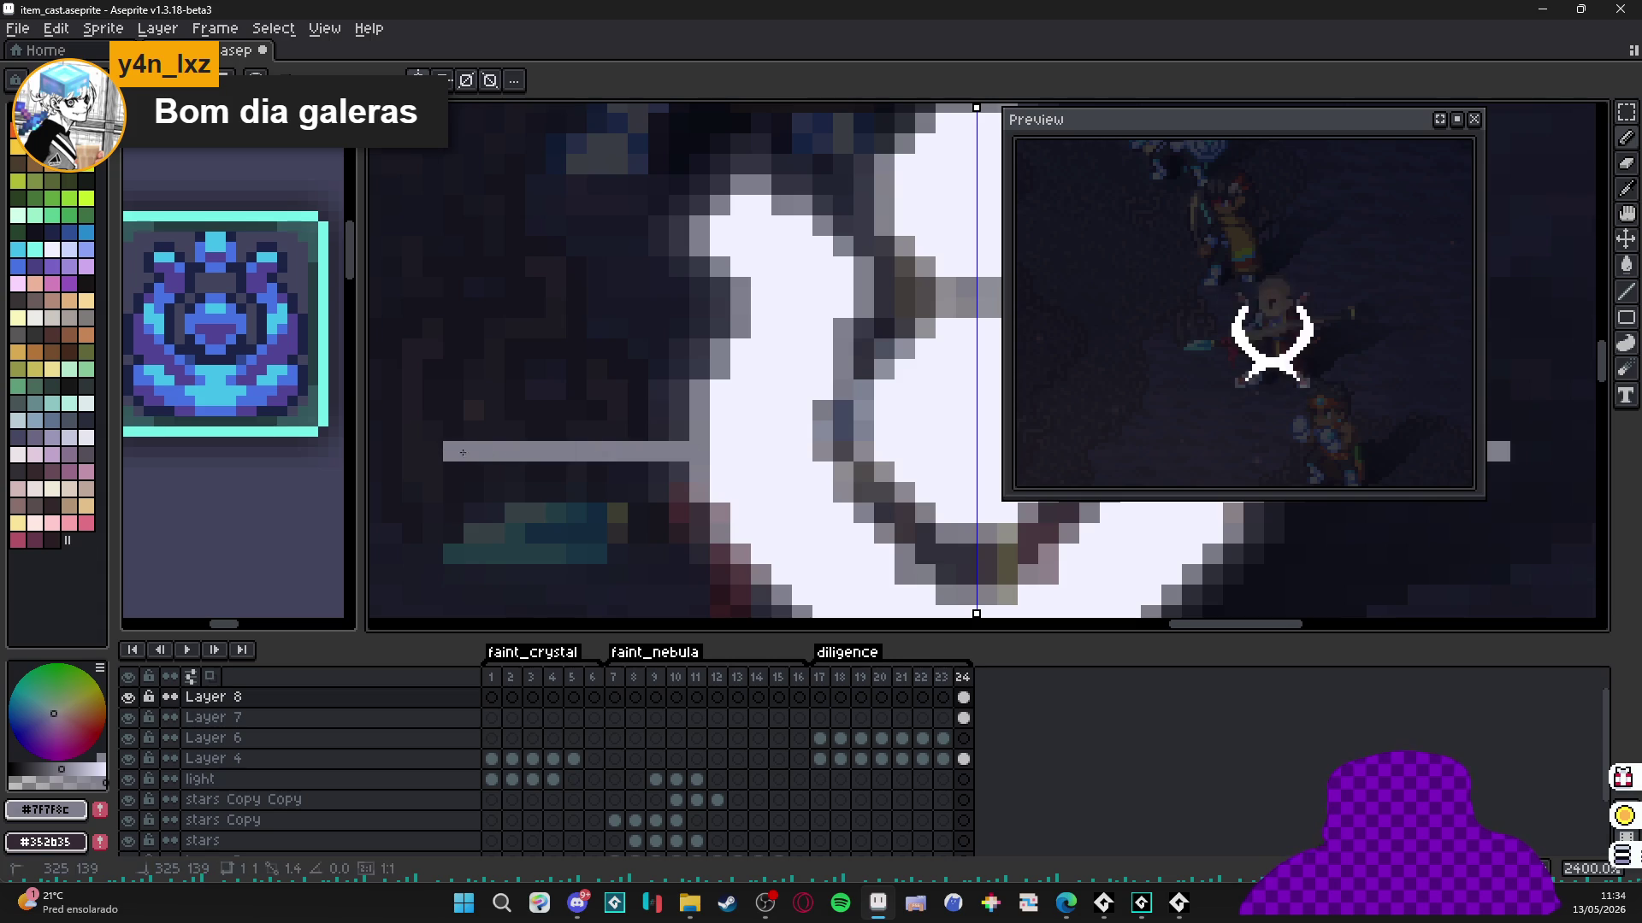
key(e)
alt+click(718, 431)
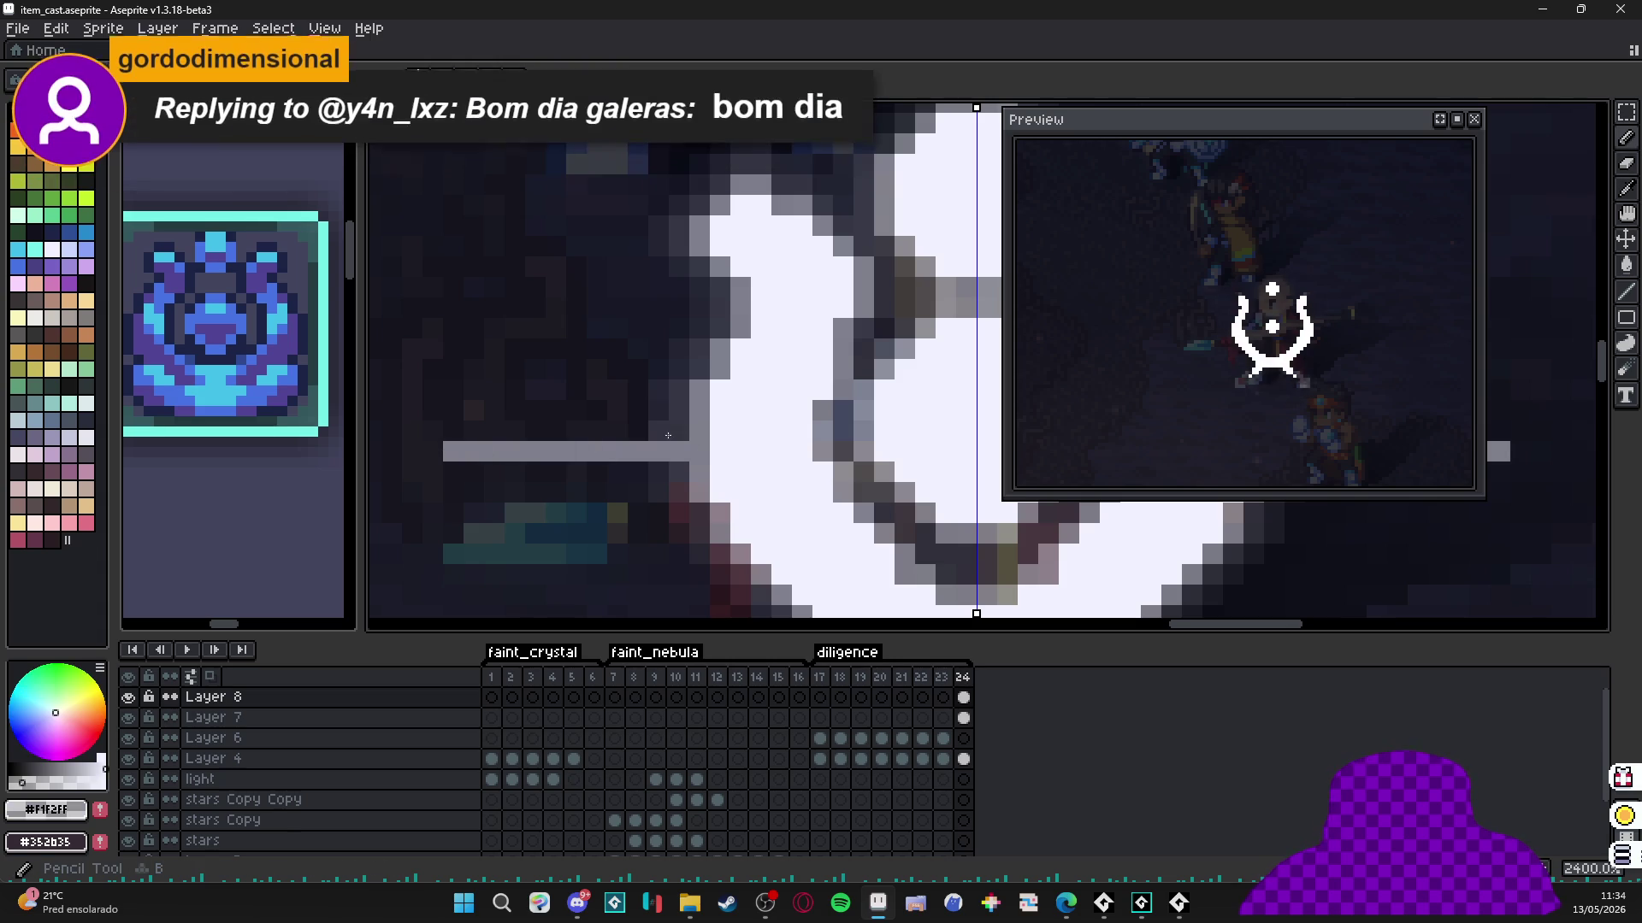
drag(684, 431, 494, 431)
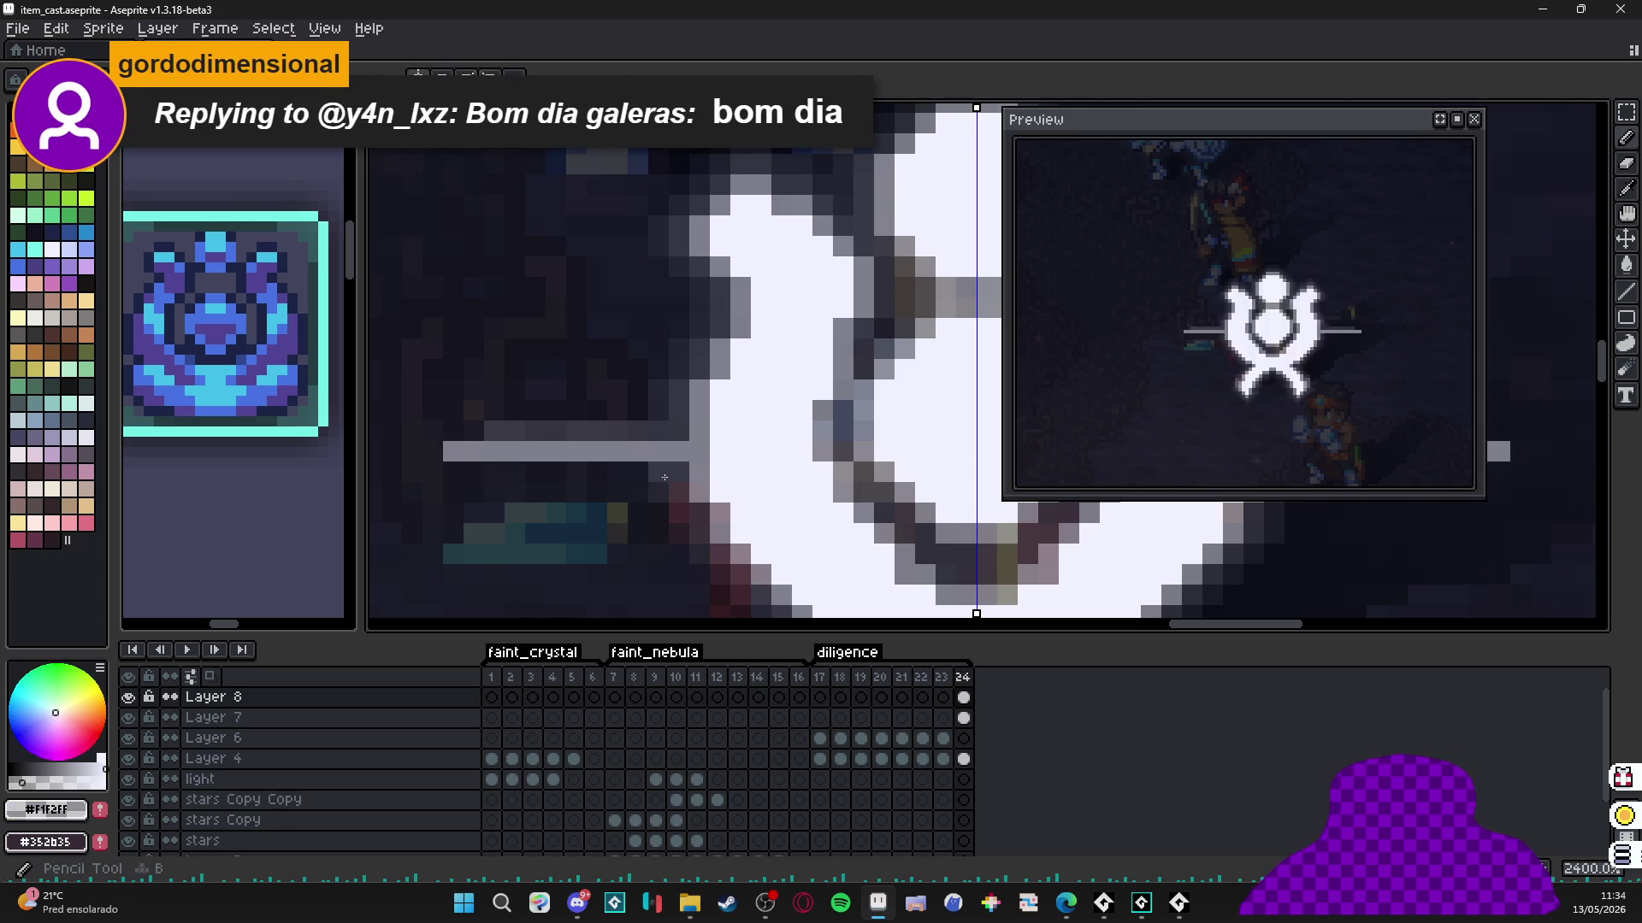
Shade the light ray with lighter rows, including a short one.
drag(659, 481, 513, 466)
scroll(632, 411, down, 3)
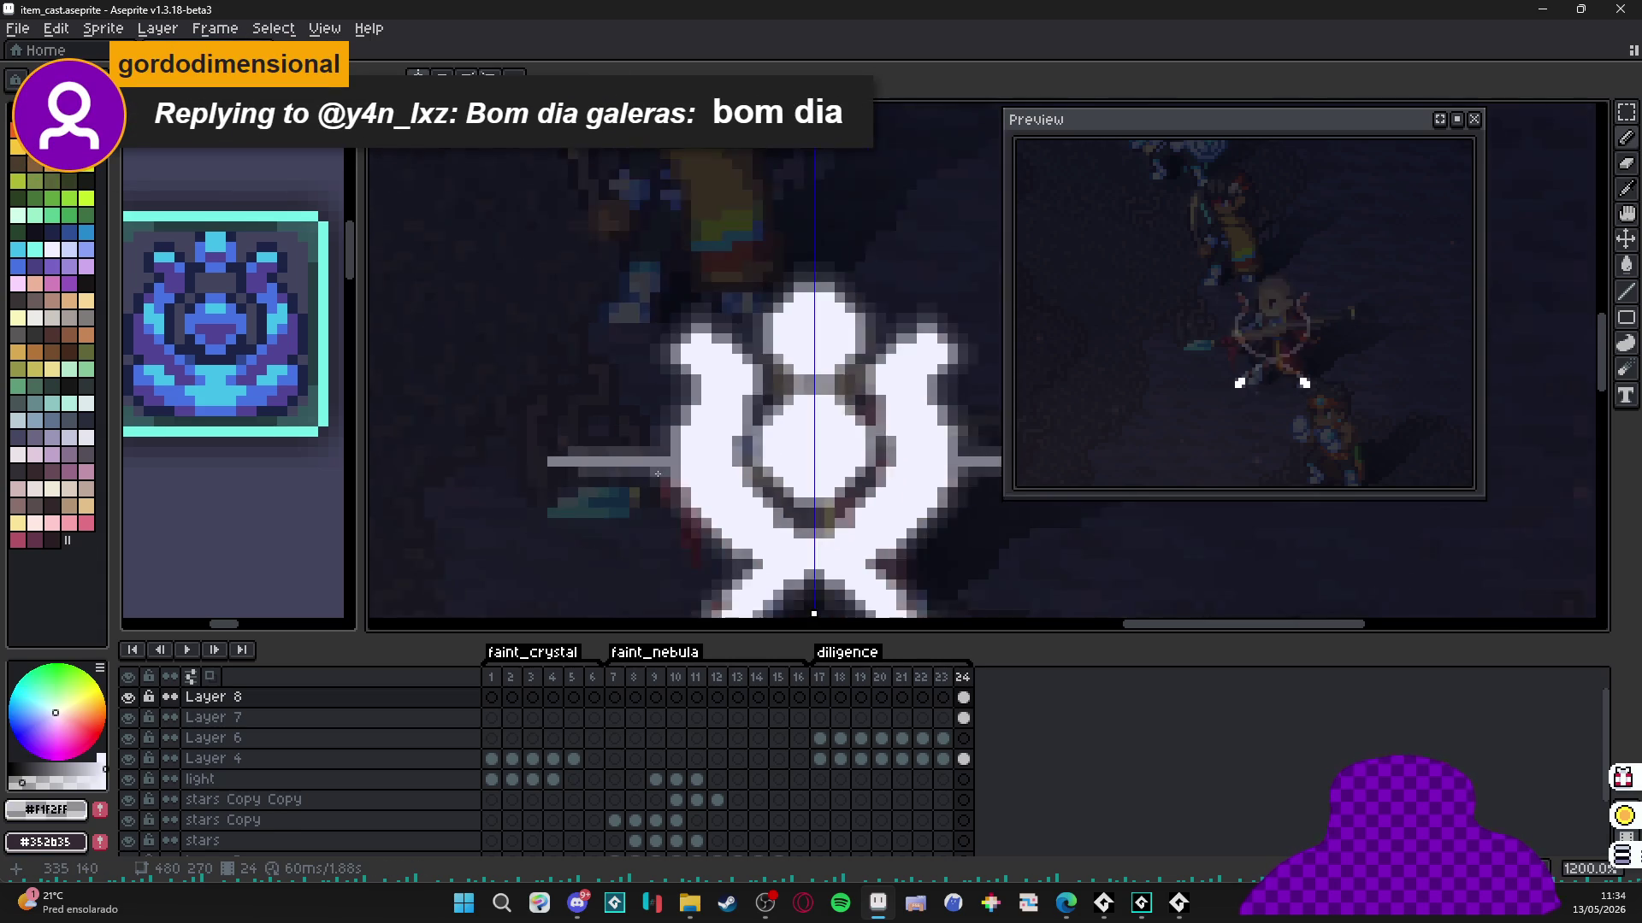
scroll(633, 411, up, 3)
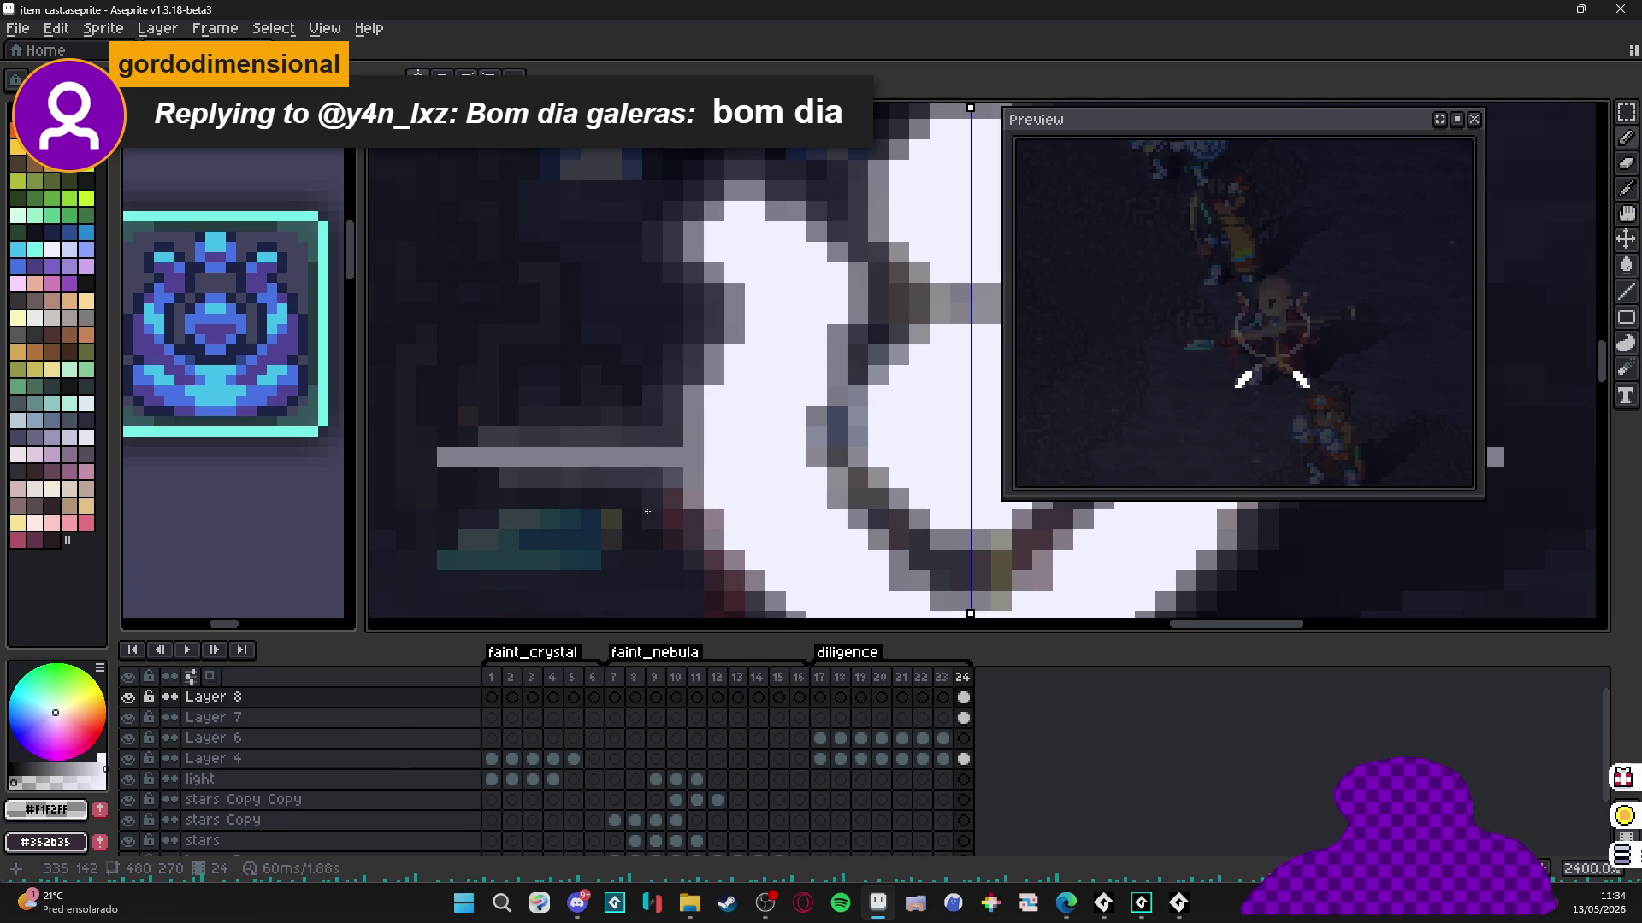
drag(637, 498, 550, 495)
scroll(549, 495, down, 3)
scroll(564, 500, up, 1)
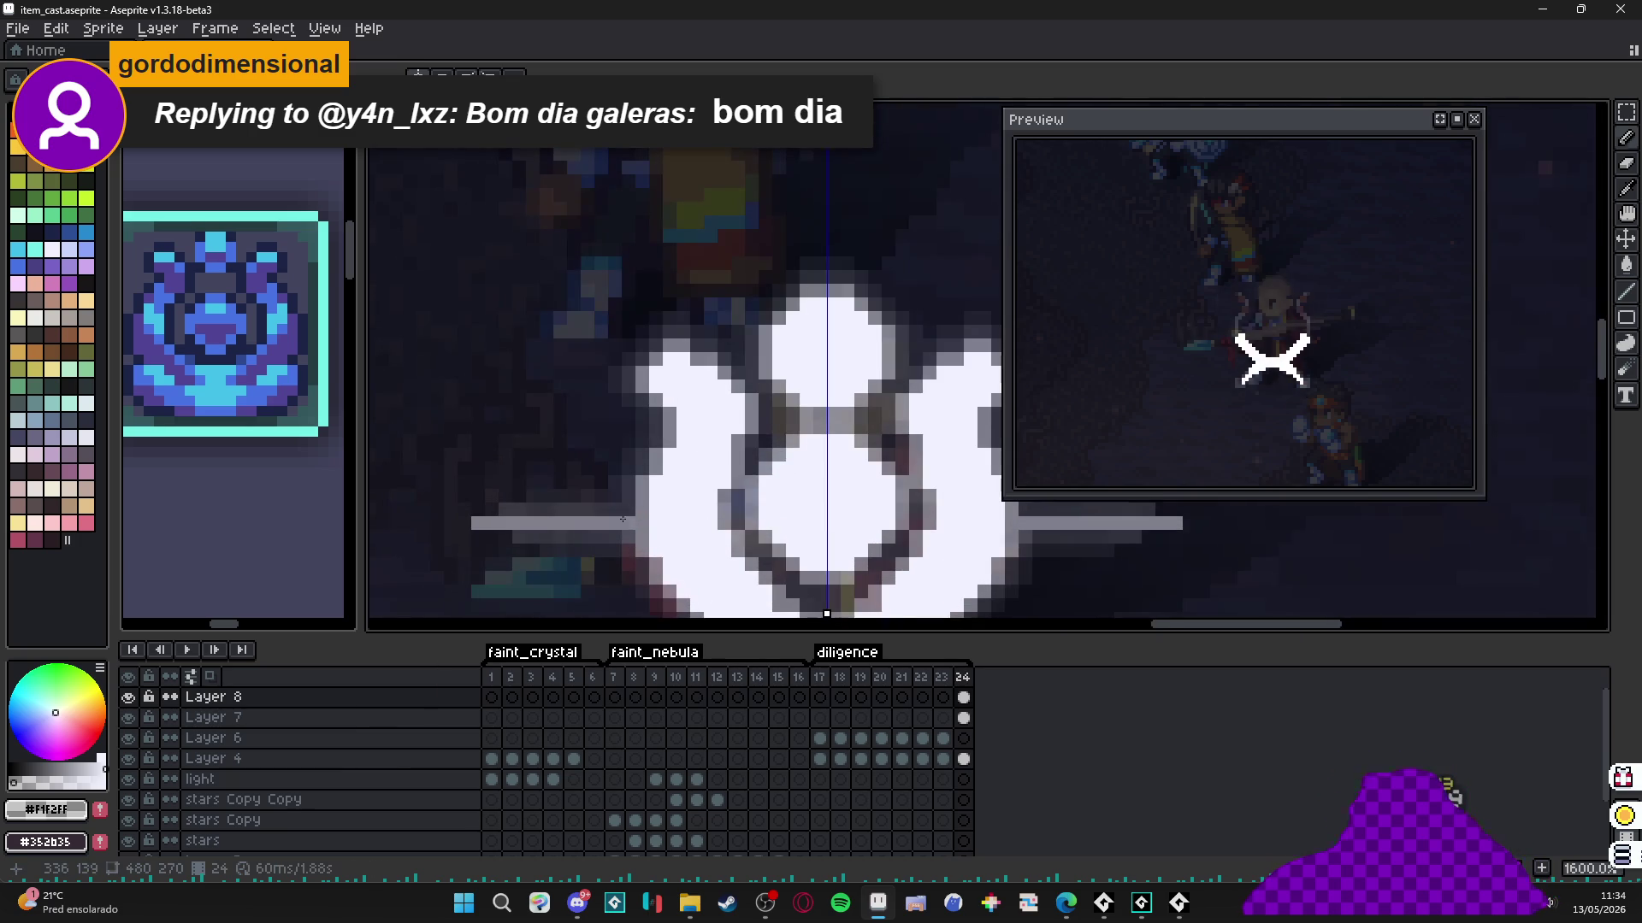
alt+click(590, 506)
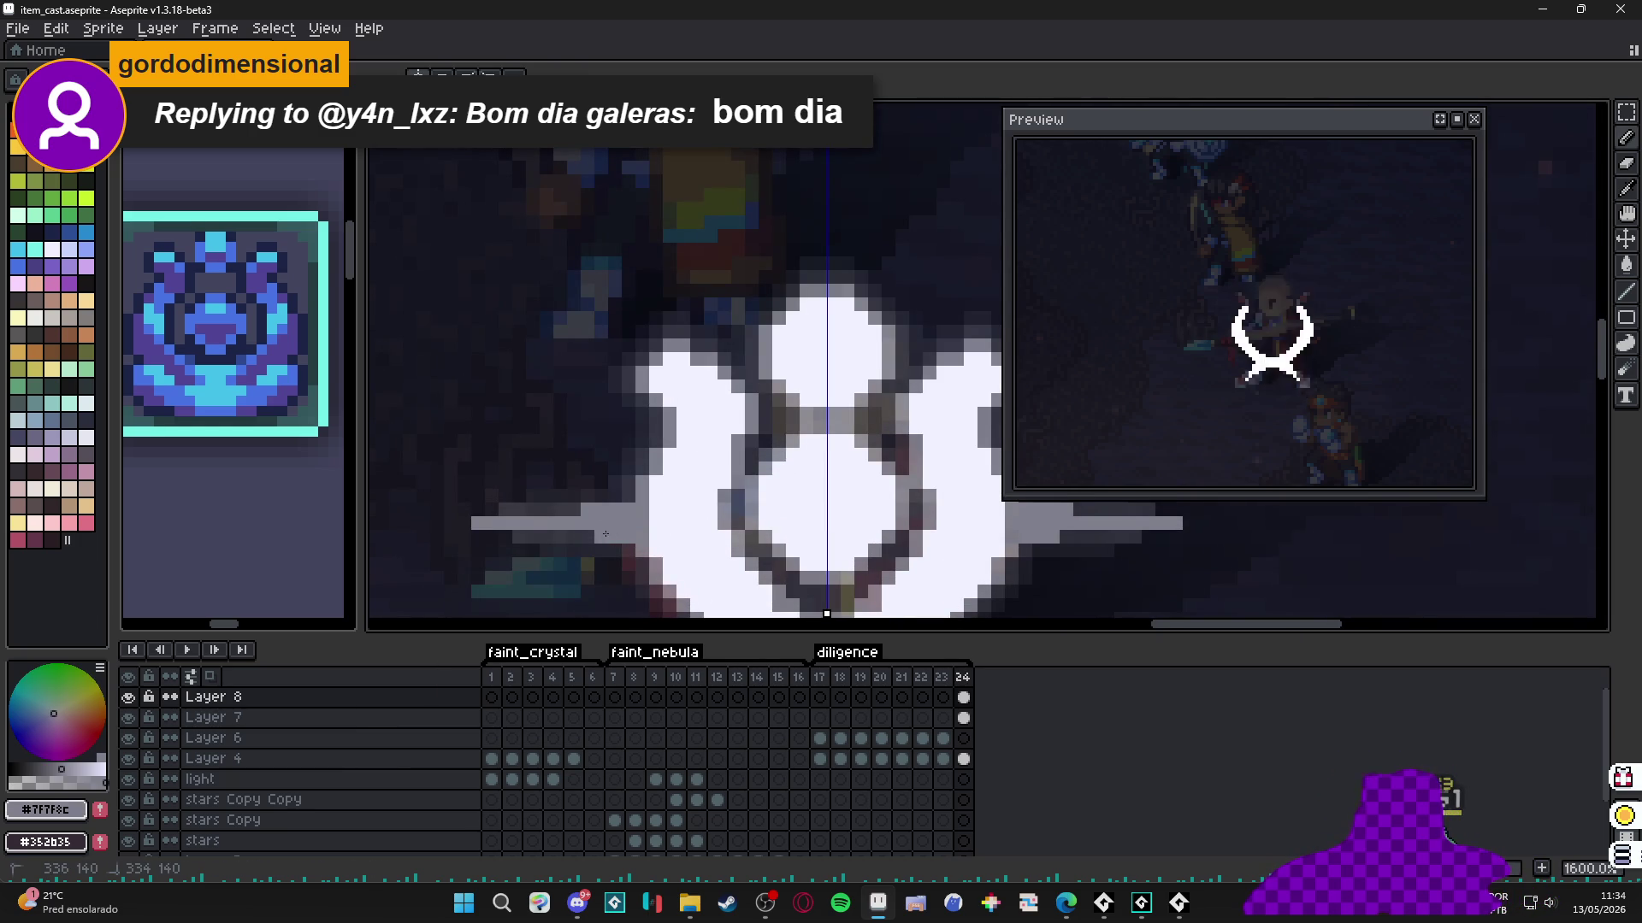
scroll(605, 534, down, 5)
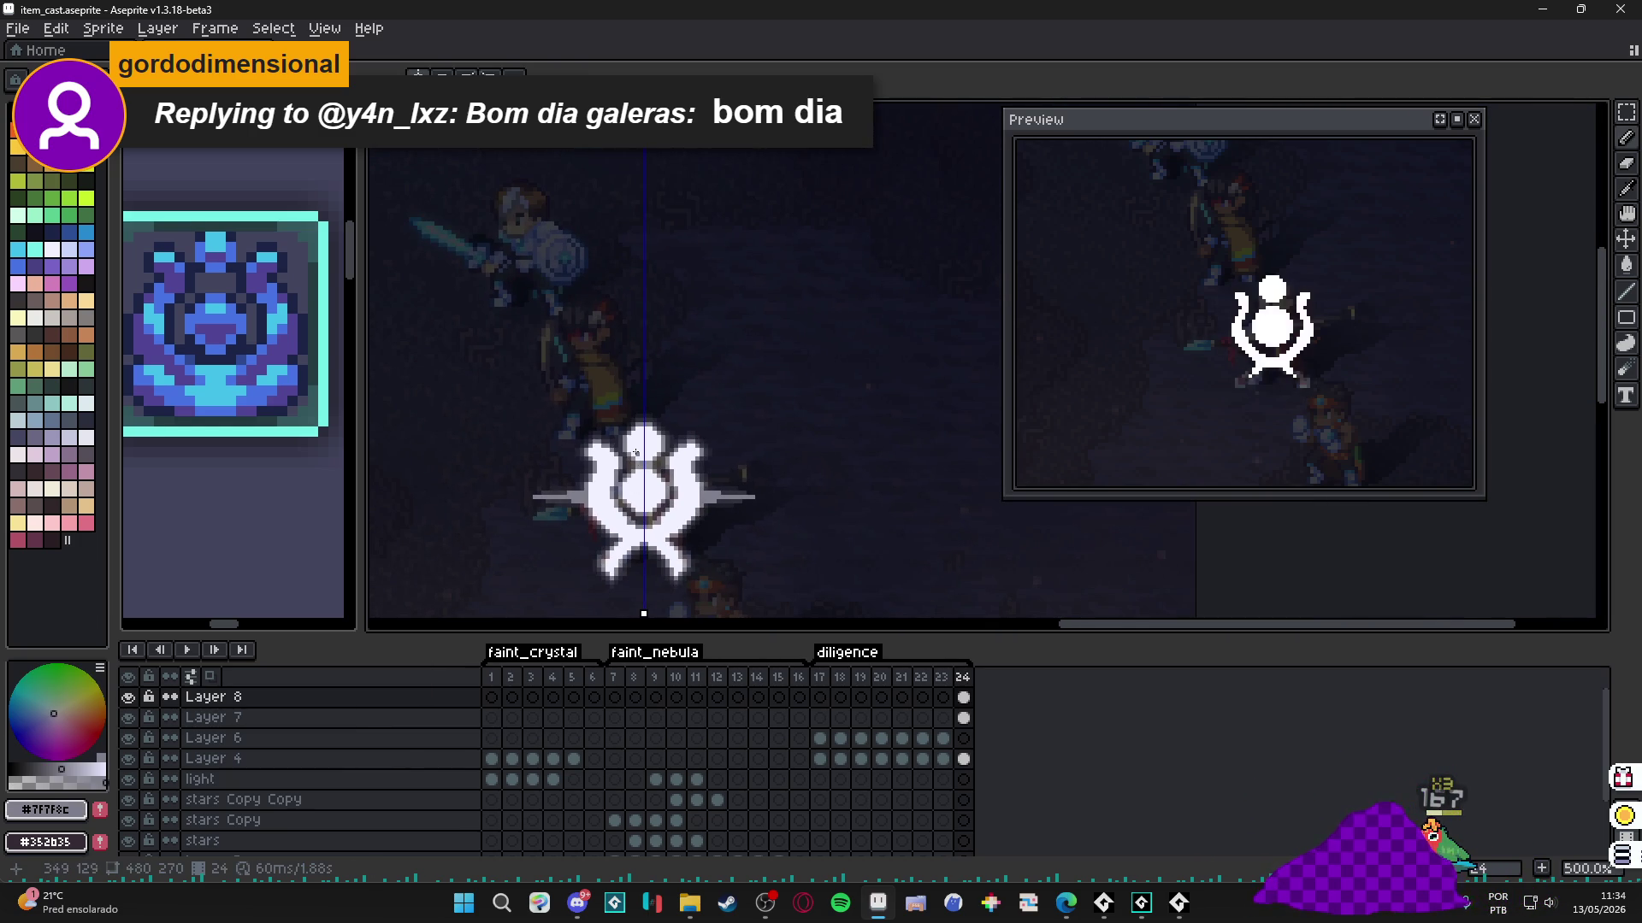
scroll(635, 453, up, 7)
Draw a vertical grey ray above the sigil, erasing a stray pixel and widening its base.
alt+click(676, 389)
key(e)
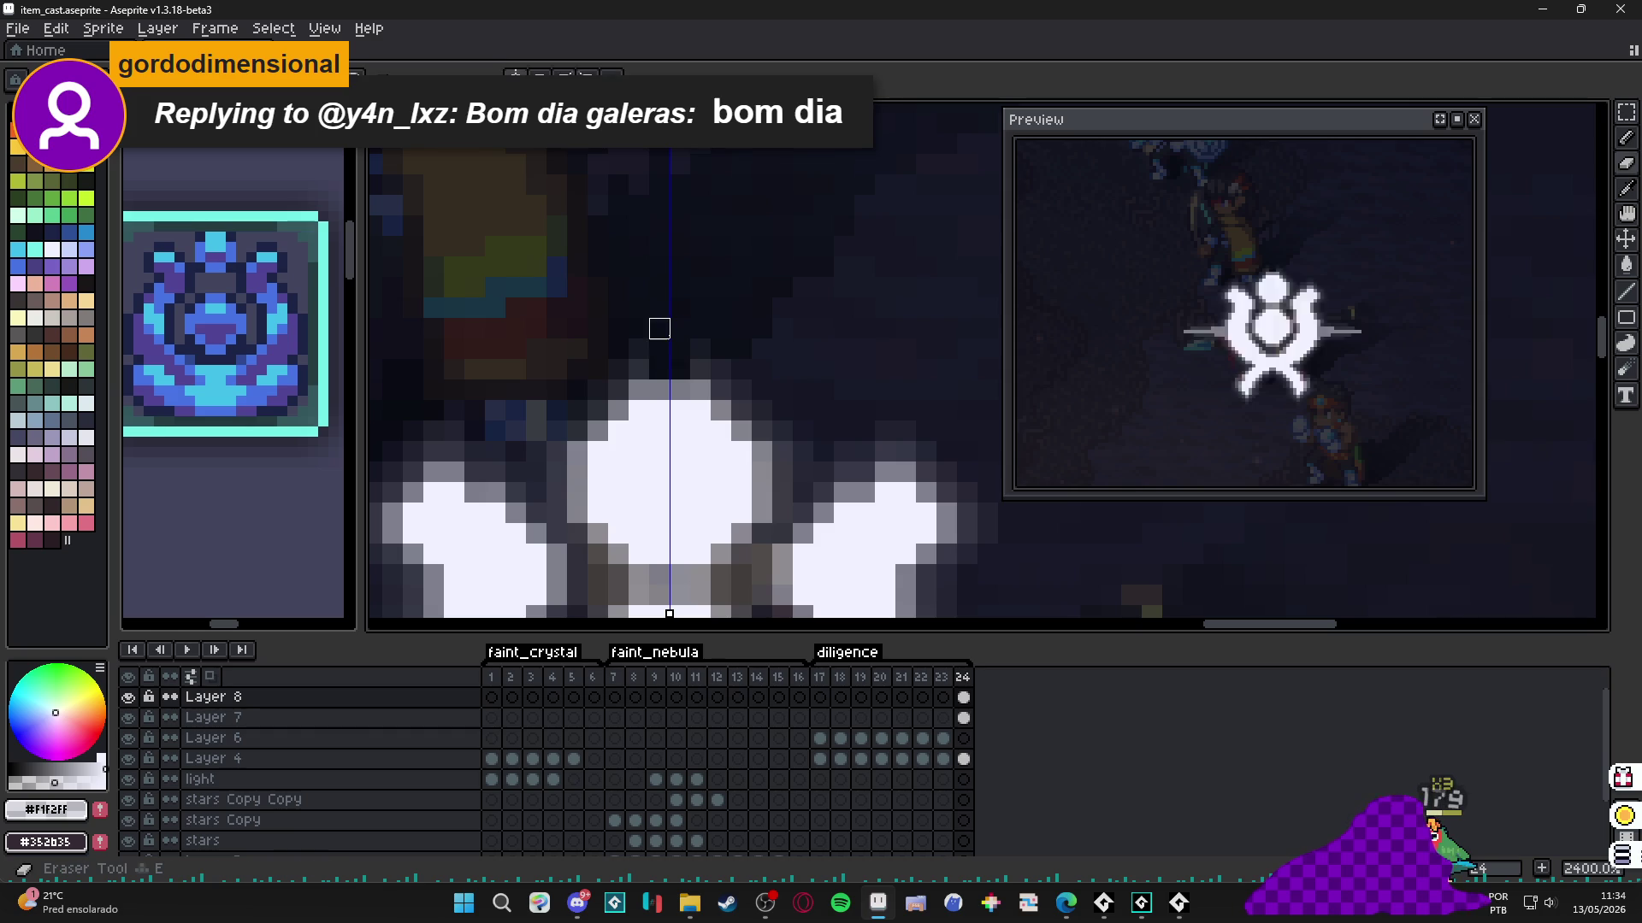
key(b)
drag(673, 364, 664, 197)
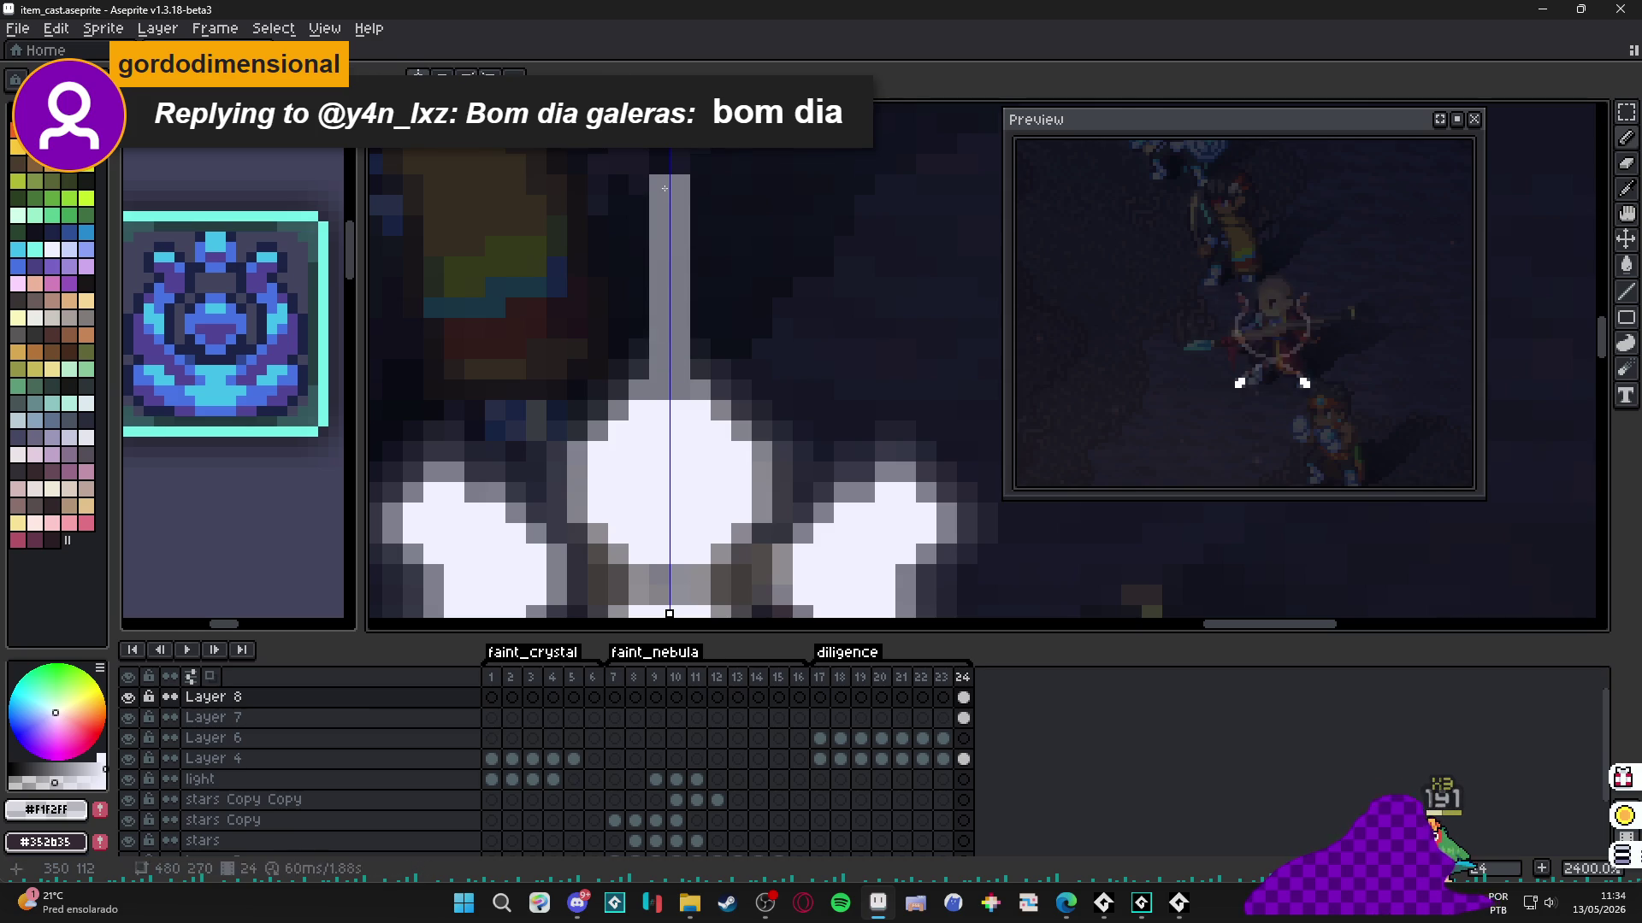
scroll(703, 325, up, 1)
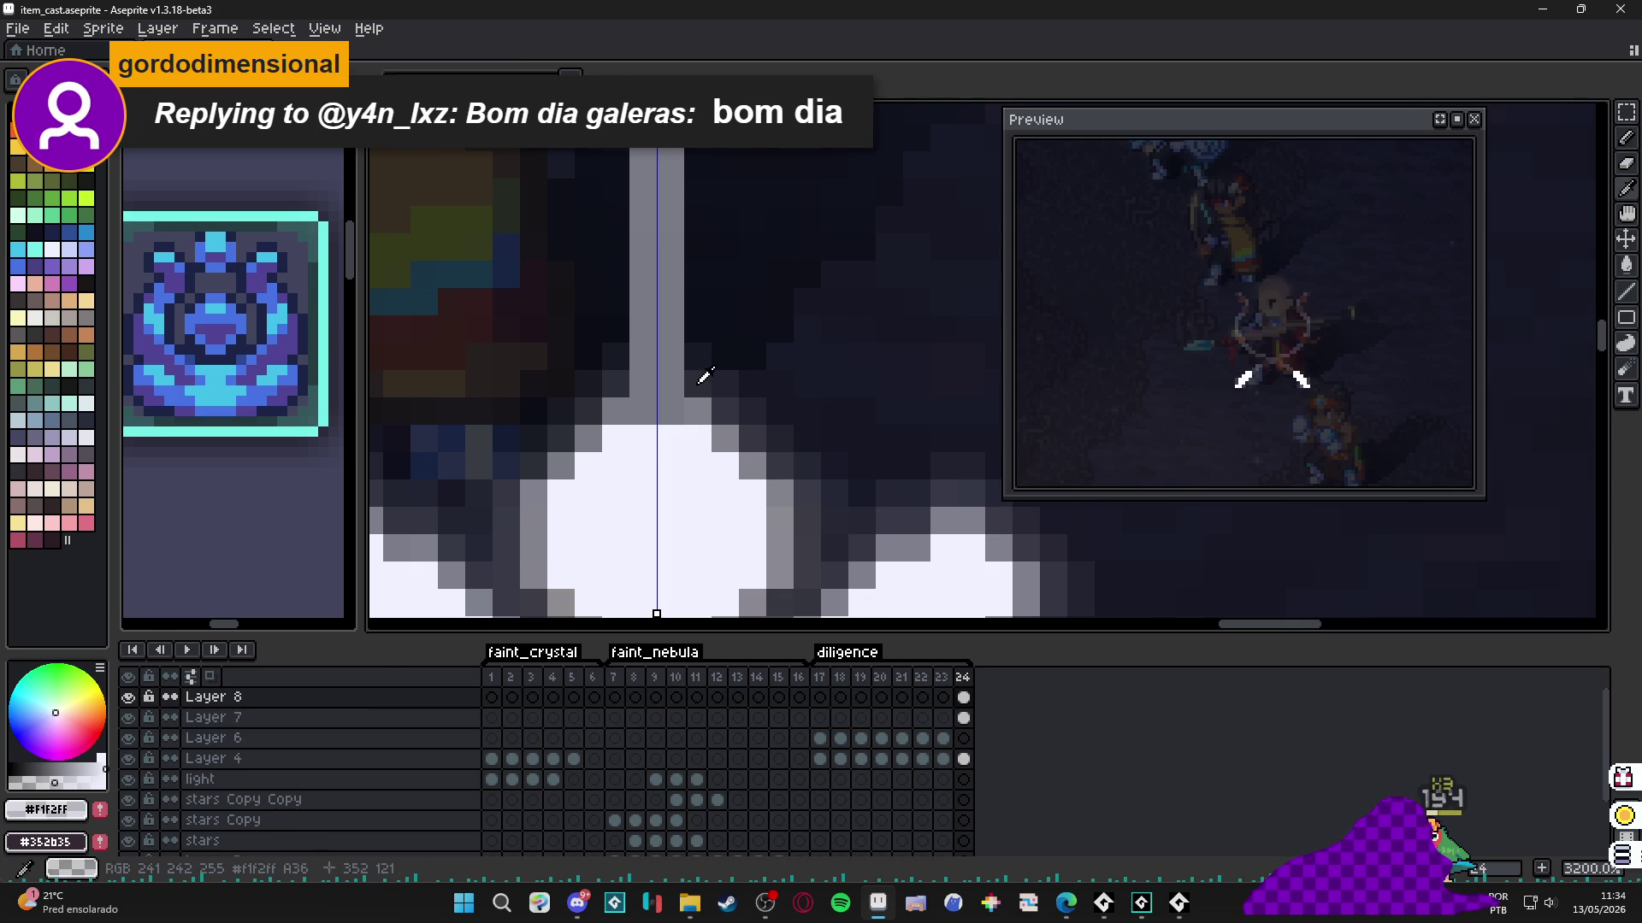
key(e)
click(698, 356)
key(b)
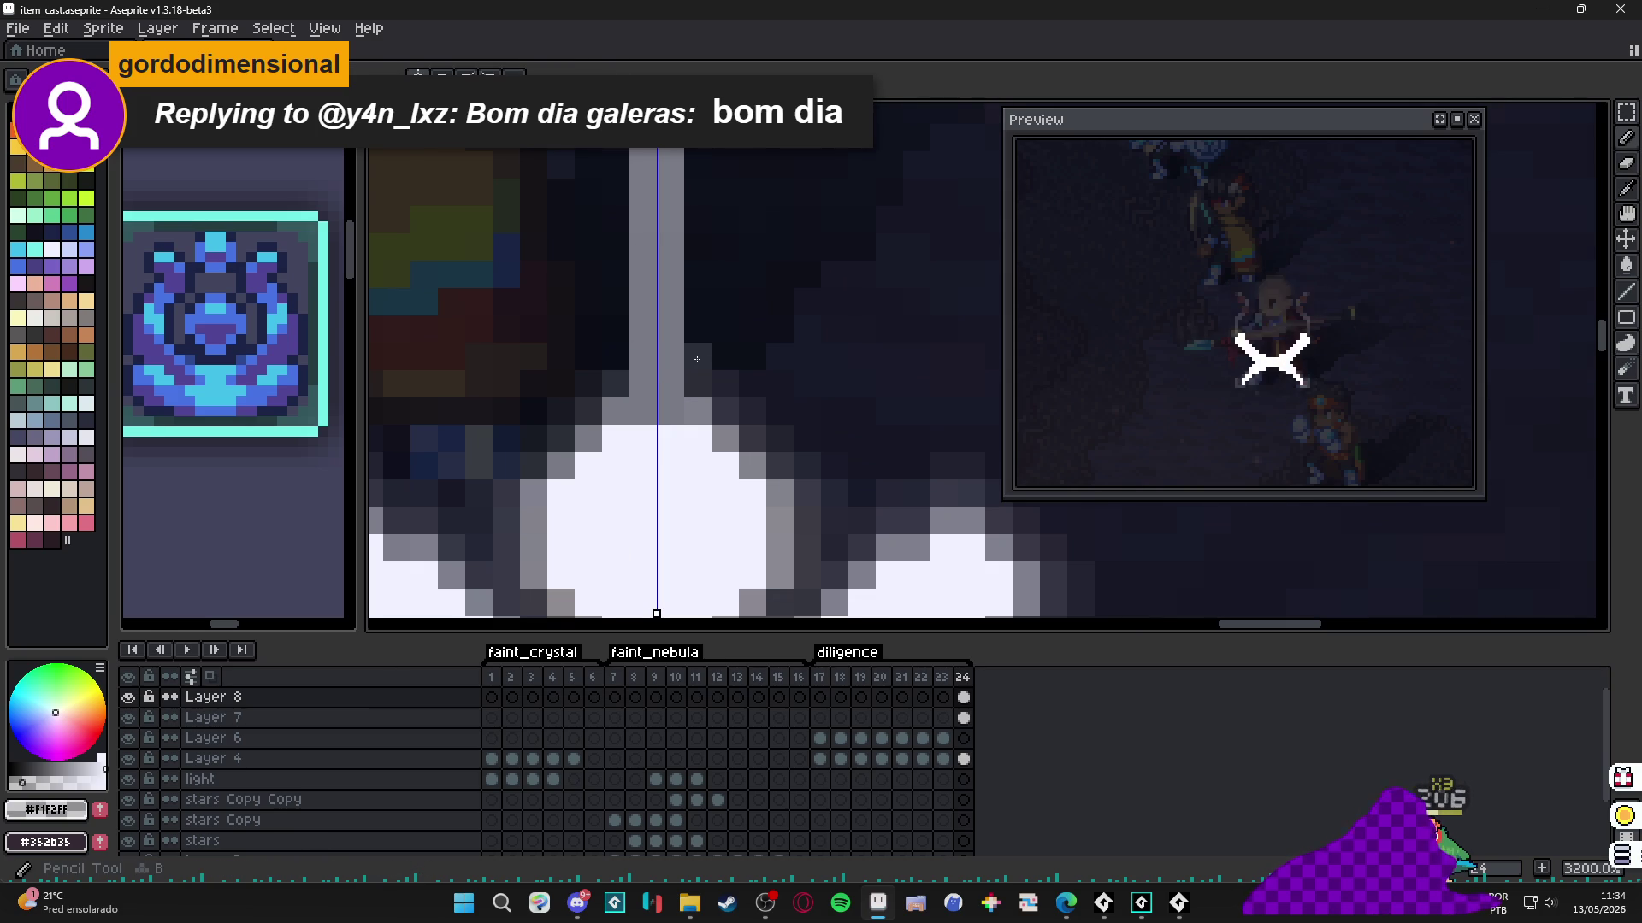
drag(698, 359, 698, 299)
click(702, 276)
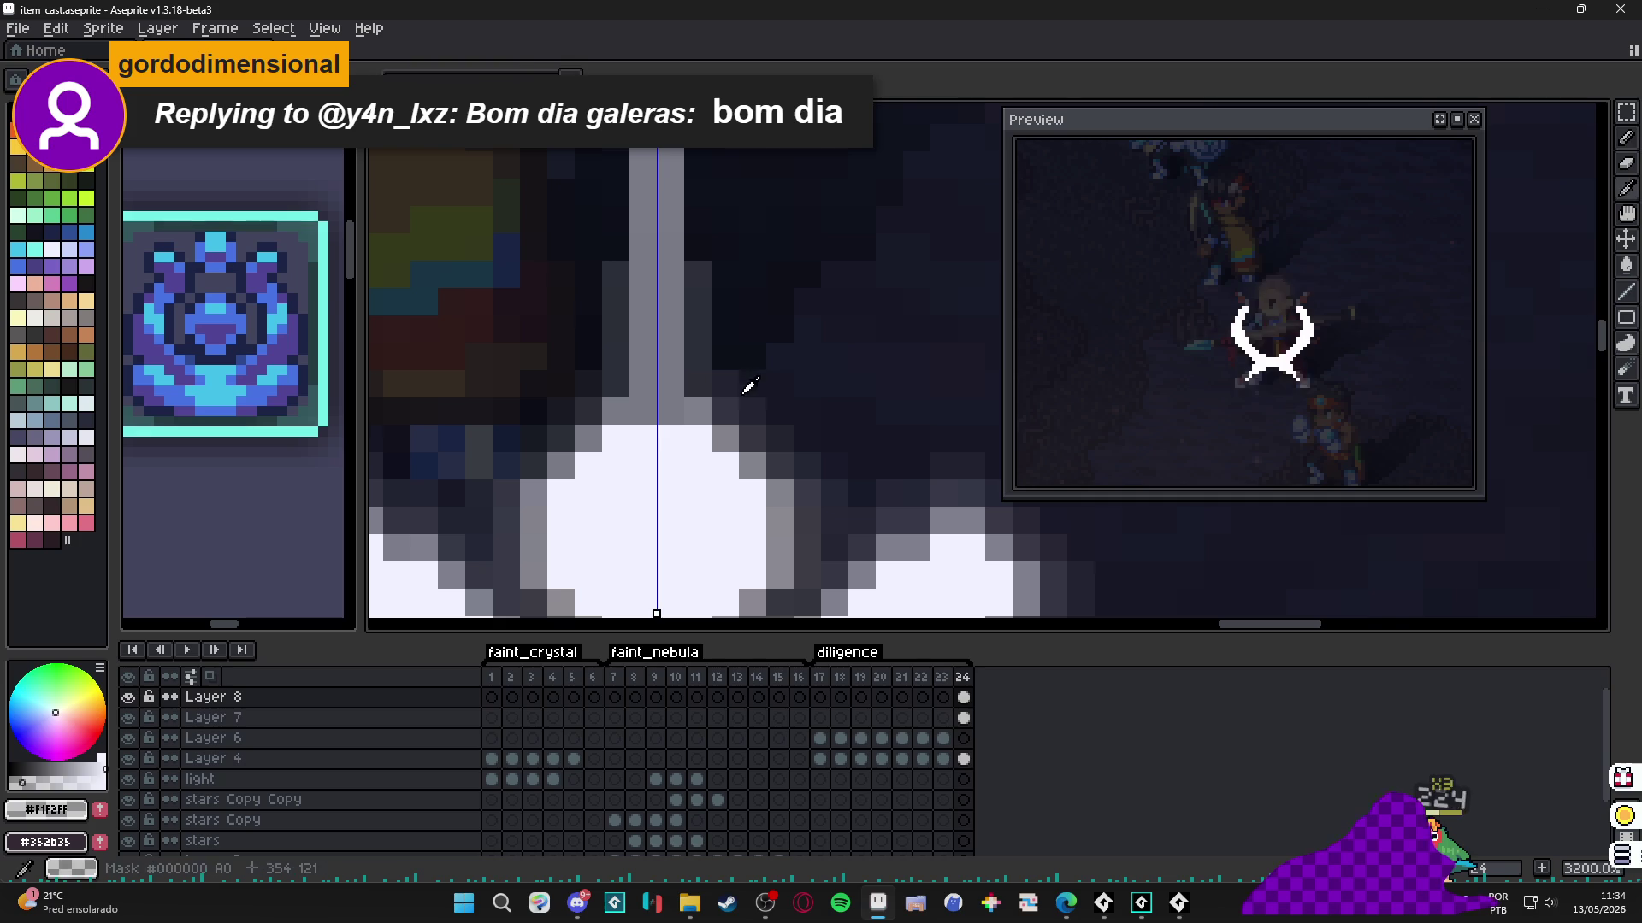
drag(727, 369, 726, 329)
Draw a grey vertical ray extending downward below the sigil.
scroll(741, 412, down, 6)
drag(741, 412, 714, 365)
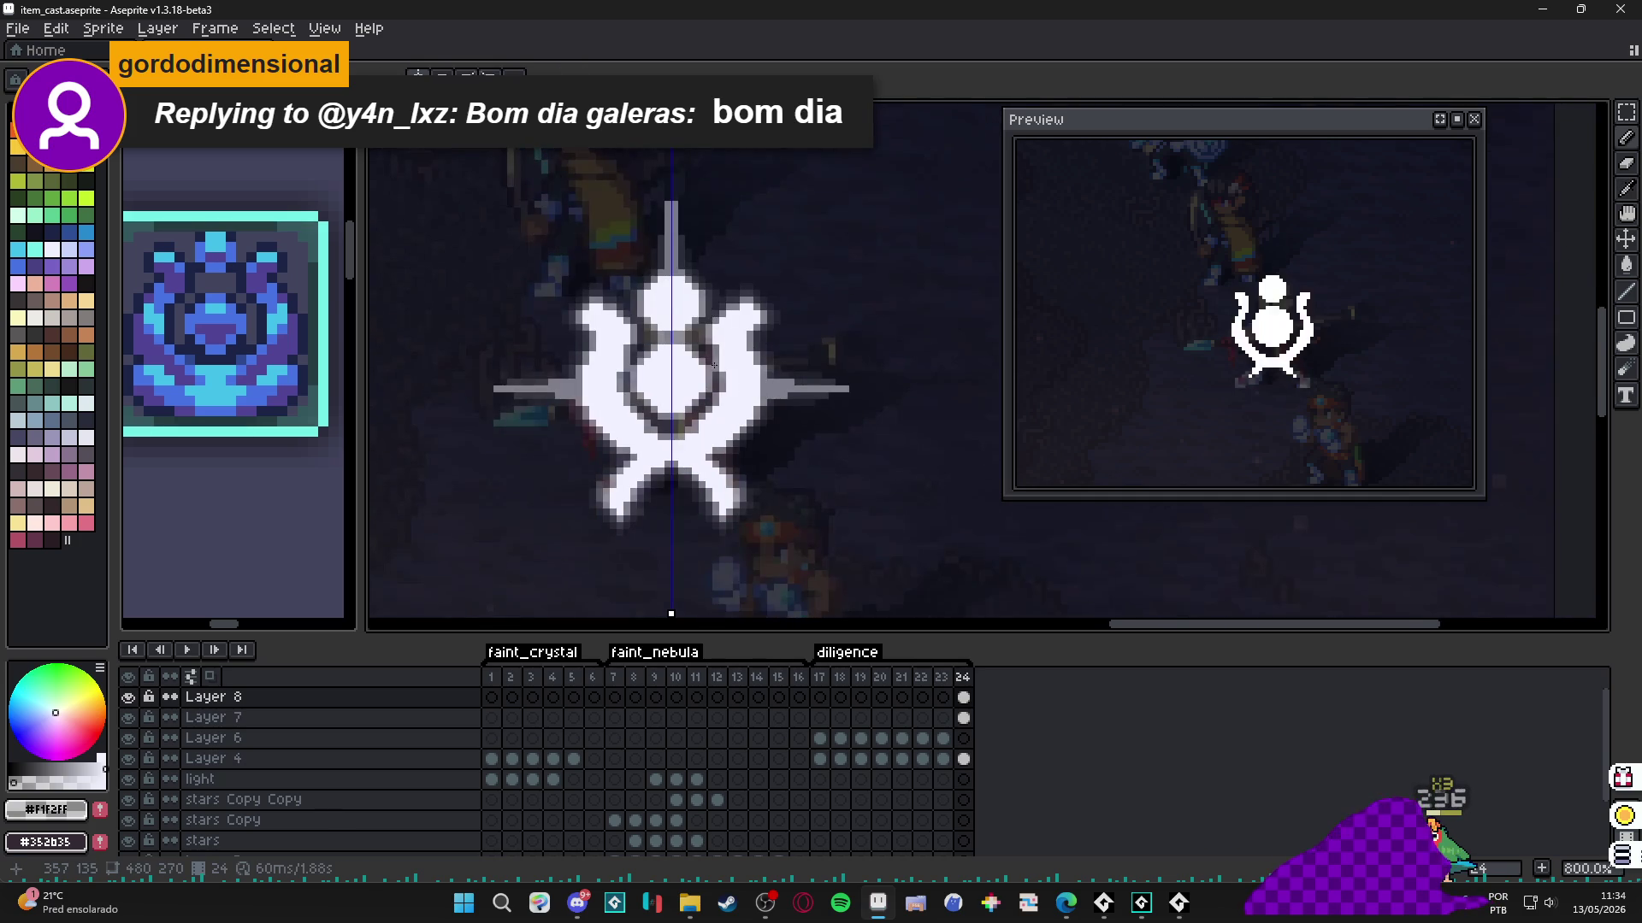
scroll(678, 471, up, 4)
drag(666, 416, 659, 614)
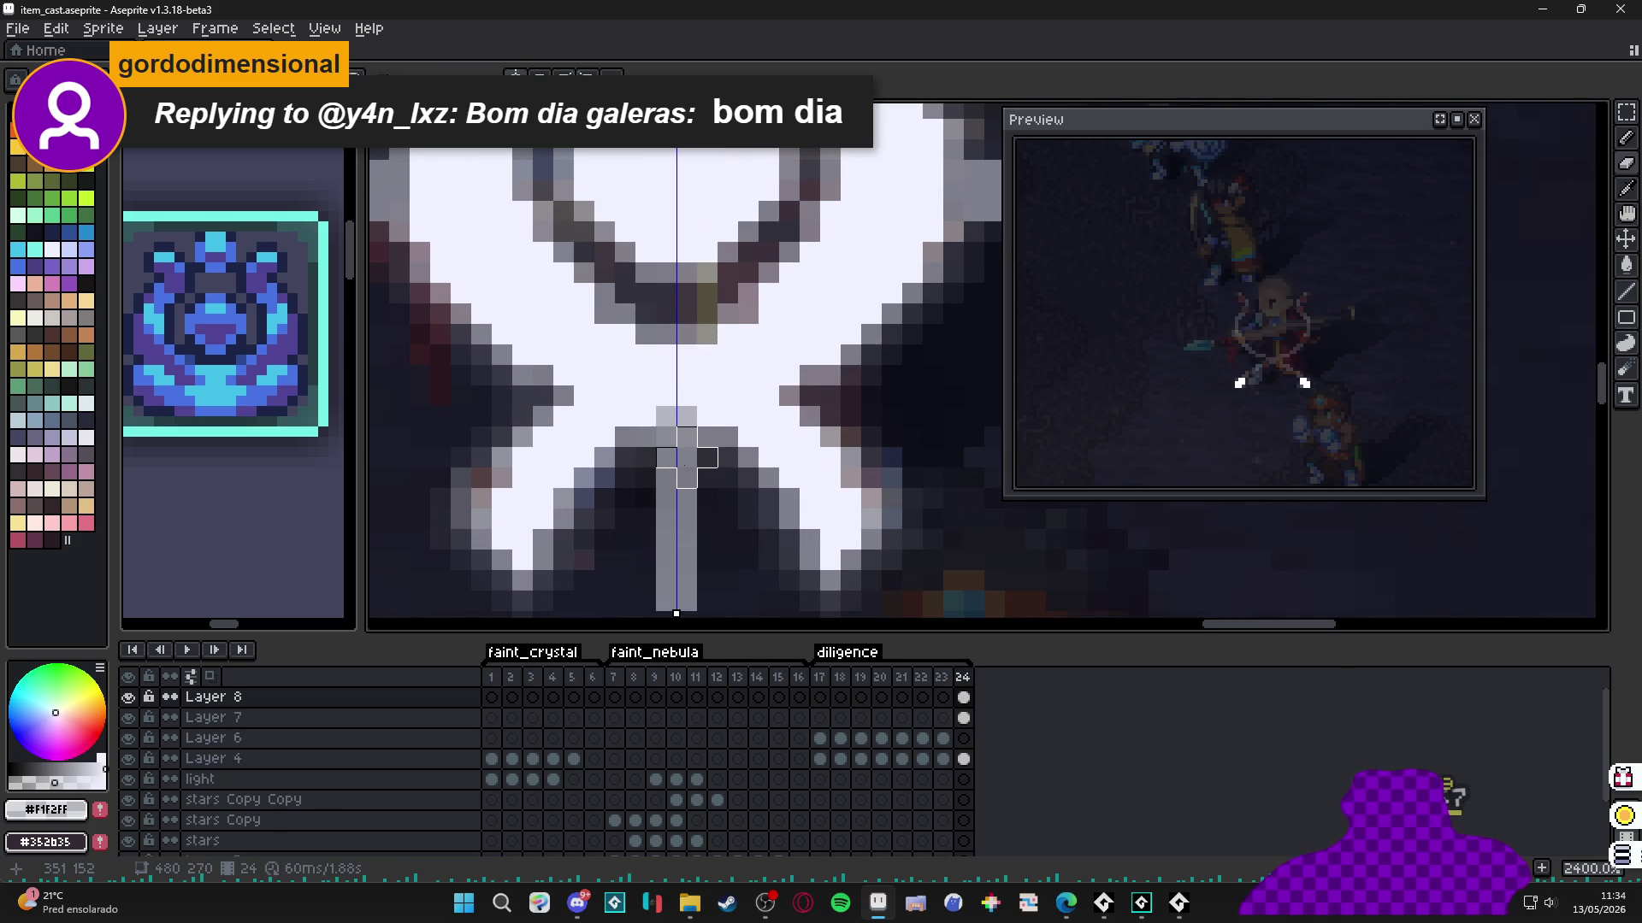
mouse_move(686, 459)
mouse_down()
mouse_move(656, 591)
mouse_move(671, 612)
mouse_move(661, 377)
mouse_move(657, 484)
mouse_up()
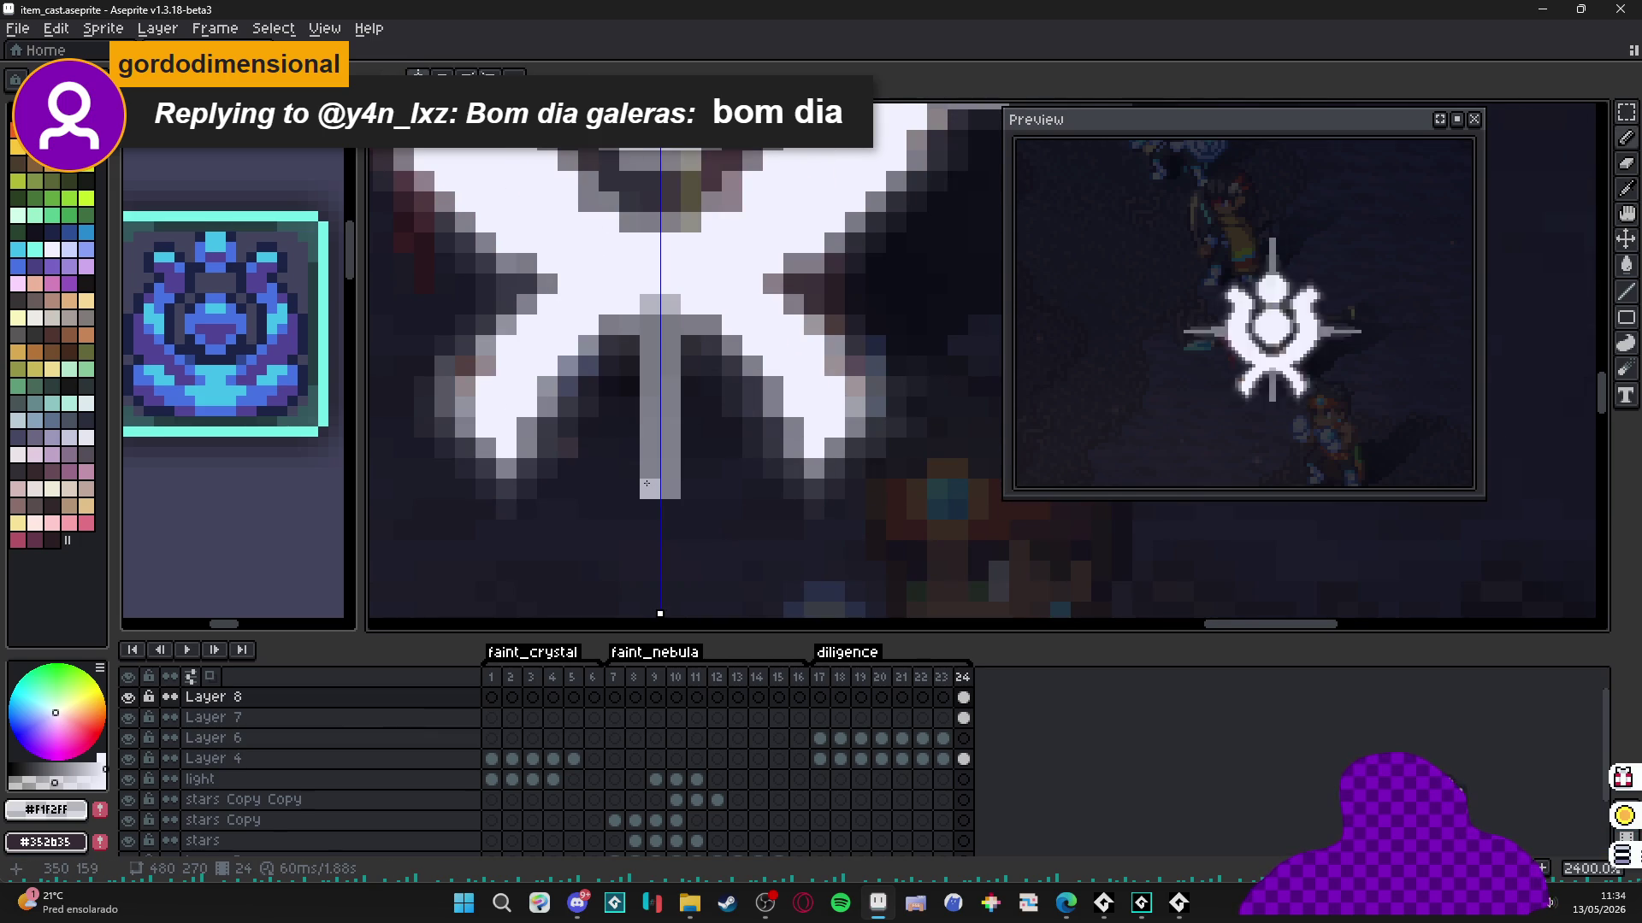